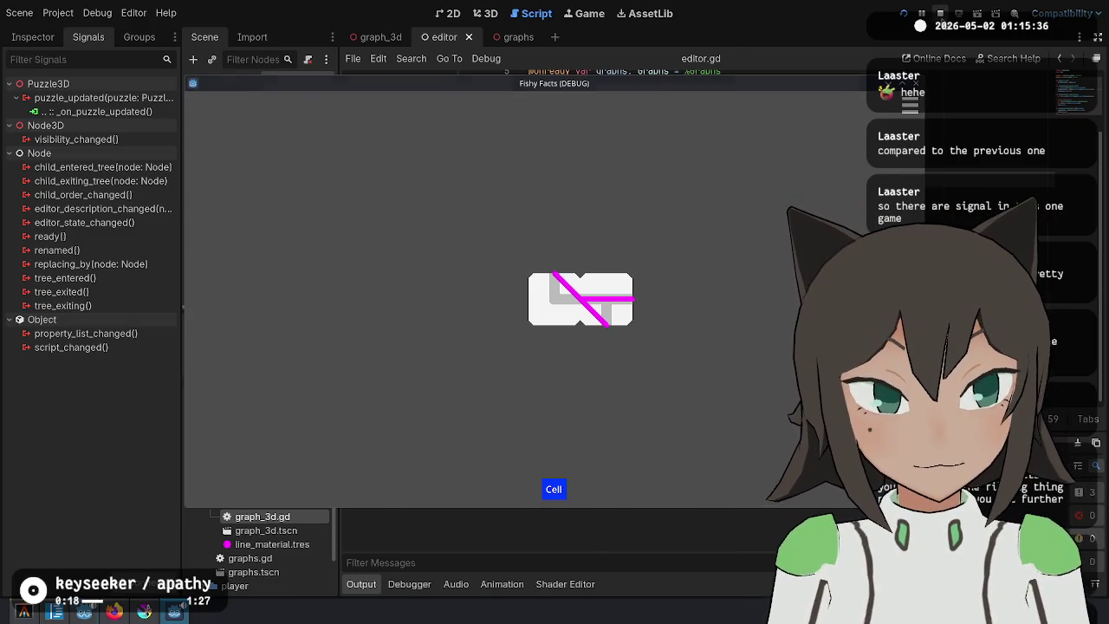
Stop the Fishy Facts debug game, check git status in the terminal, and return to Godot.
{"action": "left_click", "coordinate": [940, 13]}
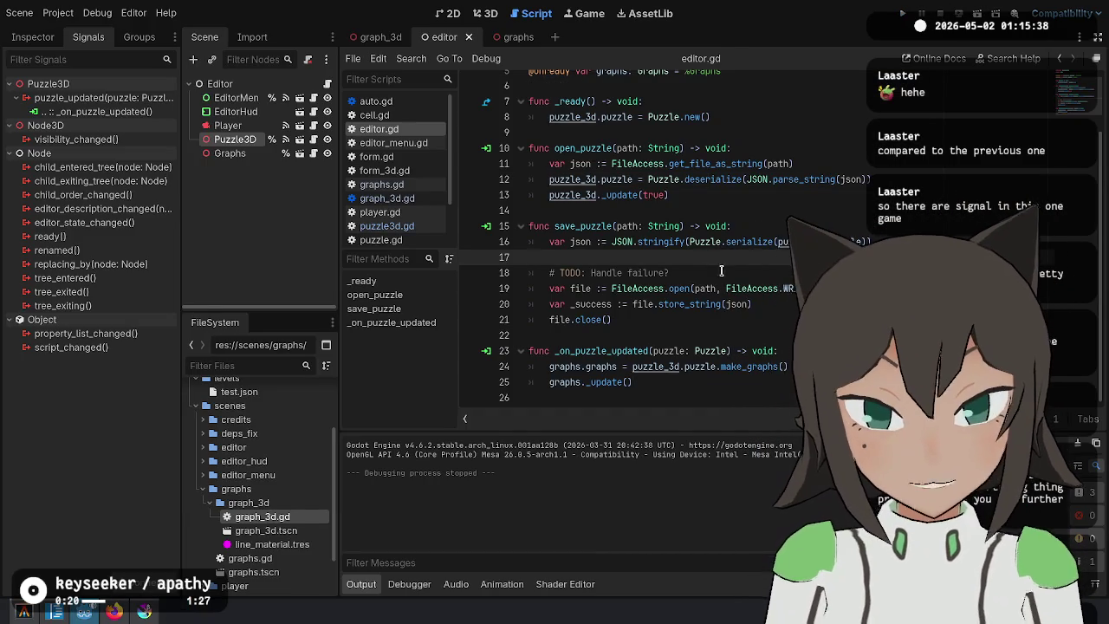
{"action": "left_click", "coordinate": [648, 351]}
{"action": "left_click", "coordinate": [55, 612]}
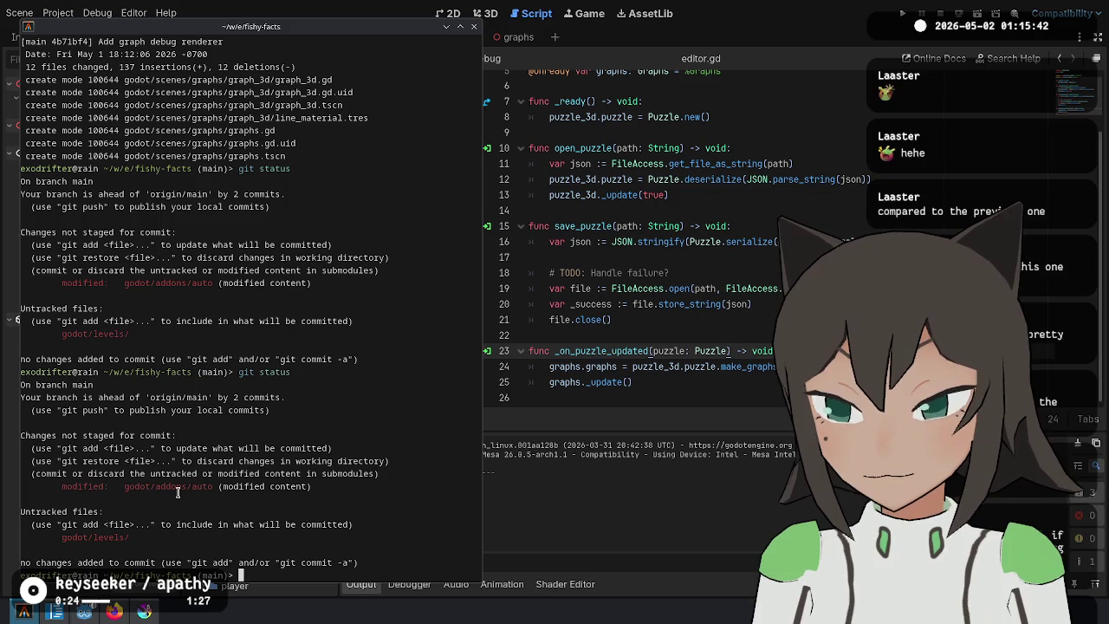
{"action": "left_click", "coordinate": [650, 154]}
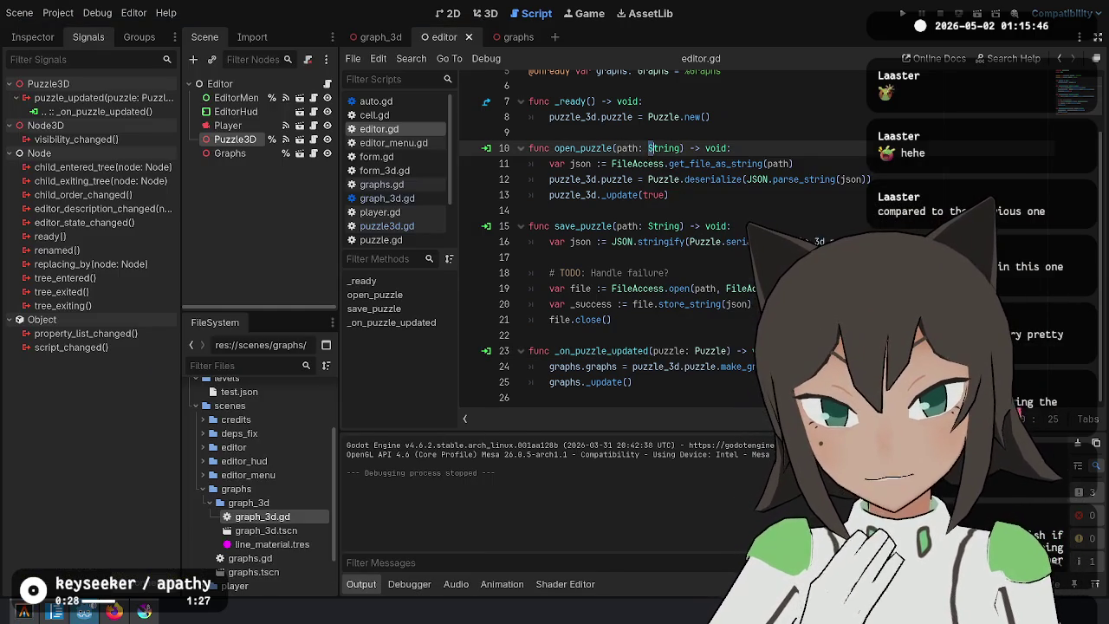
Move the caret through editor.gd from the TODO comment down to blank line 22.
{"action": "left_click", "coordinate": [675, 273]}
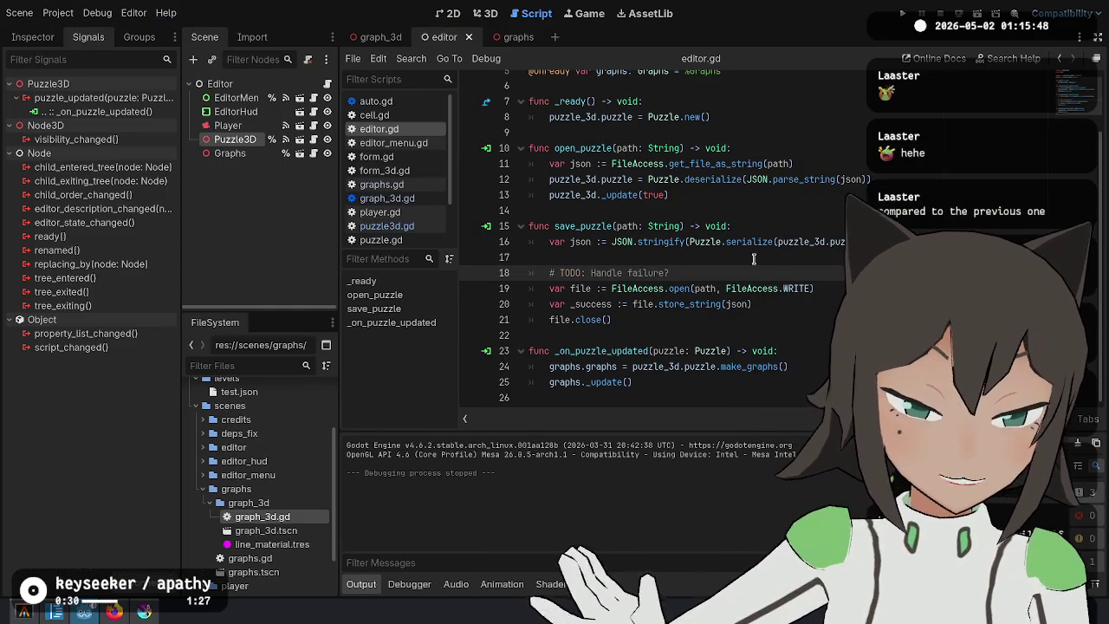
{"action": "left_click", "coordinate": [773, 215]}
{"action": "left_click", "coordinate": [792, 241]}
{"action": "left_click", "coordinate": [792, 211]}
{"action": "left_click", "coordinate": [793, 179]}
{"action": "left_click", "coordinate": [800, 207]}
{"action": "left_click", "coordinate": [780, 242]}
{"action": "left_click", "coordinate": [784, 257]}
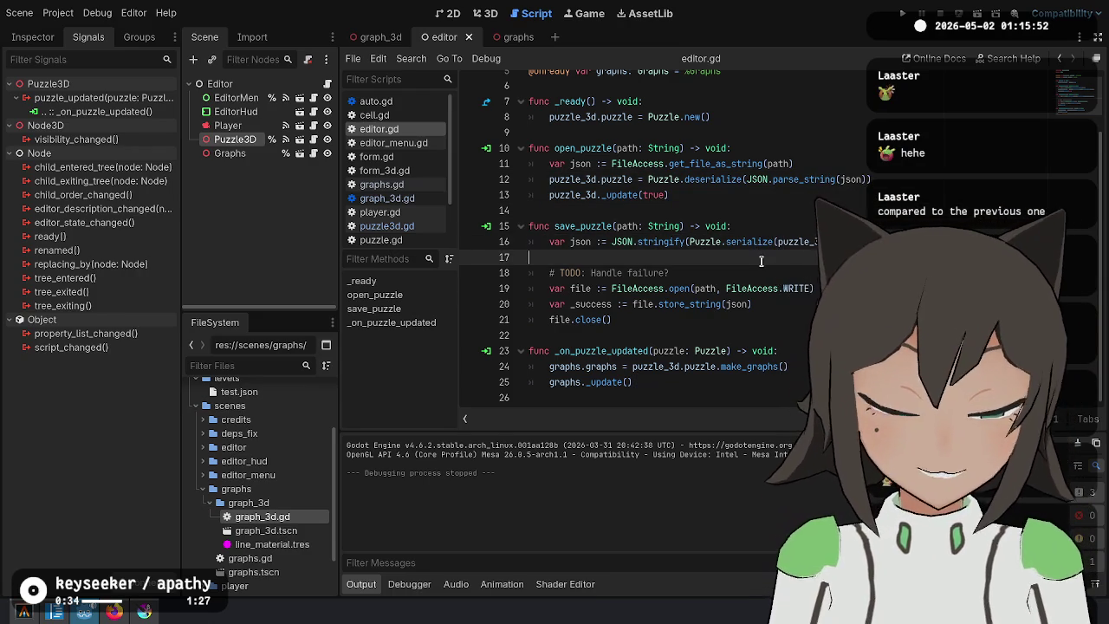
{"action": "left_click", "coordinate": [784, 336]}
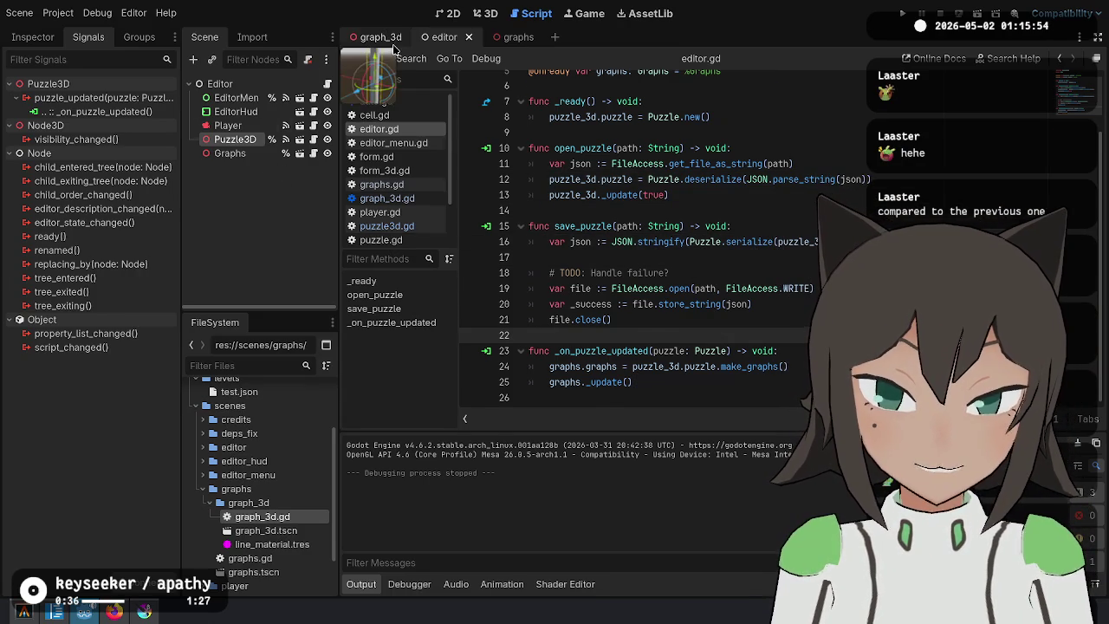
Read through graph_3d.gd's link loop and create_line CapsuleMesh code, then open puzzle.gd.
{"action": "left_click", "coordinate": [377, 37]}
{"action": "left_click", "coordinate": [694, 378]}
{"action": "scroll", "coordinate": [694, 378], "scroll_direction": "down", "scroll_amount": 9}
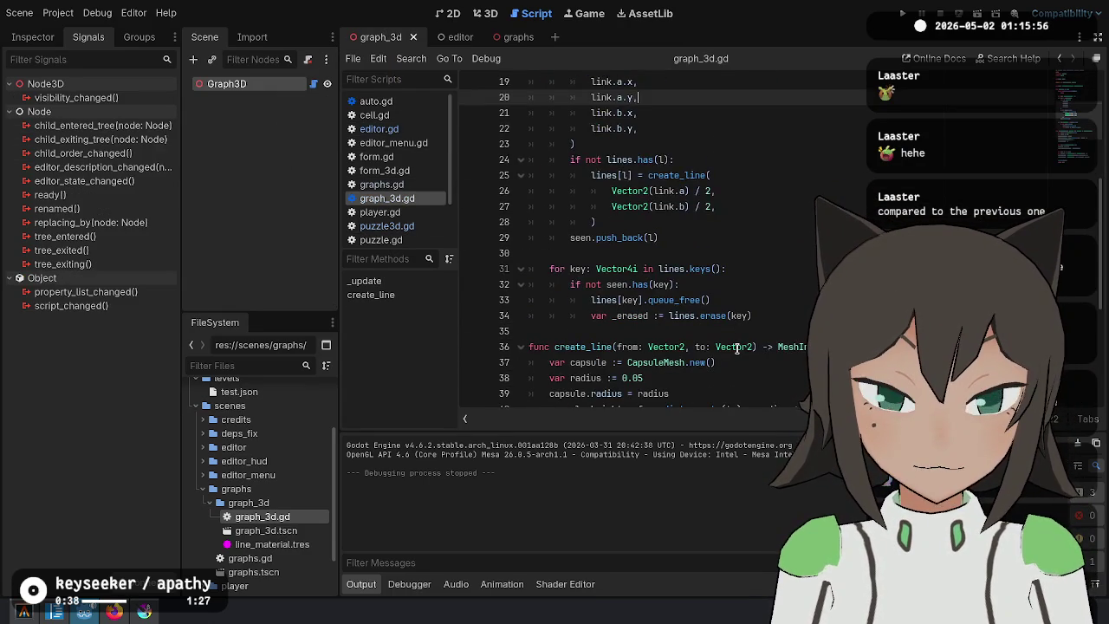
{"action": "scroll", "coordinate": [736, 348], "scroll_direction": "down", "scroll_amount": 2}
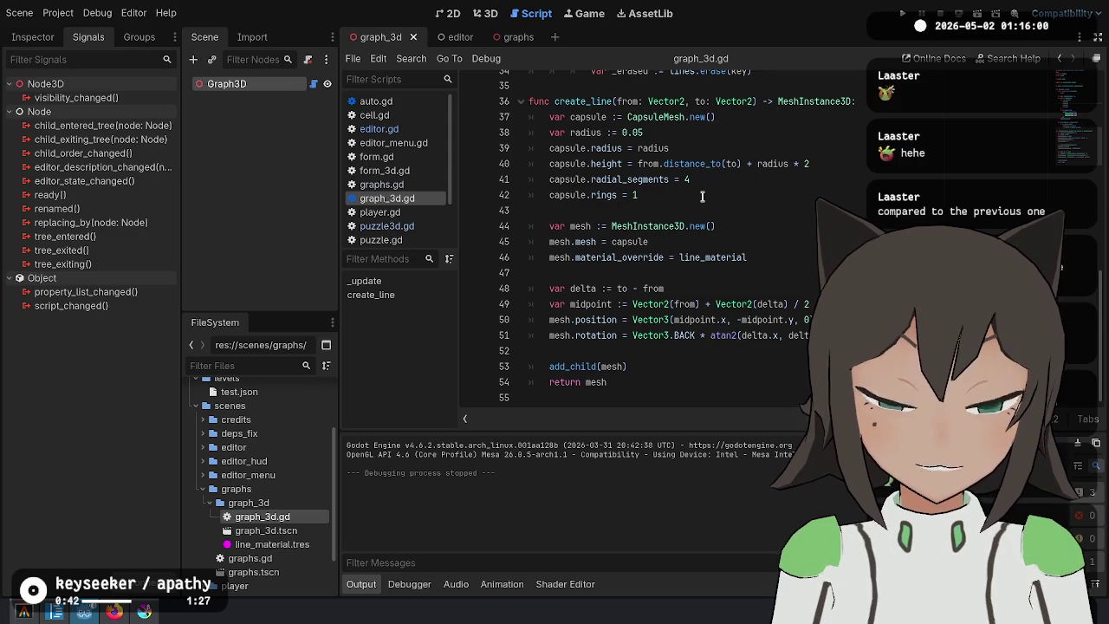
{"action": "left_click", "coordinate": [712, 122]}
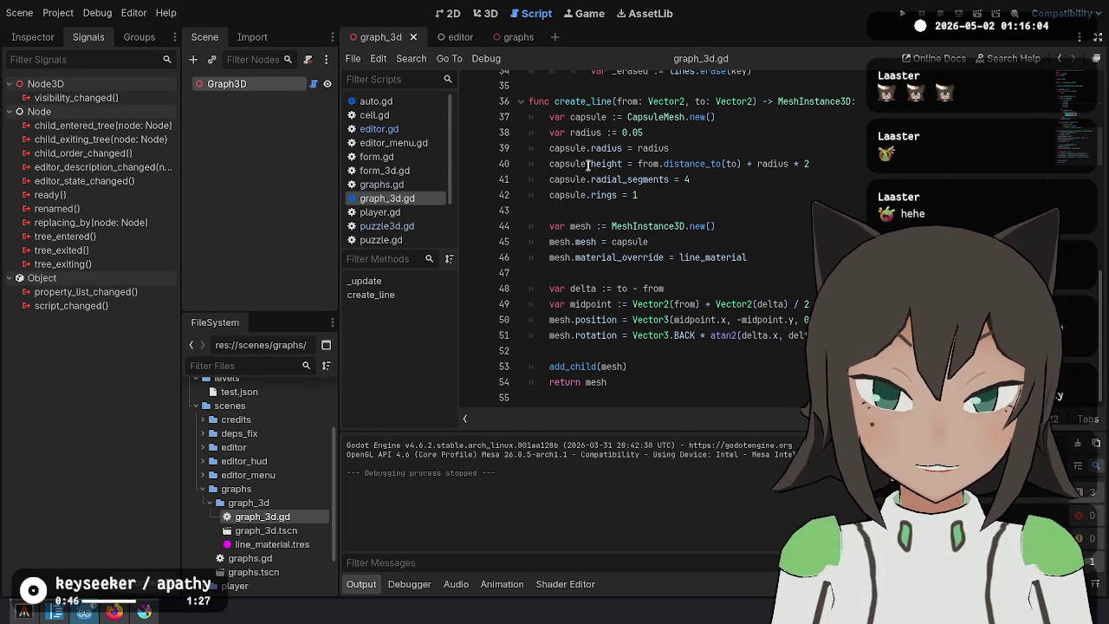
{"action": "scroll", "coordinate": [833, 188], "scroll_direction": "up", "scroll_amount": 10}
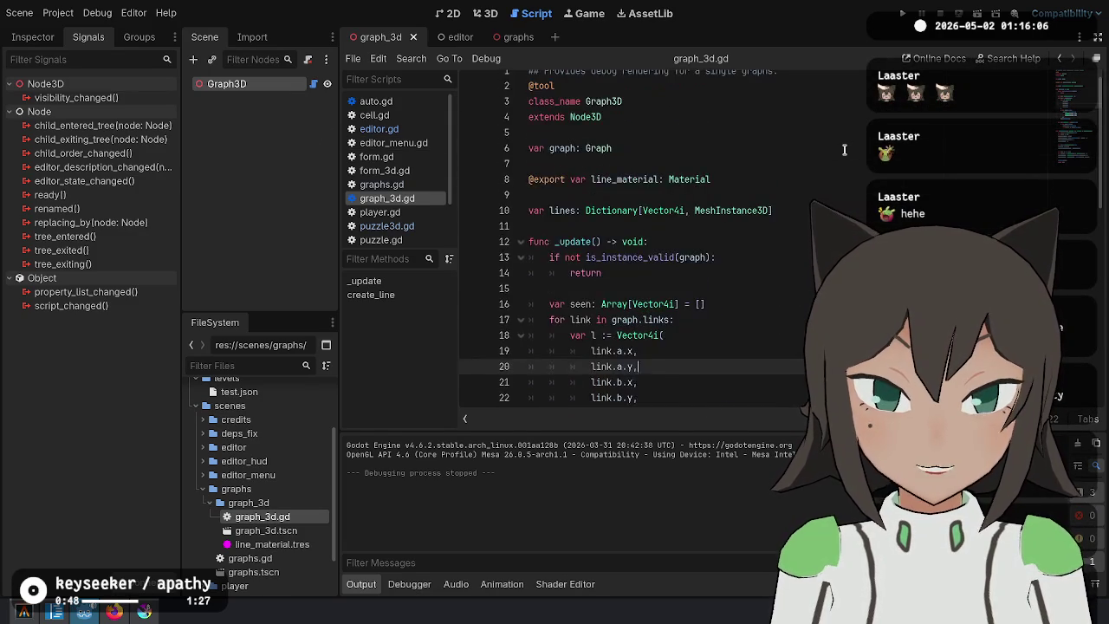
{"action": "scroll", "coordinate": [747, 193], "scroll_direction": "down", "scroll_amount": 5}
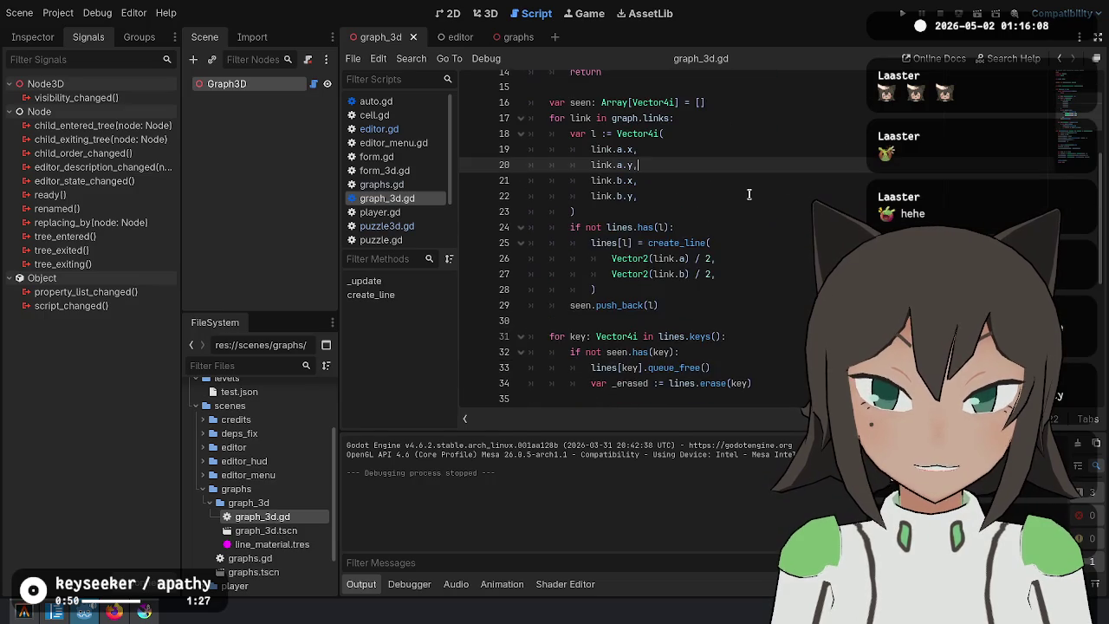
{"action": "left_click", "coordinate": [386, 240]}
Highlight make_graphs' uses and select its body, ending with the caret in its empty parentheses.
{"action": "left_click", "coordinate": [722, 176]}
{"action": "scroll", "coordinate": [723, 176], "scroll_direction": "up", "scroll_amount": 2}
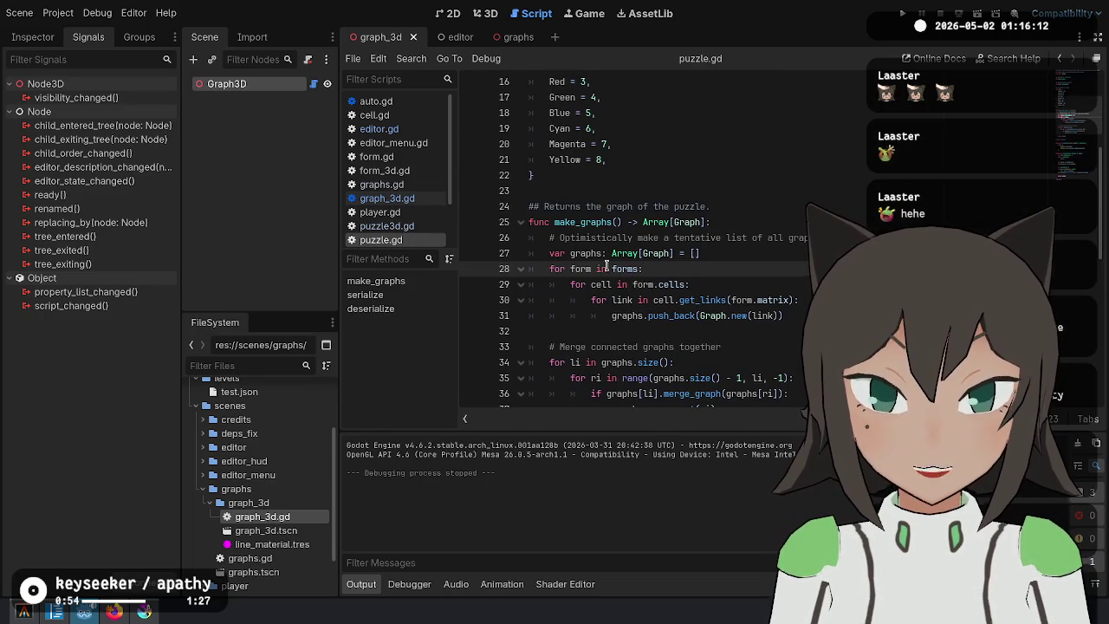
{"action": "double_click", "coordinate": [588, 222]}
{"action": "scroll", "coordinate": [588, 214], "scroll_direction": "down", "scroll_amount": 1}
{"action": "mouse_move", "coordinate": [530, 190]}
{"action": "left_mouse_down"}
{"action": "mouse_move", "coordinate": [827, 192]}
{"action": "mouse_move", "coordinate": [793, 331]}
{"action": "mouse_move", "coordinate": [715, 362]}
{"action": "left_mouse_up"}
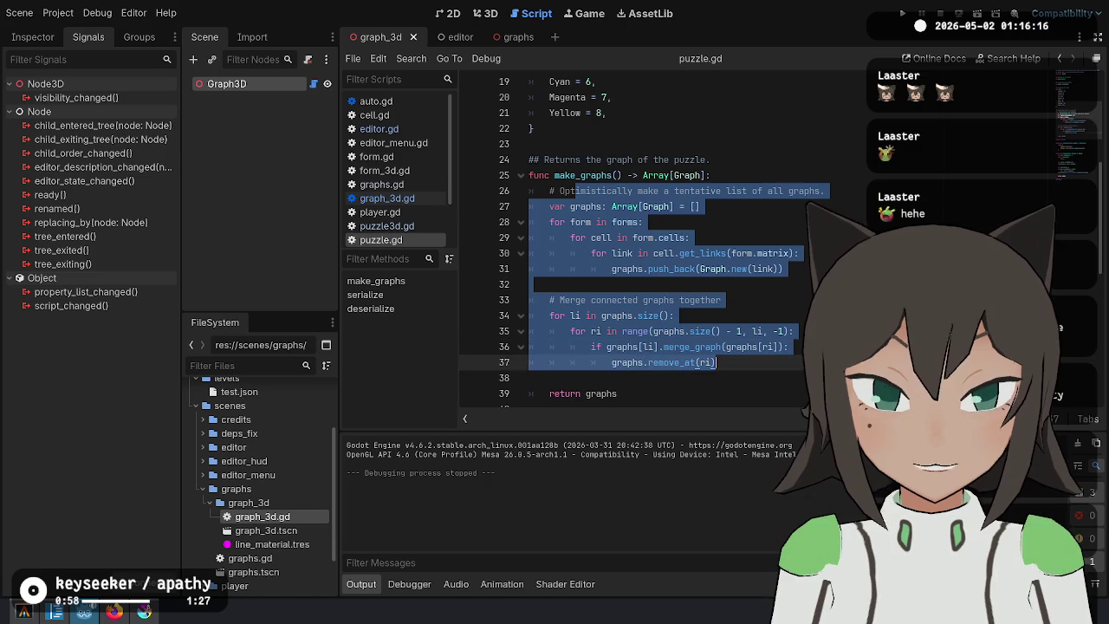
{"action": "left_click", "coordinate": [662, 159]}
{"action": "scroll", "coordinate": [756, 194], "scroll_direction": "up", "scroll_amount": 6}
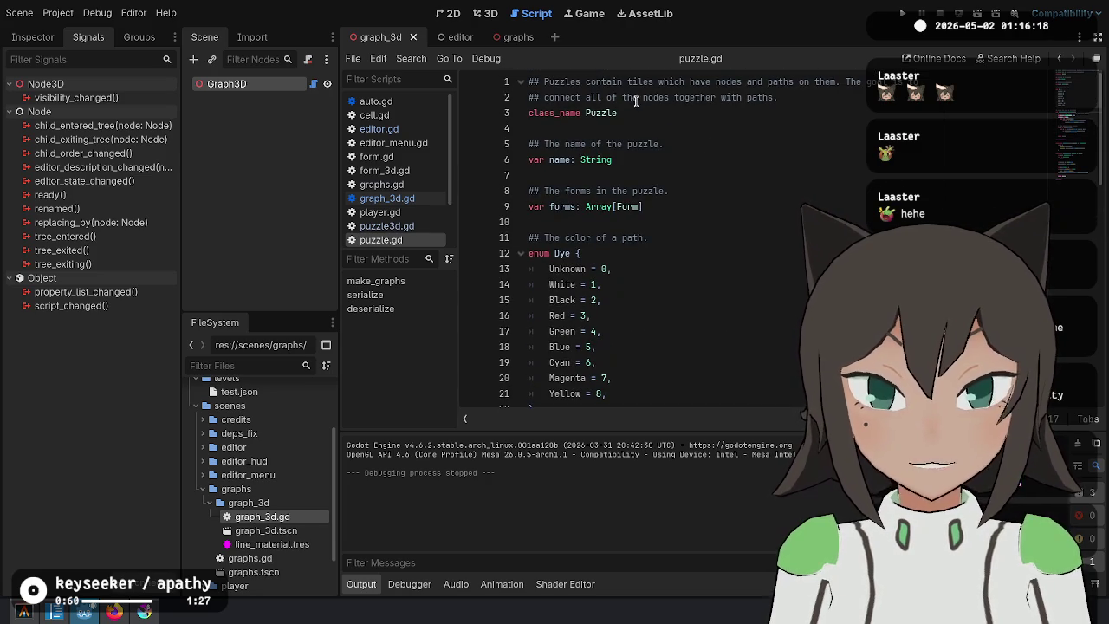
{"action": "scroll", "coordinate": [639, 99], "scroll_direction": "down", "scroll_amount": 6}
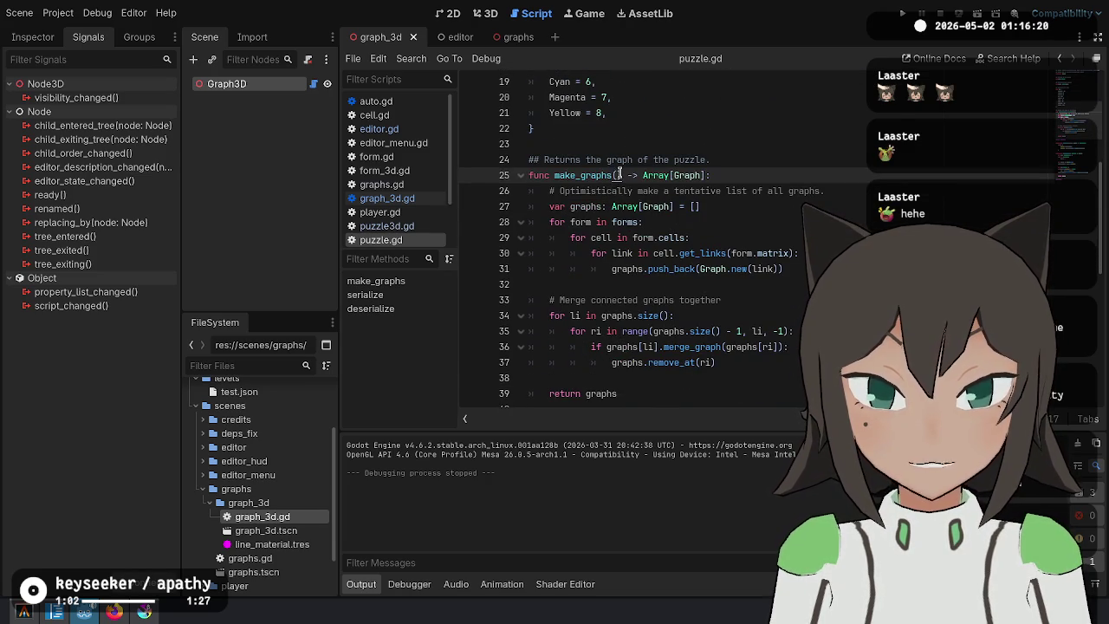
{"action": "left_click", "coordinate": [620, 175]}
Type 'ignore_form: Form, ignore_cell: Cell' as make_graphs' parameters on line 25.
{"action": "type", "text": "ignore_form: Form, ignor"}
{"action": "key", "text": "ctrl+BackSpace"}
{"action": "type", "text": "ign"}
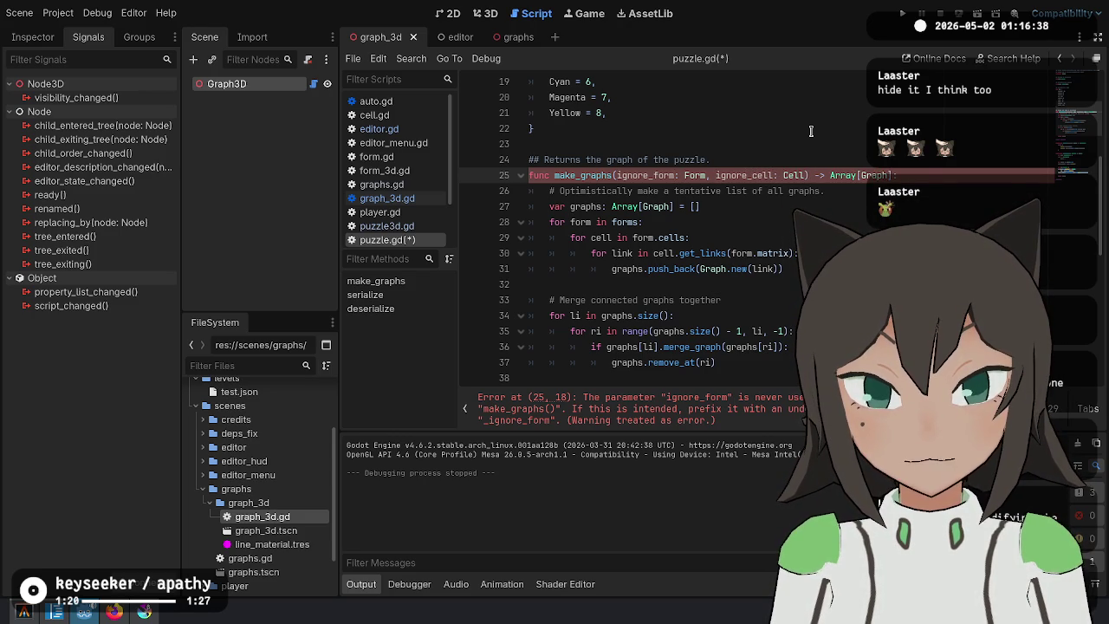
{"action": "key", "text": "Down"}
{"action": "key", "text": "Down"}
{"action": "key", "text": "Down"}
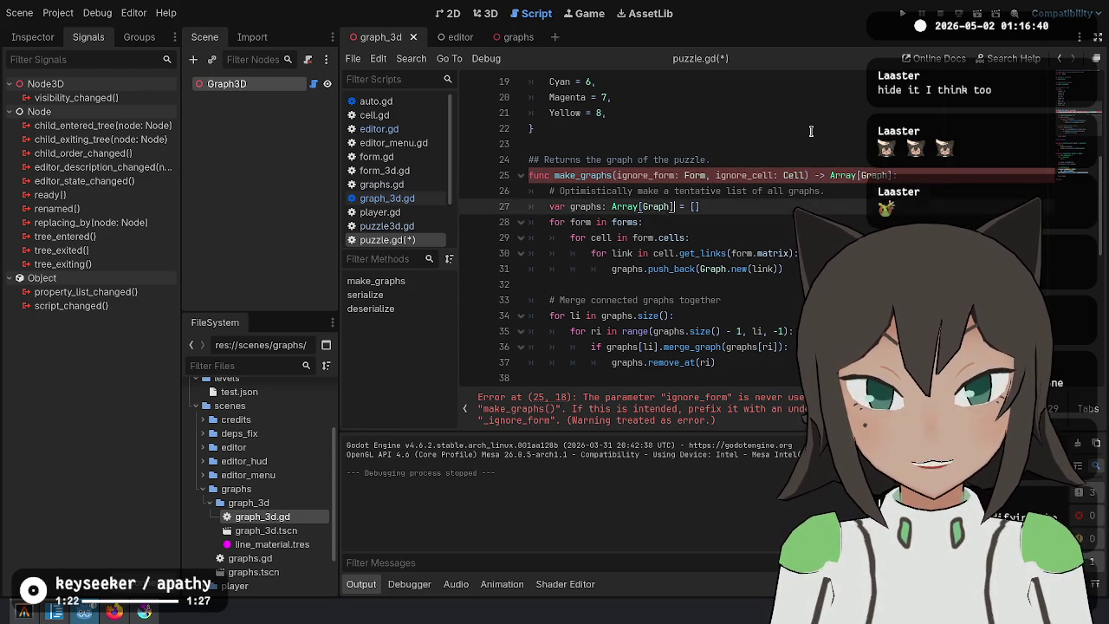
{"action": "key", "text": "Down"}
{"action": "key", "text": "Down"}
{"action": "key", "text": "Down"}
Step through make_graphs' forms, cells and merge loops, returning to the ignore_form parameter.
{"action": "key", "text": "Up"}
{"action": "key", "text": "Up"}
{"action": "key", "text": "Up"}
{"action": "key", "text": "Up"}
{"action": "key", "text": "Up"}
{"action": "key", "text": "Up"}
{"action": "key", "text": "Down"}
{"action": "key", "text": "shift+Down"}
{"action": "key", "text": "shift+Down"}
{"action": "key", "text": "shift+Down"}
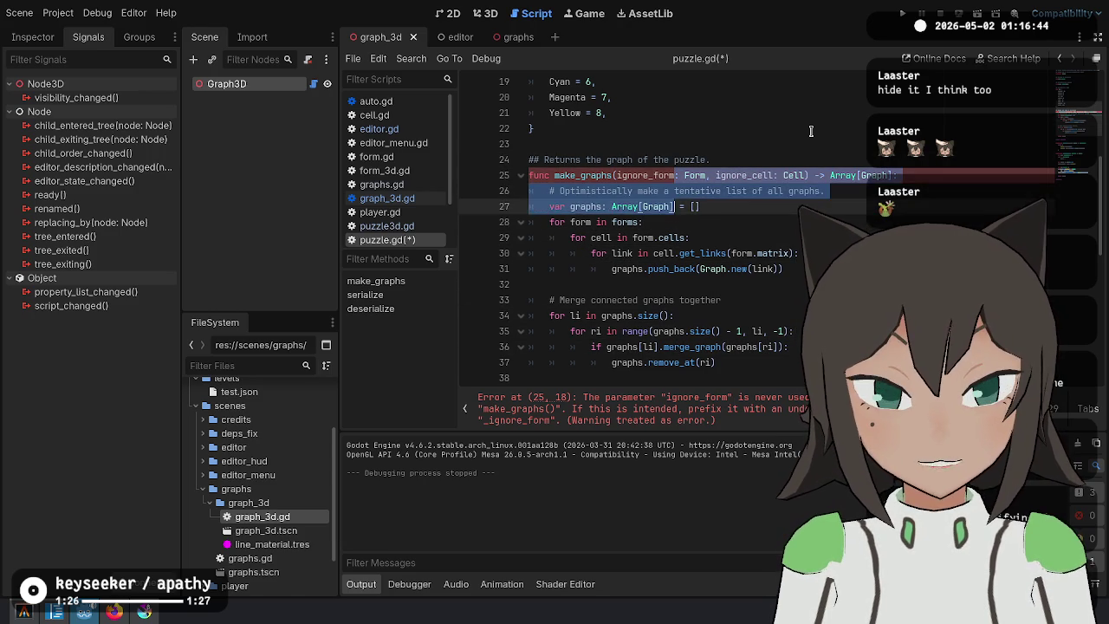
{"action": "key", "text": "shift+Down"}
{"action": "key", "text": "shift+Down"}
{"action": "key", "text": "shift+Up"}
{"action": "key", "text": "shift+Up"}
{"action": "key", "text": "shift+Up"}
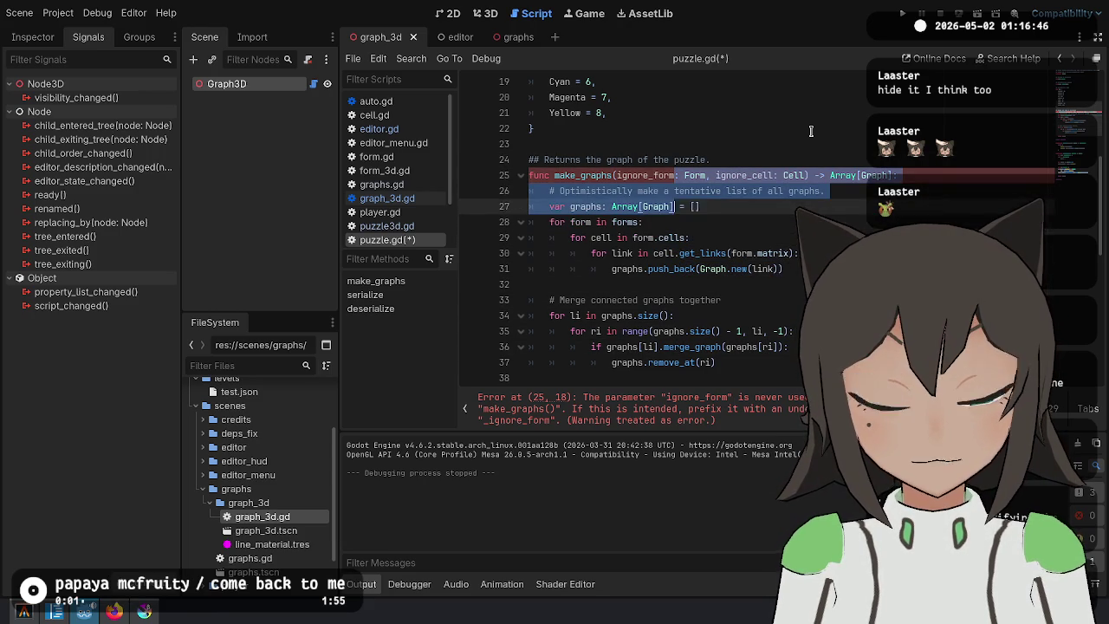
{"action": "key", "text": "Down"}
{"action": "key", "text": "Down"}
{"action": "key", "text": "Down"}
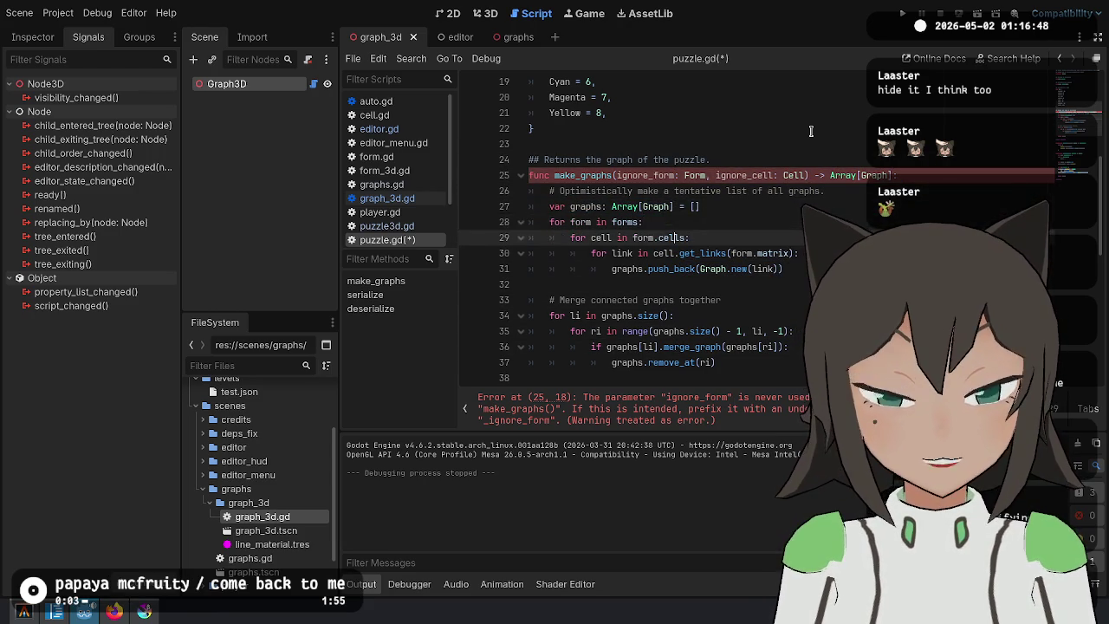
{"action": "key", "text": "Up"}
{"action": "key", "text": "Up"}
{"action": "key", "text": "Up"}
{"action": "key", "text": "Down"}
{"action": "key", "text": "Down"}
{"action": "key", "text": "Down"}
{"action": "key", "text": "Down"}
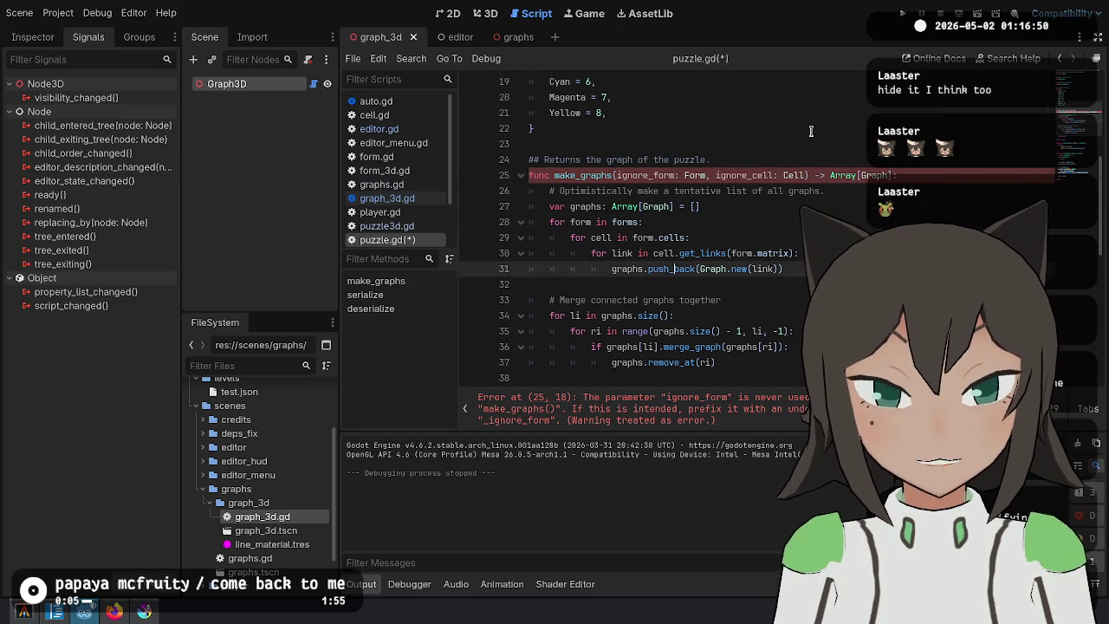
{"action": "key", "text": "Down"}
{"action": "key", "text": "Down"}
{"action": "key", "text": "Down"}
{"action": "key", "text": "Up"}
{"action": "key", "text": "Up"}
{"action": "key", "text": "Up"}
{"action": "key", "text": "Up"}
{"action": "key", "text": "Up"}
{"action": "key", "text": "Up"}
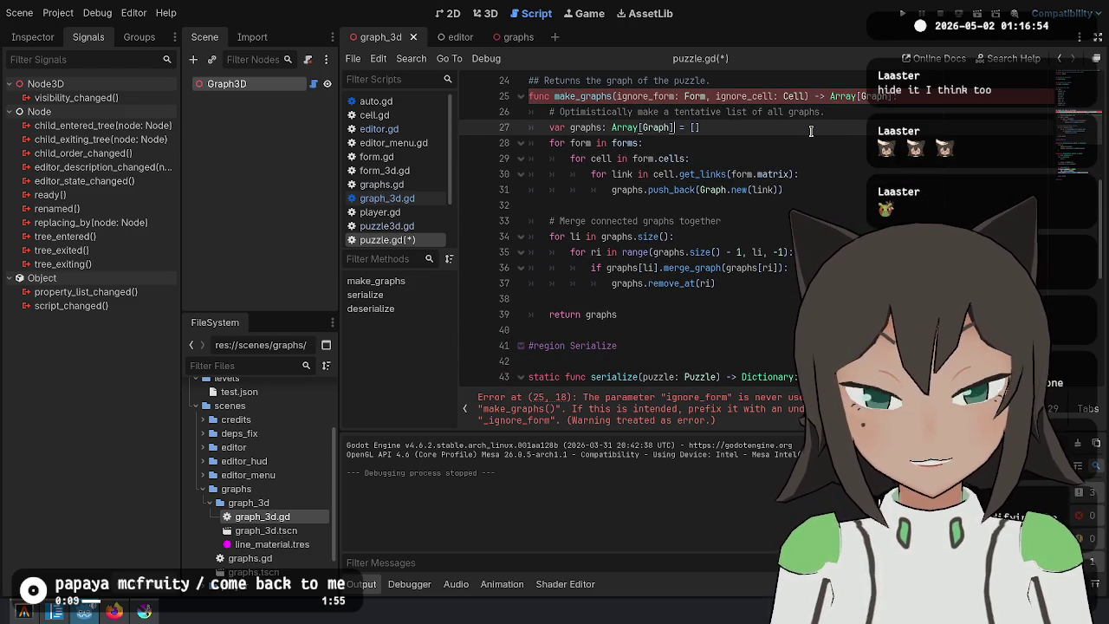
{"action": "key", "text": "Down"}
{"action": "key", "text": "Down"}
{"action": "key", "text": "Down"}
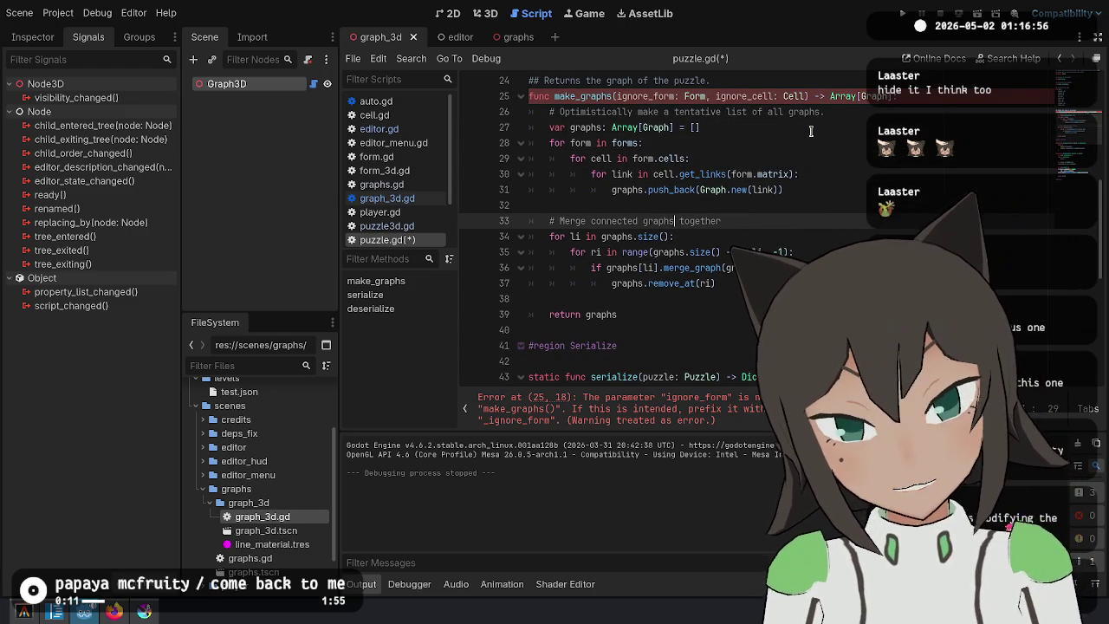
{"action": "key", "text": "Up"}
{"action": "key", "text": "Up"}
{"action": "key", "text": "Up"}
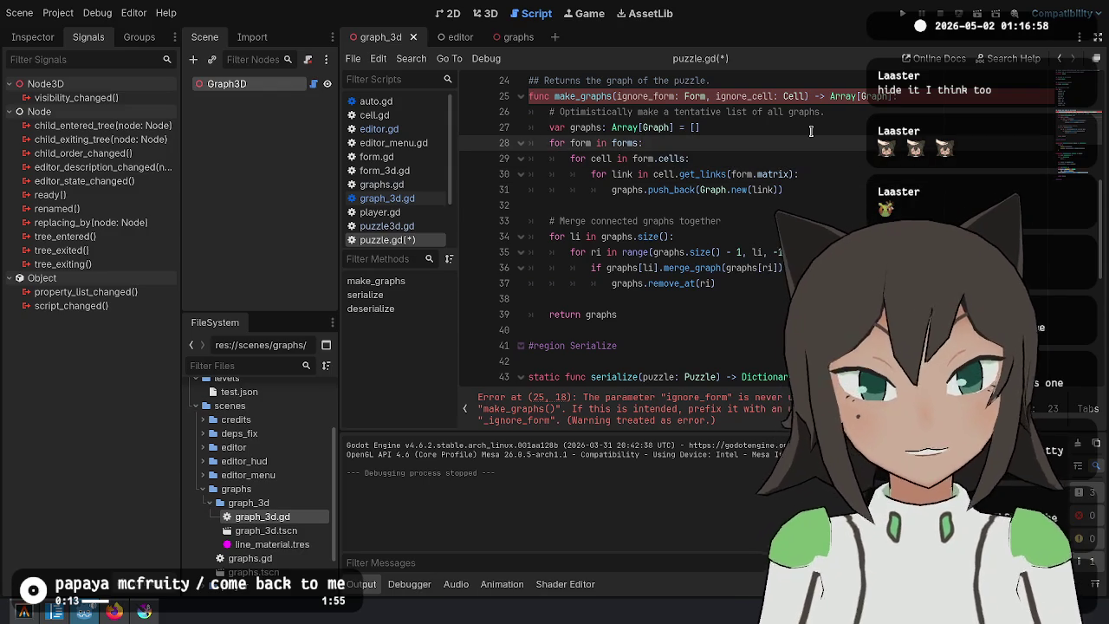
{"action": "key", "text": "Up"}
{"action": "key", "text": "Up"}
{"action": "key", "text": "Up"}
{"action": "key", "text": "Right"}
Change the parameter types to Array[Form] for ignore_form and Array[Cell] for ignore_cell.
{"action": "type", "text": "Array["}
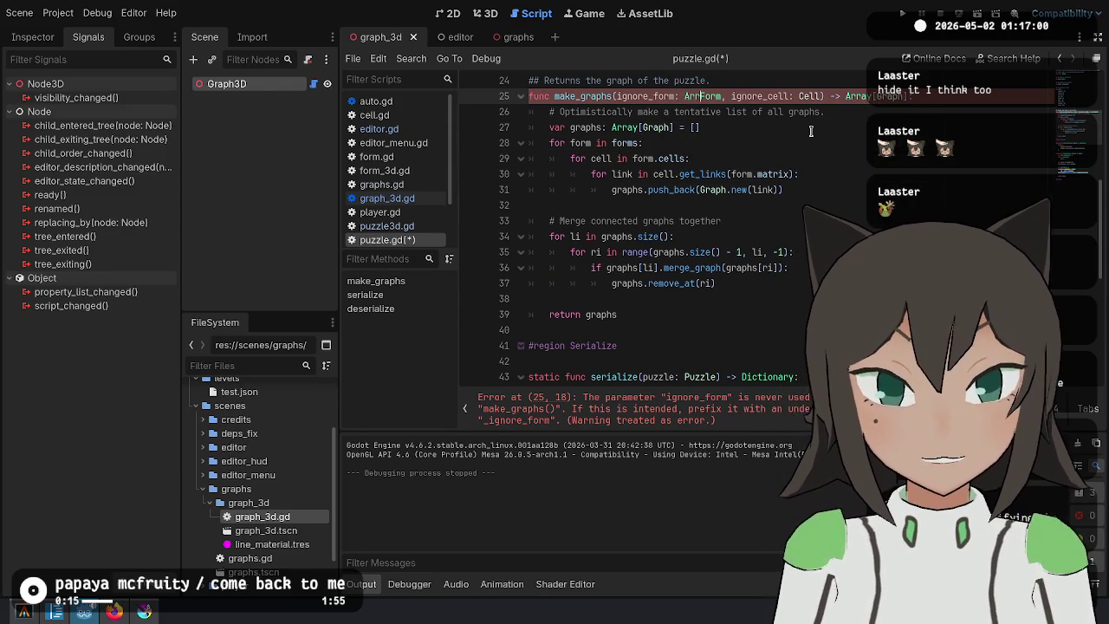
{"action": "key", "text": "Right"}
{"action": "key", "text": "Right"}
{"action": "key", "text": "Right"}
{"action": "type", "text": "]"}
{"action": "key", "text": "ctrl+Right"}
{"action": "key", "text": "ctrl+Right"}
{"action": "key", "text": "ctrl+Right"}
{"action": "type", "text": "Array["}
{"action": "key", "text": "Right"}
{"action": "key", "text": "Right"}
{"action": "key", "text": "Right"}
{"action": "type", "text": "]"}
{"action": "key", "text": "Down"}
{"action": "key", "text": "Down"}
{"action": "key", "text": "Down"}
Add 'if ignore_form.has(form): continue' at the top of the forms loop.
{"action": "key", "text": "Return"}
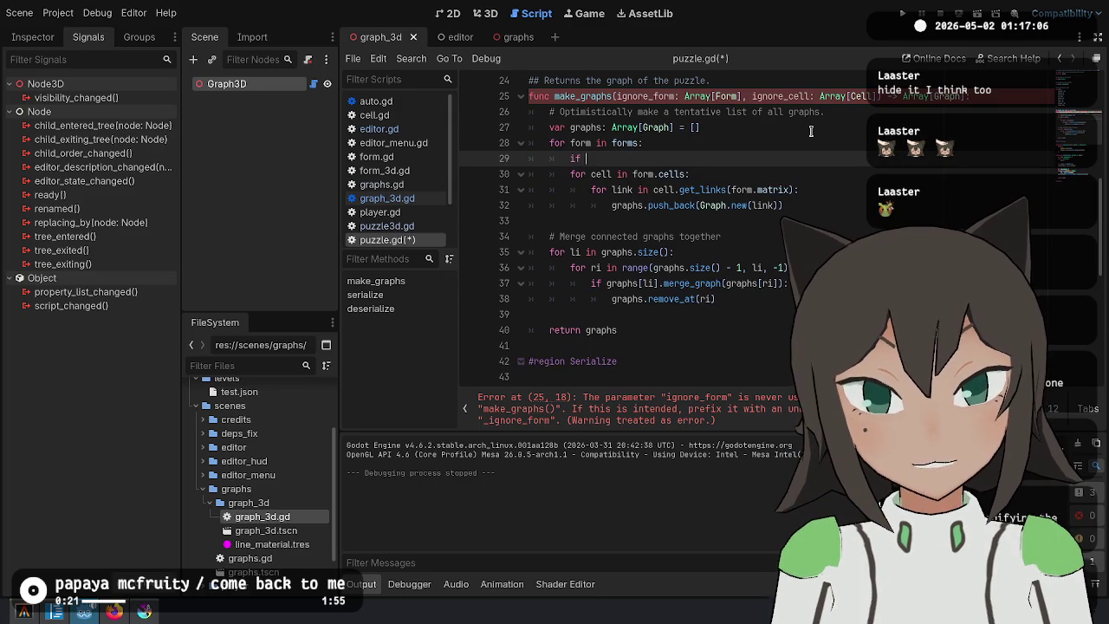
{"action": "type", "text": "ignore"}
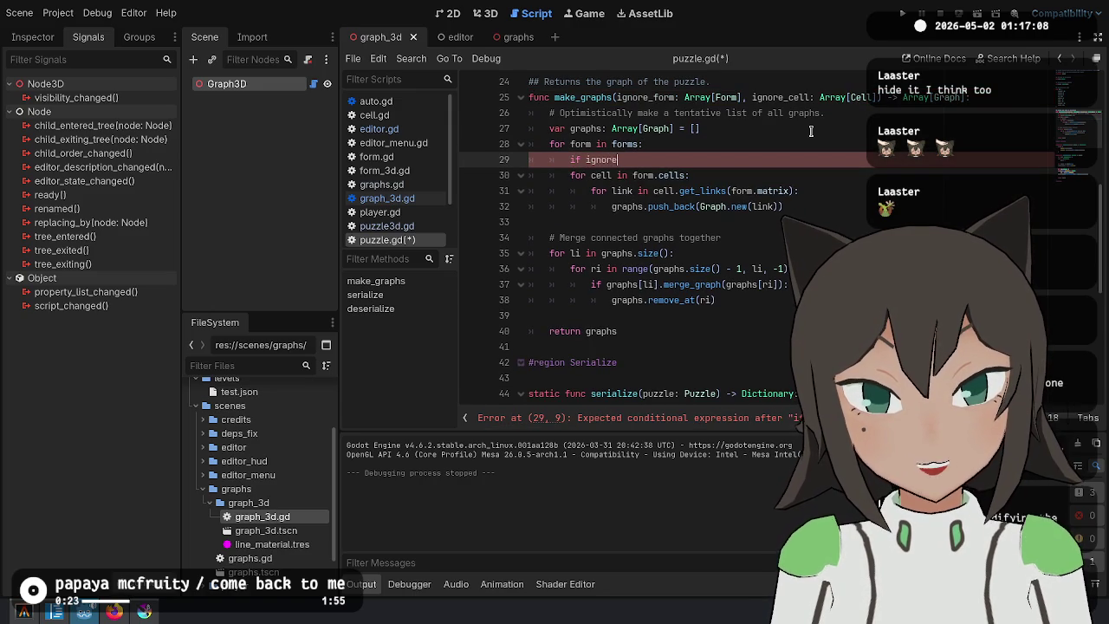
{"action": "type", "text": "_form.has(form):"}
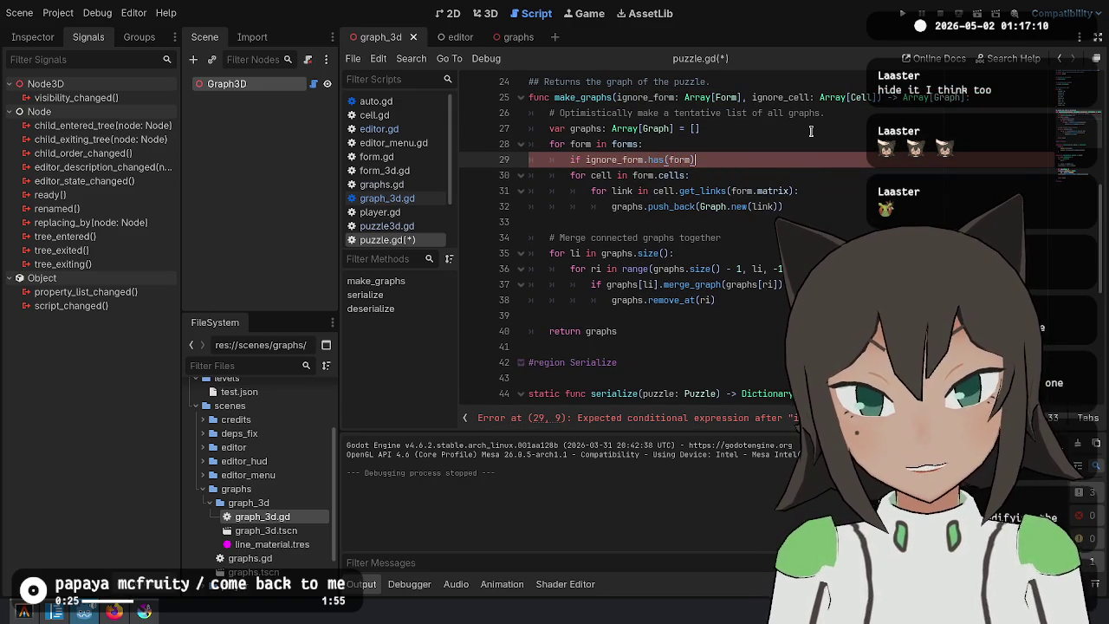
{"action": "key", "text": "Return"}
{"action": "type", "text": "continue"}
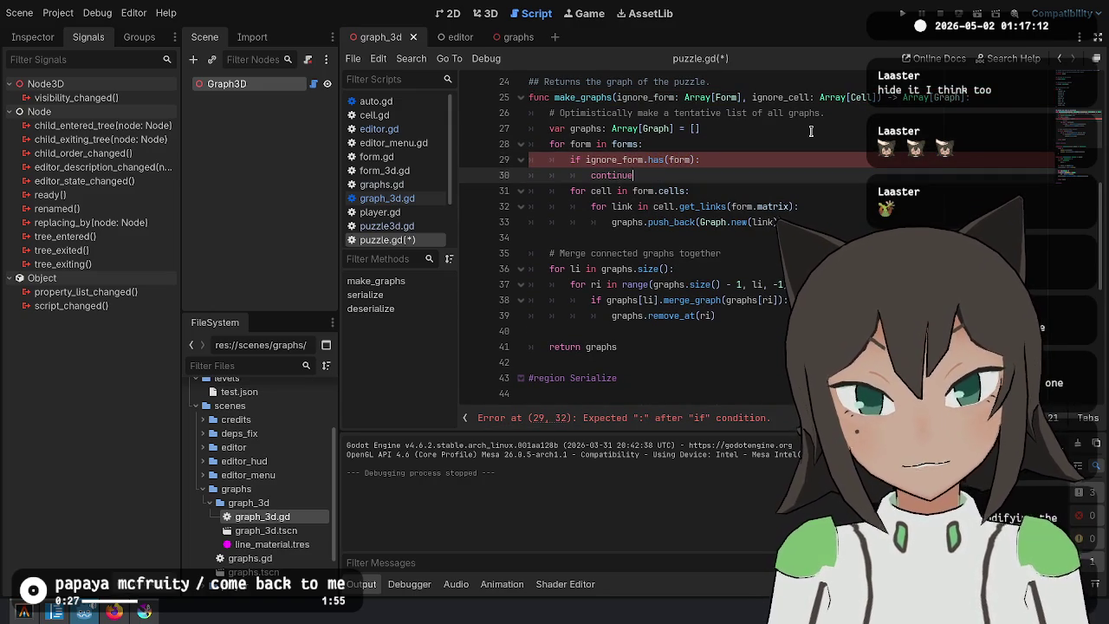
{"action": "key", "text": "Return"}
{"action": "key", "text": "BackSpace"}
Add 'if ignore_cell.has(cell): continue' inside the cell loop, removing the stray parenthesis.
{"action": "key", "text": "Down"}
{"action": "key", "text": "End"}
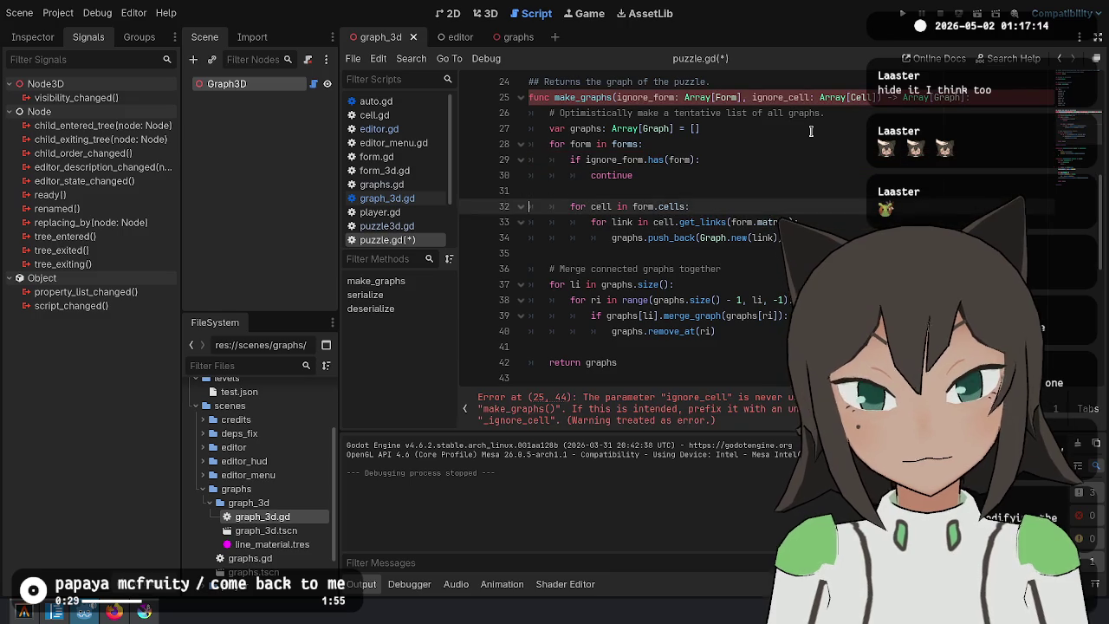
{"action": "key", "text": "Return"}
{"action": "key", "text": "Return"}
{"action": "key", "text": "Up"}
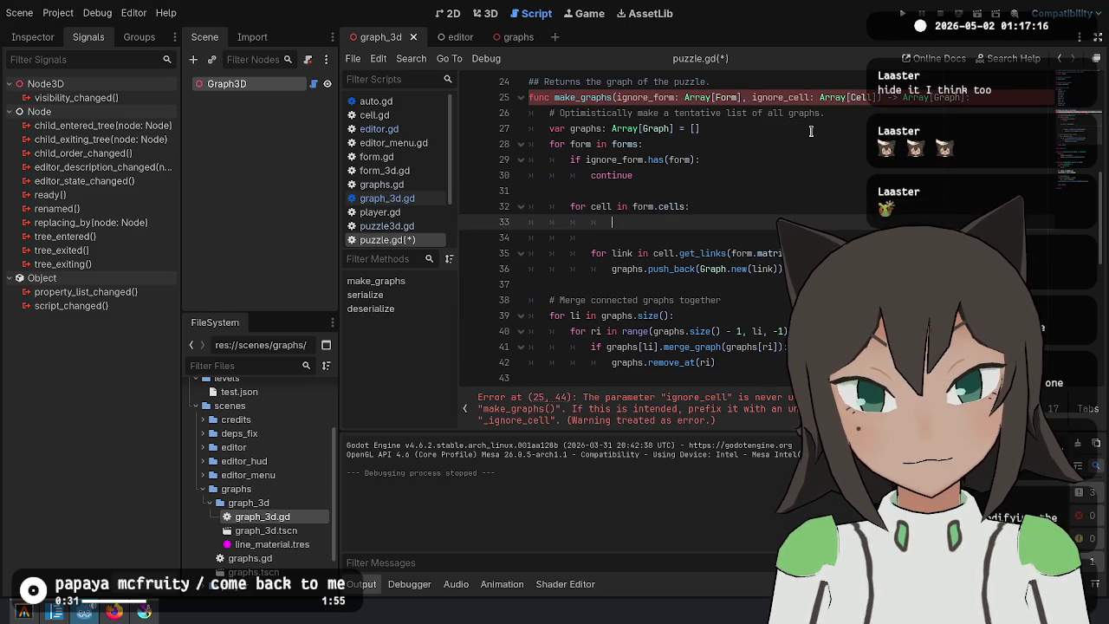
{"action": "type", "text": "gnore_ce"}
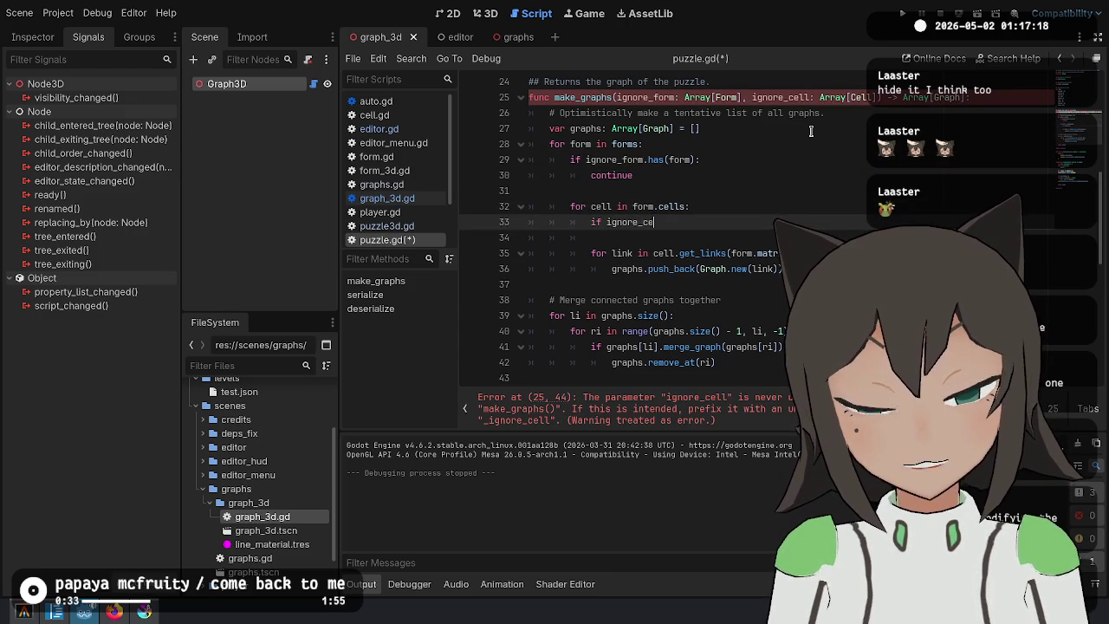
{"action": "type", "text": "ll.has(cell)"}
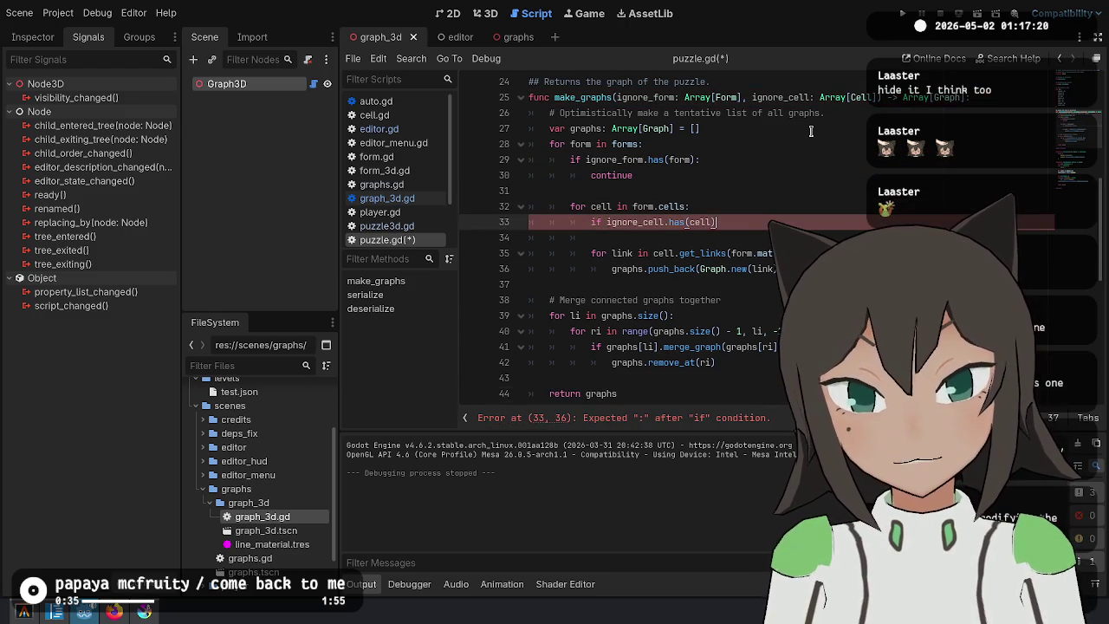
{"action": "key", "text": "Return"}
{"action": "type", "text": "c"}
{"action": "key", "text": "Return"}
{"action": "key", "text": "BackSpace"}
{"action": "key", "text": "BackSpace"}
{"action": "key", "text": "BackSpace"}
{"action": "type", "text": "continue("}
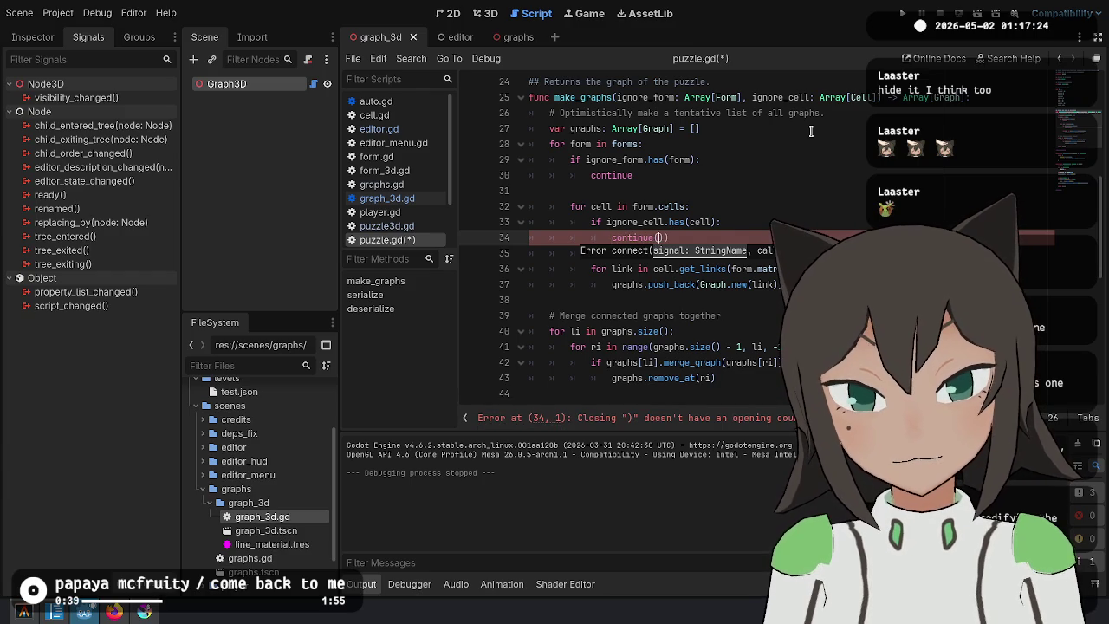
{"action": "key", "text": "BackSpace"}
Save puzzle.gd and scroll over the updated make_graphs.
{"action": "key", "text": "Down"}
{"action": "key", "text": "ctrl+s"}
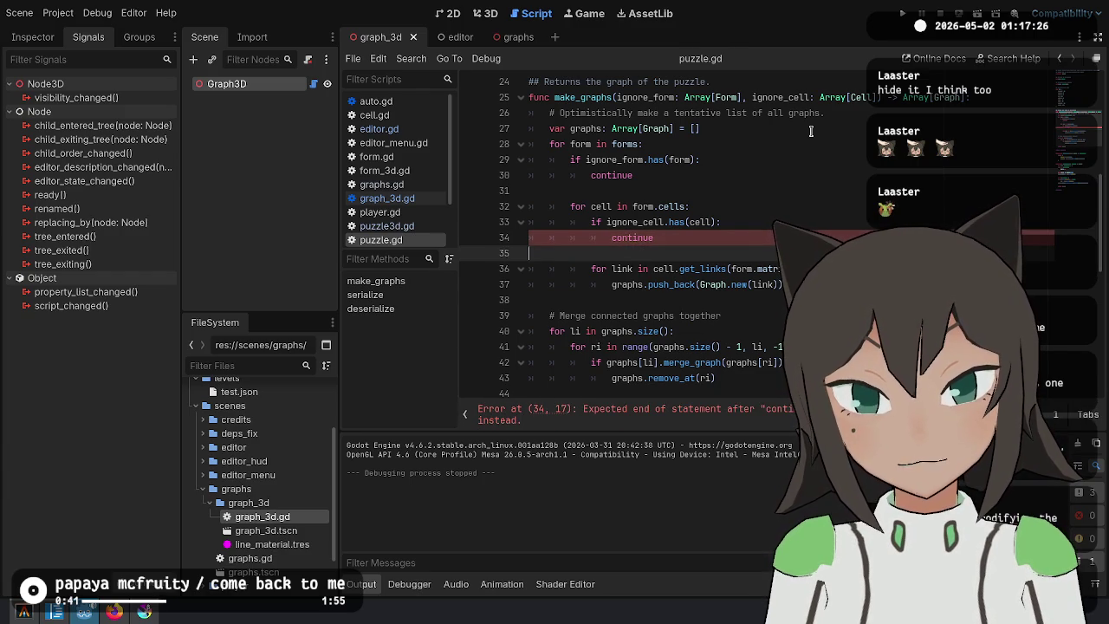
{"action": "key", "text": "Down"}
{"action": "key", "text": "Down"}
{"action": "key", "text": "Down"}
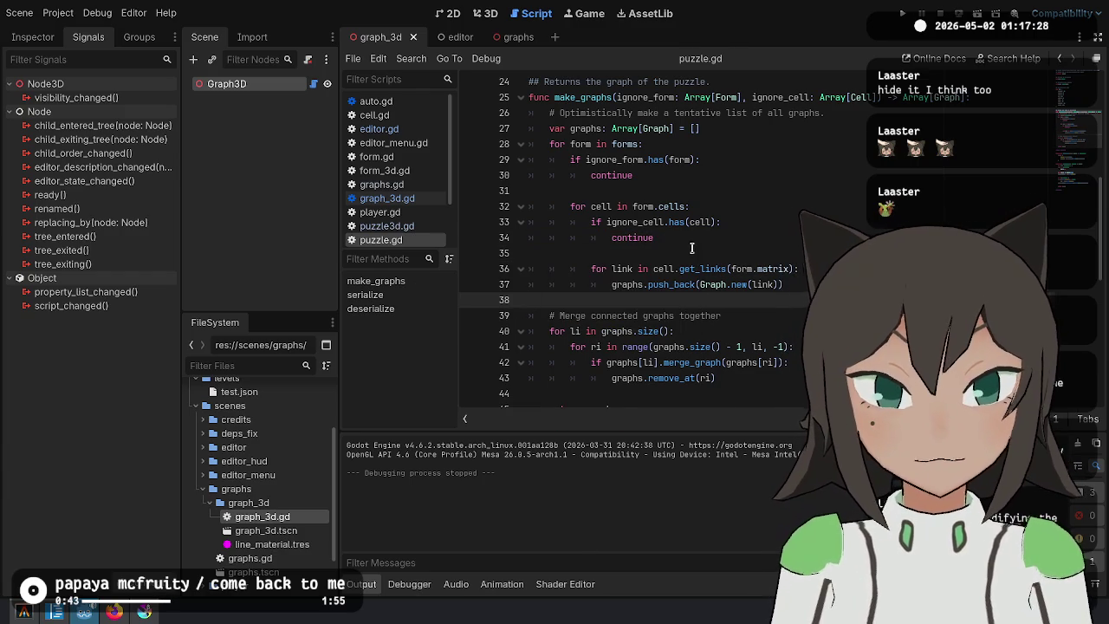
{"action": "scroll", "coordinate": [696, 268], "scroll_direction": "up", "scroll_amount": 1}
{"action": "scroll", "coordinate": [696, 269], "scroll_direction": "down", "scroll_amount": 2}
{"action": "scroll", "coordinate": [695, 269], "scroll_direction": "up", "scroll_amount": 4}
Delete the blank lines around the cell loop in make_graphs and save.
{"action": "left_click", "coordinate": [752, 346]}
{"action": "key", "text": "BackSpace"}
{"action": "key", "text": "Up"}
{"action": "key", "text": "Up"}
{"action": "key", "text": "Up"}
{"action": "key", "text": "BackSpace"}
{"action": "key", "text": "ctrl+s"}
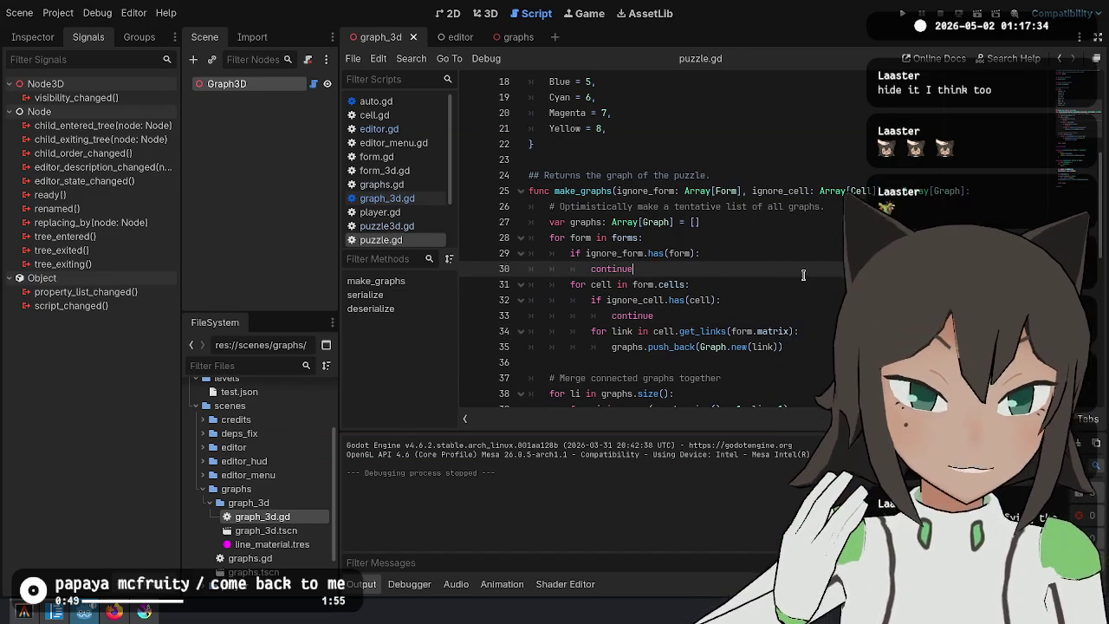
Try appending '.e' to the forms array, undo it, and save puzzle.gd again.
{"action": "left_click", "coordinate": [769, 232]}
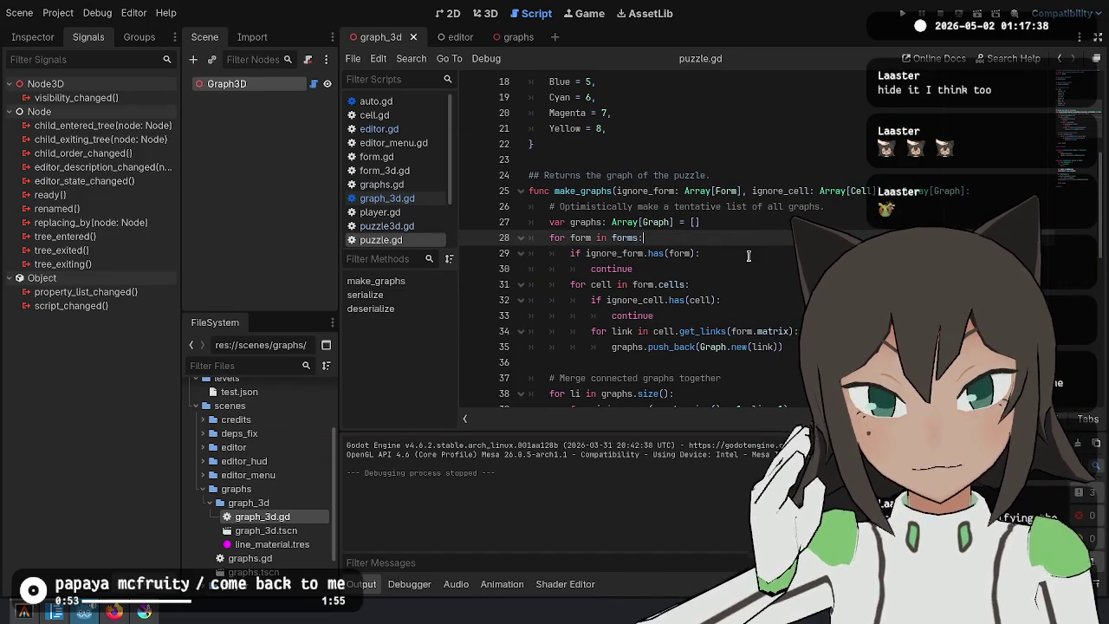
{"action": "double_click", "coordinate": [616, 238]}
{"action": "key", "text": "Right"}
{"action": "type", "text": ".e"}
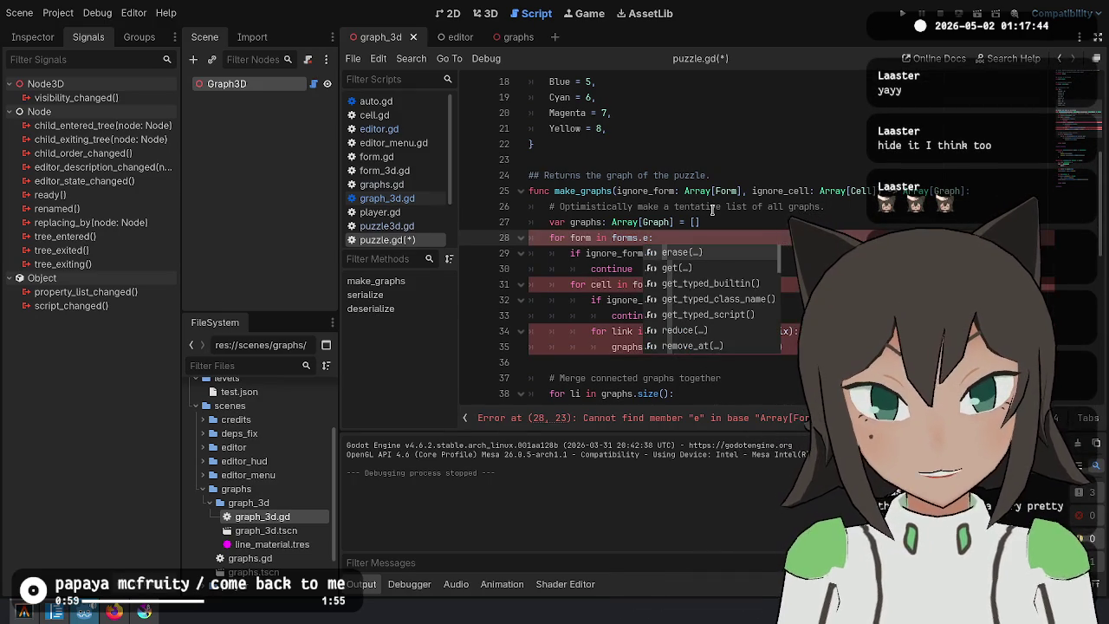
{"action": "scroll", "coordinate": [712, 210], "scroll_direction": "up", "scroll_amount": 5}
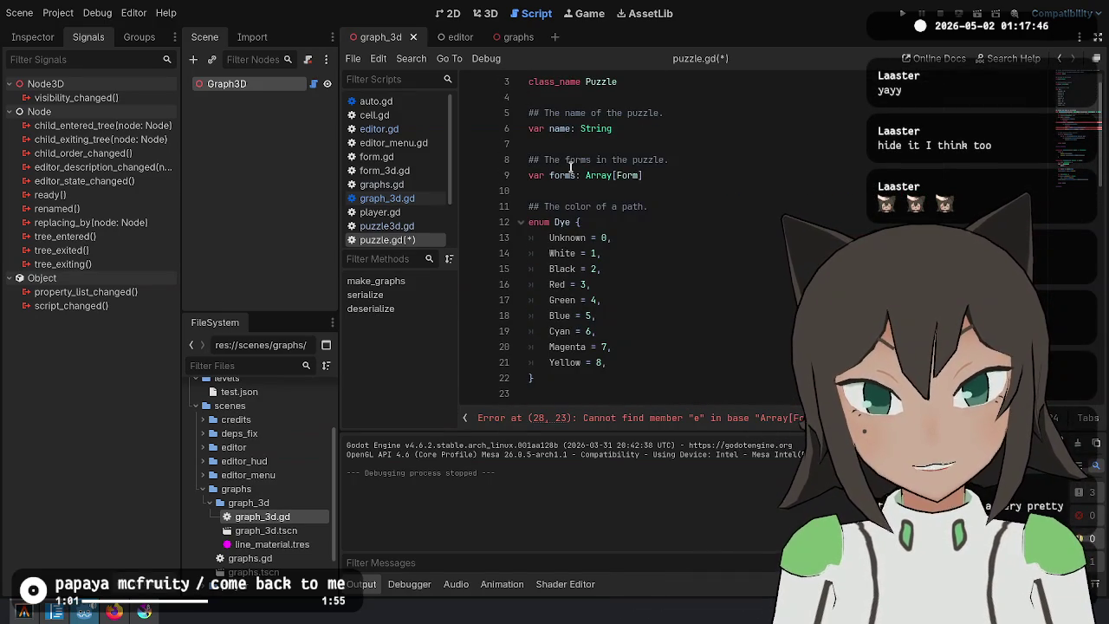
{"action": "scroll", "coordinate": [570, 166], "scroll_direction": "down", "scroll_amount": 5}
{"action": "key", "text": "ctrl+z"}
{"action": "left_click", "coordinate": [754, 261]}
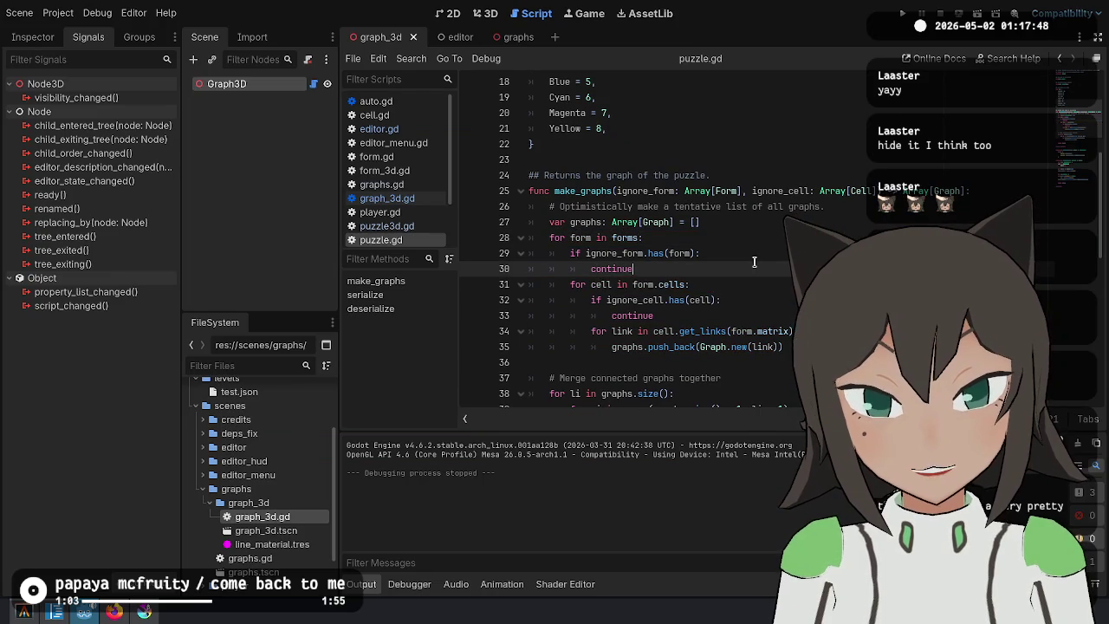
{"action": "key", "text": "ctrl+s"}
Select the skip-check lines, review the forms loop, and select the make_graphs name.
{"action": "key", "text": "shift+Up"}
{"action": "key", "text": "shift+Home"}
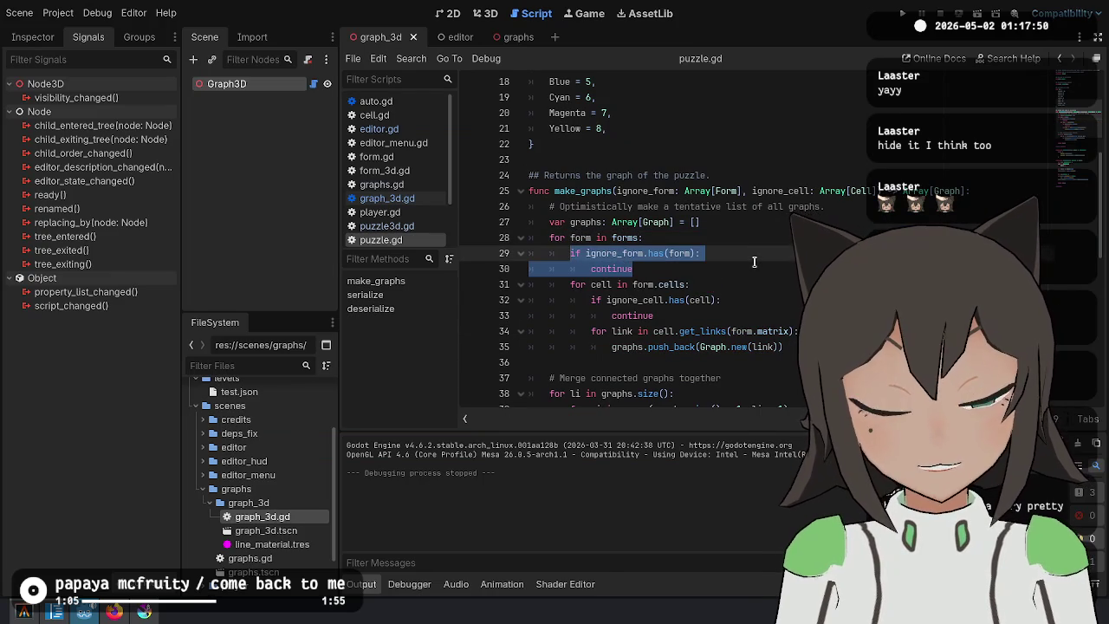
{"action": "key", "text": "Up"}
{"action": "key", "text": "End"}
{"action": "key", "text": "Down"}
{"action": "key", "text": "Down"}
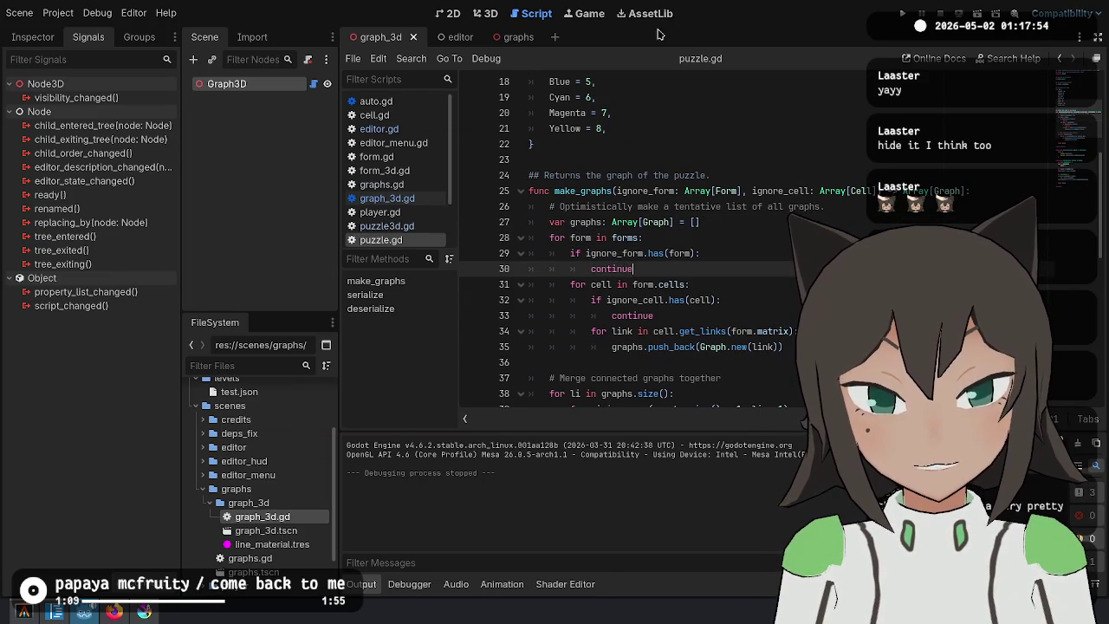
{"action": "key", "text": "Up"}
{"action": "key", "text": "Up"}
{"action": "key", "text": "End"}
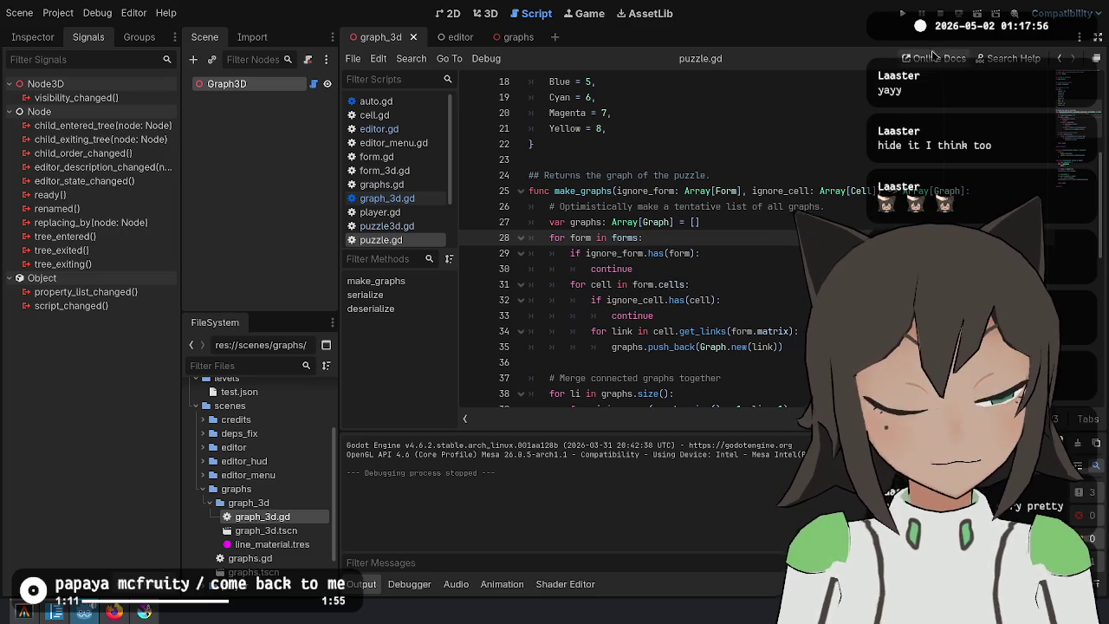
{"action": "double_click", "coordinate": [586, 194]}
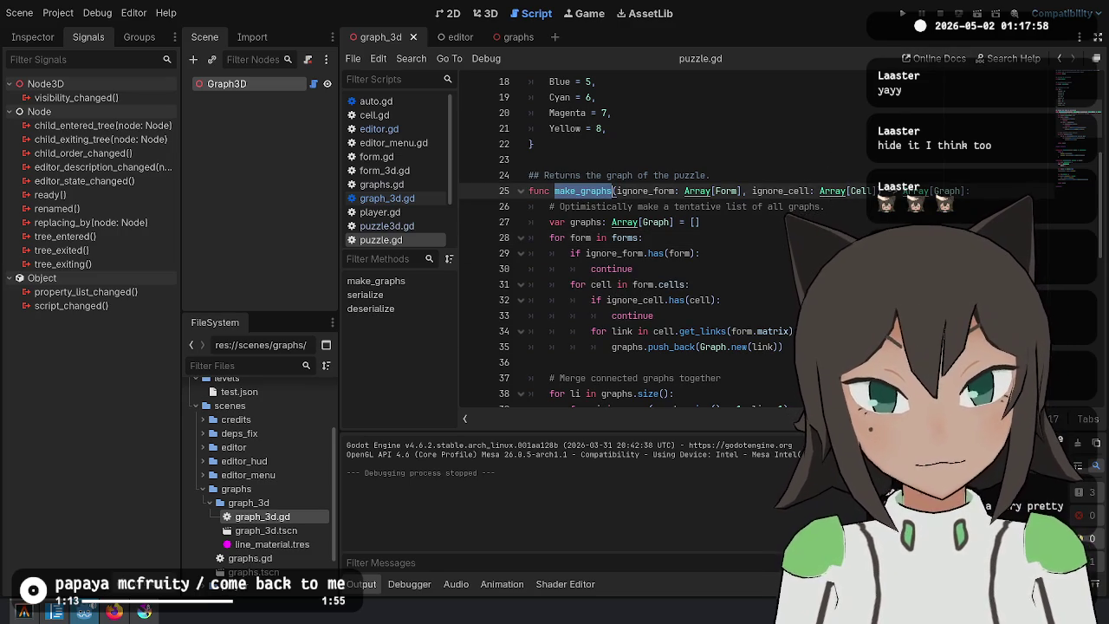
Find make_graphs in all files and jump to its call in editor.gd.
{"action": "key", "text": "ctrl+shift+f"}
{"action": "key", "text": "Return"}
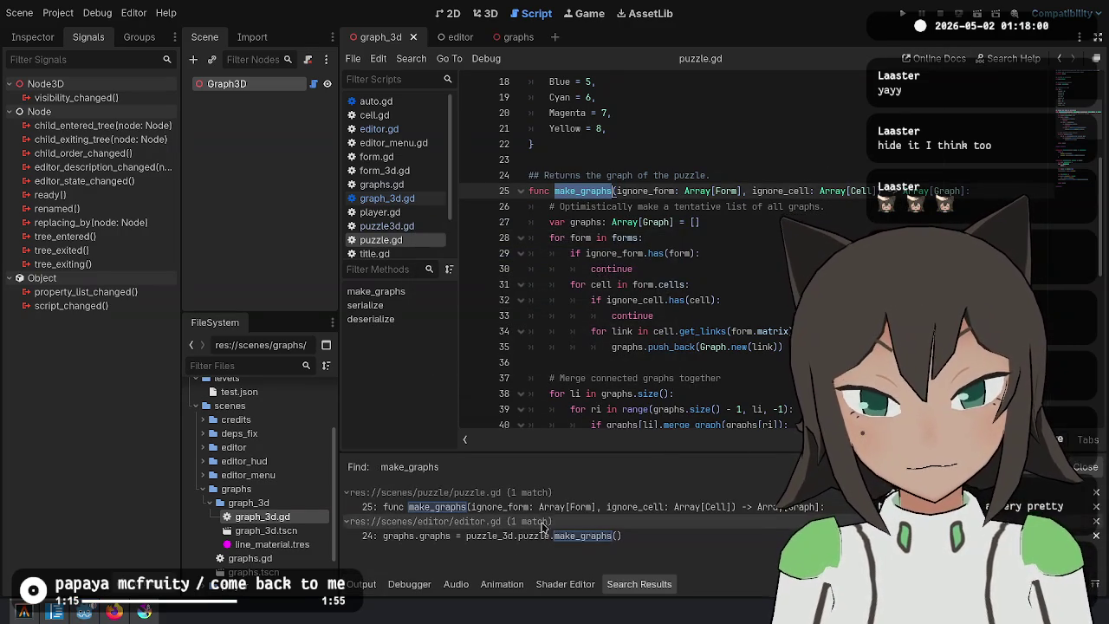
{"action": "left_click", "coordinate": [518, 537]}
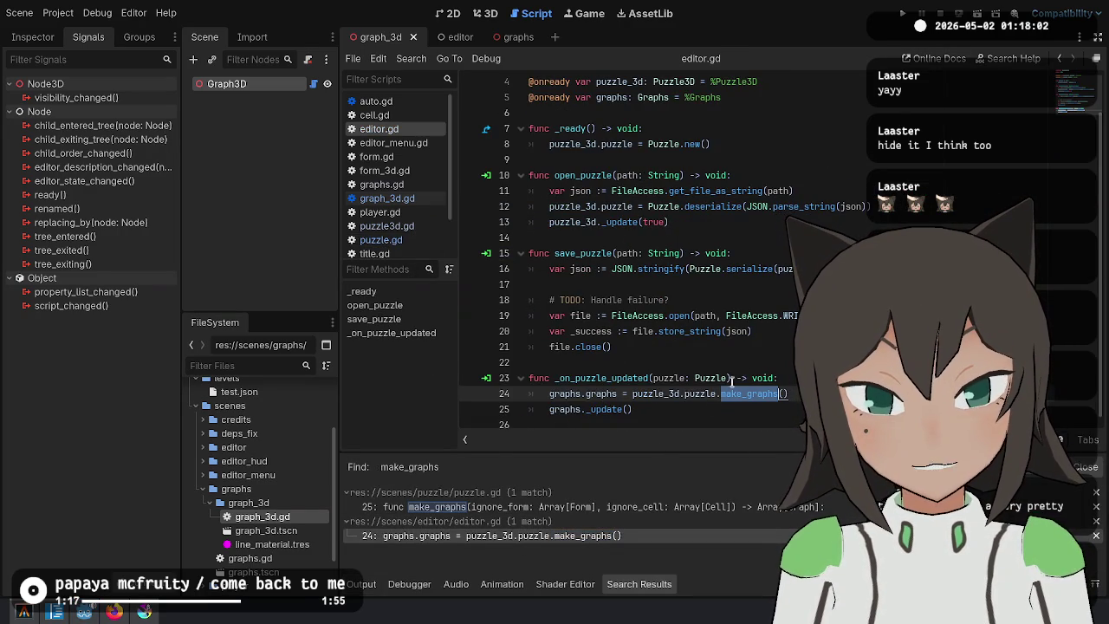
{"action": "left_click", "coordinate": [721, 394]}
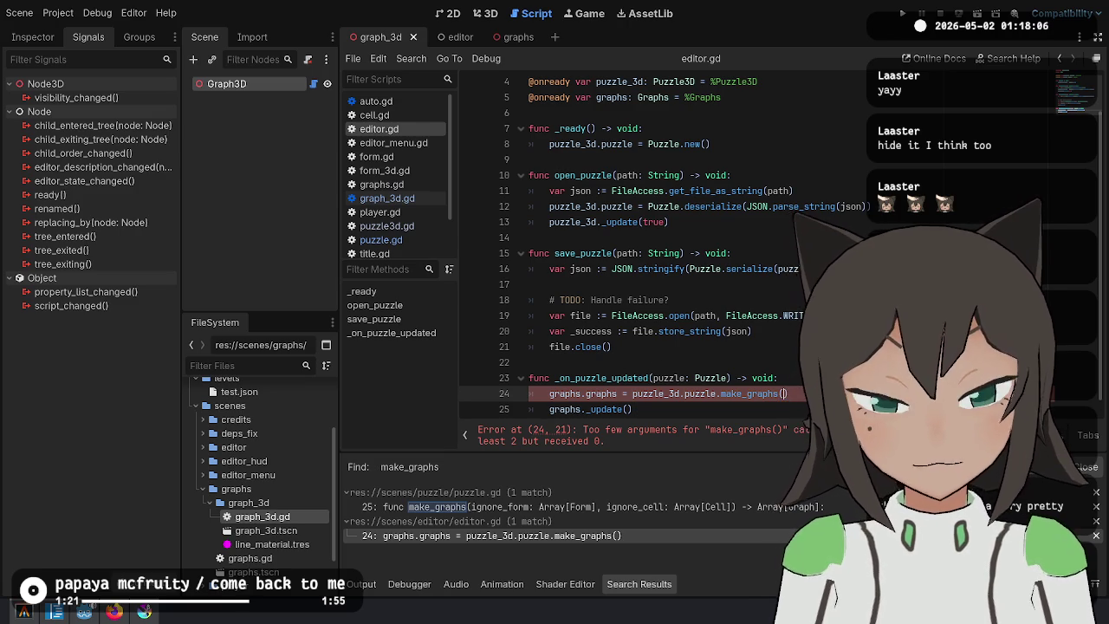
Start a trial line above the make_graphs call, then delete it.
{"action": "key", "text": "Up"}
{"action": "key", "text": "Return"}
{"action": "type", "text": "for"}
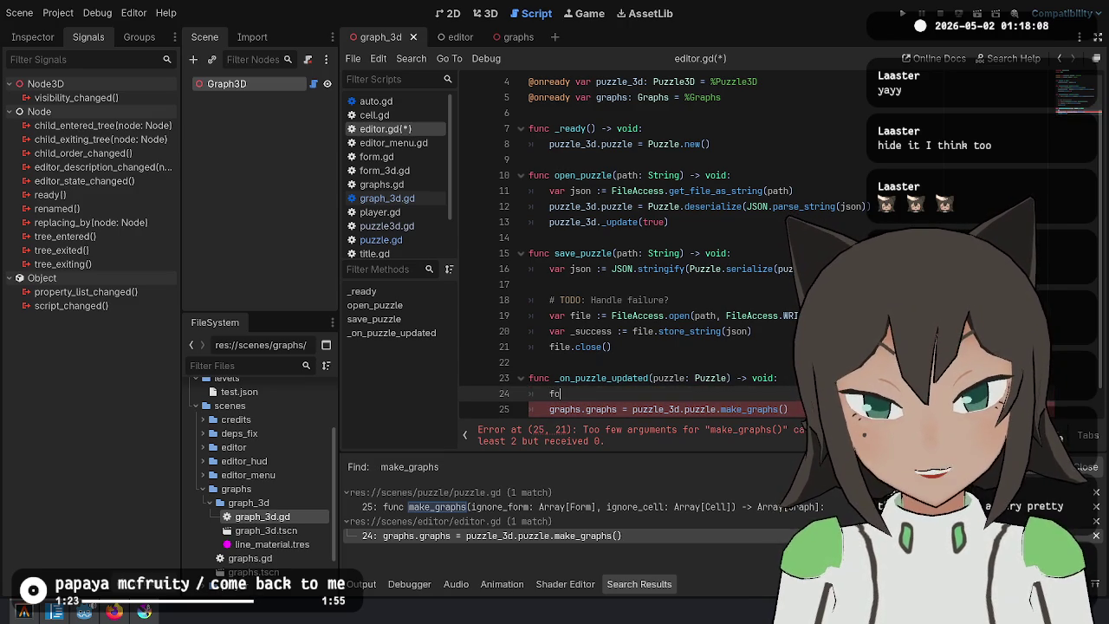
{"action": "scroll", "coordinate": [659, 251], "scroll_direction": "down", "scroll_amount": 1}
{"action": "key", "text": "ctrl+BackSpace"}
{"action": "type", "text": "if pu"}
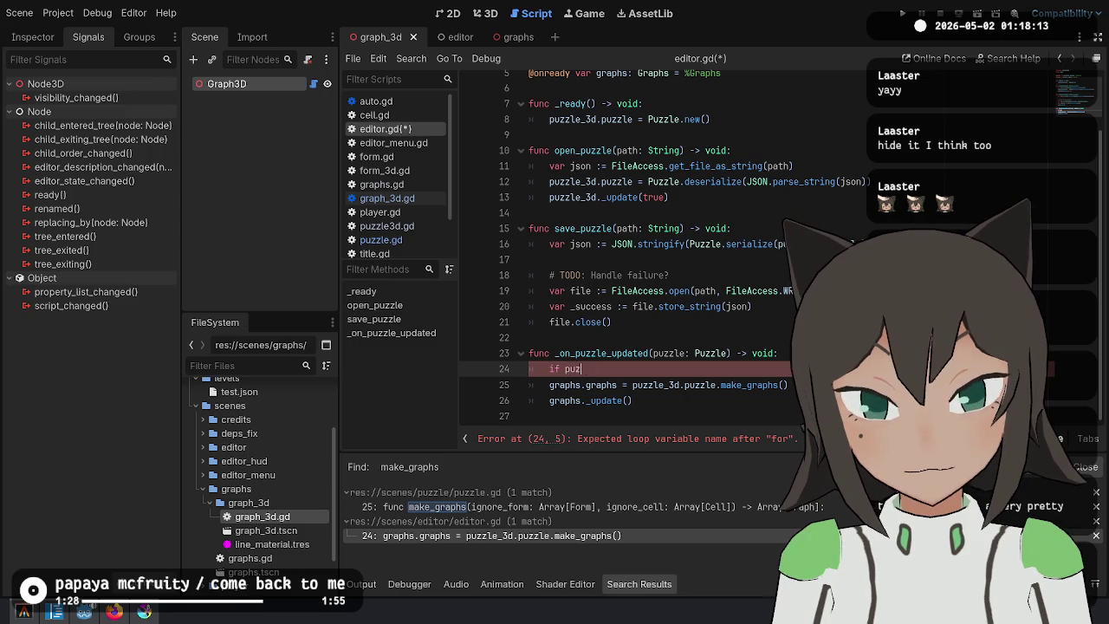
{"action": "type", "text": "zle_3d."}
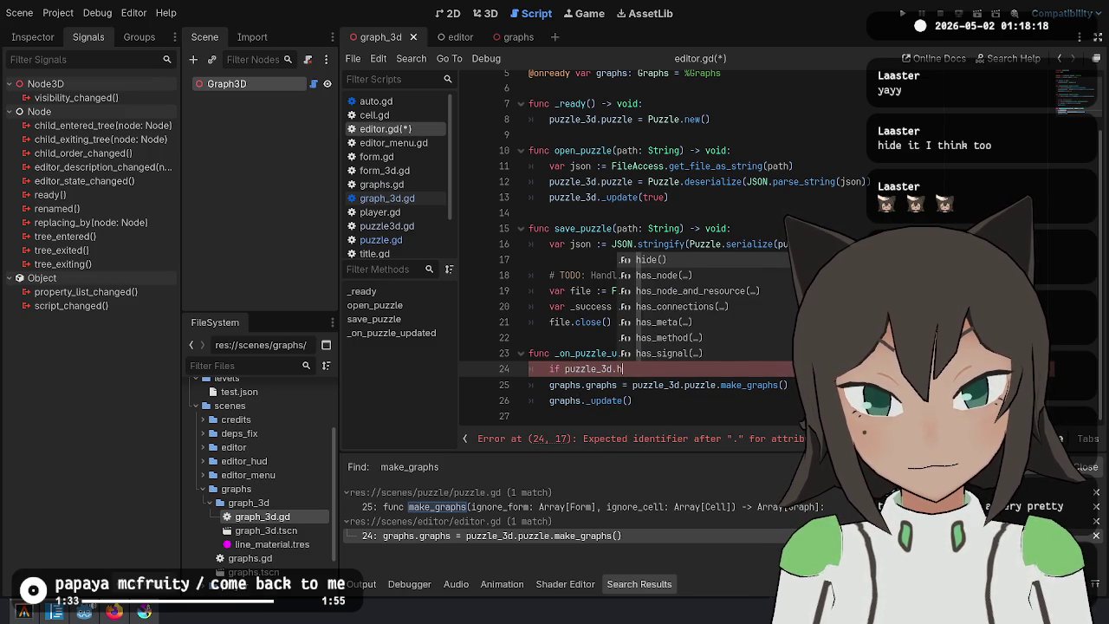
{"action": "key", "text": "Escape"}
{"action": "key", "text": "ctrl+shift+k"}
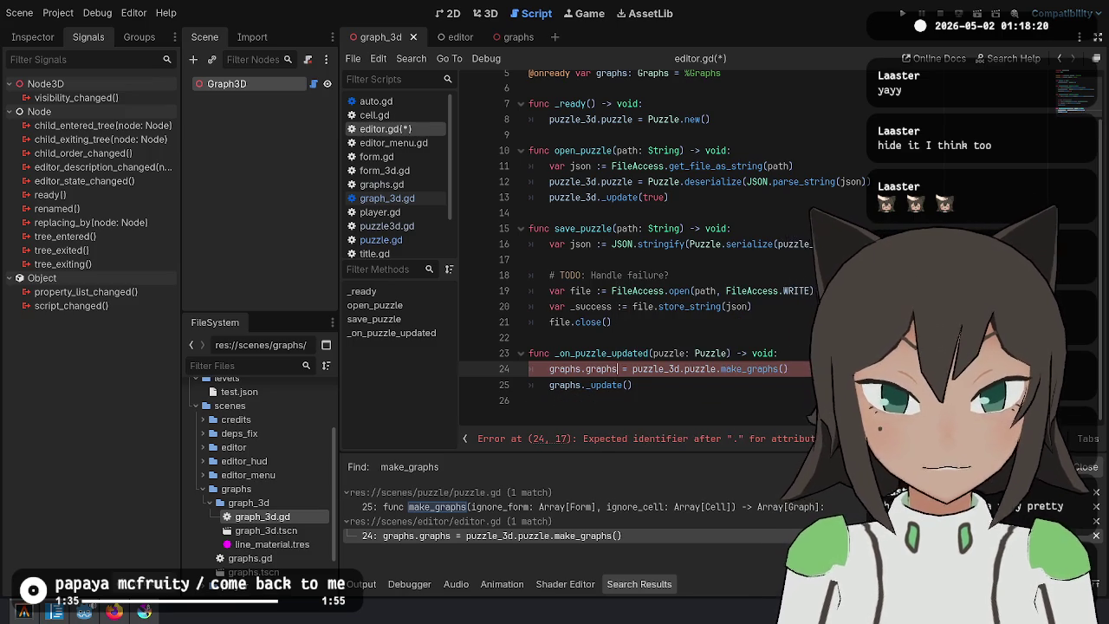
Add ignore_form to _on_puzzle_updated, pass the ignore arguments to make_graphs, and save editor.gd.
{"action": "left_click", "coordinate": [734, 392]}
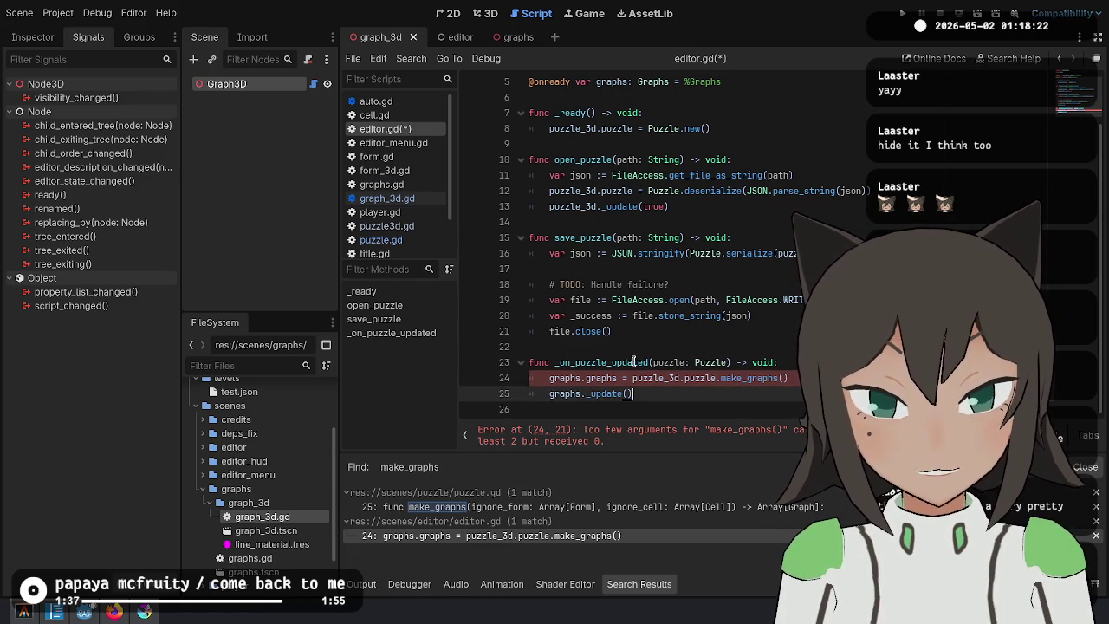
{"action": "left_click", "coordinate": [729, 362]}
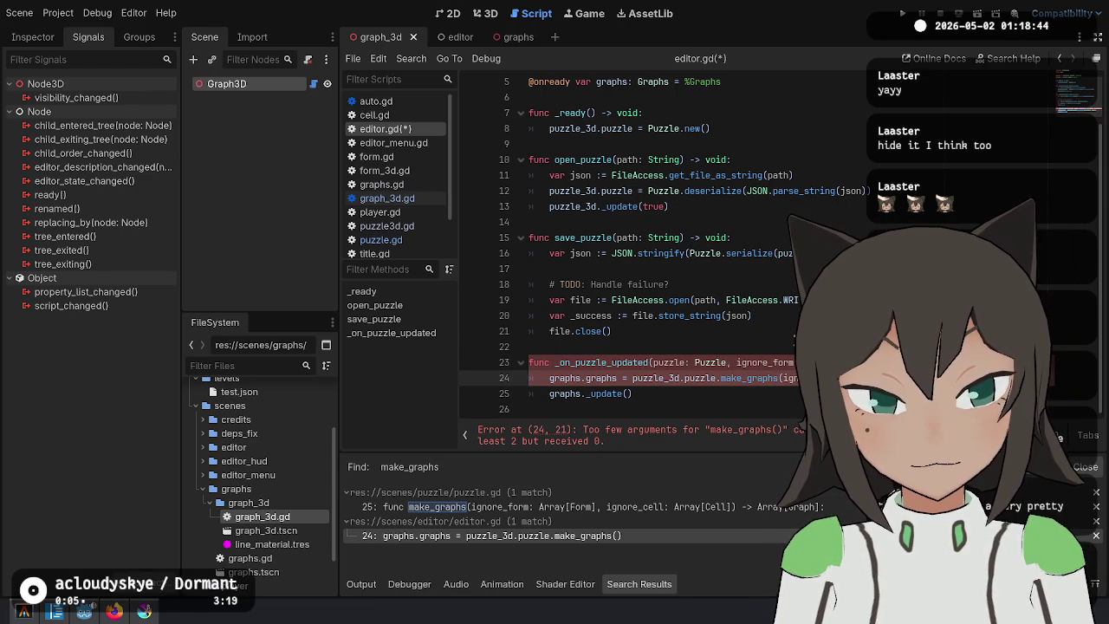
{"action": "key", "text": "ctrl+s"}
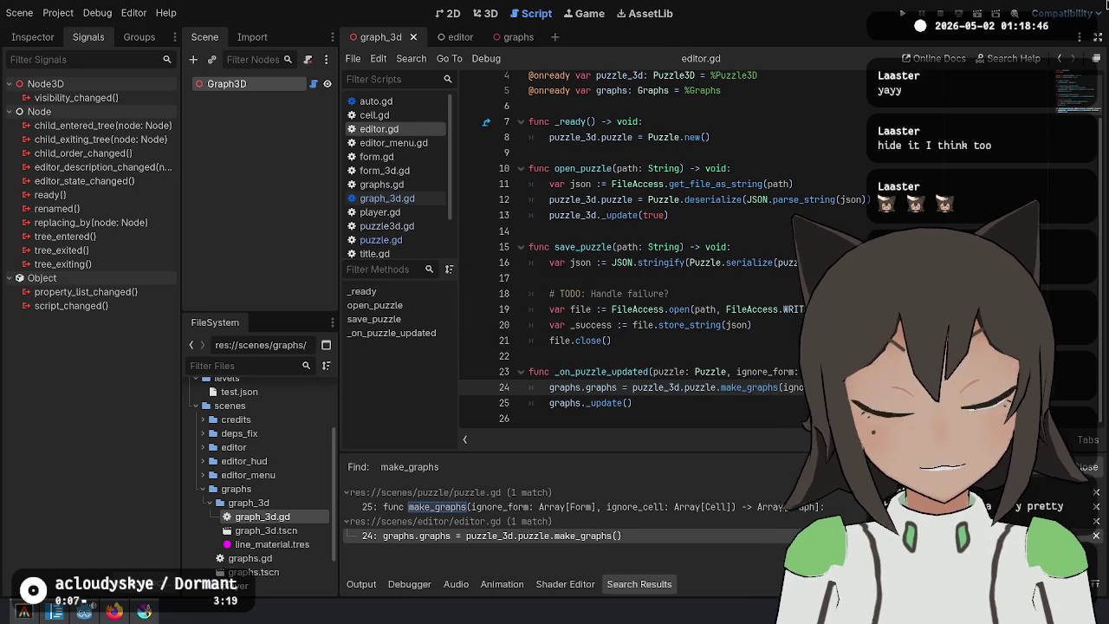
Select the _on_puzzle_updated name, then review the end of puzzle.gd.
{"action": "left_click", "coordinate": [581, 374]}
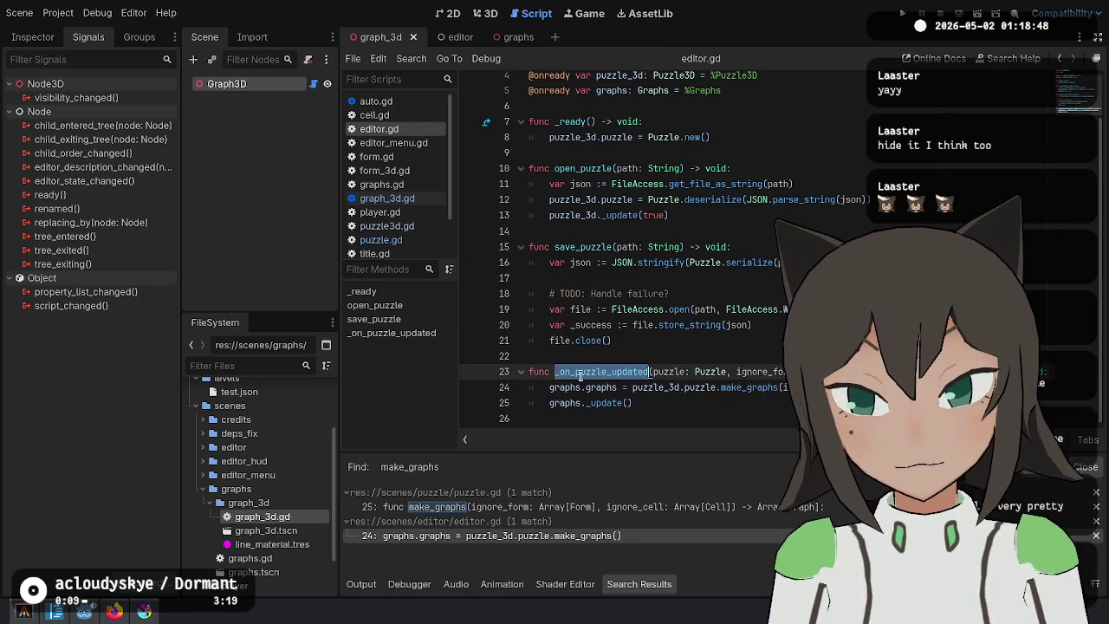
{"action": "left_click", "coordinate": [381, 239]}
{"action": "left_click", "coordinate": [654, 315]}
{"action": "key", "text": "ctrl+End"}
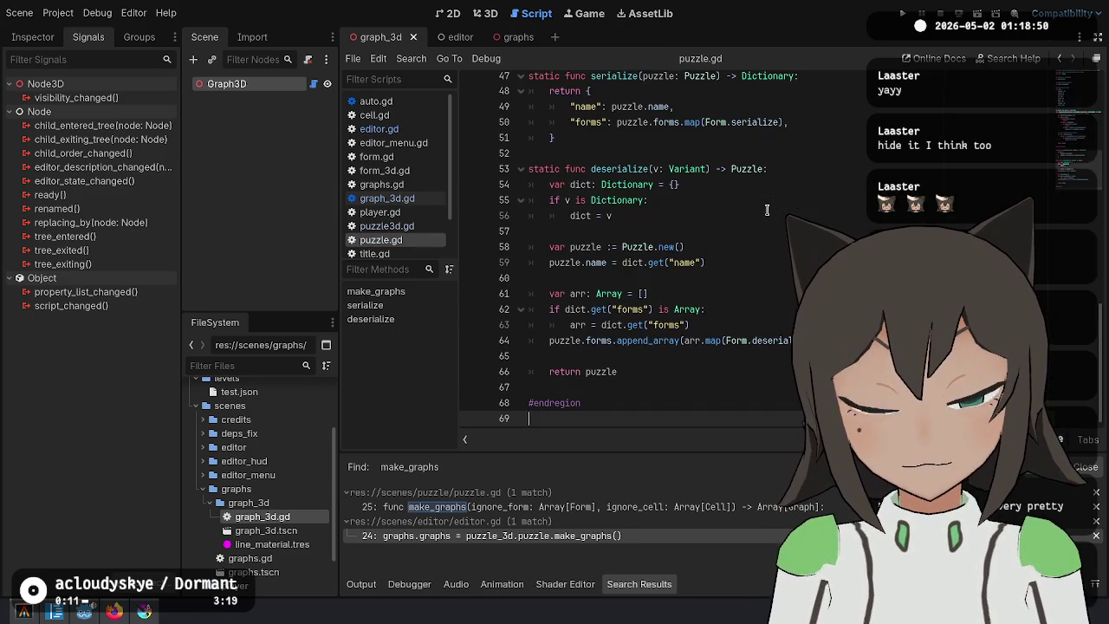
{"action": "scroll", "coordinate": [670, 233], "scroll_direction": "up", "scroll_amount": 10}
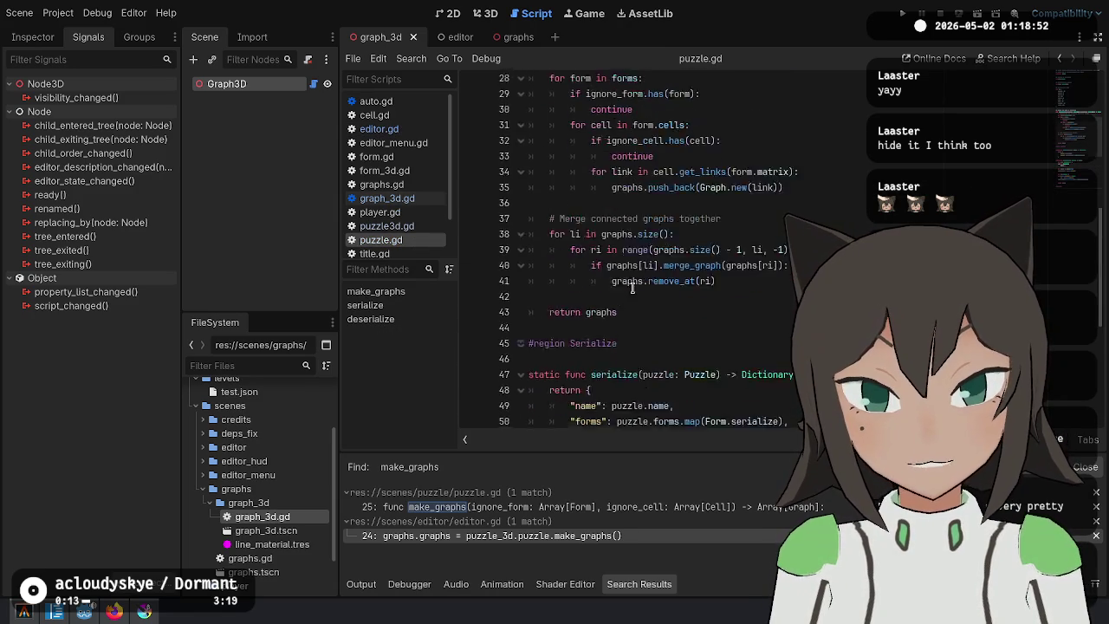
{"action": "scroll", "coordinate": [632, 289], "scroll_direction": "up", "scroll_amount": 1}
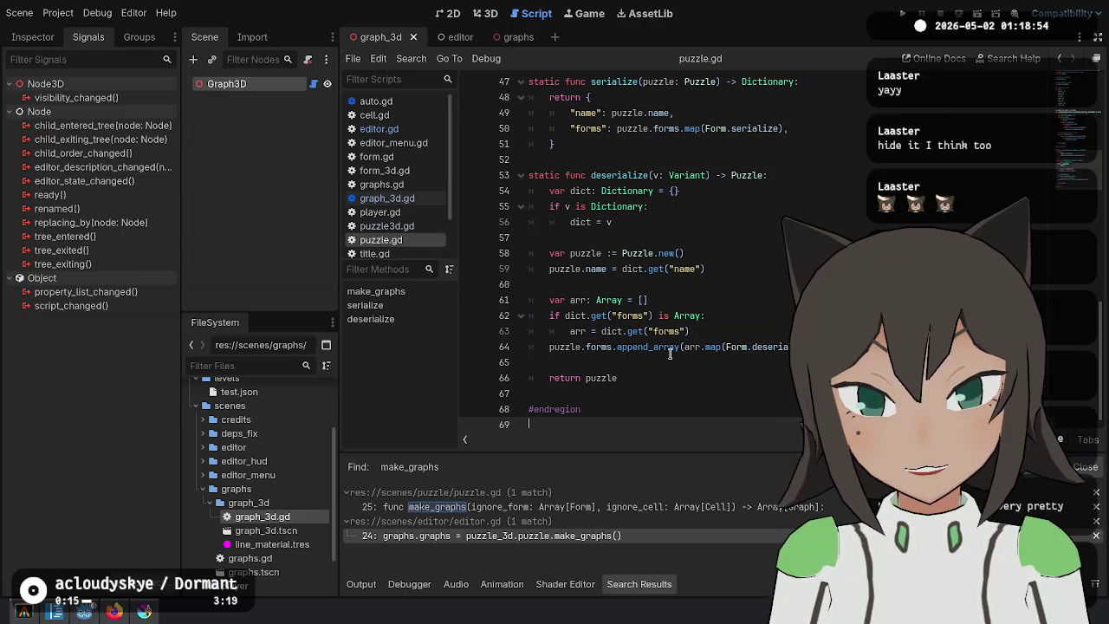
{"action": "scroll", "coordinate": [656, 294], "scroll_direction": "up", "scroll_amount": 5}
In puzzle3d.gd, begin an 'if edit_mode' line above the puzzle_updated emit call.
{"action": "left_click", "coordinate": [386, 226]}
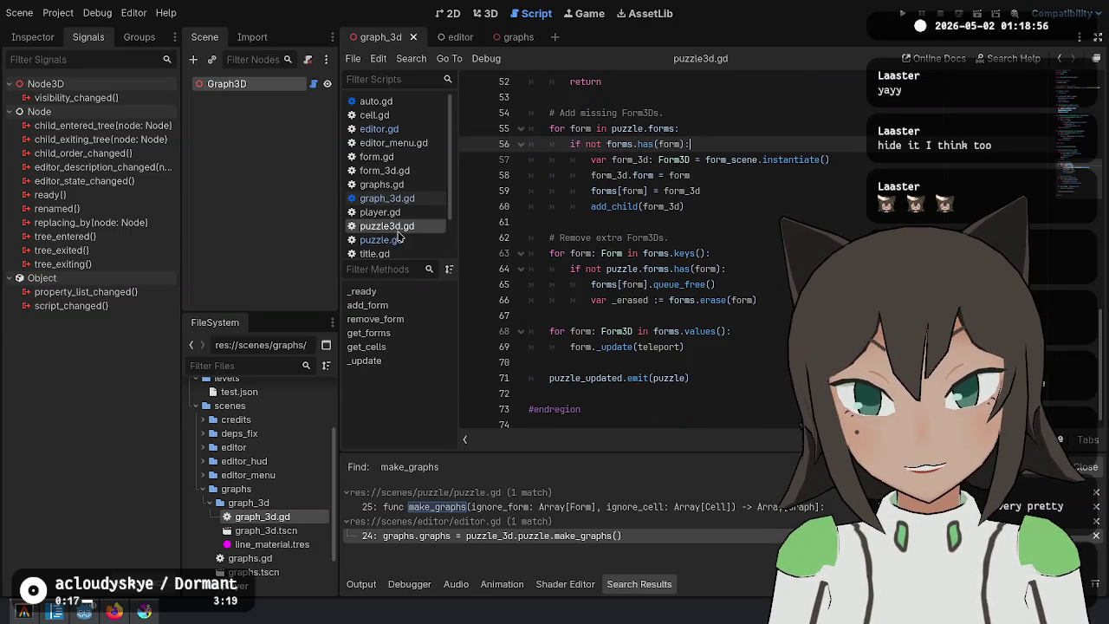
{"action": "left_click", "coordinate": [715, 373]}
{"action": "key", "text": "BackSpace"}
{"action": "key", "text": "BackSpace"}
{"action": "key", "text": "Up"}
{"action": "key", "text": "Return"}
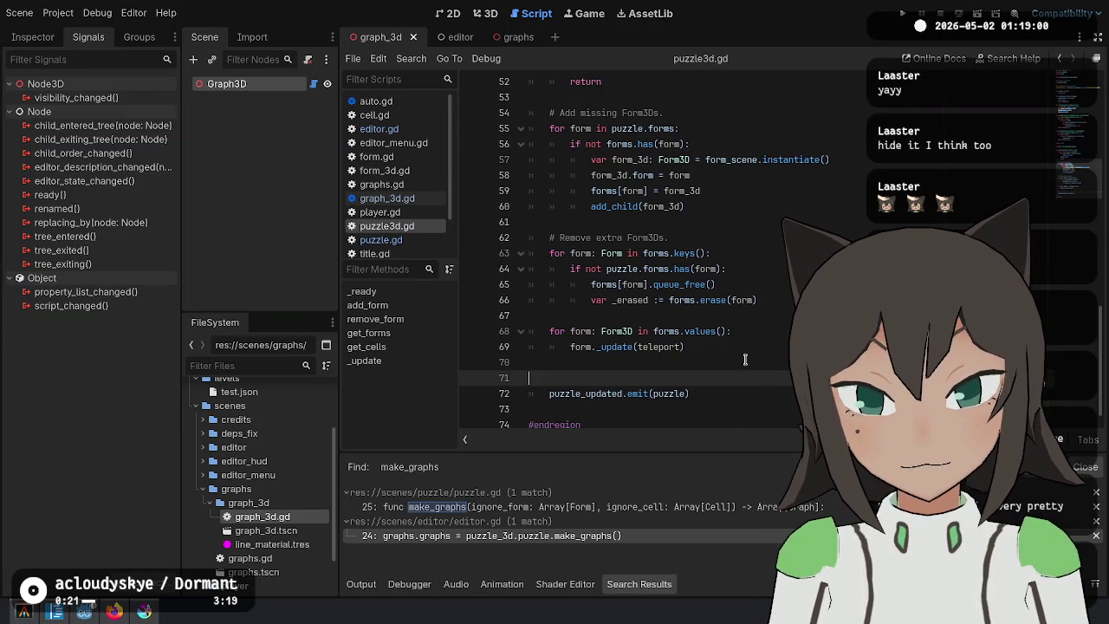
{"action": "type", "text": "for"}
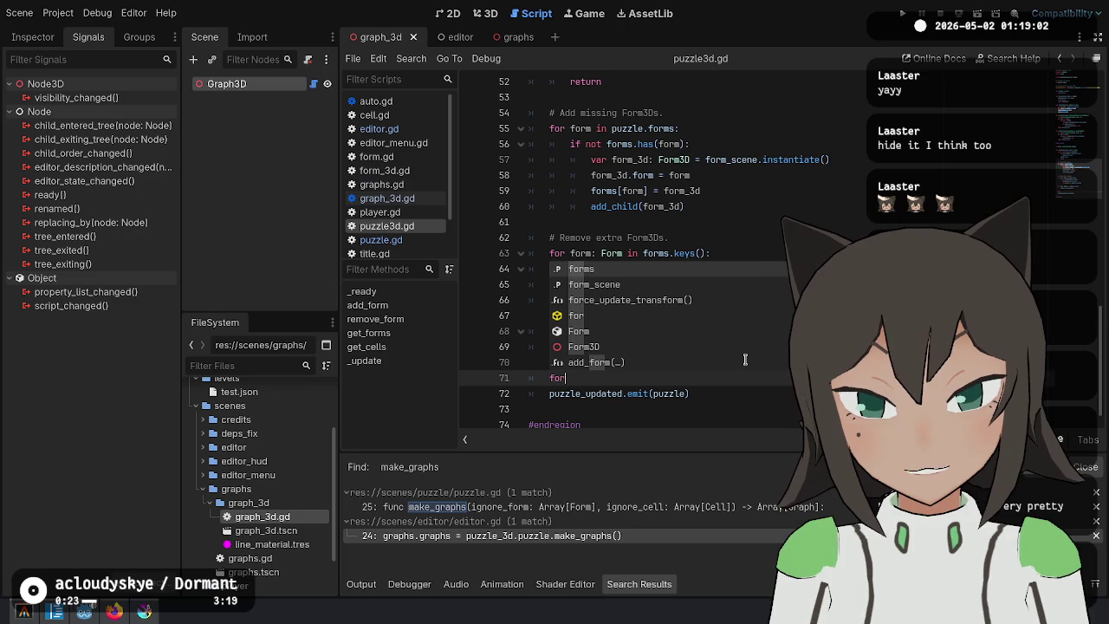
{"action": "key", "text": "BackSpace"}
{"action": "key", "text": "BackSpace"}
{"action": "key", "text": "BackSpace"}
{"action": "type", "text": "if edit_mo"}
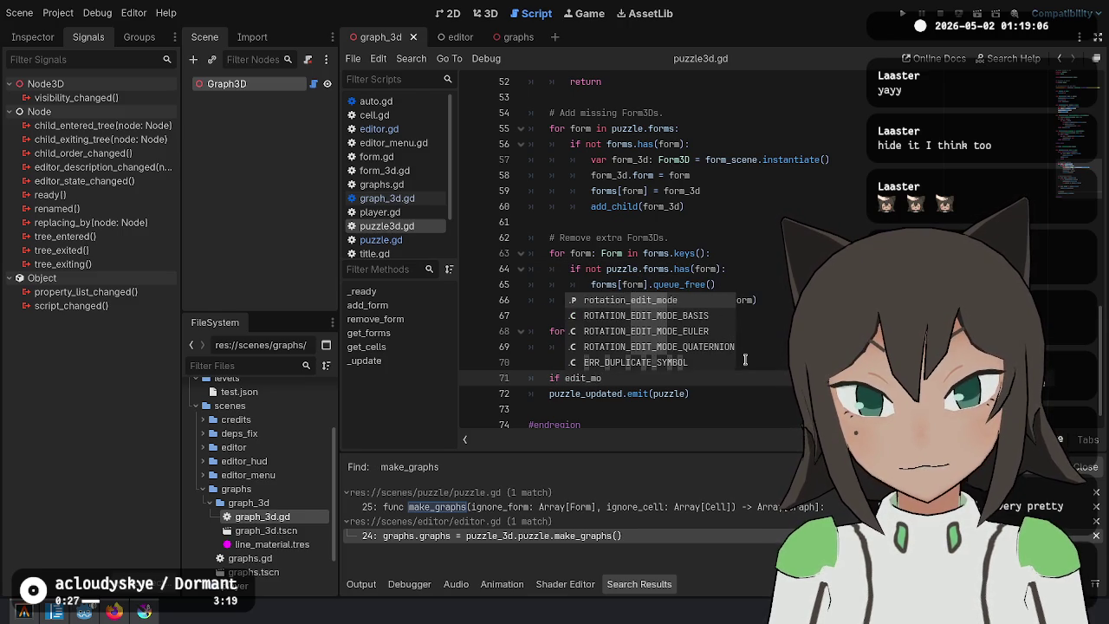
{"action": "type", "text": "de"}
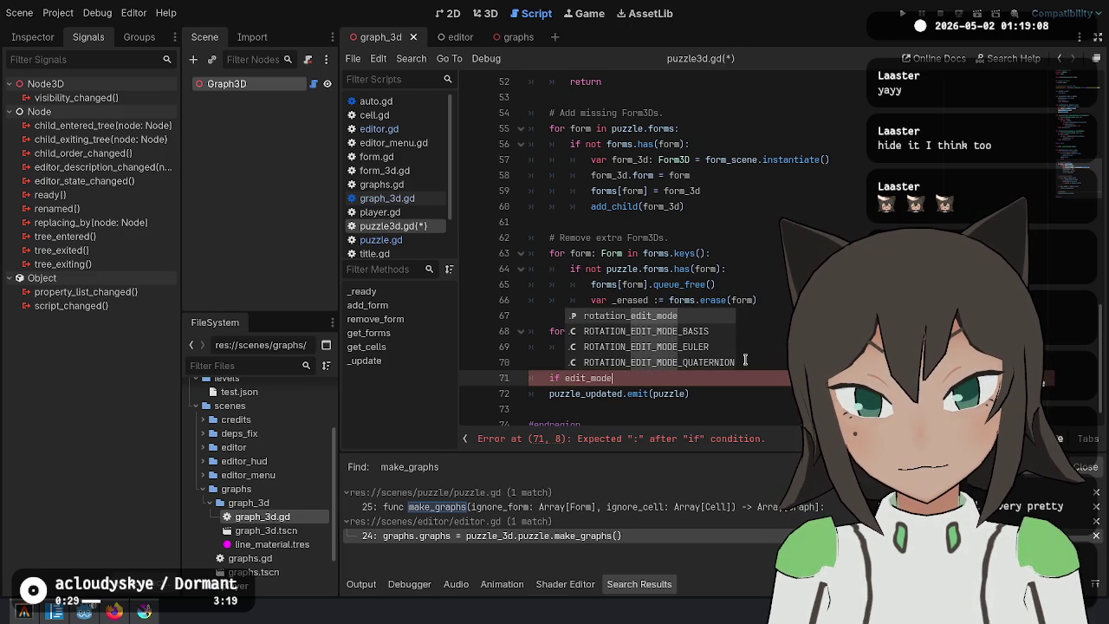
Delete the unfinished 'if edit_mode' line and save puzzle3d.gd.
{"action": "key", "text": "ctrl+BackSpace"}
{"action": "scroll", "coordinate": [780, 329], "scroll_direction": "up", "scroll_amount": 5}
{"action": "scroll", "coordinate": [784, 315], "scroll_direction": "down", "scroll_amount": 5}
{"action": "key", "text": "ctrl+shift+k"}
{"action": "key", "text": "ctrl+s"}
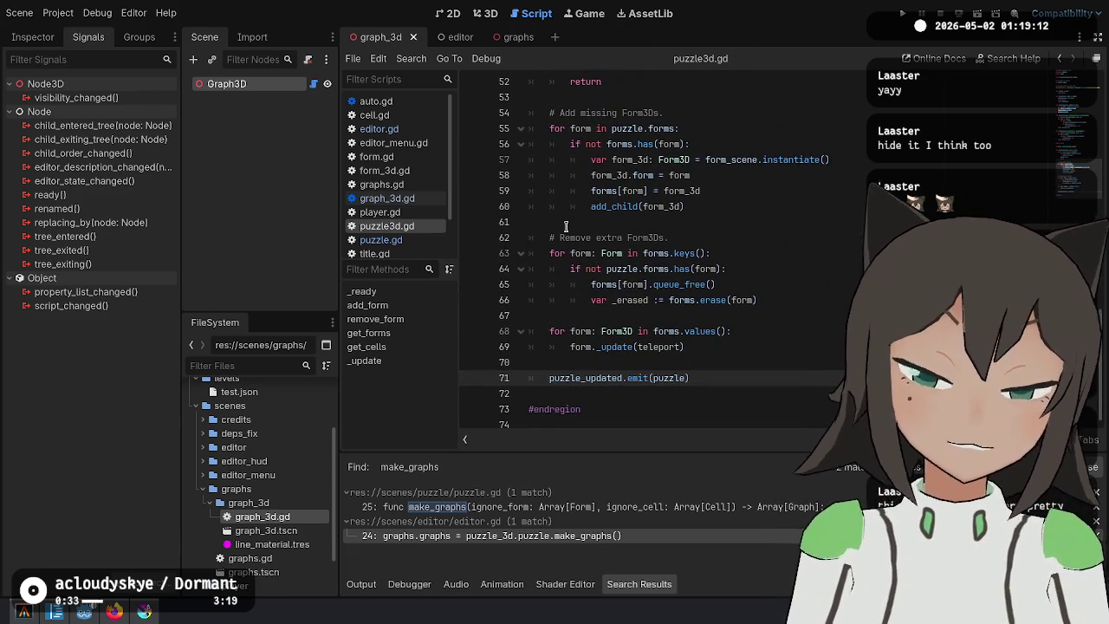
Close puzzle3d.gd so puzzle.gd shows in the script editor.
{"action": "left_click", "coordinate": [714, 393]}
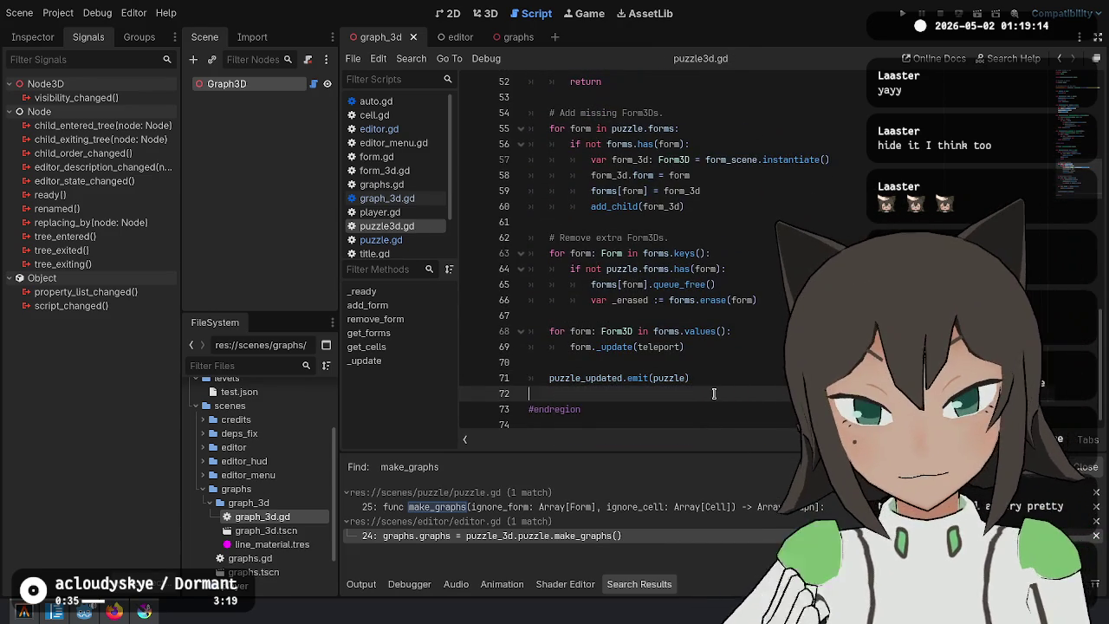
{"action": "left_click", "coordinate": [729, 375]}
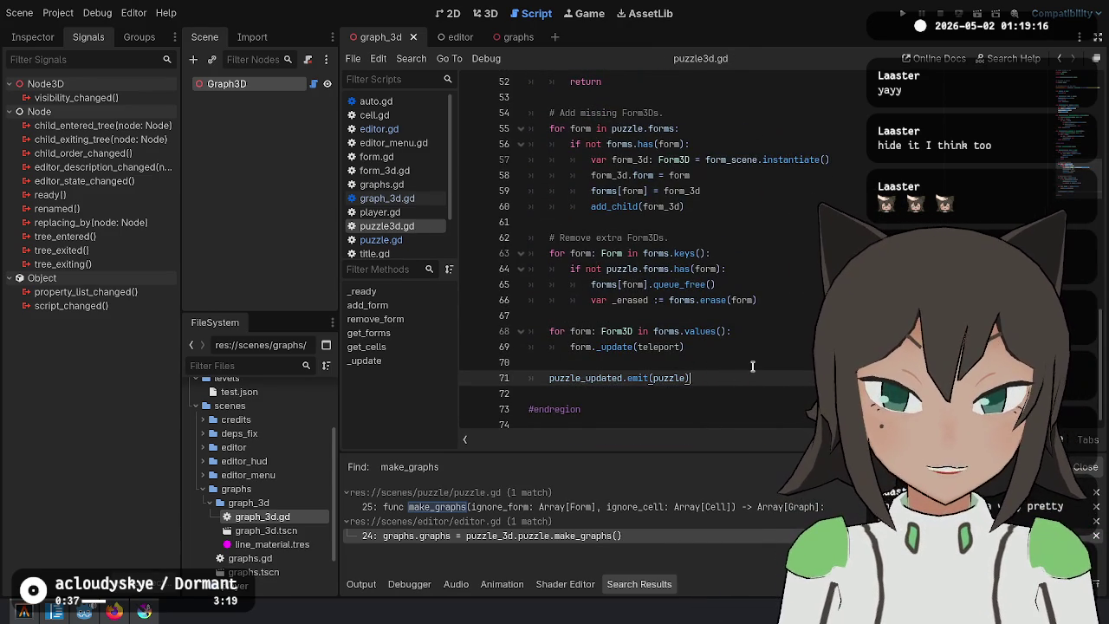
{"action": "key", "text": "ctrl+w"}
{"action": "scroll", "coordinate": [729, 374], "scroll_direction": "down", "scroll_amount": 2}
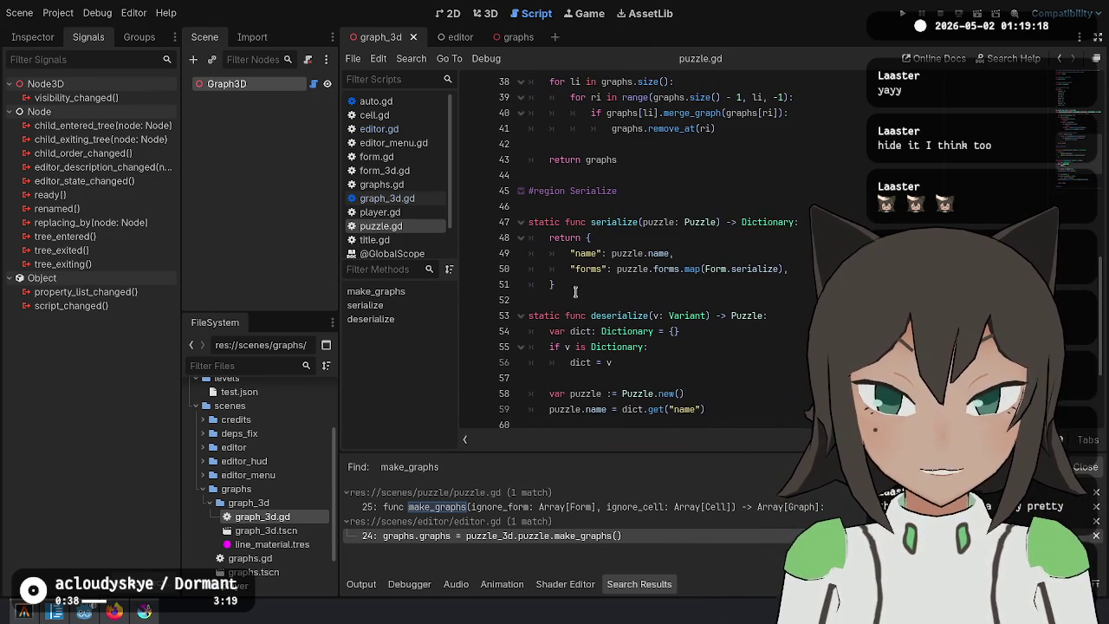
In editor.gd, strip _on_puzzle_updated's extra parameters and begin an 'if player.' condition.
{"action": "left_click", "coordinate": [385, 135]}
{"action": "left_click", "coordinate": [913, 378]}
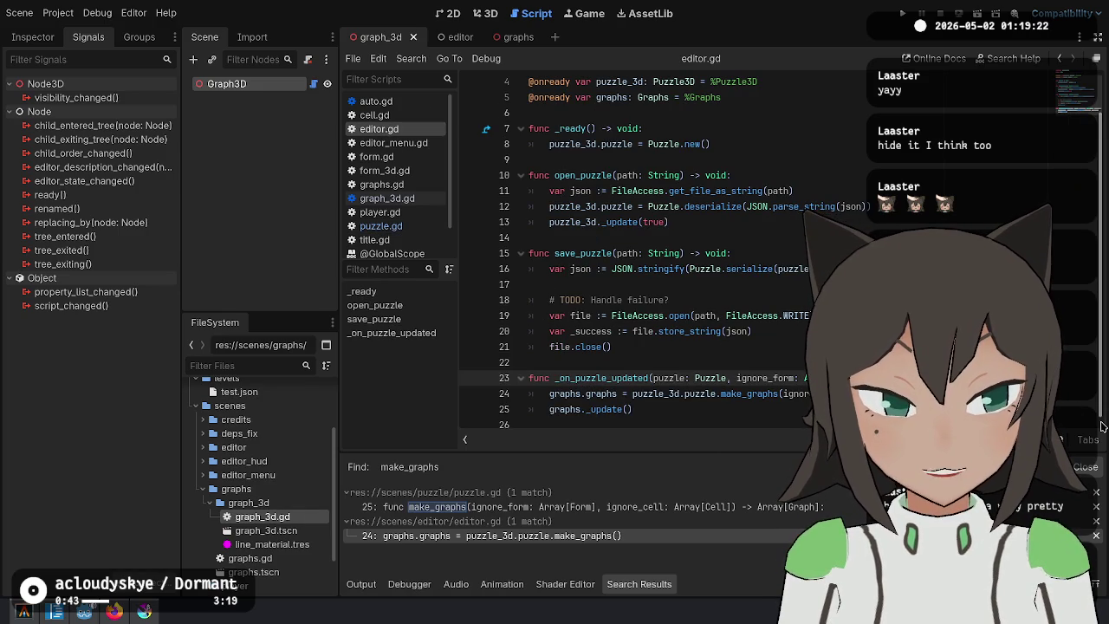
{"action": "key", "text": "ctrl+BackSpace"}
{"action": "key", "text": "ctrl+BackSpace"}
{"action": "key", "text": "ctrl+BackSpace"}
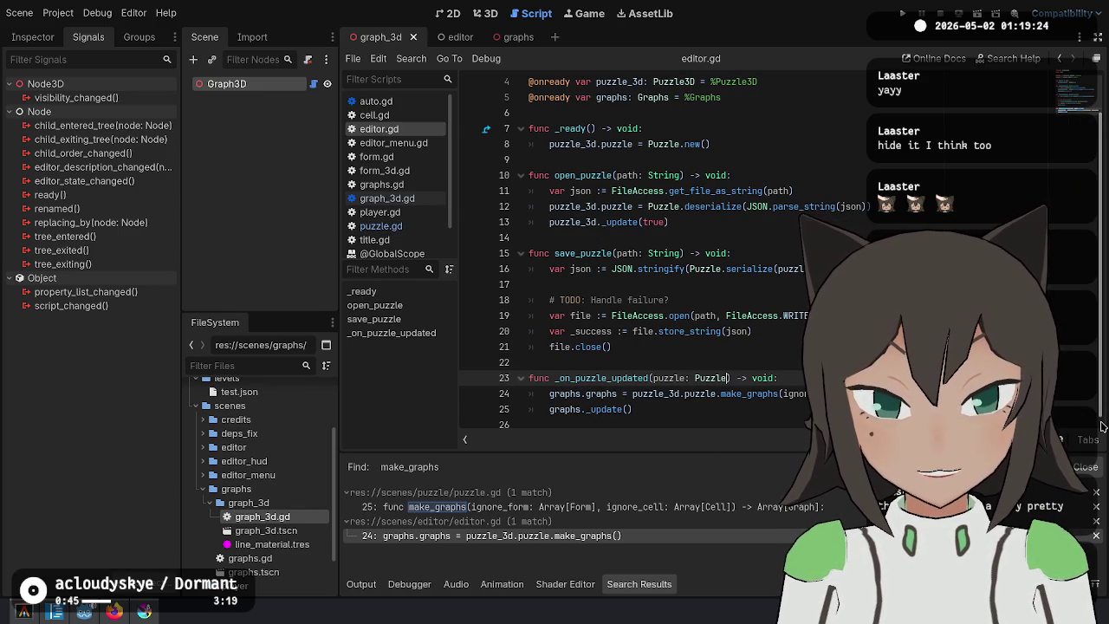
{"action": "key", "text": "Return"}
{"action": "key", "text": "Return"}
{"action": "key", "text": "Up"}
{"action": "type", "text": "if"}
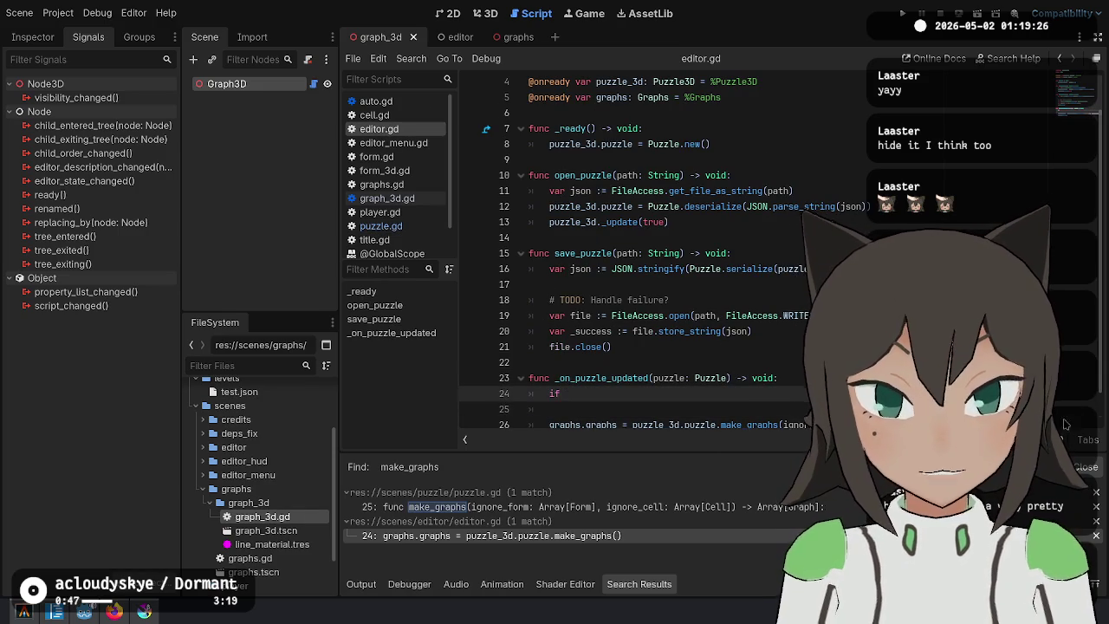
{"action": "type", "text": " plyae"}
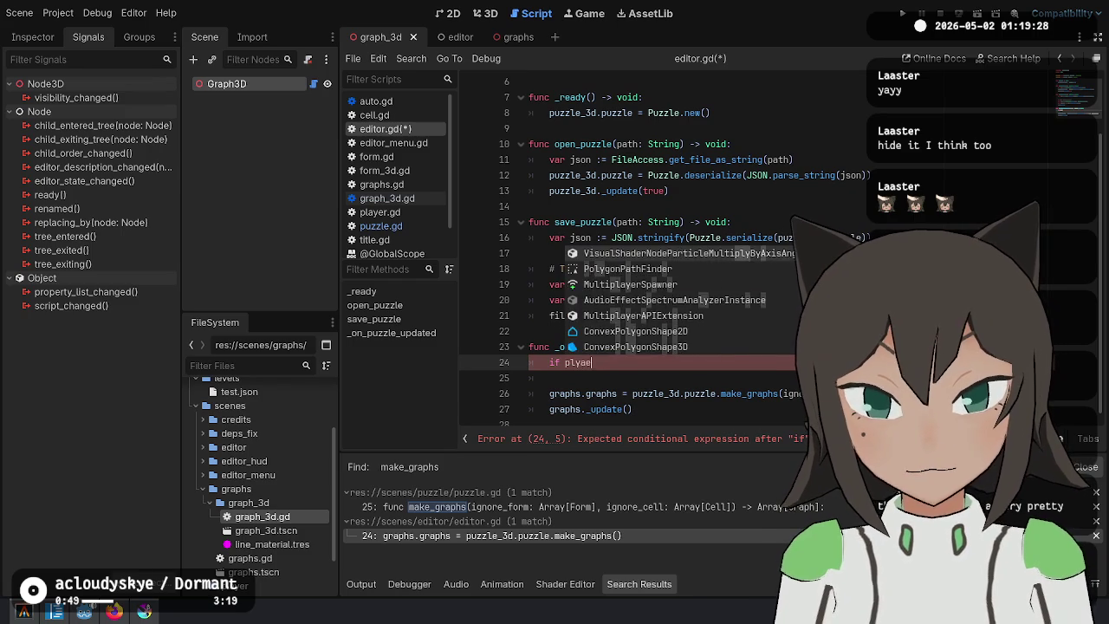
{"action": "key", "text": "BackSpace"}
{"action": "key", "text": "BackSpace"}
{"action": "key", "text": "BackSpace"}
{"action": "type", "text": "ayer."}
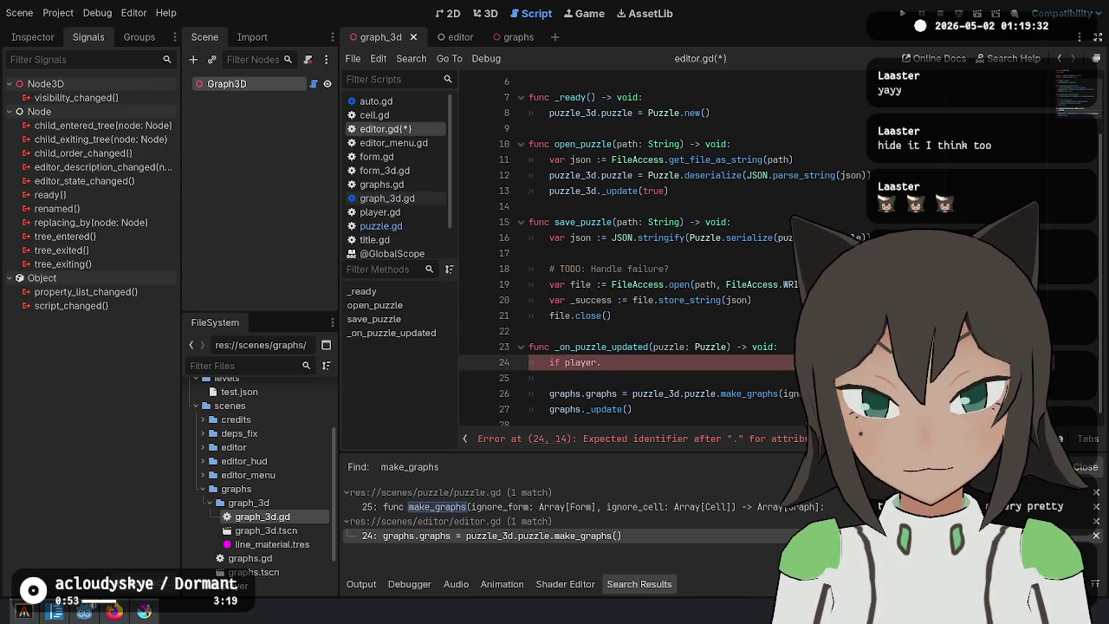
Add an onready Player reference from the editor scene and complete the condition to player.edit_mode.
{"action": "scroll", "coordinate": [658, 251], "scroll_direction": "up", "scroll_amount": 2}
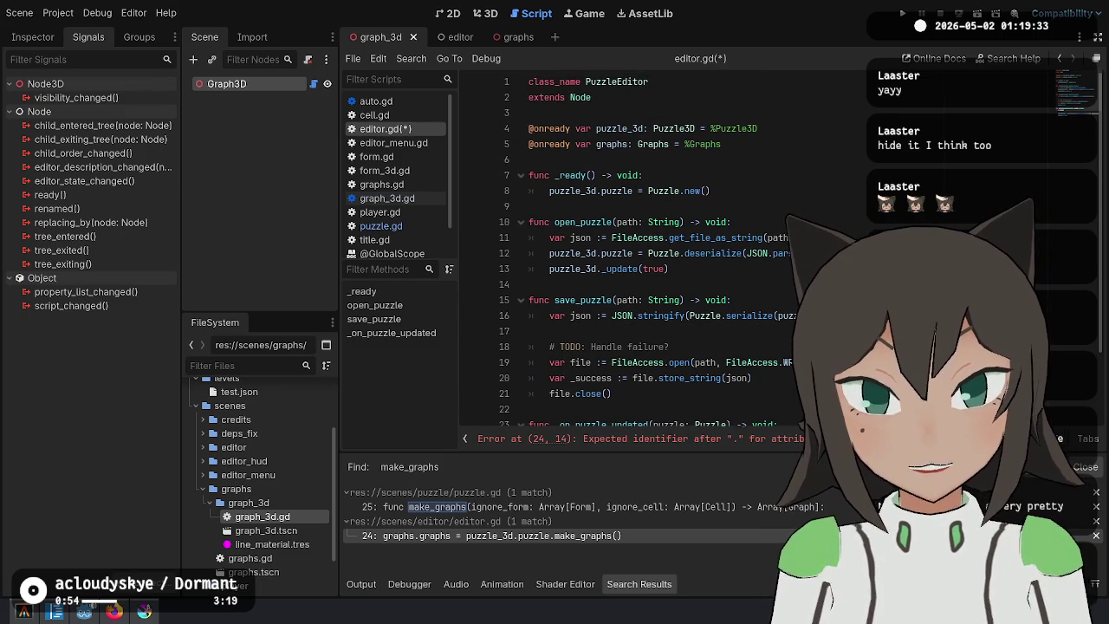
{"action": "left_click", "coordinate": [445, 37]}
{"action": "mouse_move", "coordinate": [225, 125]}
{"action": "left_mouse_down"}
{"action": "mouse_move", "coordinate": [551, 145]}
{"action": "mouse_move", "coordinate": [780, 140]}
{"action": "mouse_move", "coordinate": [516, 128]}
{"action": "left_mouse_up"}
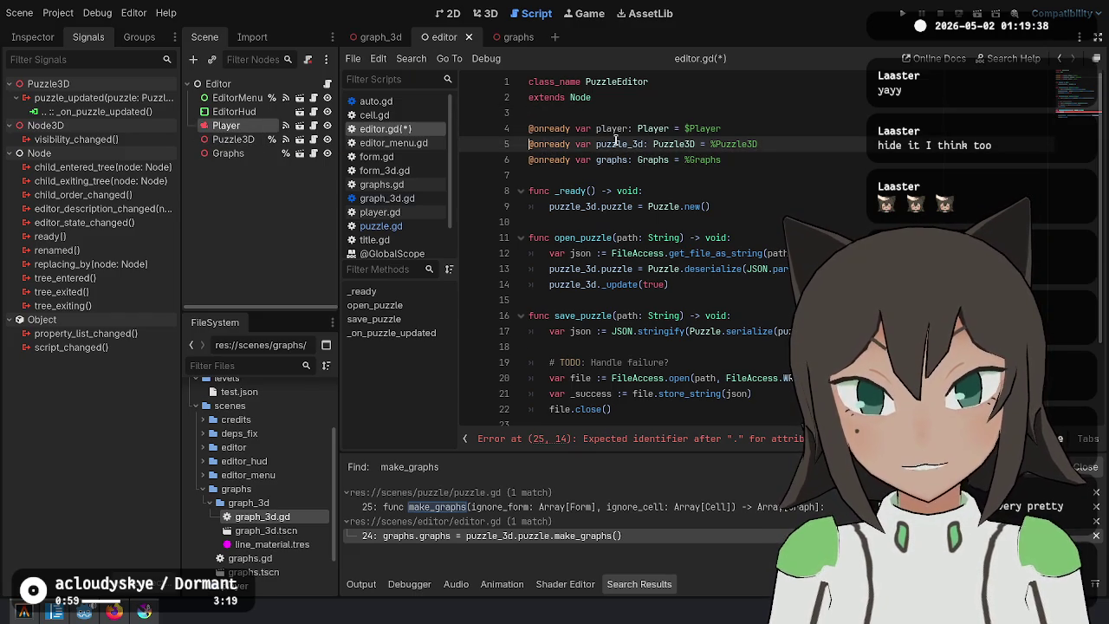
{"action": "scroll", "coordinate": [719, 160], "scroll_direction": "down", "scroll_amount": 3}
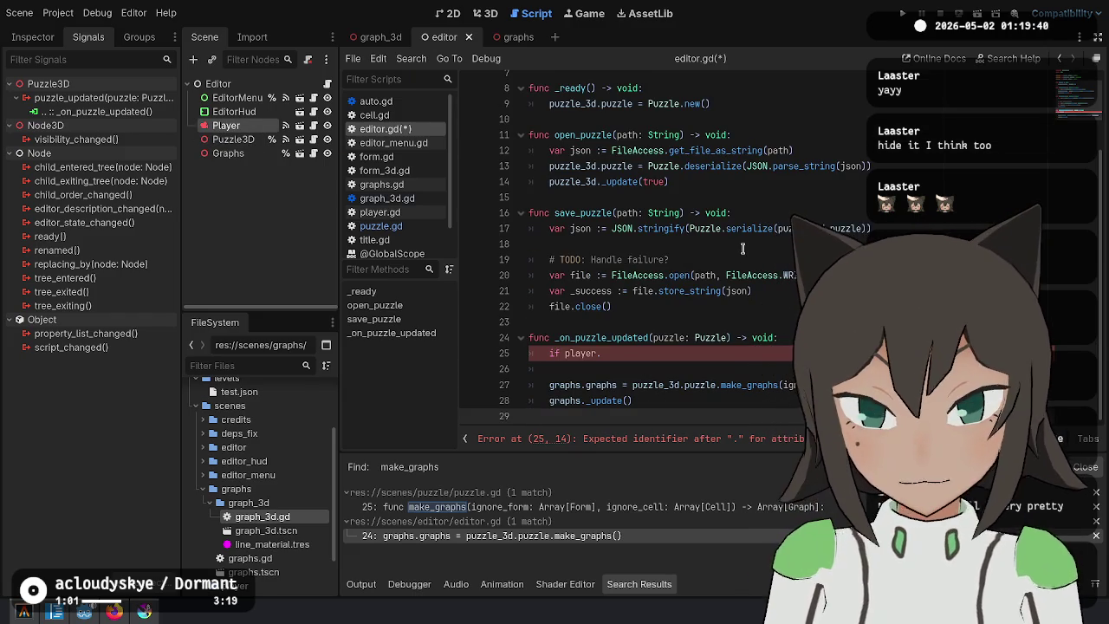
{"action": "key", "text": "Up"}
{"action": "key", "text": "Up"}
{"action": "key", "text": "Up"}
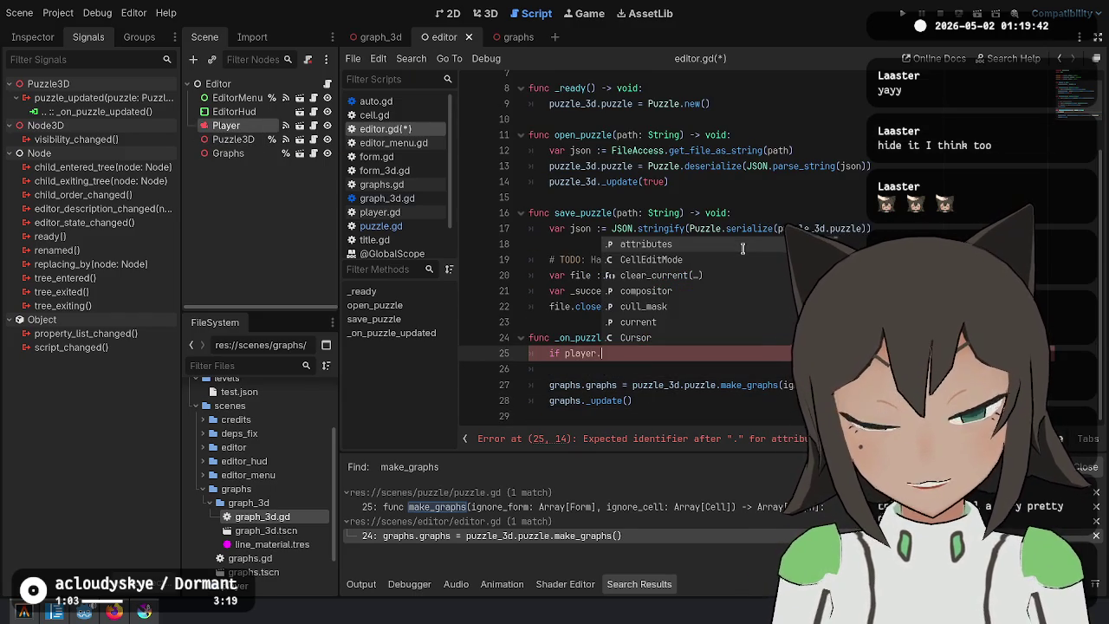
{"action": "key", "text": "Down"}
{"action": "key", "text": "Down"}
{"action": "key", "text": "Down"}
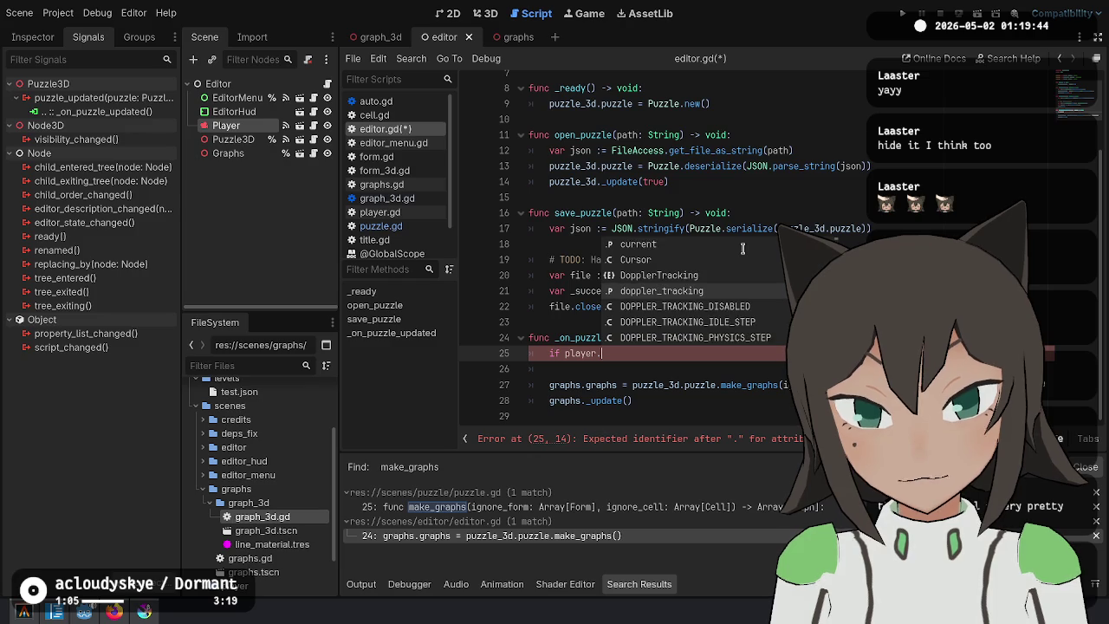
{"action": "type", "text": "edi"}
{"action": "key", "text": "Return"}
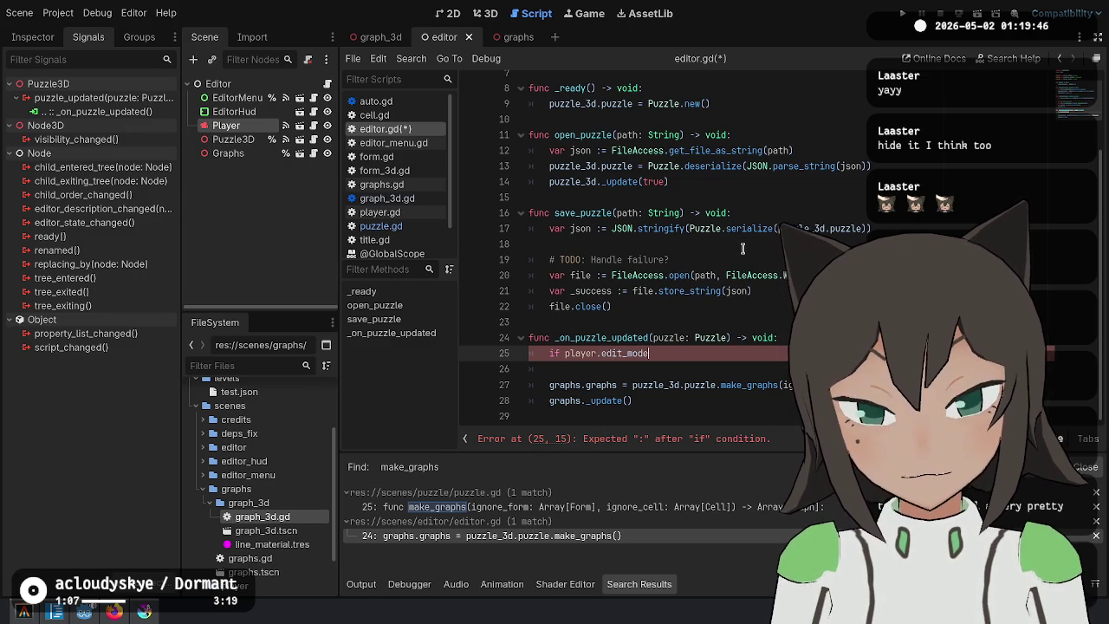
Check against Player.FormEditMode and declare a form_edit variable typed Player.FormEditMode.
{"action": "type", "text": "Form"}
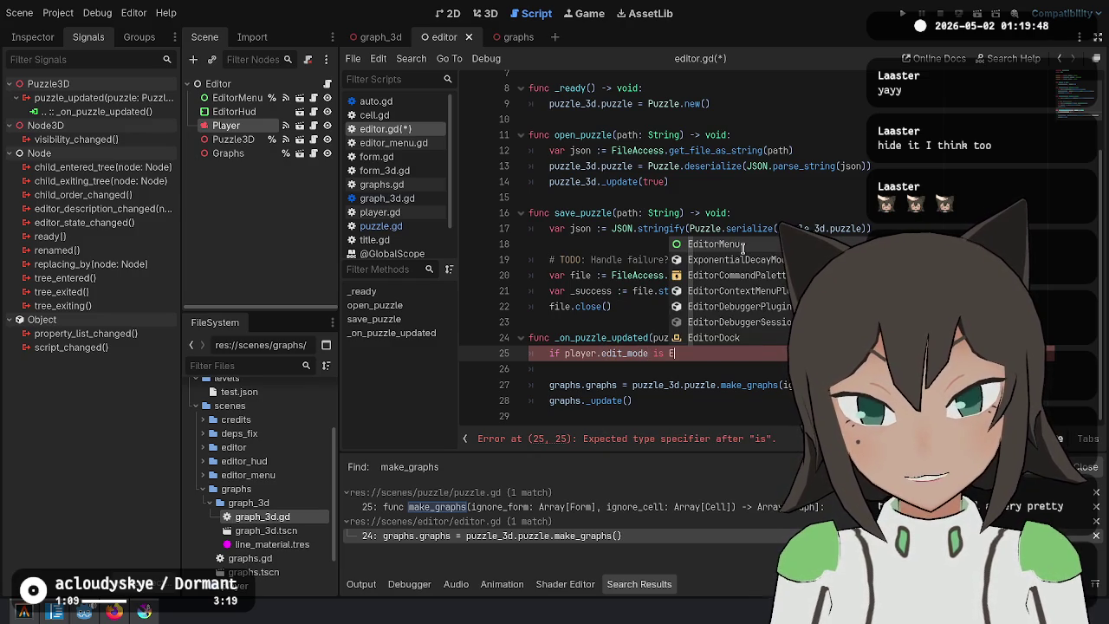
{"action": "type", "text": "Edit"}
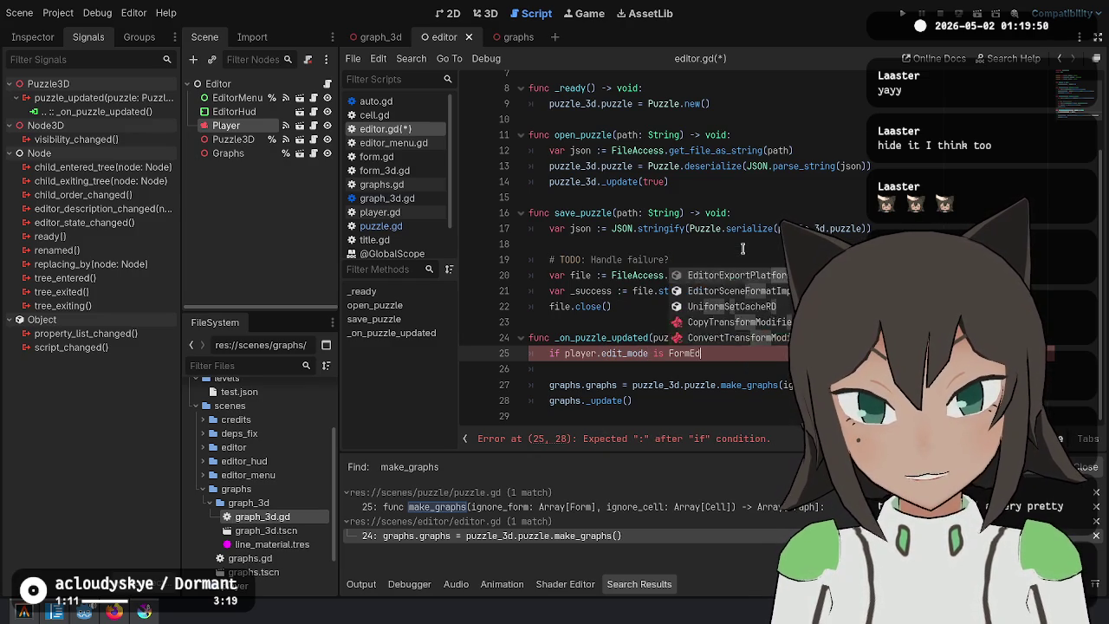
{"action": "key", "text": "ctrl+Left"}
{"action": "key", "text": "ctrl+Left"}
{"action": "type", "text": "Player."}
{"action": "key", "text": "Return"}
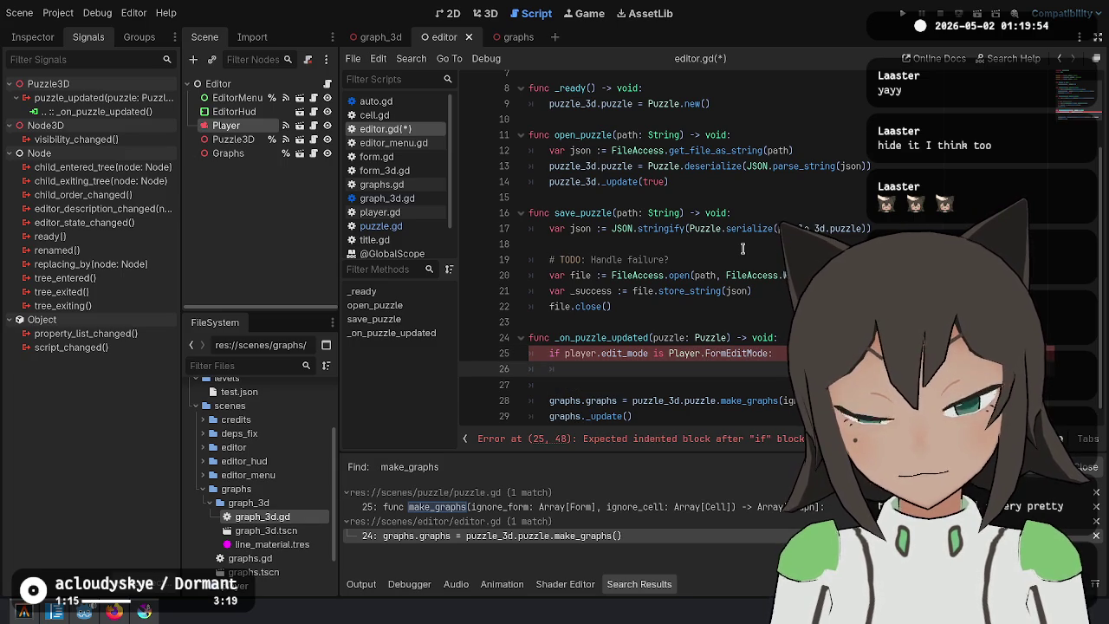
{"action": "key", "text": "Home"}
{"action": "type", "text": "var"}
{"action": "key", "text": "End"}
{"action": "key", "text": "BackSpace"}
{"action": "key", "text": "BackSpace"}
{"action": "type", "text": "P"}
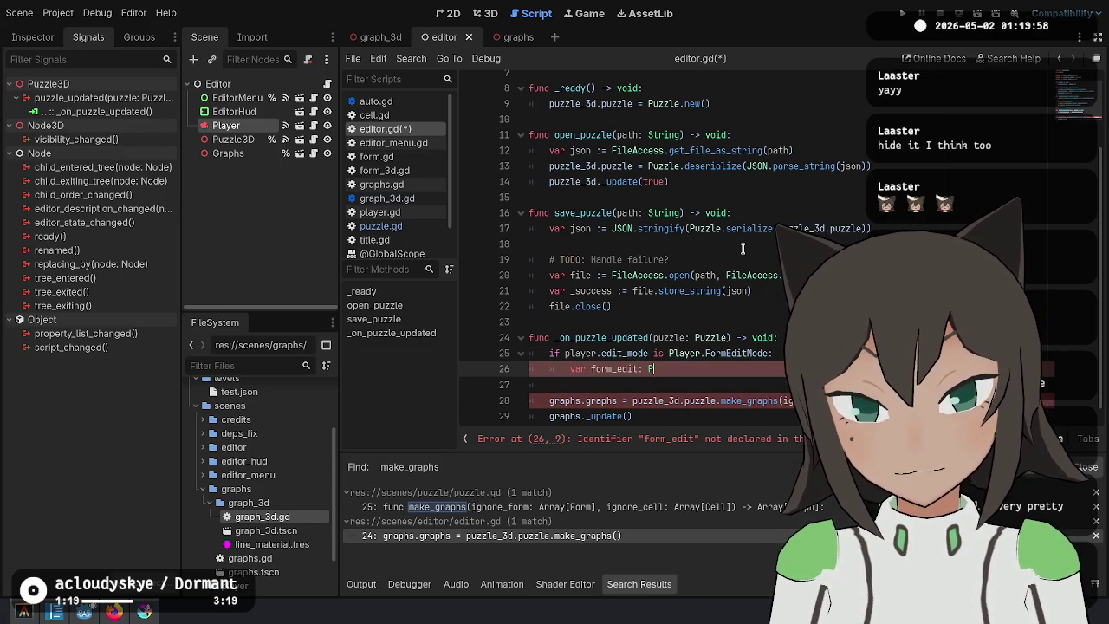
{"action": "type", "text": "layer.Form"}
{"action": "key", "text": "Return"}
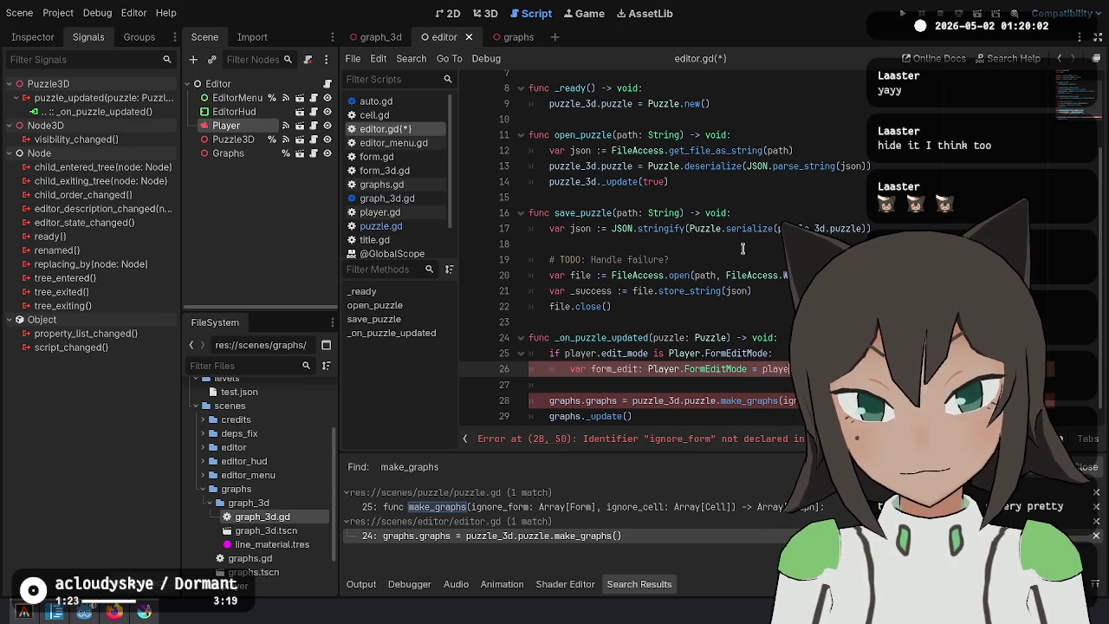
Add an ignore_form declaration at the function's top and cut the old make_graphs line.
{"action": "key", "text": "Up"}
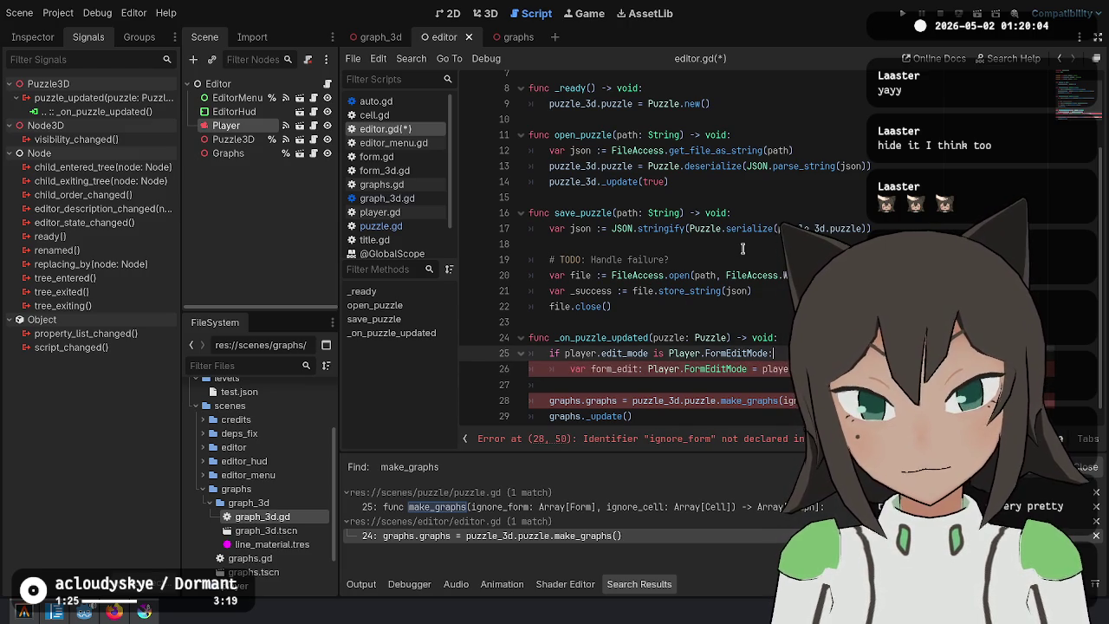
{"action": "key", "text": "Up"}
{"action": "key", "text": "End"}
{"action": "key", "text": "Return"}
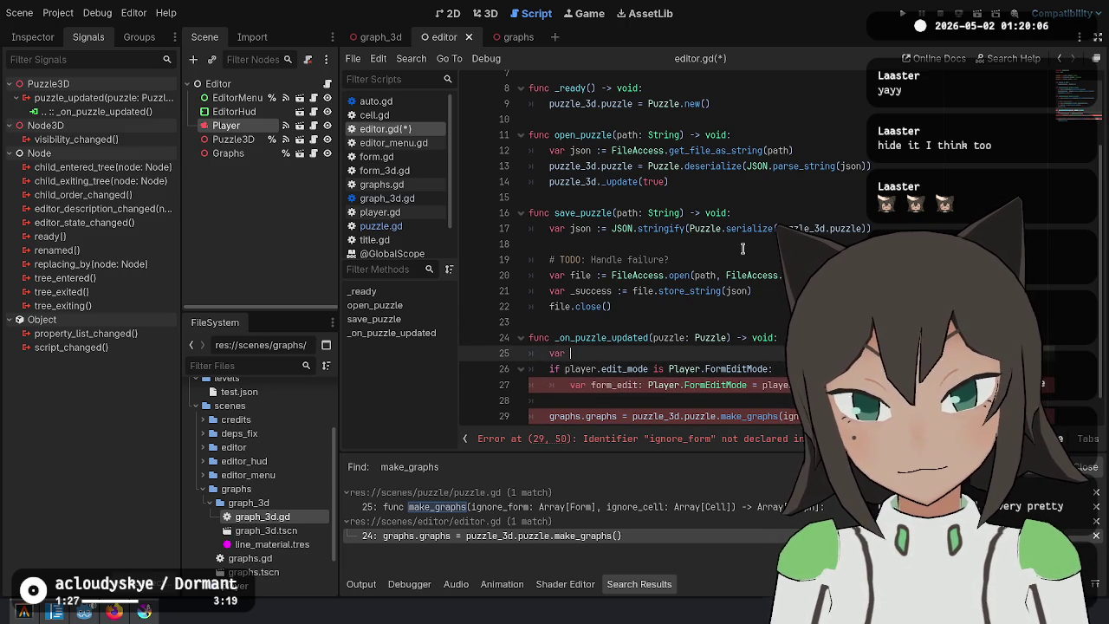
{"action": "type", "text": "ignore_form:"}
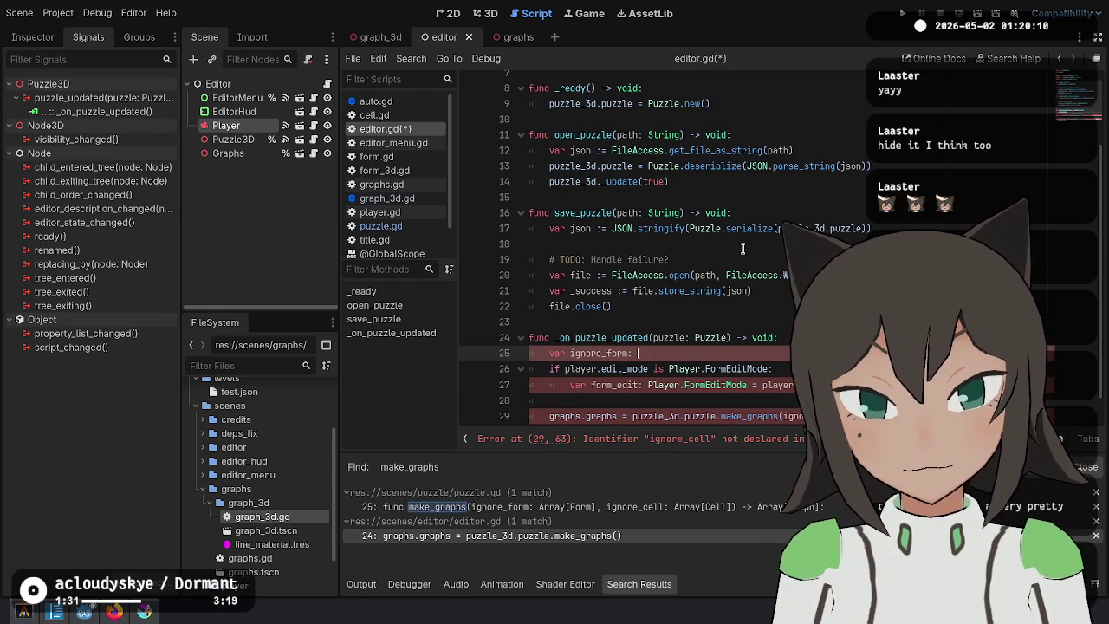
{"action": "type", "text": " m3D]"}
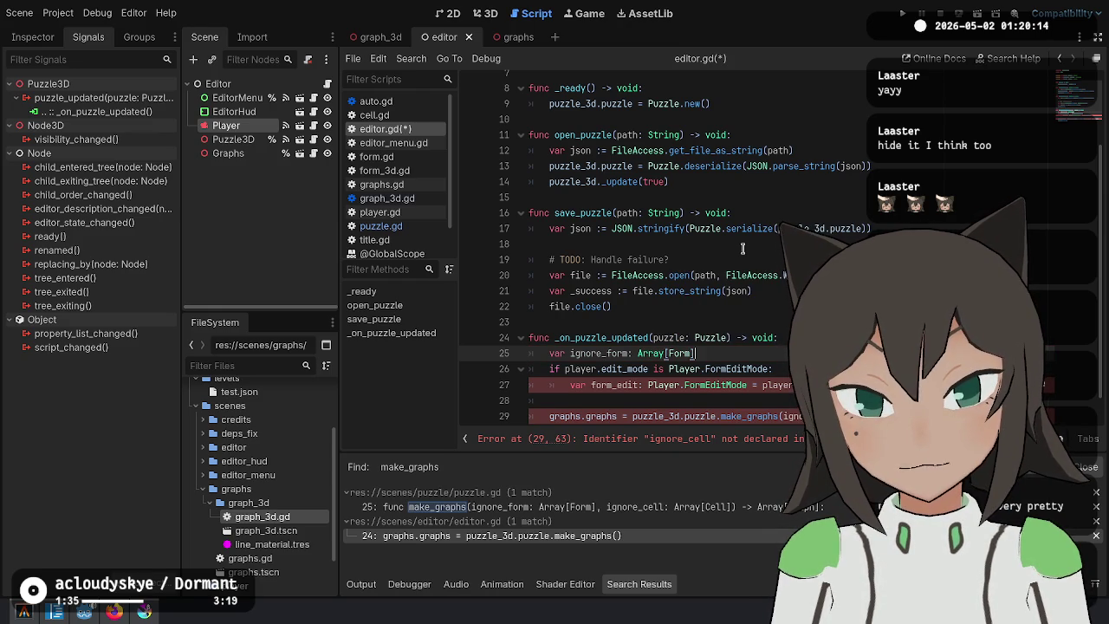
{"action": "key", "text": "Down"}
{"action": "key", "text": "Down"}
{"action": "key", "text": "Down"}
{"action": "key", "text": "ctrl+x"}
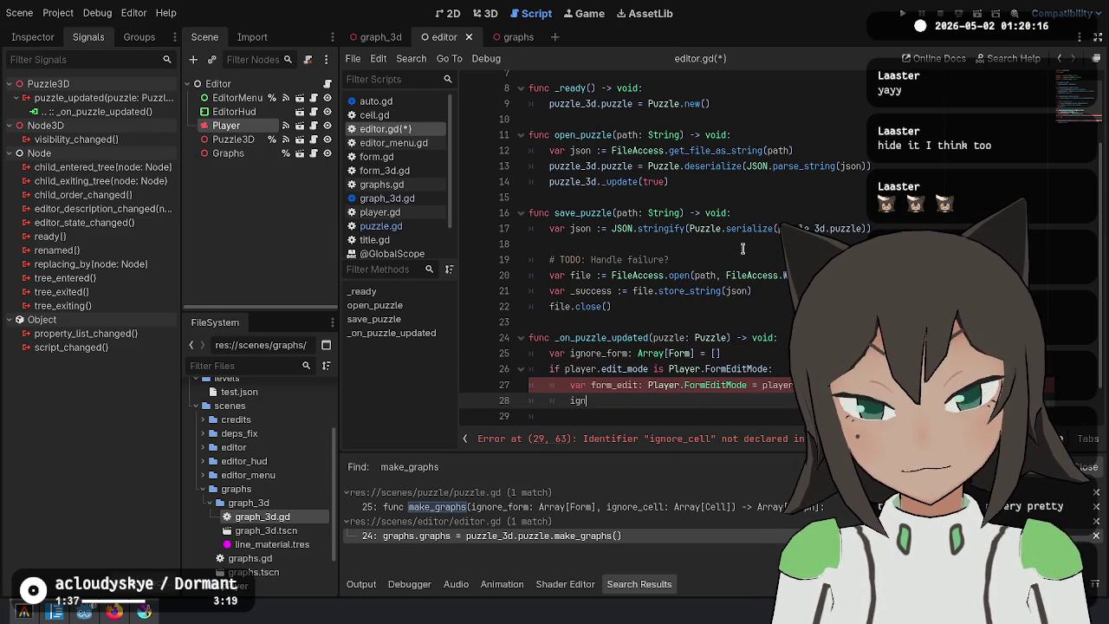
Make line 28 read ignore_form = [form_edit.hand.form].
{"action": "type", "text": "_form = form"}
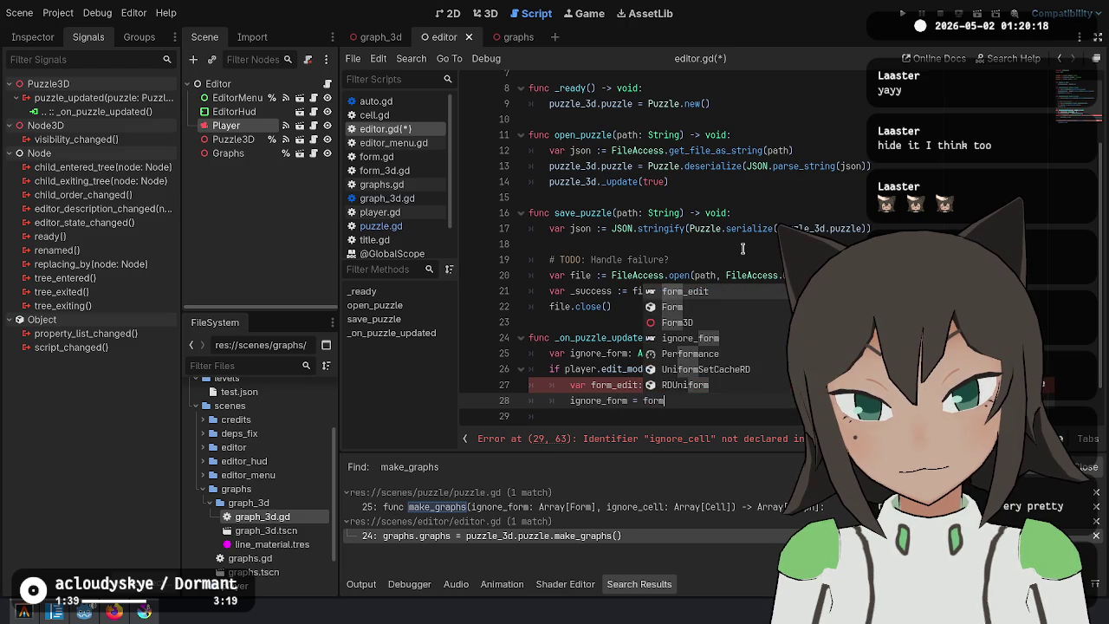
{"action": "type", "text": "_edit.form"}
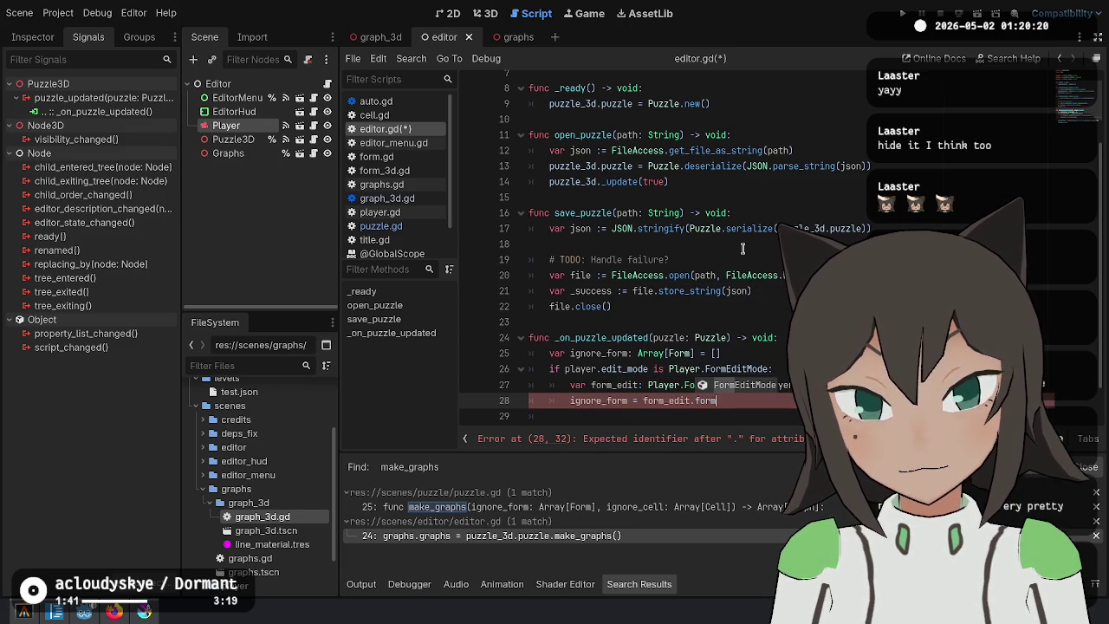
{"action": "key", "text": "BackSpace"}
{"action": "key", "text": "BackSpace"}
{"action": "key", "text": "BackSpace"}
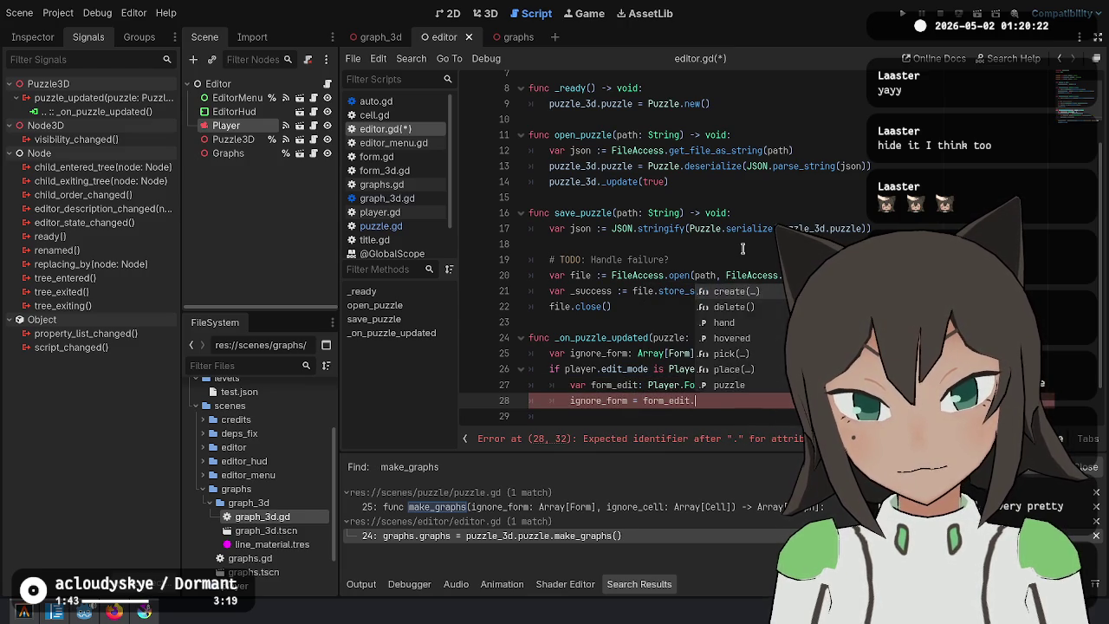
{"action": "type", "text": "hand.form"}
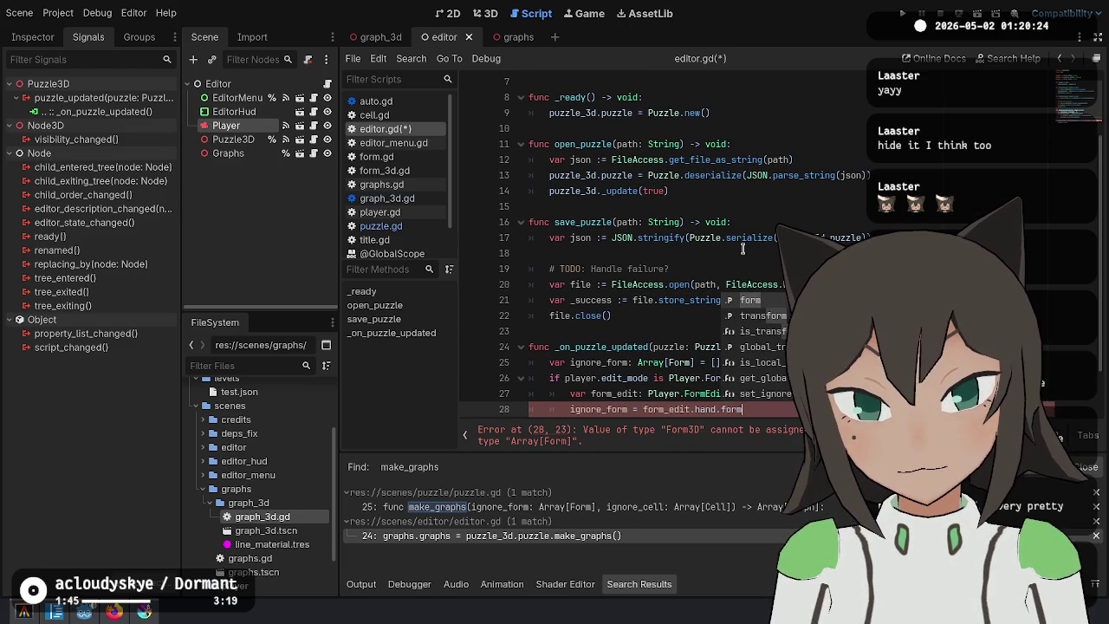
{"action": "key", "text": "Escape"}
{"action": "type", "text": "["}
{"action": "key", "text": "End"}
{"action": "type", "text": "]"}
Duplicate the form edit-mode block and change FormEditMode to CellEditMode in the copy.
{"action": "scroll", "coordinate": [742, 248], "scroll_direction": "down", "scroll_amount": 2}
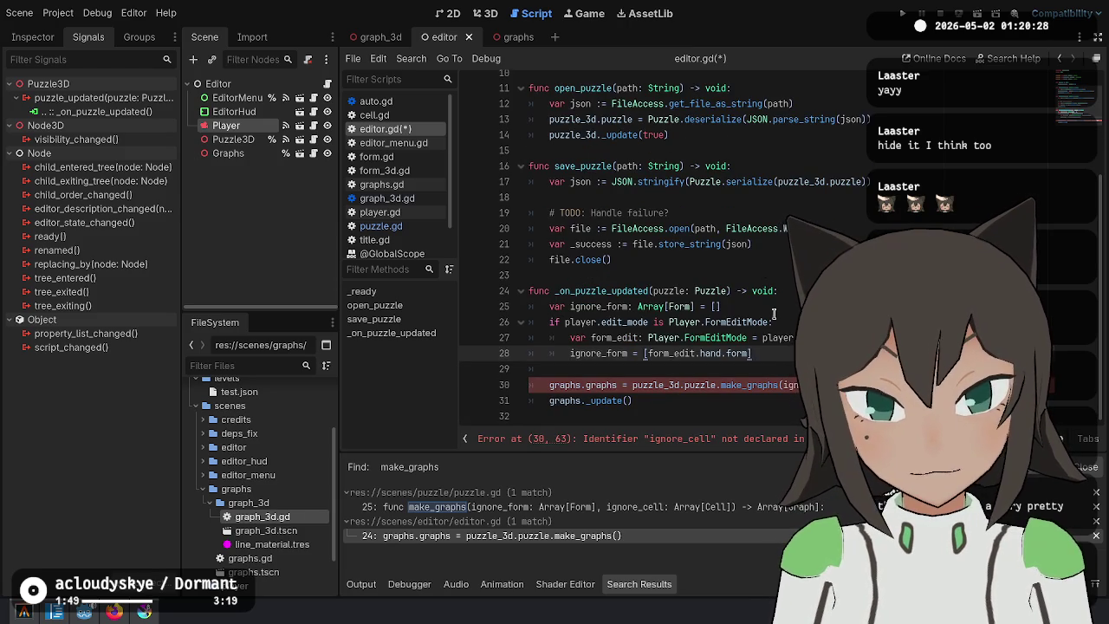
{"action": "left_click_drag", "start_coordinate": [777, 316], "coordinate": [752, 354]}
{"action": "key", "text": "ctrl+shift+d"}
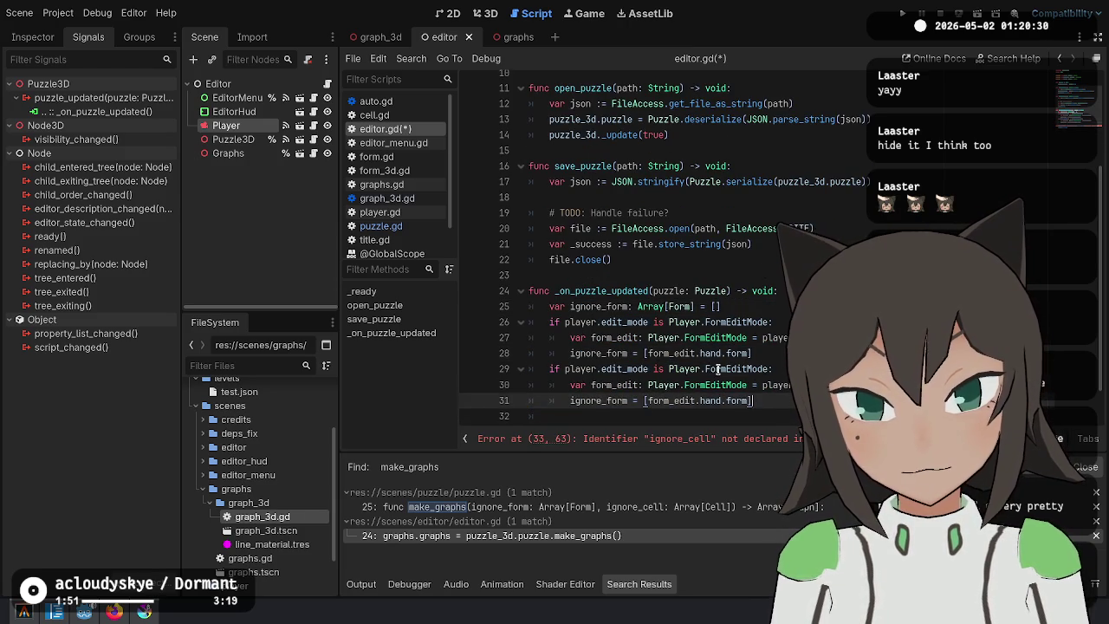
{"action": "left_click", "coordinate": [717, 369]}
{"action": "key", "text": "ctrl+shift+Left"}
{"action": "key", "text": "ctrl+d"}
{"action": "type", "text": "Cell"}
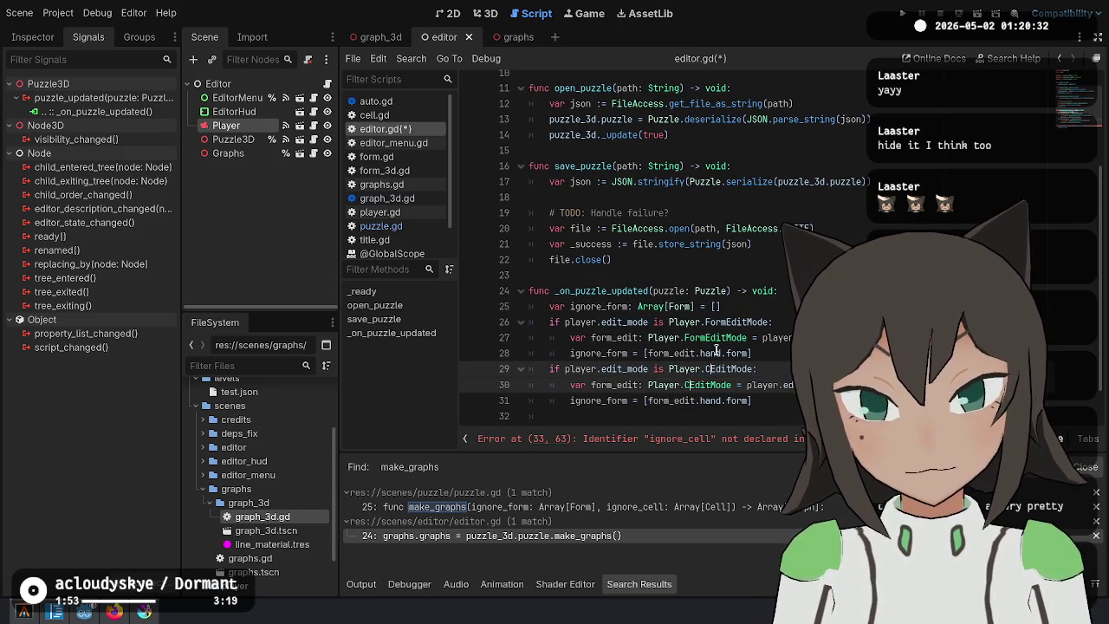
In the copy, rename form_edit to cell_edit, hand.form to hand.cell, ignore_form to ignore_cell.
{"action": "key", "text": "Down"}
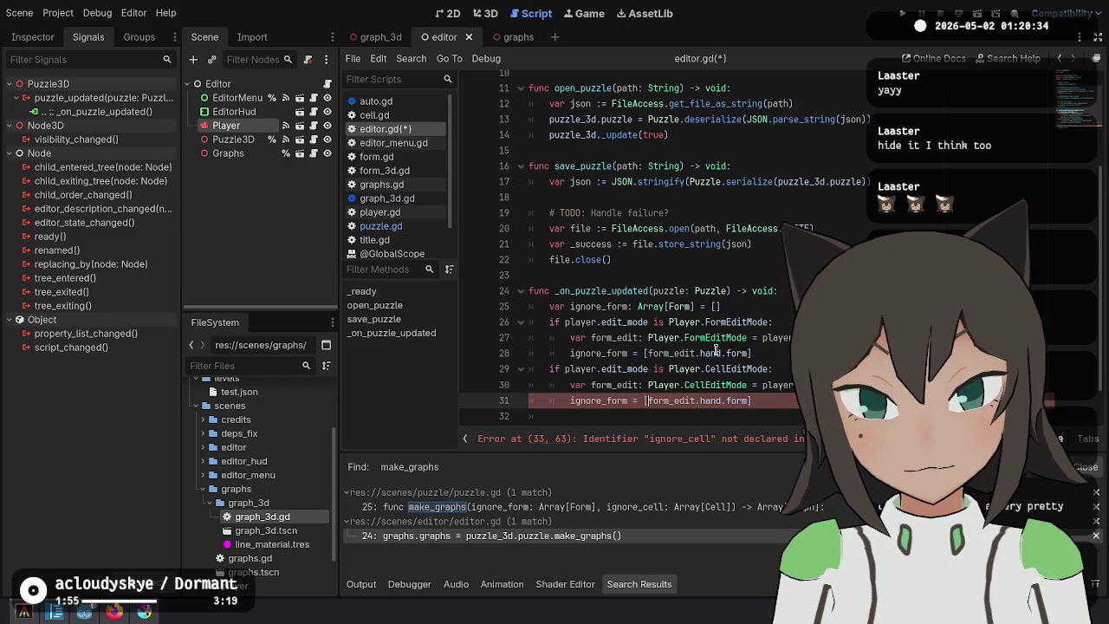
{"action": "key", "text": "ctrl+shift+Right"}
{"action": "key", "text": "ctrl+d"}
{"action": "type", "text": "cell_edit"}
{"action": "key", "text": "Escape"}
{"action": "key", "text": "End"}
{"action": "key", "text": "Left"}
{"action": "key", "text": "ctrl+BackSpace"}
{"action": "type", "text": "cell"}
{"action": "key", "text": "Home"}
{"action": "key", "text": "ctrl+Right"}
{"action": "key", "text": "BackSpace"}
{"action": "key", "text": "BackSpace"}
{"action": "key", "text": "BackSpace"}
{"action": "type", "text": "cell"}
Copy the ignore_form declaration above the cell check, with a blank line between blocks.
{"action": "left_click", "coordinate": [767, 319]}
{"action": "key", "text": "ctrl+c"}
{"action": "key", "text": "Down"}
{"action": "key", "text": "Down"}
{"action": "key", "text": "Down"}
{"action": "key", "text": "ctrl+v"}
{"action": "key", "text": "Up"}
{"action": "key", "text": "Up"}
{"action": "key", "text": "End"}
{"action": "key", "text": "Return"}
{"action": "left_click", "coordinate": [620, 396]}
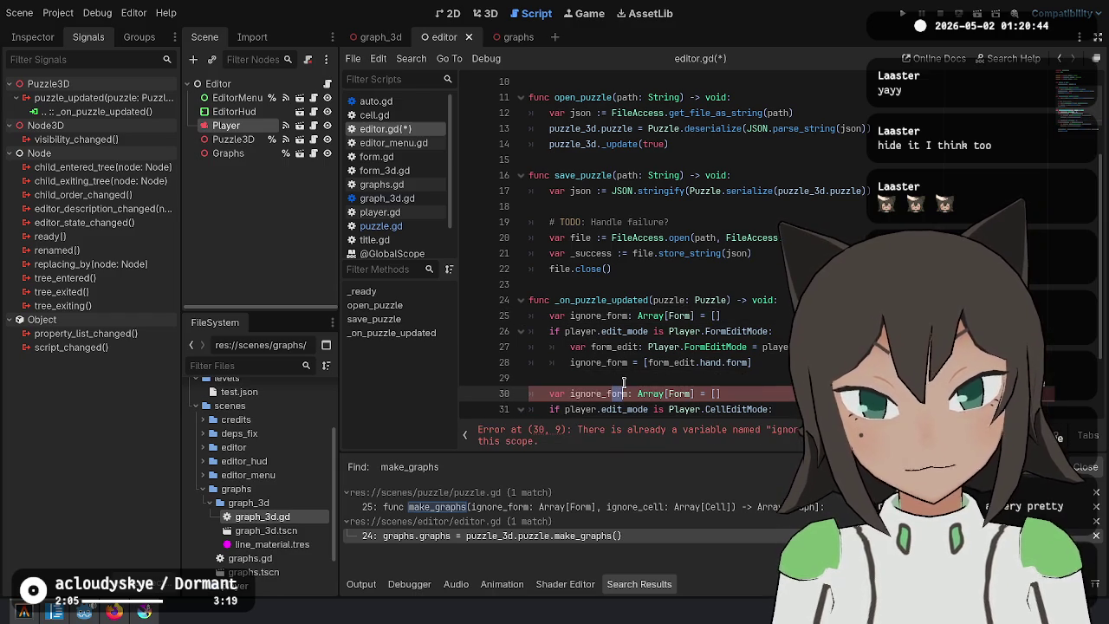
Rename the second declaration to ignore_cell with type Array[Cell], saving along the way.
{"action": "key", "text": "BackSpace"}
{"action": "key", "text": "BackSpace"}
{"action": "key", "text": "BackSpace"}
{"action": "type", "text": "cell"}
{"action": "key", "text": "ctrl+s"}
{"action": "scroll", "coordinate": [624, 360], "scroll_direction": "down", "scroll_amount": 2}
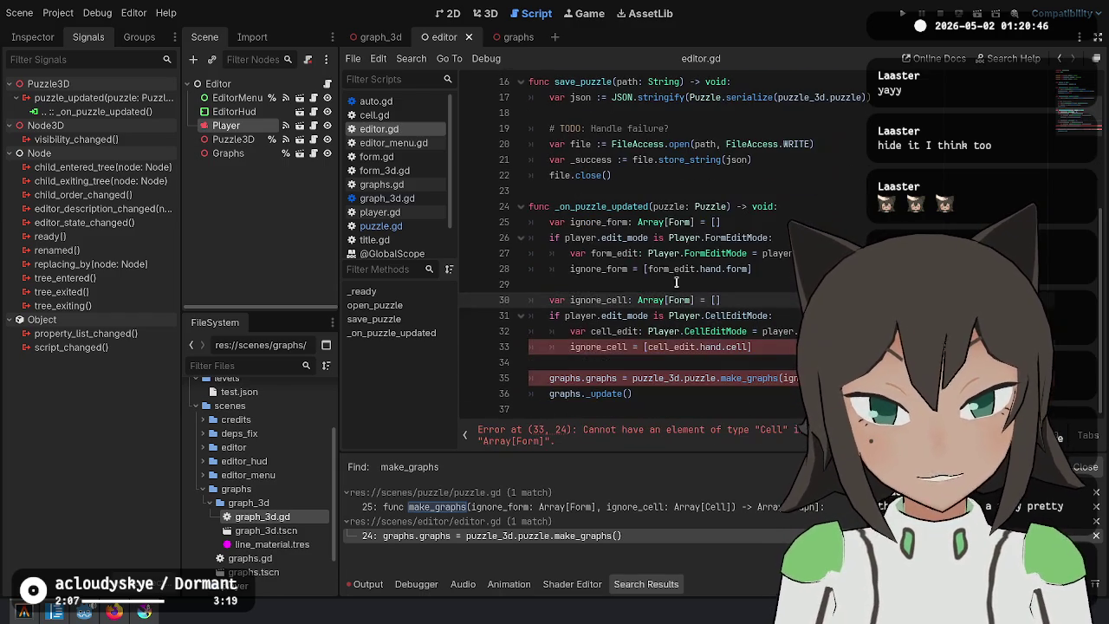
{"action": "left_click", "coordinate": [752, 346]}
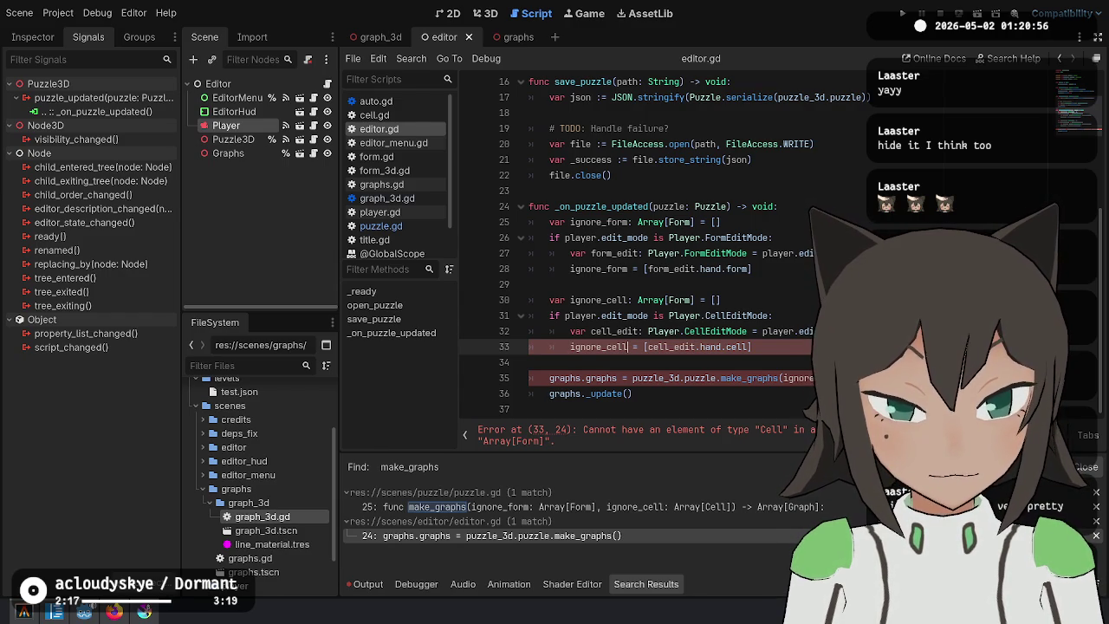
{"action": "double_click", "coordinate": [680, 300]}
{"action": "type", "text": "Cell"}
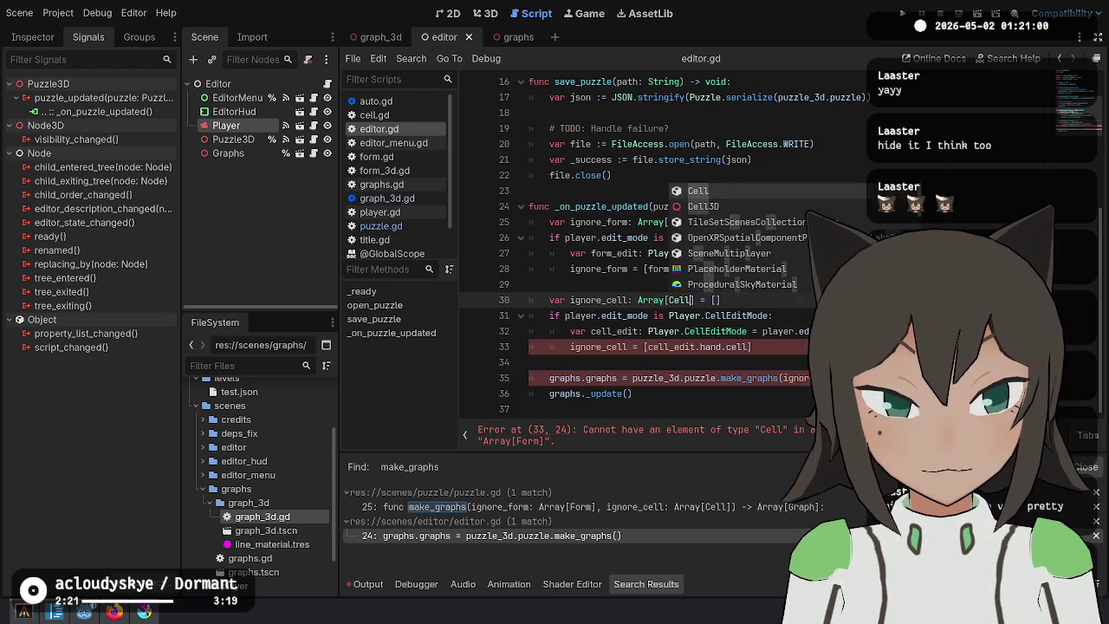
Guard the ignore_cell assignment with 'if is_instance_valid(cell_edit.hand.cell):' and indent it.
{"action": "left_click", "coordinate": [691, 356]}
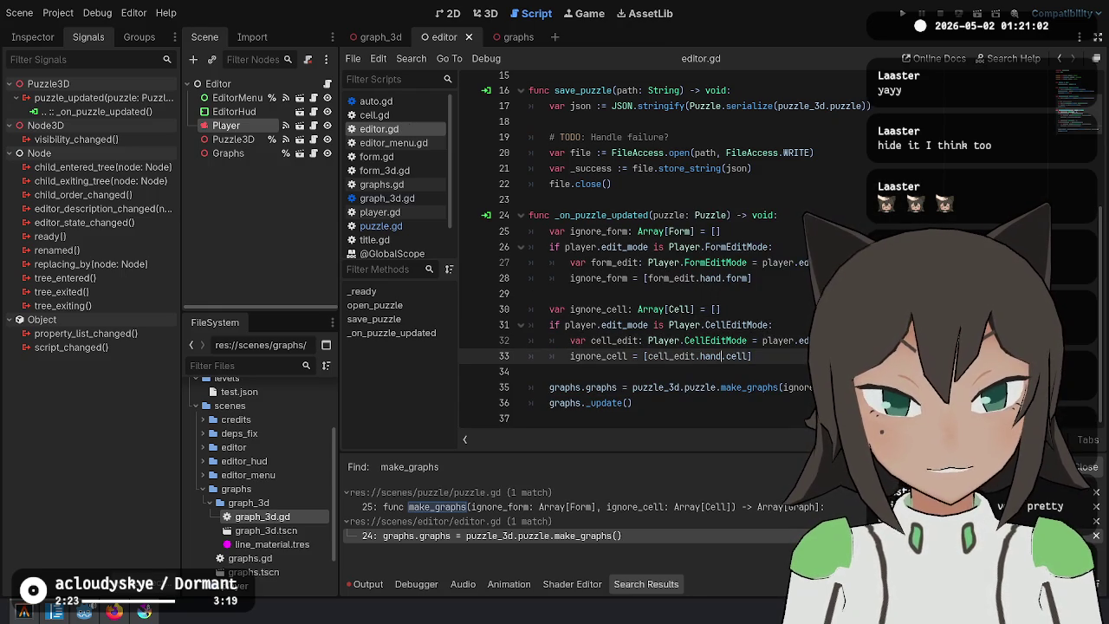
{"action": "key", "text": "End"}
{"action": "key", "text": "ctrl+shift+Left"}
{"action": "key", "text": "ctrl+shift+Left"}
{"action": "key", "text": "ctrl+shift+Left"}
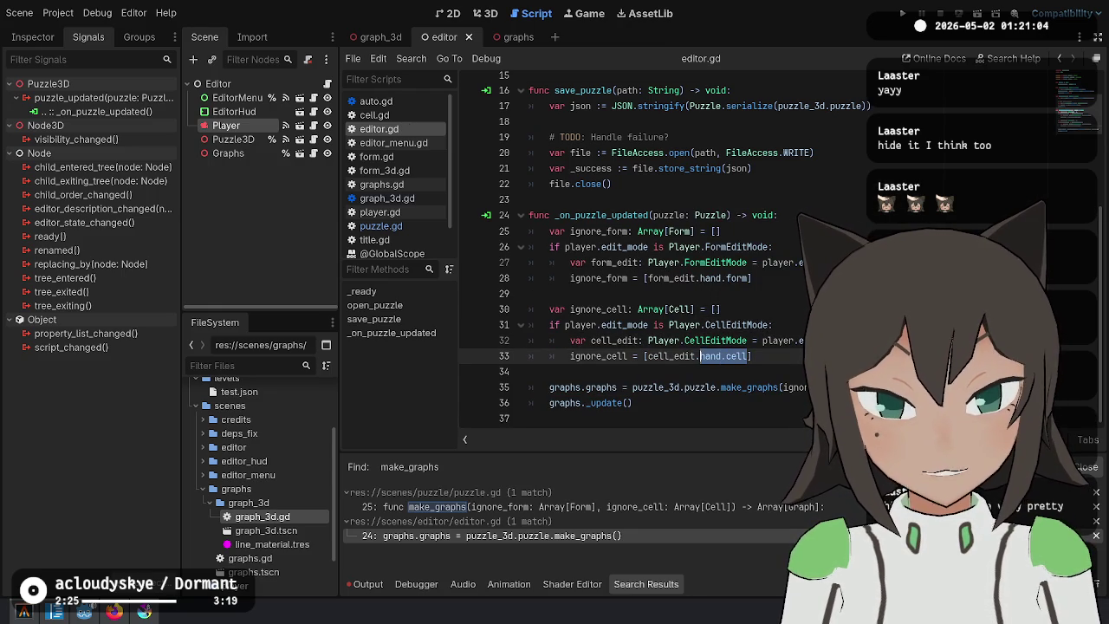
{"action": "key", "text": "ctrl+shift+Return"}
{"action": "key", "text": "ctrl+v"}
{"action": "key", "text": "ctrl+Left"}
{"action": "key", "text": "ctrl+Left"}
{"action": "key", "text": "ctrl+Left"}
{"action": "type", "text": "valid"}
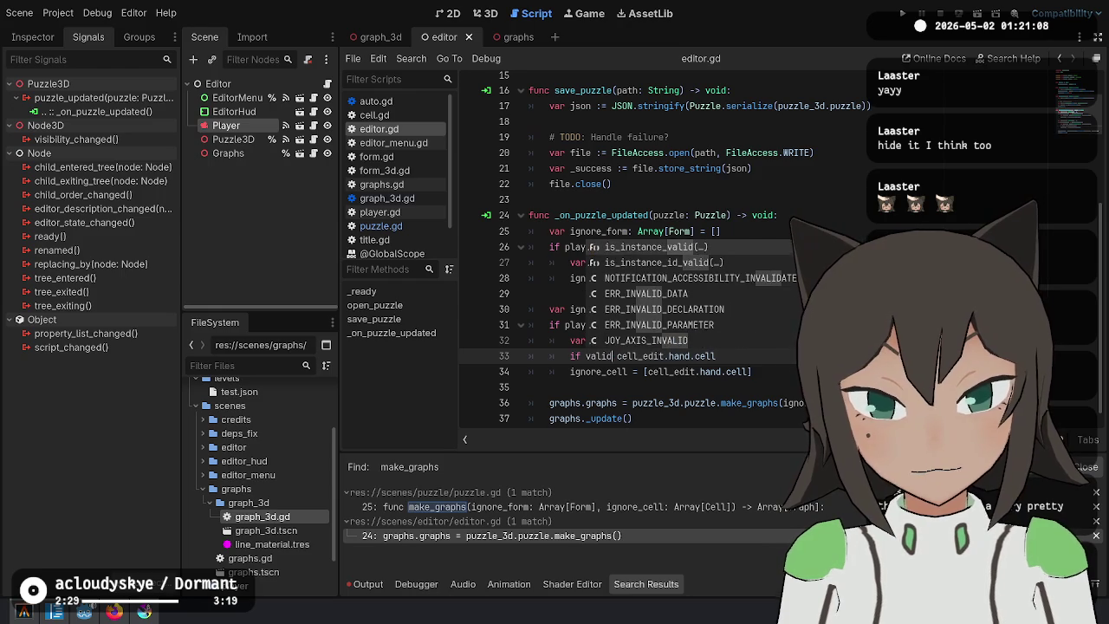
{"action": "key", "text": "Return"}
{"action": "key", "text": "End"}
{"action": "type", "text": ")"}
{"action": "key", "text": "Down"}
{"action": "key", "text": "Home"}
{"action": "key", "text": "Tab"}
Add an is_instance_valid(form_edit.hand.form) check above ignore_form, indent it, and save editor.gd.
{"action": "left_click", "coordinate": [776, 356]}
{"action": "key", "text": "Up"}
{"action": "key", "text": "Up"}
{"action": "key", "text": "Up"}
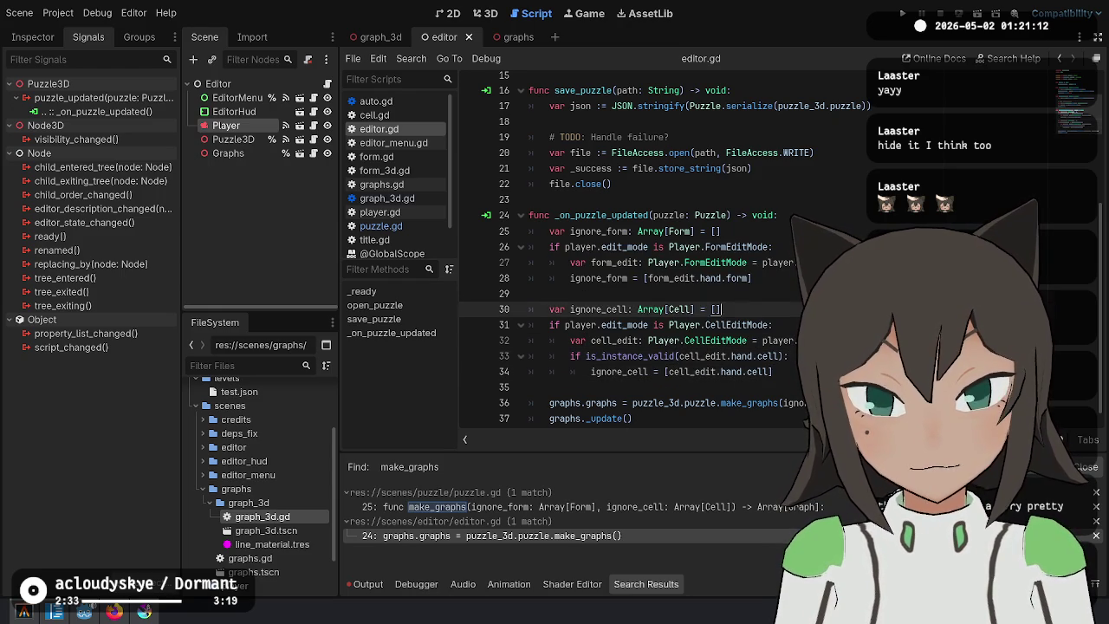
{"action": "key", "text": "Down"}
{"action": "key", "text": "Down"}
{"action": "key", "text": "Down"}
{"action": "key", "text": "Up"}
{"action": "key", "text": "Up"}
{"action": "key", "text": "Up"}
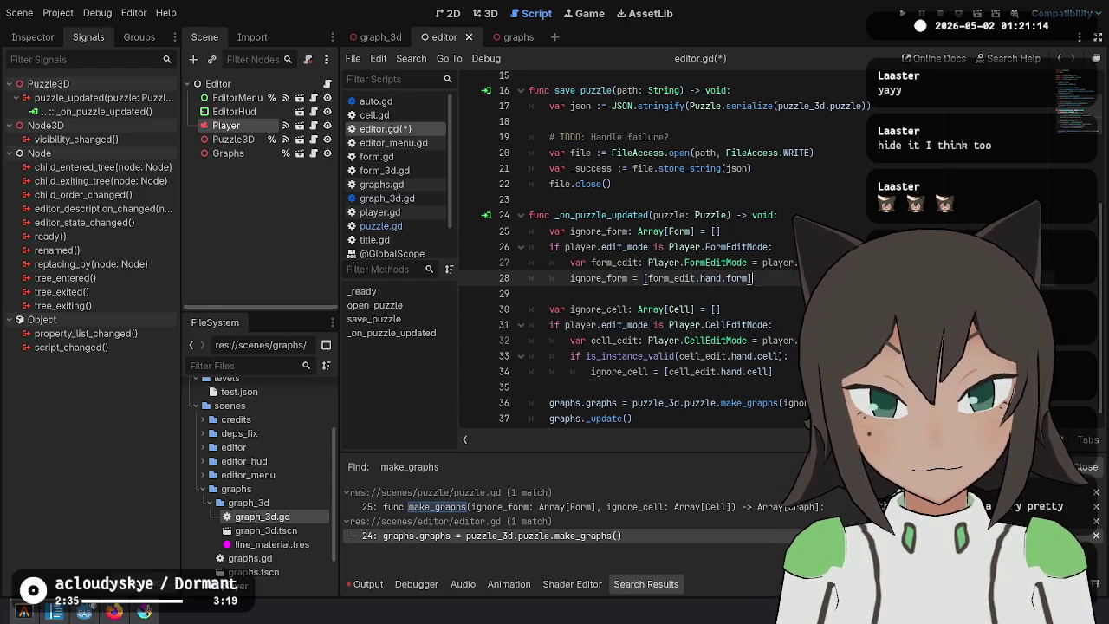
{"action": "key", "text": "ctrl+v"}
{"action": "key", "text": "Tab"}
{"action": "key", "text": "Up"}
{"action": "key", "text": "ctrl+BackSpace"}
{"action": "type", "text": "form_edit.hand.f"}
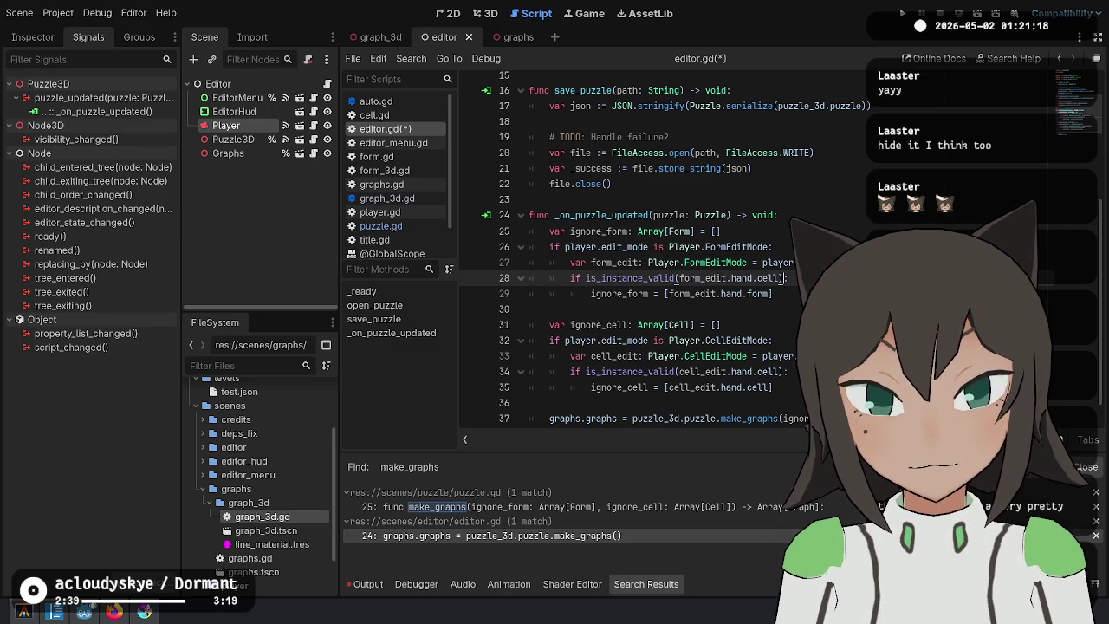
{"action": "type", "text": "orm"}
{"action": "key", "text": "ctrl+s"}
{"action": "key", "text": "Down"}
{"action": "key", "text": "Down"}
{"action": "key", "text": "Down"}
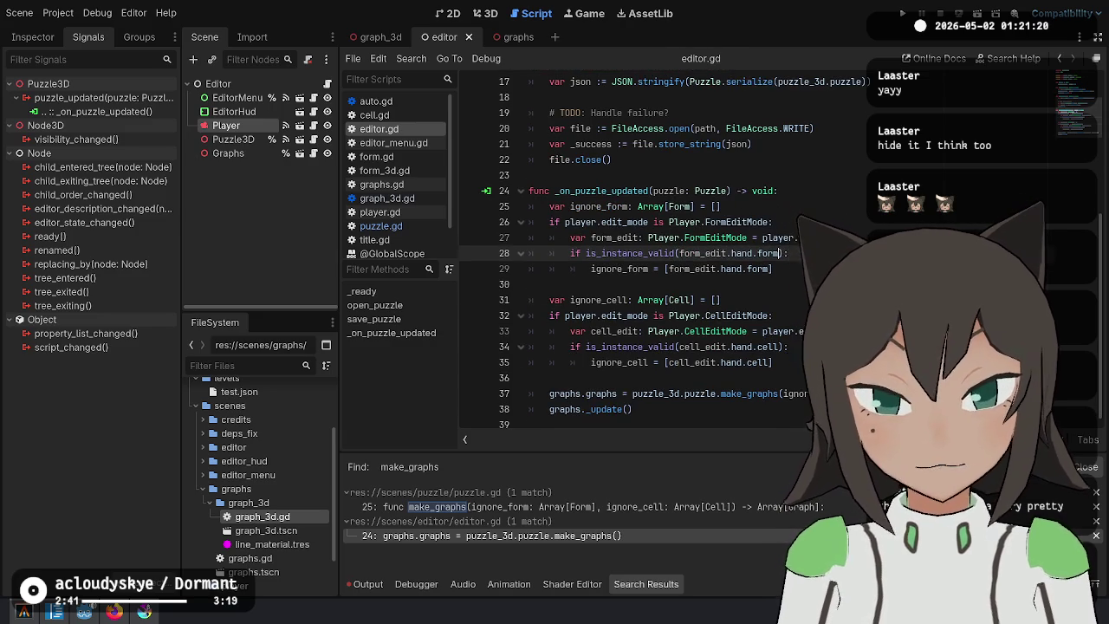
Review the edited function and launch the game.
{"action": "key", "text": "shift+Up"}
{"action": "key", "text": "shift+Up"}
{"action": "key", "text": "shift+Up"}
{"action": "key", "text": "Down"}
{"action": "key", "text": "Down"}
{"action": "key", "text": "Down"}
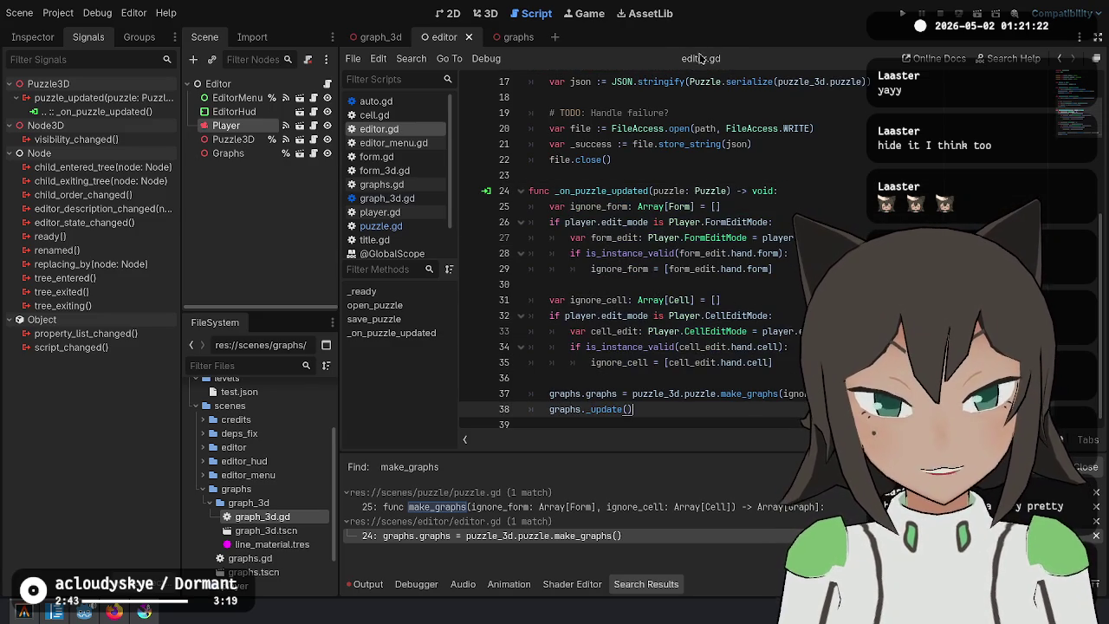
{"action": "left_click", "coordinate": [903, 13]}
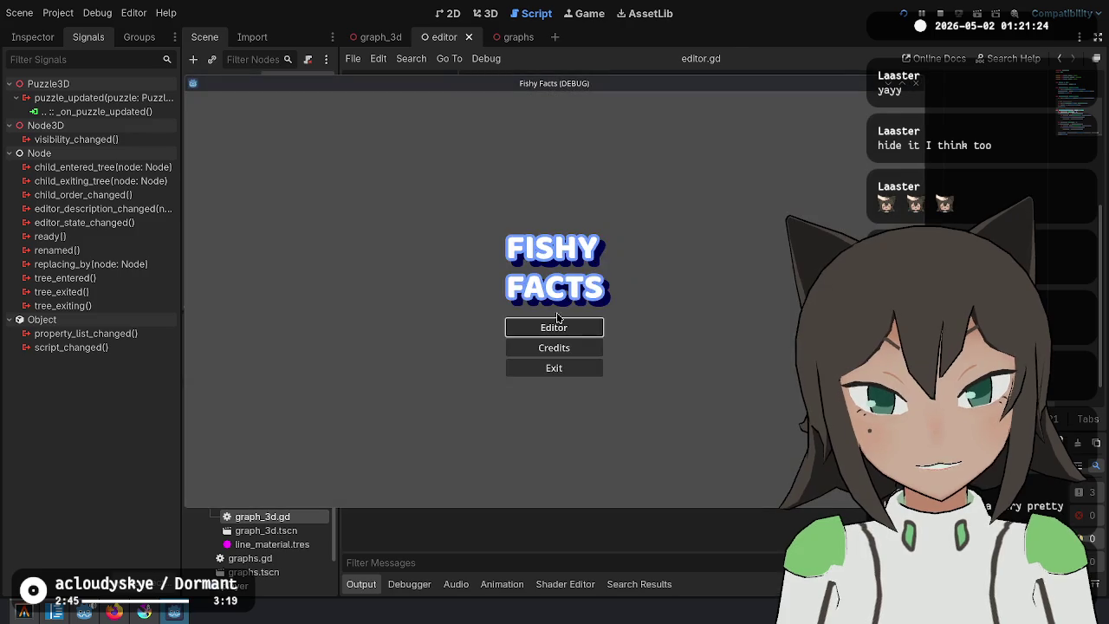
Try placing a form in the game, then strip .form and .cell from editor.gd's hand checks.
{"action": "left_click", "coordinate": [547, 328]}
{"action": "left_click", "coordinate": [547, 328]}
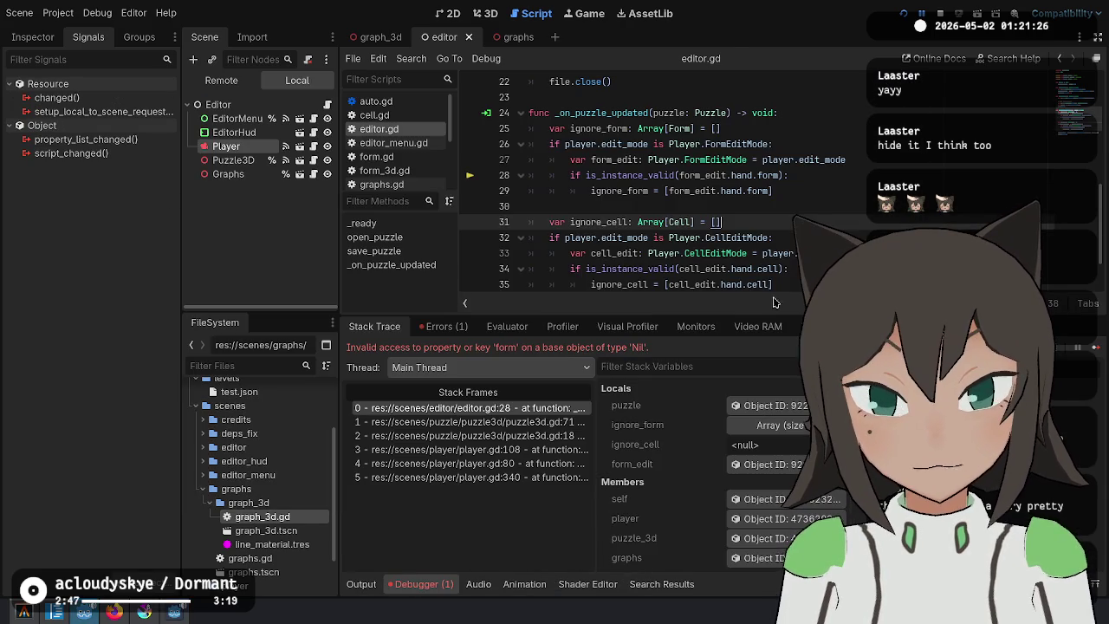
{"action": "left_click", "coordinate": [659, 174]}
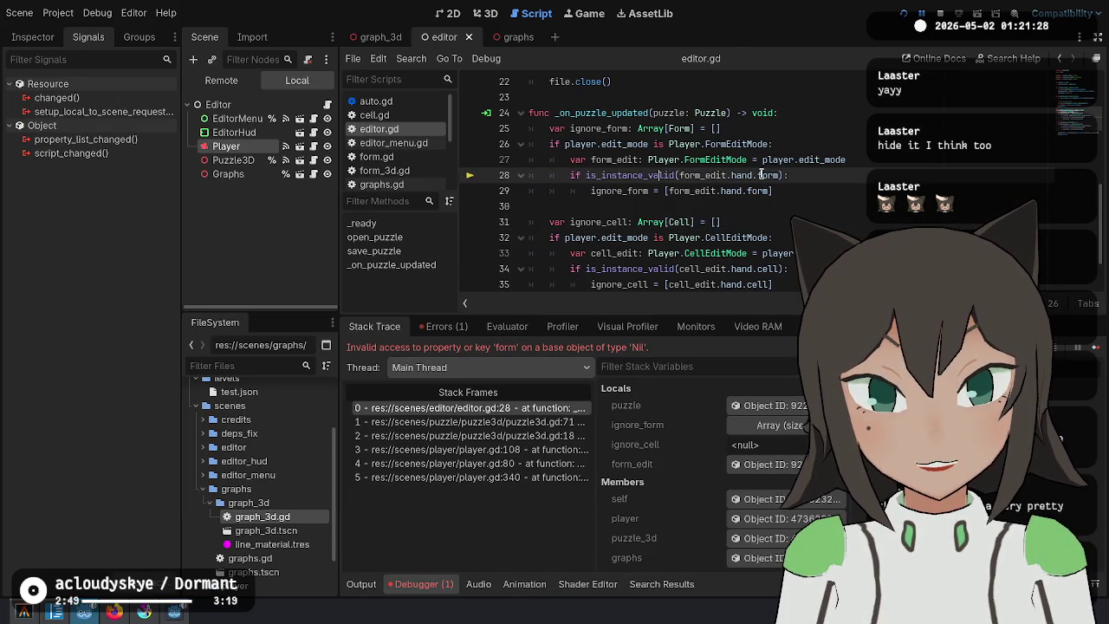
{"action": "double_click", "coordinate": [735, 176]}
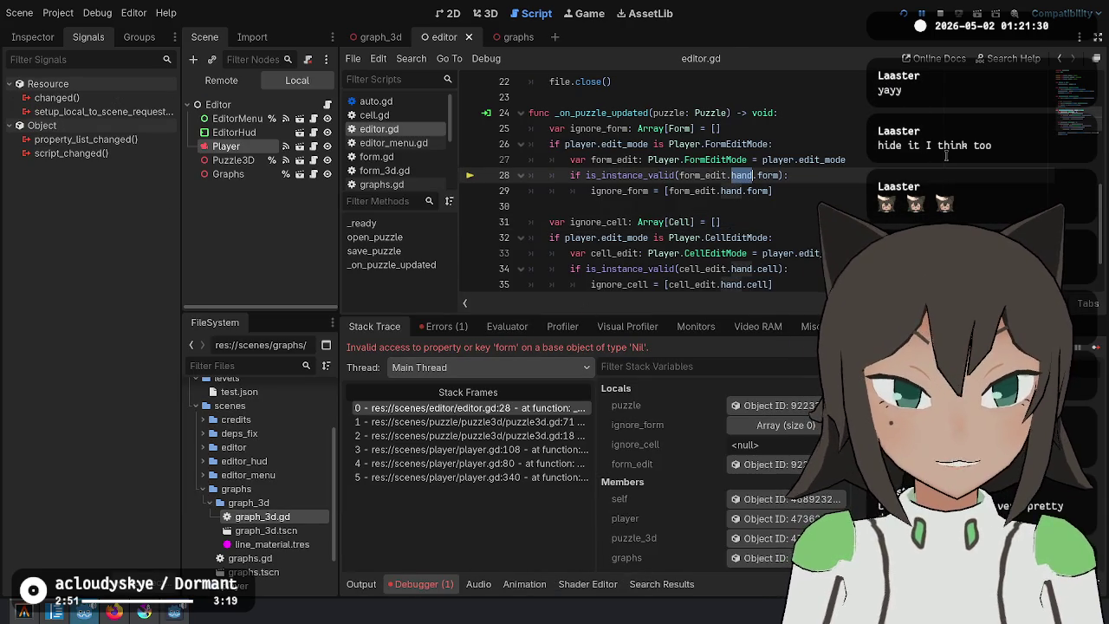
{"action": "key", "text": "Right"}
{"action": "key", "text": "BackSpace"}
{"action": "key", "text": "Down"}
{"action": "key", "text": "Down"}
{"action": "key", "text": "Down"}
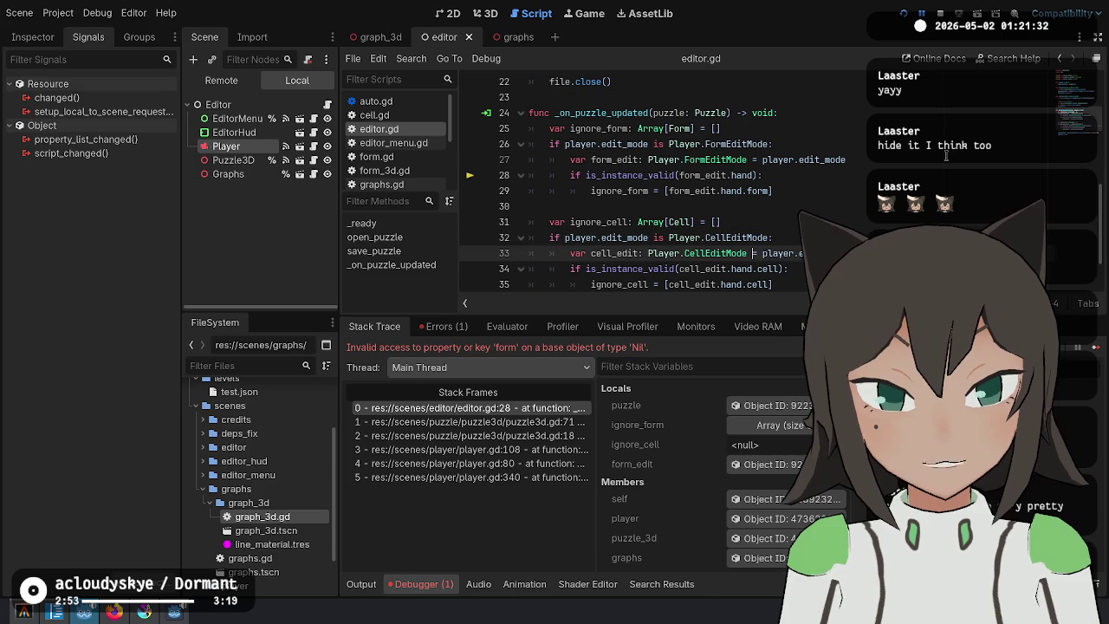
{"action": "key", "text": "Delete"}
{"action": "key", "text": "Delete"}
{"action": "key", "text": "Delete"}
{"action": "key", "text": "ctrl+shift+Left"}
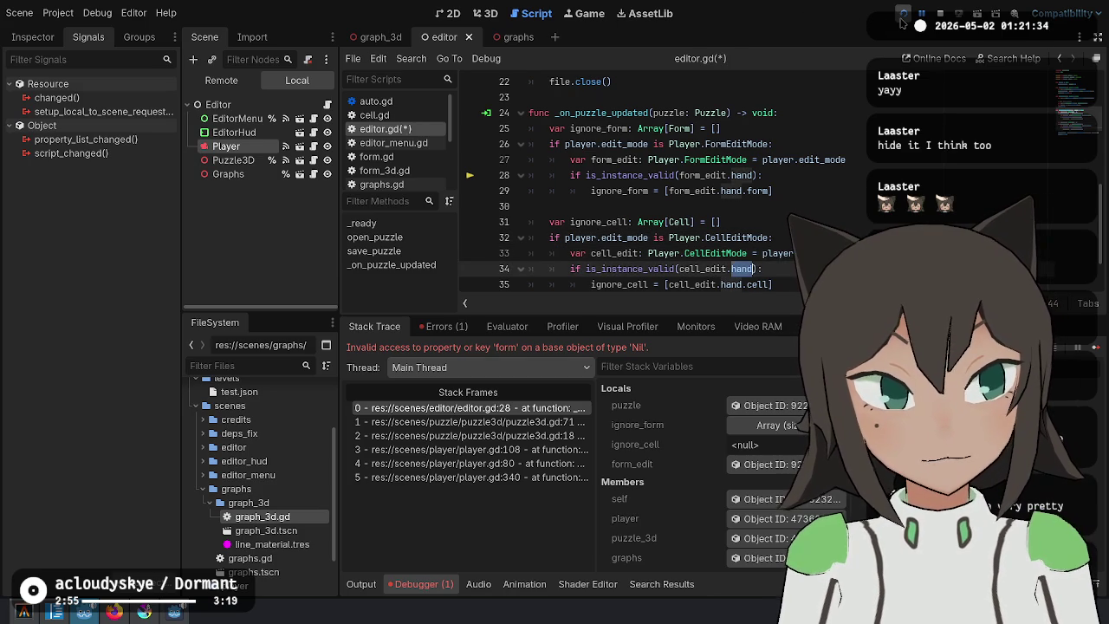
Save, relaunch the game, test placing and rotating a cell block in cell mode, then stop it.
{"action": "left_click", "coordinate": [902, 16]}
{"action": "left_click", "coordinate": [561, 329]}
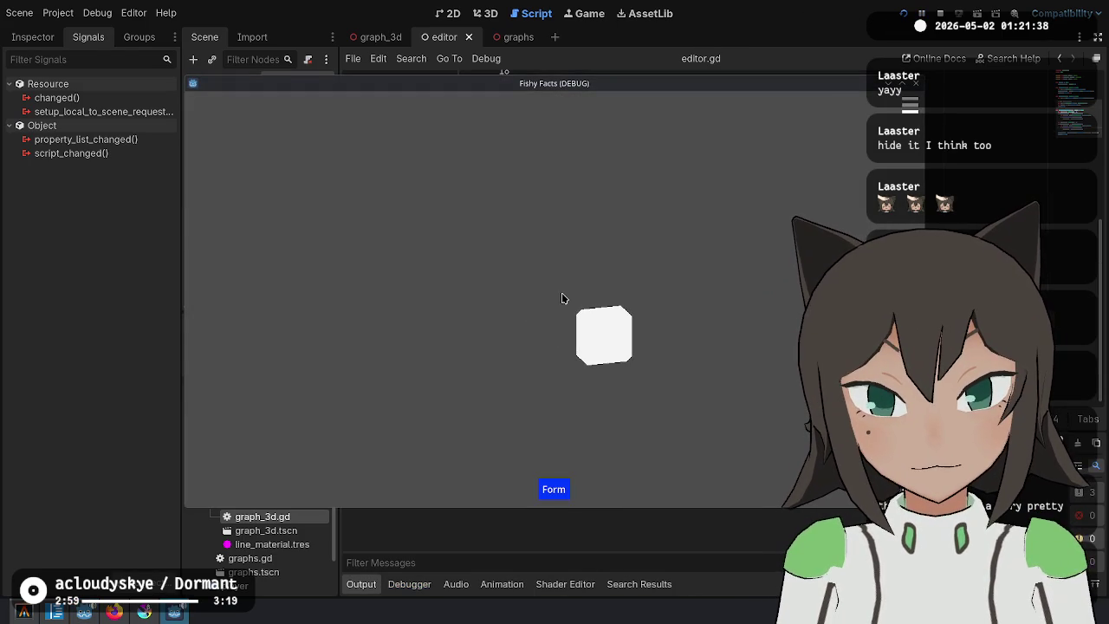
{"action": "key", "text": "Tab"}
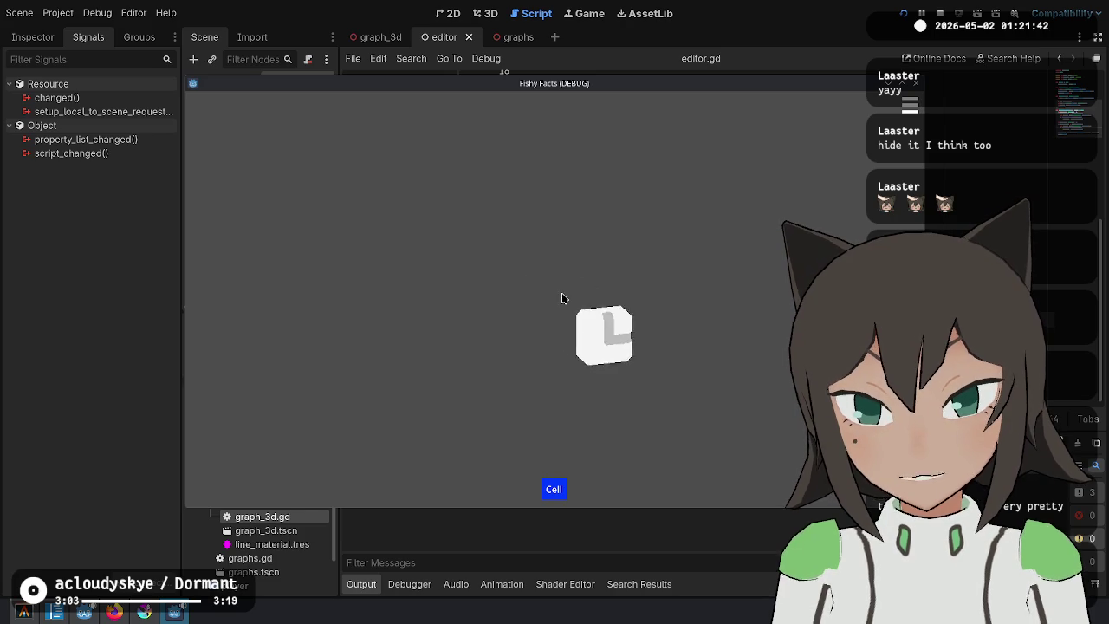
{"action": "left_click", "coordinate": [607, 300]}
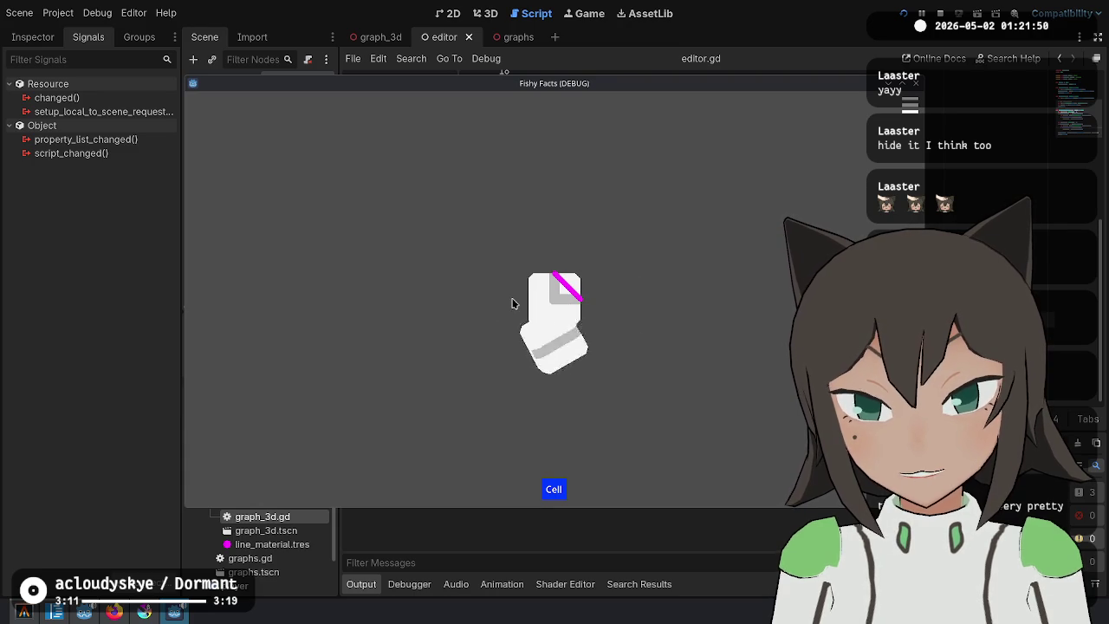
{"action": "left_click", "coordinate": [549, 247]}
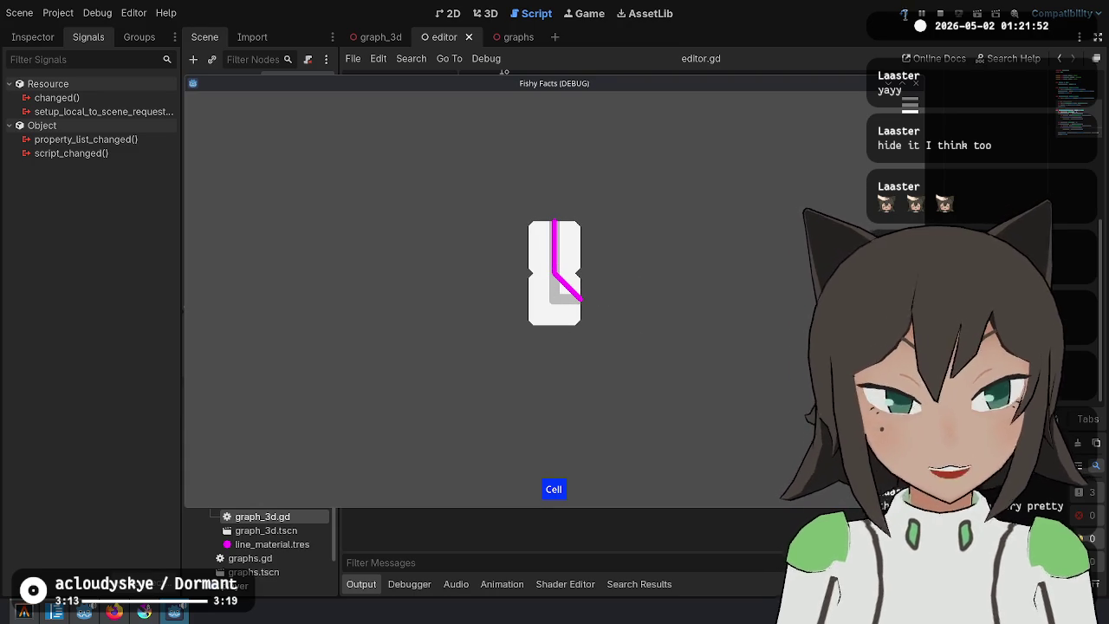
{"action": "left_click", "coordinate": [939, 13]}
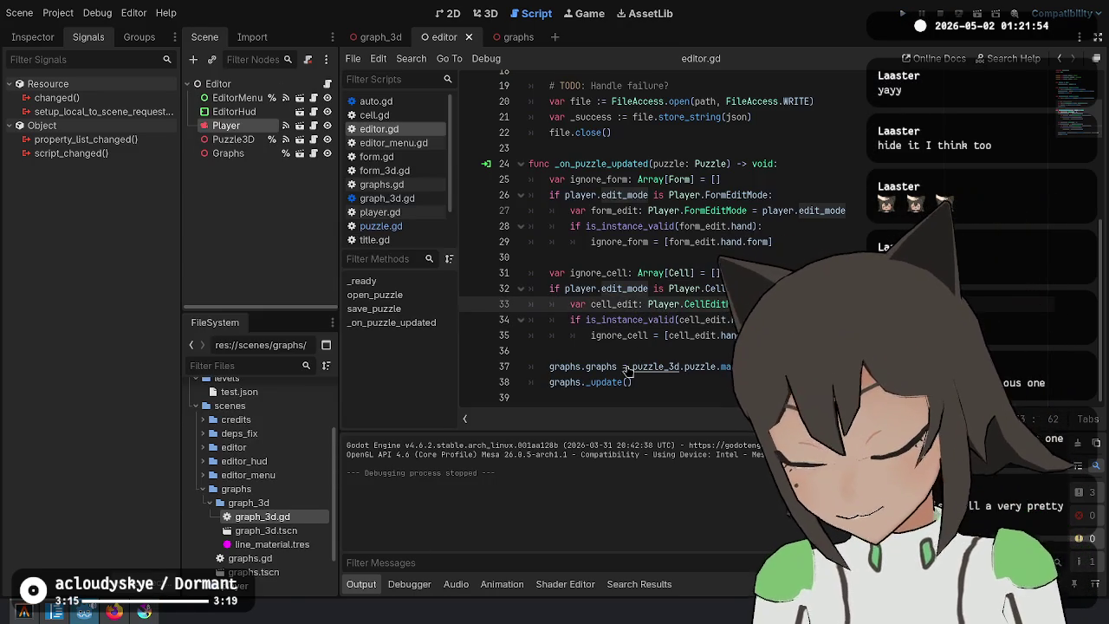
{"action": "left_click", "coordinate": [26, 613]}
Check git status and start staging changes hunk by hunk with git add -p.
{"action": "type", "text": "status"}
{"action": "key", "text": "Return"}
{"action": "type", "text": "git add -p"}
{"action": "key", "text": "Return"}
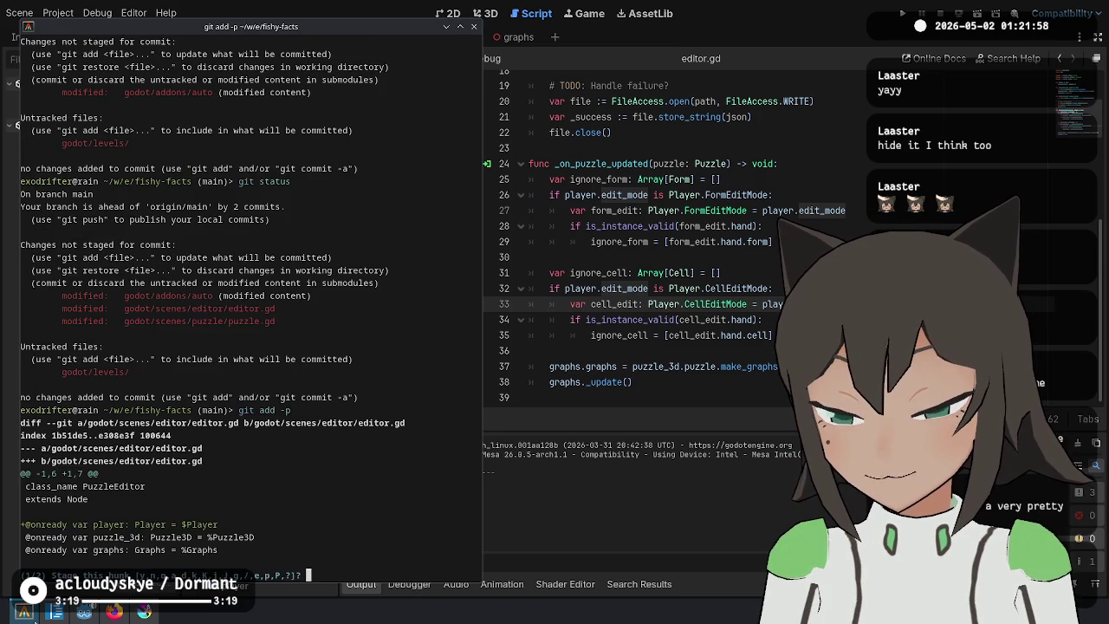
{"action": "type", "text": "y"}
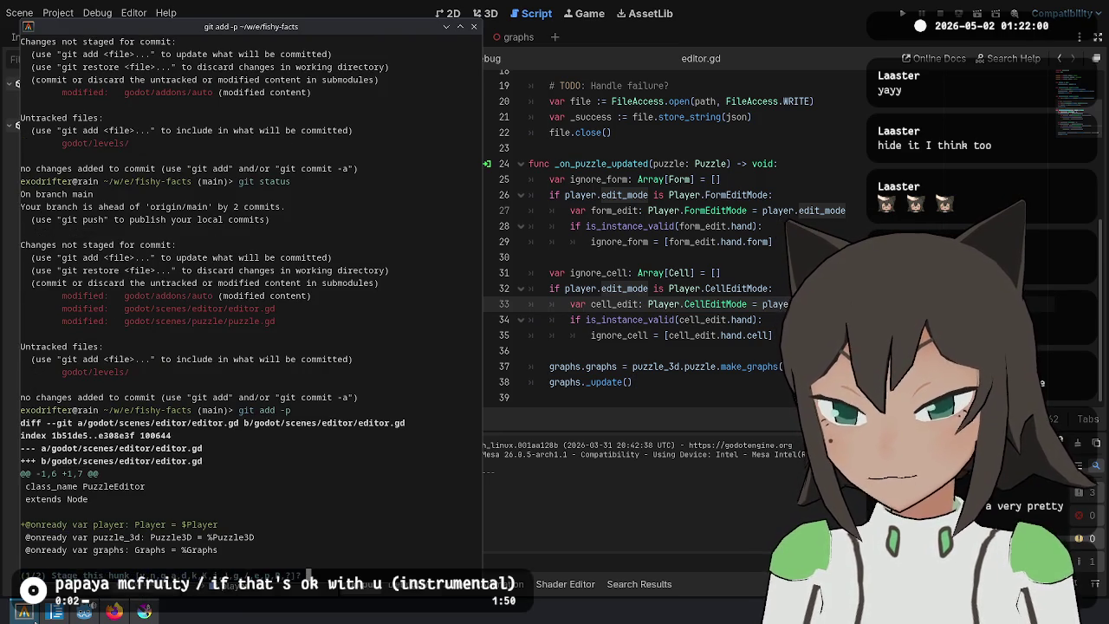
Make Player a unique-name node and change $Player to %Player in editor.gd, then save.
{"action": "left_click", "coordinate": [732, 241]}
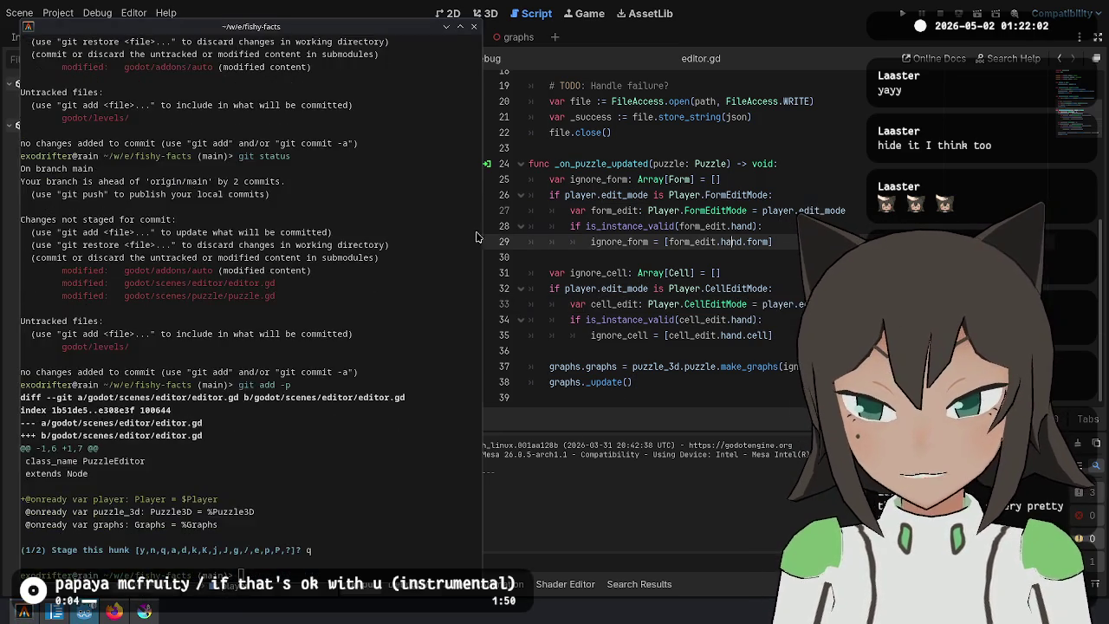
{"action": "right_click", "coordinate": [254, 127]}
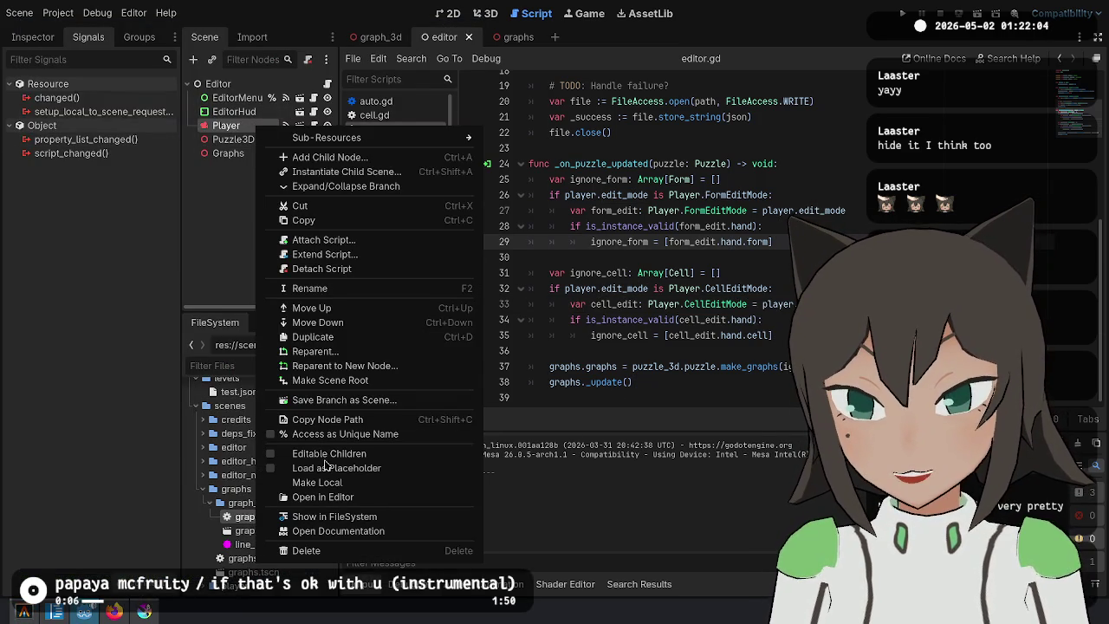
{"action": "left_click", "coordinate": [345, 433]}
{"action": "left_click", "coordinate": [715, 146]}
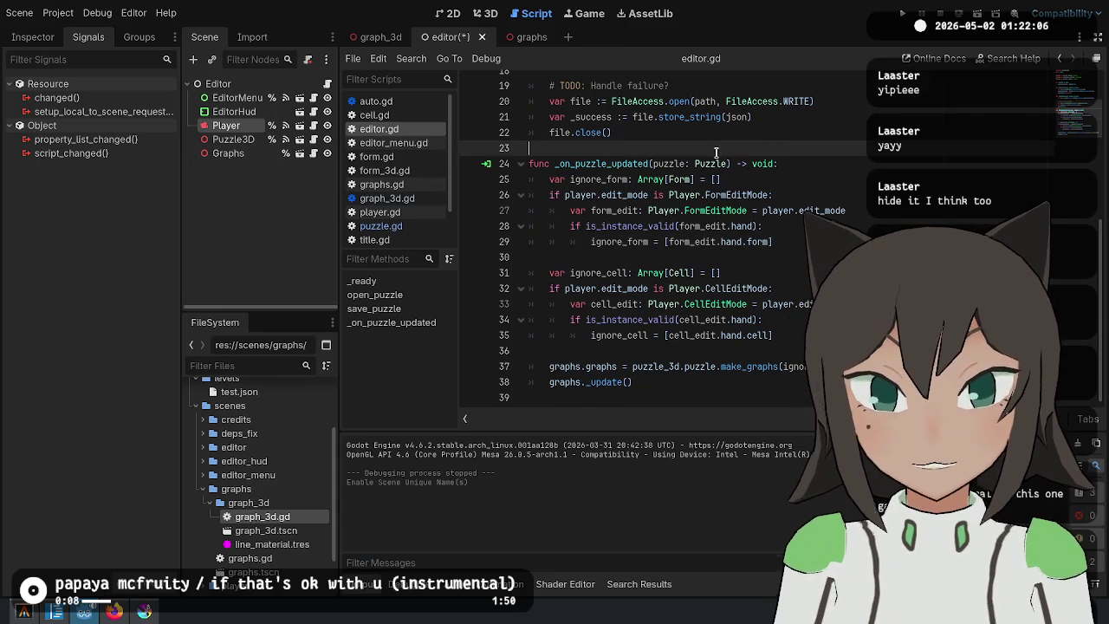
{"action": "key", "text": "ctrl+Home"}
{"action": "left_click", "coordinate": [689, 128]}
{"action": "key", "text": "BackSpace"}
{"action": "type", "text": "%"}
{"action": "key", "text": "ctrl+s"}
{"action": "left_click", "coordinate": [775, 177]}
Stage the Player reference, puzzle-update handler, editor.tscn and puzzle.gd make_graphs hunks.
{"action": "key", "text": "alt+Tab"}
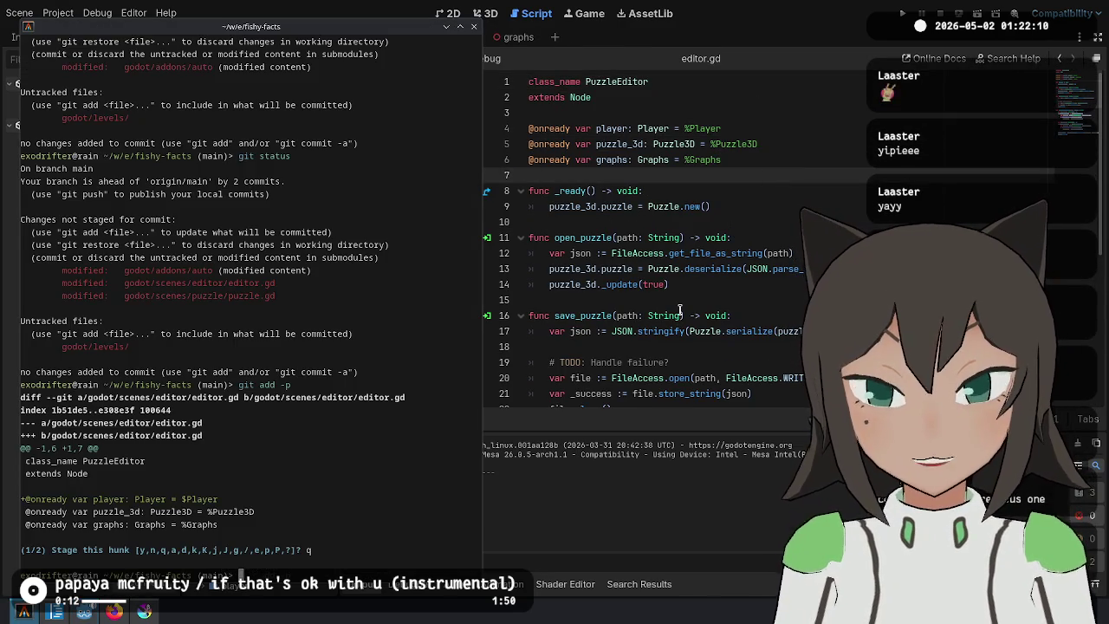
{"action": "type", "text": "y"}
{"action": "key", "text": "Return"}
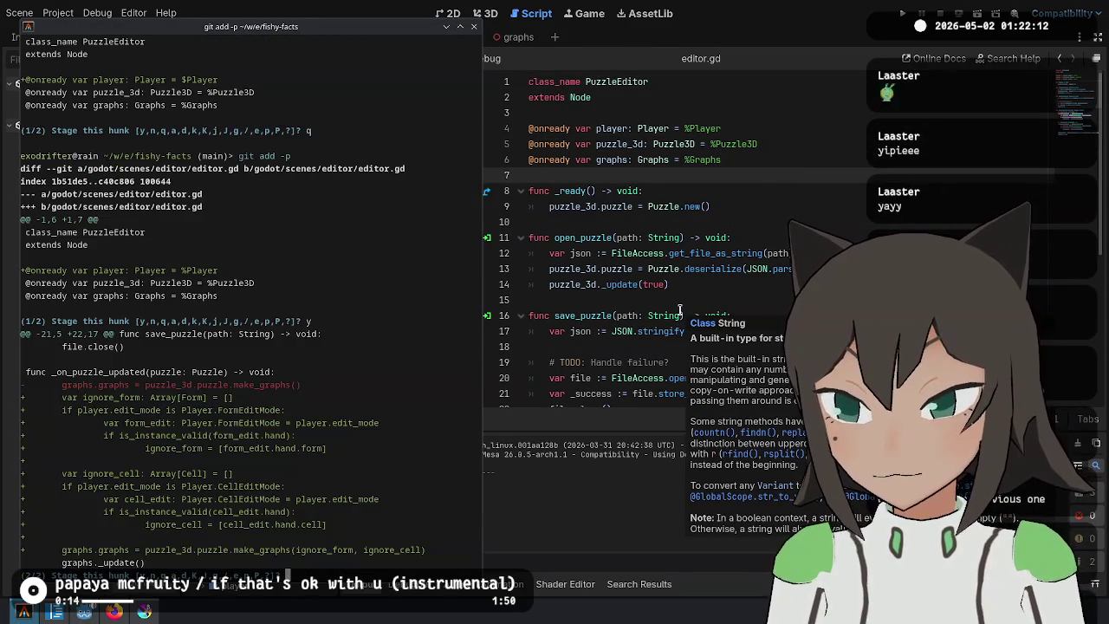
{"action": "type", "text": "y"}
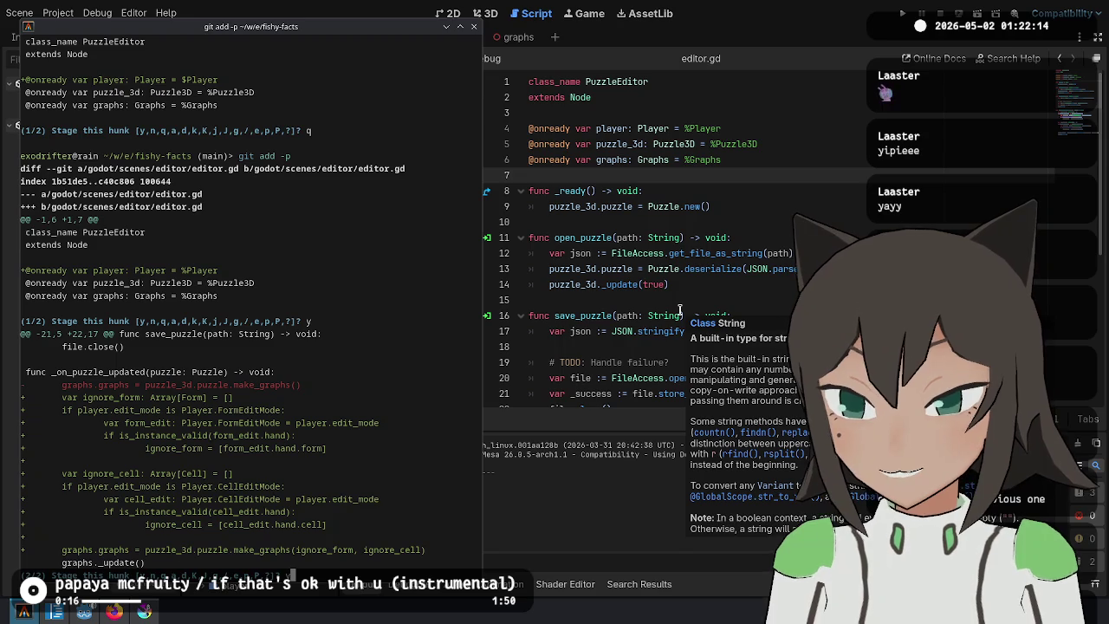
{"action": "key", "text": "Return"}
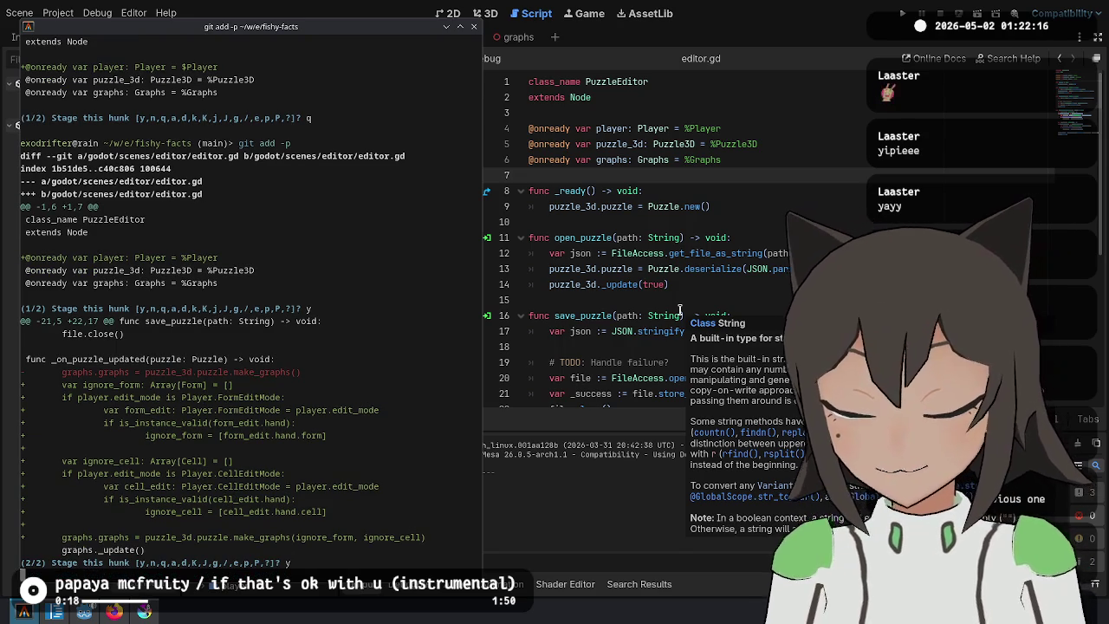
{"action": "type", "text": "y"}
{"action": "key", "text": "Return"}
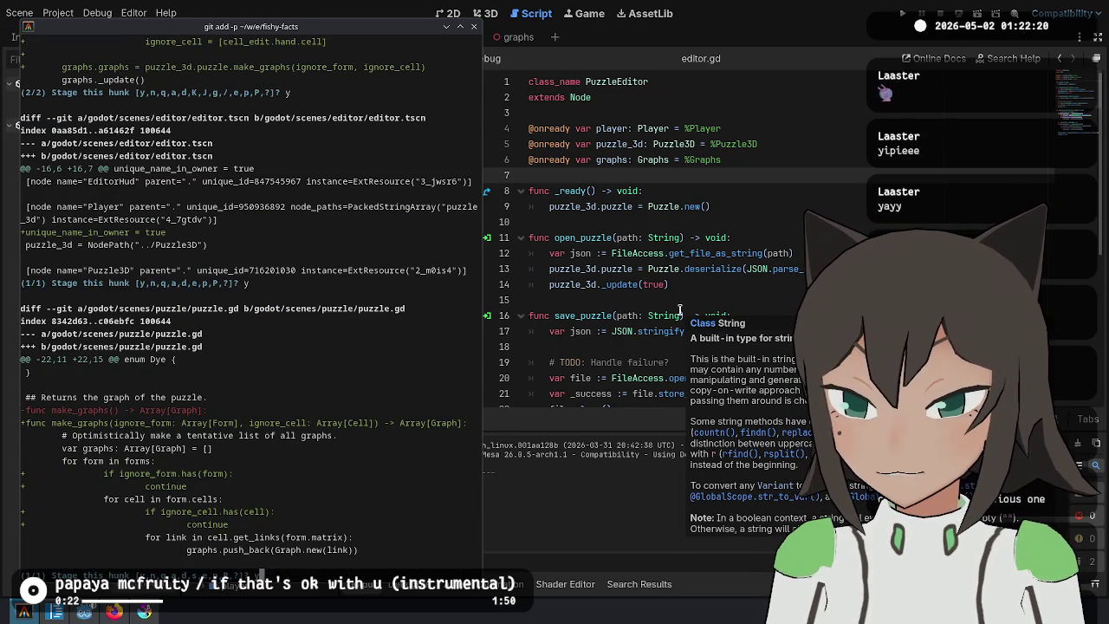
{"action": "type", "text": "y"}
{"action": "key", "text": "Return"}
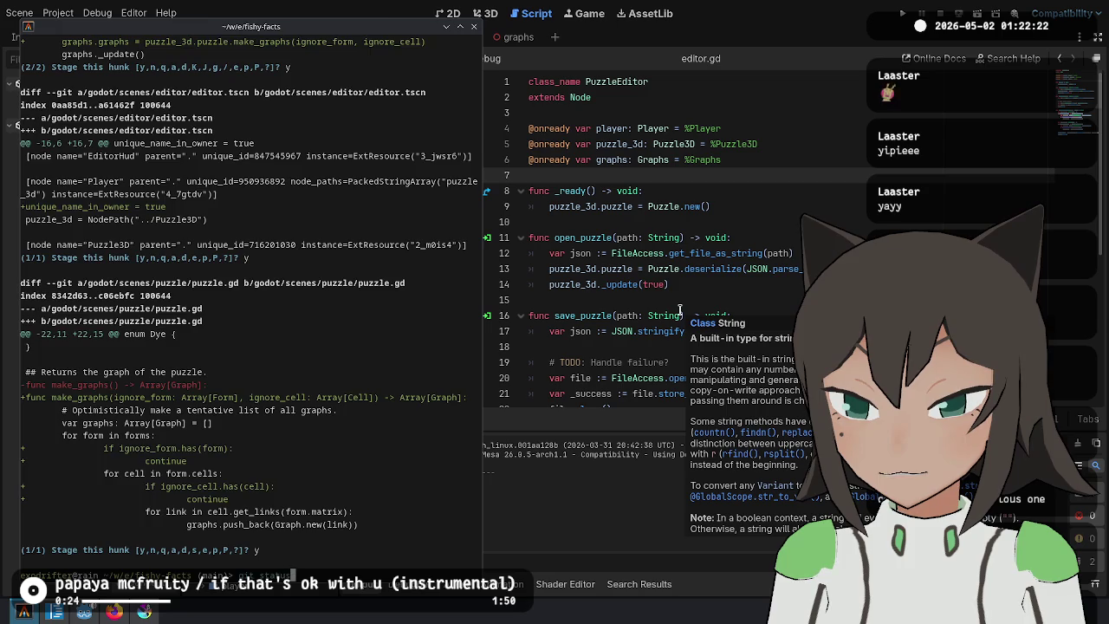
{"action": "key", "text": "Return"}
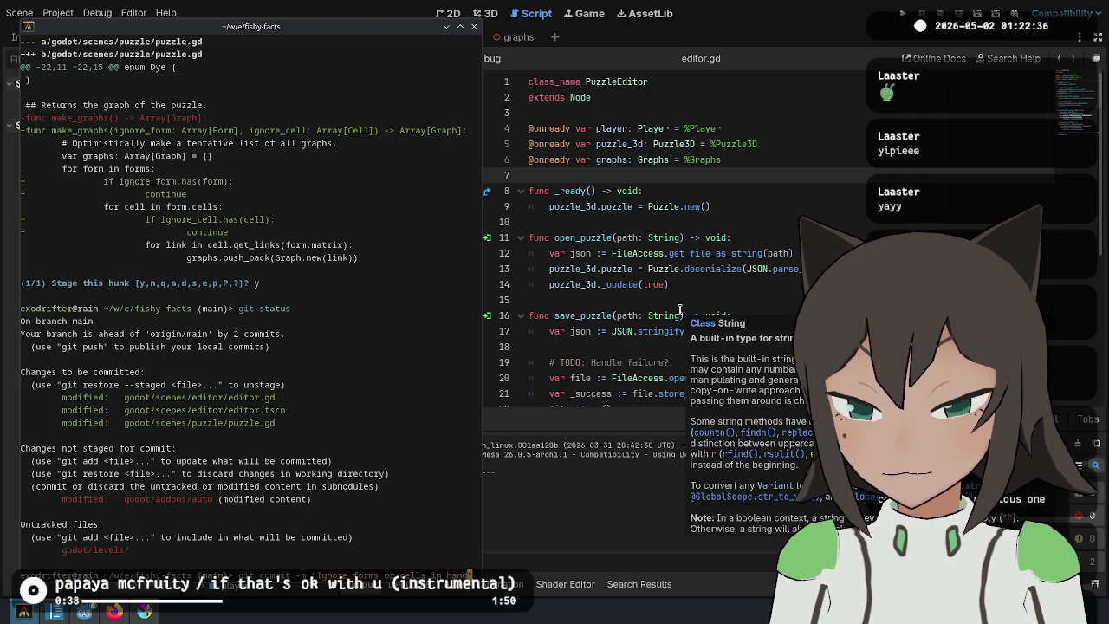
{"action": "type", "text": "git commit -m 'Ignore forms or cells in hand"}
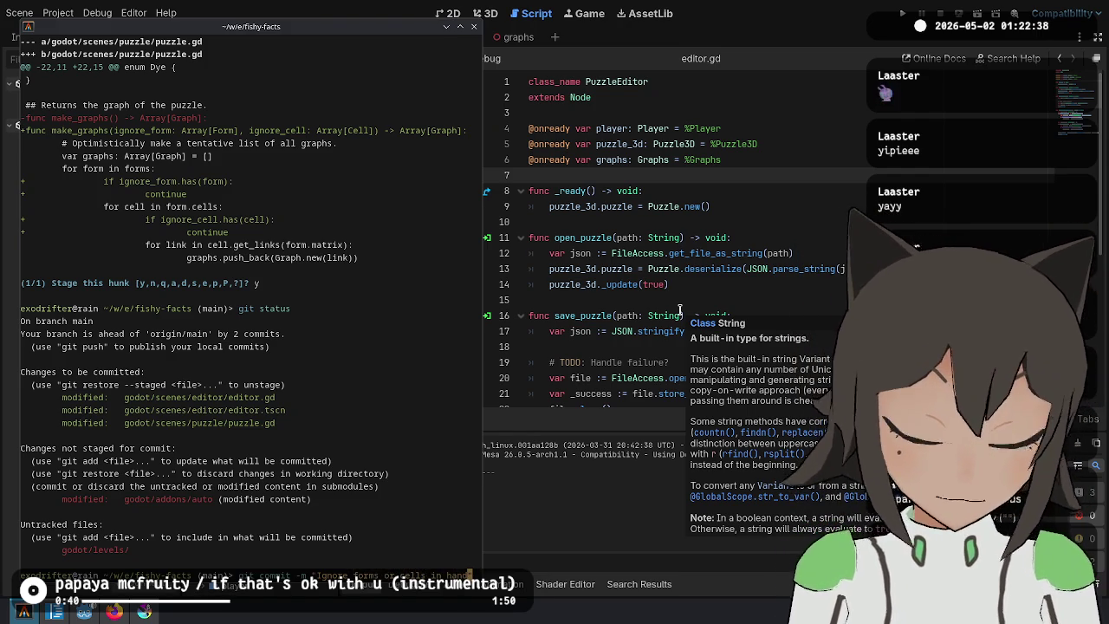
Commit as 'Ignore forms or cells in hand when making graphs', amend it, and review git log.
{"action": "type", "text": "when making graphs"}
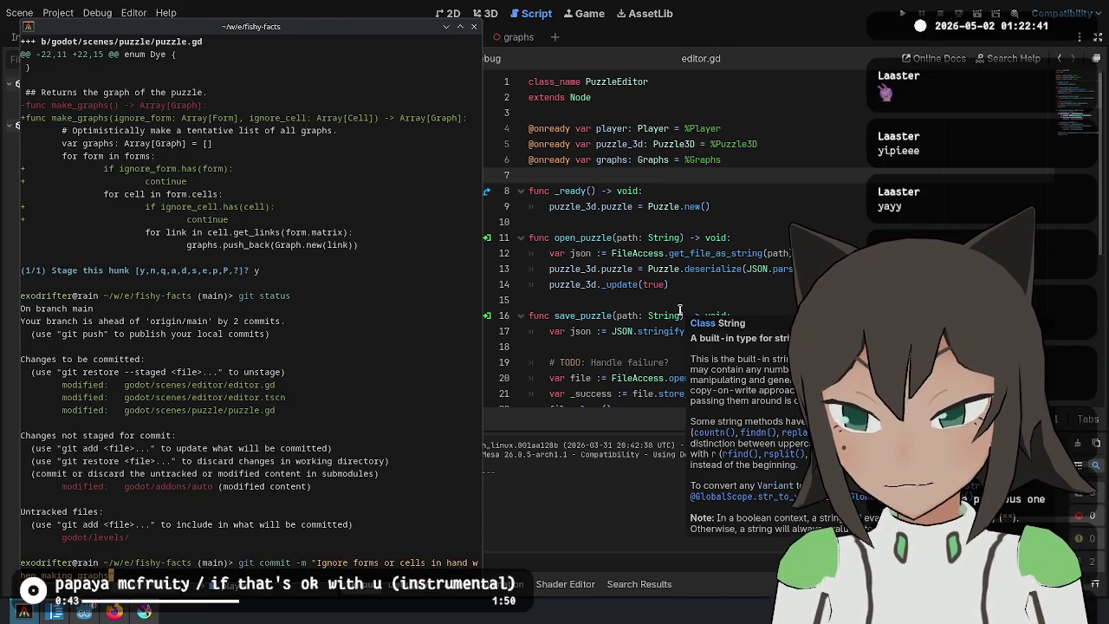
{"action": "key", "text": "Return"}
{"action": "type", "text": "git commit --amen"}
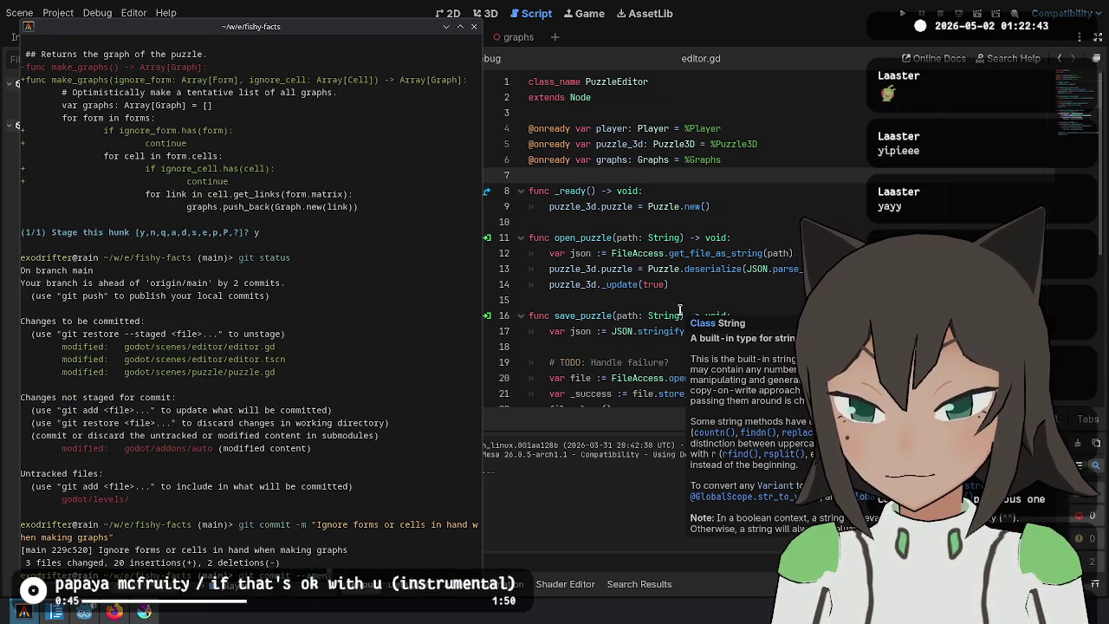
{"action": "key", "text": "Return"}
{"action": "key", "text": "Z"}
{"action": "key", "text": "Z"}
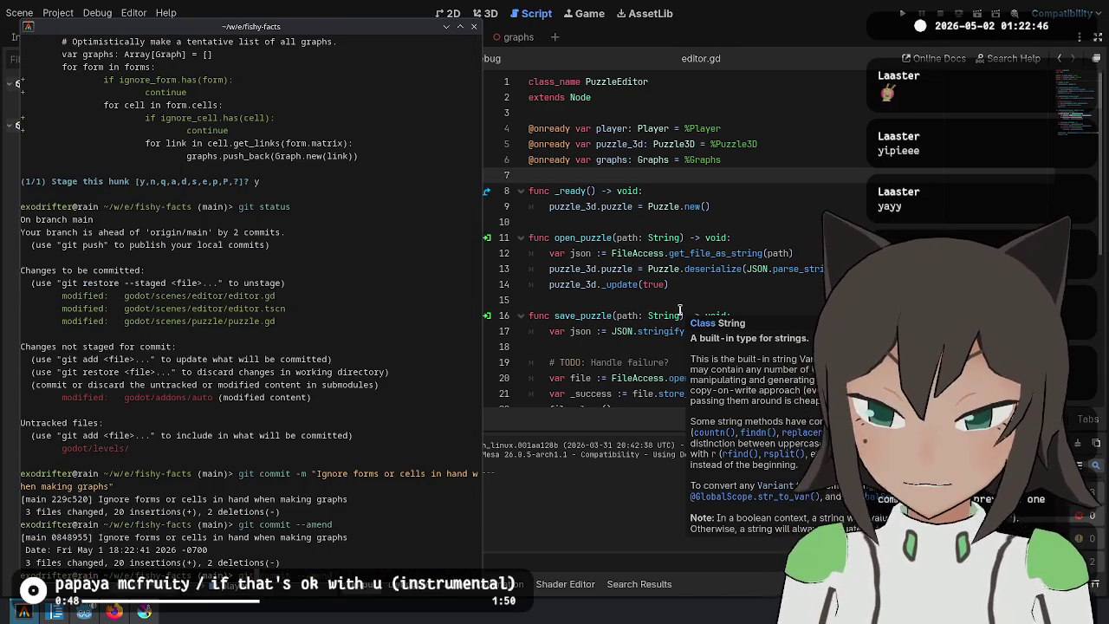
{"action": "key", "text": "Return"}
{"action": "type", "text": "git log"}
{"action": "key", "text": "Return"}
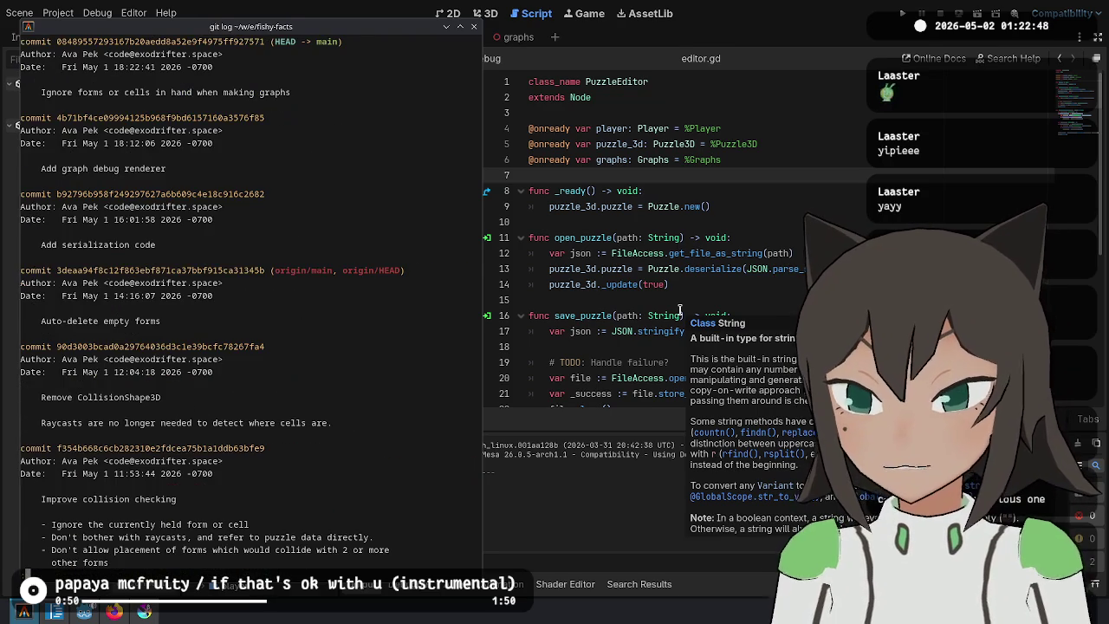
{"action": "key", "text": "alt+Tab"}
Launch the game, open levels/test.json in its editor, then pick up and rotate the three-node piece.
{"action": "left_click", "coordinate": [902, 13]}
{"action": "left_click", "coordinate": [569, 326]}
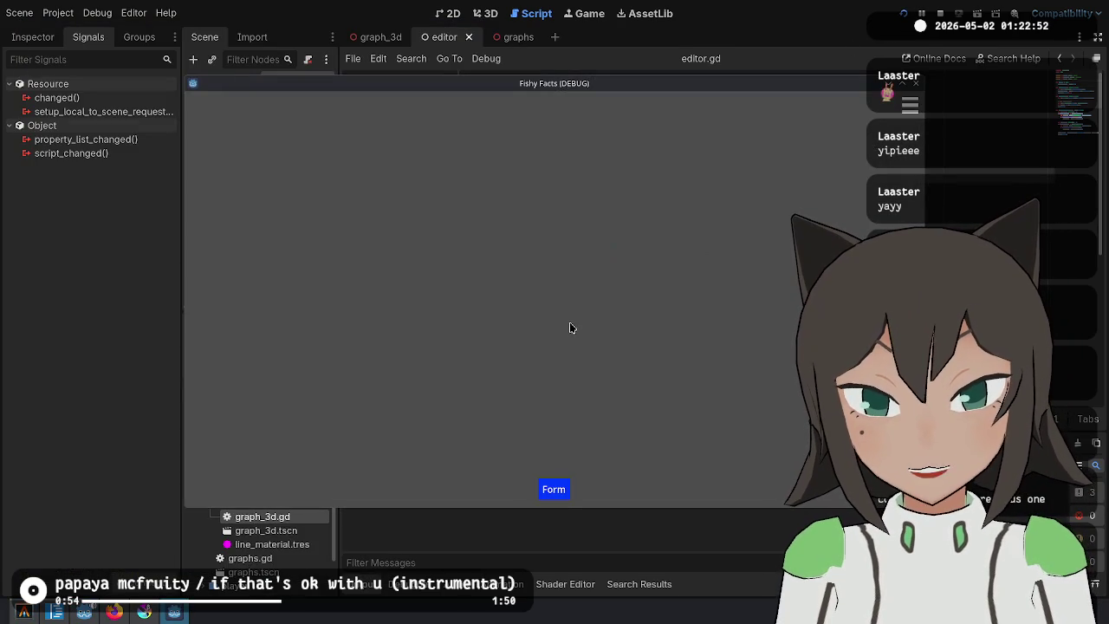
{"action": "mouse_move", "coordinate": [248, 134]}
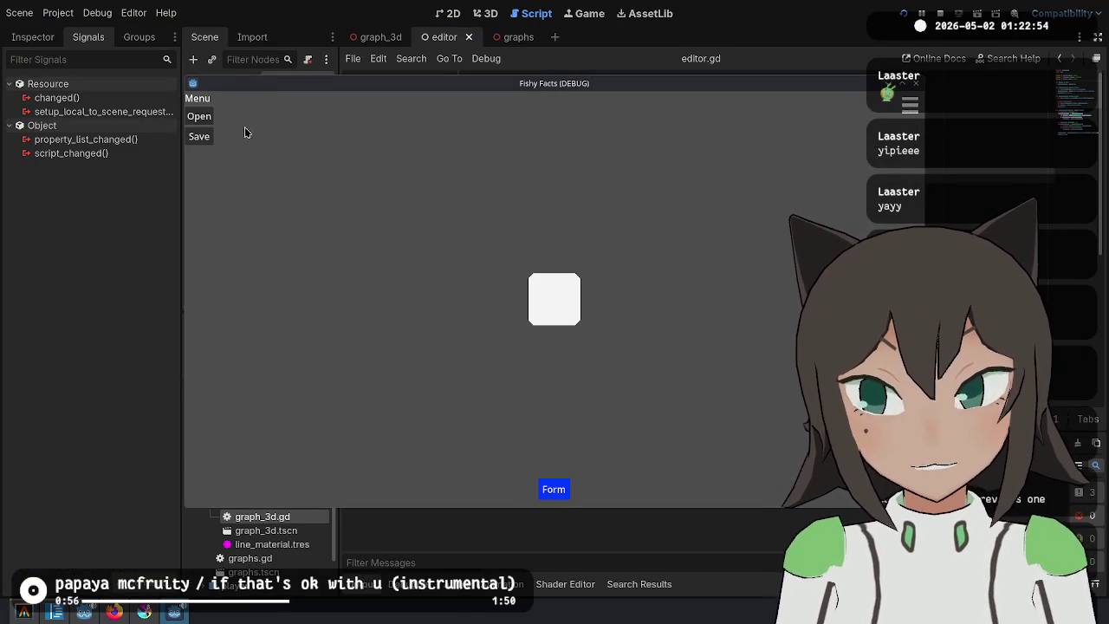
{"action": "left_click", "coordinate": [198, 116]}
{"action": "double_click", "coordinate": [426, 161]}
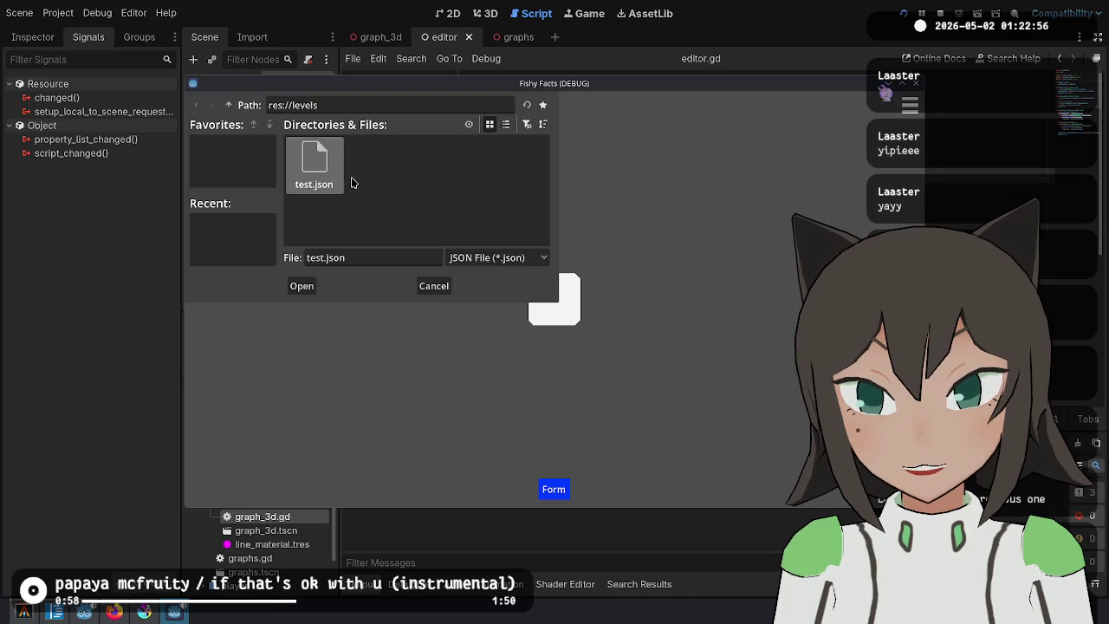
{"action": "double_click", "coordinate": [351, 180]}
{"action": "left_click", "coordinate": [512, 307]}
{"action": "right_click", "coordinate": [555, 299]}
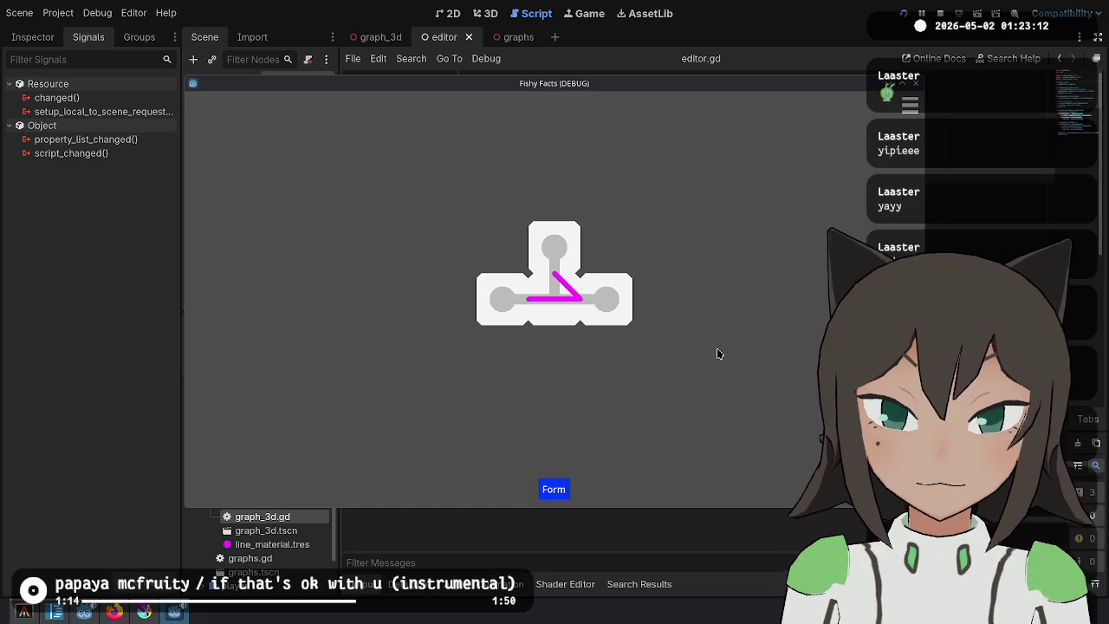
Pick up and rotate the T piece, detach its right block, and reassemble it into a T.
{"action": "left_click", "coordinate": [563, 312]}
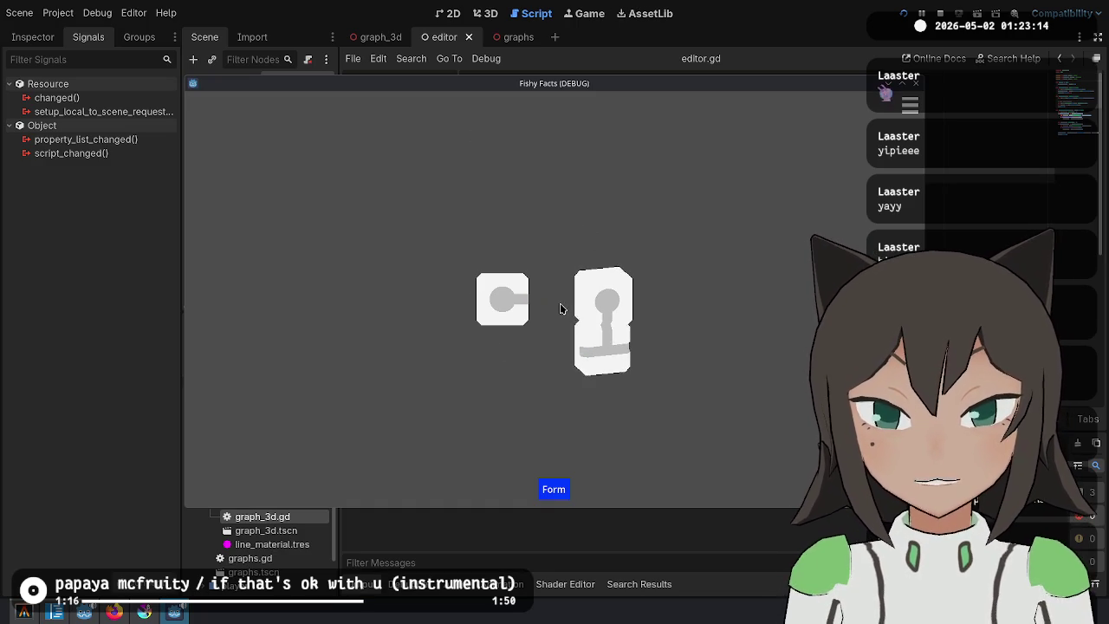
{"action": "left_click", "coordinate": [561, 309]}
{"action": "left_click", "coordinate": [561, 308]}
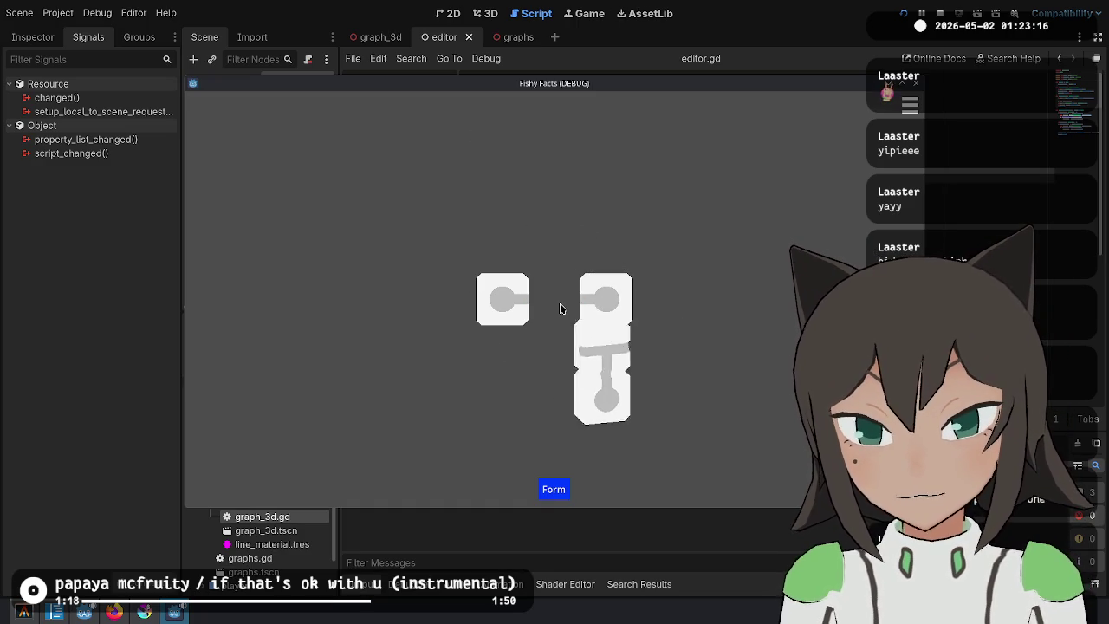
{"action": "left_click", "coordinate": [560, 308]}
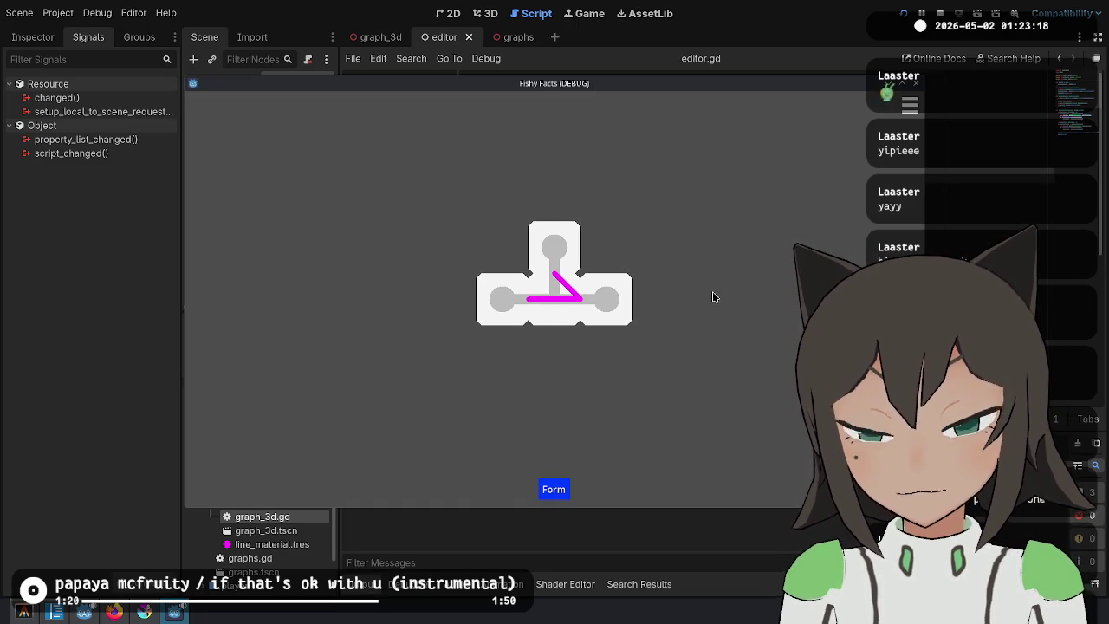
{"action": "left_click", "coordinate": [594, 299]}
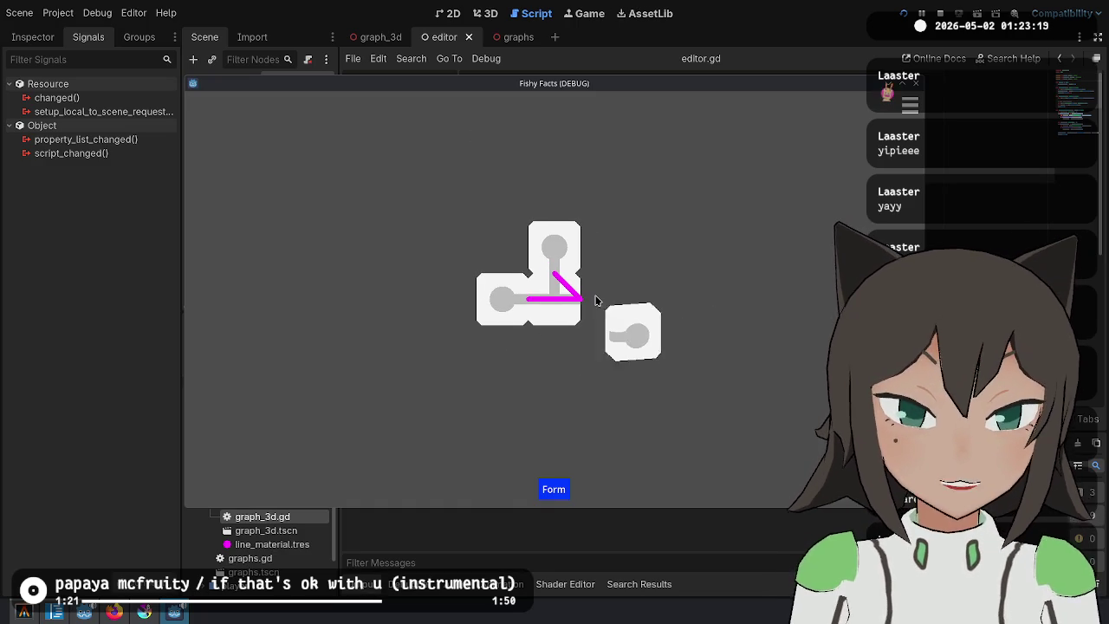
{"action": "left_click", "coordinate": [564, 249]}
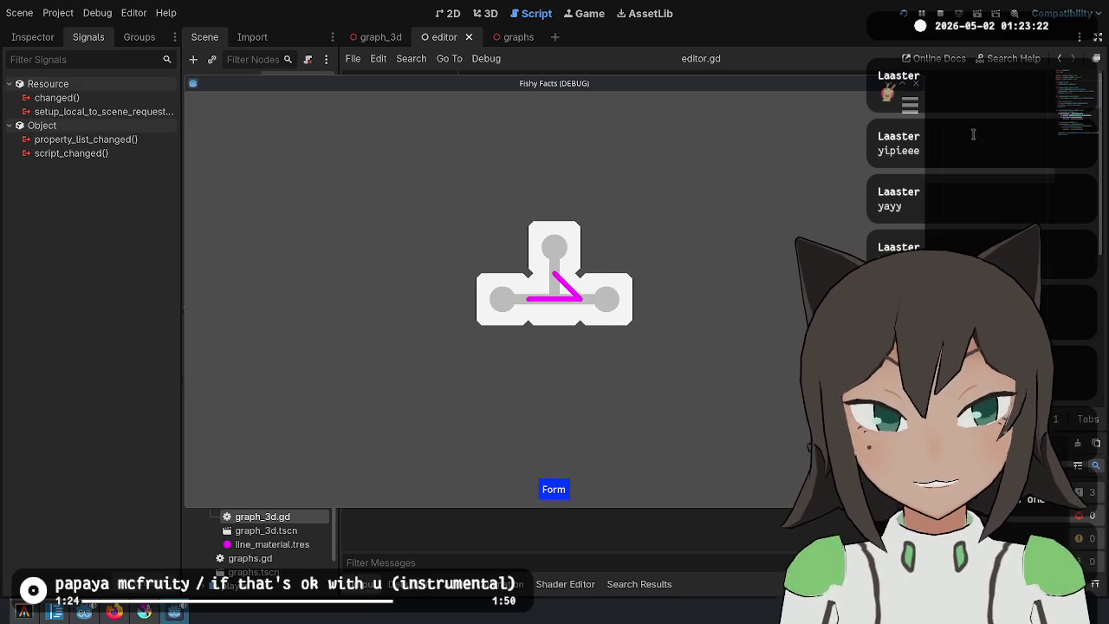
{"action": "left_click", "coordinate": [560, 299]}
{"action": "left_click", "coordinate": [561, 298]}
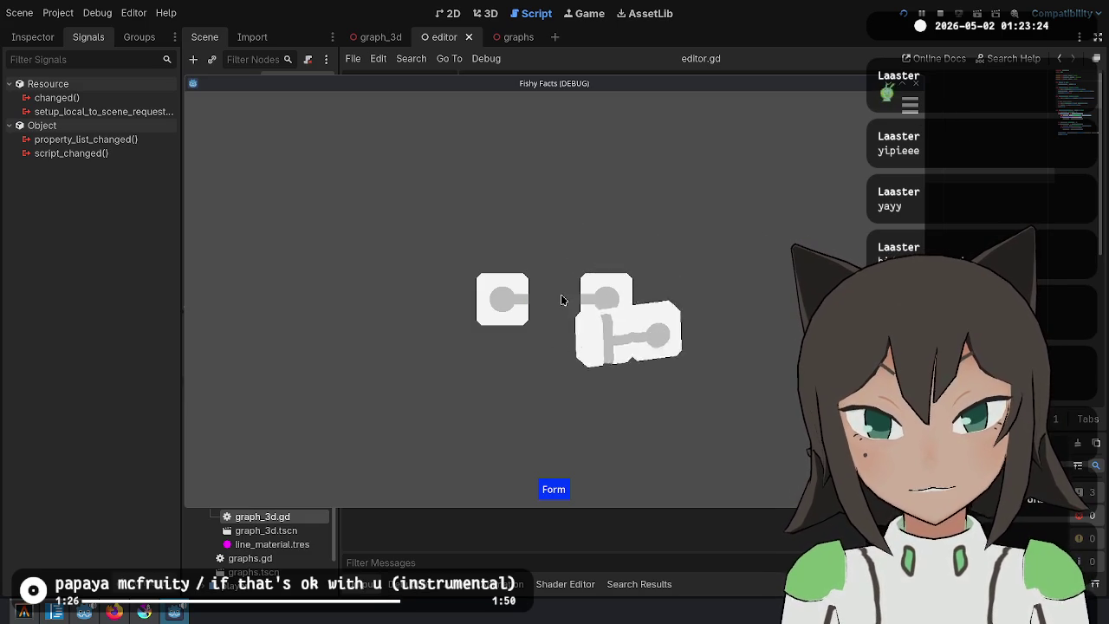
Split the T again, snap it back, rotate its stem and rearrange its tiles.
{"action": "left_click", "coordinate": [562, 300]}
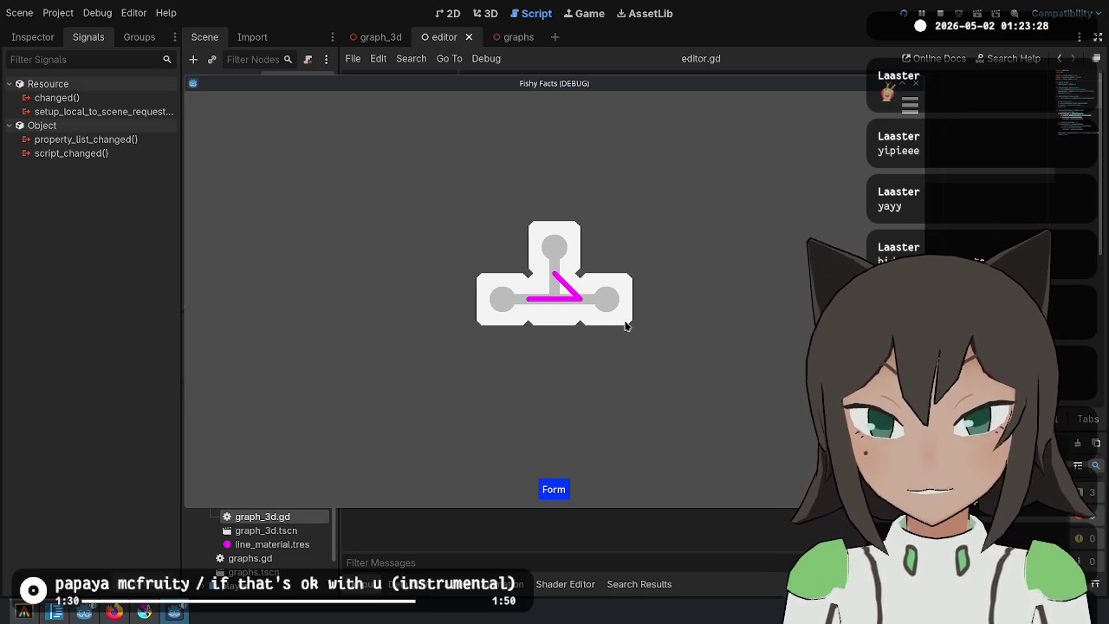
{"action": "left_click", "coordinate": [613, 314]}
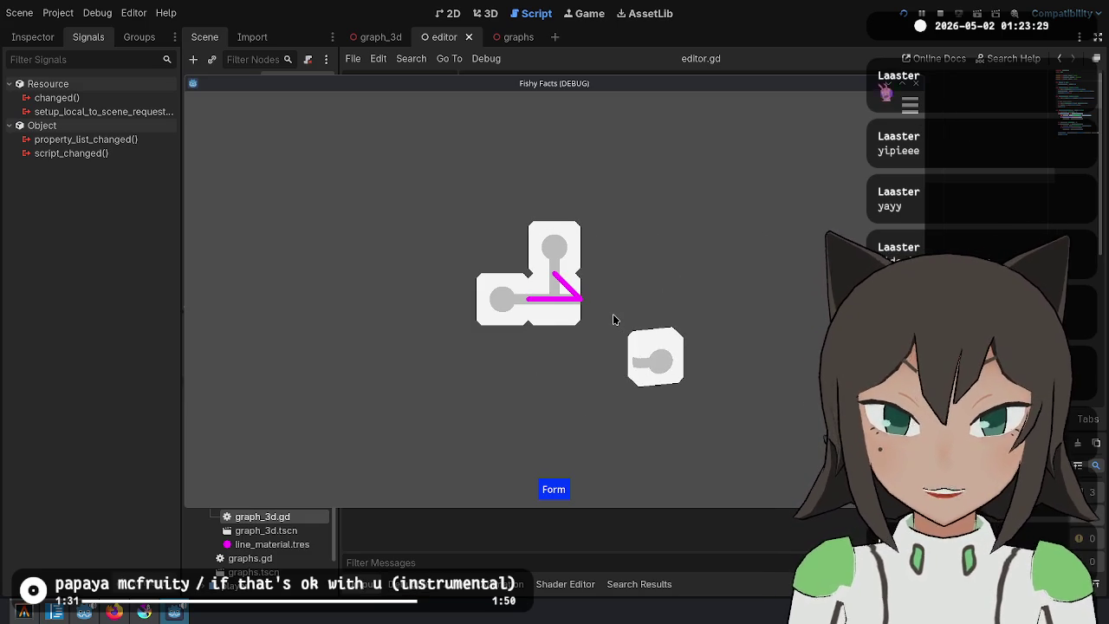
{"action": "left_click", "coordinate": [514, 311]}
{"action": "left_click", "coordinate": [514, 305]}
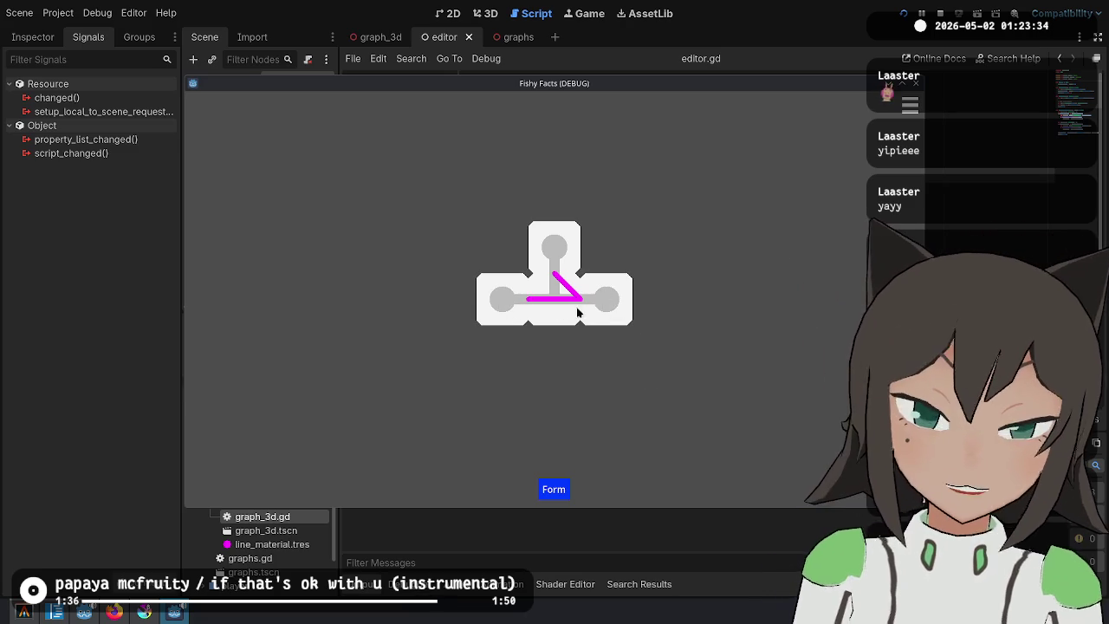
{"action": "left_click", "coordinate": [546, 310]}
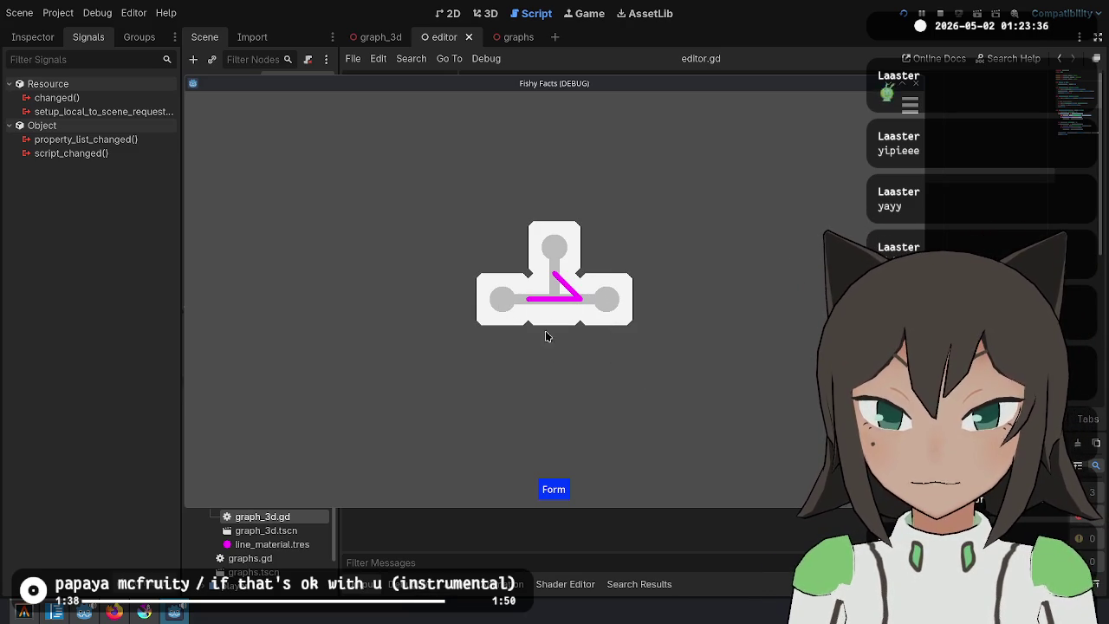
{"action": "left_click", "coordinate": [613, 305]}
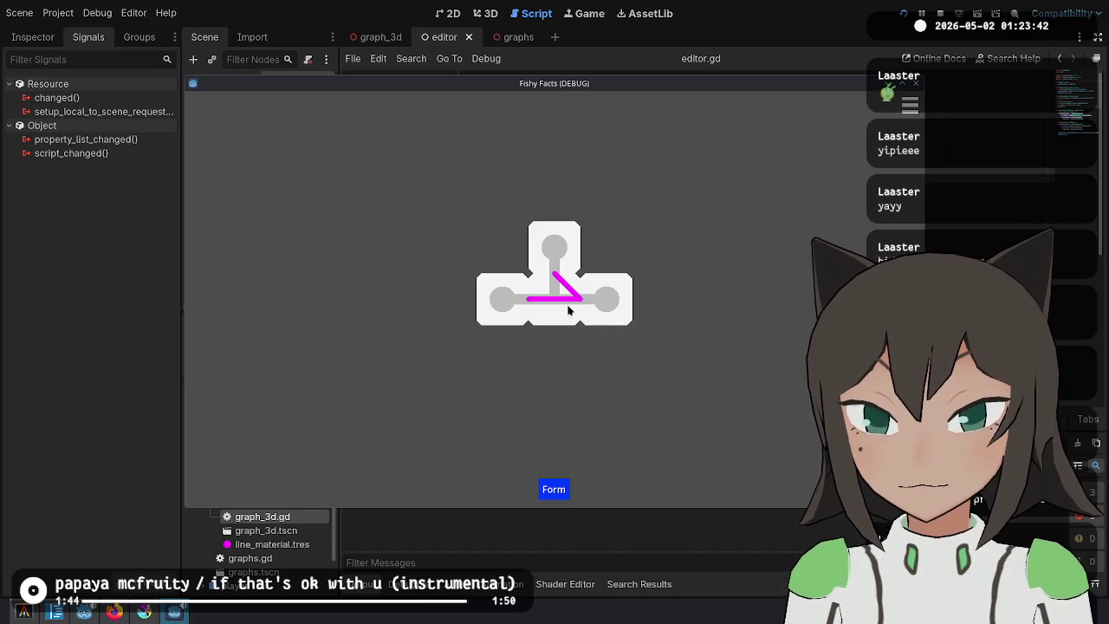
{"action": "left_click", "coordinate": [569, 310]}
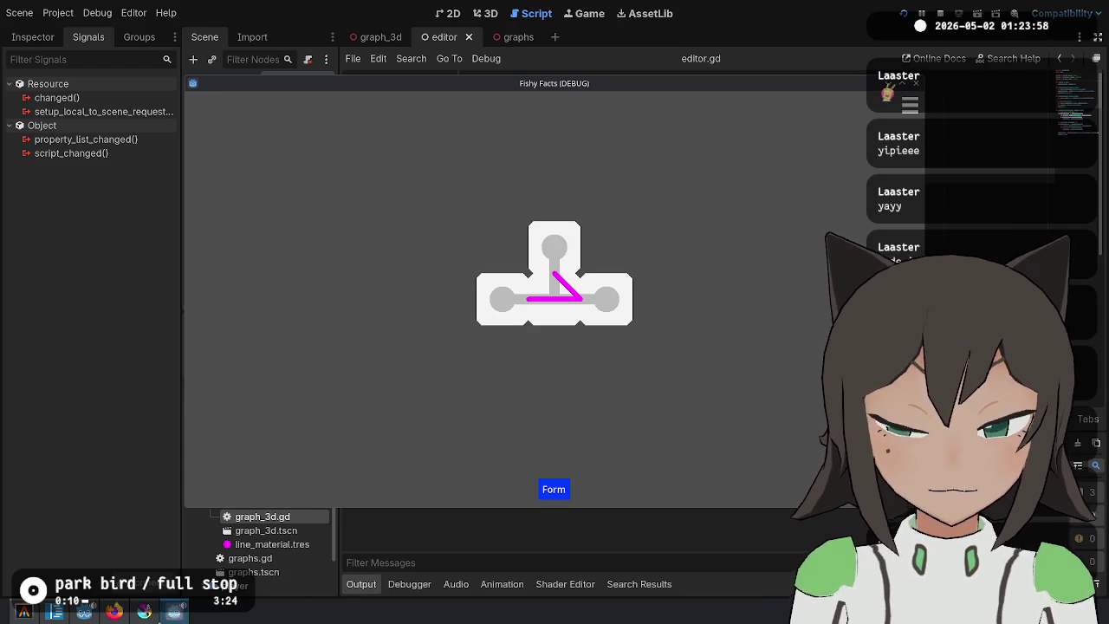
{"action": "left_click", "coordinate": [56, 611]}
Scroll ideas.md to the Places list and look over Touch pool, Open Sea, Kelp Forest and Jellyfish Tank.
{"action": "left_click", "coordinate": [626, 295]}
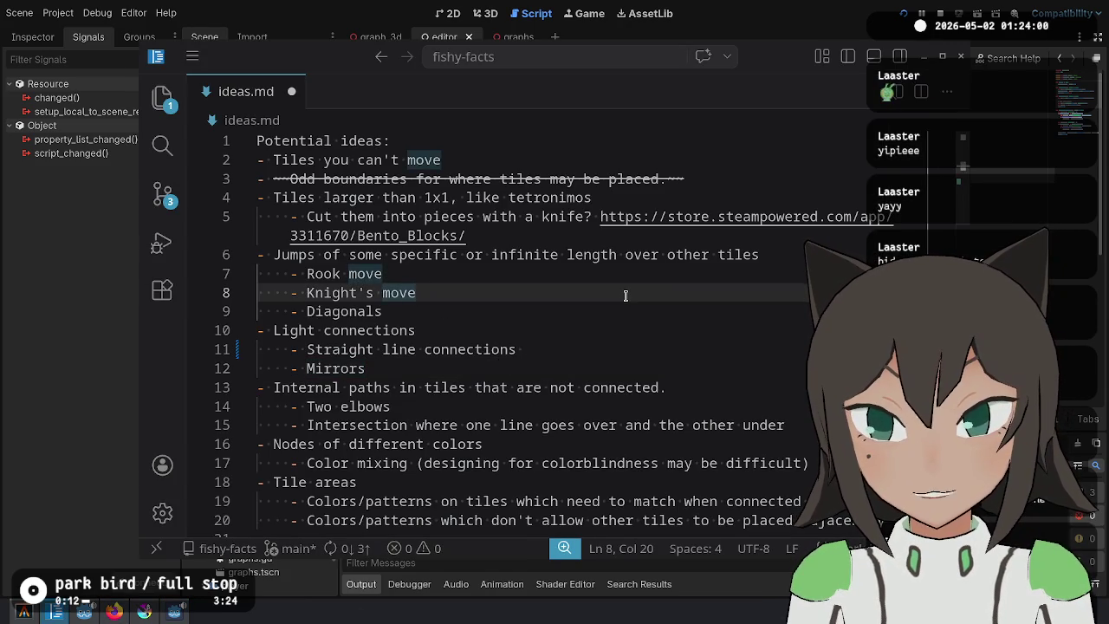
{"action": "scroll", "coordinate": [487, 233], "scroll_direction": "down", "scroll_amount": 7}
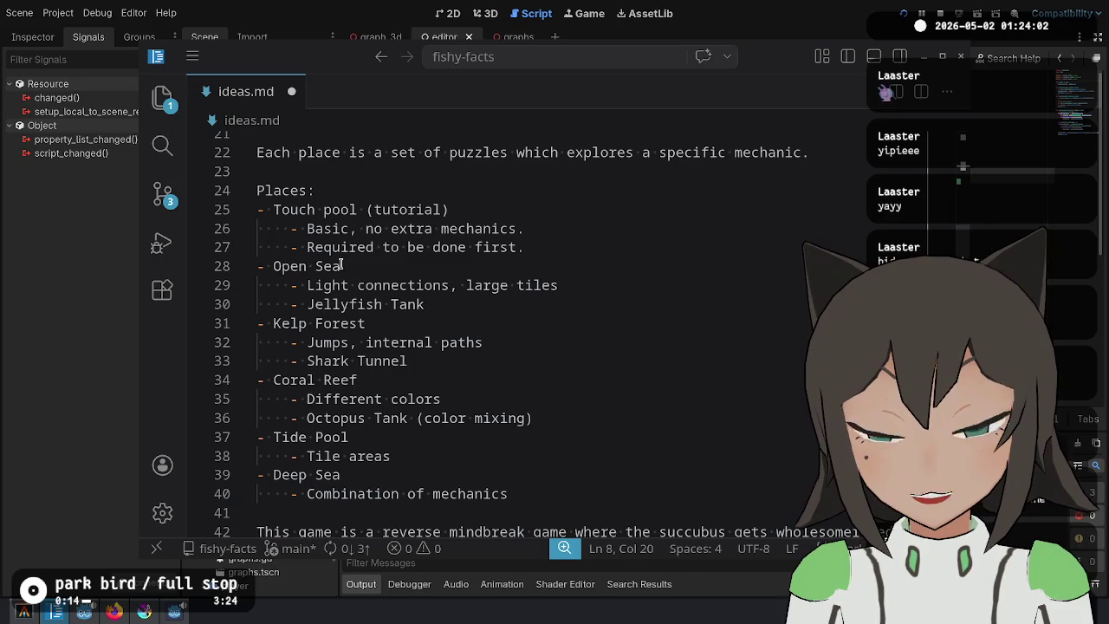
{"action": "mouse_move", "coordinate": [355, 230]}
{"action": "left_mouse_down"}
{"action": "mouse_move", "coordinate": [433, 229]}
{"action": "mouse_move", "coordinate": [535, 304]}
{"action": "mouse_move", "coordinate": [541, 361]}
{"action": "left_mouse_up"}
{"action": "left_click", "coordinate": [541, 361]}
{"action": "key", "text": "Up"}
{"action": "key", "text": "Up"}
{"action": "key", "text": "Up"}
{"action": "left_click", "coordinate": [544, 337]}
{"action": "left_click", "coordinate": [645, 305]}
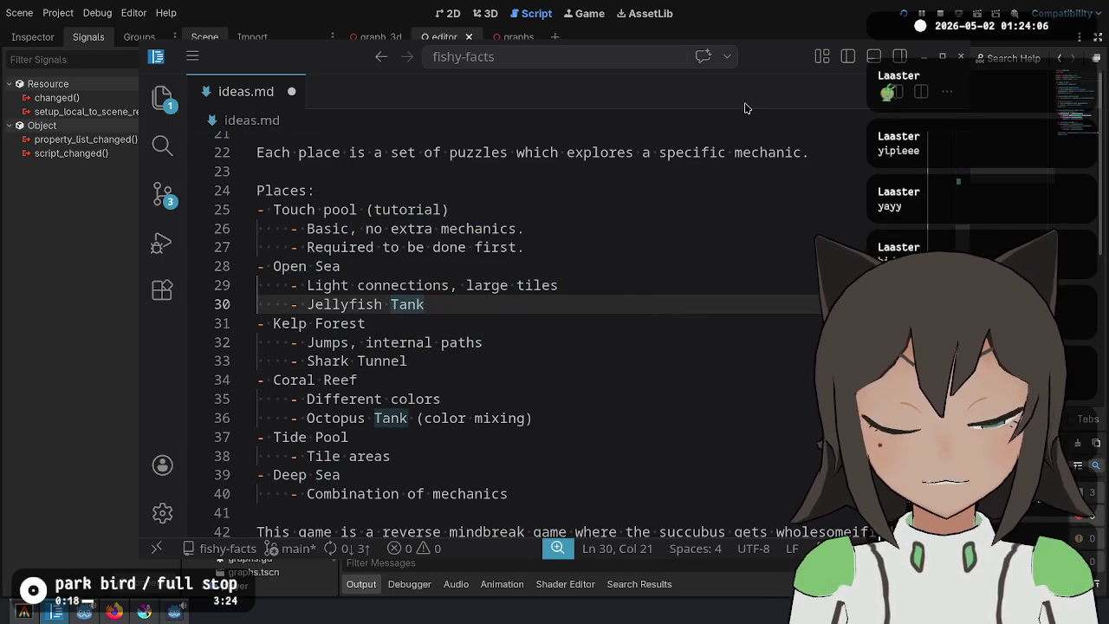
{"action": "left_click", "coordinate": [847, 6]}
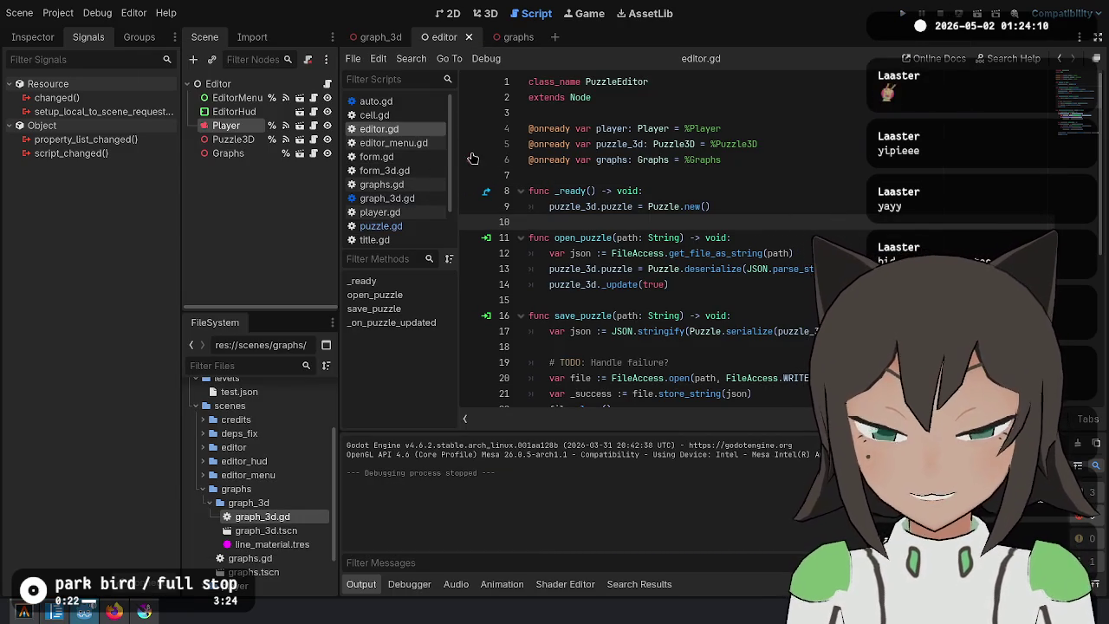
{"action": "left_click", "coordinate": [902, 13]}
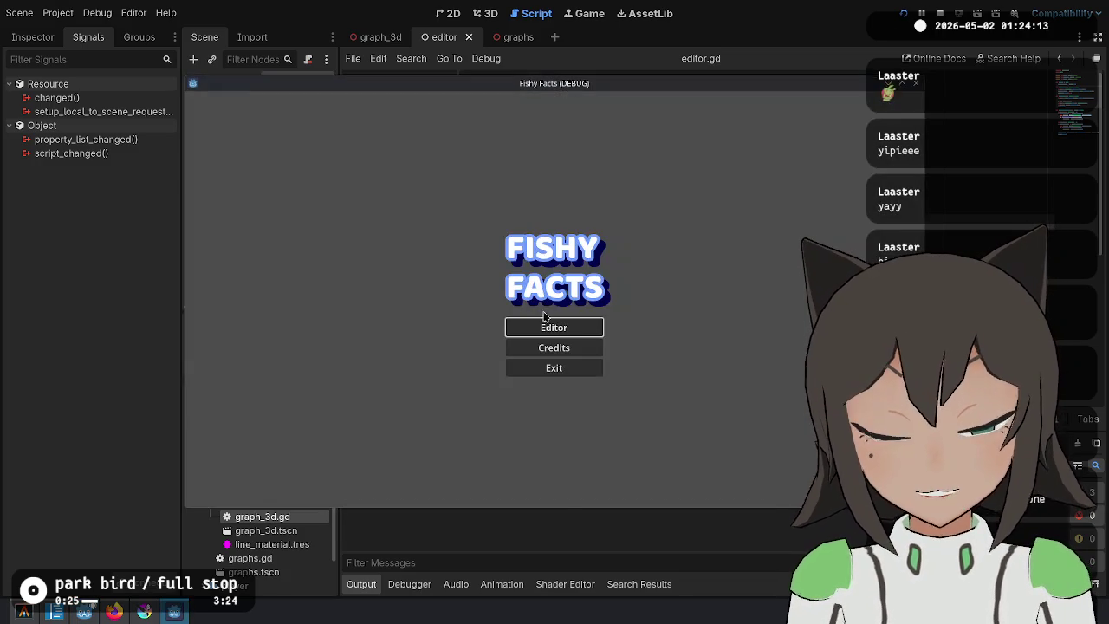
{"action": "left_click", "coordinate": [553, 322]}
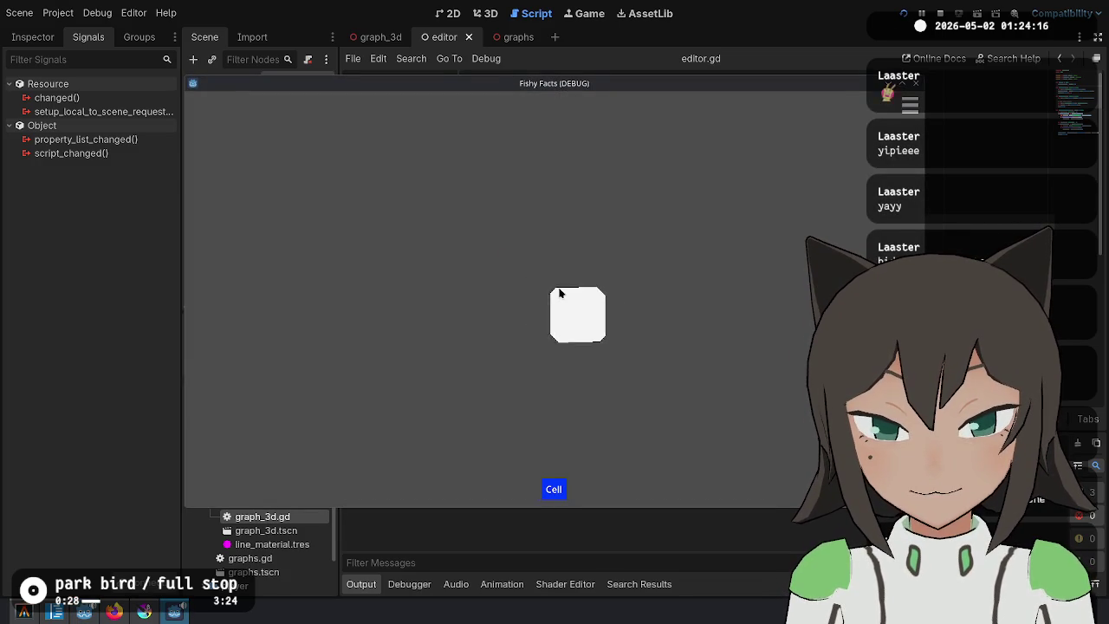
{"action": "left_click", "coordinate": [606, 292]}
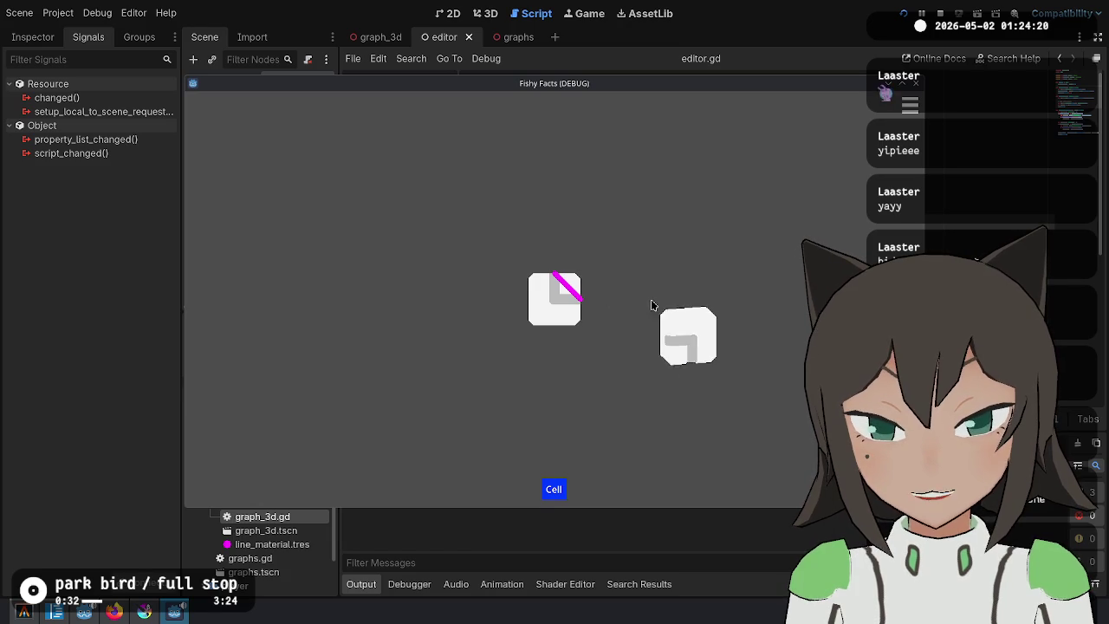
{"action": "left_click", "coordinate": [604, 290]}
{"action": "left_click", "coordinate": [604, 290]}
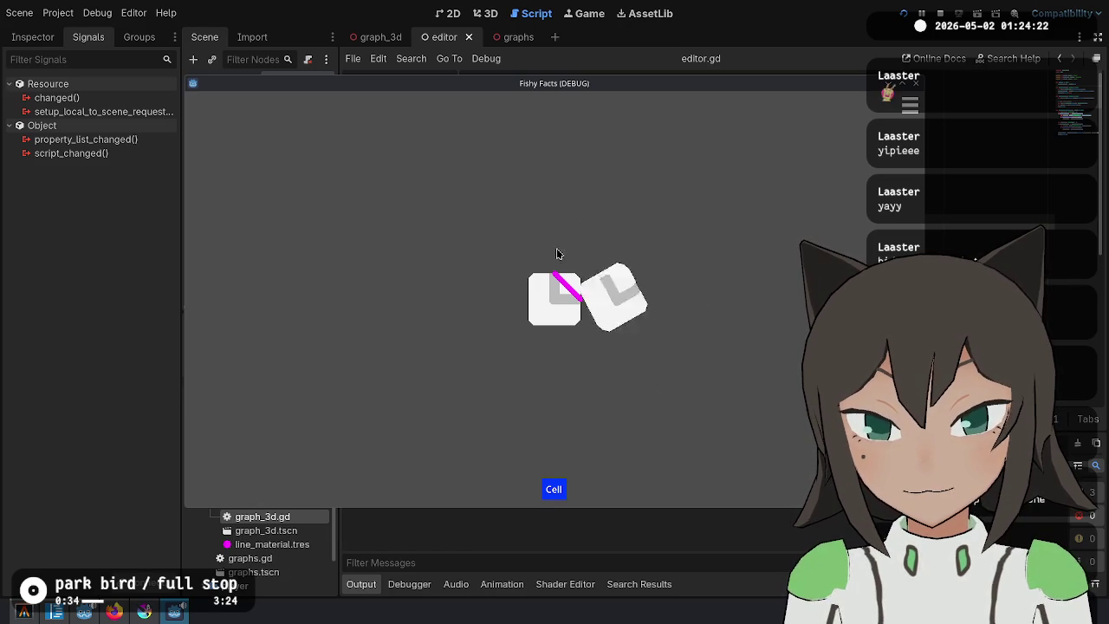
{"action": "left_click", "coordinate": [521, 276]}
{"action": "left_click", "coordinate": [521, 275]}
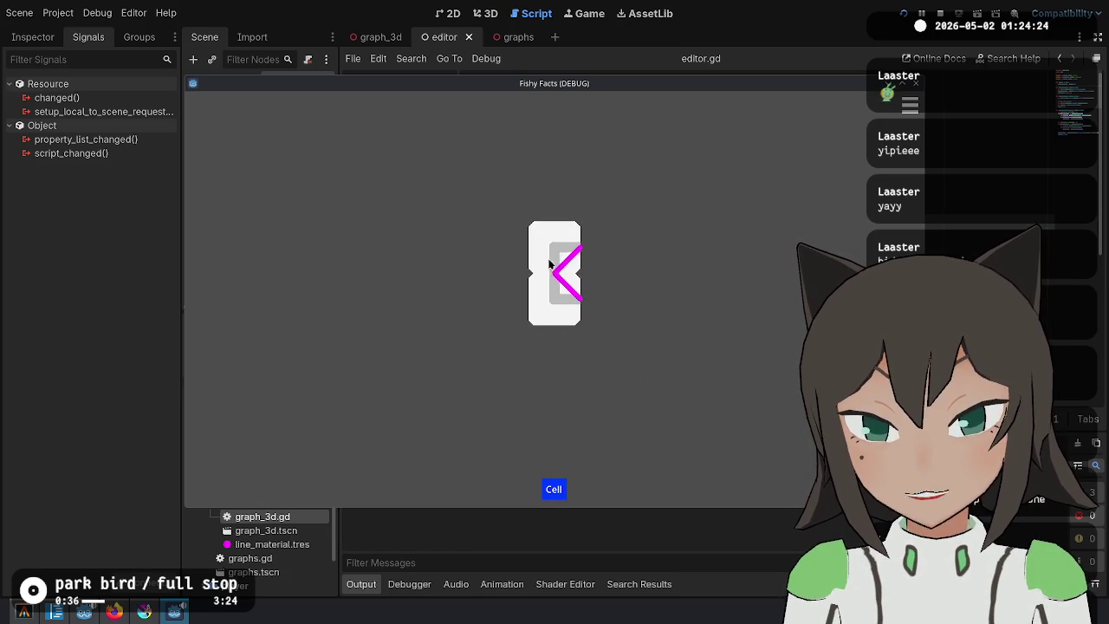
{"action": "left_click", "coordinate": [613, 278]}
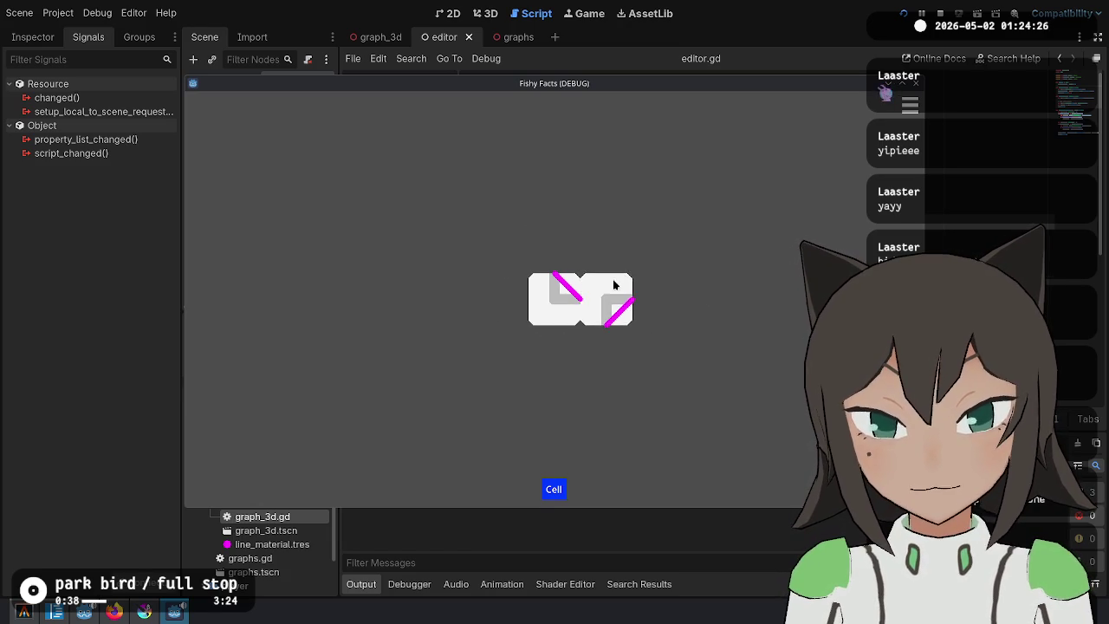
{"action": "left_click", "coordinate": [612, 298]}
{"action": "left_click", "coordinate": [612, 297]}
{"action": "left_click", "coordinate": [939, 13]}
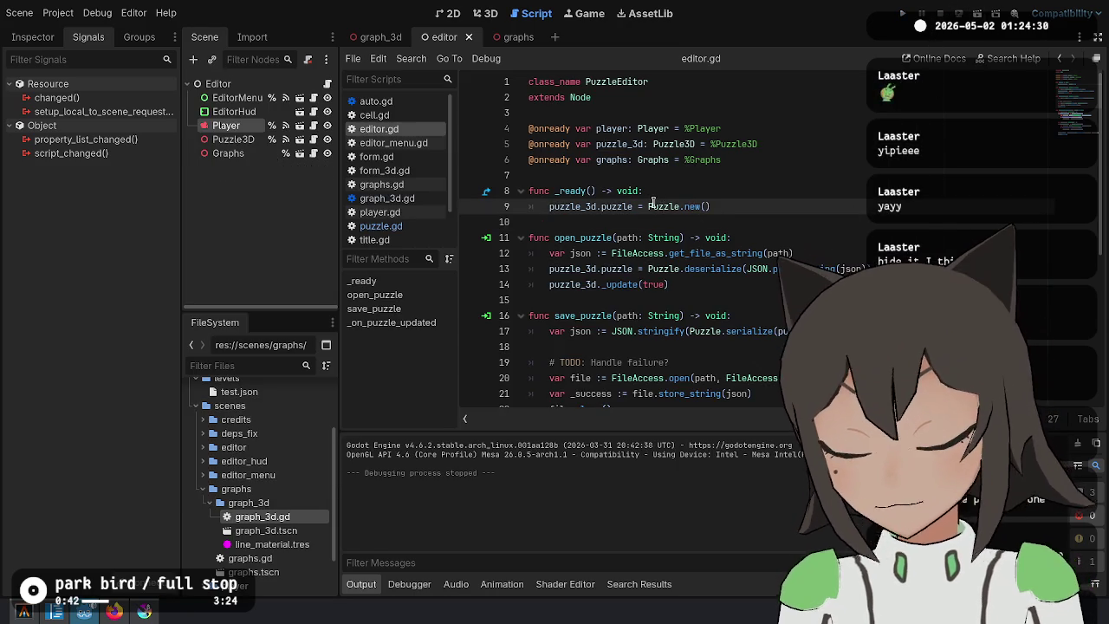
Open graphs.gd, then open the graph_3d scene and its script.
{"action": "left_click", "coordinate": [297, 152]}
{"action": "left_click", "coordinate": [542, 170]}
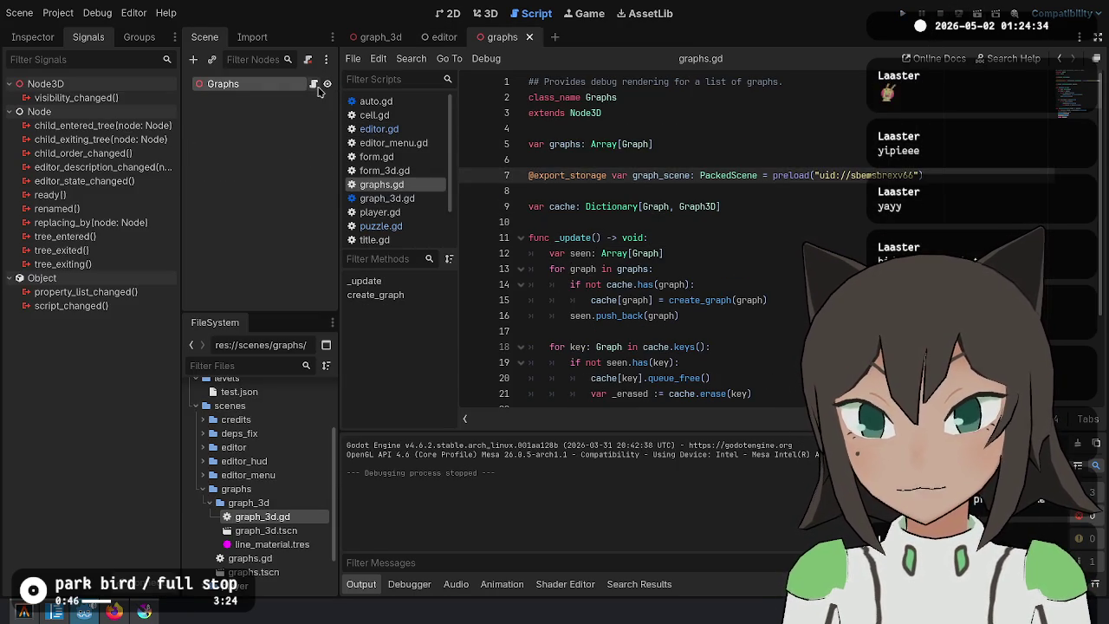
{"action": "key", "text": "Down"}
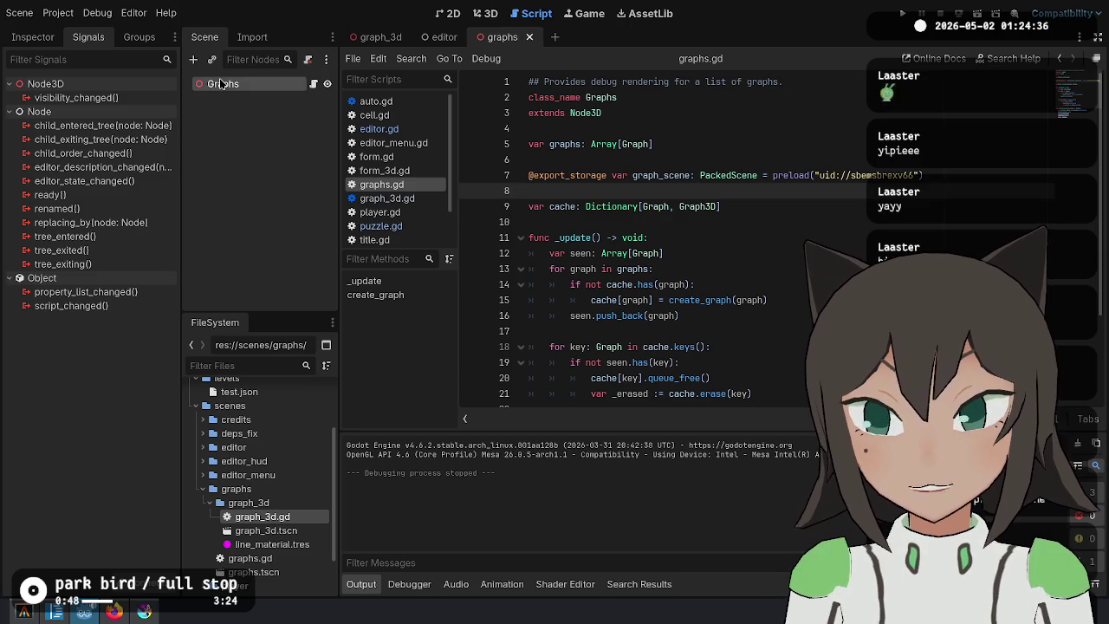
{"action": "left_click", "coordinate": [374, 38]}
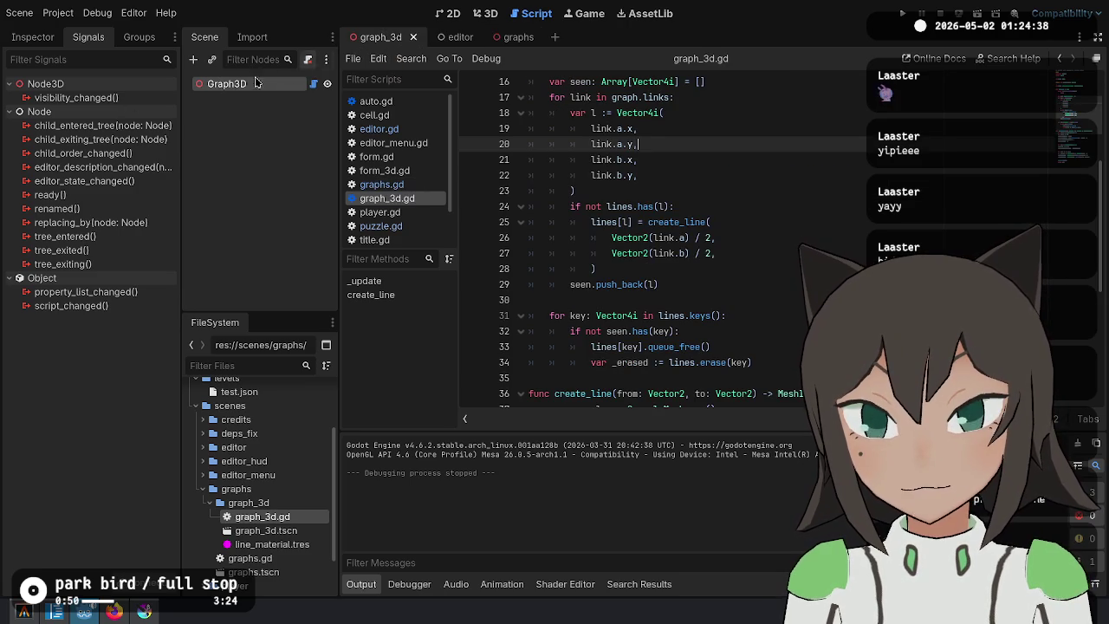
On Graph3D's Line Material, tick Local to Scene and revert Albedo Color to white.
{"action": "left_click", "coordinate": [32, 36]}
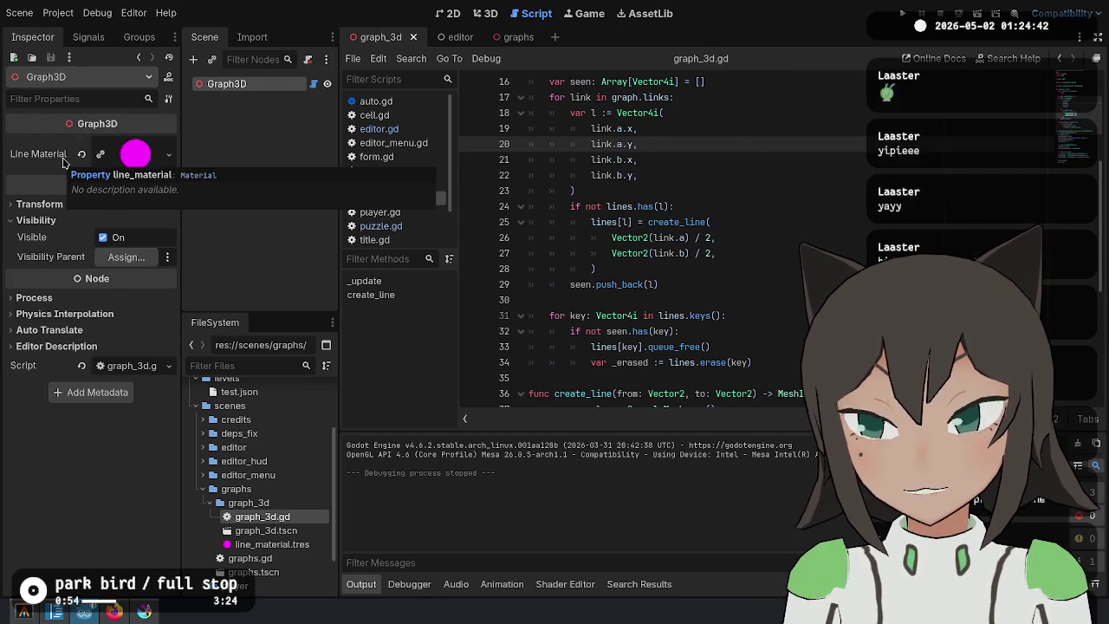
{"action": "scroll", "coordinate": [749, 187], "scroll_direction": "up", "scroll_amount": 5}
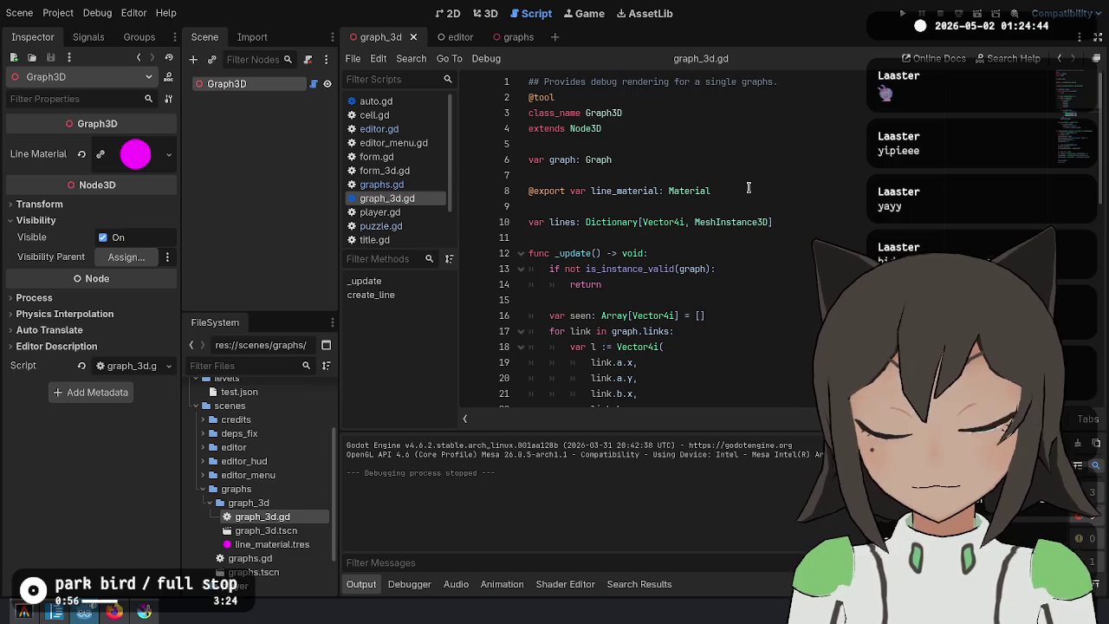
{"action": "left_click", "coordinate": [136, 145]}
{"action": "scroll", "coordinate": [45, 404], "scroll_direction": "down", "scroll_amount": 3}
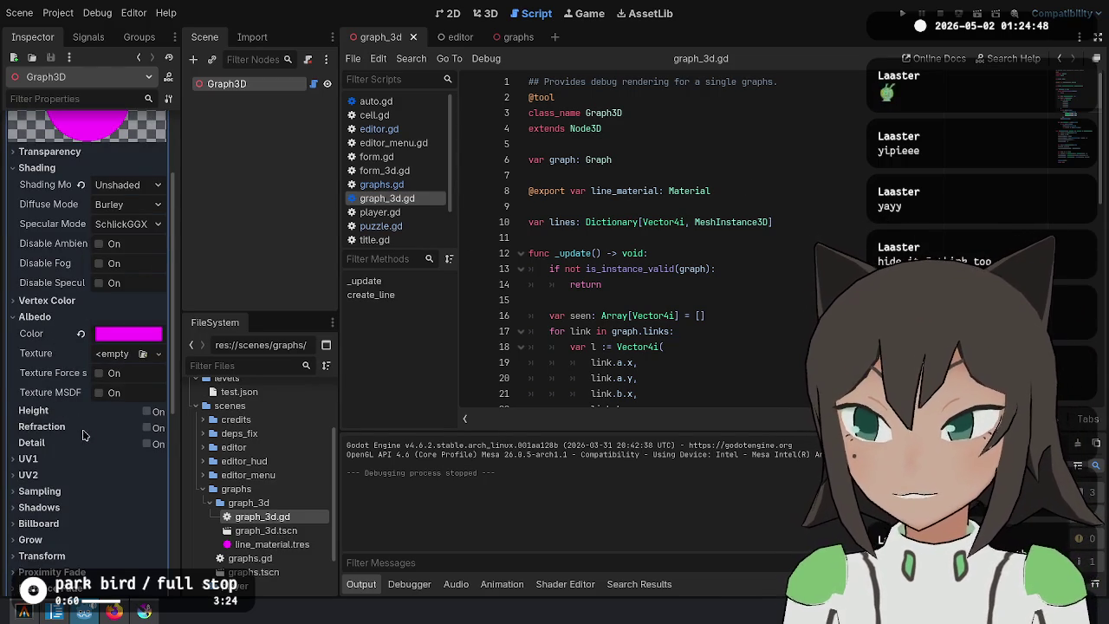
{"action": "scroll", "coordinate": [121, 458], "scroll_direction": "down", "scroll_amount": 9}
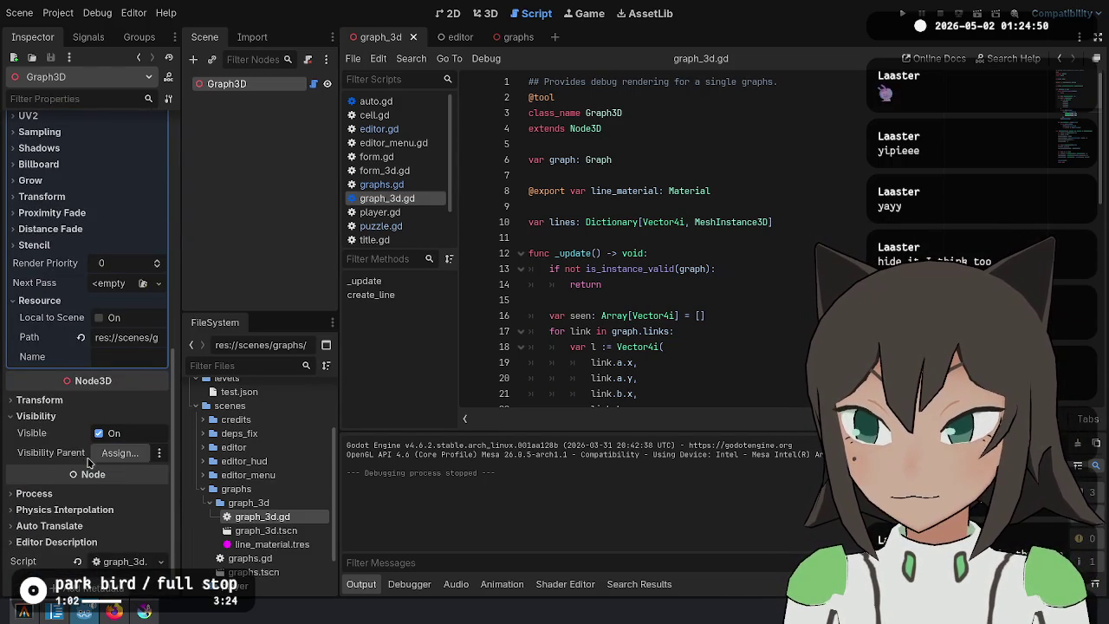
{"action": "left_click", "coordinate": [100, 319]}
{"action": "scroll", "coordinate": [86, 364], "scroll_direction": "up", "scroll_amount": 10}
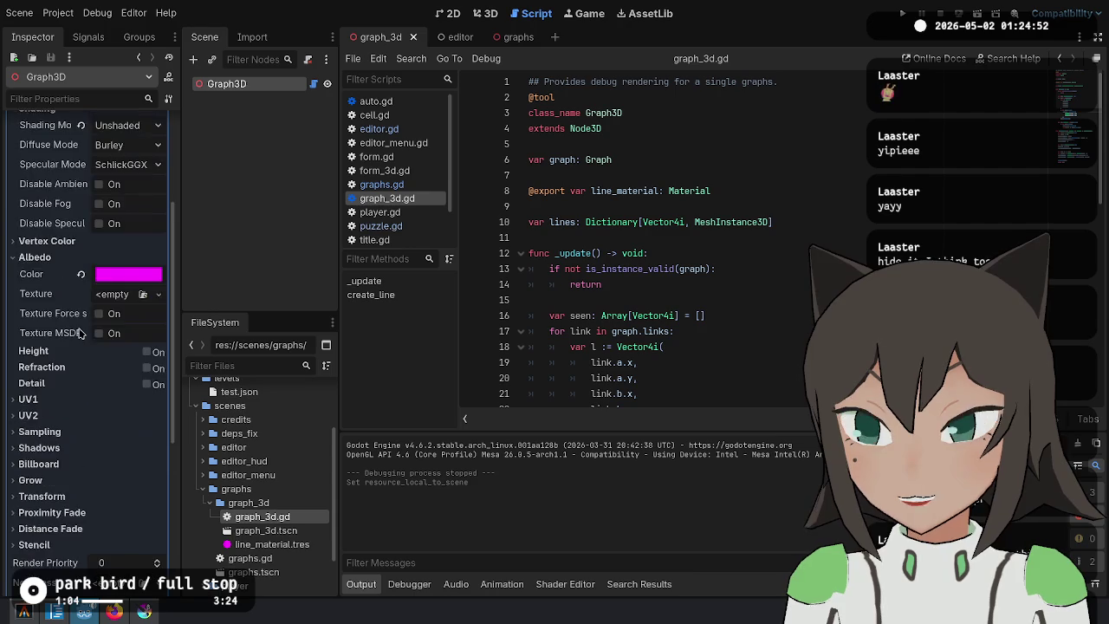
{"action": "left_click", "coordinate": [81, 393]}
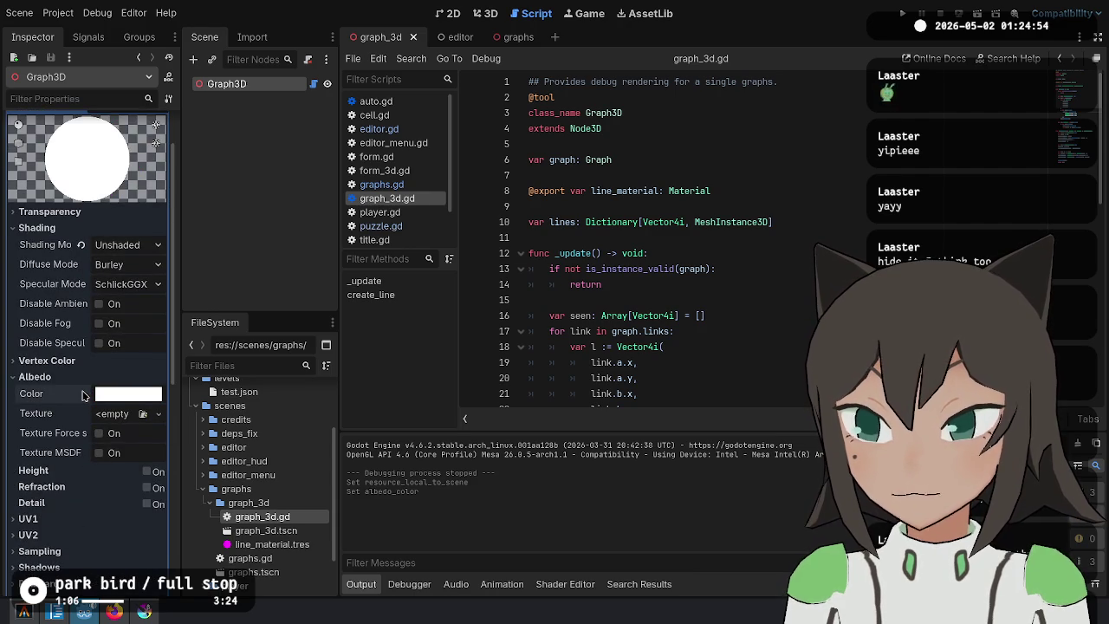
Insert a blank line 9 below the line_material export in graph_3d.gd.
{"action": "left_click", "coordinate": [716, 259]}
{"action": "left_click", "coordinate": [762, 189]}
{"action": "left_click", "coordinate": [785, 158]}
{"action": "key", "text": "Down"}
{"action": "key", "text": "Up"}
{"action": "key", "text": "Down"}
{"action": "key", "text": "Down"}
{"action": "key", "text": "End"}
{"action": "key", "text": "Return"}
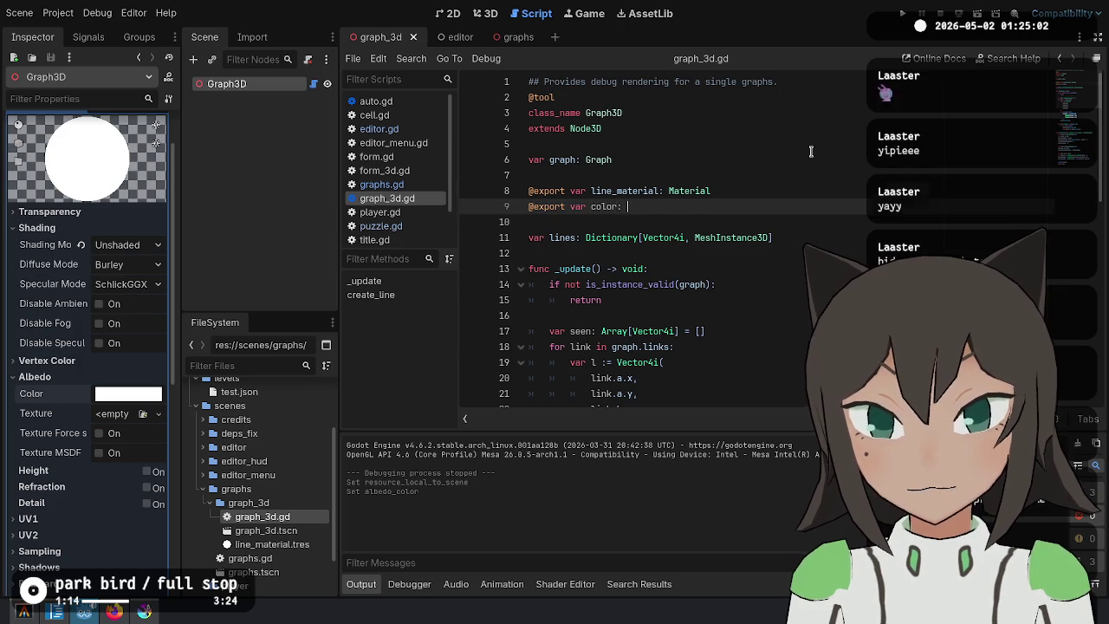
Rename the export to material, declare the color export as type Color, and save.
{"action": "key", "text": "Up"}
{"action": "key", "text": "BackSpace"}
{"action": "key", "text": "BackSpace"}
{"action": "key", "text": "BackSpace"}
{"action": "key", "text": "Down"}
{"action": "key", "text": "End"}
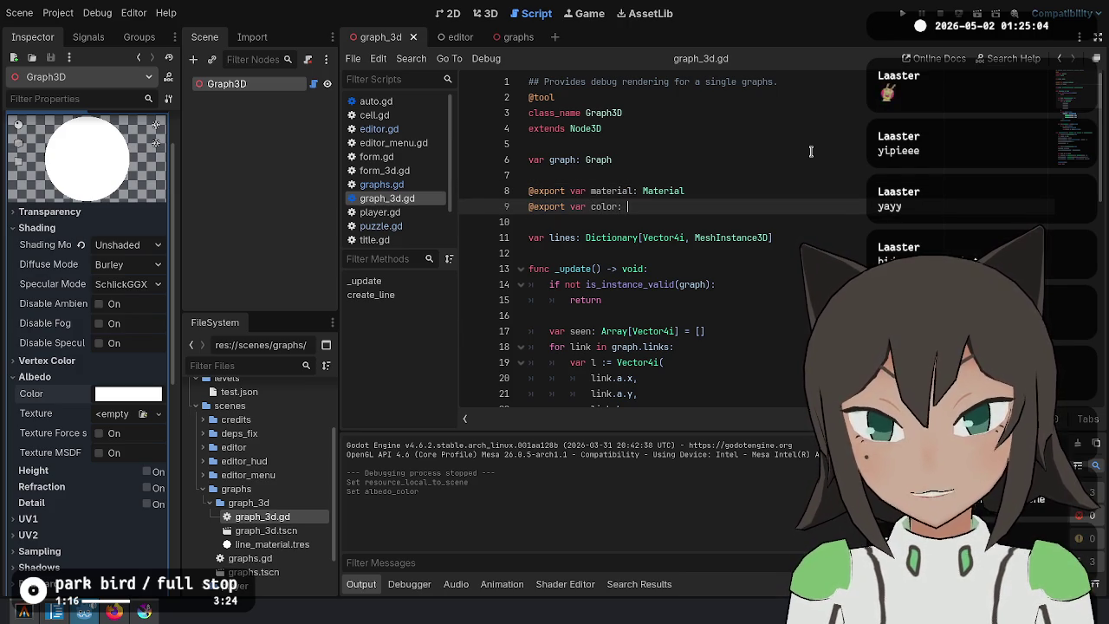
{"action": "type", "text": "Color"}
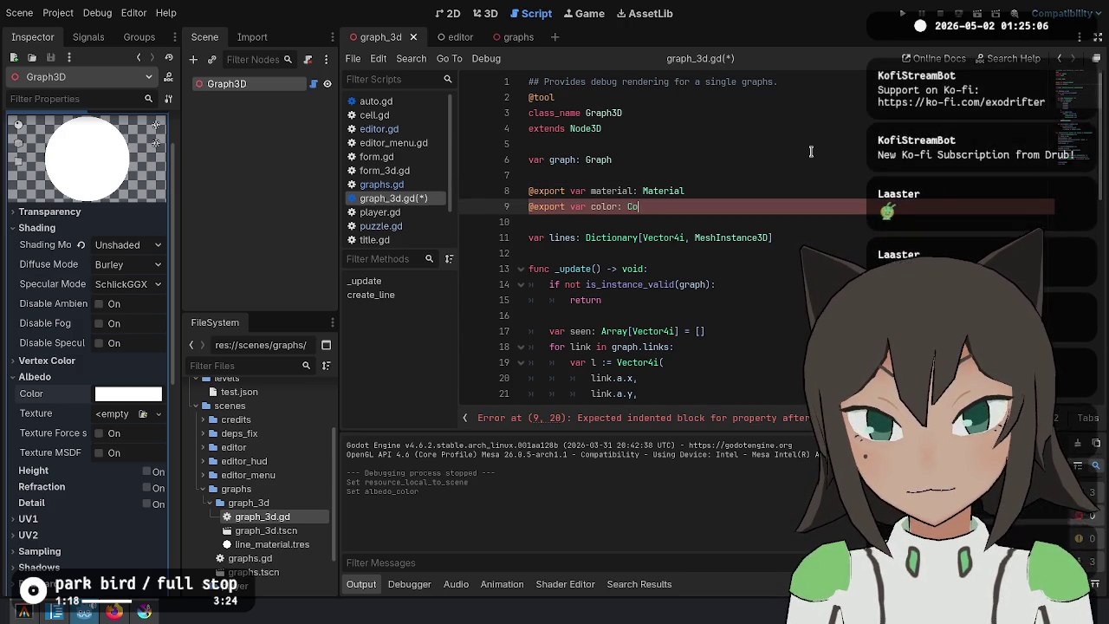
{"action": "key", "text": "Escape"}
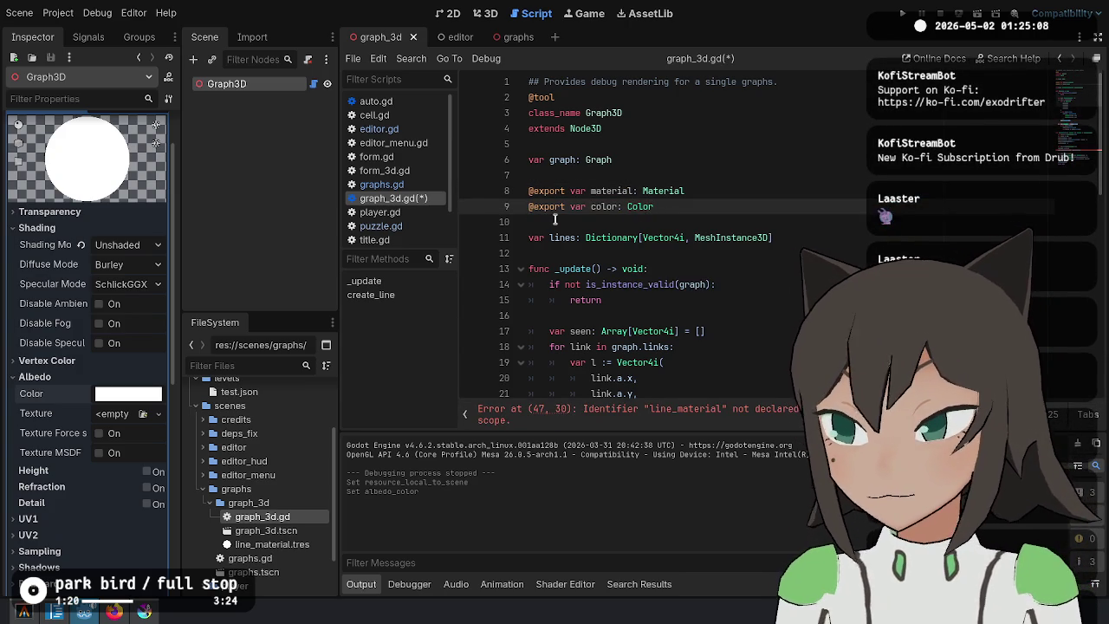
{"action": "key", "text": "ctrl+s"}
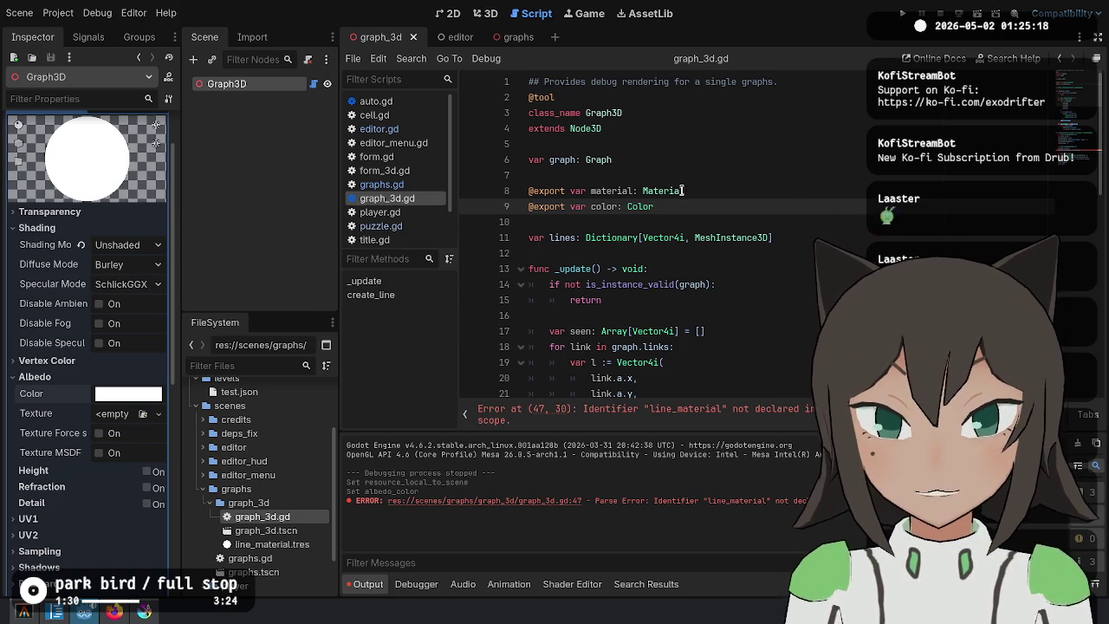
Select and review the color declaration on line 9, saving the scene again.
{"action": "key", "text": "ctrl+Left"}
{"action": "key", "text": "ctrl+Left"}
{"action": "key", "text": "ctrl+shift+Right"}
{"action": "key", "text": "ctrl+s"}
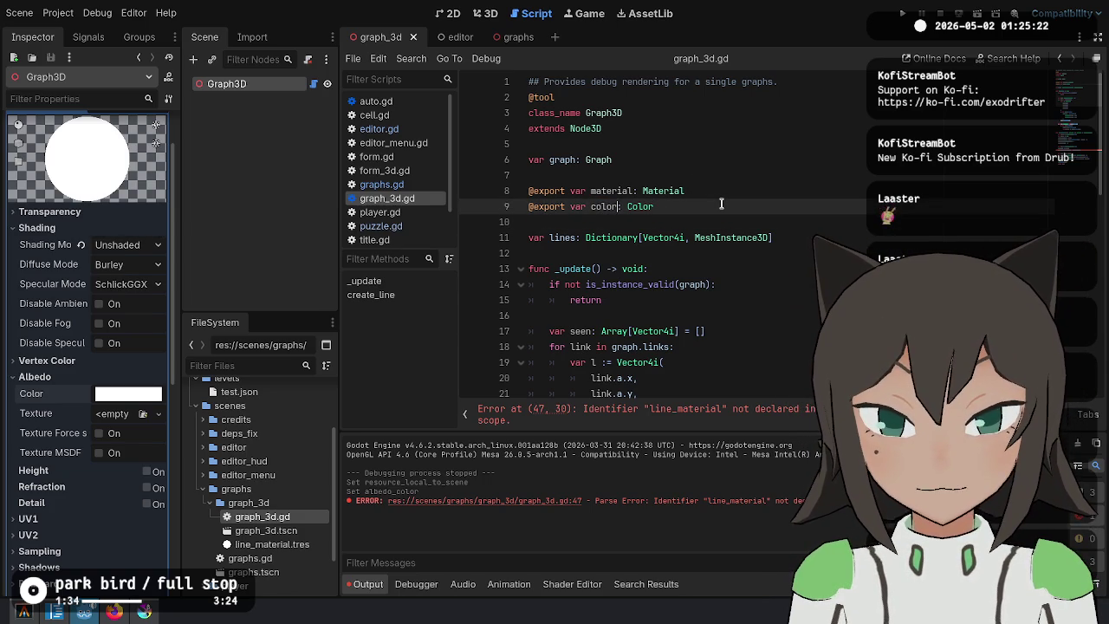
{"action": "key", "text": "ctrl+s"}
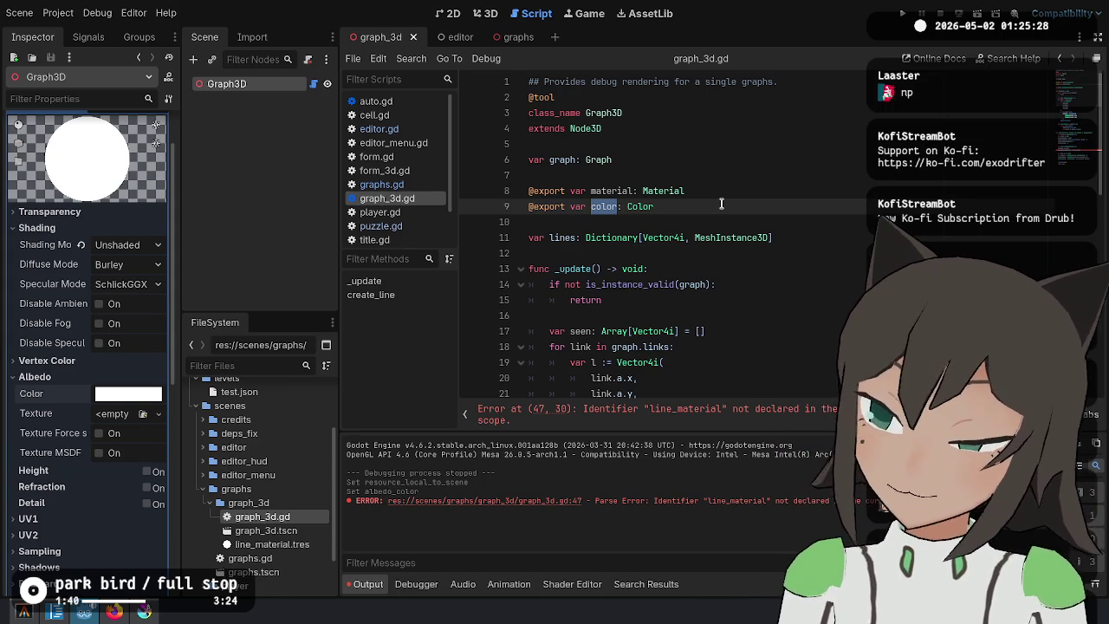
{"action": "key", "text": "Left"}
{"action": "key", "text": "Right"}
{"action": "key", "text": "ctrl+d"}
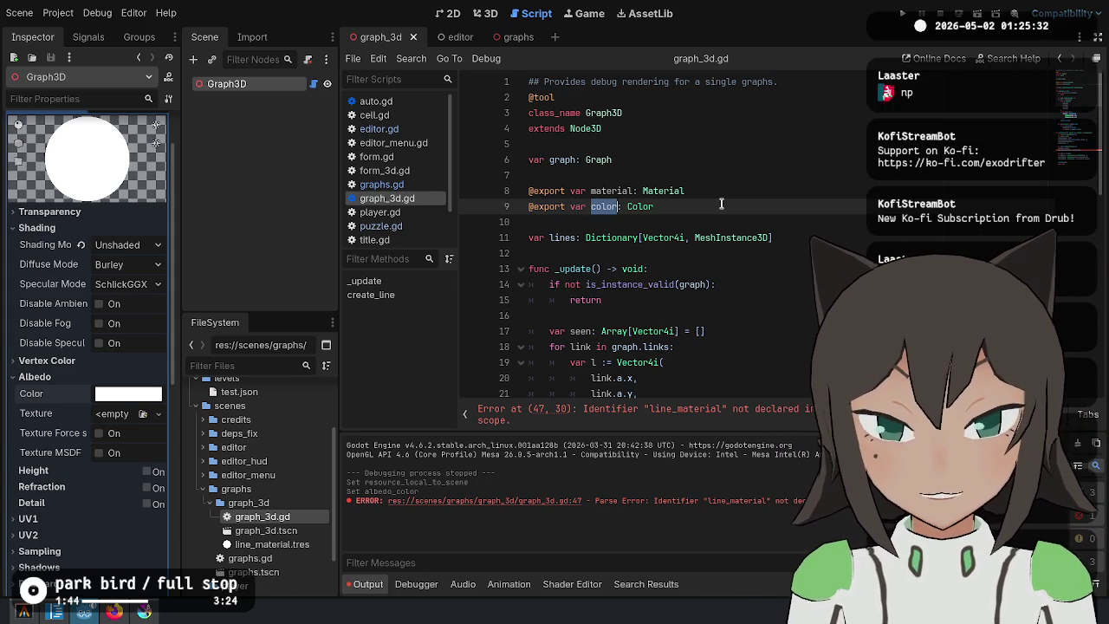
{"action": "key", "text": "Down"}
{"action": "key", "text": "Down"}
{"action": "key", "text": "Down"}
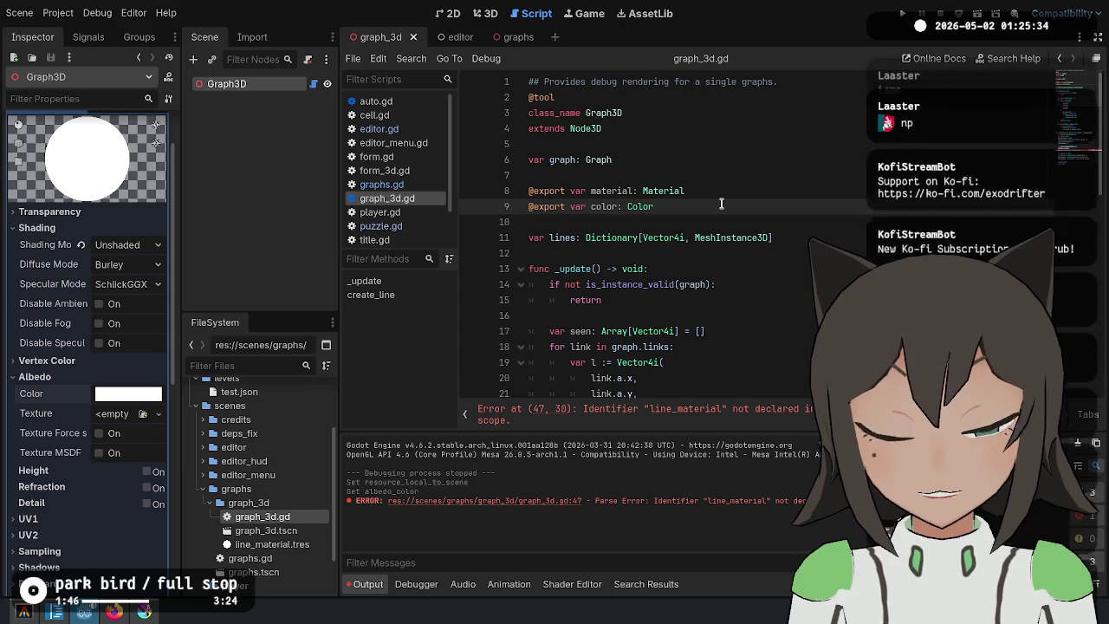
{"action": "key", "text": "ctrl+shift+Left"}
{"action": "key", "text": "Down"}
{"action": "key", "text": "Down"}
{"action": "key", "text": "Down"}
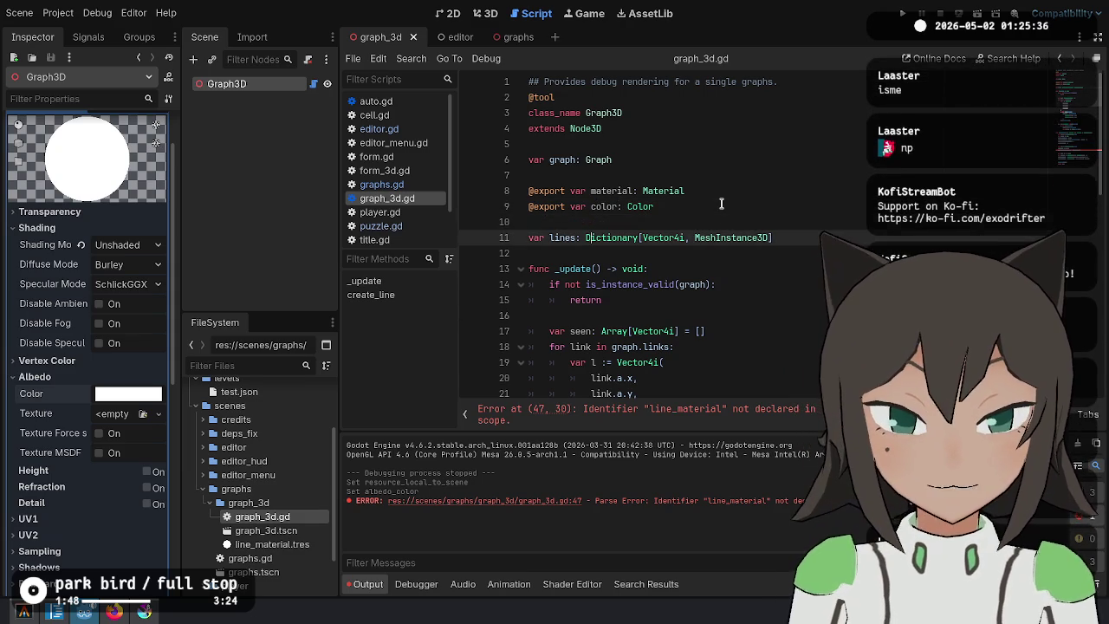
{"action": "key", "text": "Up"}
{"action": "key", "text": "Up"}
{"action": "key", "text": "Up"}
{"action": "key", "text": "Down"}
{"action": "key", "text": "Down"}
{"action": "key", "text": "Down"}
{"action": "key", "text": "Down"}
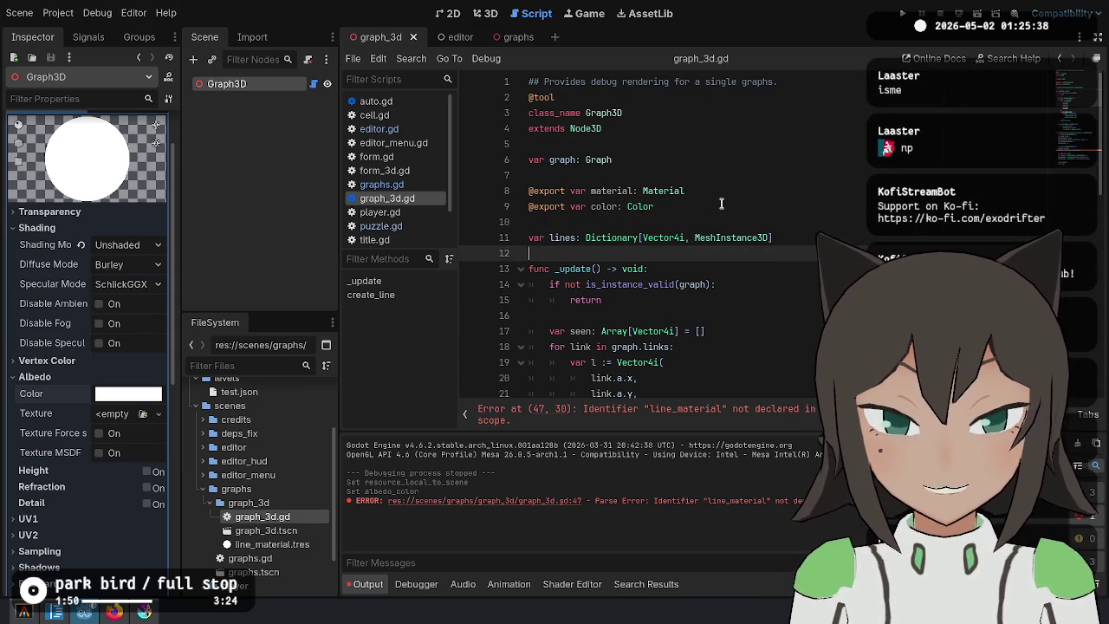
Rename line_material to material on line 47.
{"action": "scroll", "coordinate": [823, 214], "scroll_direction": "down", "scroll_amount": 10}
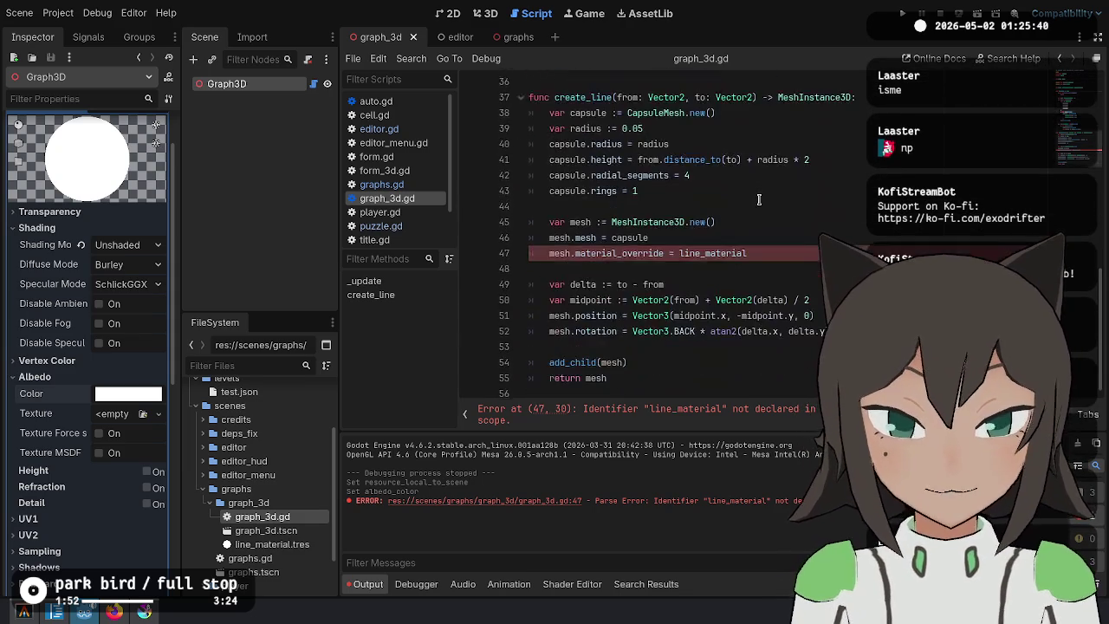
{"action": "left_click", "coordinate": [780, 253]}
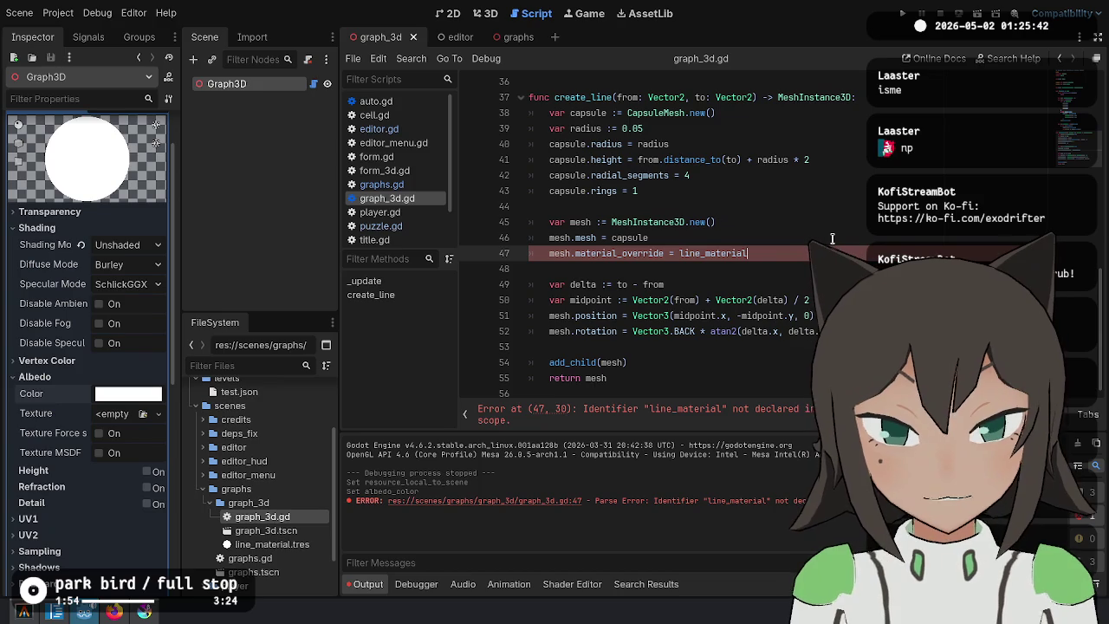
{"action": "key", "text": "Return"}
{"action": "type", "text": "color."}
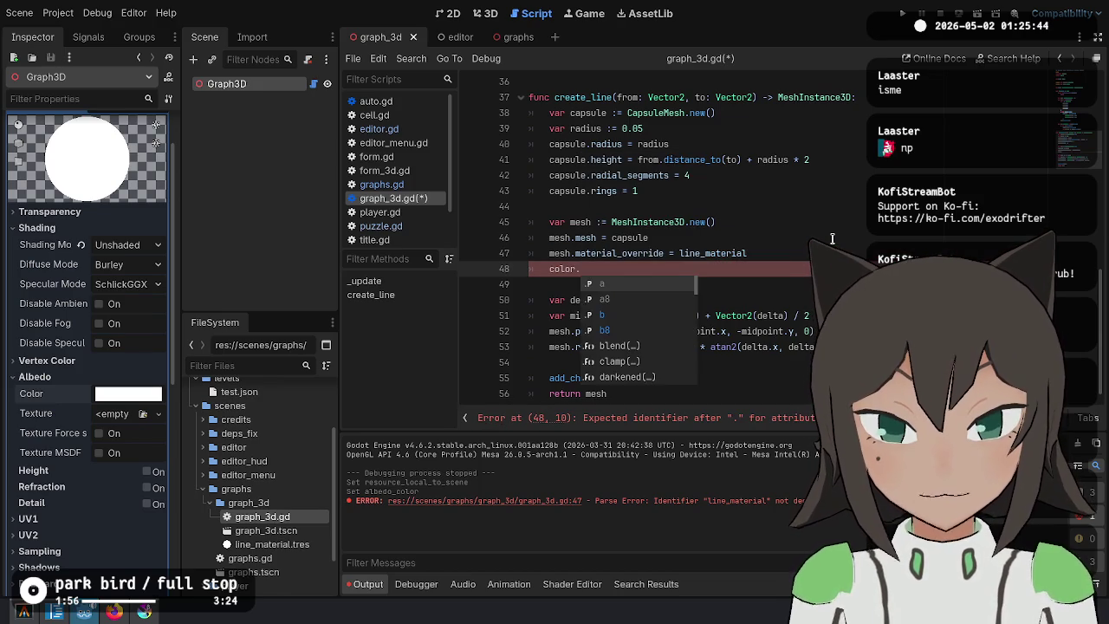
{"action": "key", "text": "BackSpace"}
{"action": "key", "text": "BackSpace"}
{"action": "key", "text": "BackSpace"}
{"action": "key", "text": "ctrl+s"}
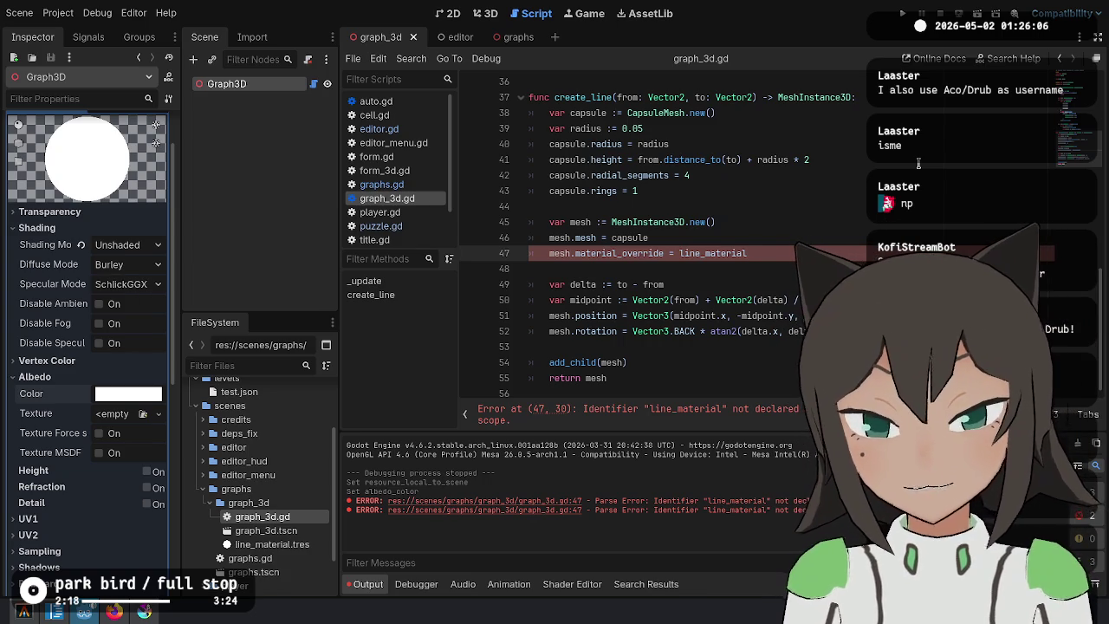
{"action": "scroll", "coordinate": [788, 321], "scroll_direction": "up", "scroll_amount": 2}
{"action": "left_click", "coordinate": [704, 346]}
{"action": "key", "text": "BackSpace"}
{"action": "key", "text": "BackSpace"}
{"action": "key", "text": "BackSpace"}
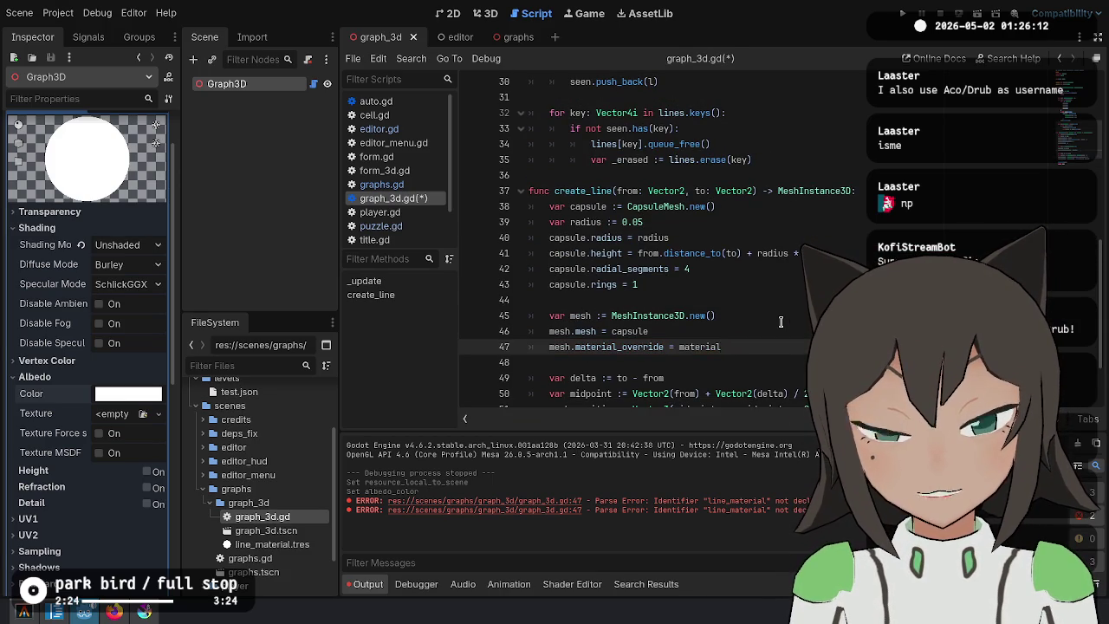
Begin a new material line below the return on line 15 in _update.
{"action": "scroll", "coordinate": [618, 265], "scroll_direction": "up", "scroll_amount": 8}
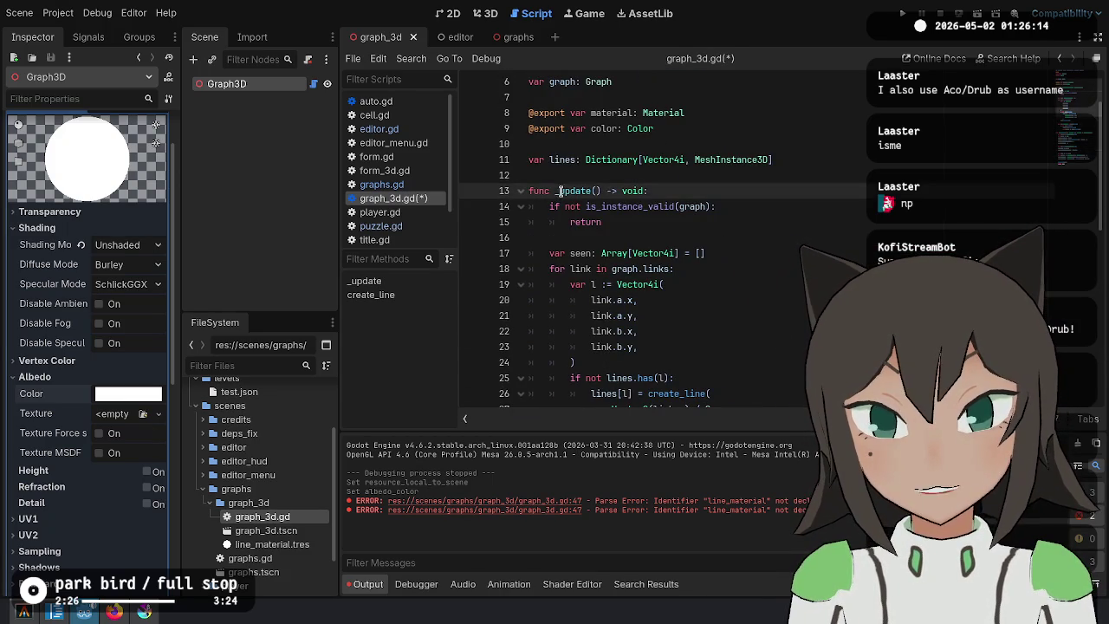
{"action": "left_click", "coordinate": [707, 221]}
{"action": "key", "text": "Return"}
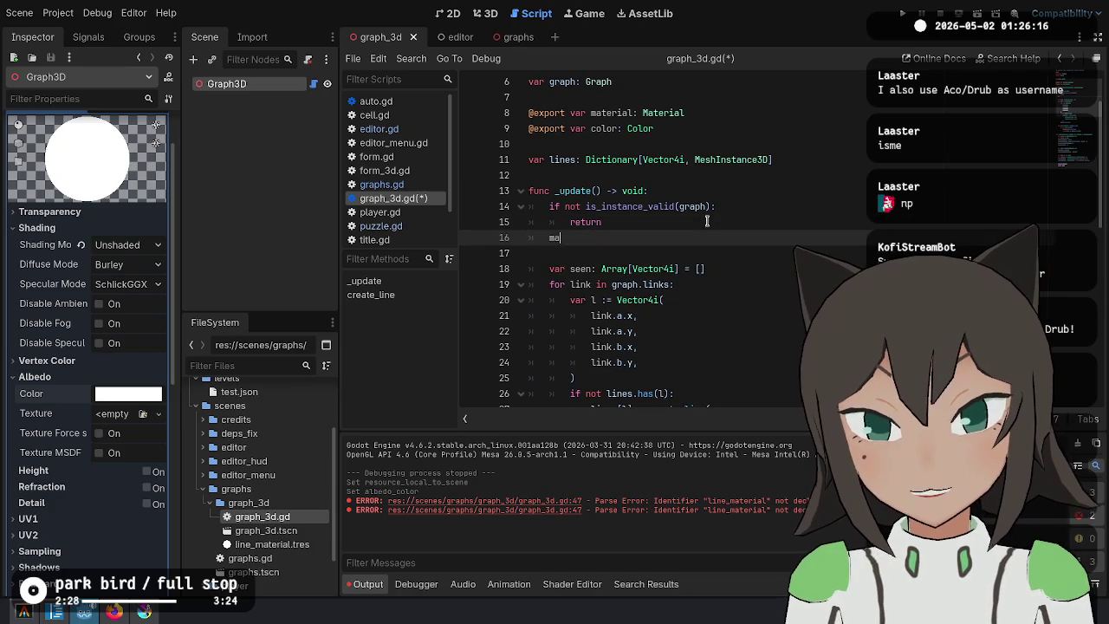
{"action": "type", "text": "terial.al"}
{"action": "key", "text": "BackSpace"}
{"action": "key", "text": "BackSpace"}
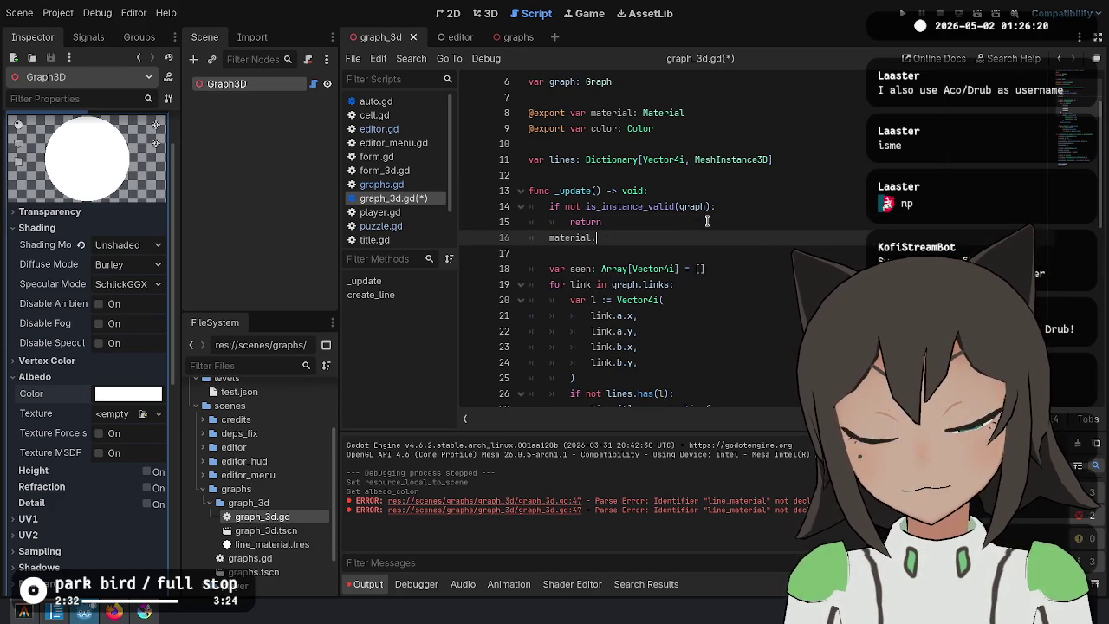
{"action": "type", "text": "set"}
{"action": "left_click", "coordinate": [707, 221]}
Type-hint the material variable as StandardMaterial3D.
{"action": "key", "text": "Up"}
{"action": "key", "text": "Up"}
{"action": "key", "text": "Up"}
{"action": "key", "text": "ctrl+Right"}
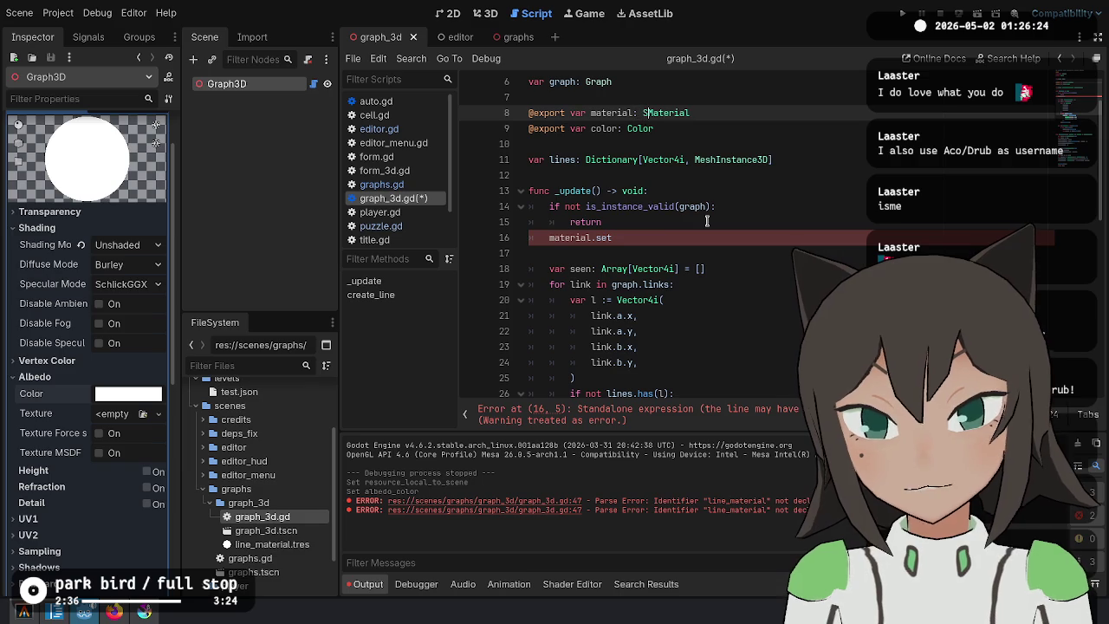
{"action": "type", "text": "Sta"}
{"action": "key", "text": "Return"}
{"action": "key", "text": "ctrl+Delete"}
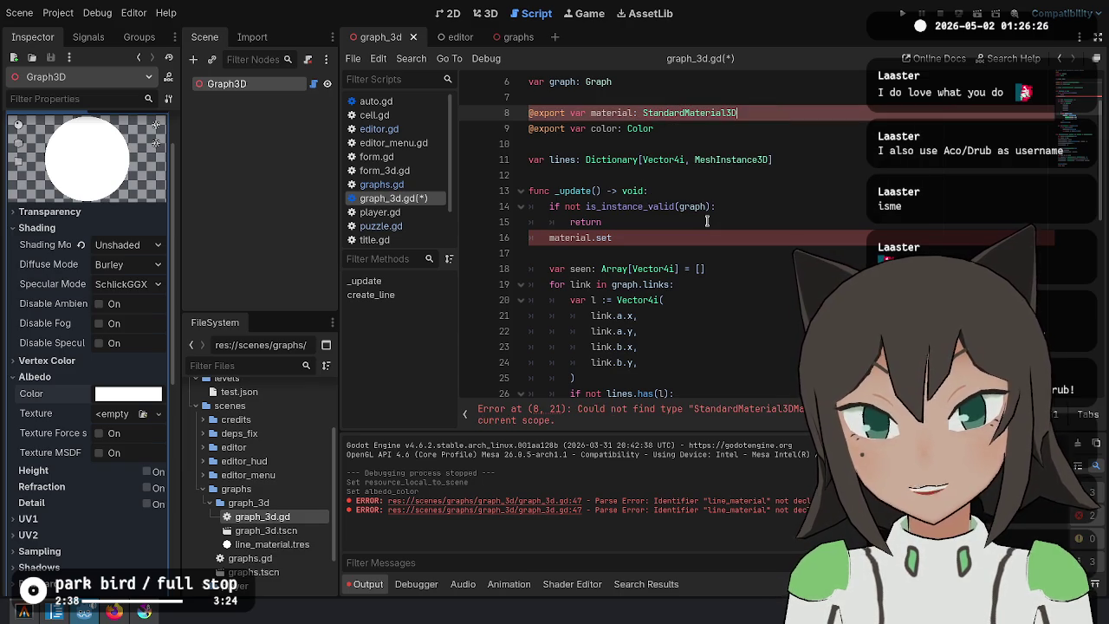
Complete the _update line as 'material.albedo_color = color' and save the script.
{"action": "key", "text": "Down"}
{"action": "key", "text": "Down"}
{"action": "key", "text": "Down"}
{"action": "key", "text": "BackSpace"}
{"action": "key", "text": "BackSpace"}
{"action": "key", "text": "BackSpace"}
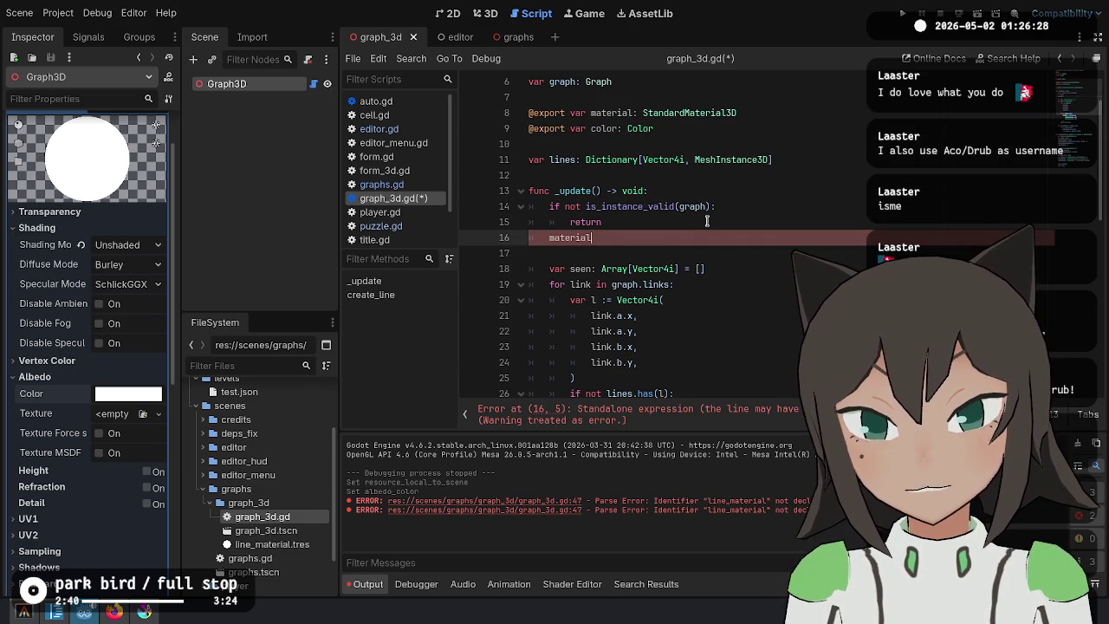
{"action": "type", "text": ".al"}
{"action": "key", "text": "Return"}
{"action": "type", "text": "color = color"}
{"action": "key", "text": "ctrl+s"}
Pick line_material.tres for the line material, then save the script to refresh the Inspector.
{"action": "left_click", "coordinate": [811, 214]}
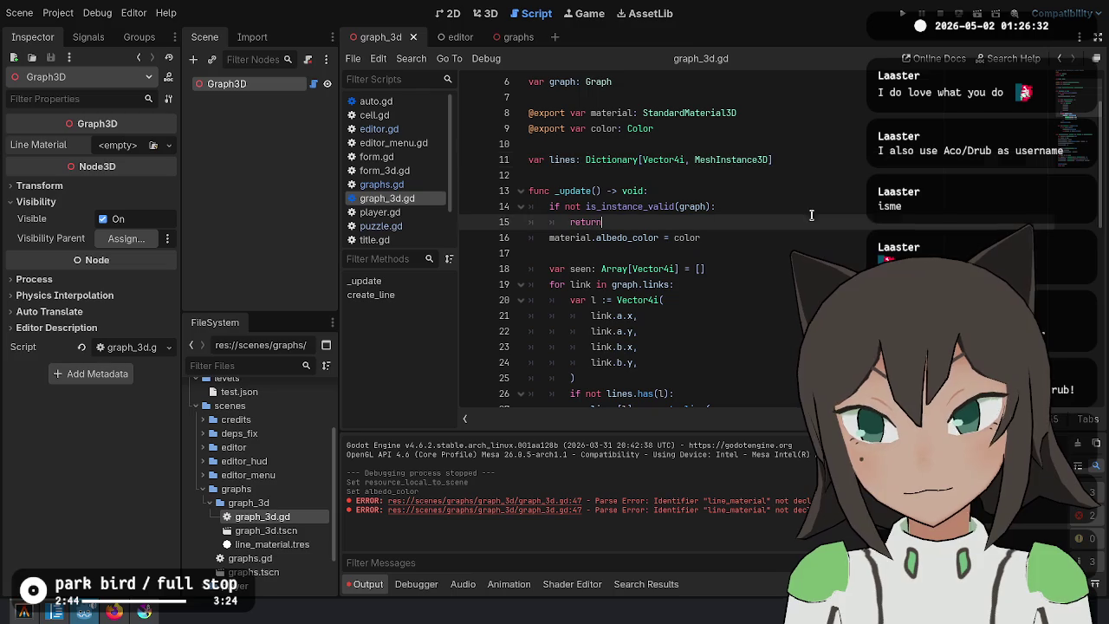
{"action": "left_click", "coordinate": [157, 148]}
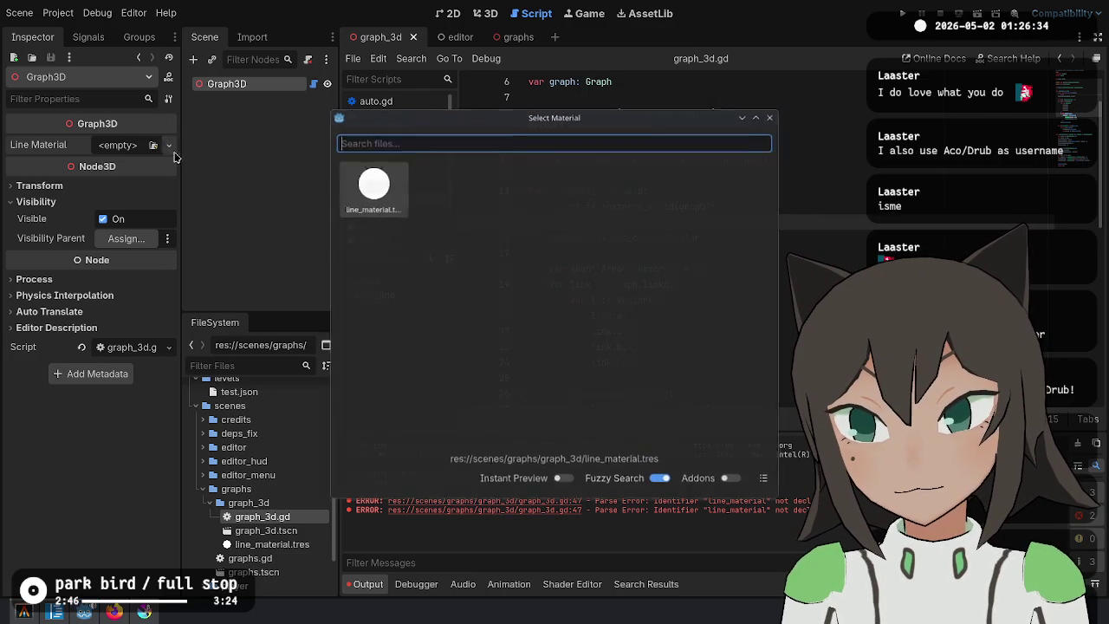
{"action": "double_click", "coordinate": [381, 207]}
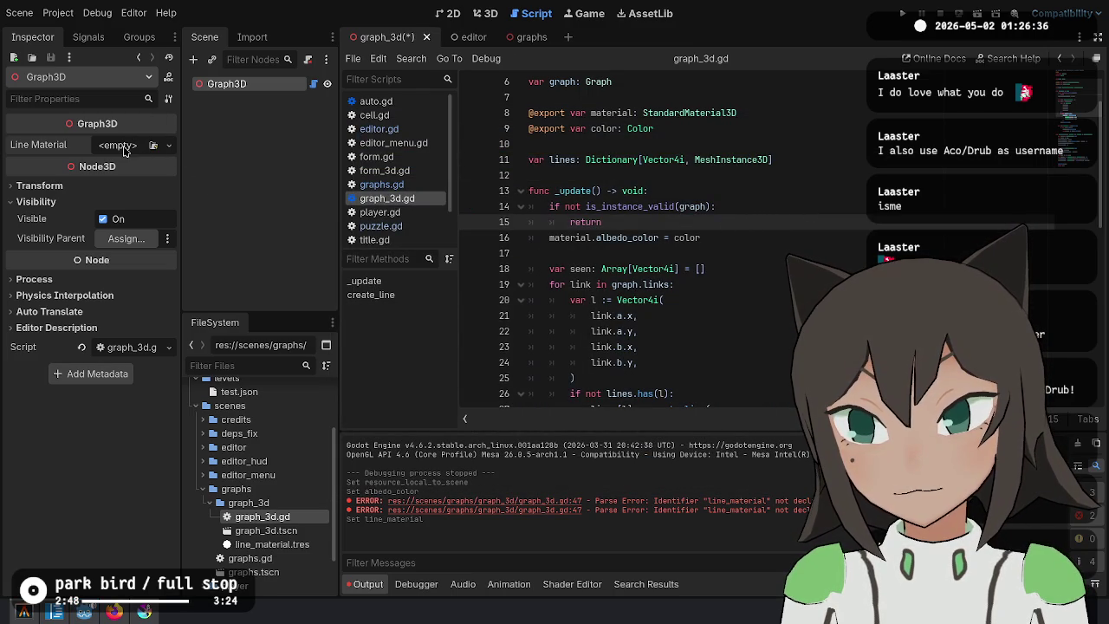
{"action": "left_click", "coordinate": [153, 145]}
{"action": "double_click", "coordinate": [371, 182]}
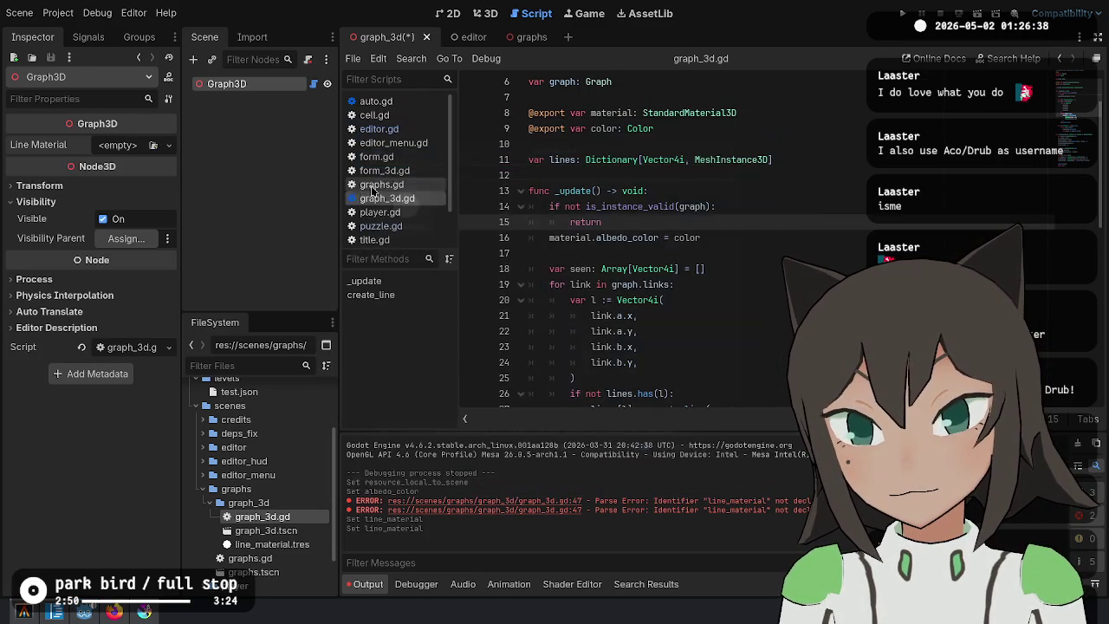
{"action": "left_click", "coordinate": [696, 175]}
{"action": "left_click", "coordinate": [747, 300]}
{"action": "key", "text": "ctrl+s"}
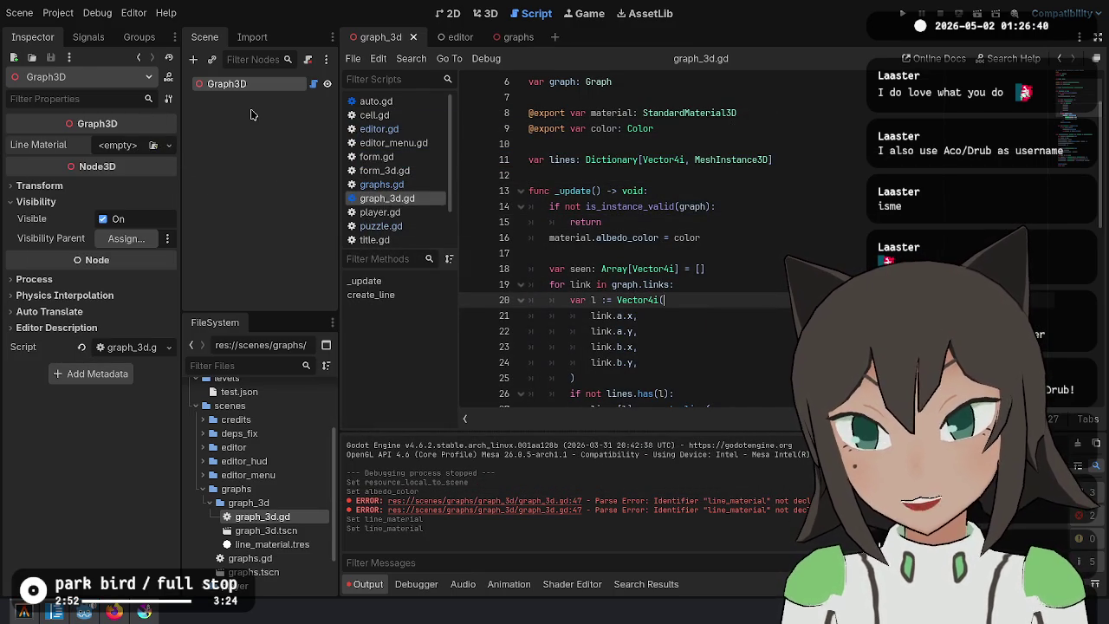
Load line_material.tres from scenes/graphs/graph_3d as Graph3D's Material.
{"action": "left_click", "coordinate": [172, 146]}
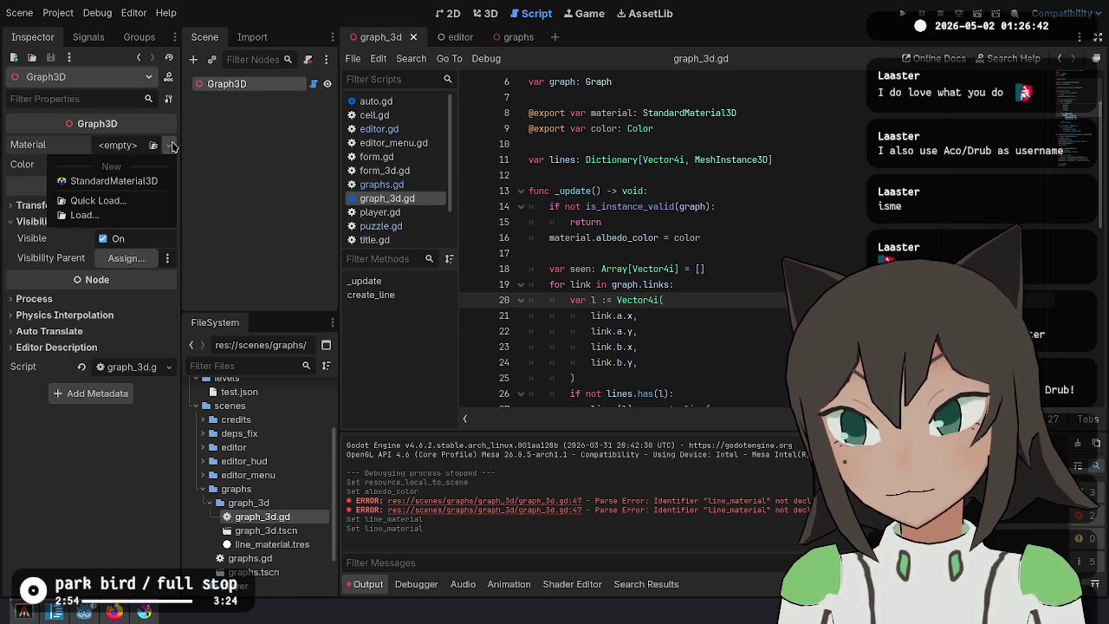
{"action": "left_click", "coordinate": [172, 146]}
{"action": "left_click", "coordinate": [172, 147]}
{"action": "left_click", "coordinate": [130, 179]}
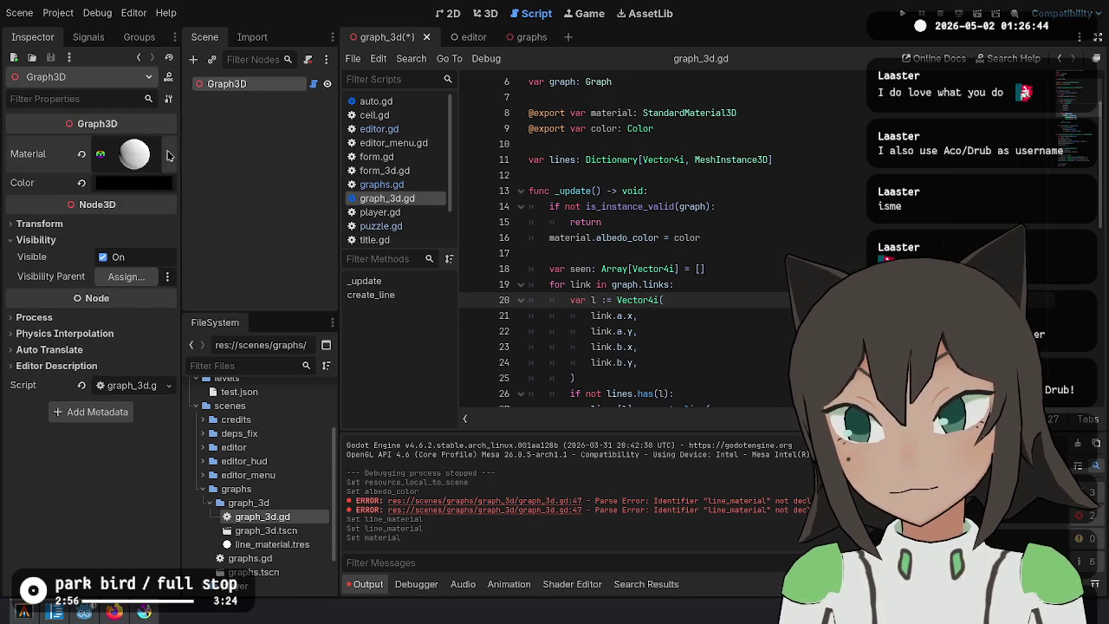
{"action": "left_click", "coordinate": [169, 154]}
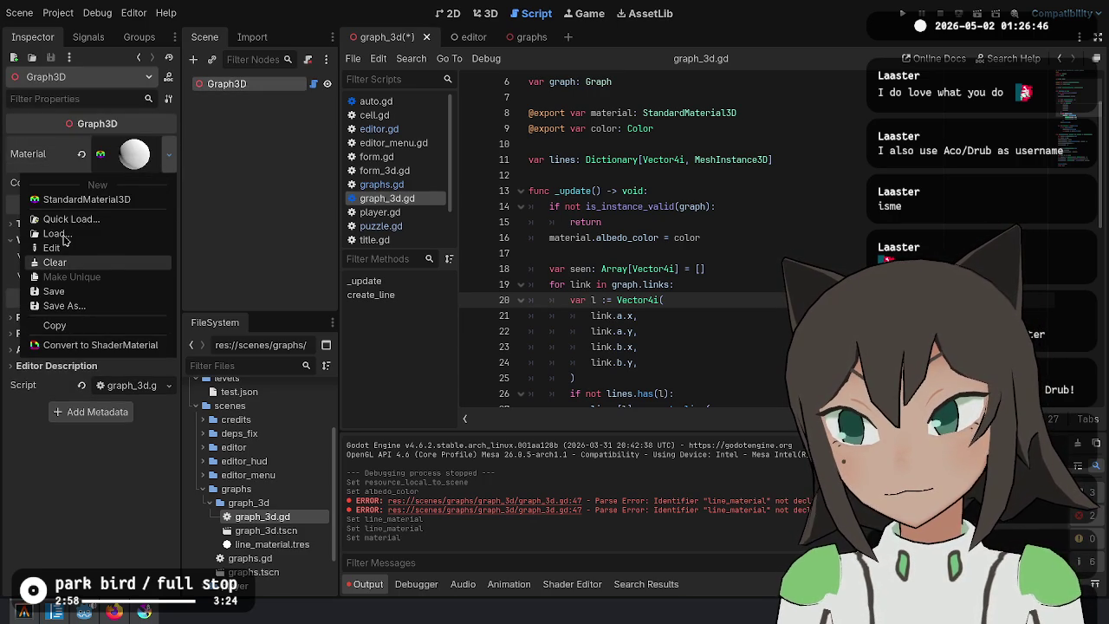
{"action": "left_click", "coordinate": [65, 236]}
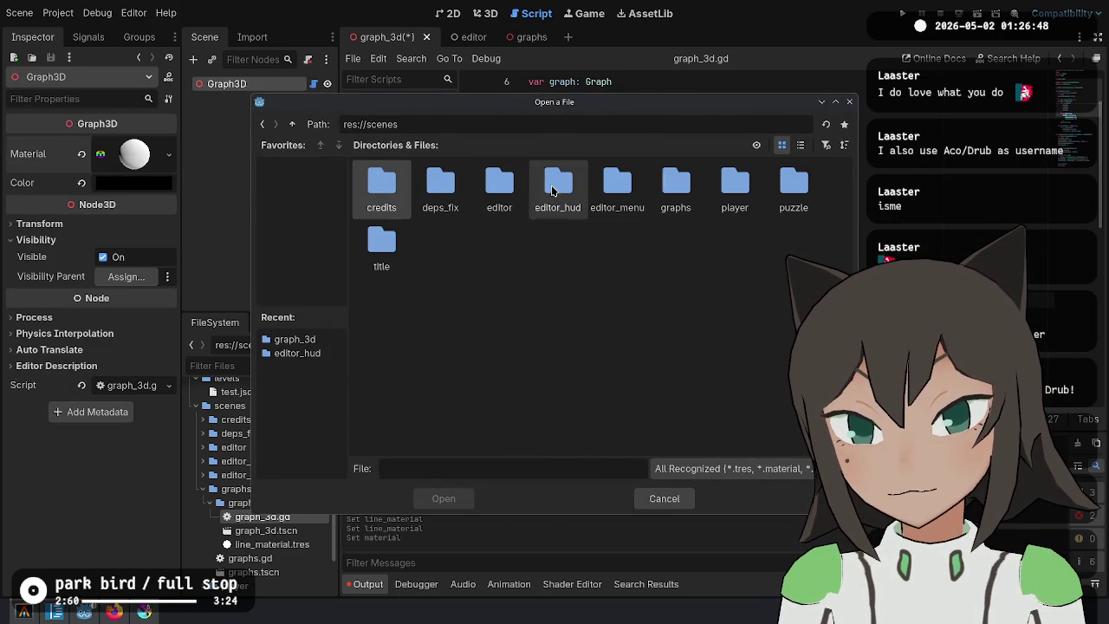
{"action": "double_click", "coordinate": [558, 186]}
{"action": "double_click", "coordinate": [676, 184]}
{"action": "double_click", "coordinate": [399, 199]}
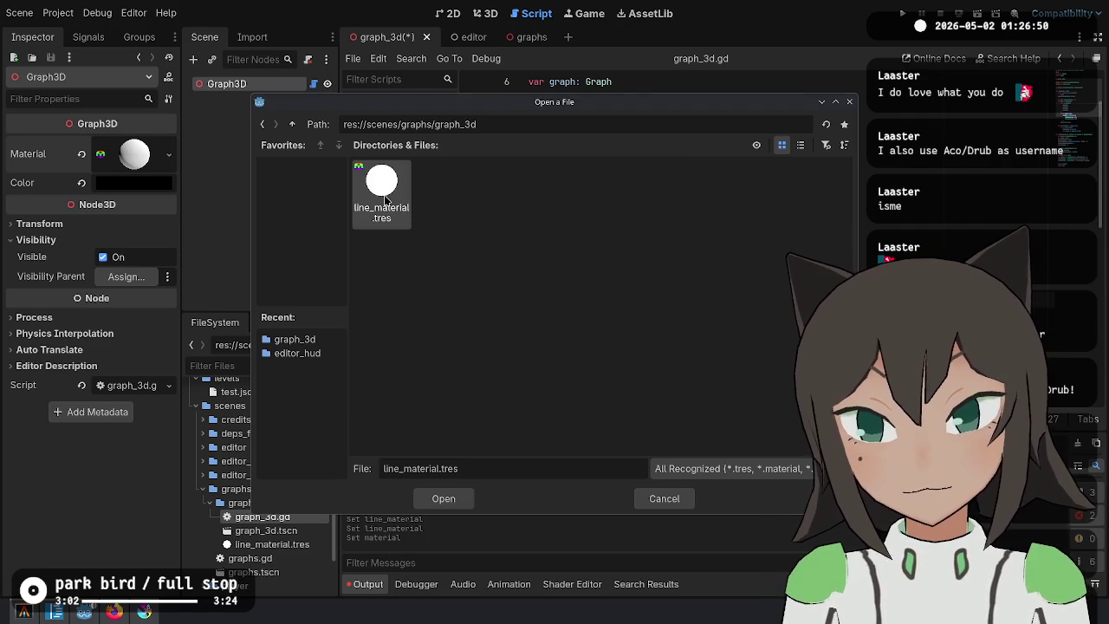
{"action": "double_click", "coordinate": [386, 190]}
{"action": "key", "text": "ctrl+s"}
Select line_material.tres in FileSystem and request its deletion.
{"action": "left_click", "coordinate": [801, 282]}
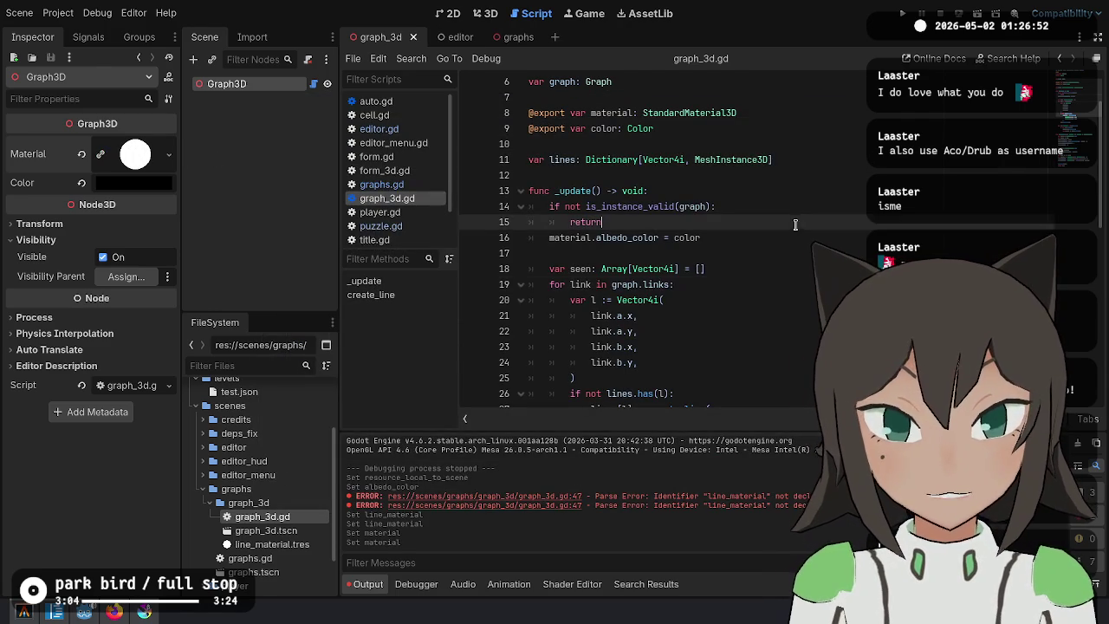
{"action": "left_click", "coordinate": [742, 236]}
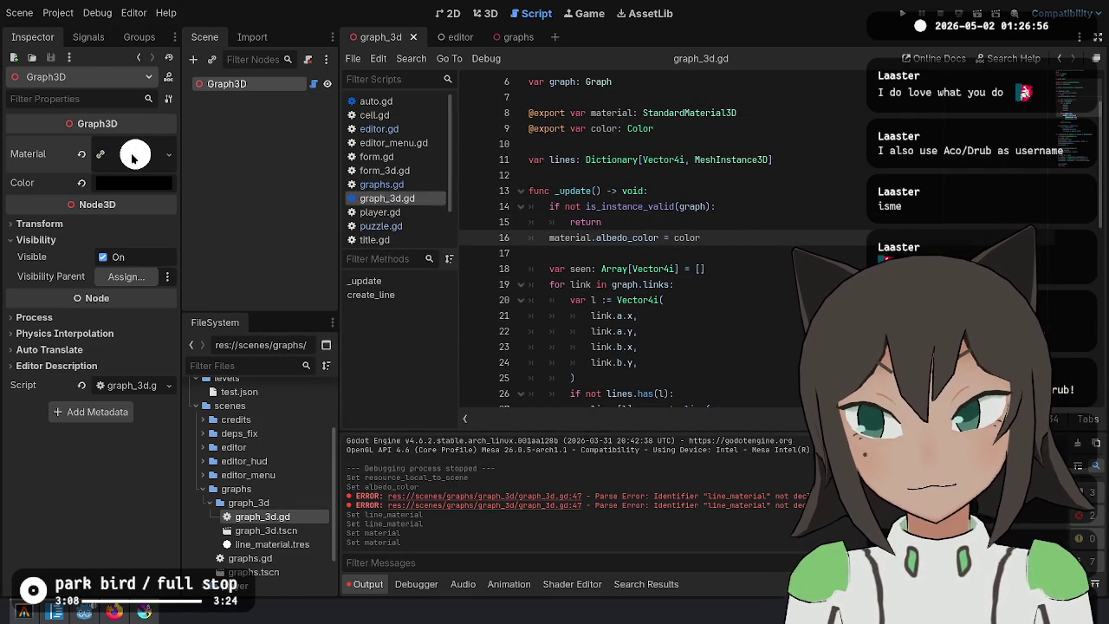
{"action": "left_click", "coordinate": [133, 156]}
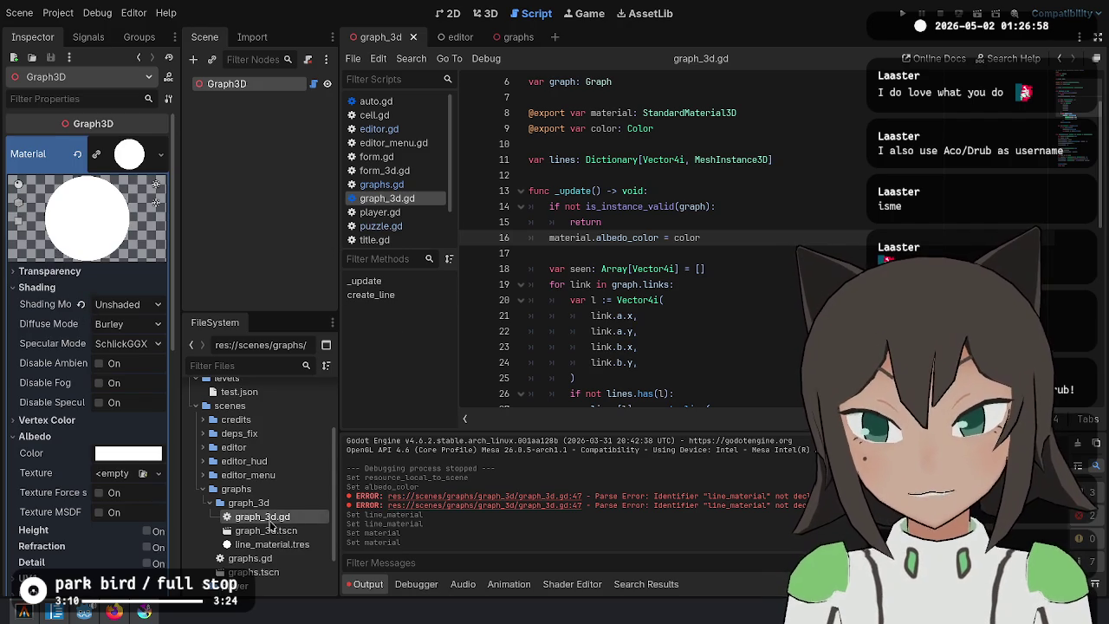
{"action": "scroll", "coordinate": [277, 523], "scroll_direction": "down", "scroll_amount": 1}
{"action": "left_click", "coordinate": [286, 518]}
{"action": "key", "text": "Delete"}
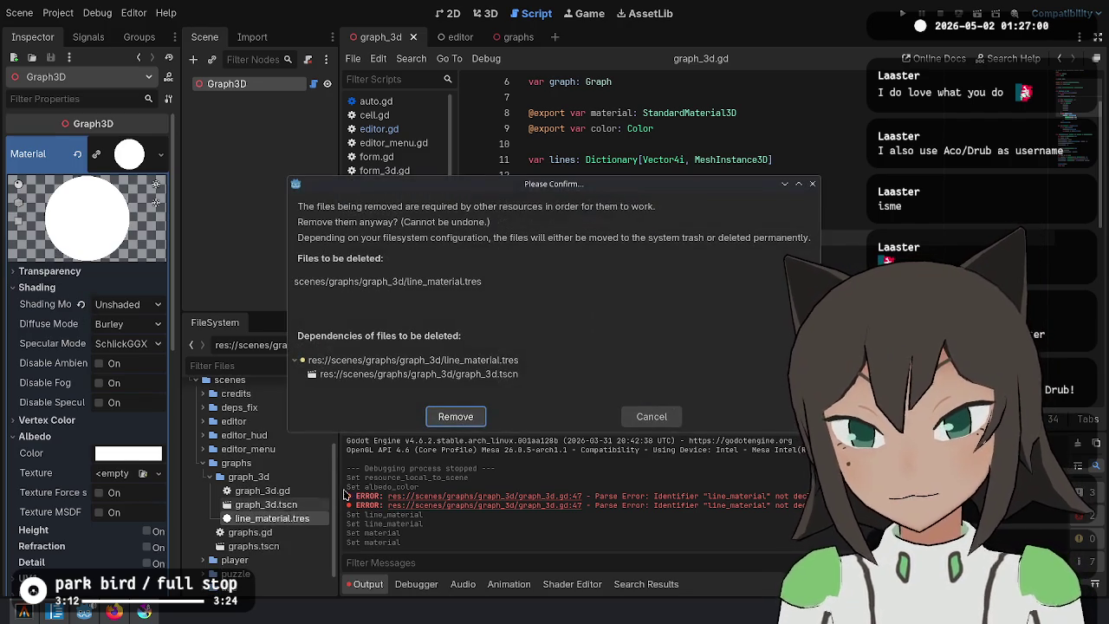
{"action": "left_click", "coordinate": [651, 416]}
{"action": "left_click", "coordinate": [599, 237]}
{"action": "key", "text": "Up"}
{"action": "key", "text": "Up"}
{"action": "key", "text": "Up"}
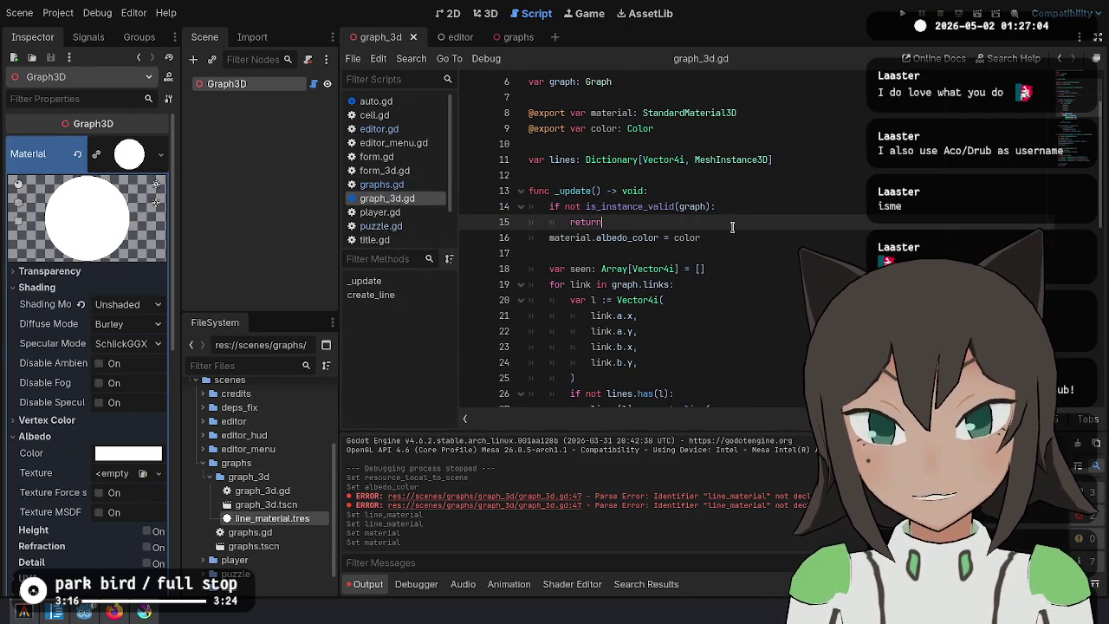
{"action": "key", "text": "Up"}
{"action": "key", "text": "Home"}
{"action": "key", "text": "Delete"}
{"action": "key", "text": "Delete"}
{"action": "key", "text": "Delete"}
{"action": "key", "text": "alt+Down"}
{"action": "key", "text": "alt+Down"}
{"action": "key", "text": "alt+Up"}
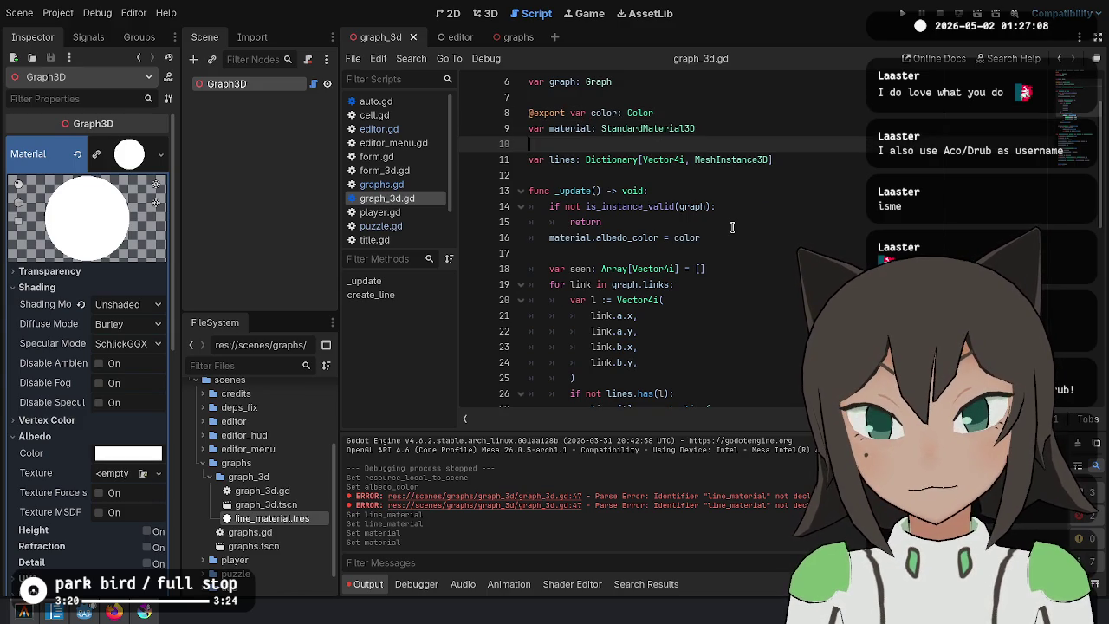
{"action": "key", "text": "alt+Down"}
{"action": "key", "text": "Down"}
{"action": "key", "text": "Down"}
{"action": "key", "text": "Down"}
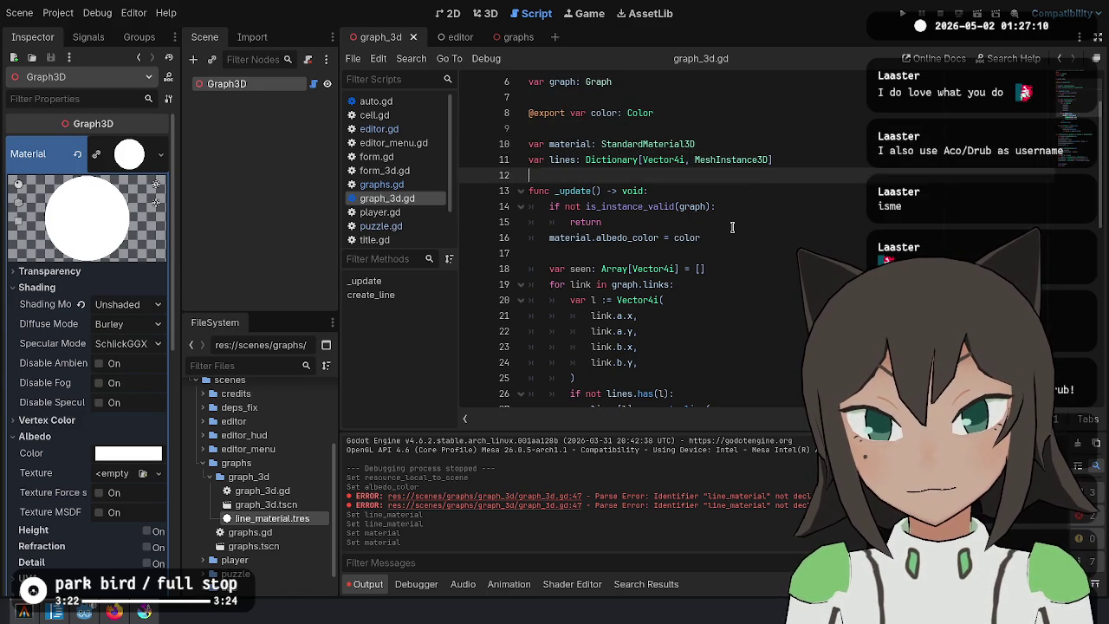
Open space above the albedo_color assignment and begin an 'if material' line.
{"action": "key", "text": "ctrl+shift+Return"}
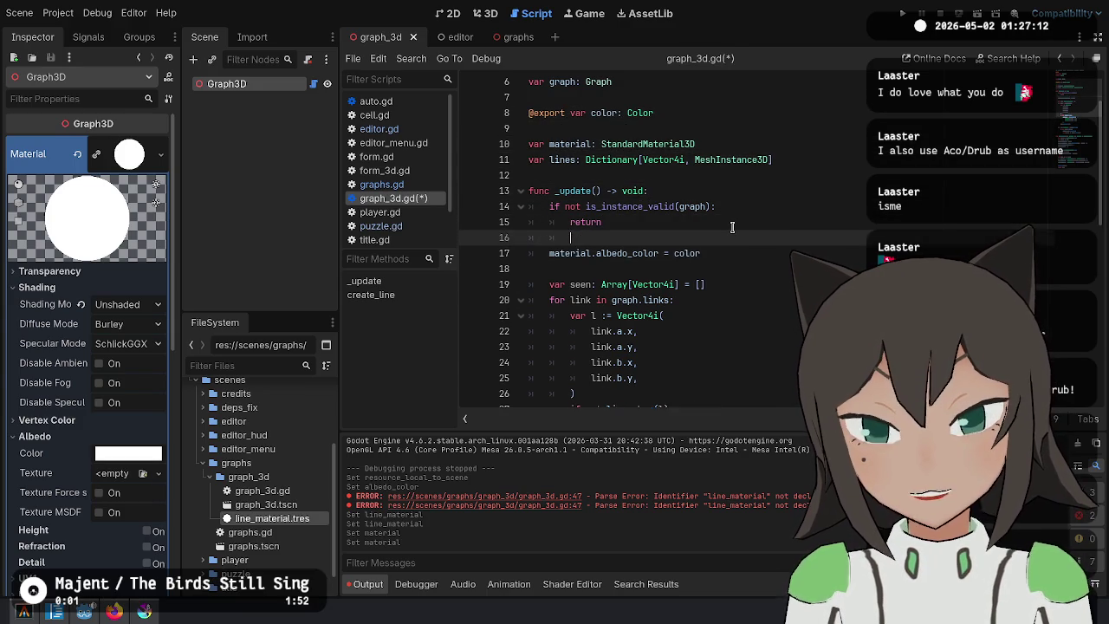
{"action": "key", "text": "Return"}
{"action": "type", "text": "material"}
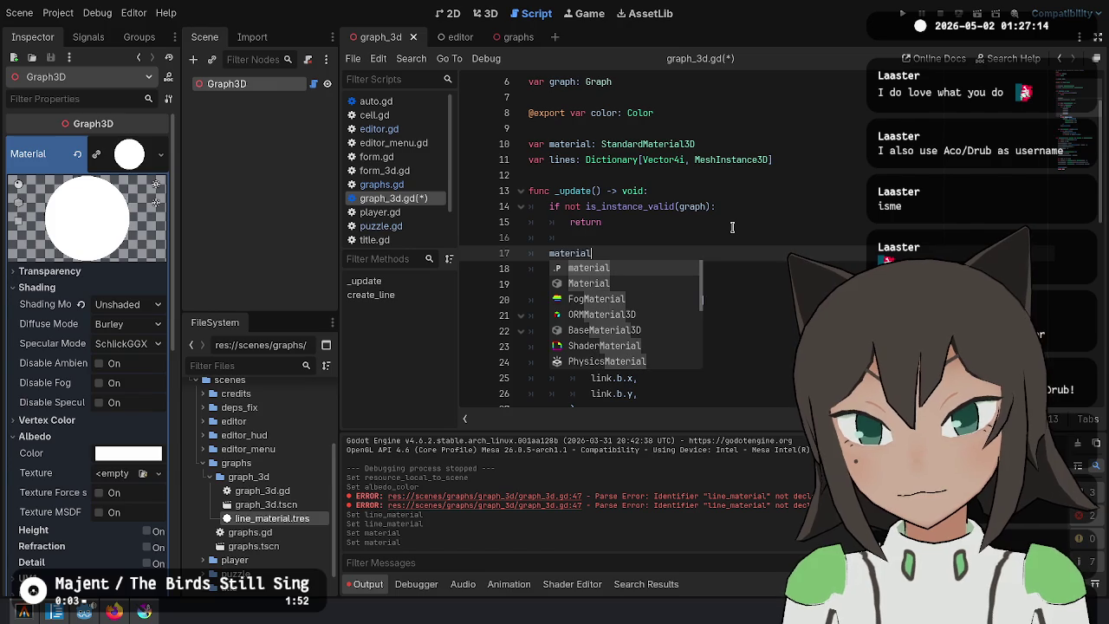
{"action": "key", "text": "Escape"}
{"action": "key", "text": "Up"}
{"action": "key", "text": "Return"}
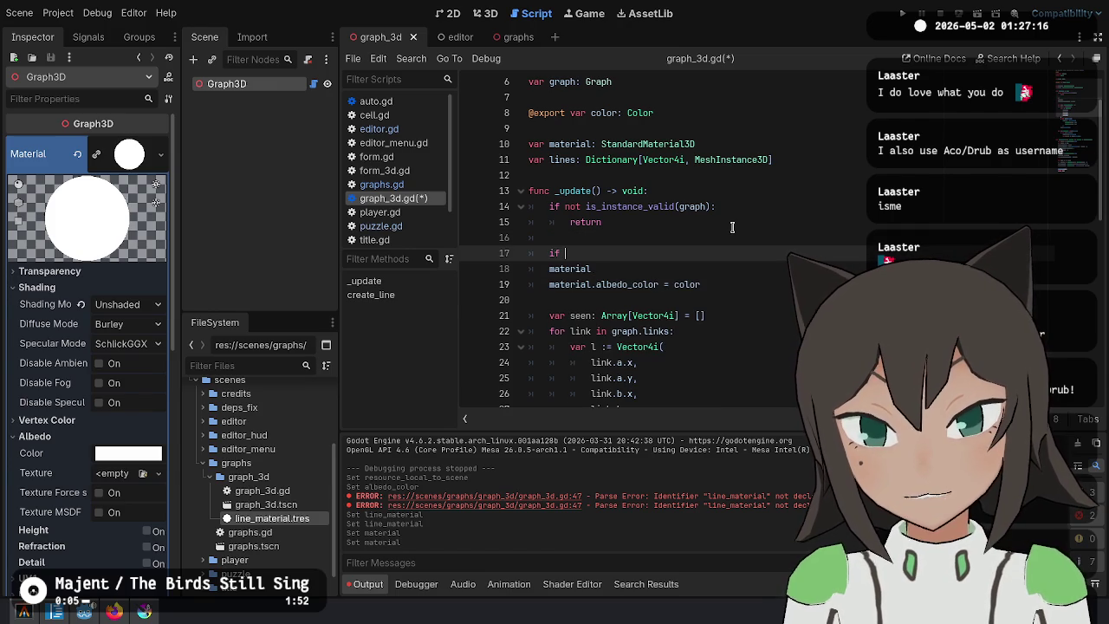
Remove the if material check and open a blank line above _update.
{"action": "key", "text": "Escape"}
{"action": "type", "text": ":"}
{"action": "key", "text": "Down"}
{"action": "key", "text": "Down"}
{"action": "key", "text": "End"}
{"action": "key", "text": "shift+Up"}
{"action": "key", "text": "shift+Up"}
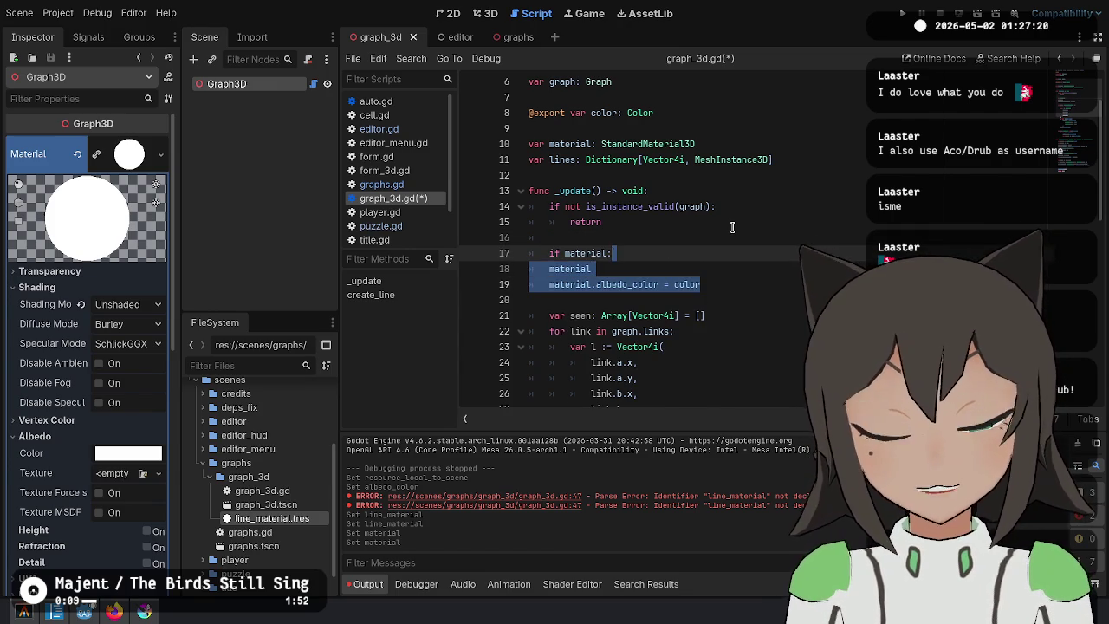
{"action": "key", "text": "shift+Tab"}
{"action": "key", "text": "shift+Up"}
{"action": "key", "text": "BackSpace"}
{"action": "key", "text": "Up"}
{"action": "key", "text": "Return"}
{"action": "key", "text": "Return"}
{"action": "key", "text": "Up"}
{"action": "key", "text": "Up"}
Add func _init() -> void: with 'material = StandardMaterial3D.new()'.
{"action": "type", "text": "func"}
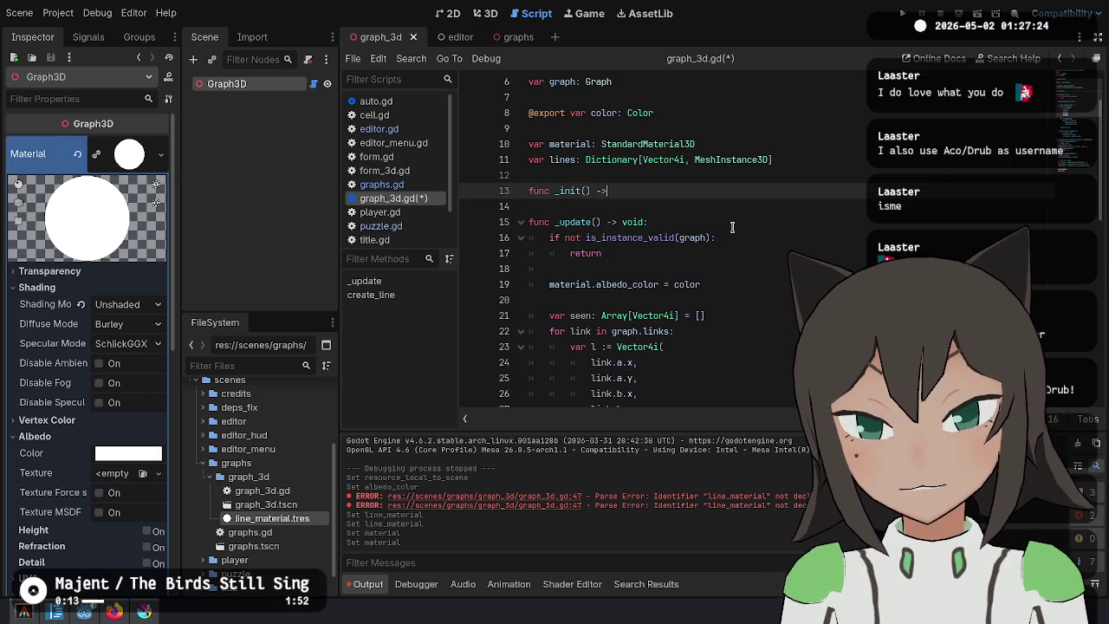
{"action": "type", "text": ":"}
{"action": "key", "text": "Return"}
{"action": "type", "text": "material"}
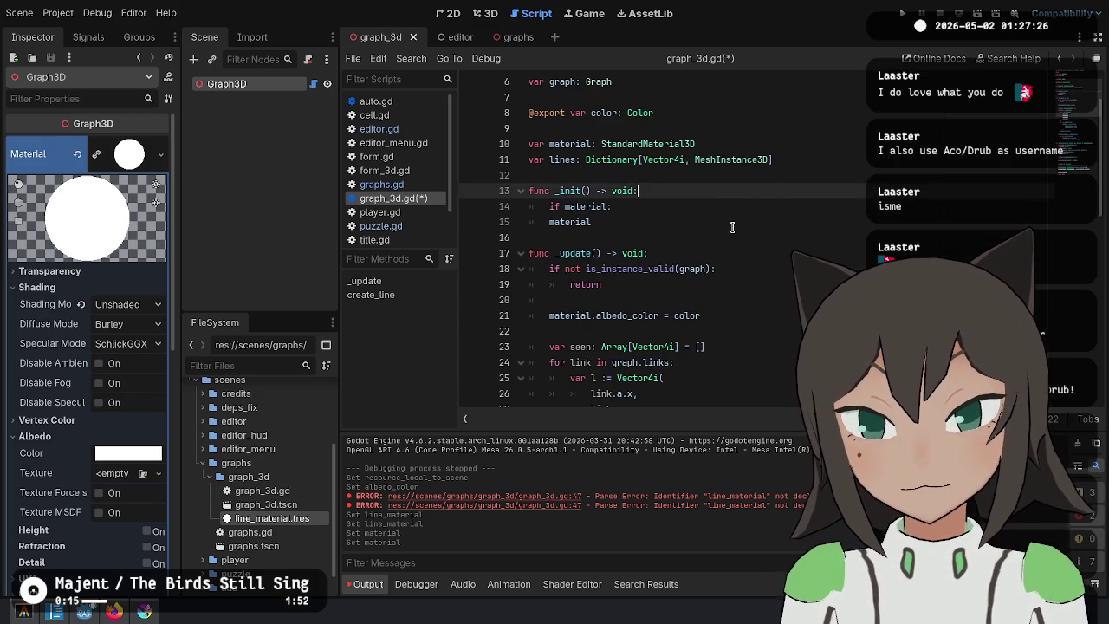
{"action": "type", "text": " = Stan"}
{"action": "key", "text": "Return"}
{"action": "type", "text": ".new("}
{"action": "key", "text": "Return"}
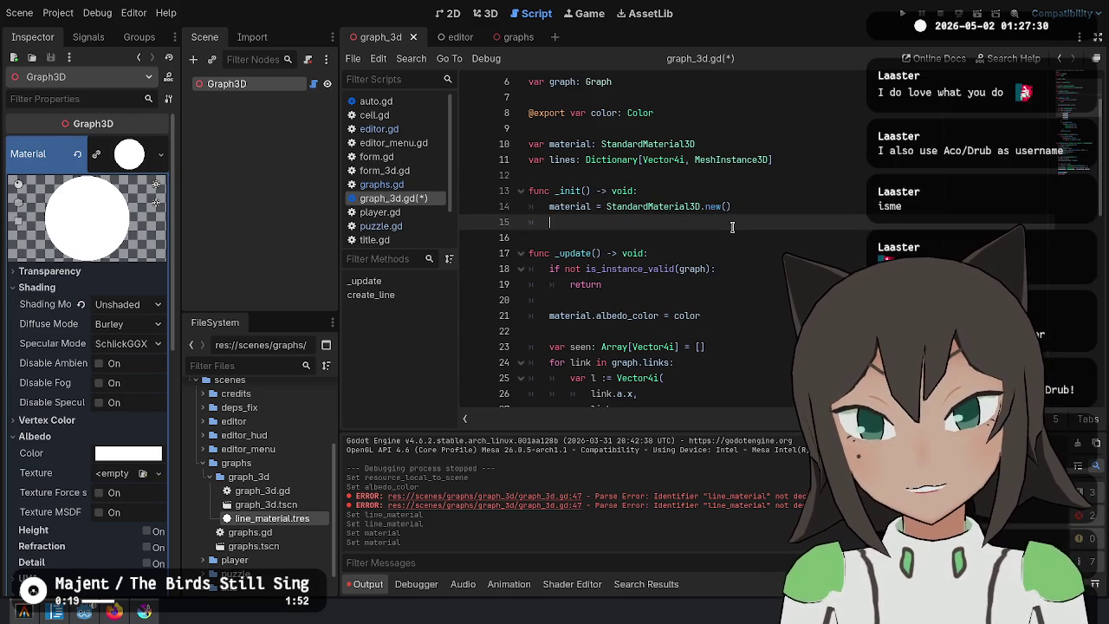
Set material.shading_mode to SHADING_MODE_UNSHADED and revert the node's Inspector Material.
{"action": "type", "text": "material.sha"}
{"action": "key", "text": "Return"}
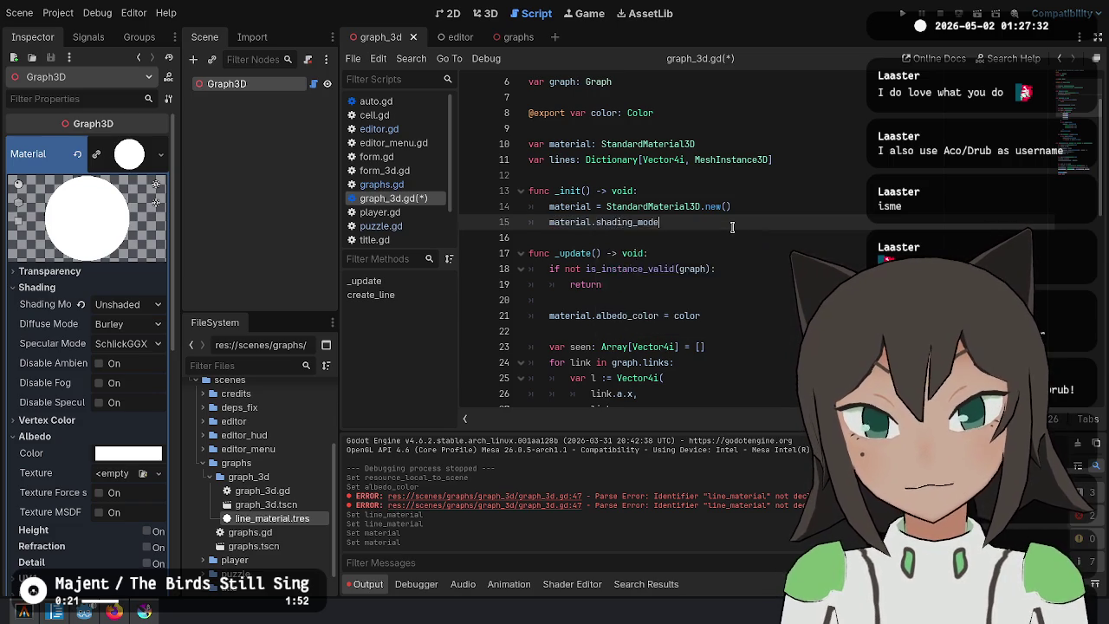
{"action": "type", "text": "="}
{"action": "key", "text": "Down"}
{"action": "key", "text": "Down"}
{"action": "key", "text": "Down"}
{"action": "key", "text": "Return"}
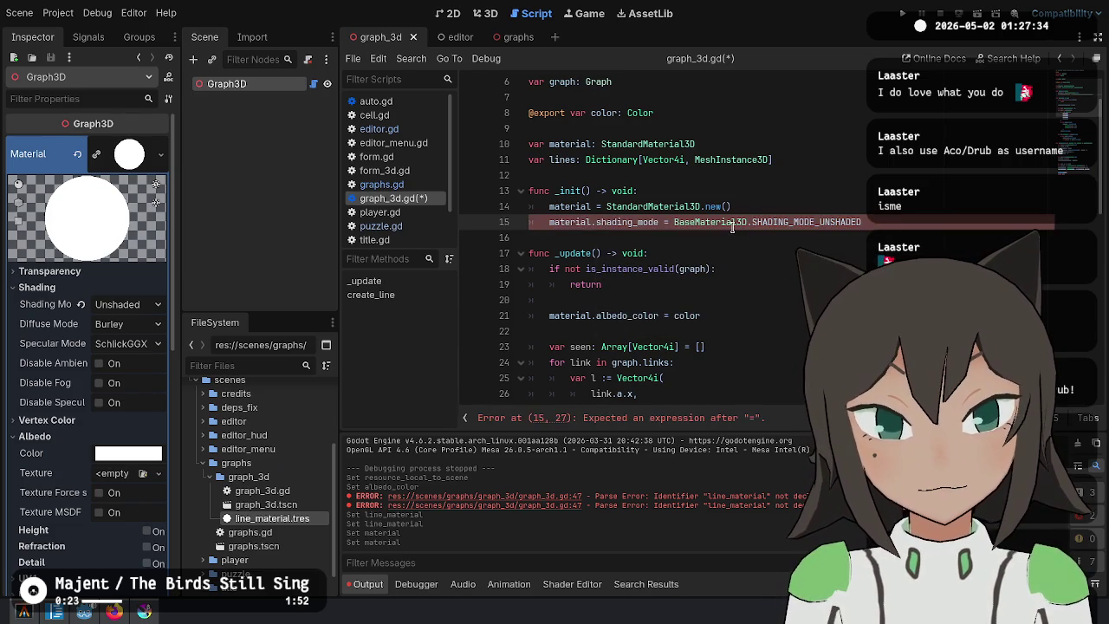
{"action": "scroll", "coordinate": [121, 407], "scroll_direction": "down", "scroll_amount": 10}
{"action": "scroll", "coordinate": [121, 407], "scroll_direction": "up", "scroll_amount": 10}
{"action": "left_click", "coordinate": [77, 153]}
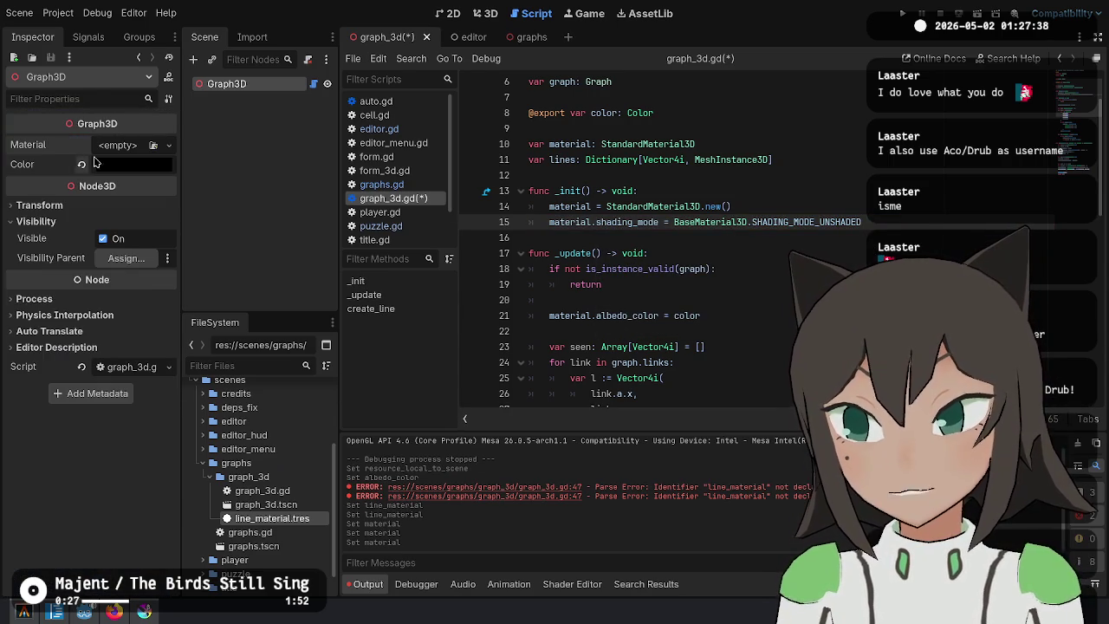
Clear the node's Material and save graph_3d.gd, reviewing the script.
{"action": "left_click", "coordinate": [766, 129]}
{"action": "key", "text": "ctrl+s"}
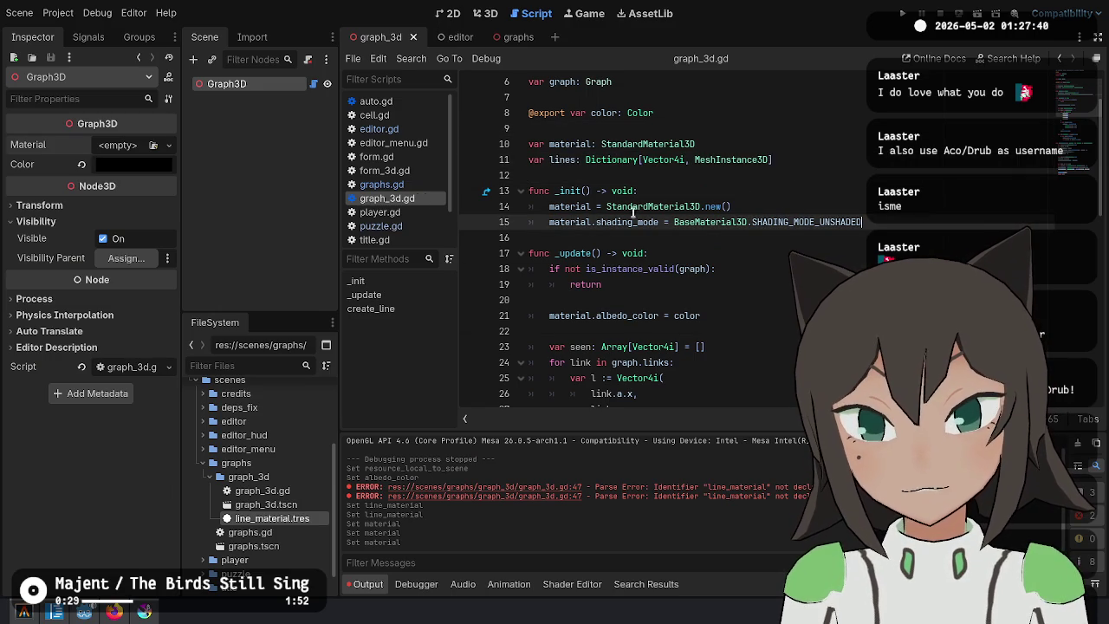
{"action": "double_click", "coordinate": [572, 204]}
{"action": "scroll", "coordinate": [633, 268], "scroll_direction": "down", "scroll_amount": 4}
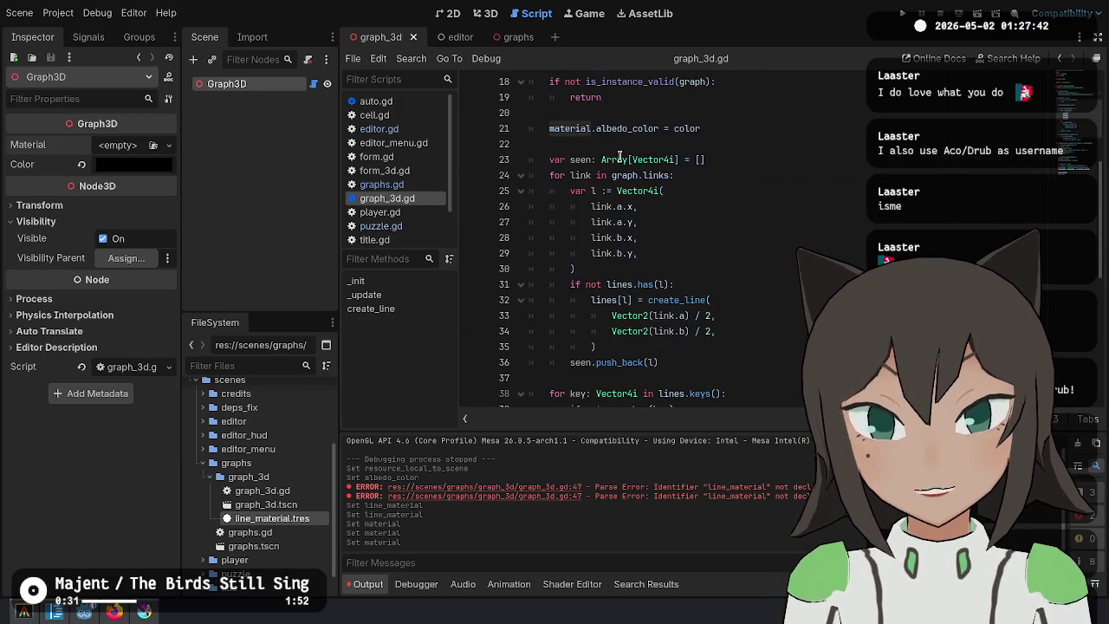
{"action": "scroll", "coordinate": [675, 264], "scroll_direction": "up", "scroll_amount": 3}
{"action": "left_click_drag", "start_coordinate": [559, 269], "coordinate": [746, 260]}
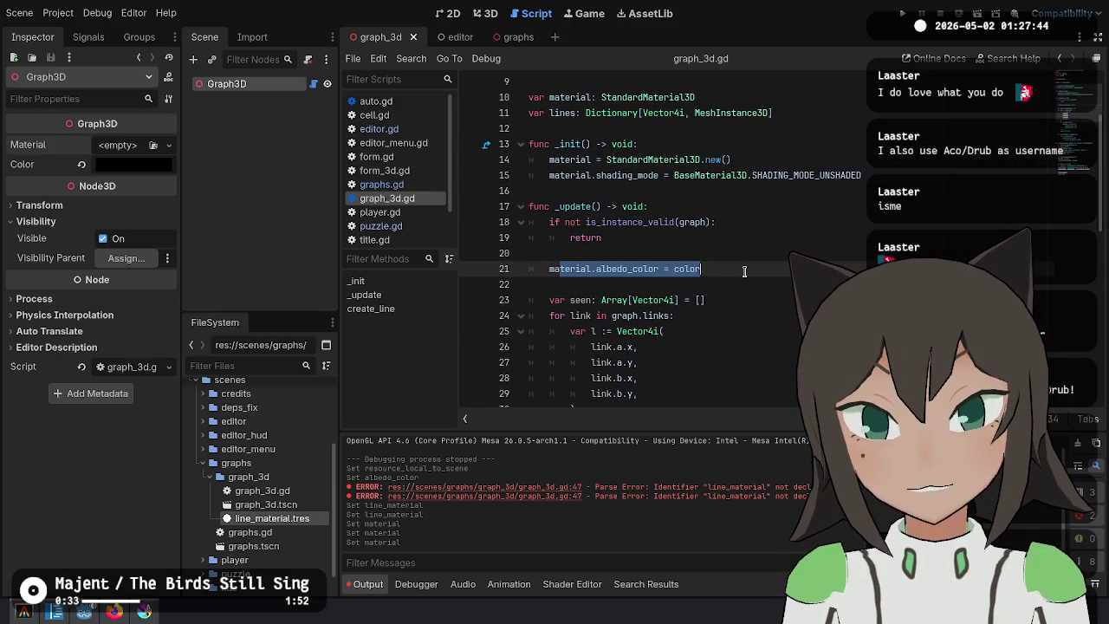
{"action": "scroll", "coordinate": [746, 260], "scroll_direction": "up", "scroll_amount": 2}
{"action": "key", "text": "ctrl+s"}
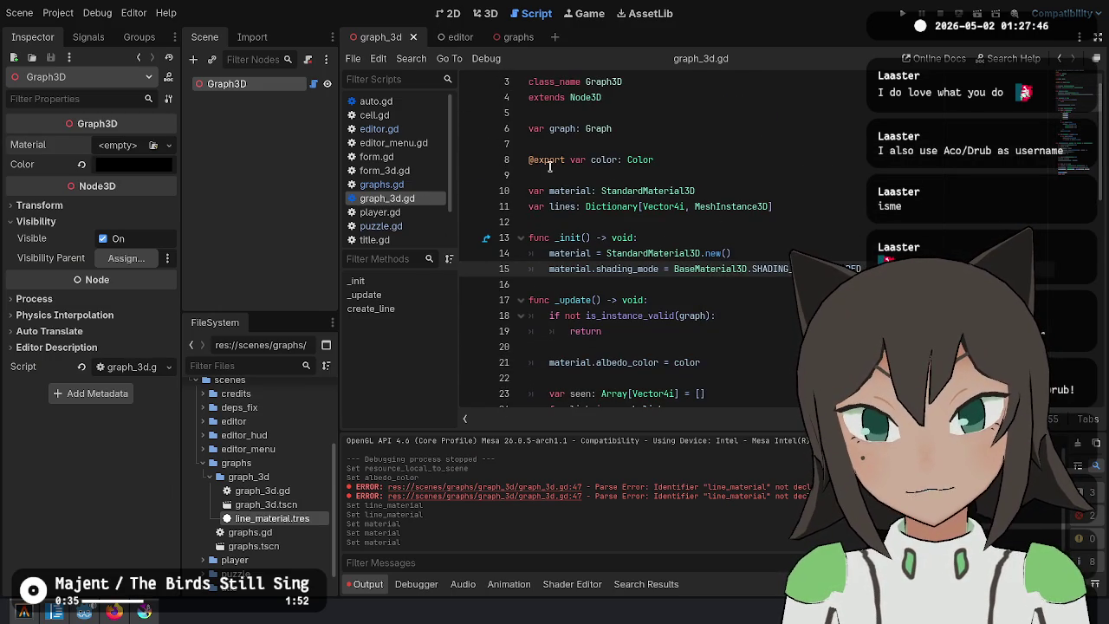
{"action": "scroll", "coordinate": [719, 208], "scroll_direction": "down", "scroll_amount": 2}
{"action": "scroll", "coordinate": [779, 225], "scroll_direction": "up", "scroll_amount": 1}
{"action": "scroll", "coordinate": [830, 248], "scroll_direction": "down", "scroll_amount": 4}
{"action": "scroll", "coordinate": [830, 248], "scroll_direction": "down", "scroll_amount": 5}
{"action": "scroll", "coordinate": [829, 248], "scroll_direction": "up", "scroll_amount": 7}
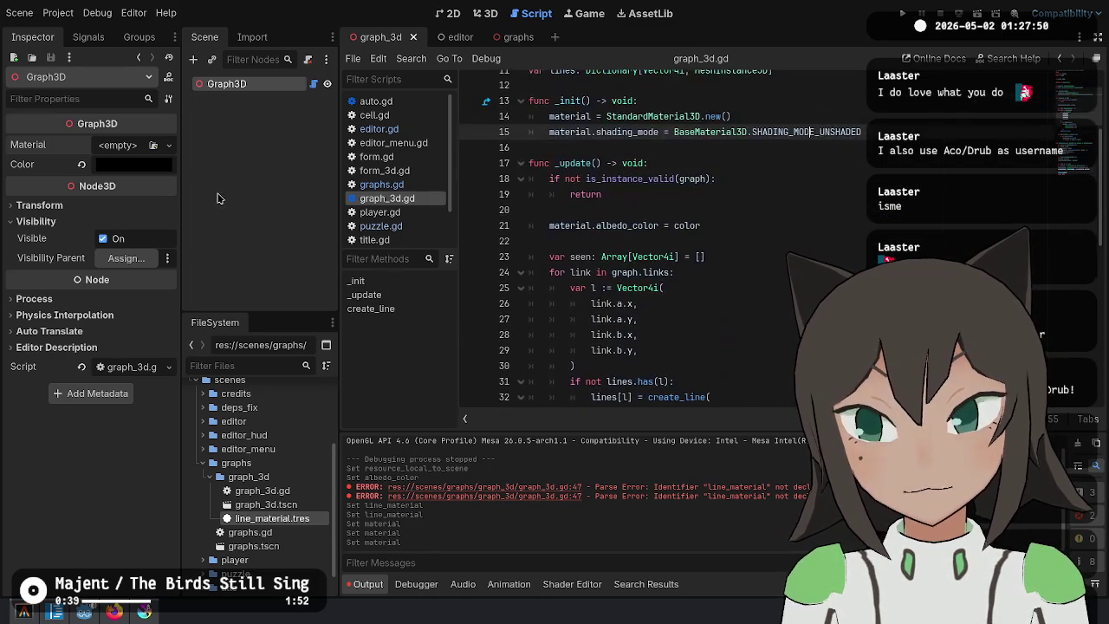
Reselect the Graph3D node in the Scene dock and save again.
{"action": "left_click", "coordinate": [247, 93]}
{"action": "left_click", "coordinate": [257, 84]}
{"action": "left_click", "coordinate": [607, 209]}
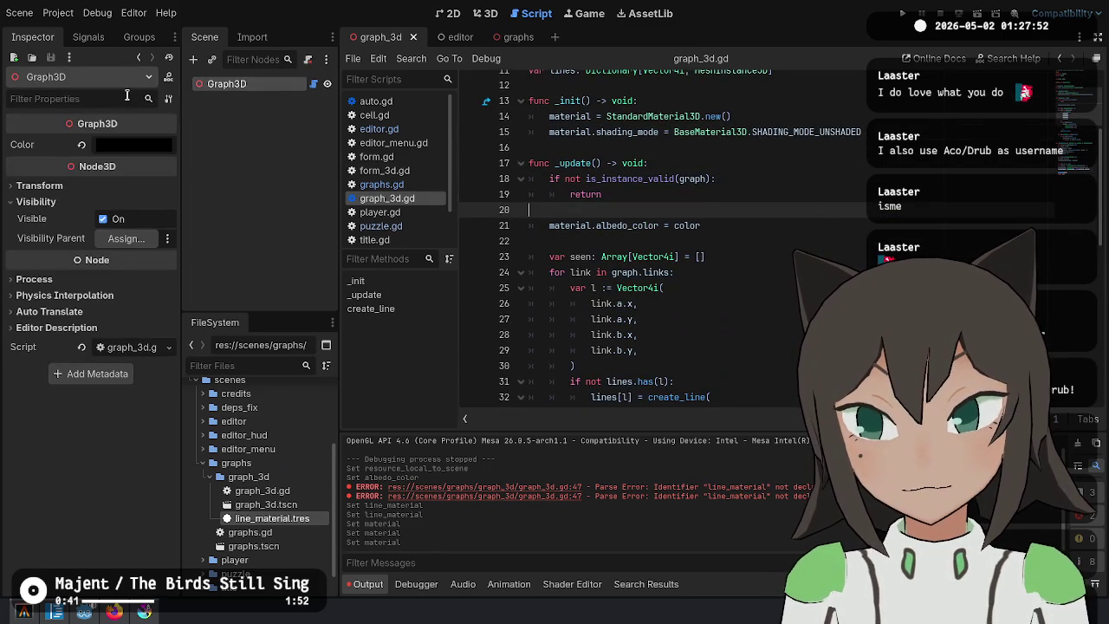
{"action": "key", "text": "ctrl+s"}
{"action": "scroll", "coordinate": [675, 199], "scroll_direction": "up", "scroll_amount": 3}
Give the exported color a default of Color.WHITE and save.
{"action": "left_click", "coordinate": [668, 181]}
{"action": "left_click", "coordinate": [703, 192]}
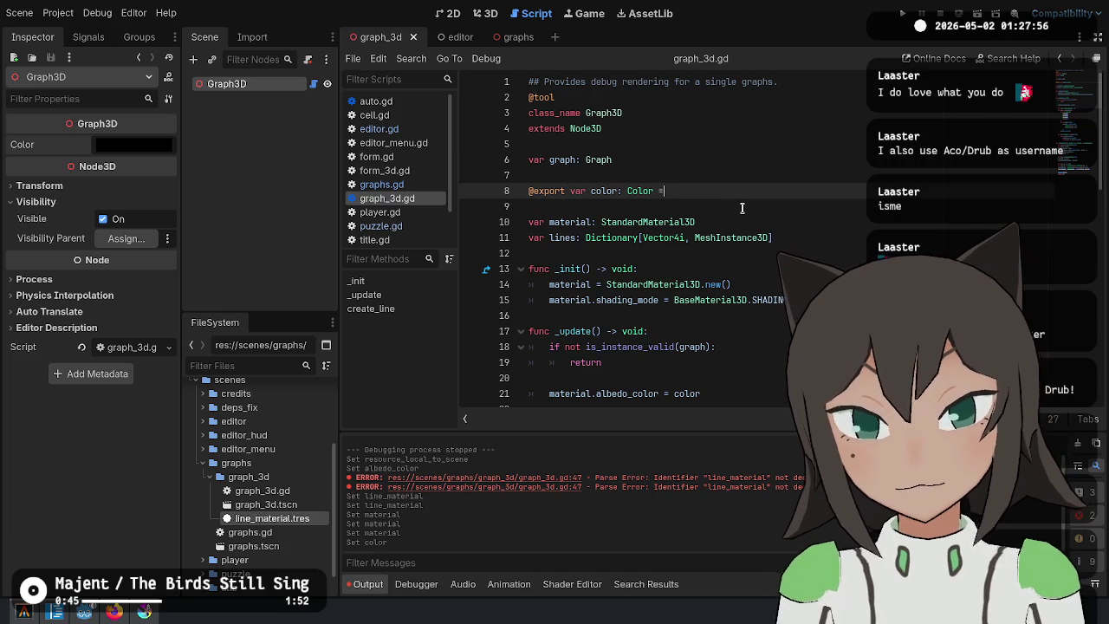
{"action": "type", "text": "WHITE"}
{"action": "key", "text": "ctrl+s"}
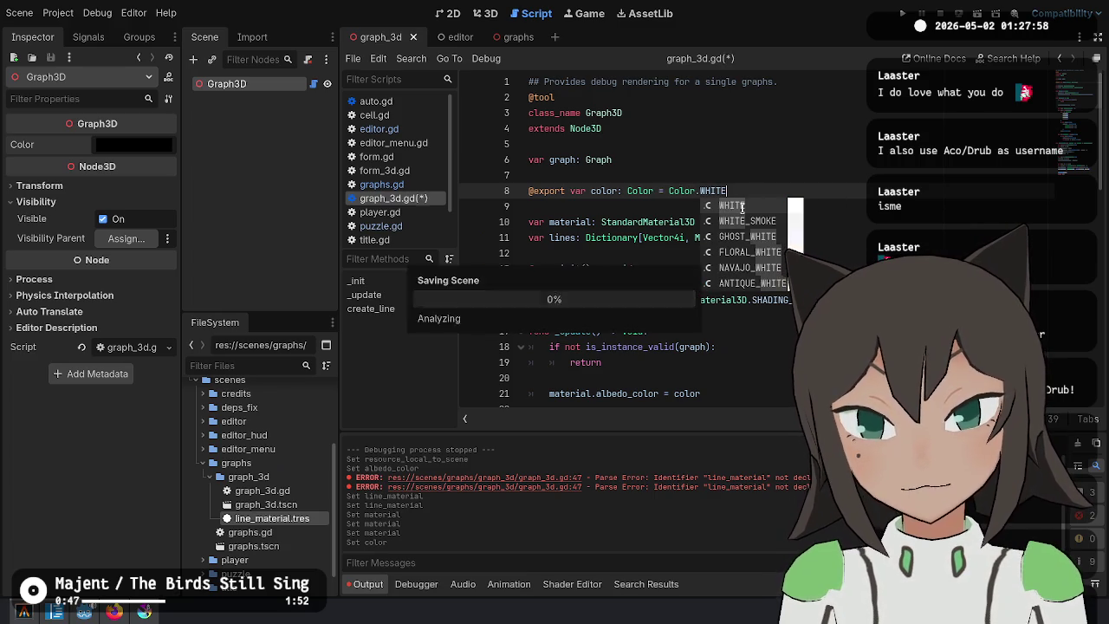
{"action": "left_click", "coordinate": [802, 176]}
{"action": "left_click", "coordinate": [733, 206]}
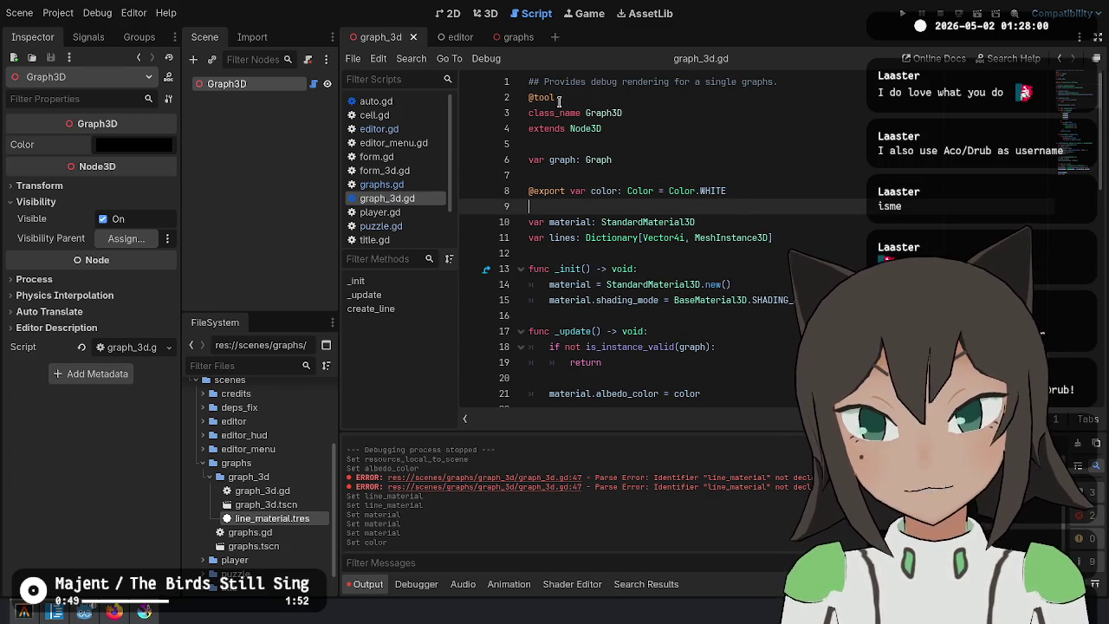
{"action": "left_click", "coordinate": [286, 509]}
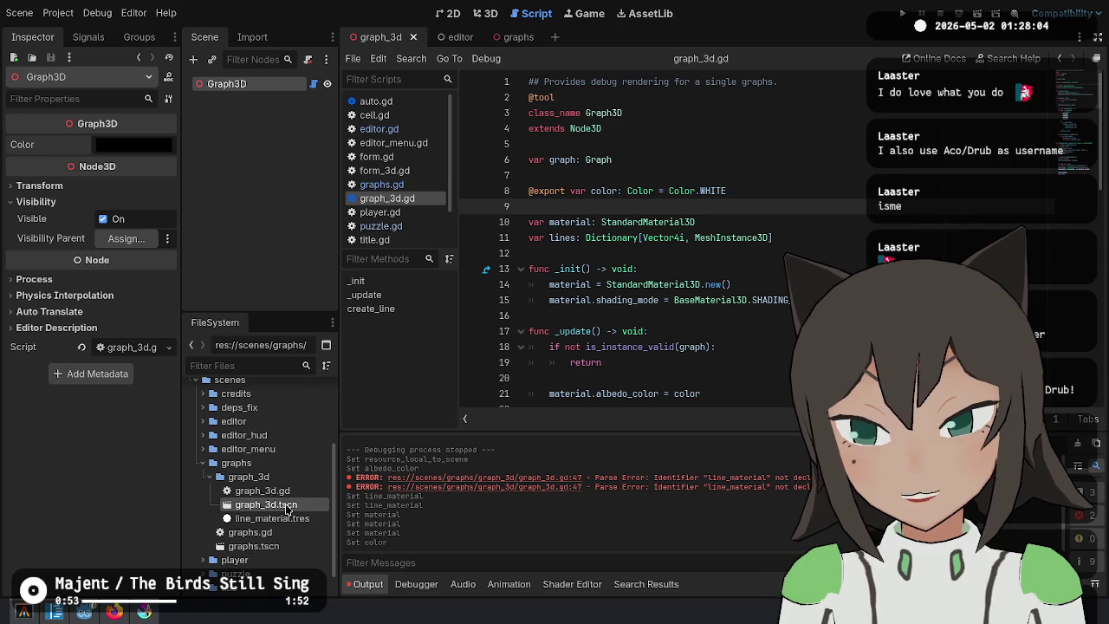
Delete graph_3d.tscn and line_material.tres, move graph_3d.gd into graphs, and remove the graph_3d folder.
{"action": "key", "text": "Delete"}
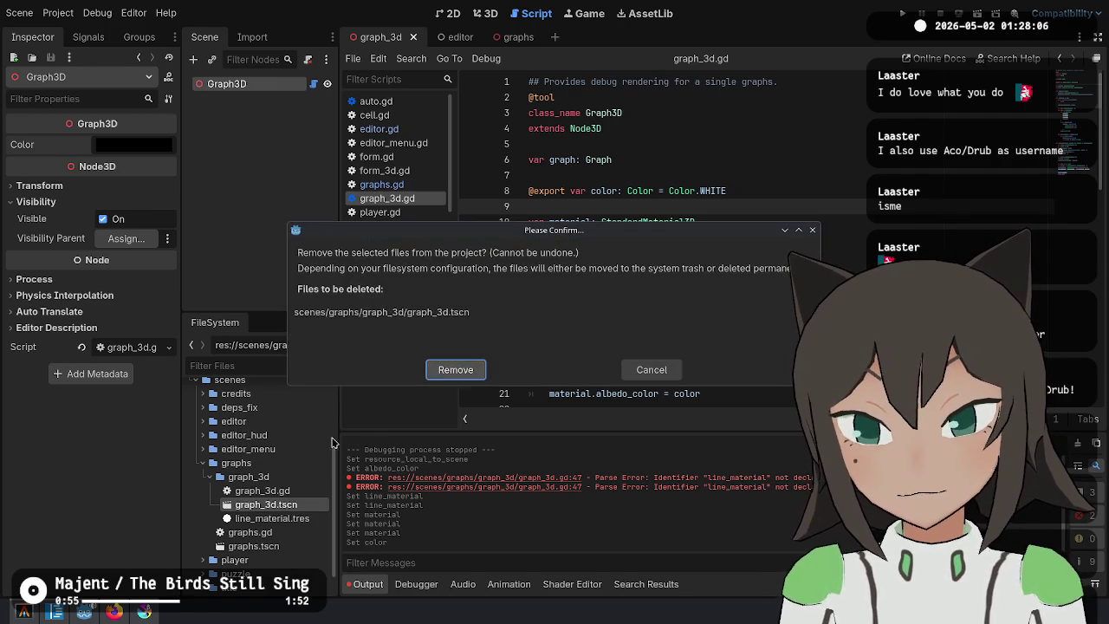
{"action": "key", "text": "Return"}
{"action": "left_click", "coordinate": [271, 504]}
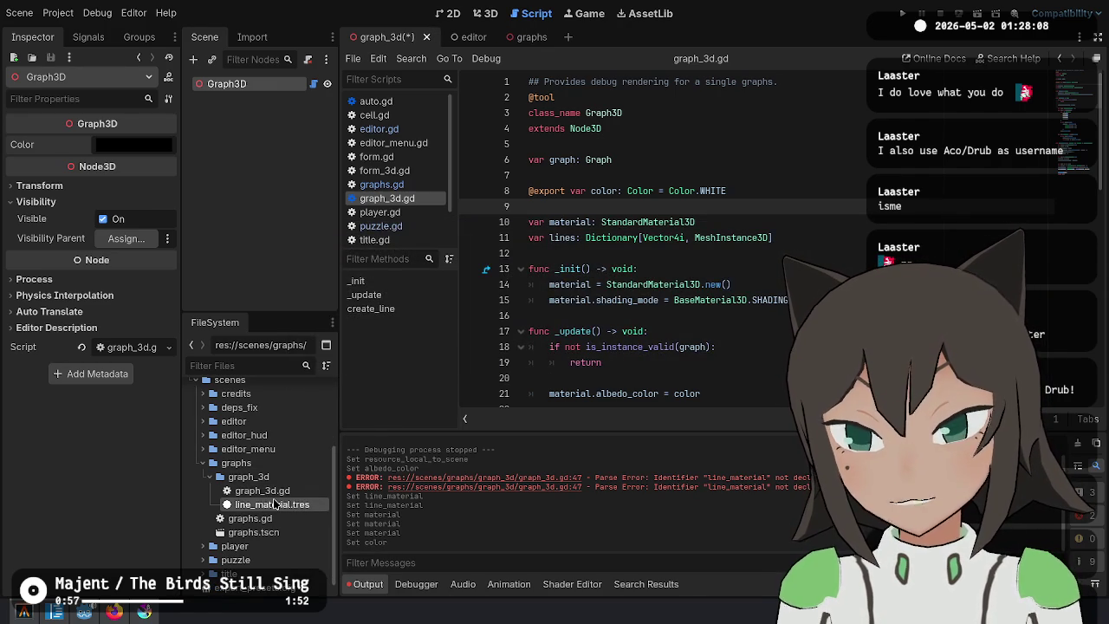
{"action": "key", "text": "Delete"}
{"action": "key", "text": "Return"}
{"action": "left_click_drag", "start_coordinate": [251, 492], "coordinate": [237, 463]}
{"action": "left_click", "coordinate": [531, 334]}
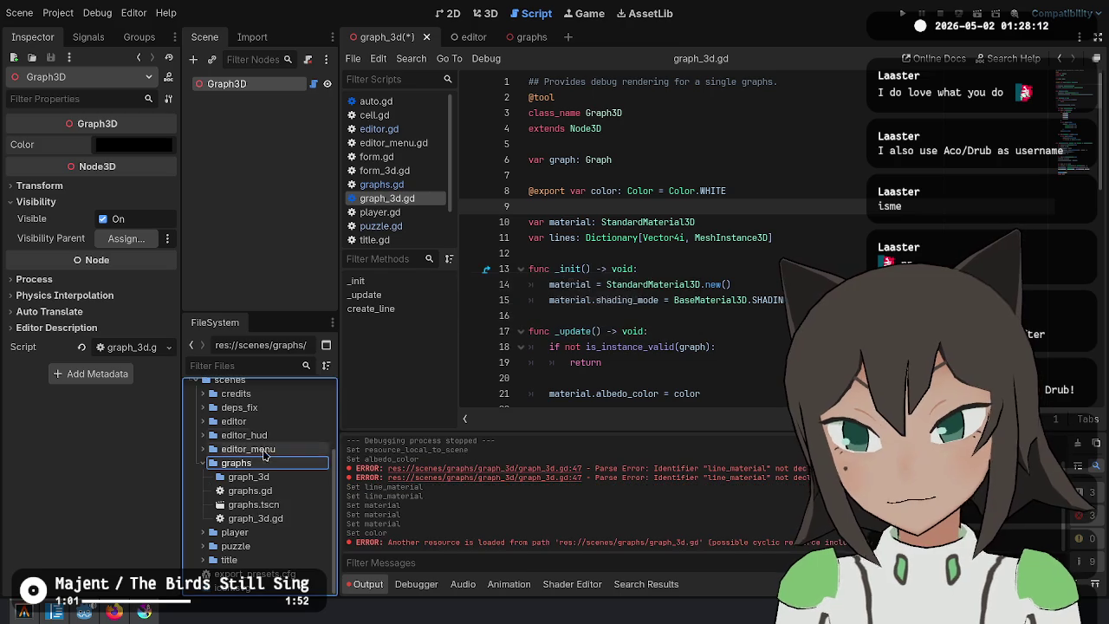
{"action": "key", "text": "Delete"}
{"action": "key", "text": "Return"}
Delete the graph_scene preload line from graphs.gd, save, and close the graph_3d scene.
{"action": "double_click", "coordinate": [249, 486]}
{"action": "left_click", "coordinate": [844, 173]}
{"action": "key", "text": "ctrl+shift+k"}
{"action": "key", "text": "ctrl+shift+k"}
{"action": "key", "text": "BackSpace"}
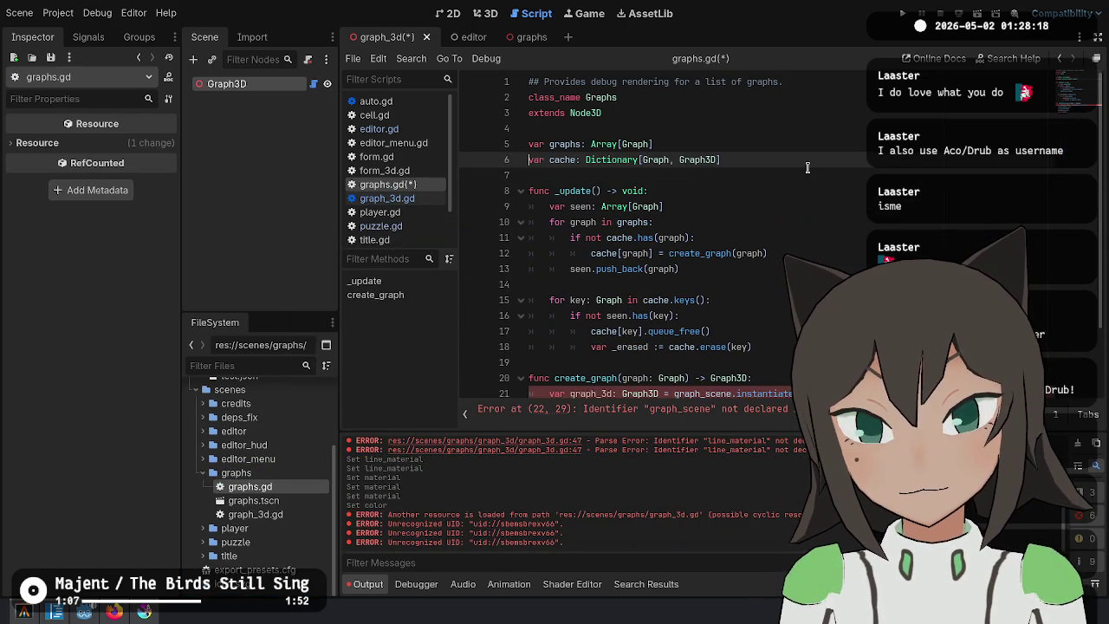
{"action": "key", "text": "ctrl+s"}
{"action": "left_click", "coordinate": [554, 322]}
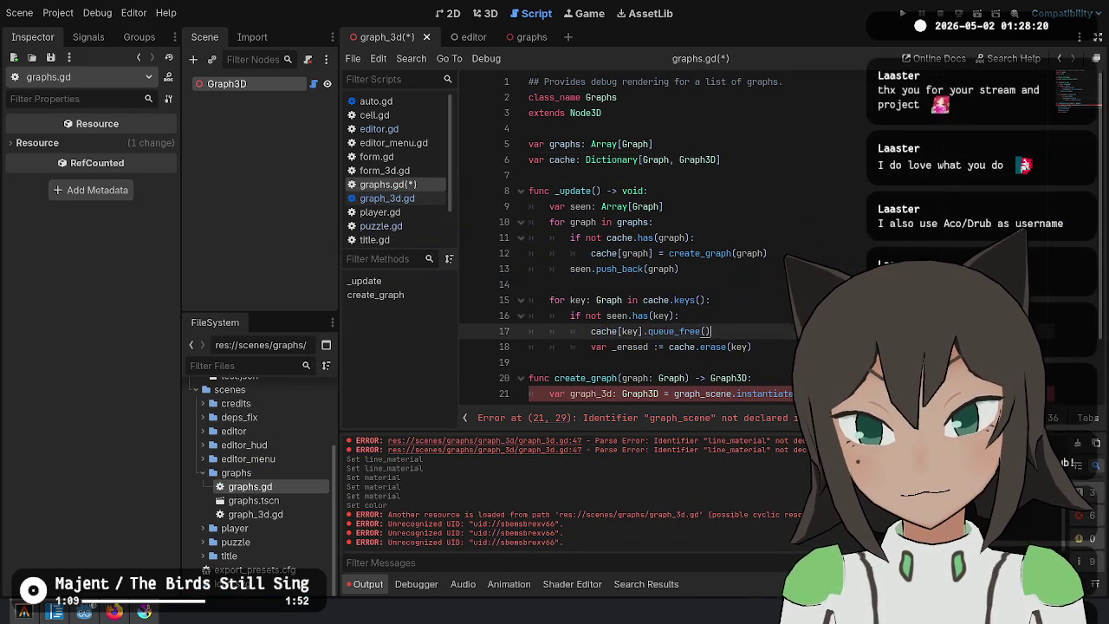
{"action": "scroll", "coordinate": [658, 312], "scroll_direction": "down", "scroll_amount": 2}
{"action": "left_click", "coordinate": [692, 329]}
{"action": "left_click", "coordinate": [424, 37]}
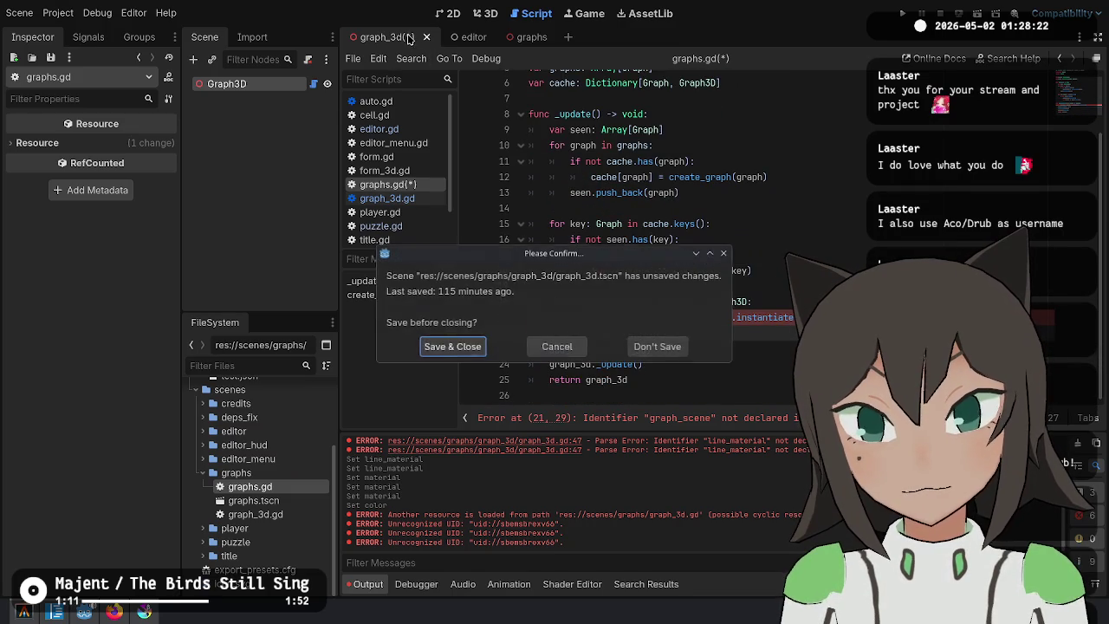
Close the graph_3d scene and rewrite line 21 as an inferred-type 'Graph3D.new()' declaration.
{"action": "left_click", "coordinate": [656, 347]}
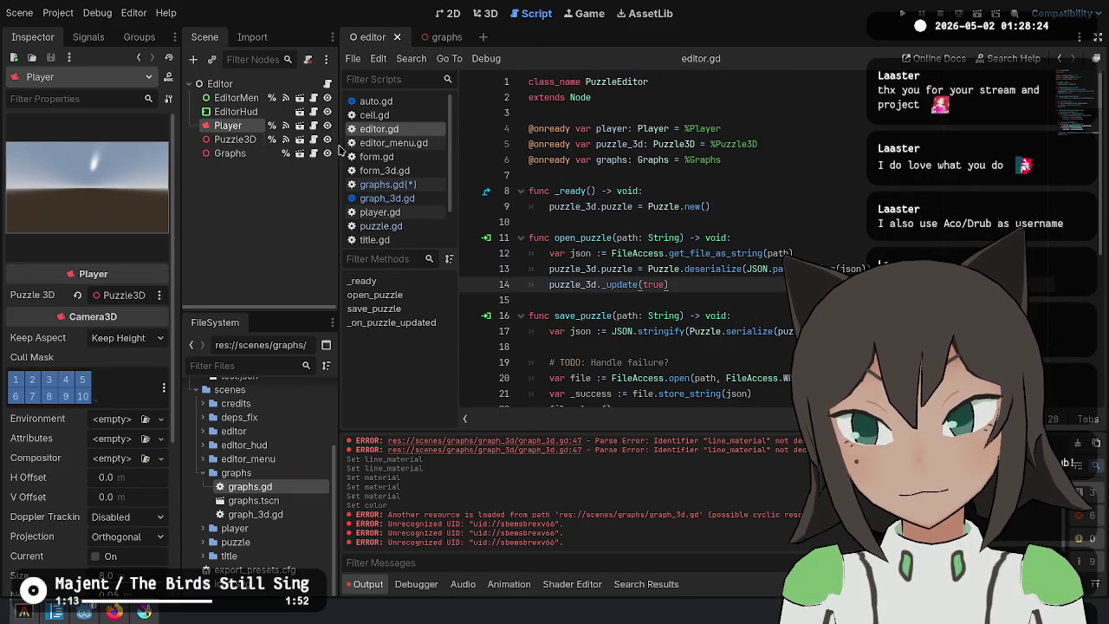
{"action": "left_click", "coordinate": [442, 37]}
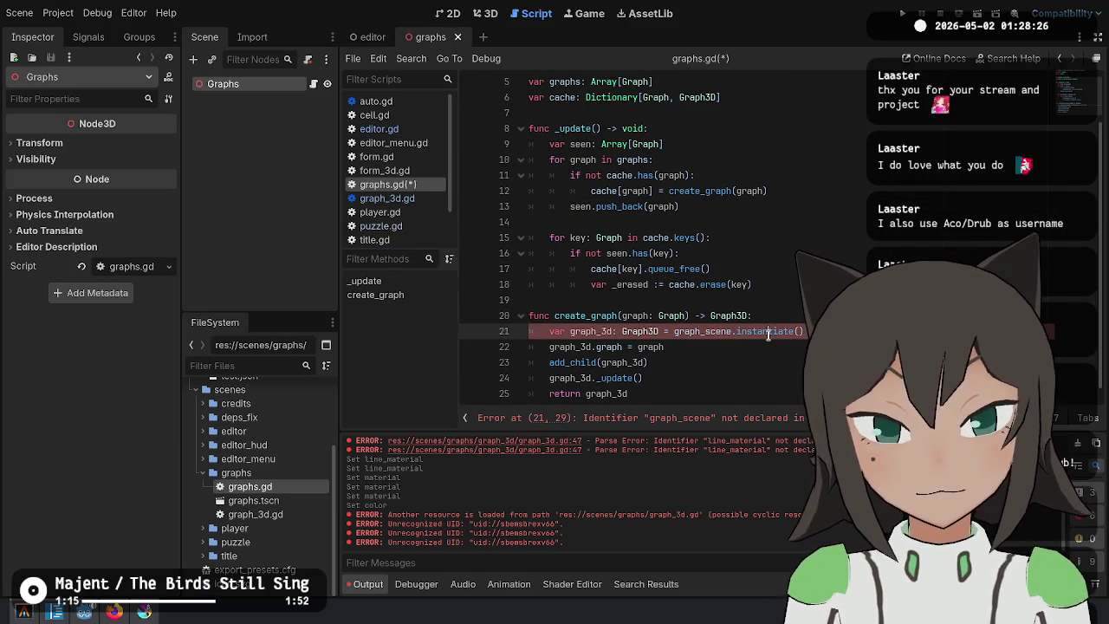
{"action": "key", "text": "Delete"}
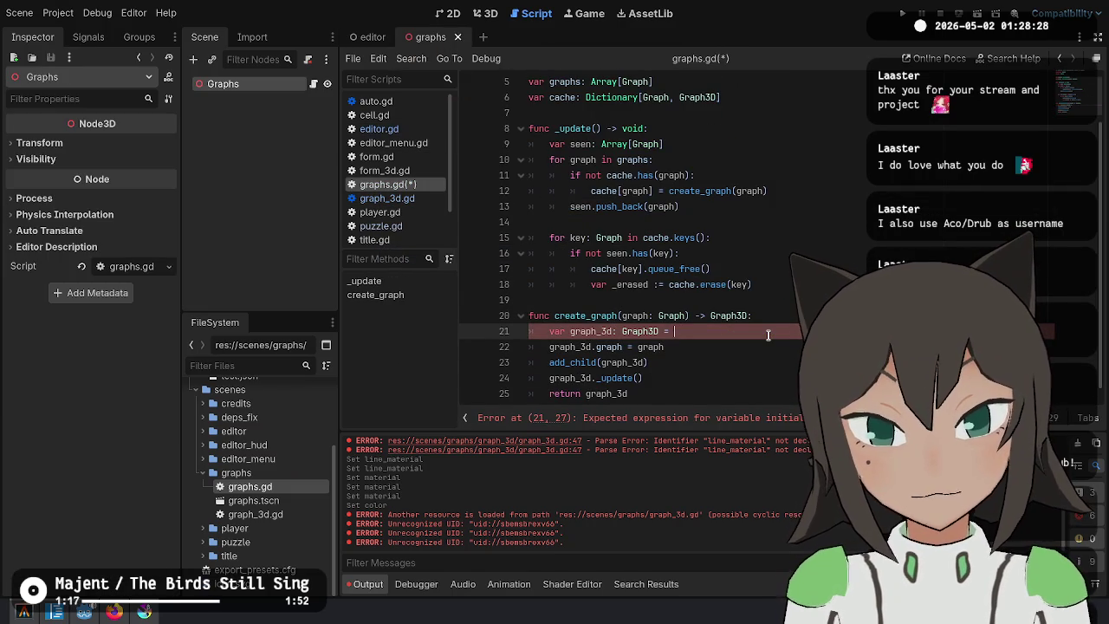
{"action": "type", "text": "Graph3d"}
{"action": "key", "text": "Return"}
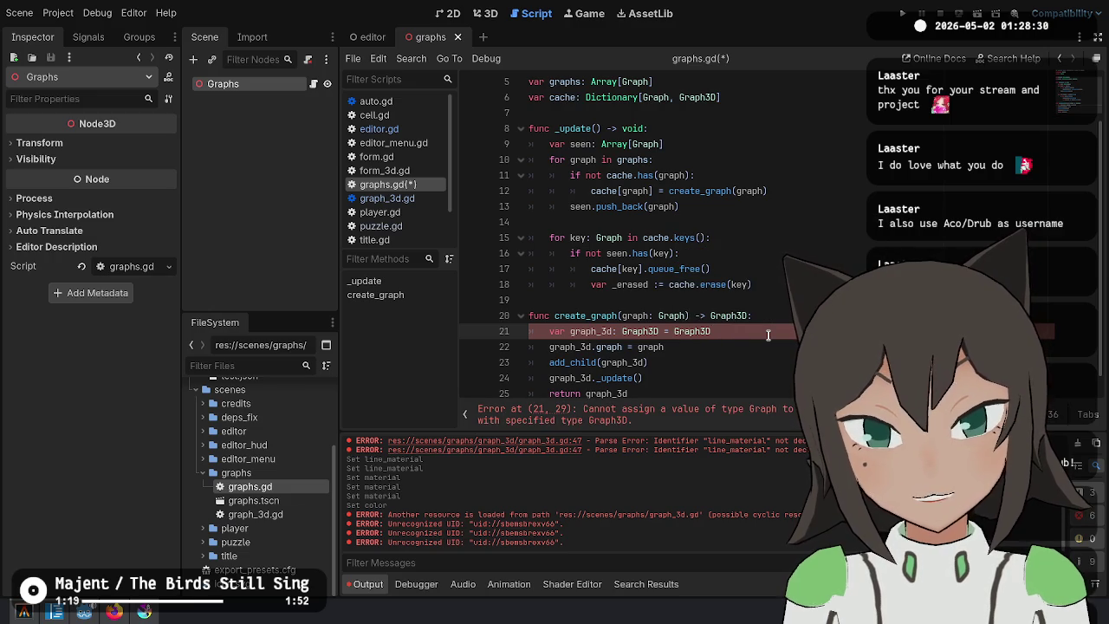
{"action": "key", "text": "ctrl+Left"}
{"action": "key", "text": "ctrl+Left"}
{"action": "key", "text": "ctrl+BackSpace"}
{"action": "key", "text": "Left"}
{"action": "key", "text": "BackSpace"}
{"action": "key", "text": "Right"}
{"action": "key", "text": "Delete"}
{"action": "type", "text": ":"}
{"action": "key", "text": "Left"}
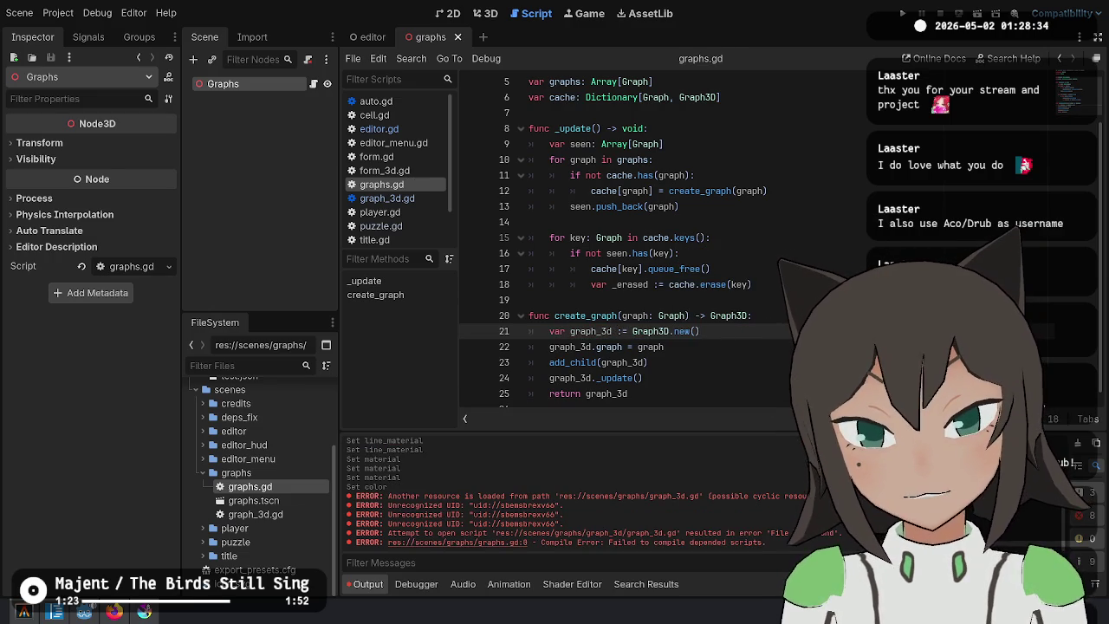
Review create_graph and the cache declaration, ending at the create_graph call in _update.
{"action": "left_click", "coordinate": [647, 362]}
{"action": "scroll", "coordinate": [613, 260], "scroll_direction": "down", "scroll_amount": 1}
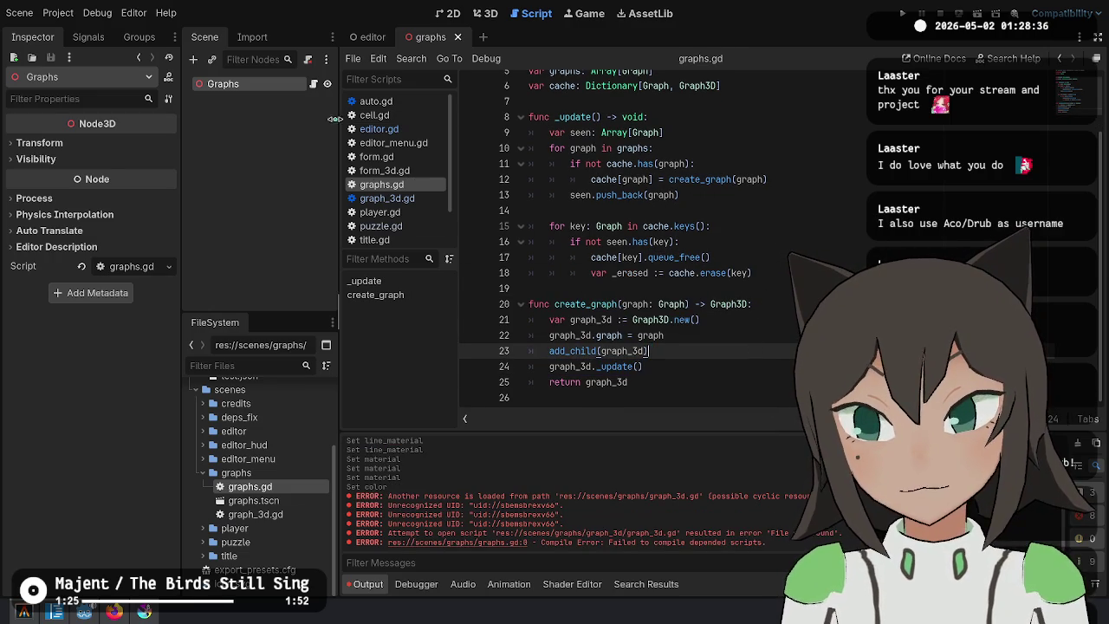
{"action": "double_click", "coordinate": [590, 304]}
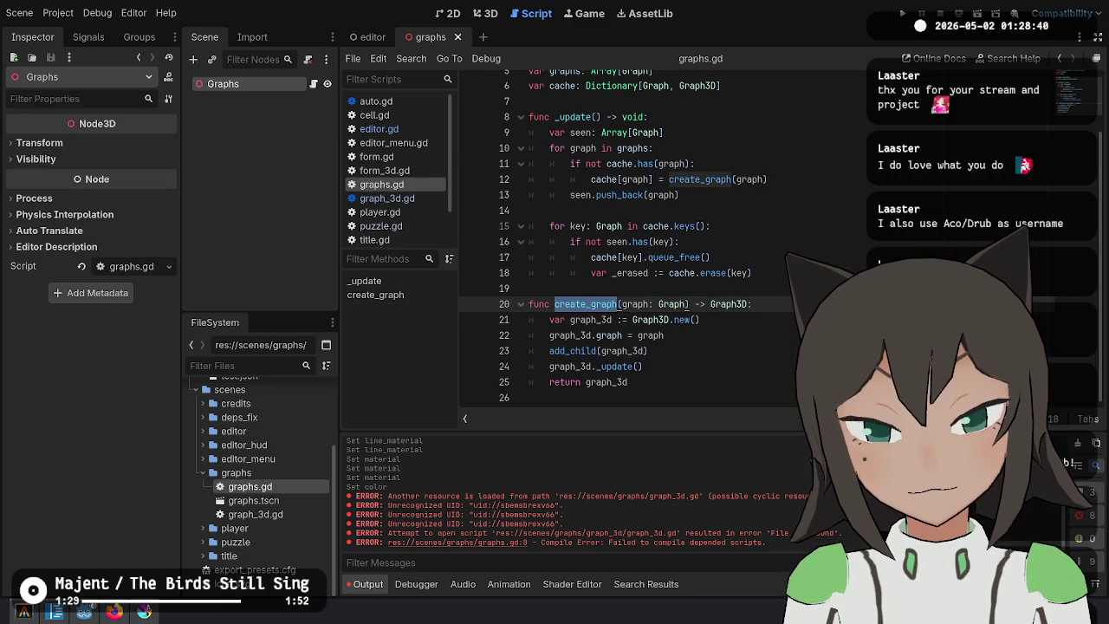
{"action": "scroll", "coordinate": [752, 146], "scroll_direction": "up", "scroll_amount": 2}
{"action": "left_click", "coordinate": [760, 160]}
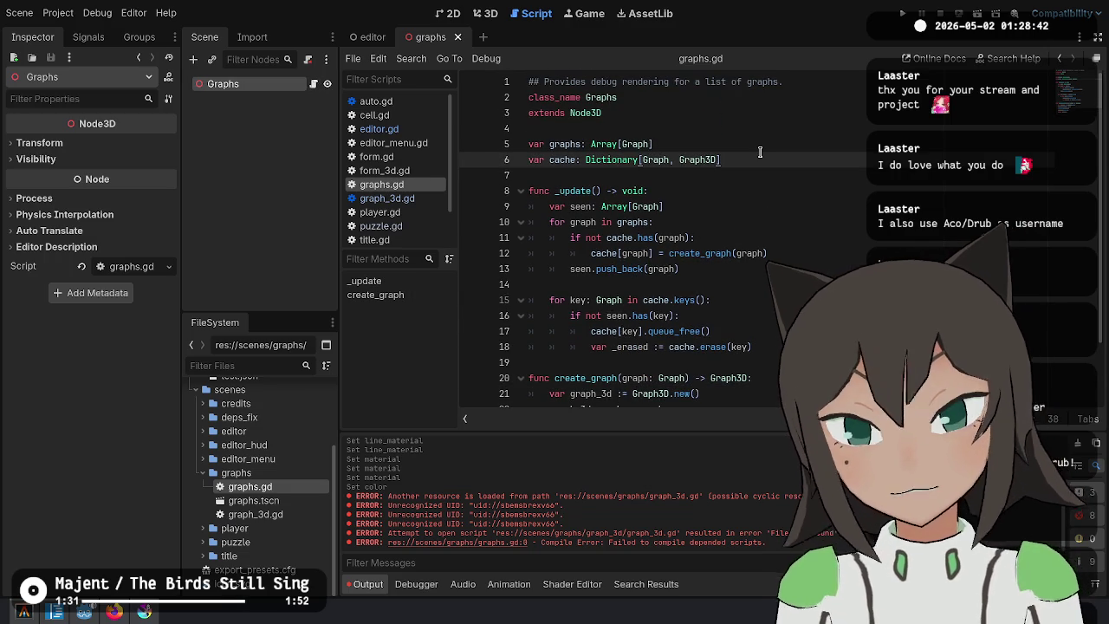
{"action": "key", "text": "Return"}
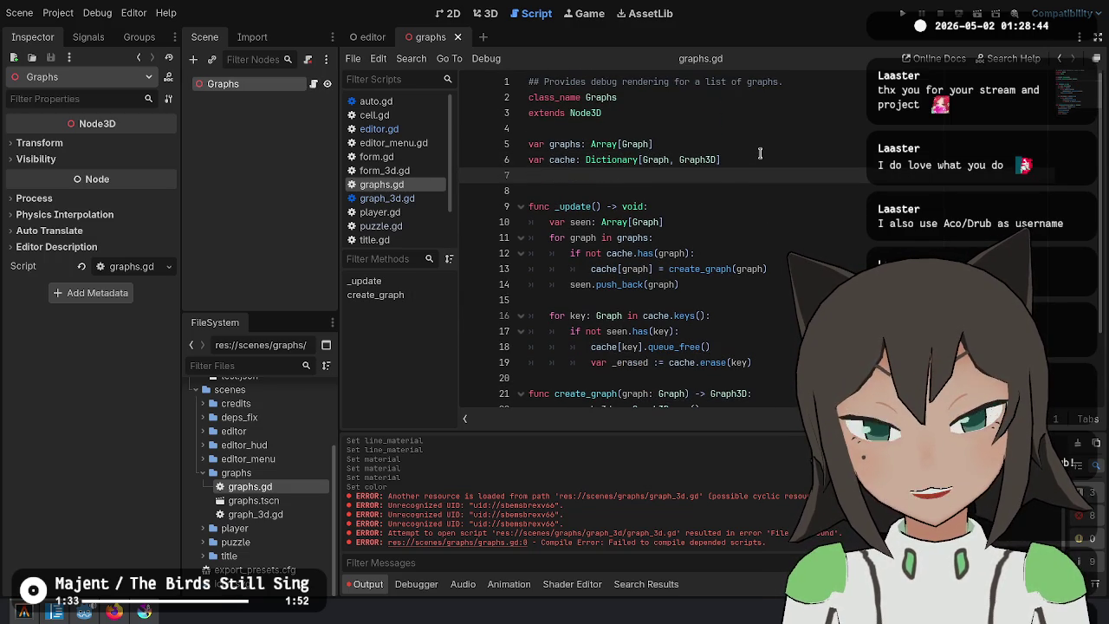
{"action": "key", "text": "BackSpace"}
{"action": "key", "text": "Down"}
{"action": "key", "text": "Down"}
{"action": "key", "text": "Down"}
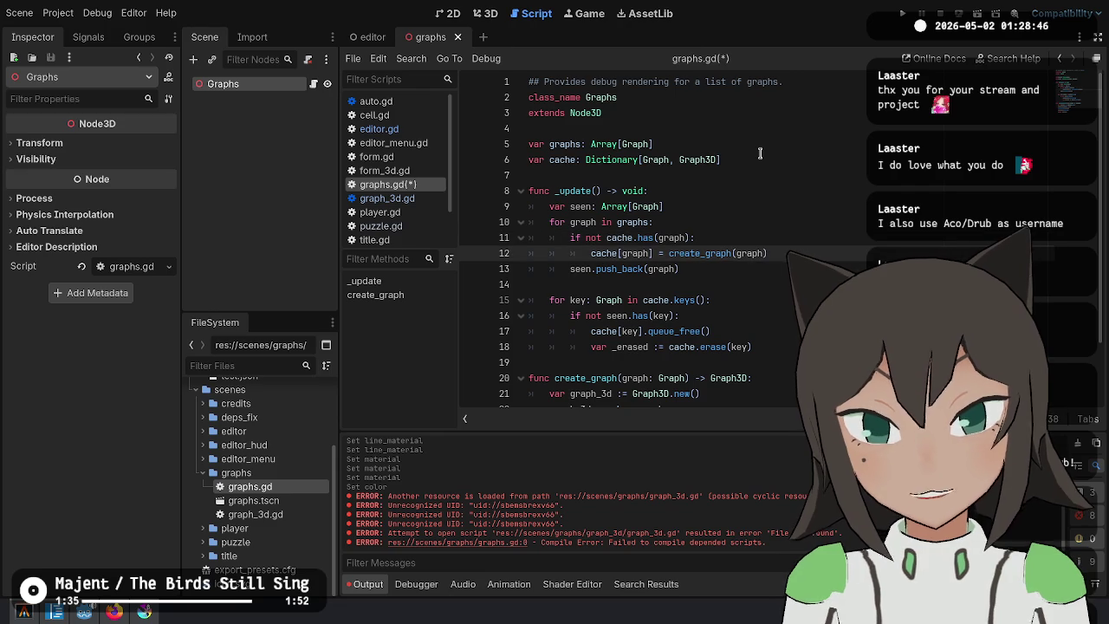
{"action": "scroll", "coordinate": [641, 156], "scroll_direction": "down", "scroll_amount": 2}
{"action": "left_click", "coordinate": [699, 123]}
{"action": "left_click", "coordinate": [703, 179]}
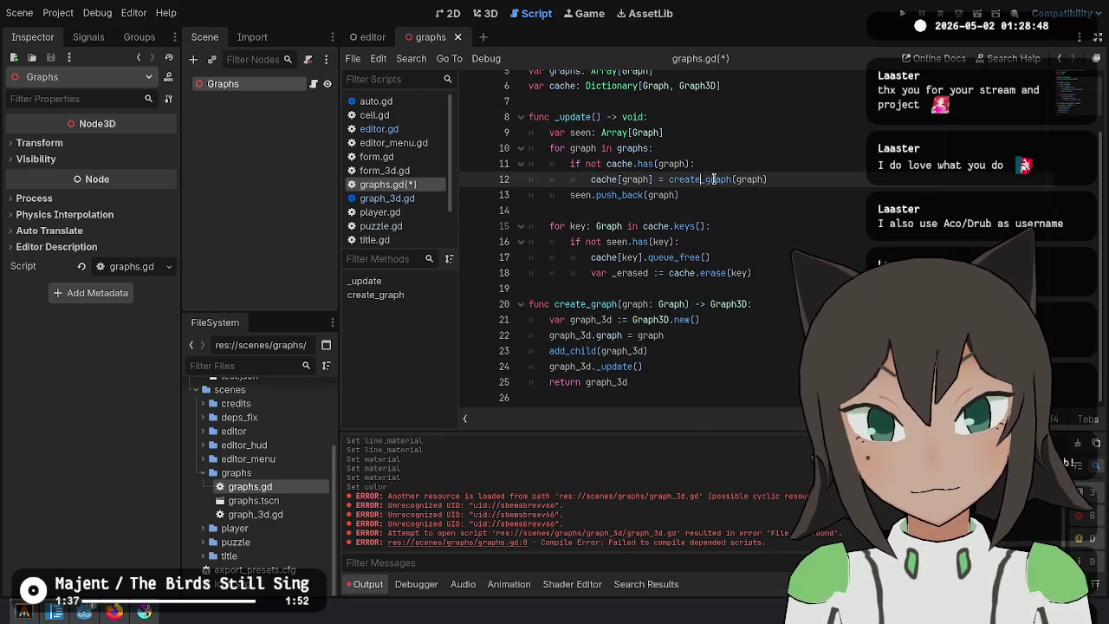
Change the call to create_graph(graph, color) and add a 'color: Color' parameter to its signature.
{"action": "type", "text": ", color)"}
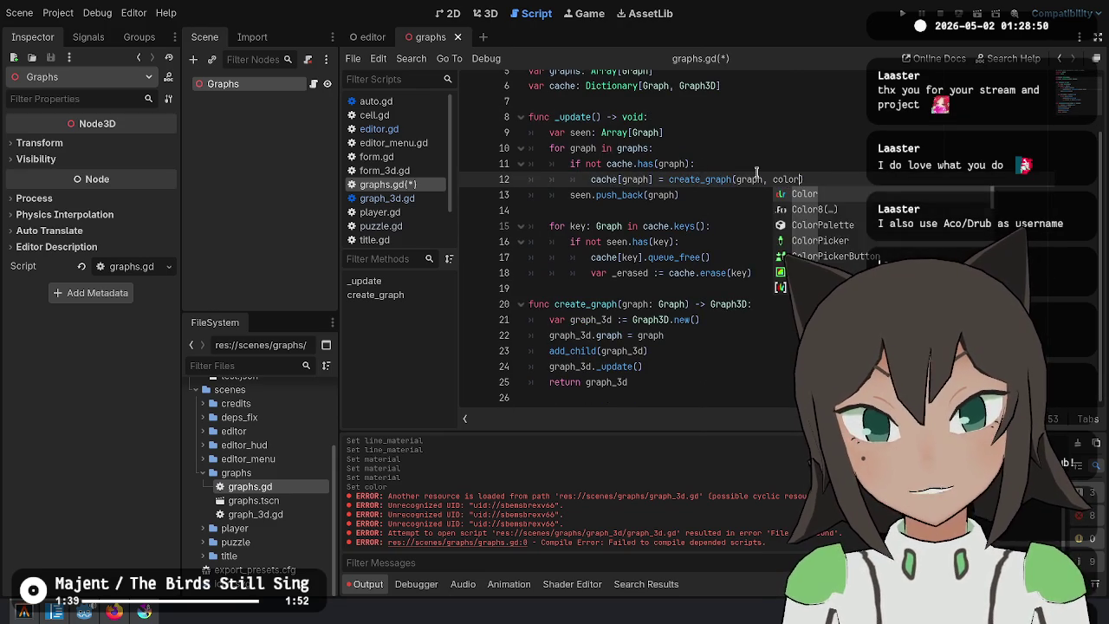
{"action": "key", "text": "Down"}
{"action": "key", "text": "Down"}
{"action": "key", "text": "Down"}
{"action": "key", "text": "ctrl+Right"}
{"action": "type", "text": ", co"}
{"action": "key", "text": "End"}
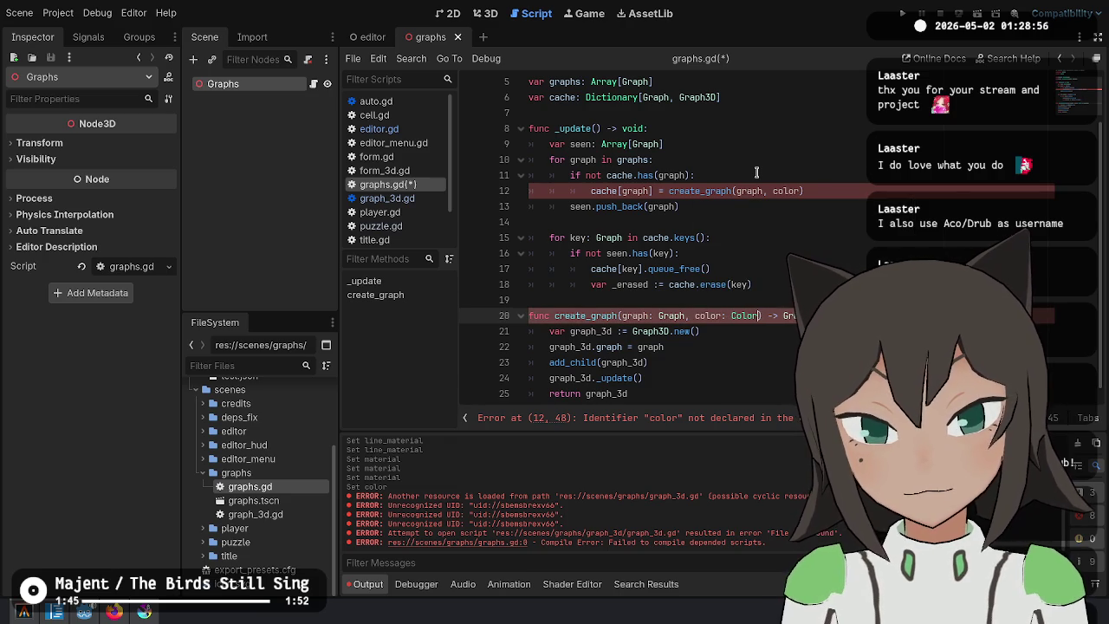
Try a Color.rand line below var seen, then remove it and the extra blank lines.
{"action": "key", "text": "Up"}
{"action": "key", "text": "Up"}
{"action": "key", "text": "Up"}
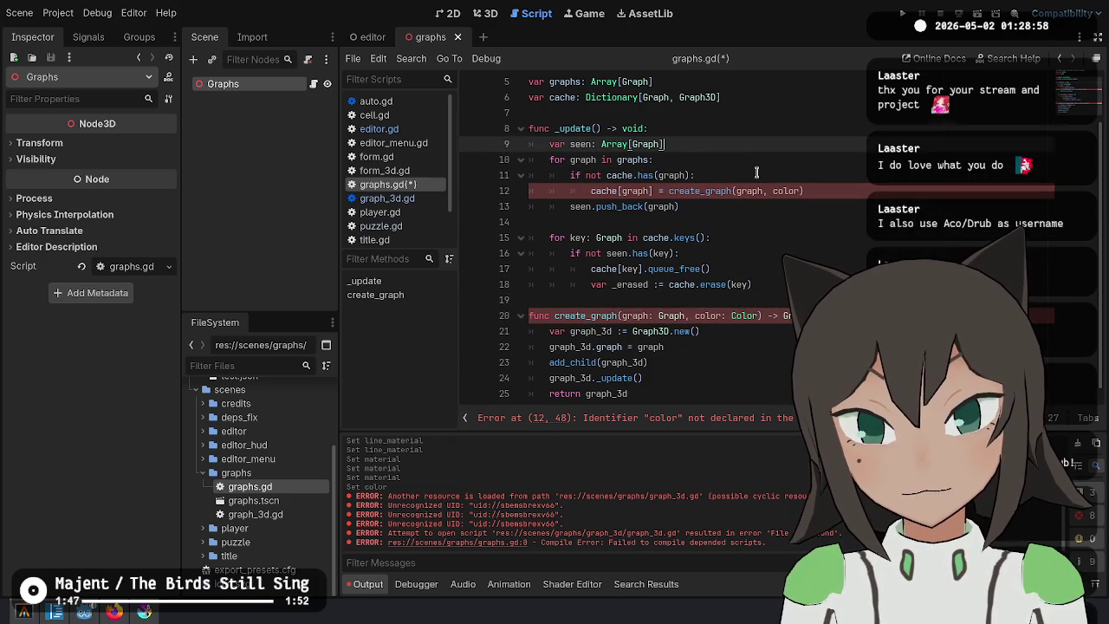
{"action": "key", "text": "Return"}
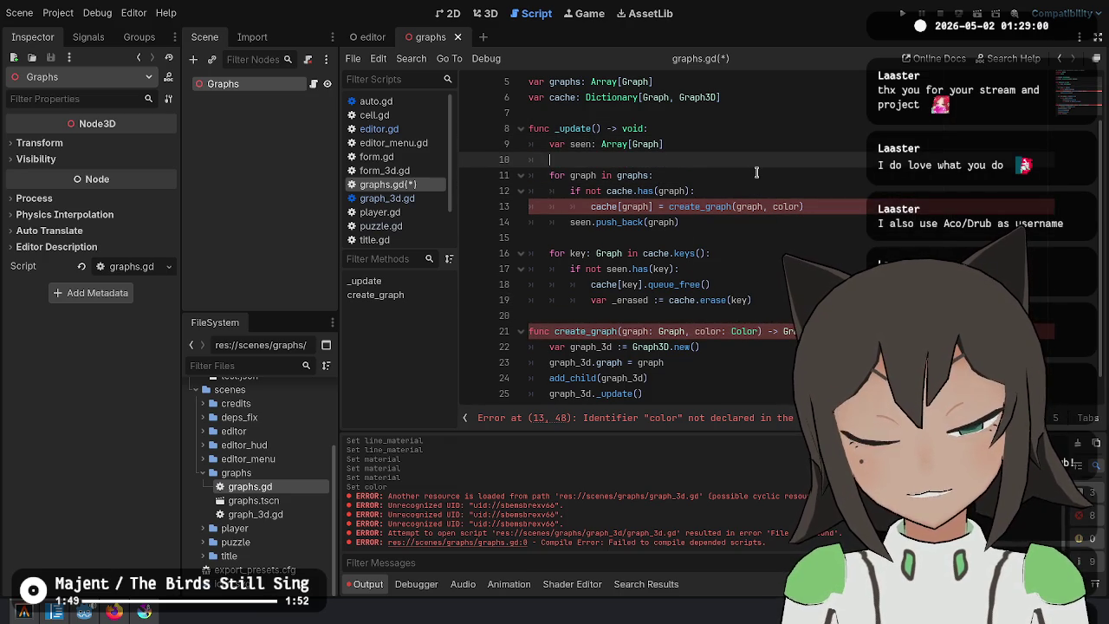
{"action": "key", "text": "BackSpace"}
{"action": "key", "text": "Return"}
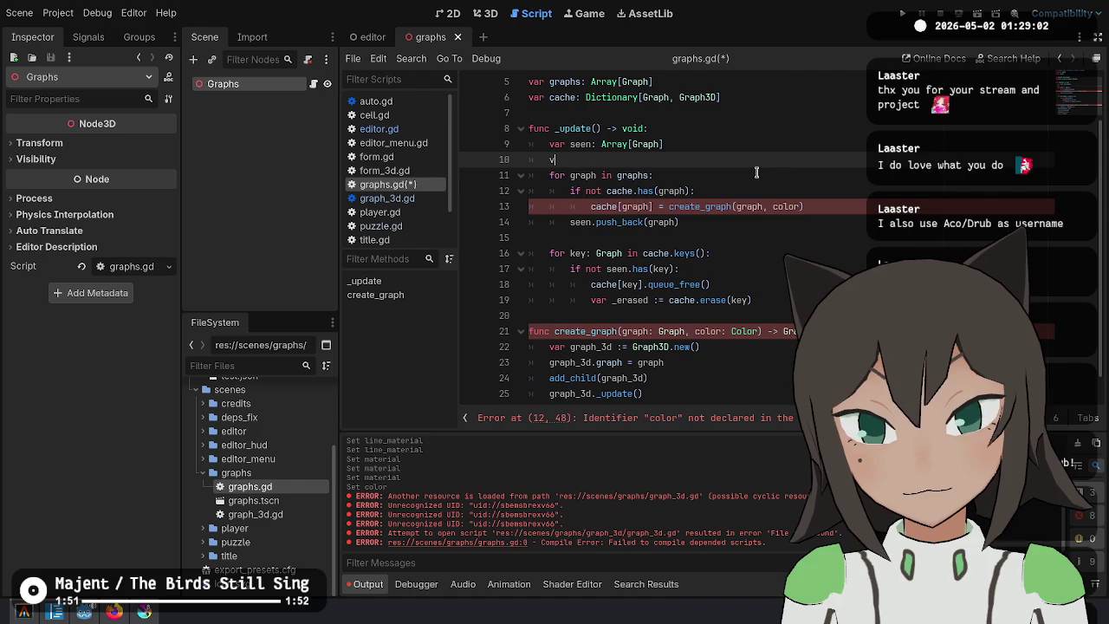
{"action": "type", "text": "nd_c"}
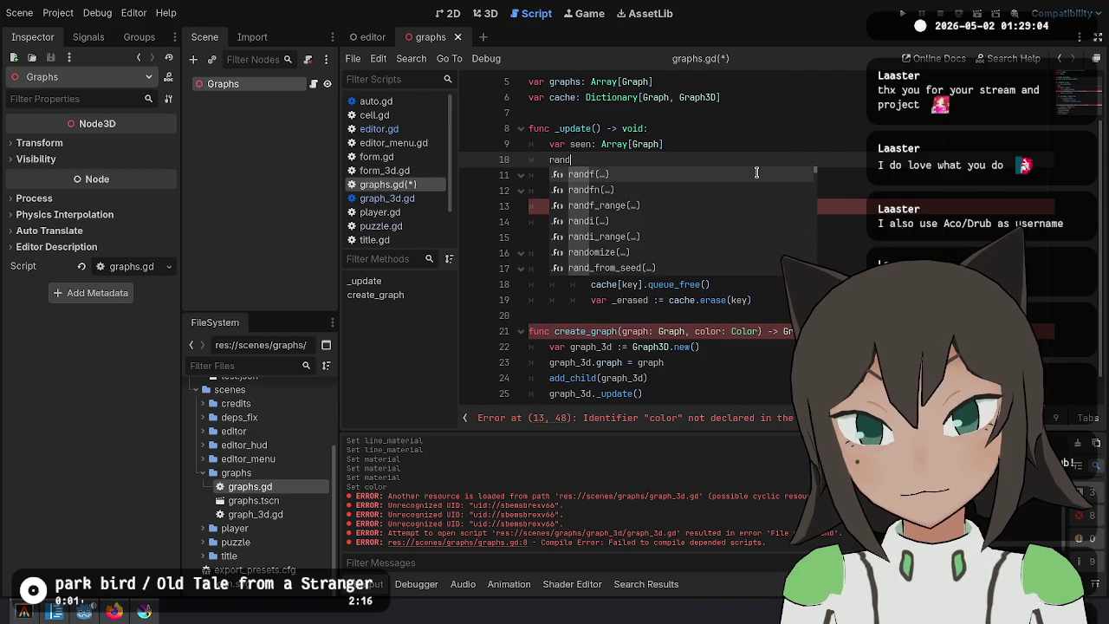
{"action": "key", "text": "BackSpace"}
{"action": "key", "text": "BackSpace"}
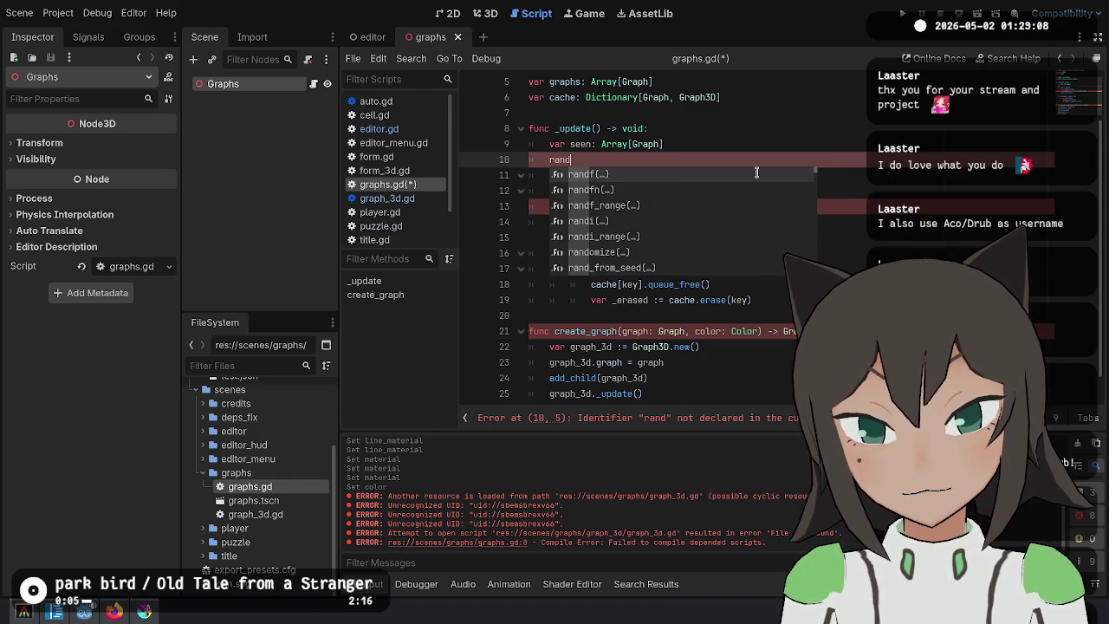
{"action": "key", "text": "BackSpace"}
{"action": "key", "text": "BackSpace"}
{"action": "key", "text": "BackSpace"}
{"action": "type", "text": "Color.rand"}
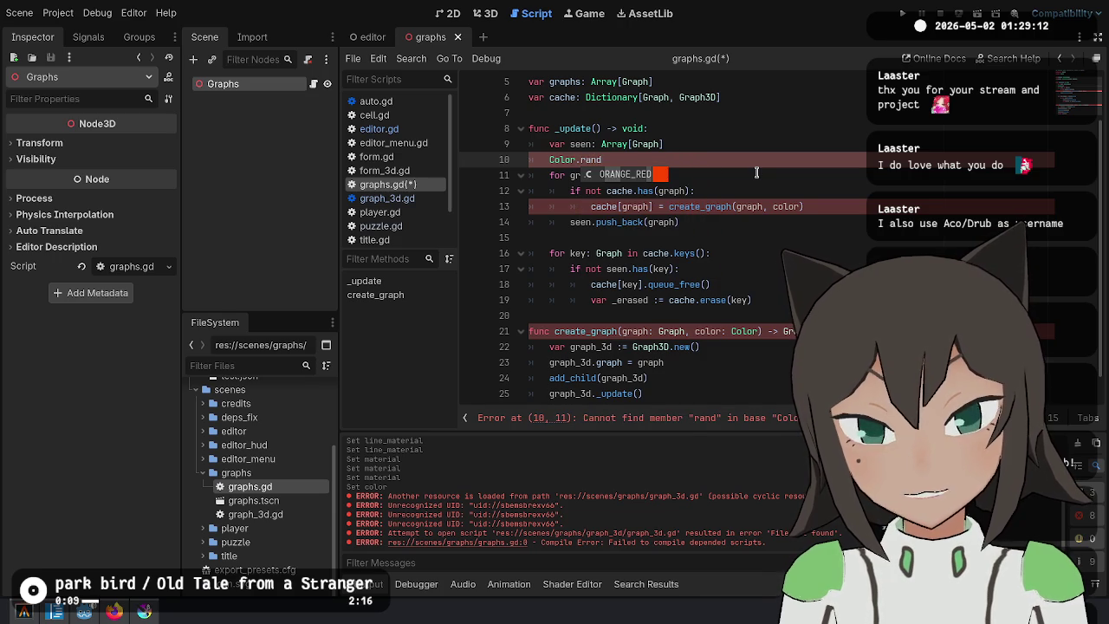
{"action": "key", "text": "BackSpace"}
{"action": "key", "text": "BackSpace"}
{"action": "key", "text": "BackSpace"}
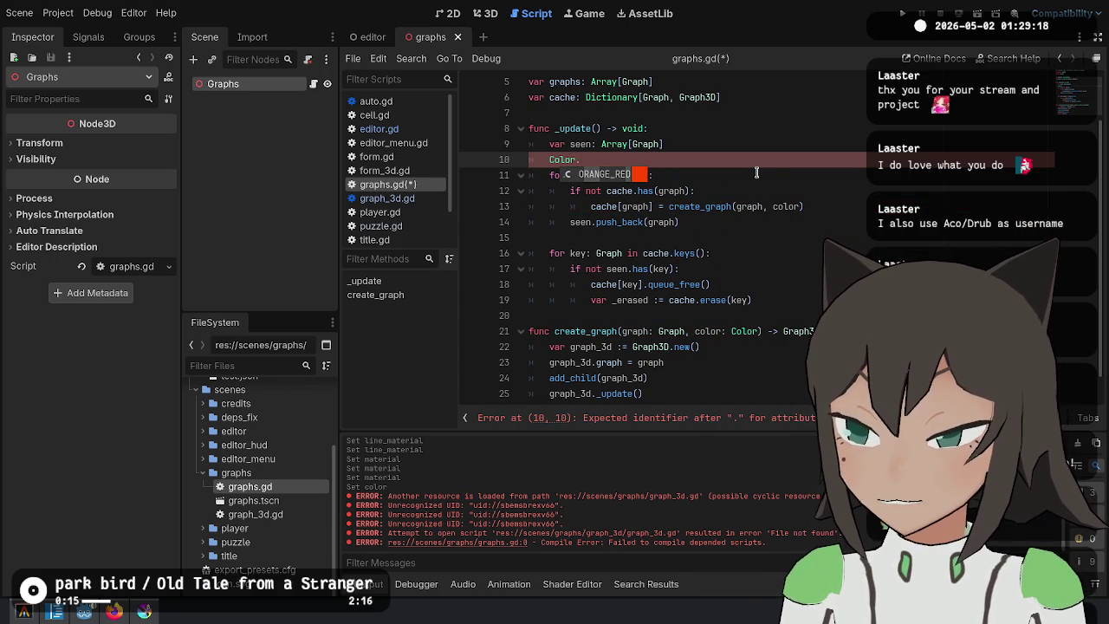
{"action": "key", "text": "shift+Home"}
{"action": "key", "text": "BackSpace"}
{"action": "key", "text": "BackSpace"}
{"action": "key", "text": "Return"}
{"action": "key", "text": "Return"}
{"action": "key", "text": "Up"}
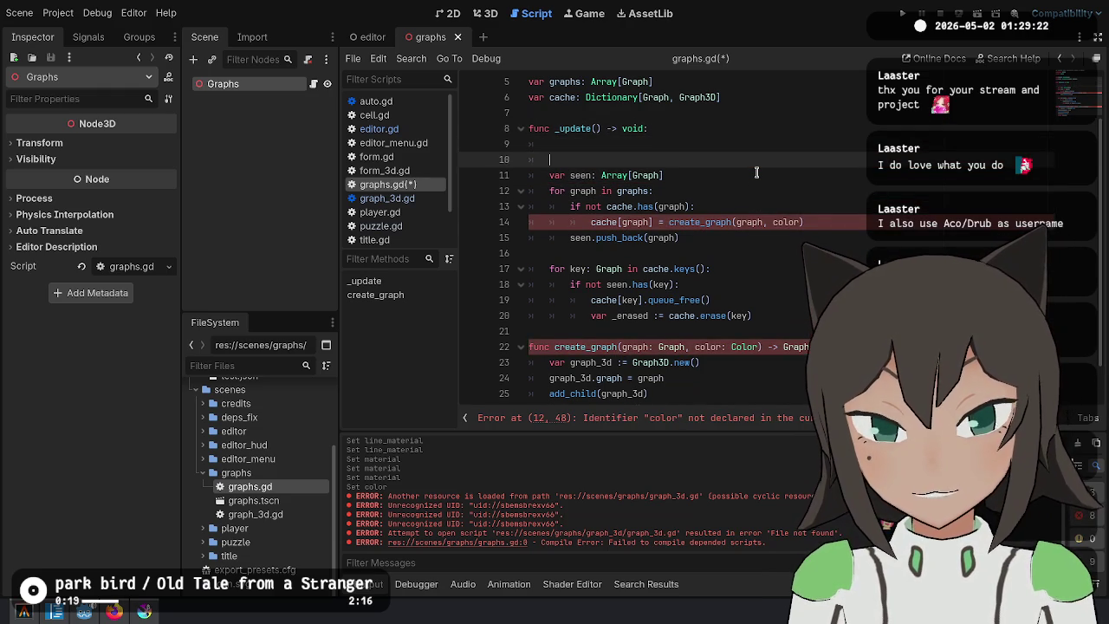
{"action": "key", "text": "Up"}
{"action": "key", "text": "Delete"}
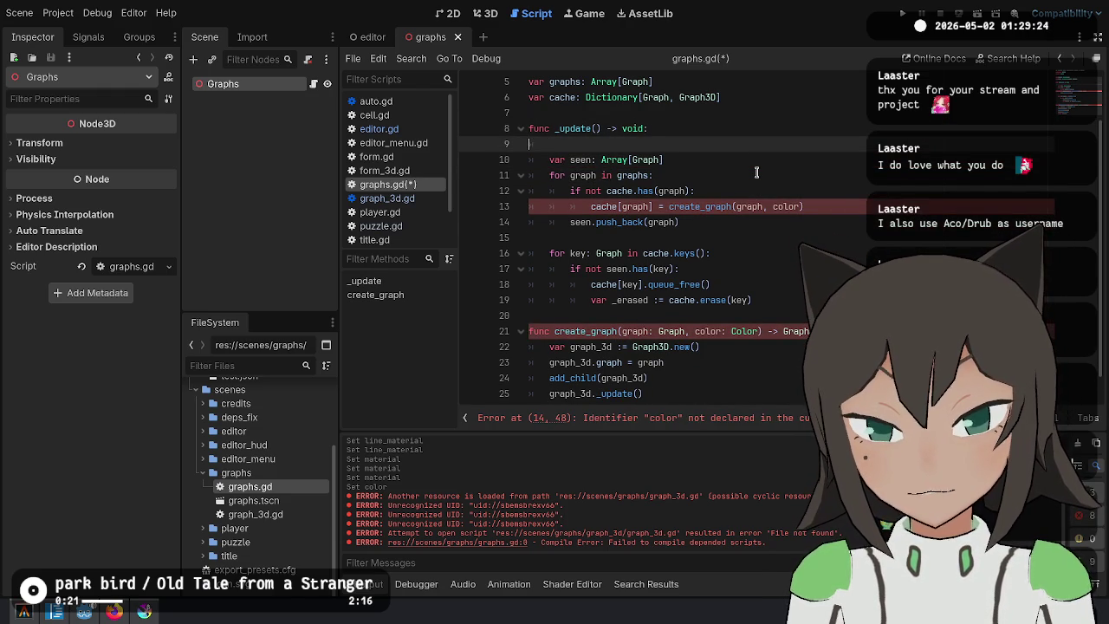
{"action": "key", "text": "BackSpace"}
Open a new line below the cache variable and begin a 'const' declaration.
{"action": "key", "text": "Up"}
{"action": "key", "text": "Up"}
{"action": "key", "text": "Up"}
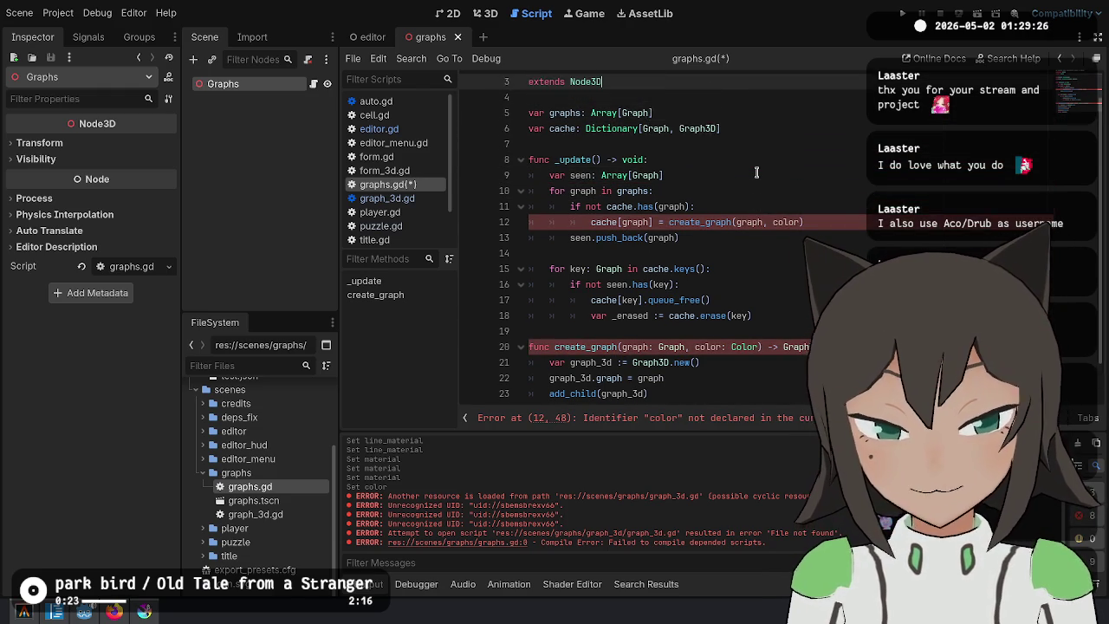
{"action": "key", "text": "Down"}
{"action": "key", "text": "Down"}
{"action": "key", "text": "Down"}
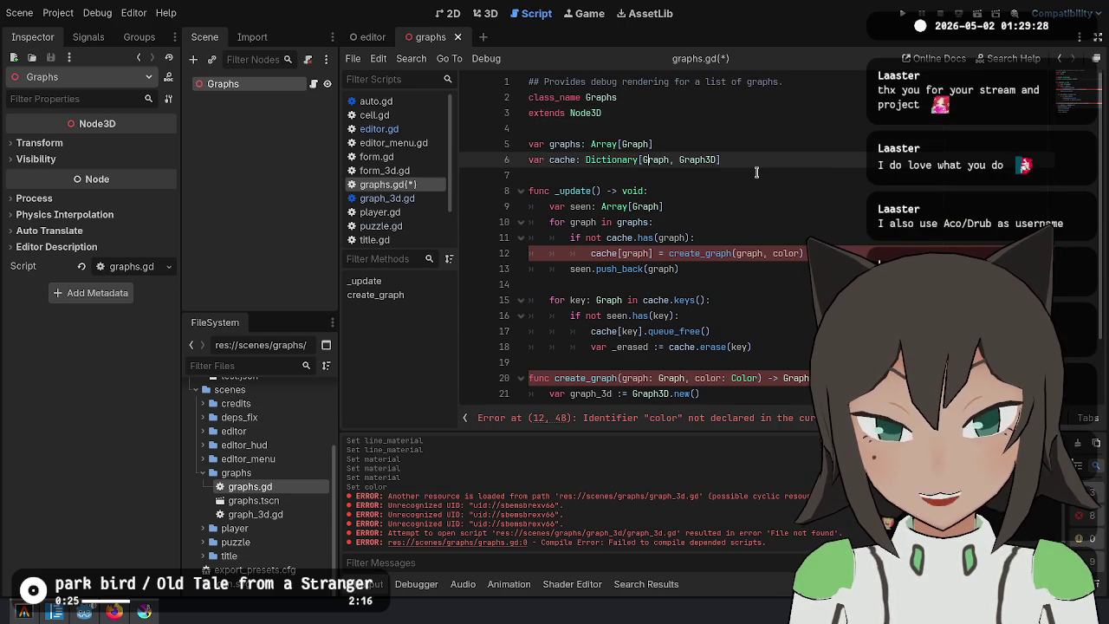
{"action": "key", "text": "Return"}
{"action": "key", "text": "Return"}
Declare the COLORS constant as a bracketed array starting with Color.RED.
{"action": "type", "text": "const Co"}
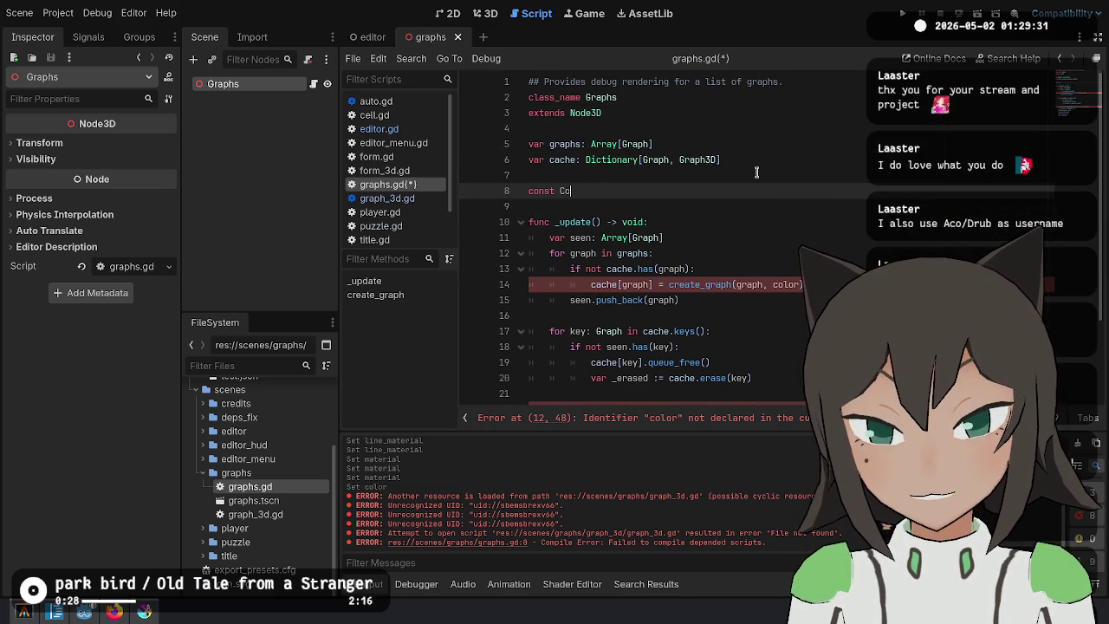
{"action": "key", "text": "BackSpace"}
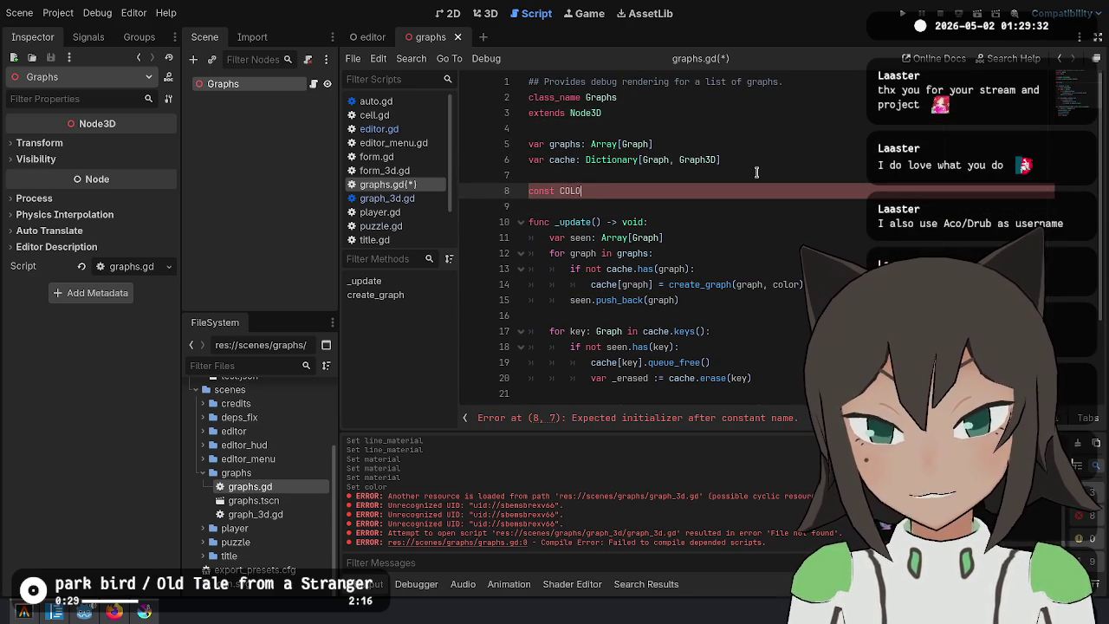
{"action": "type", "text": "["}
{"action": "key", "text": "Return"}
{"action": "type", "text": "Co"}
{"action": "key", "text": "BackSpace"}
{"action": "key", "text": "BackSpace"}
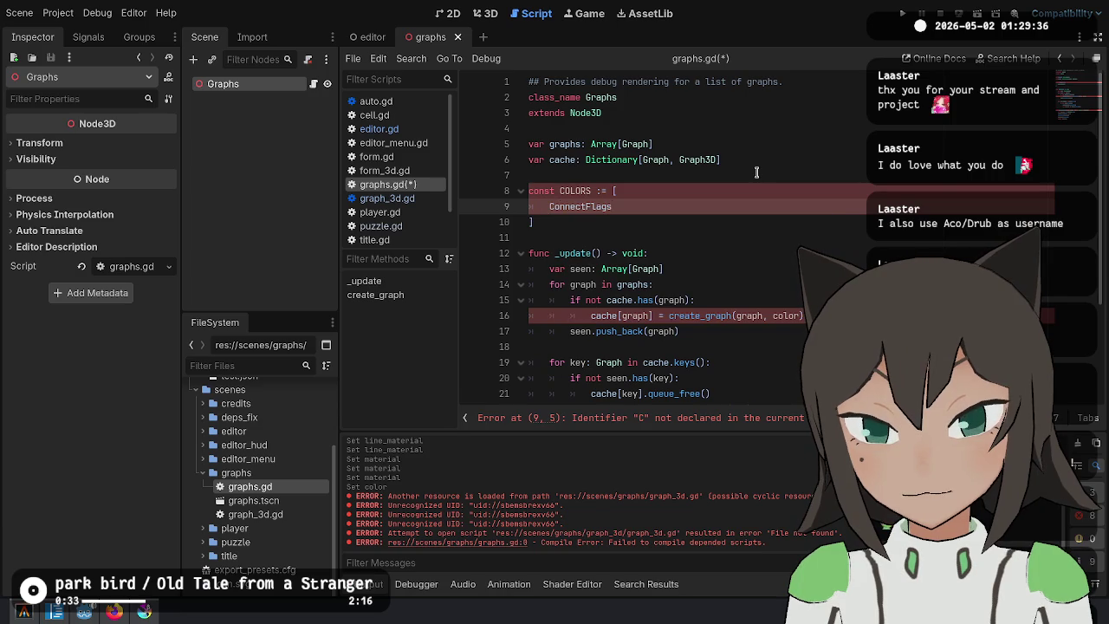
{"action": "type", "text": "r"}
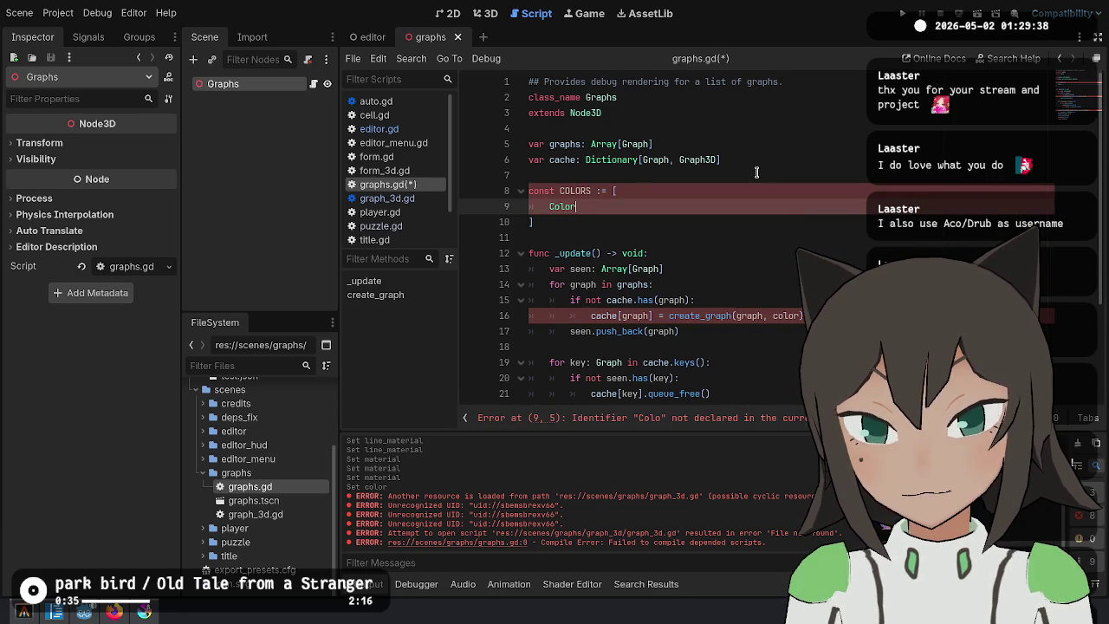
{"action": "type", "text": ".WHI"}
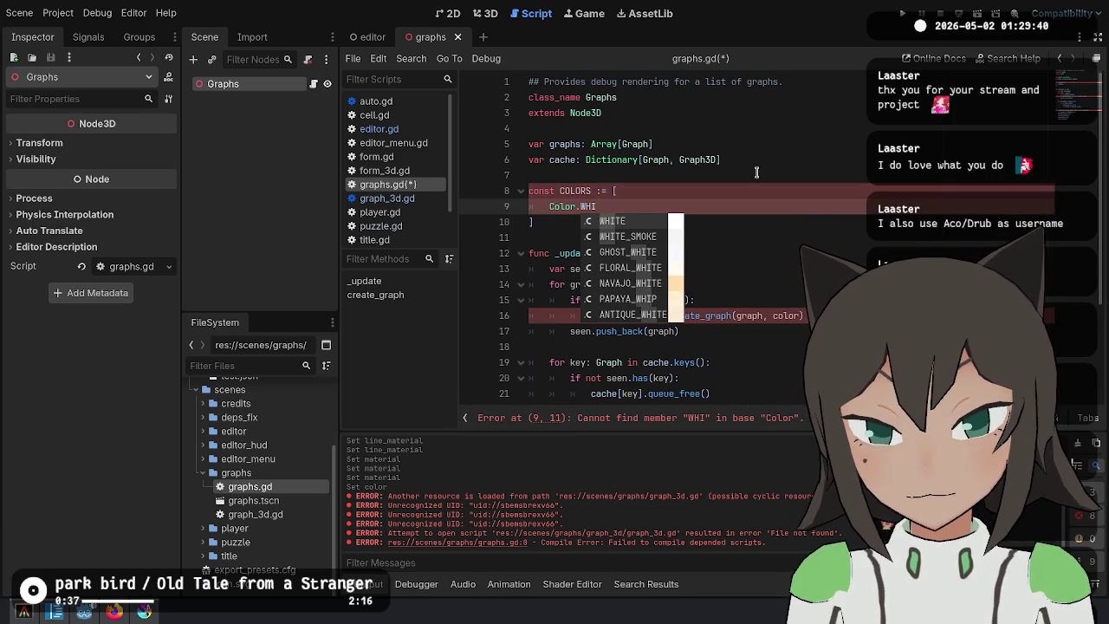
{"action": "key", "text": "BackSpace"}
{"action": "key", "text": "BackSpace"}
{"action": "key", "text": "BackSpace"}
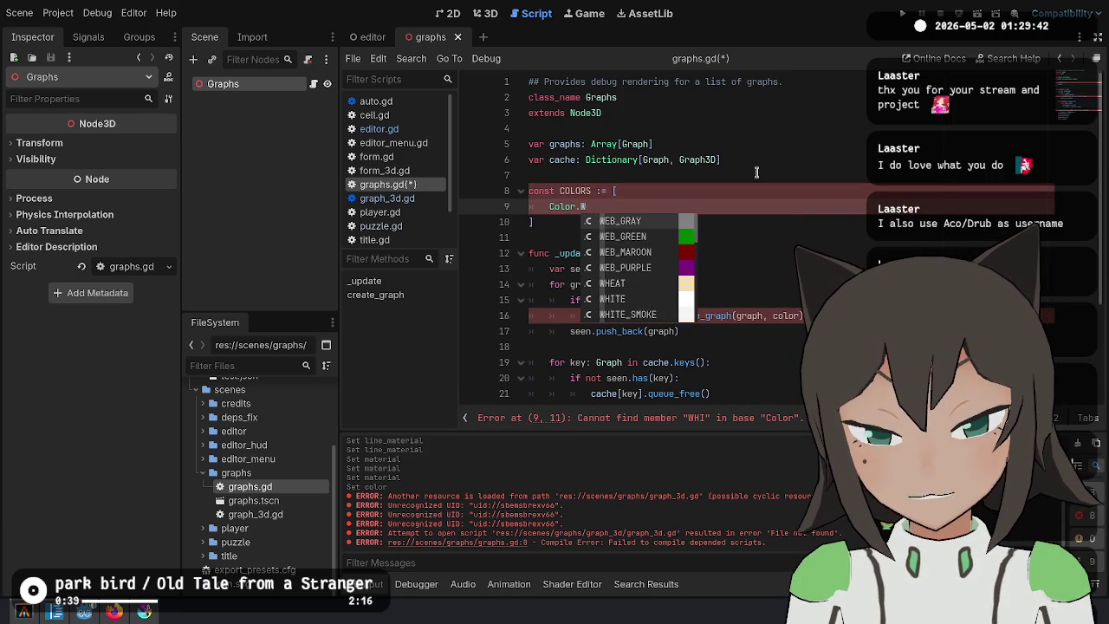
{"action": "type", "text": "RED"}
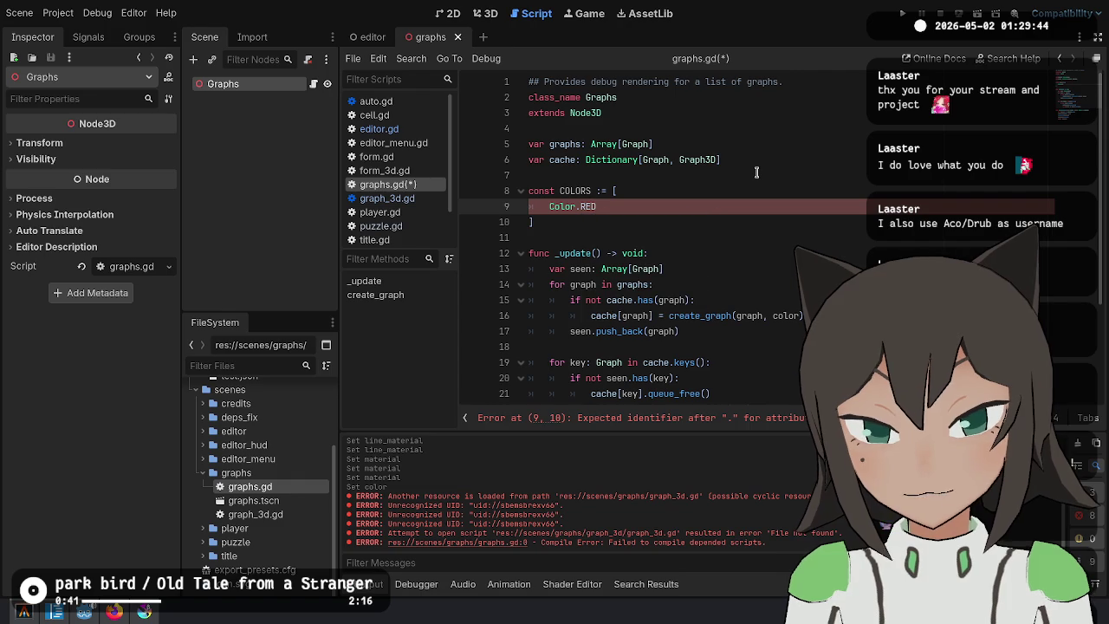
{"action": "type", "text": ","}
Add Color.GREEN, Color.BLUE, Color.CYAN and Color.MAGENTA entries by duplicating lines.
{"action": "key", "text": "ctrl+shift+d"}
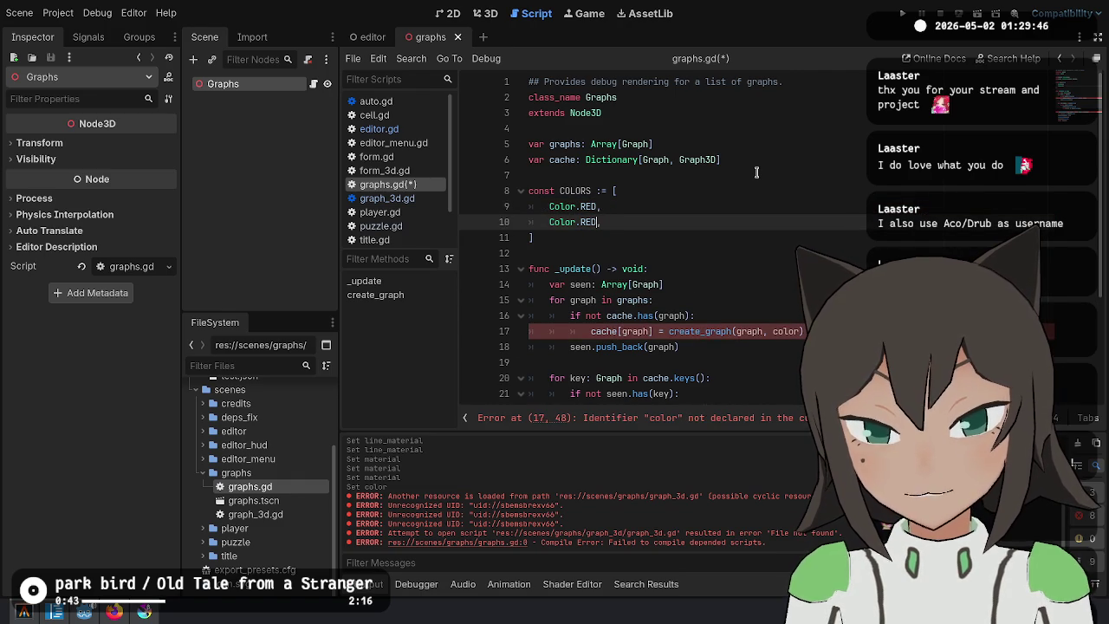
{"action": "key", "text": "ctrl+shift+d"}
{"action": "key", "text": "Left"}
{"action": "key", "text": "BackSpace"}
{"action": "key", "text": "BackSpace"}
{"action": "key", "text": "BackSpace"}
{"action": "type", "text": "BLUE"}
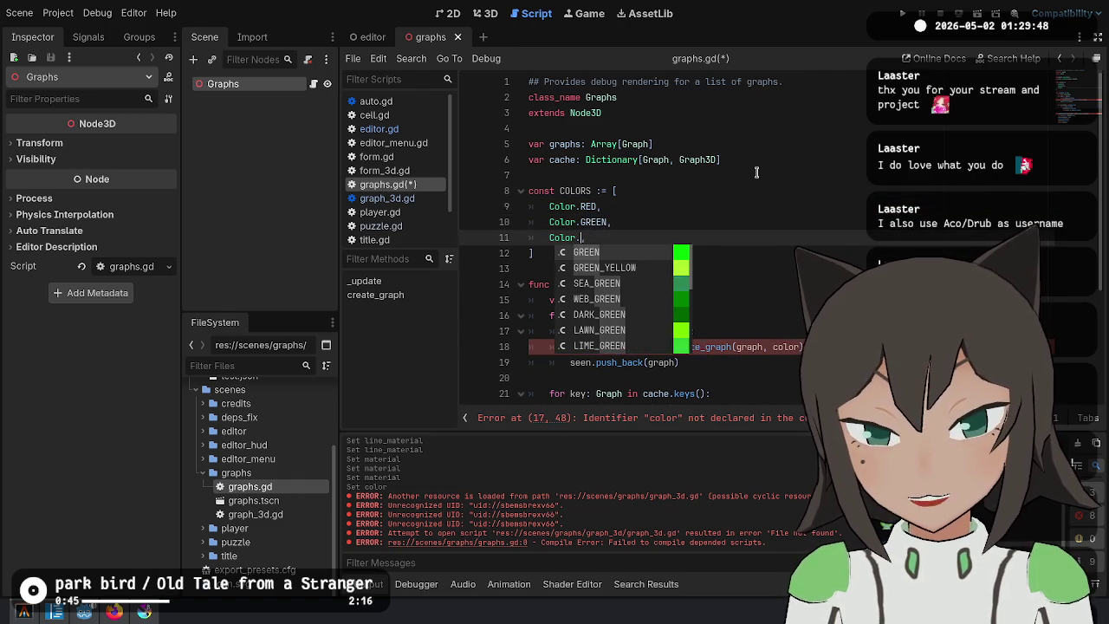
{"action": "key", "text": "ctrl+shift+d"}
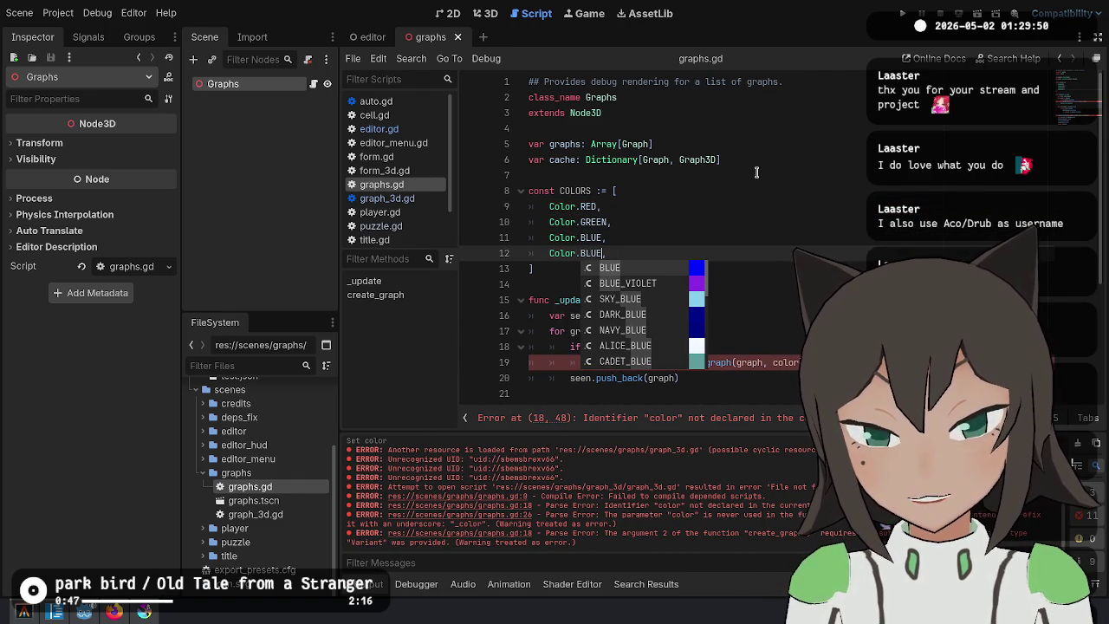
{"action": "key", "text": "BackSpace"}
{"action": "key", "text": "BackSpace"}
{"action": "key", "text": "BackSpace"}
{"action": "type", "text": "CYAN"}
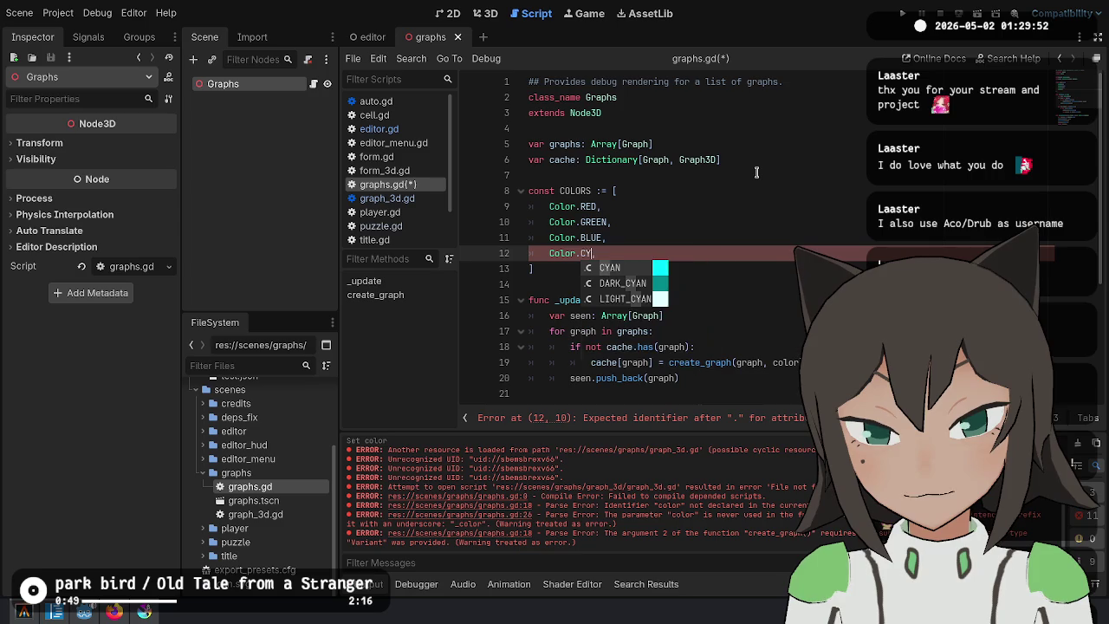
{"action": "key", "text": "ctrl+shift+d"}
{"action": "key", "text": "BackSpace"}
{"action": "key", "text": "BackSpace"}
{"action": "key", "text": "BackSpace"}
{"action": "type", "text": "MAGEN"}
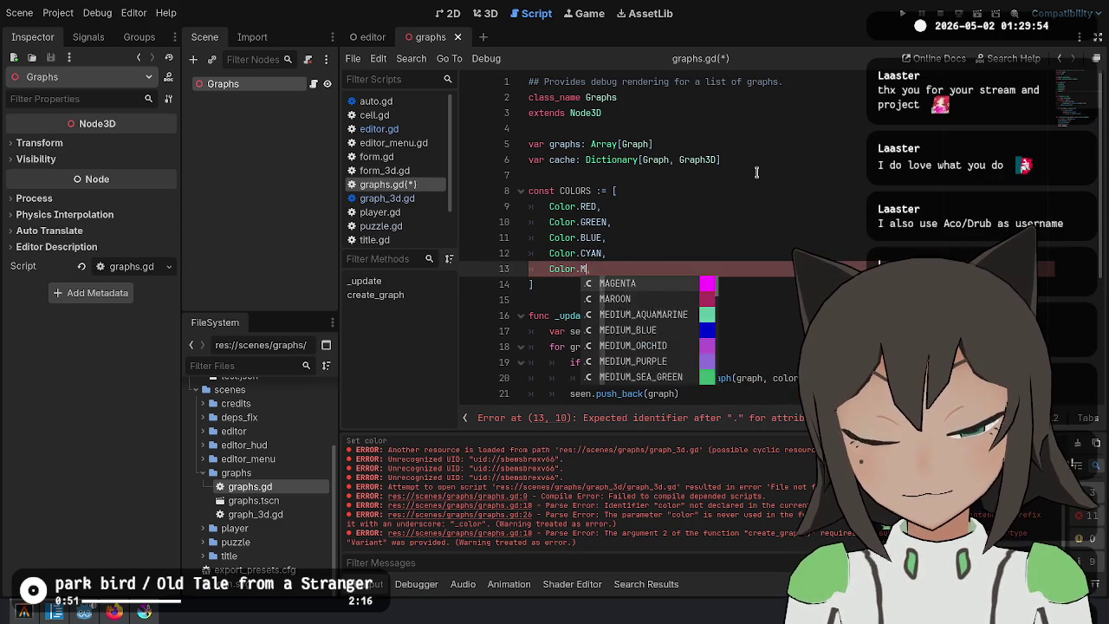
{"action": "key", "text": "Return"}
Add Color.YELLOW, move it above MAGENTA, and delete an unfinished extra entry.
{"action": "key", "text": "ctrl+shift+d"}
{"action": "key", "text": "BackSpace"}
{"action": "key", "text": "BackSpace"}
{"action": "key", "text": "BackSpace"}
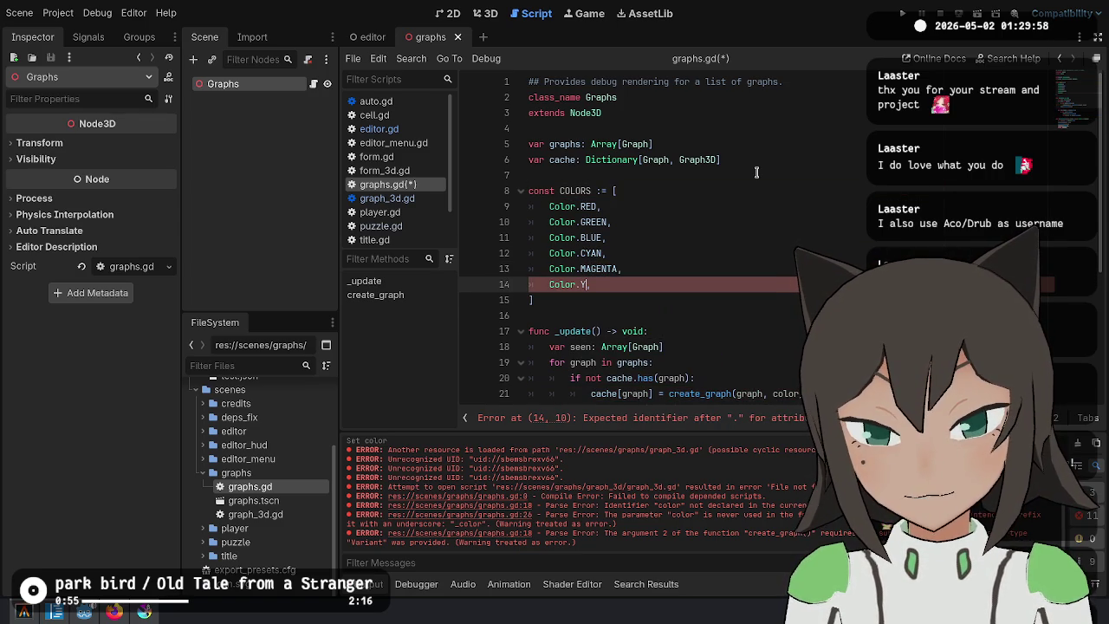
{"action": "key", "text": "Return"}
{"action": "key", "text": "alt+Up"}
{"action": "key", "text": "Down"}
{"action": "key", "text": "Return"}
{"action": "type", "text": "Color."}
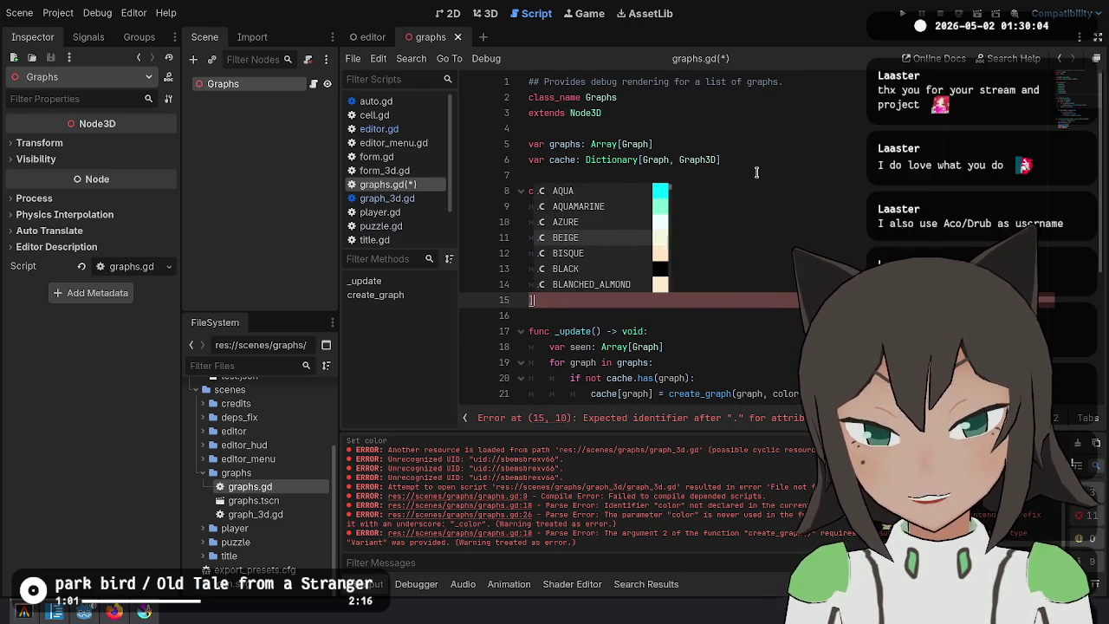
{"action": "key", "text": "ctrl+shift+k"}
{"action": "left_click", "coordinate": [661, 217]}
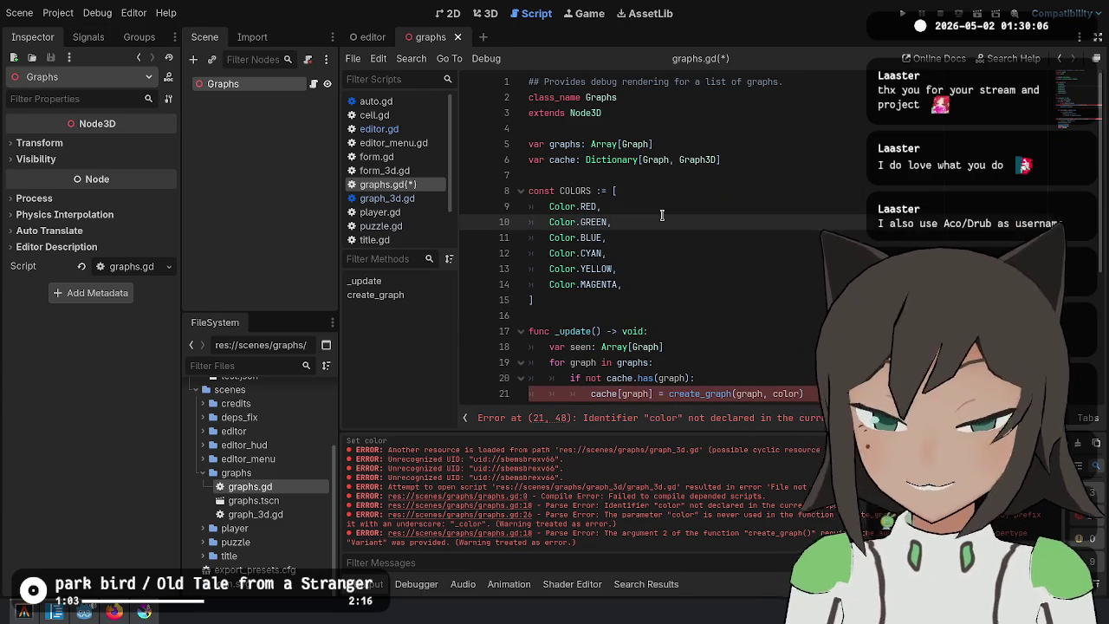
Change the _update loop to 'for i in graphs.size():'.
{"action": "scroll", "coordinate": [704, 267], "scroll_direction": "down", "scroll_amount": 1}
{"action": "left_click", "coordinate": [772, 347]}
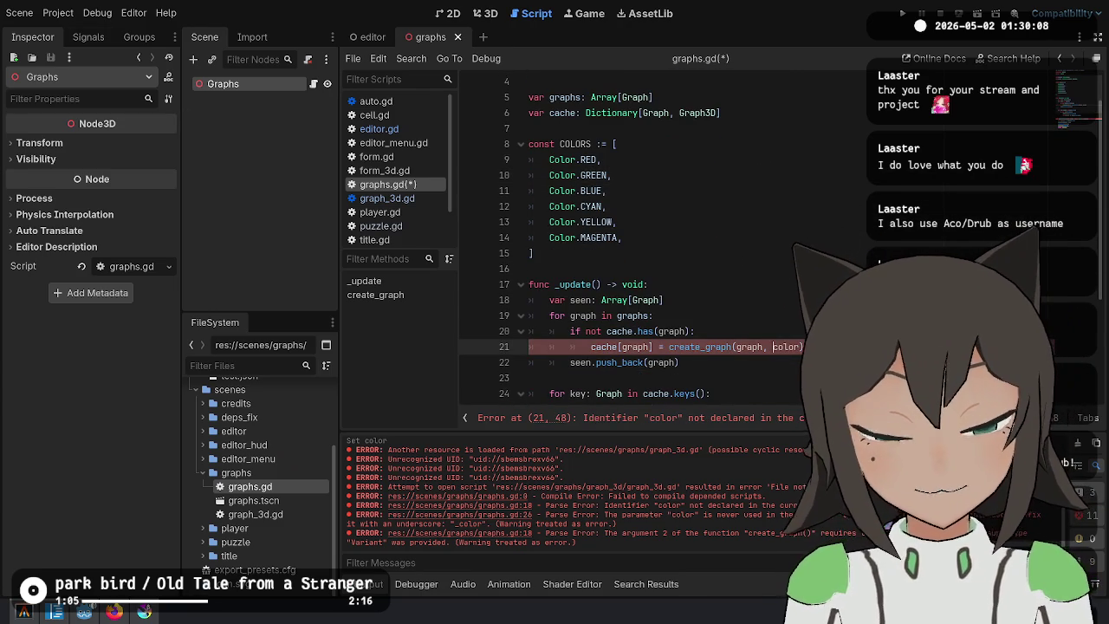
{"action": "key", "text": "Up"}
{"action": "key", "text": "Up"}
{"action": "key", "text": "Up"}
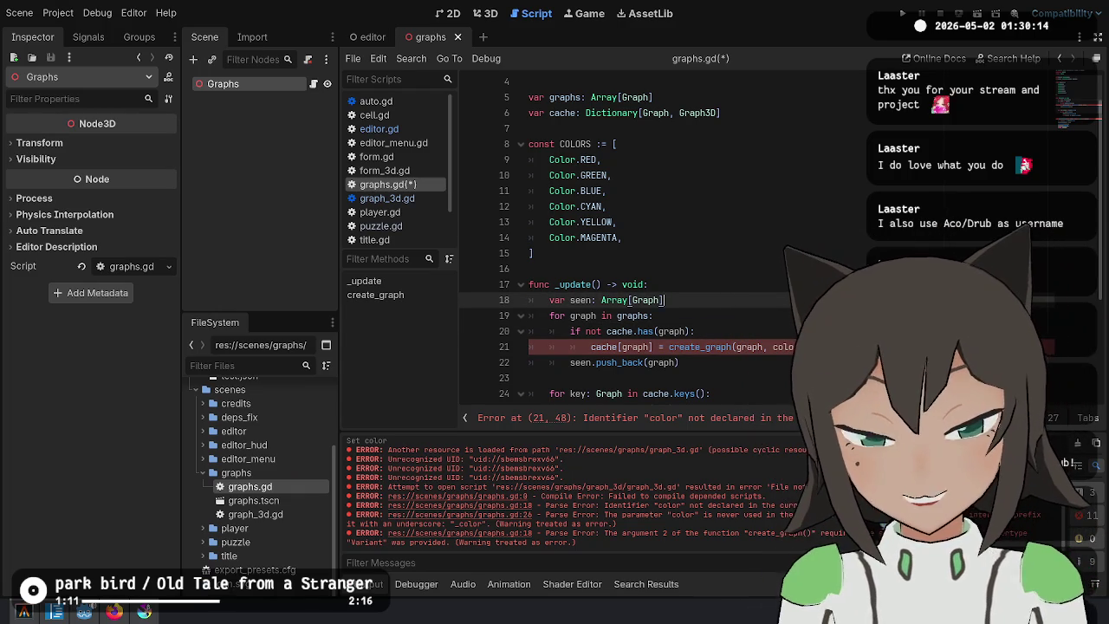
{"action": "key", "text": "Return"}
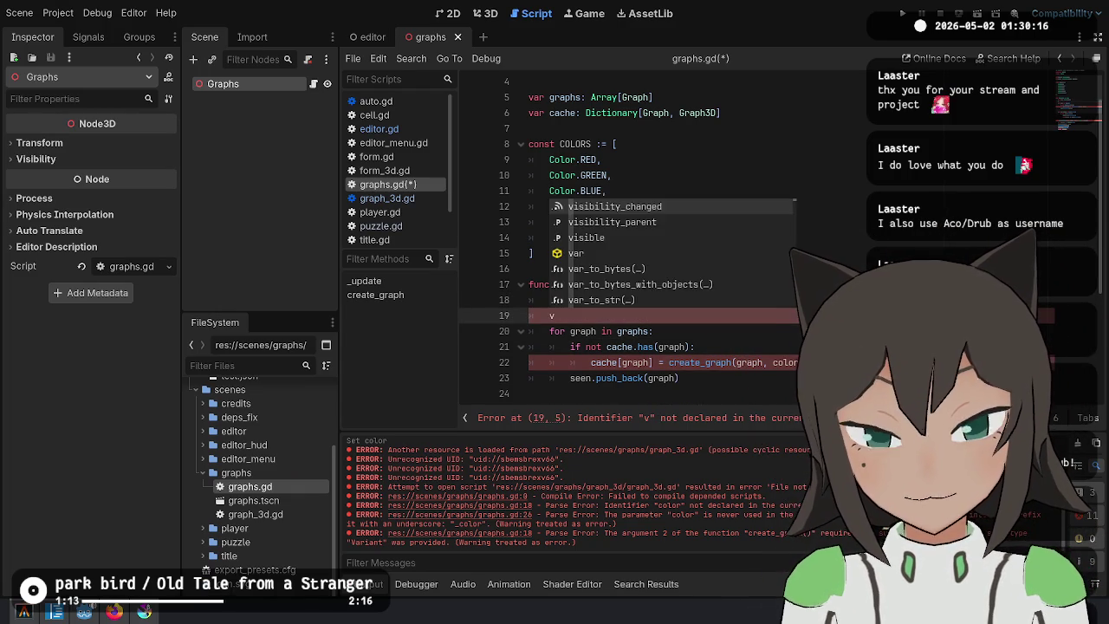
{"action": "key", "text": "ctrl+z"}
{"action": "key", "text": "Left"}
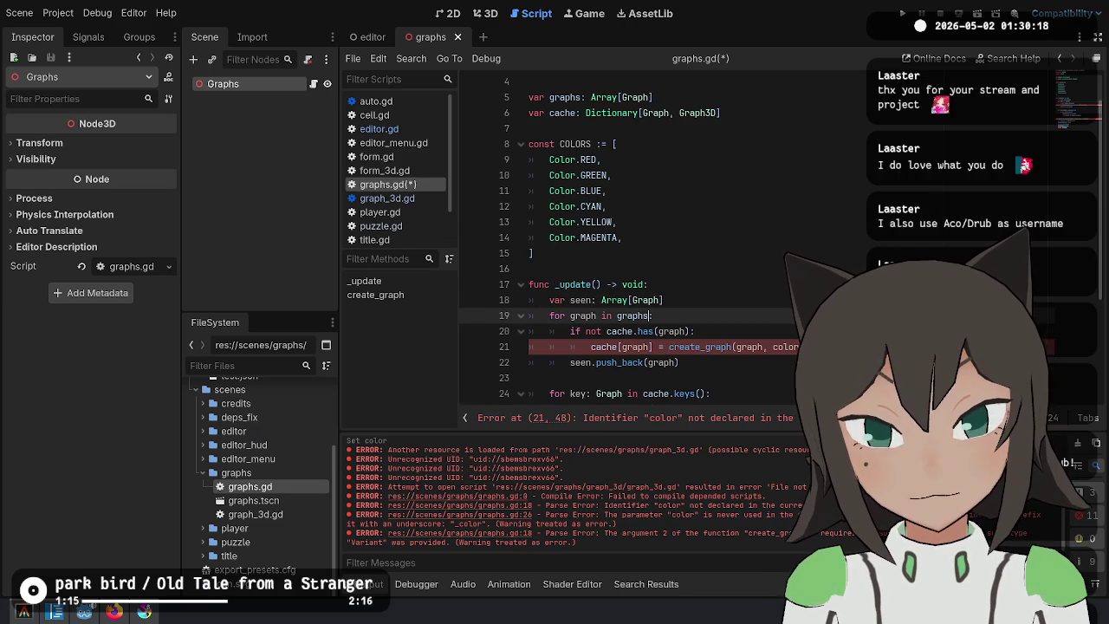
{"action": "type", "text": "ze()"}
{"action": "left_click", "coordinate": [597, 315]}
{"action": "key", "text": "BackSpace"}
{"action": "key", "text": "BackSpace"}
{"action": "key", "text": "BackSpace"}
{"action": "type", "text": "i"}
Add 'var color := COLORS[wrapi(i, 0, COLORS.size())]' at the top of the loop.
{"action": "key", "text": "ctrl+shift+Return"}
{"action": "key", "text": "ctrl+shift+Return"}
{"action": "type", "text": "var color := COLORS"}
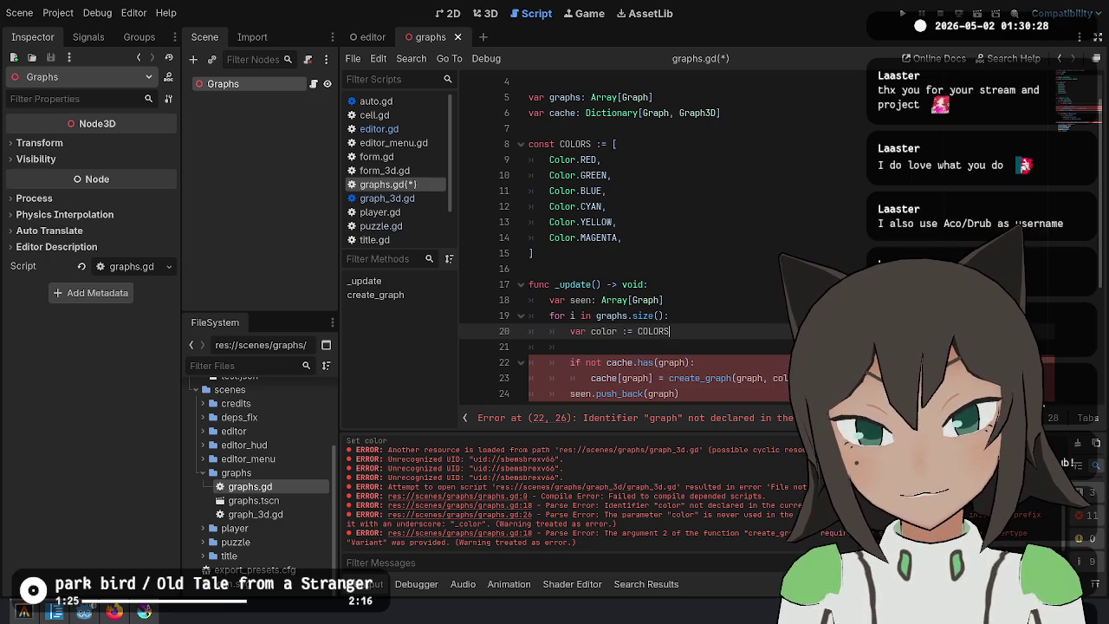
{"action": "type", "text": "[w"}
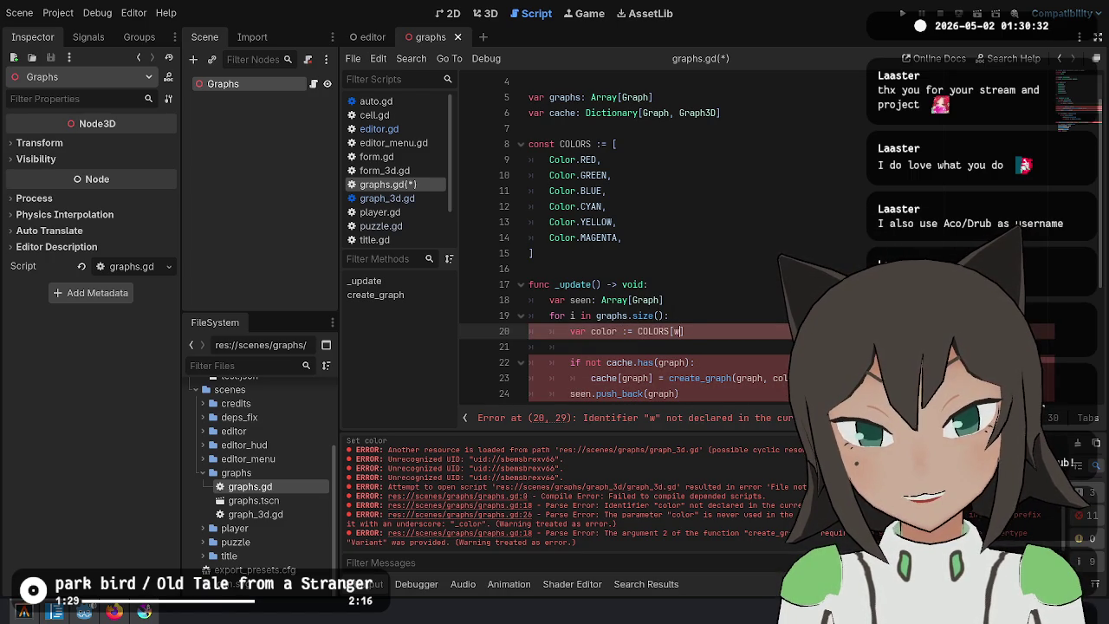
{"action": "type", "text": "i(0,"}
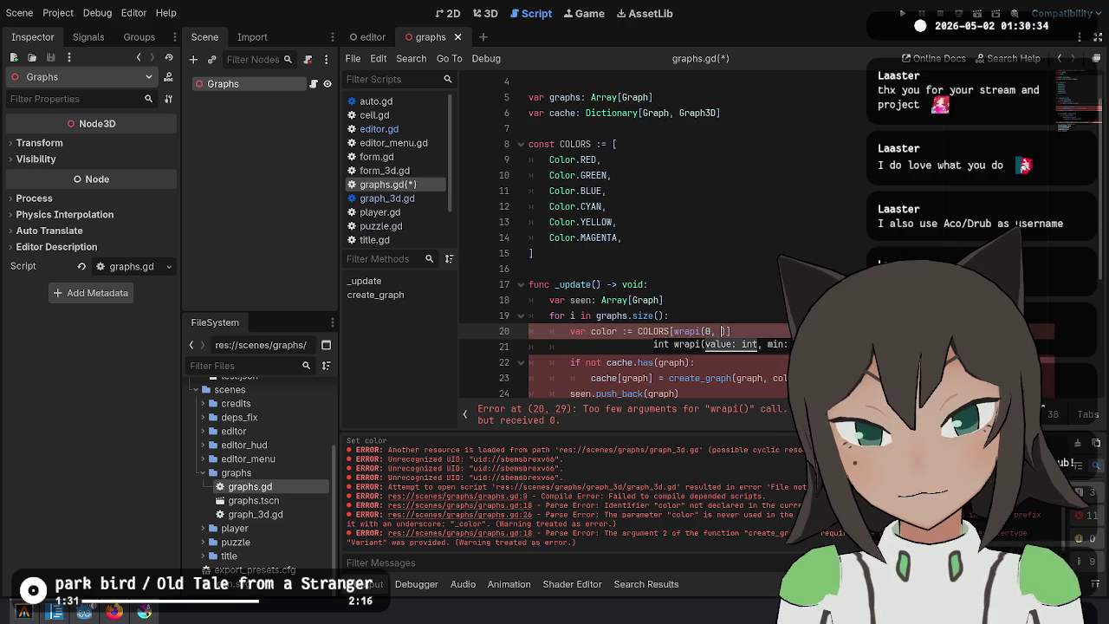
{"action": "type", "text": ".size()"}
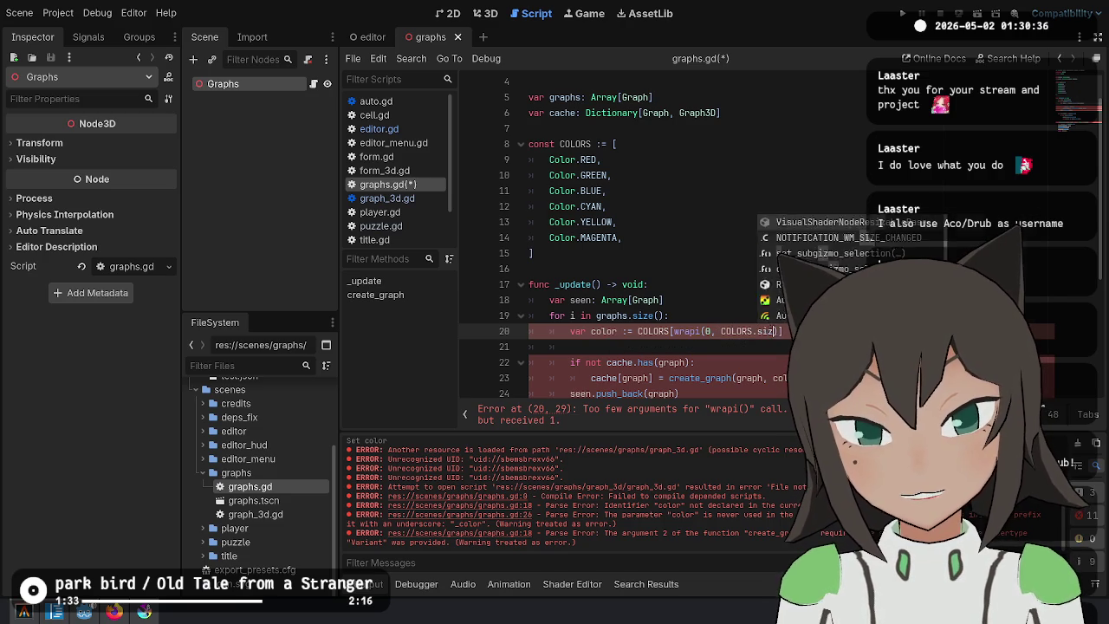
{"action": "type", "text": "."}
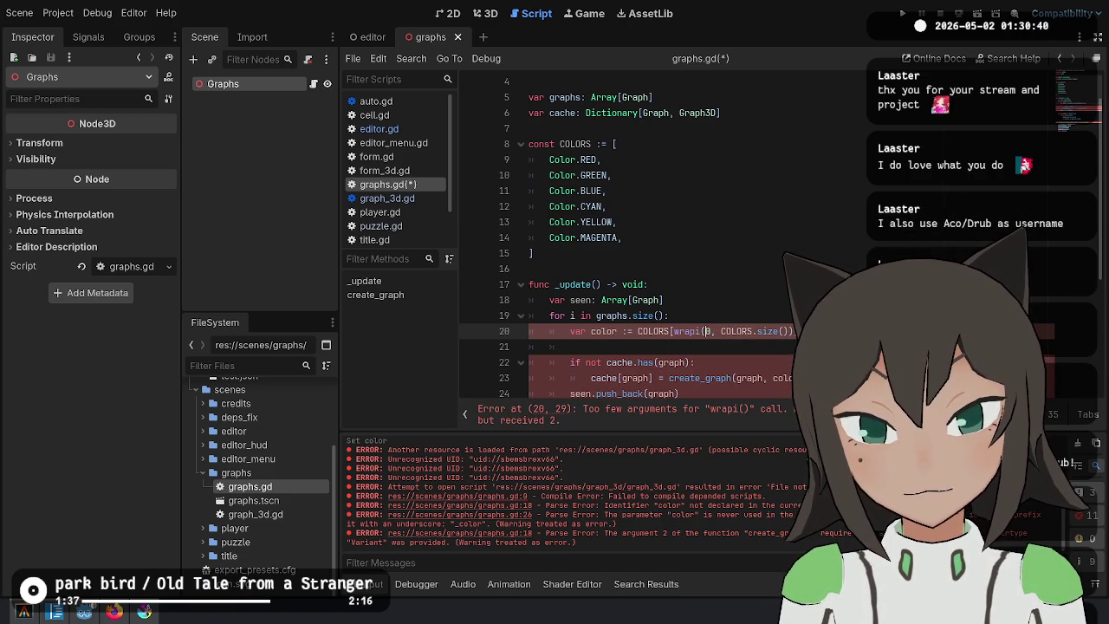
{"action": "type", "text": ","}
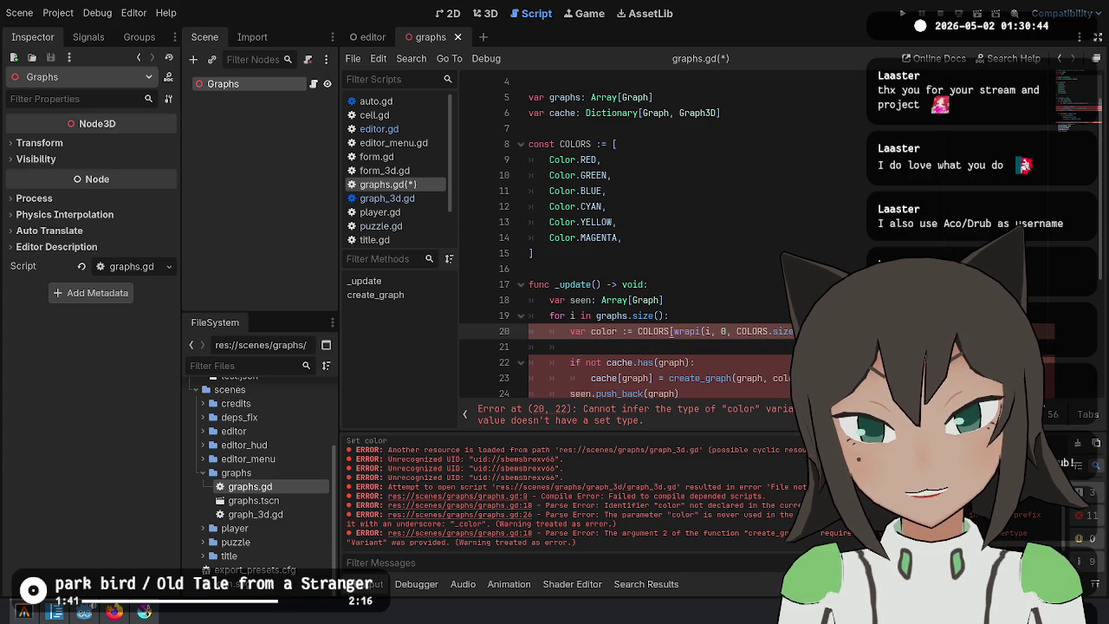
{"action": "left_click", "coordinate": [570, 347]}
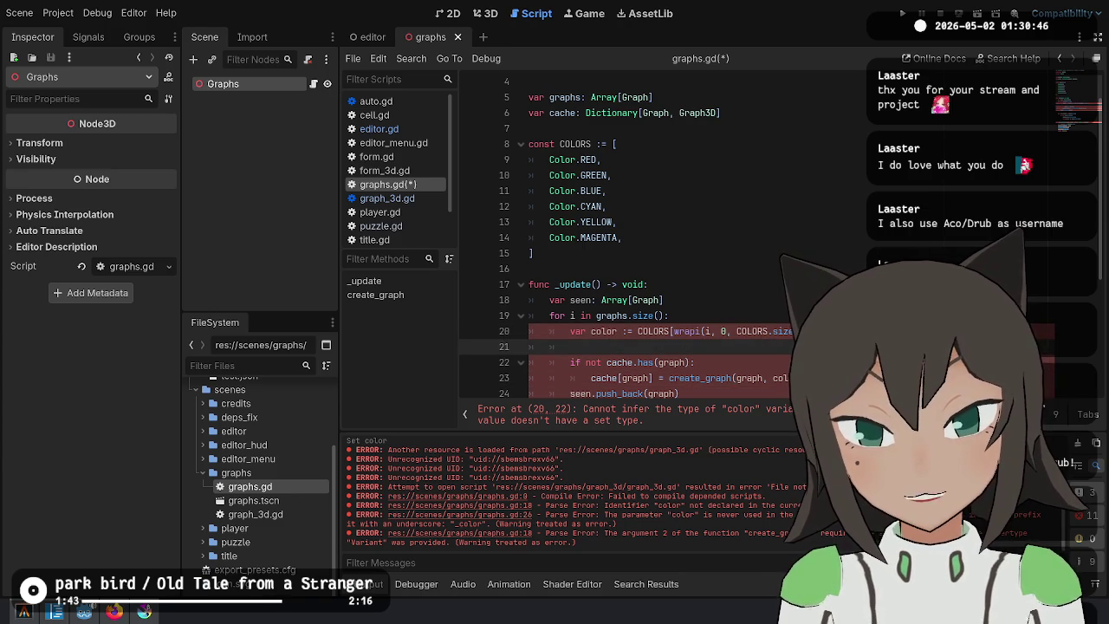
Add 'var graph := graphs[i]' at the top of the loop and save the script.
{"action": "key", "text": "alt+Up"}
{"action": "type", "text": "var graph :="}
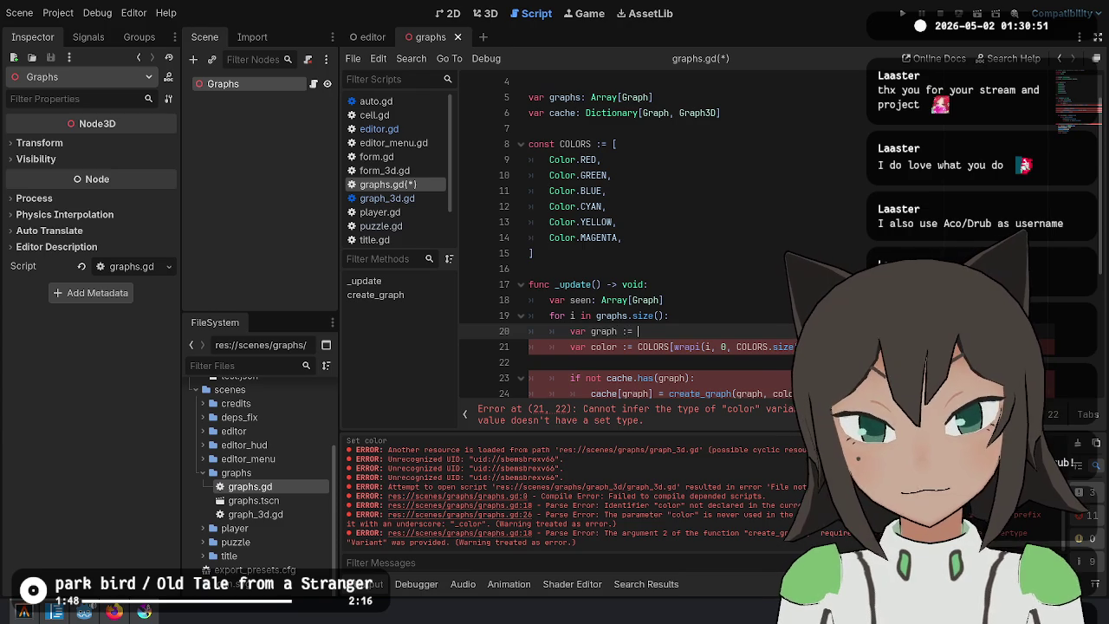
{"action": "key", "text": "ctrl+space"}
{"action": "type", "text": "graphs[i"}
{"action": "key", "text": "ctrl+s"}
Declare COLORS as Array[Color] and save.
{"action": "scroll", "coordinate": [672, 274], "scroll_direction": "down", "scroll_amount": 2}
{"action": "scroll", "coordinate": [670, 273], "scroll_direction": "down", "scroll_amount": 1}
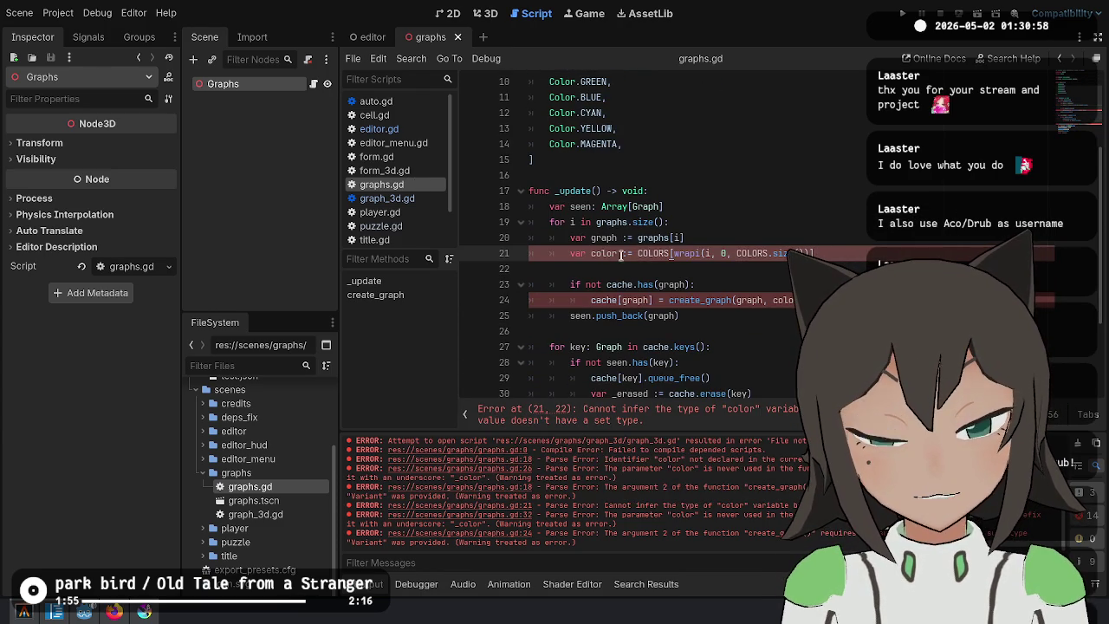
{"action": "scroll", "coordinate": [618, 251], "scroll_direction": "up", "scroll_amount": 3}
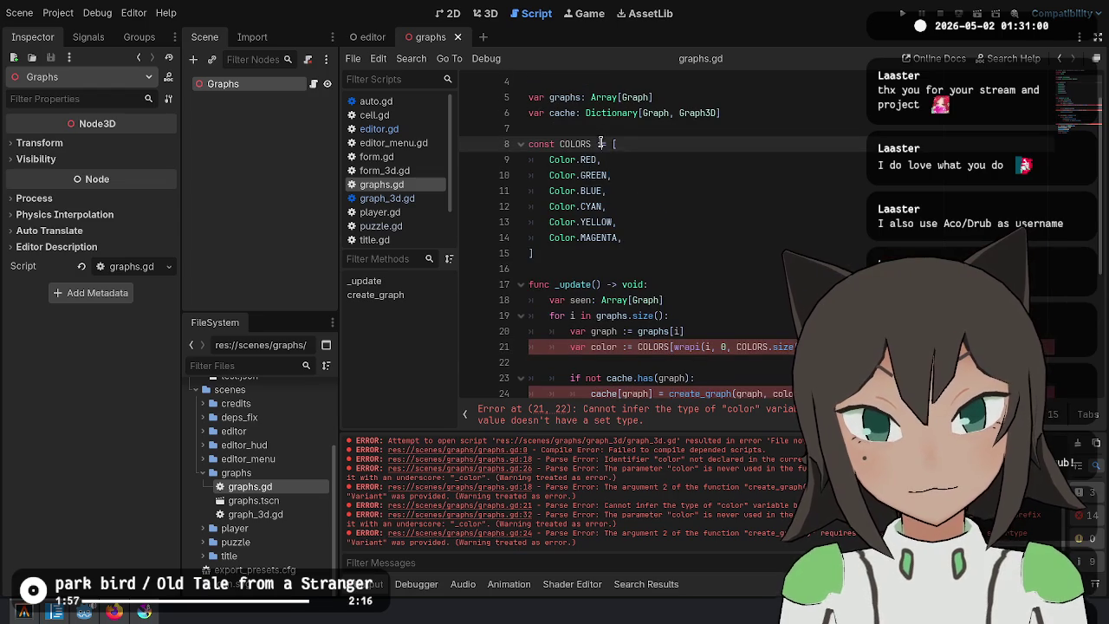
{"action": "type", "text": "ay["}
{"action": "type", "text": "Color"}
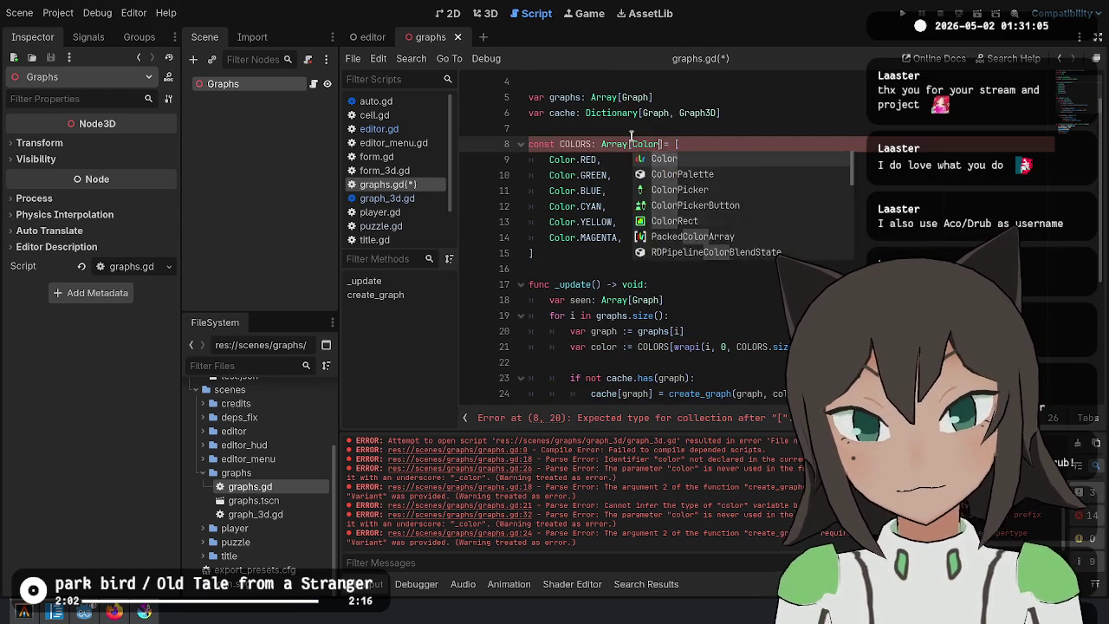
{"action": "key", "text": "Return"}
{"action": "key", "text": "ctrl+s"}
Add 'graph_3d.color = color' in create_graph and run the project.
{"action": "scroll", "coordinate": [768, 228], "scroll_direction": "down", "scroll_amount": 2}
{"action": "left_click", "coordinate": [772, 253]}
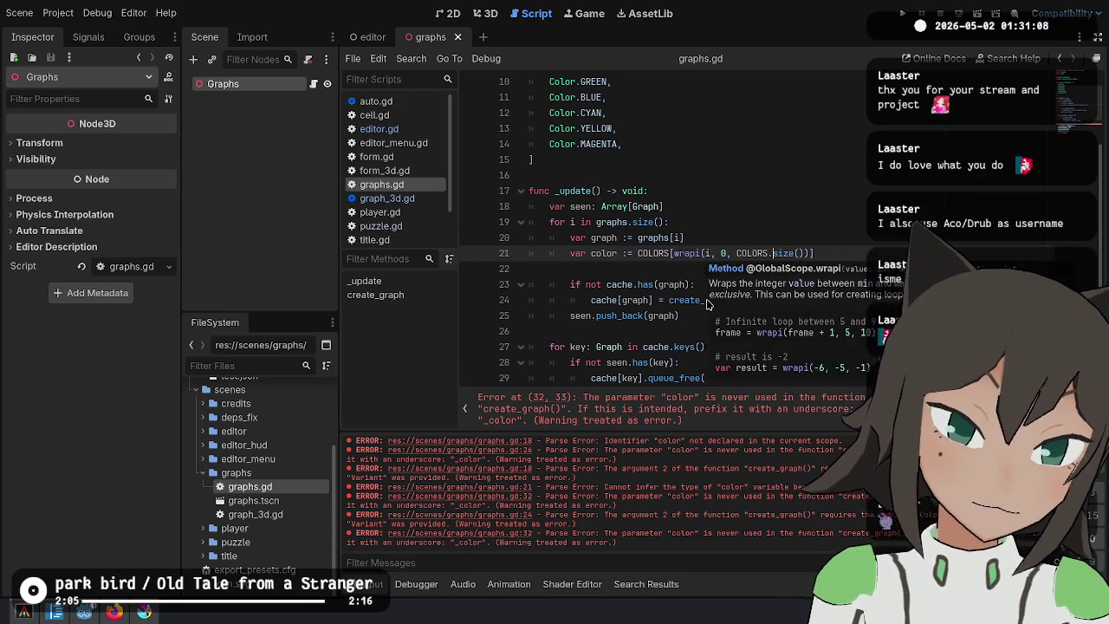
{"action": "scroll", "coordinate": [656, 259], "scroll_direction": "down", "scroll_amount": 1}
{"action": "scroll", "coordinate": [656, 259], "scroll_direction": "down", "scroll_amount": 2}
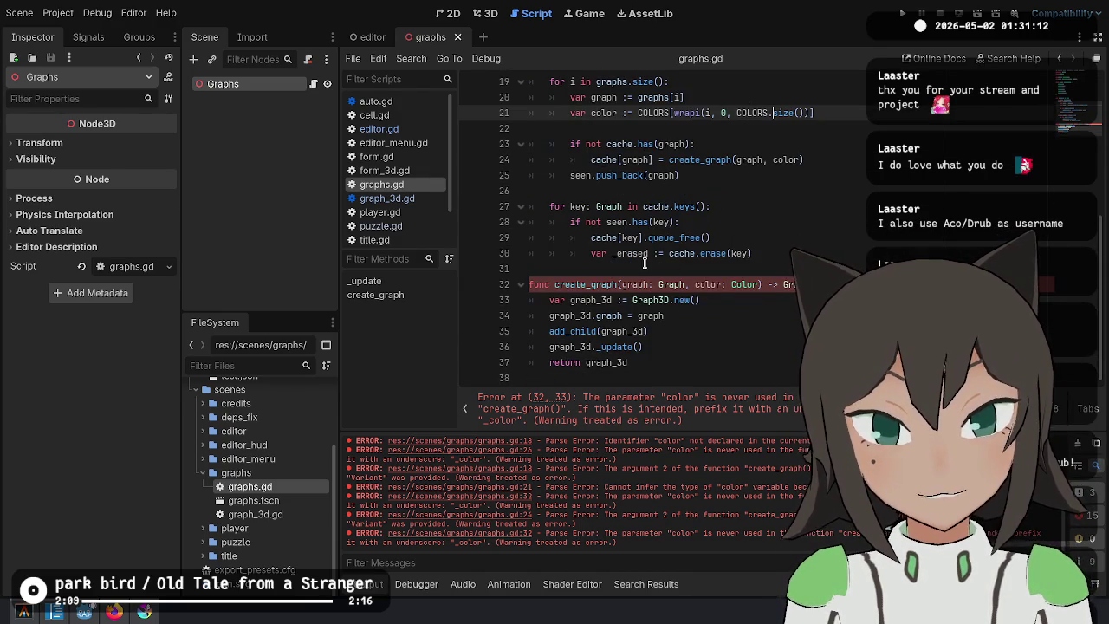
{"action": "double_click", "coordinate": [720, 288]}
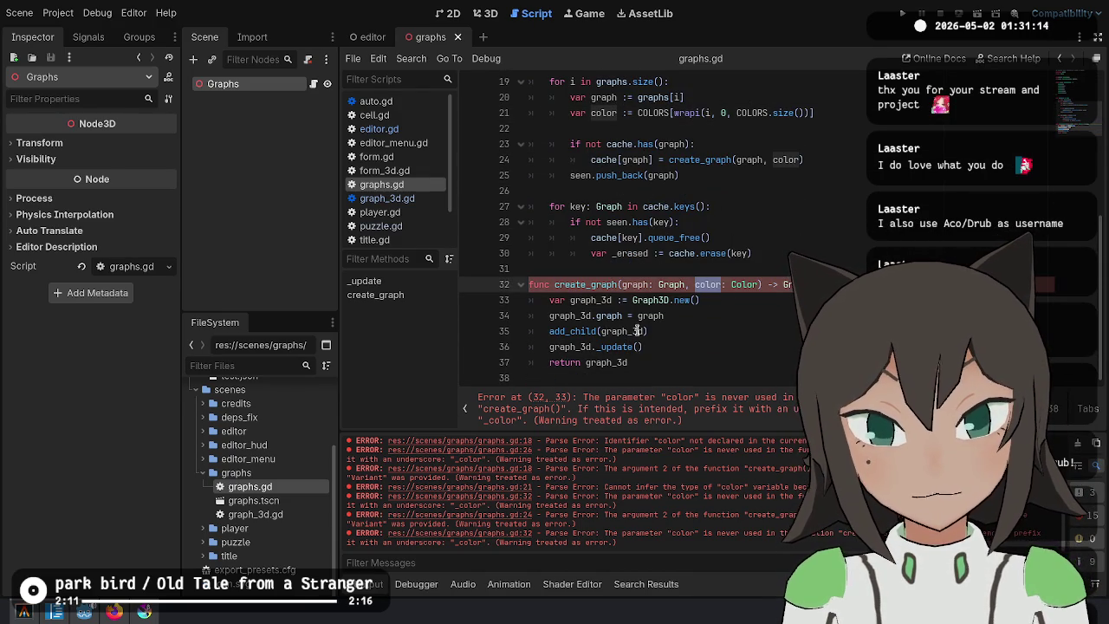
{"action": "left_click", "coordinate": [755, 301]}
{"action": "key", "text": "Down"}
{"action": "key", "text": "Return"}
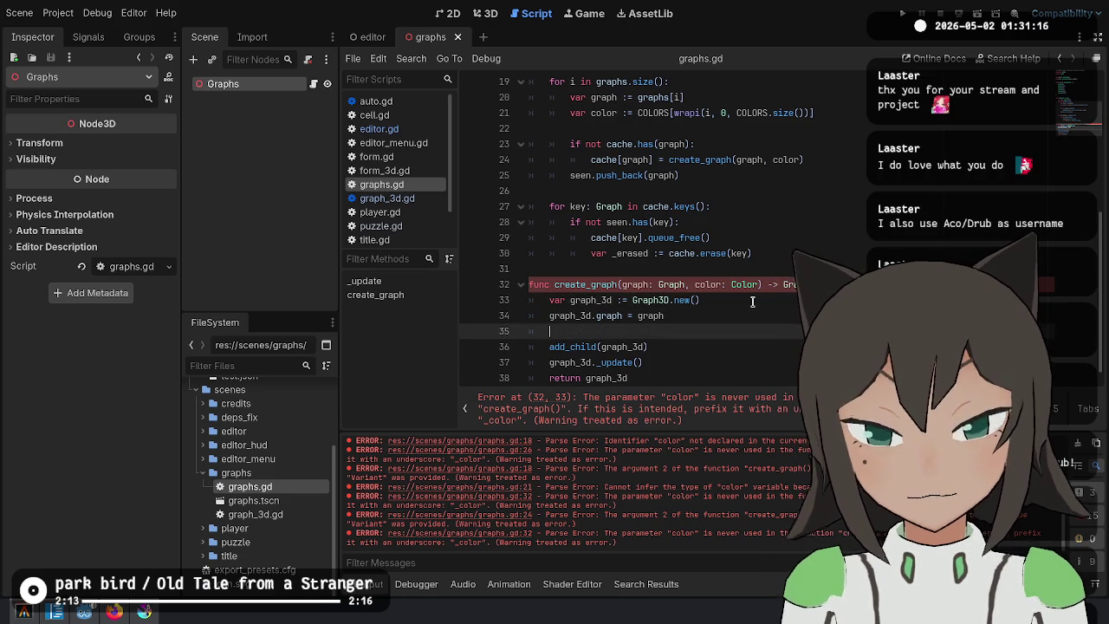
{"action": "type", "text": "graph_3d.c"}
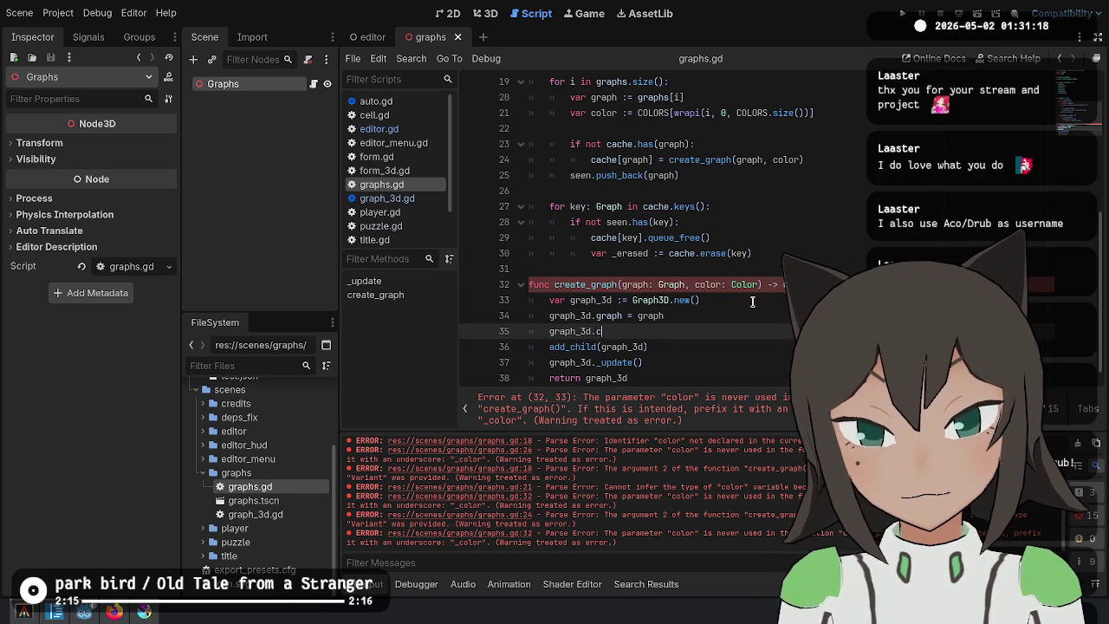
{"action": "type", "text": "olor = color"}
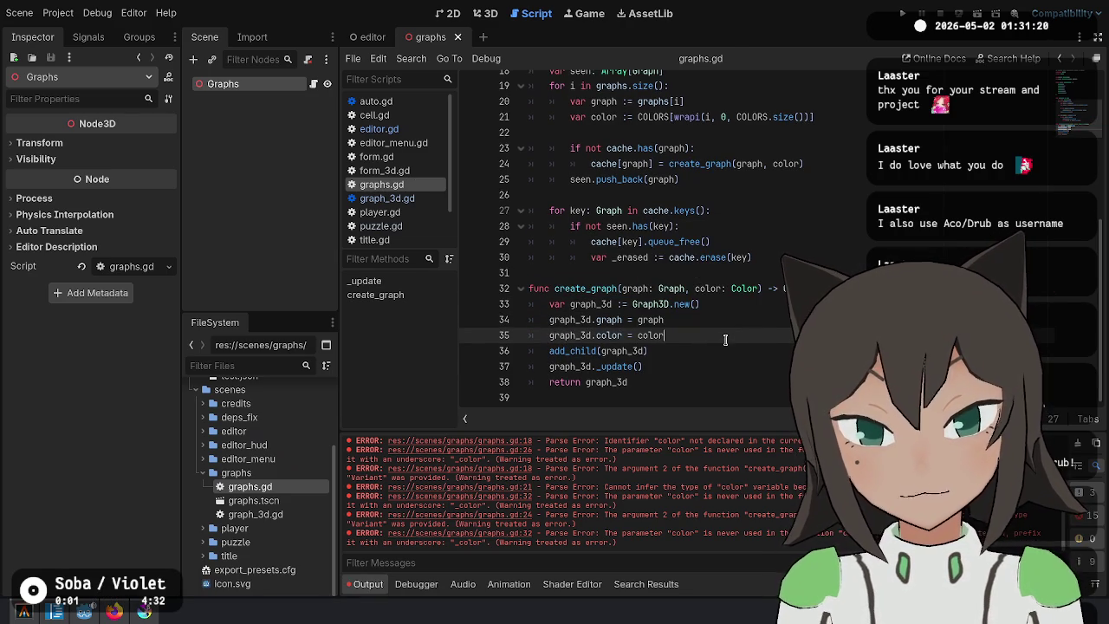
{"action": "left_click", "coordinate": [902, 13]}
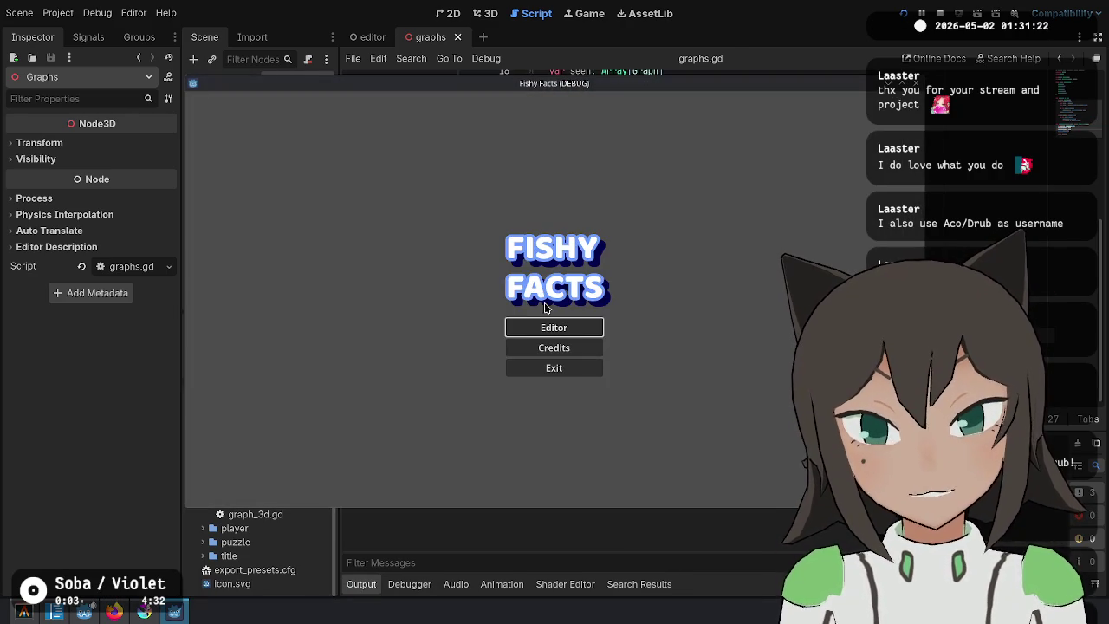
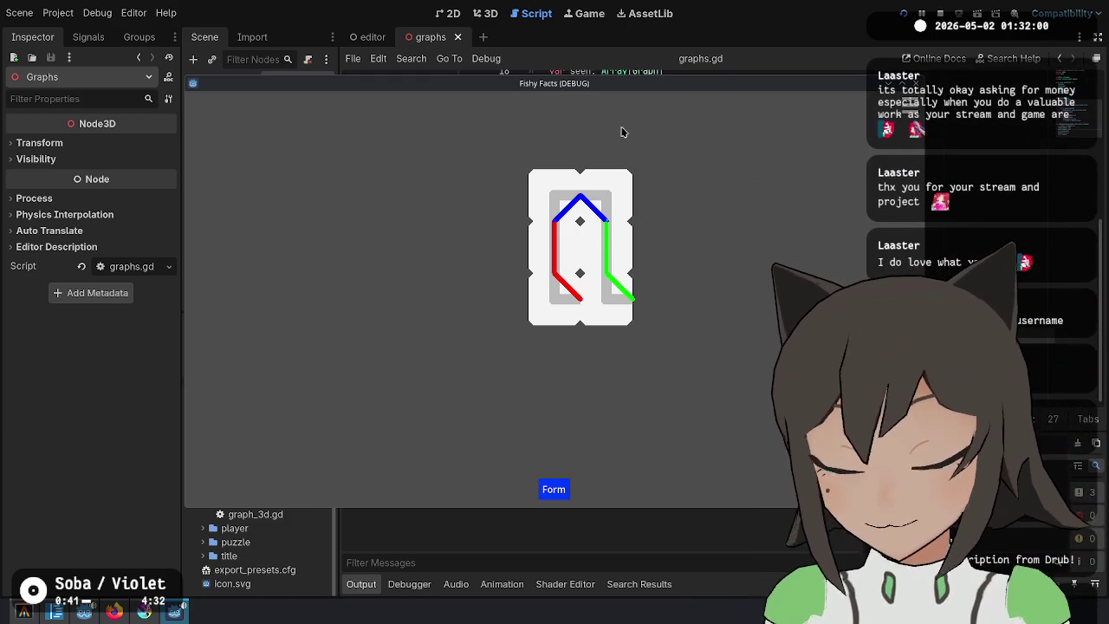
Switch the game to Cell mode, move the blue-line tile right, then to the top slot, and close the game.
{"action": "left_click", "coordinate": [557, 216]}
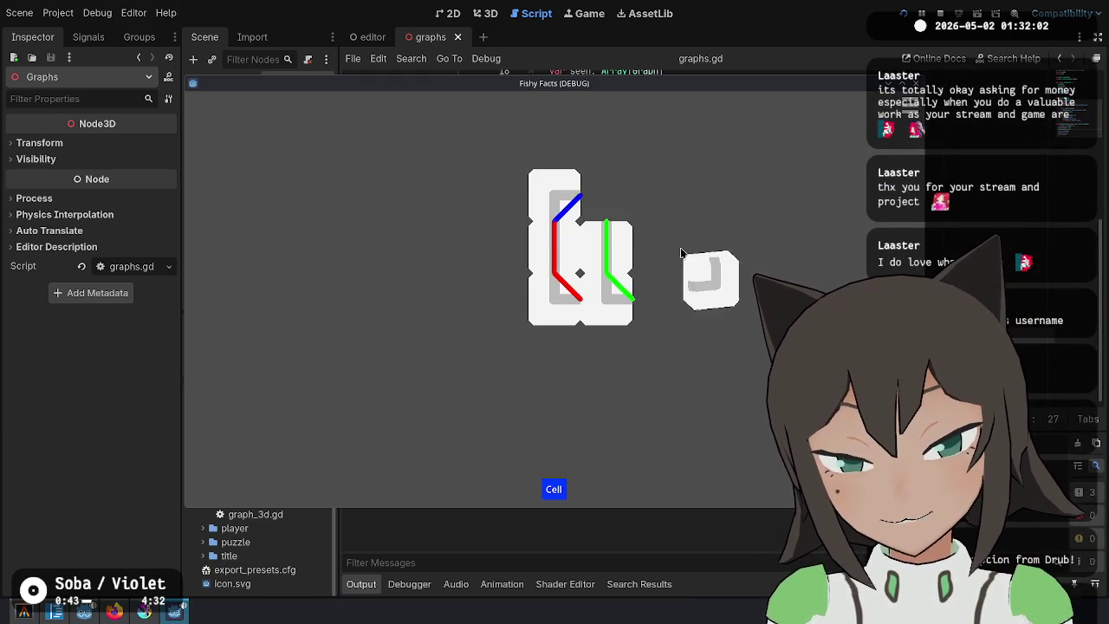
{"action": "mouse_move", "coordinate": [557, 217]}
{"action": "left_mouse_down"}
{"action": "mouse_move", "coordinate": [624, 181]}
{"action": "mouse_move", "coordinate": [667, 275]}
{"action": "left_mouse_up"}
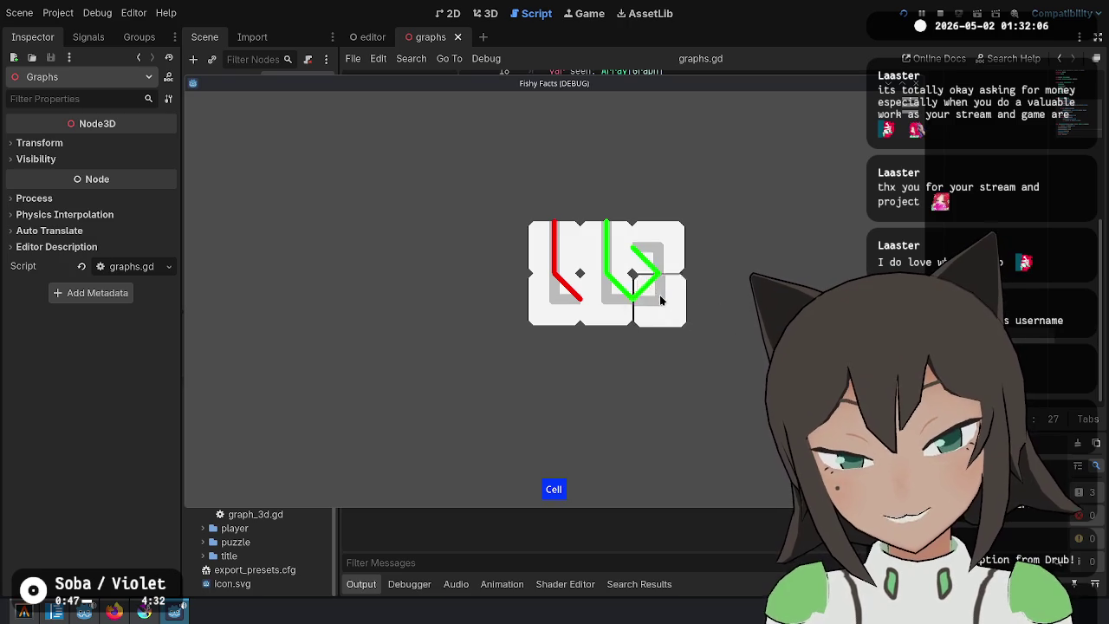
{"action": "mouse_move", "coordinate": [622, 221]}
{"action": "left_mouse_down"}
{"action": "mouse_move", "coordinate": [595, 187]}
{"action": "mouse_move", "coordinate": [559, 221]}
{"action": "left_mouse_up"}
{"action": "key", "text": "F8"}
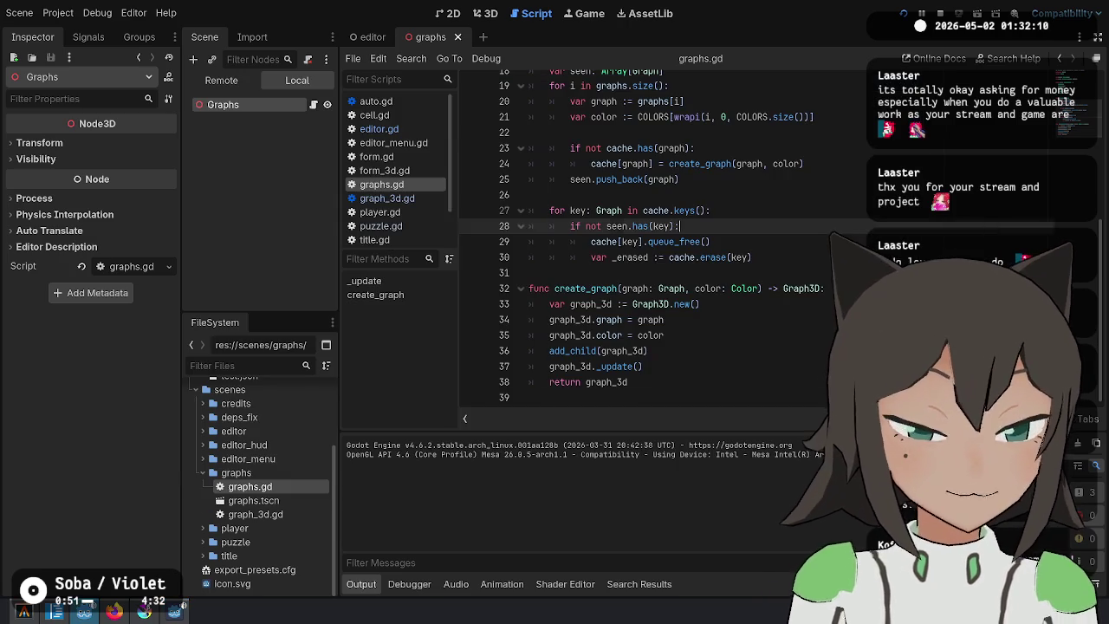
Review the lines dictionary in graph_3d.gd and highlight every create_graph use in graphs.gd.
{"action": "left_click", "coordinate": [648, 304], "text": "ctrl"}
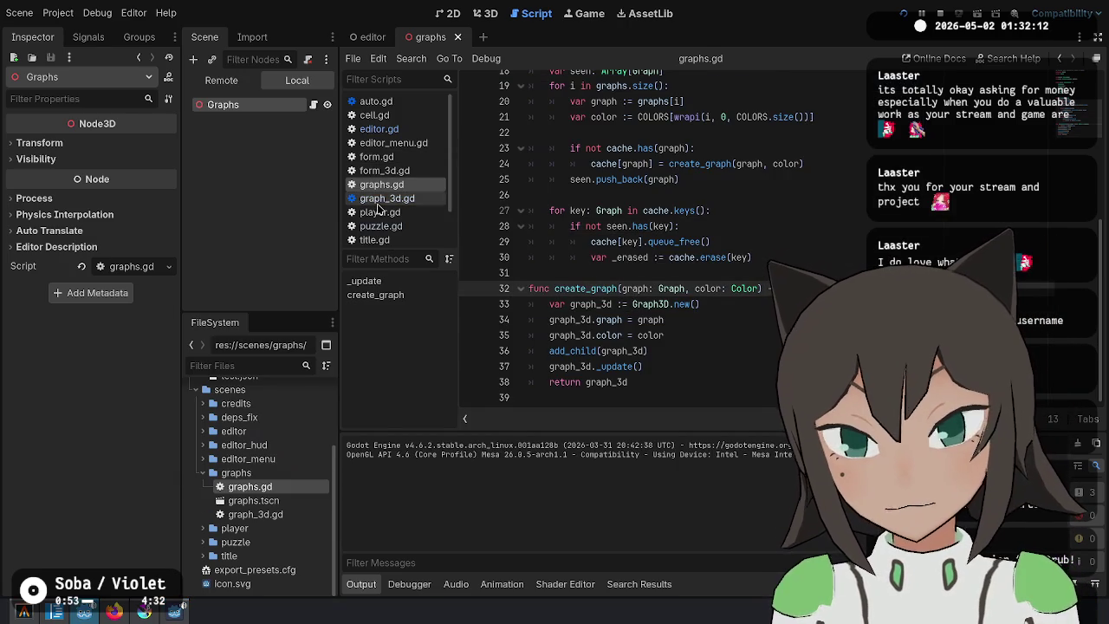
{"action": "left_click", "coordinate": [639, 238]}
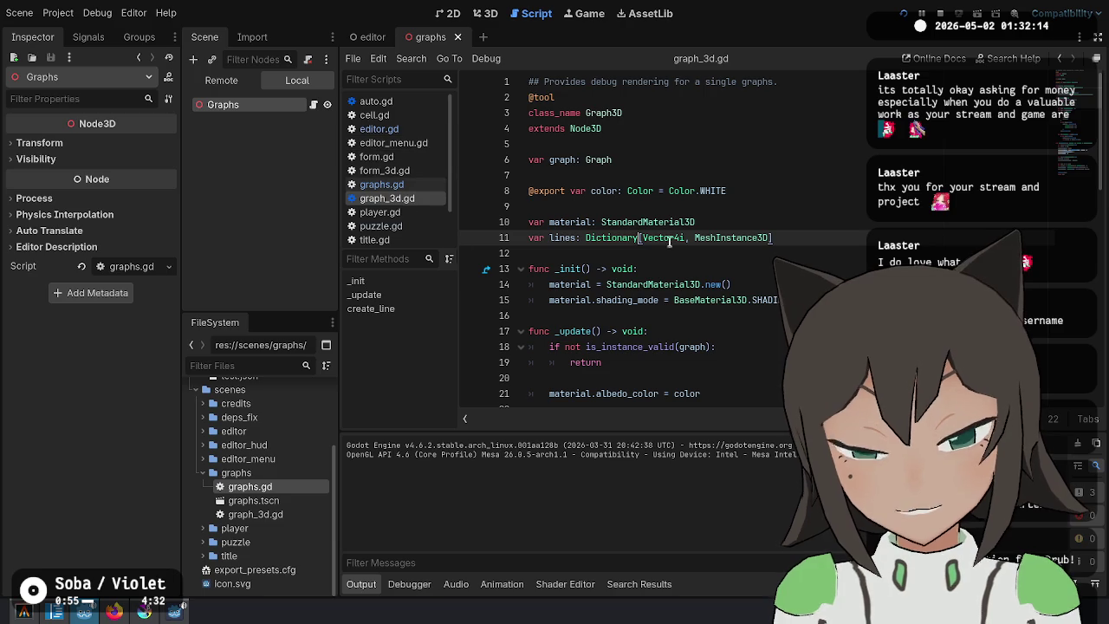
{"action": "left_click", "coordinate": [381, 185]}
{"action": "left_click", "coordinate": [759, 240]}
{"action": "double_click", "coordinate": [585, 300]}
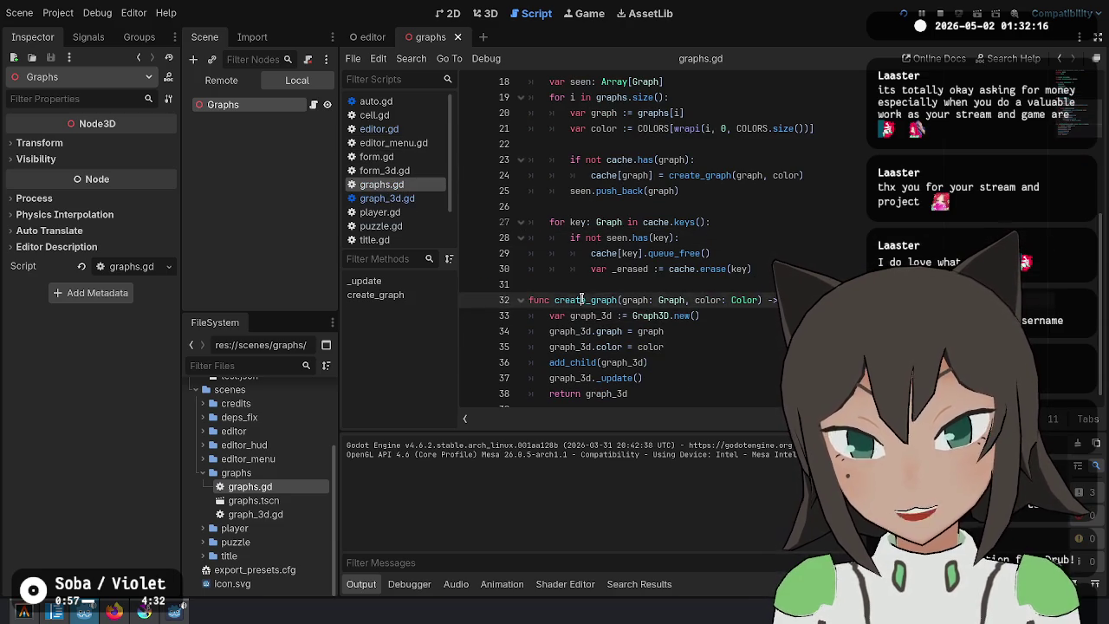
{"action": "scroll", "coordinate": [684, 217], "scroll_direction": "up", "scroll_amount": 2}
{"action": "scroll", "coordinate": [691, 210], "scroll_direction": "down", "scroll_amount": 2}
{"action": "left_click", "coordinate": [690, 211]}
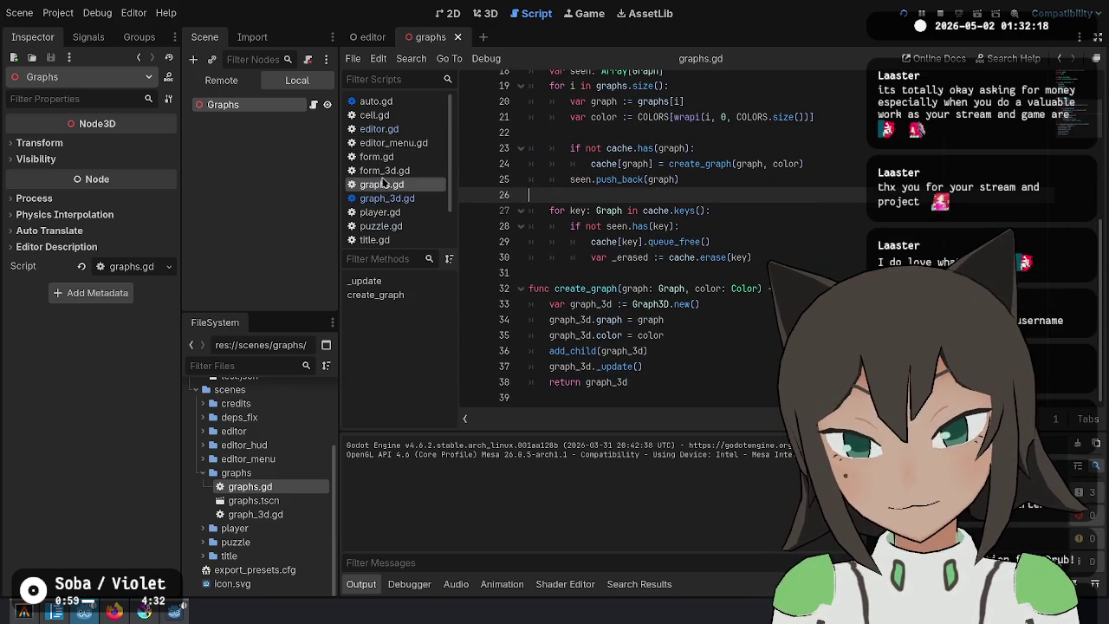
Browse title.gd, player.gd and graphs.gd, then settle on puzzle.gd with an empty line after the merge loop.
{"action": "left_click", "coordinate": [404, 240]}
{"action": "left_click", "coordinate": [405, 227]}
{"action": "left_click", "coordinate": [412, 213]}
{"action": "left_click", "coordinate": [414, 226]}
{"action": "left_click", "coordinate": [679, 268]}
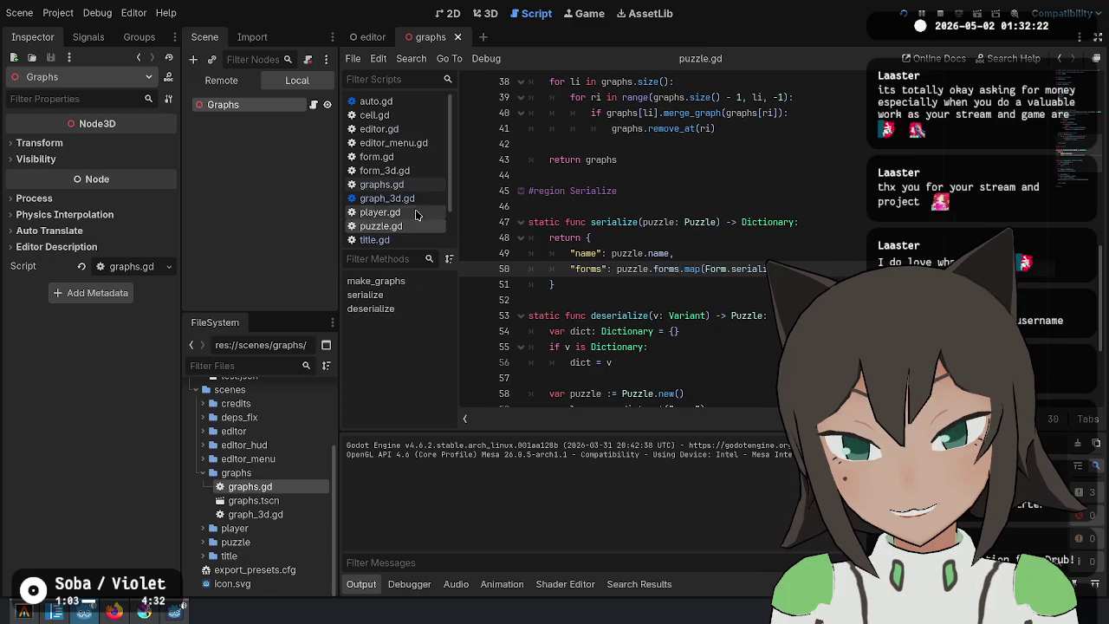
{"action": "left_click", "coordinate": [416, 213]}
{"action": "left_click", "coordinate": [397, 186]}
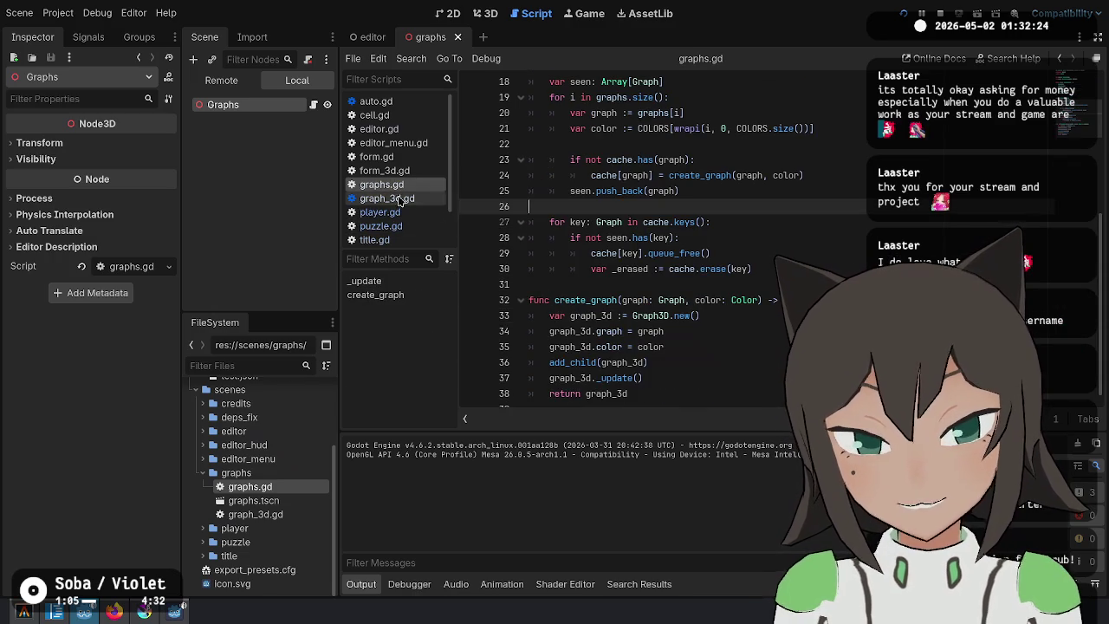
{"action": "scroll", "coordinate": [630, 194], "scroll_direction": "up", "scroll_amount": 4}
{"action": "scroll", "coordinate": [630, 194], "scroll_direction": "down", "scroll_amount": 2}
{"action": "scroll", "coordinate": [630, 194], "scroll_direction": "down", "scroll_amount": 2}
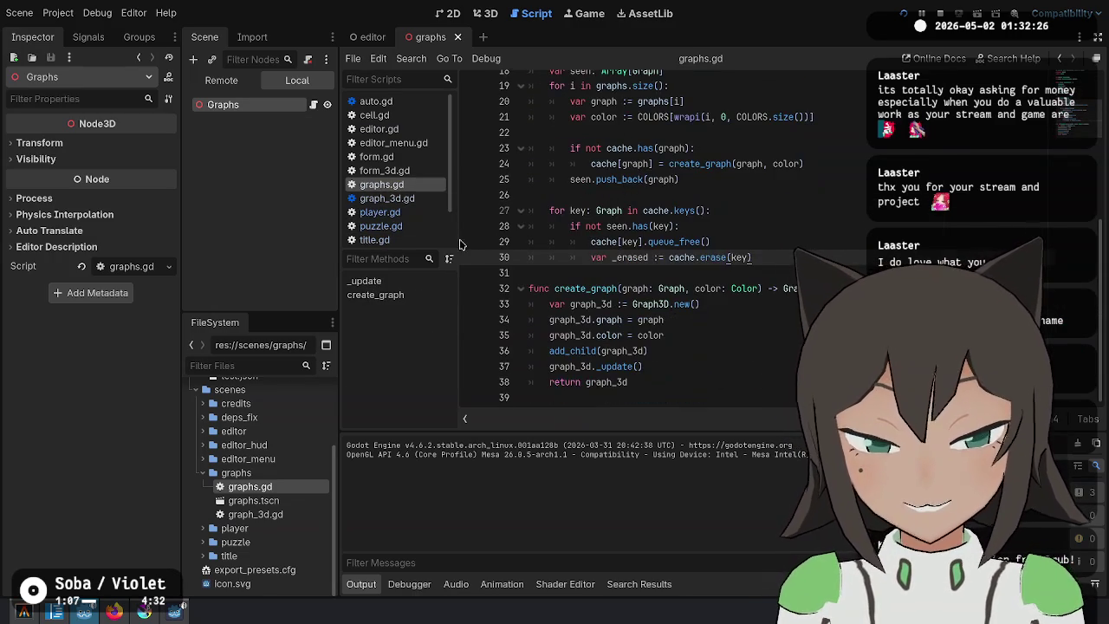
{"action": "left_click", "coordinate": [394, 226]}
{"action": "key", "text": "ctrl+z"}
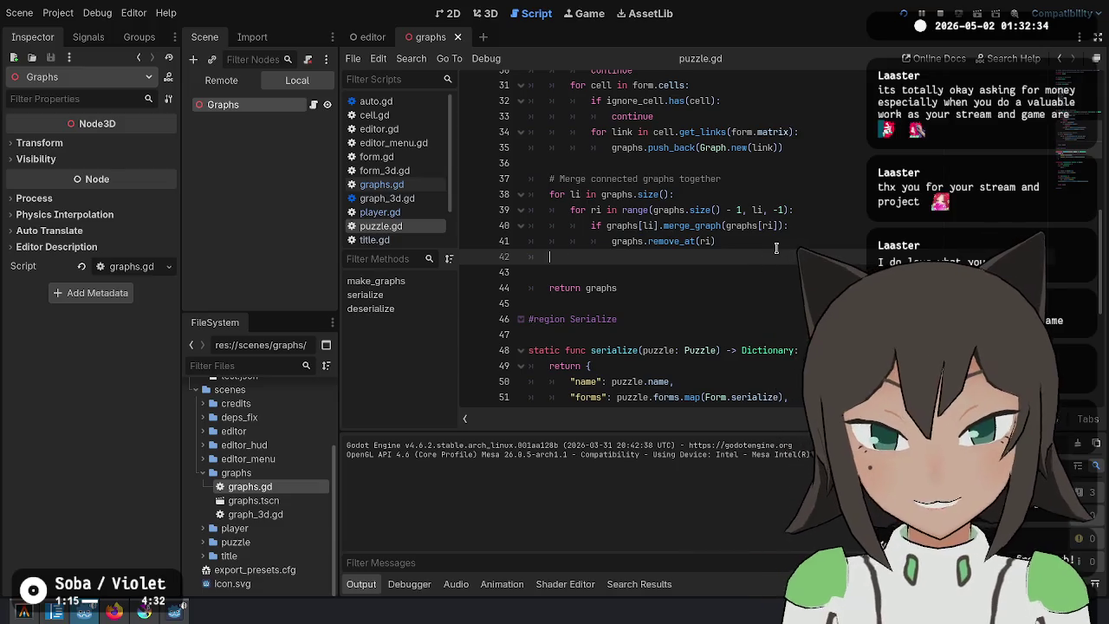
Add print(graphs) after the merge loop, run the game toggling the lower-right tile, then select the loop lines.
{"action": "type", "text": "print(graphs)"}
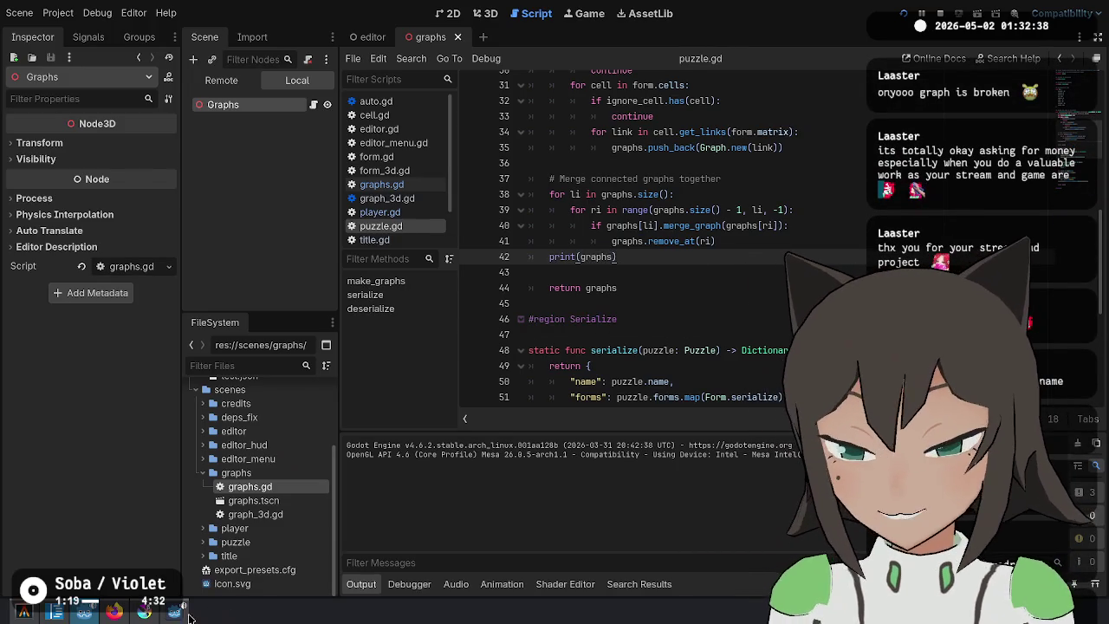
{"action": "key", "text": "F6"}
{"action": "left_click", "coordinate": [483, 191]}
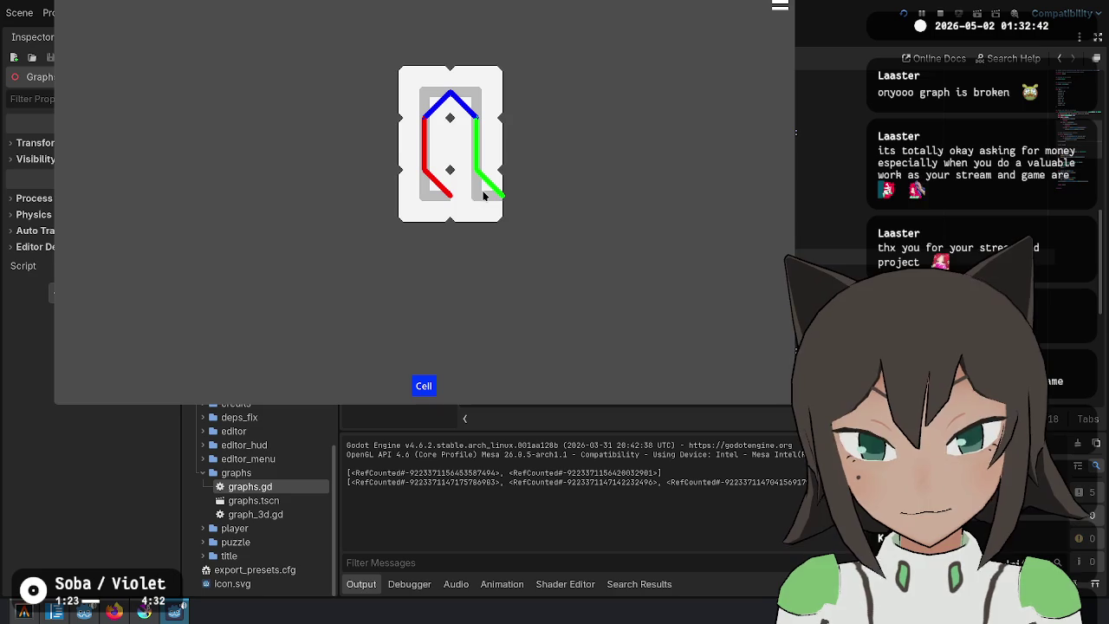
{"action": "left_click", "coordinate": [490, 215]}
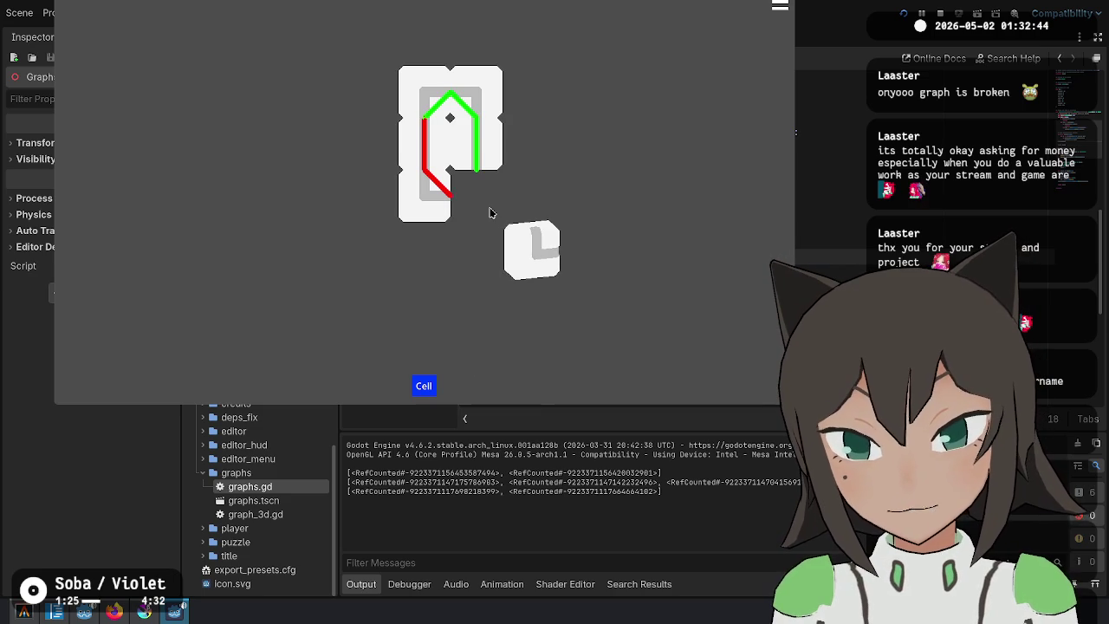
{"action": "left_click", "coordinate": [489, 213]}
{"action": "left_click", "coordinate": [490, 210]}
{"action": "left_click", "coordinate": [490, 210]}
{"action": "key", "text": "Escape"}
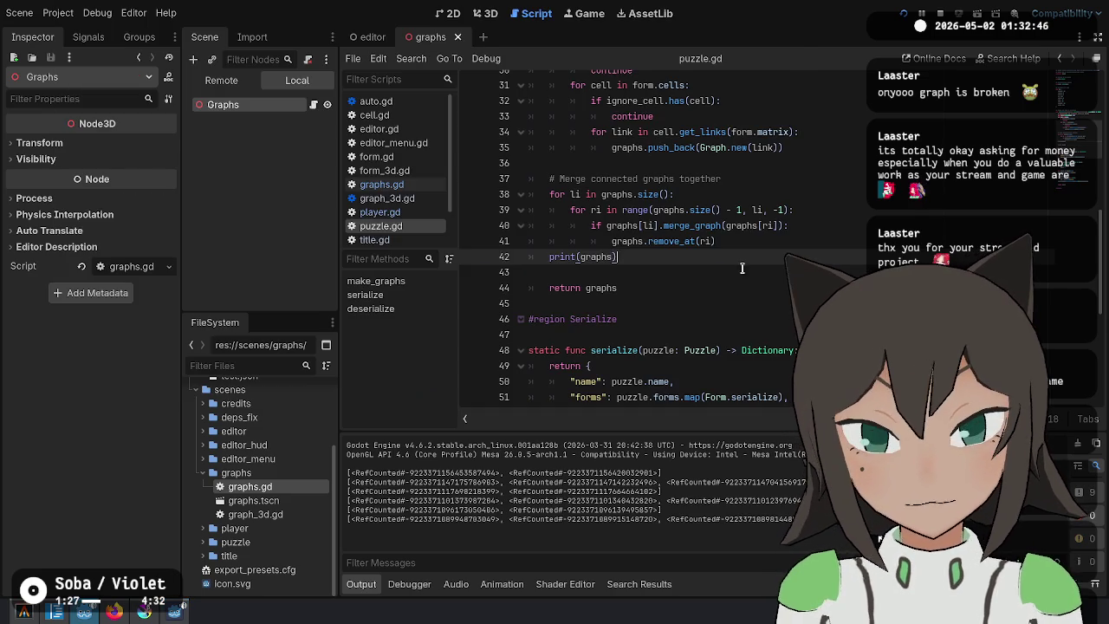
{"action": "mouse_move", "coordinate": [715, 241]}
{"action": "left_mouse_down"}
{"action": "mouse_move", "coordinate": [706, 225]}
{"action": "mouse_move", "coordinate": [593, 196]}
{"action": "left_mouse_up"}
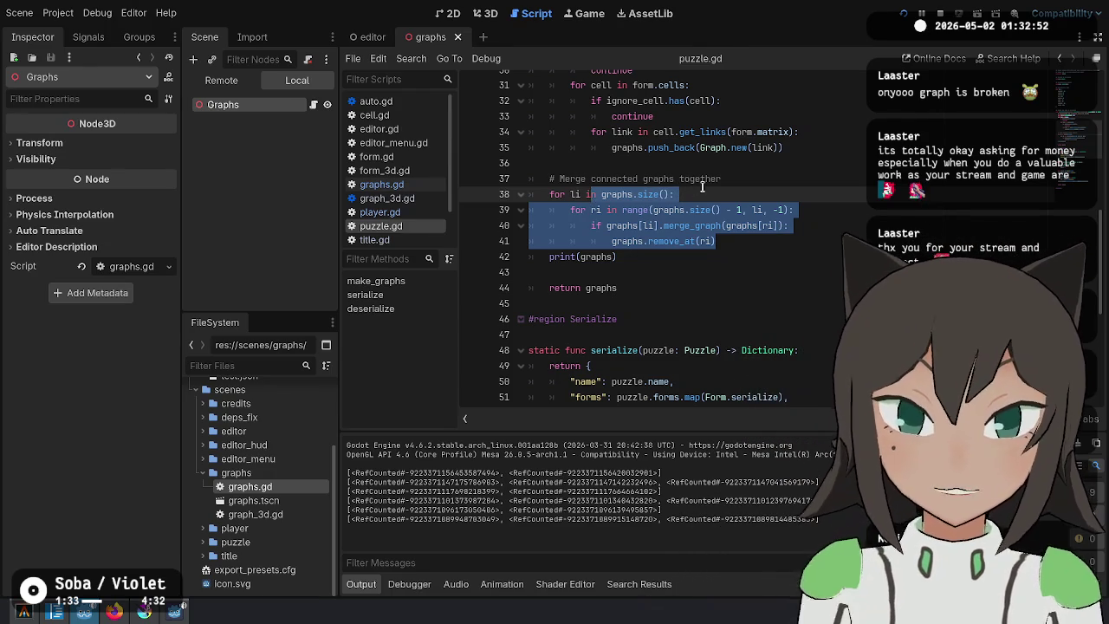
Comment out the merge loop on lines 38–41 and test the game without graph merging.
{"action": "left_click", "coordinate": [702, 189]}
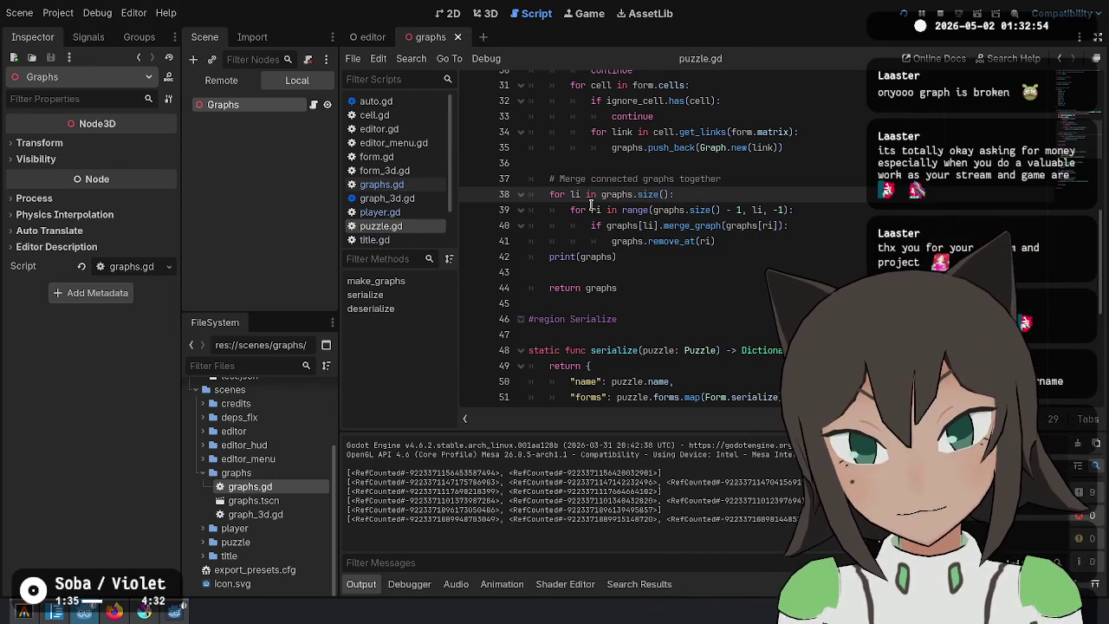
{"action": "scroll", "coordinate": [743, 184], "scroll_direction": "up", "scroll_amount": 3}
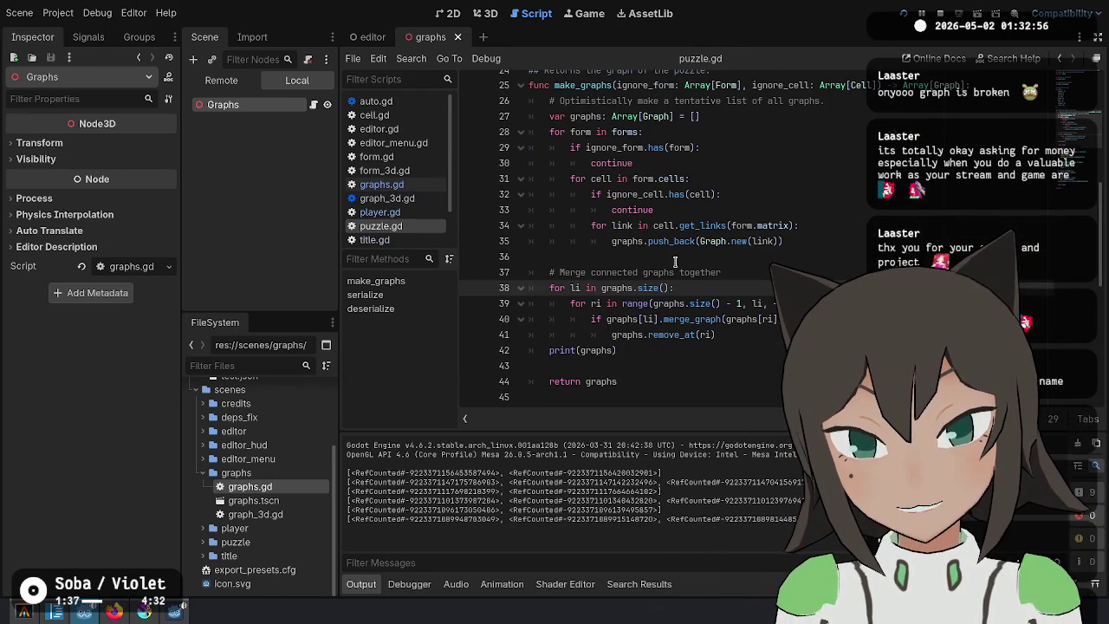
{"action": "key", "text": "Down"}
{"action": "key", "text": "End"}
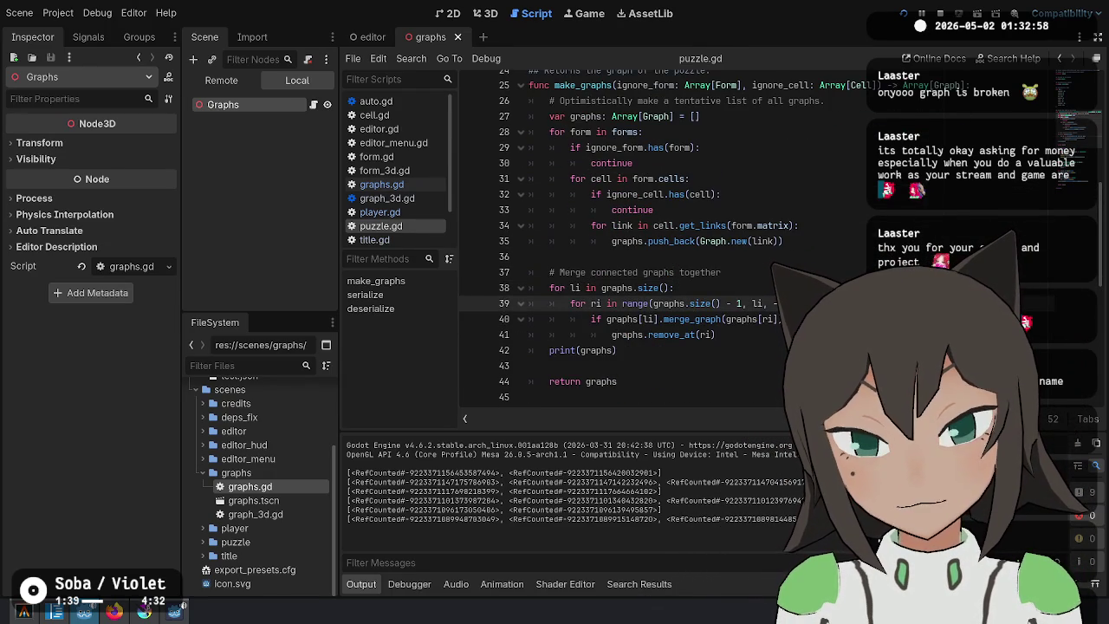
{"action": "key", "text": "Up"}
{"action": "key", "text": "shift+Down"}
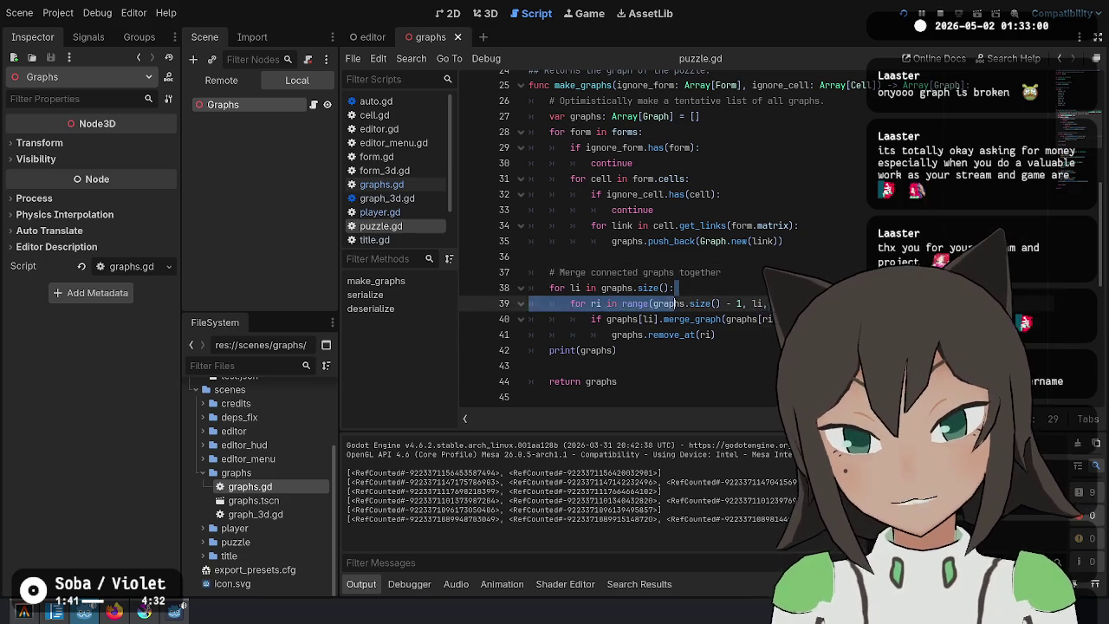
{"action": "key", "text": "shift+Down"}
{"action": "key", "text": "shift+Down"}
{"action": "key", "text": "ctrl+k"}
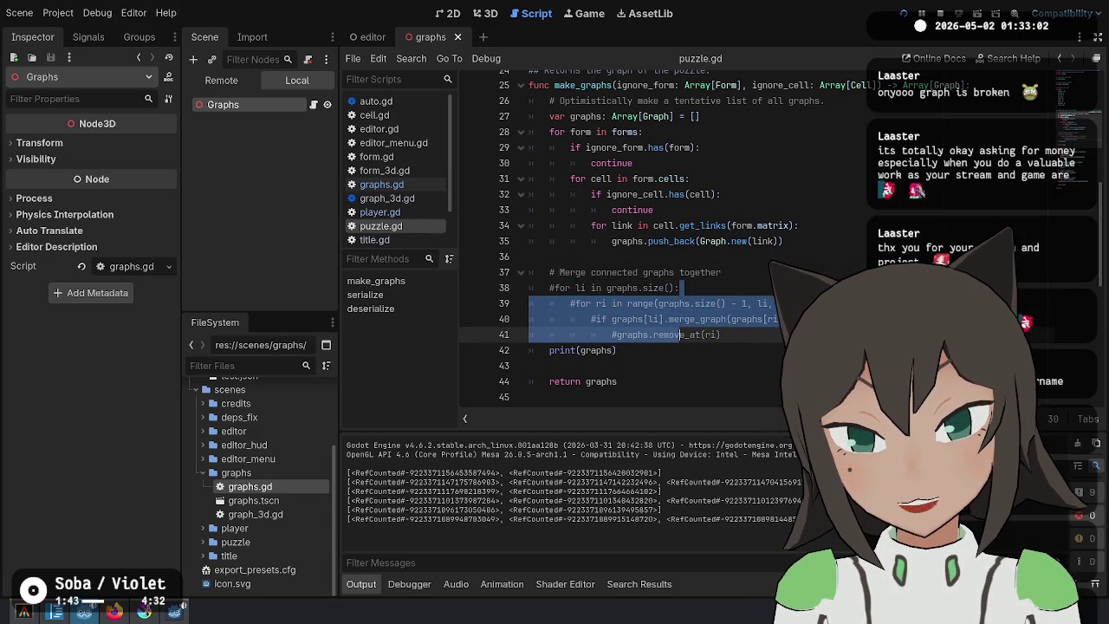
{"action": "key", "text": "F6"}
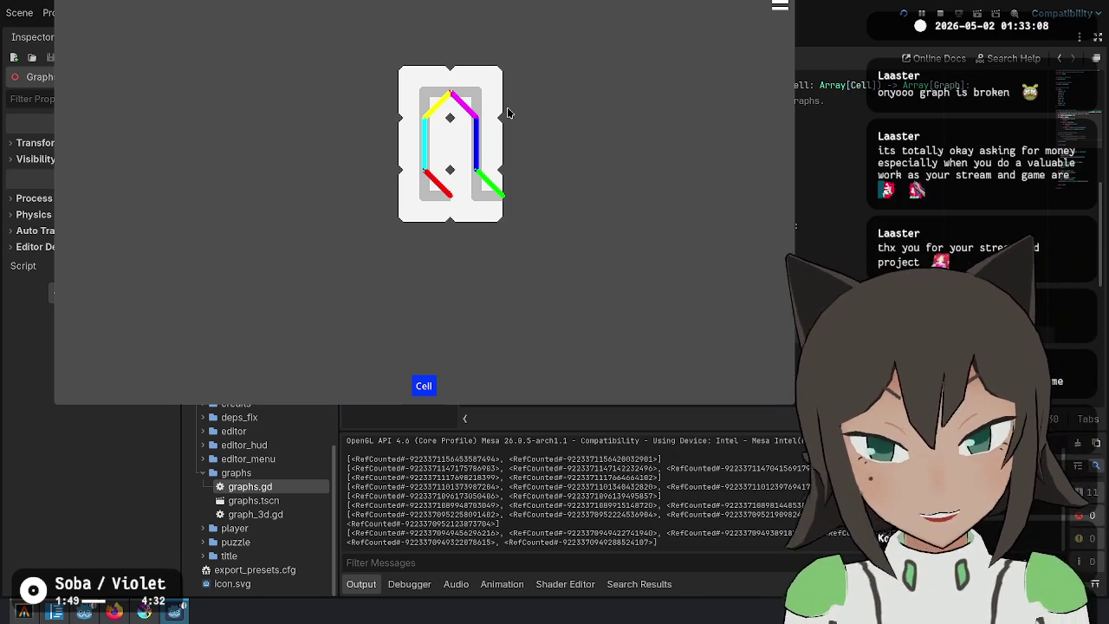
{"action": "key", "text": "F8"}
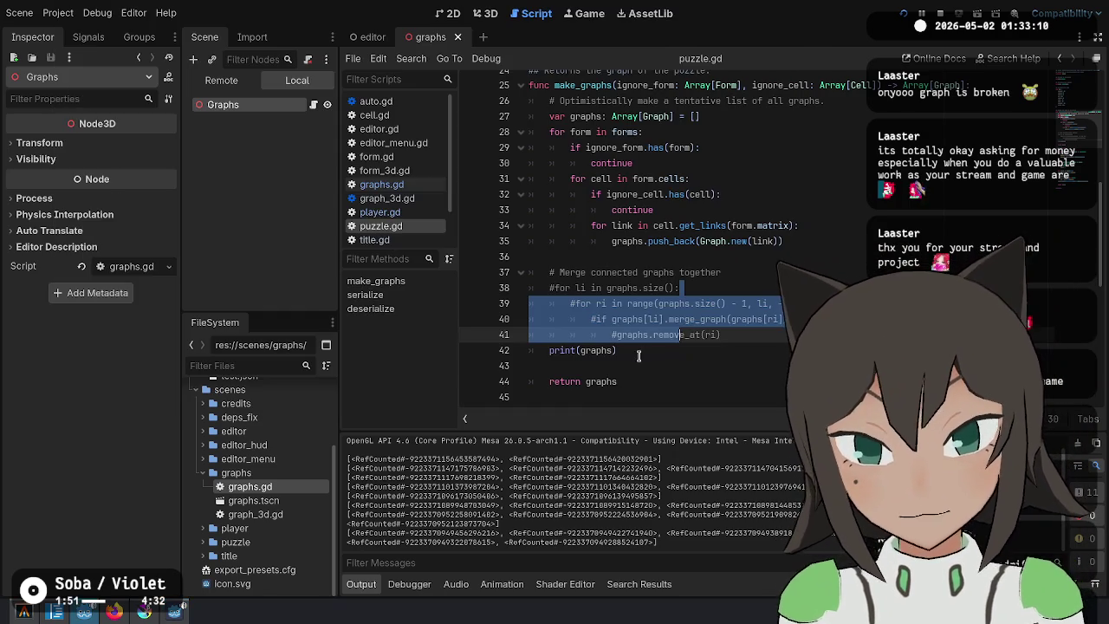
Uncomment the loop, add 'break' after graphs.remove_at(ri), and test-run the game.
{"action": "key", "text": "ctrl+k"}
{"action": "key", "text": "Escape"}
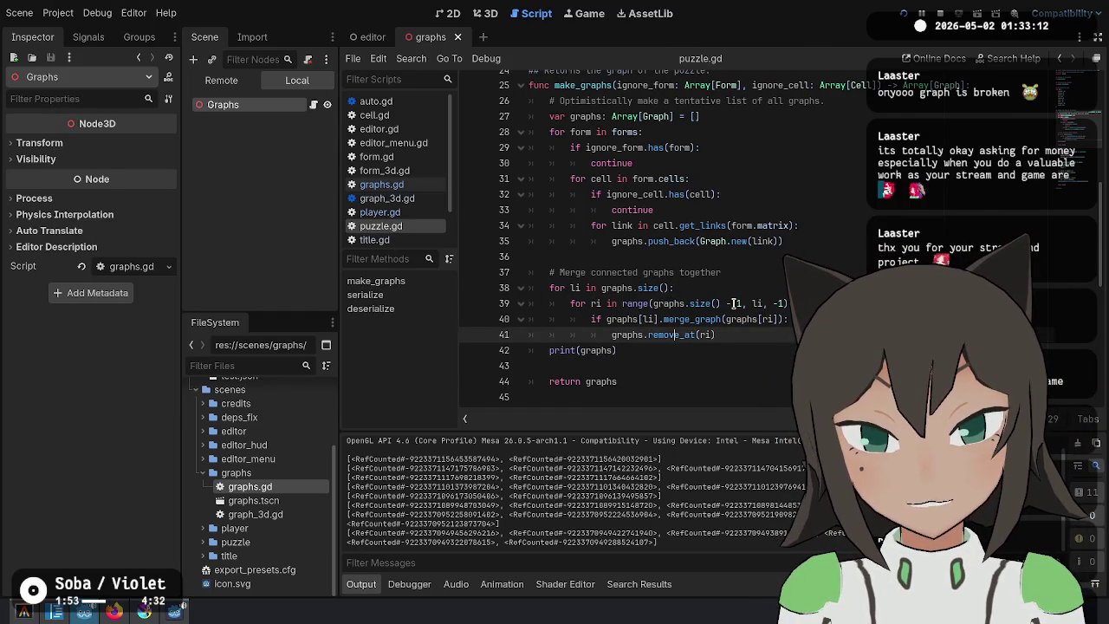
{"action": "key", "text": "End"}
{"action": "key", "text": "Return"}
{"action": "type", "text": "b"}
{"action": "key", "text": "F5"}
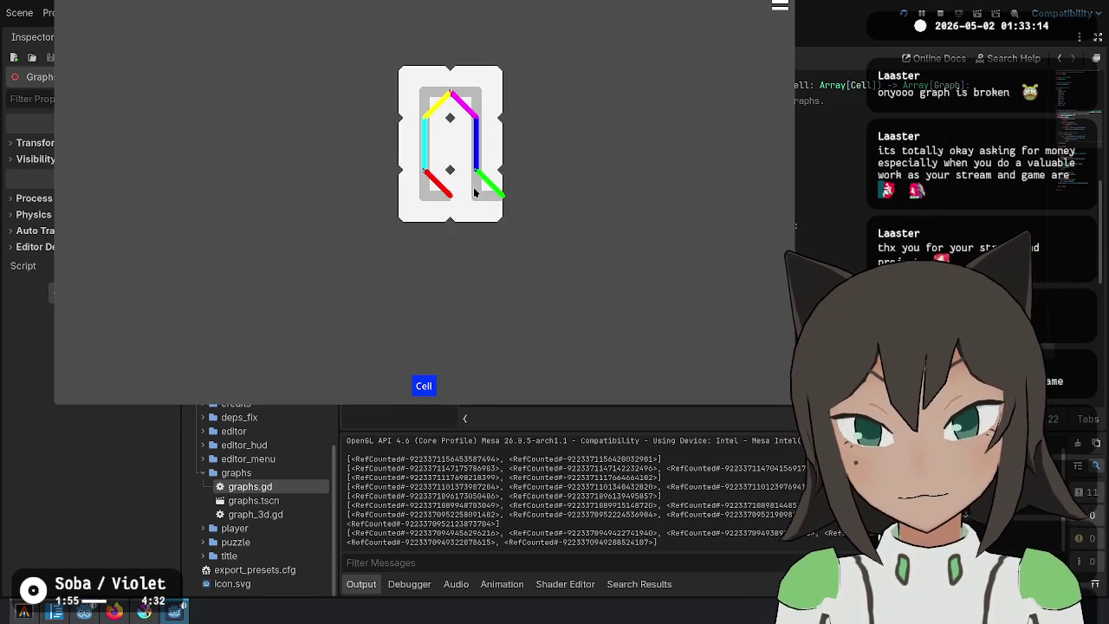
{"action": "key", "text": "F8"}
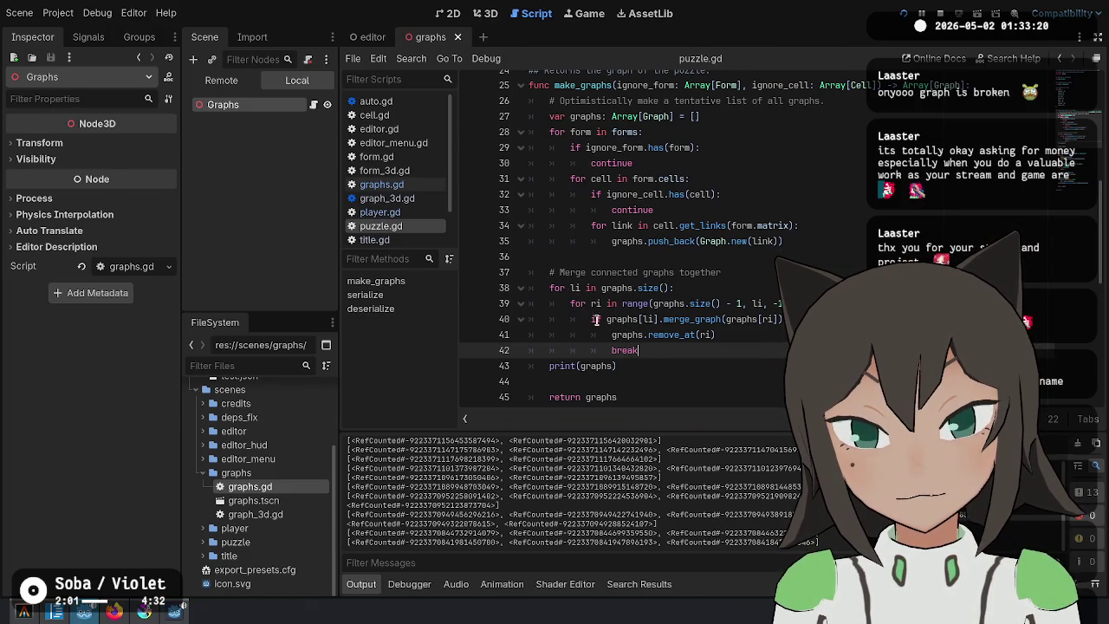
Add a new line after the break and test the merging over four game runs.
{"action": "key", "text": "Return"}
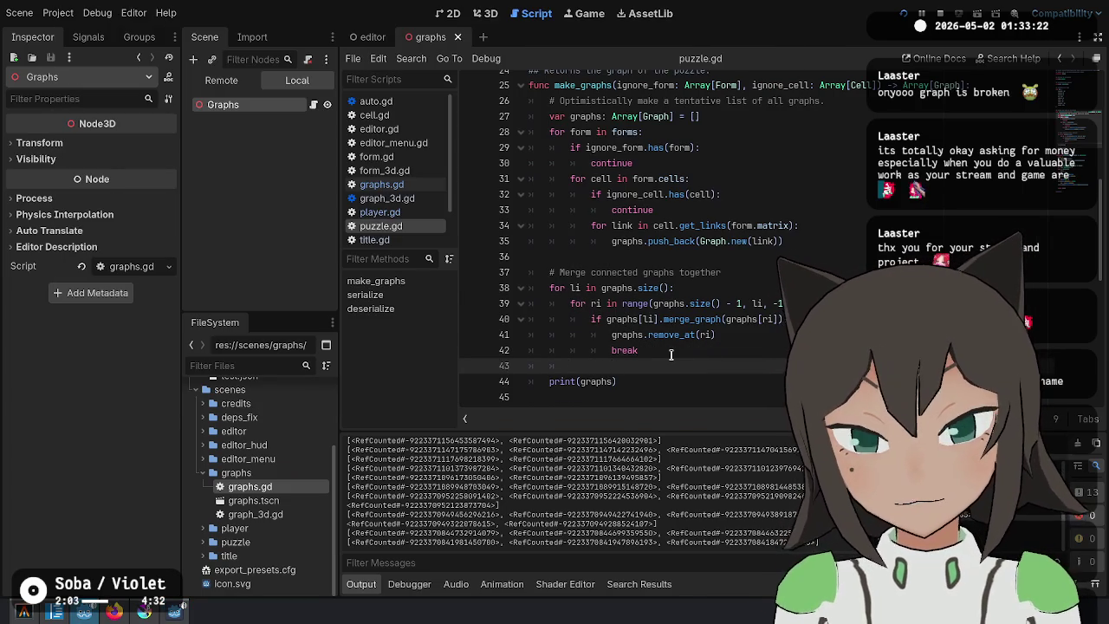
{"action": "type", "text": "break"}
{"action": "key", "text": "F5"}
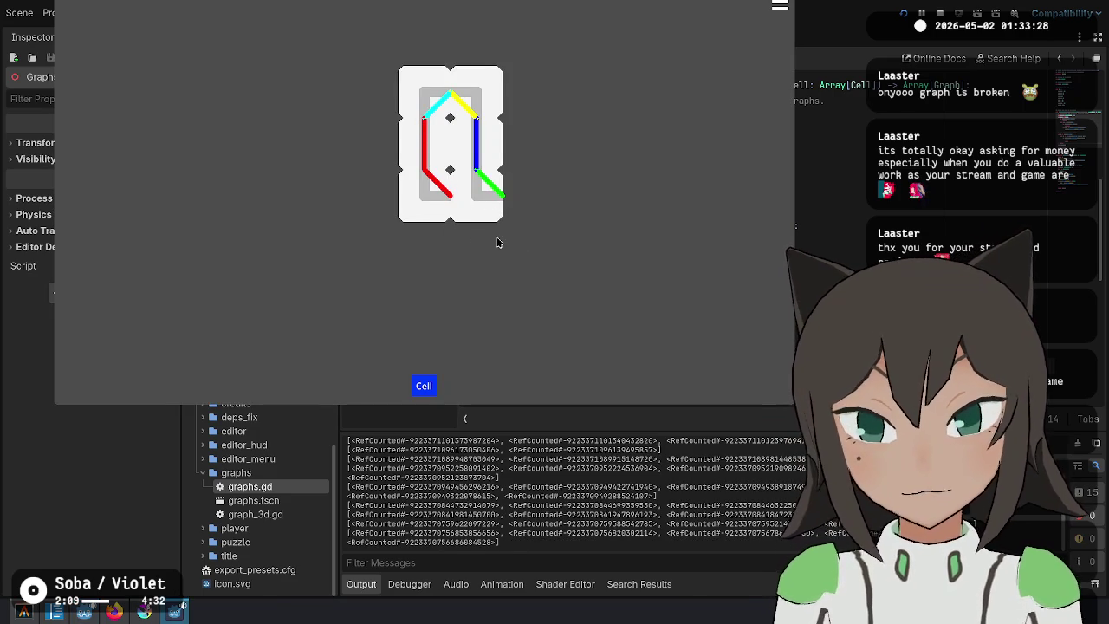
{"action": "key", "text": "F8"}
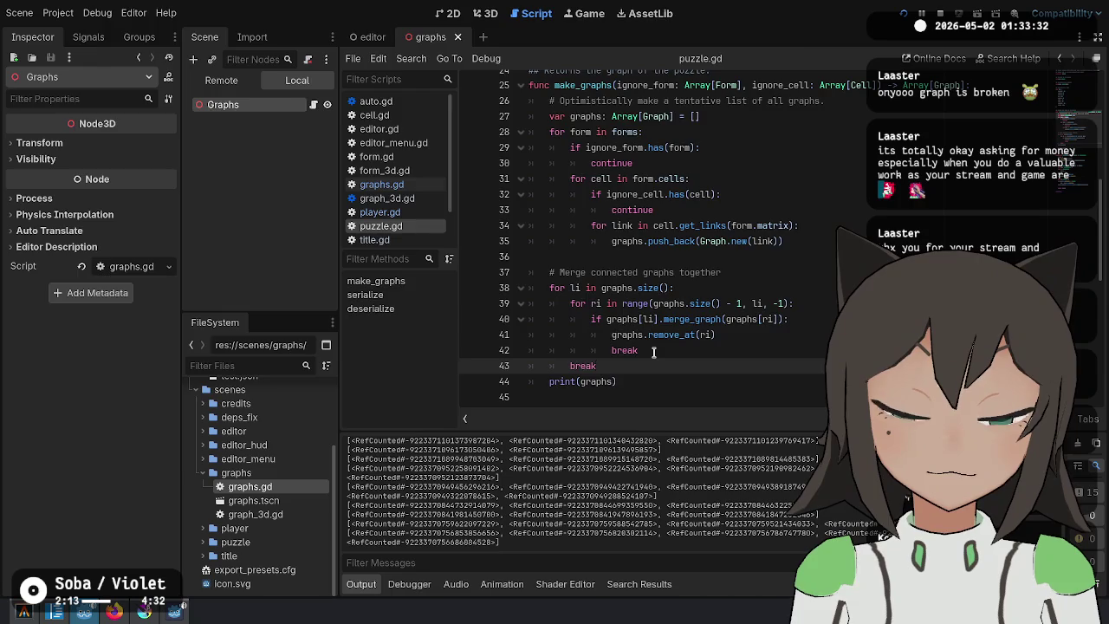
{"action": "key", "text": "F6"}
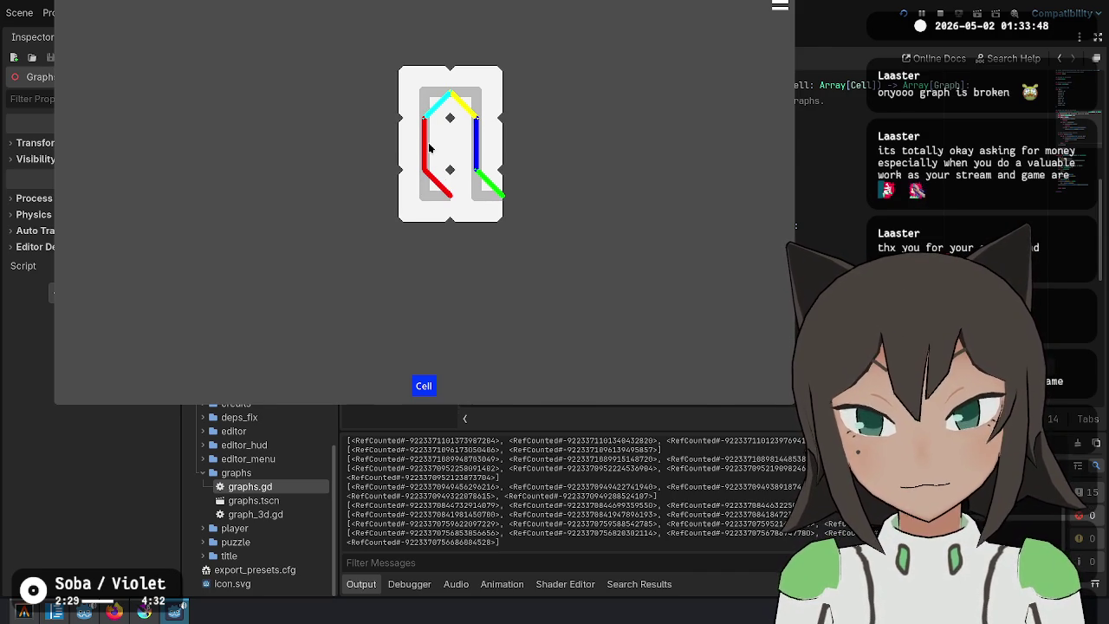
{"action": "key", "text": "F8"}
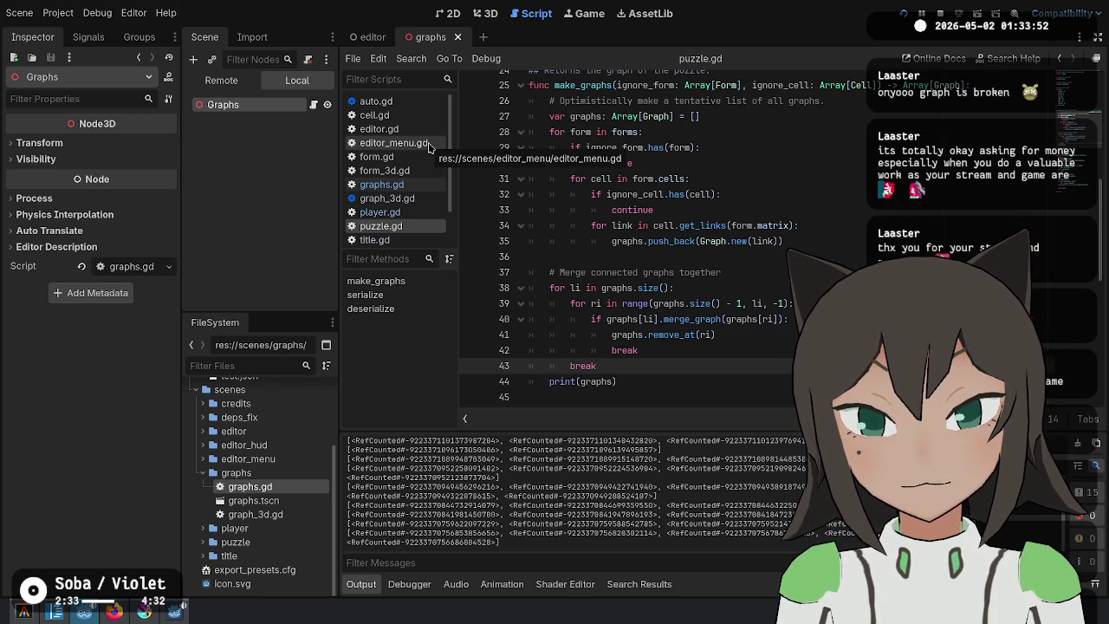
{"action": "key", "text": "F6"}
{"action": "key", "text": "F8"}
{"action": "key", "text": "F6"}
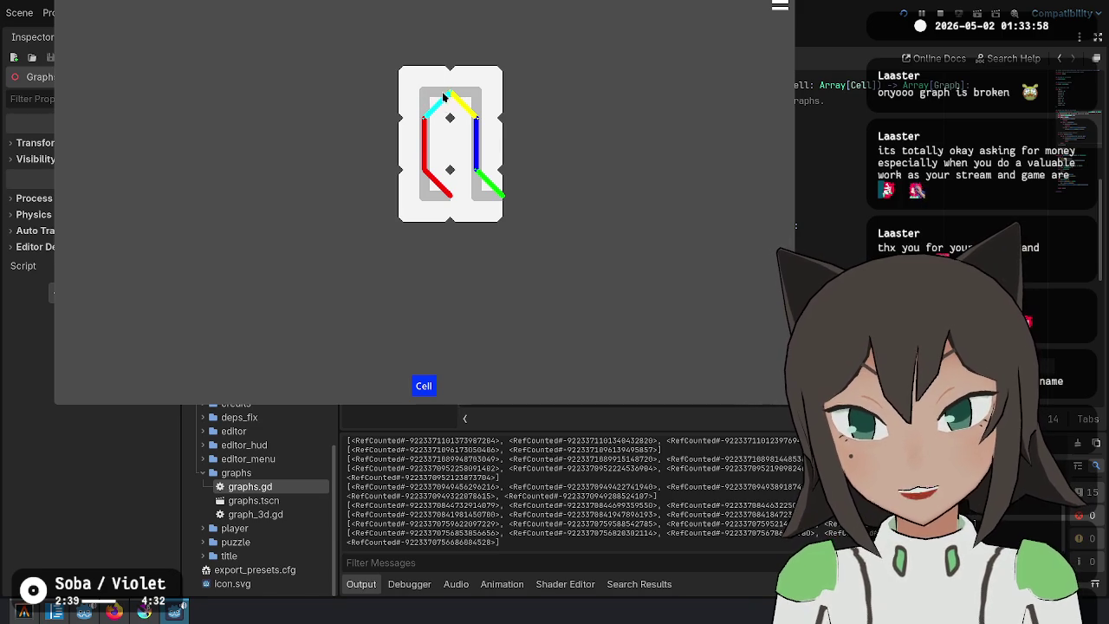
{"action": "key", "text": "F8"}
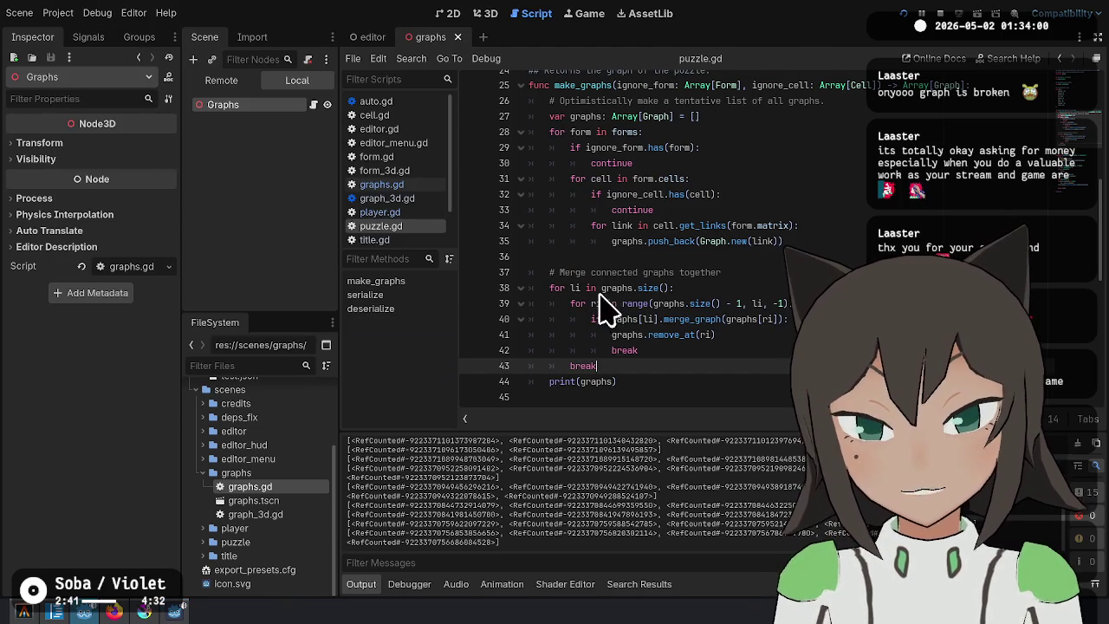
Inspect the outer and inner merge loops, checking where ri is used.
{"action": "mouse_move", "coordinate": [622, 320]}
{"action": "left_mouse_down"}
{"action": "mouse_move", "coordinate": [663, 338]}
{"action": "mouse_move", "coordinate": [639, 350]}
{"action": "left_mouse_up"}
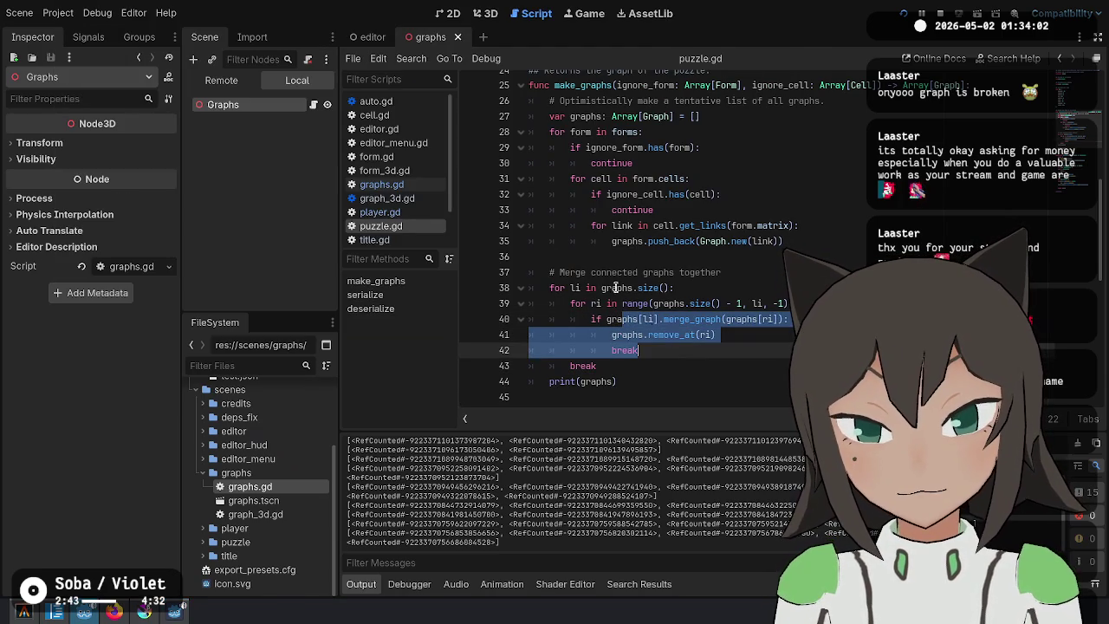
{"action": "mouse_move", "coordinate": [571, 290]}
{"action": "left_mouse_down"}
{"action": "mouse_move", "coordinate": [645, 303]}
{"action": "mouse_move", "coordinate": [704, 289]}
{"action": "left_mouse_up"}
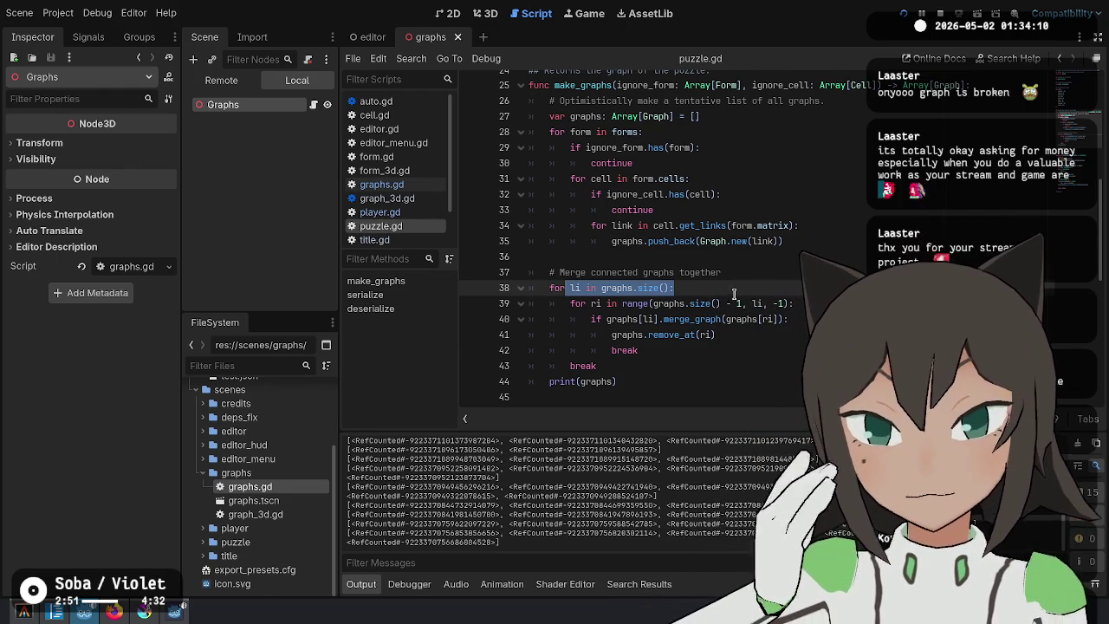
{"action": "mouse_move", "coordinate": [676, 287]}
{"action": "left_mouse_down"}
{"action": "mouse_move", "coordinate": [736, 303]}
{"action": "mouse_move", "coordinate": [591, 303]}
{"action": "mouse_move", "coordinate": [794, 303]}
{"action": "left_mouse_up"}
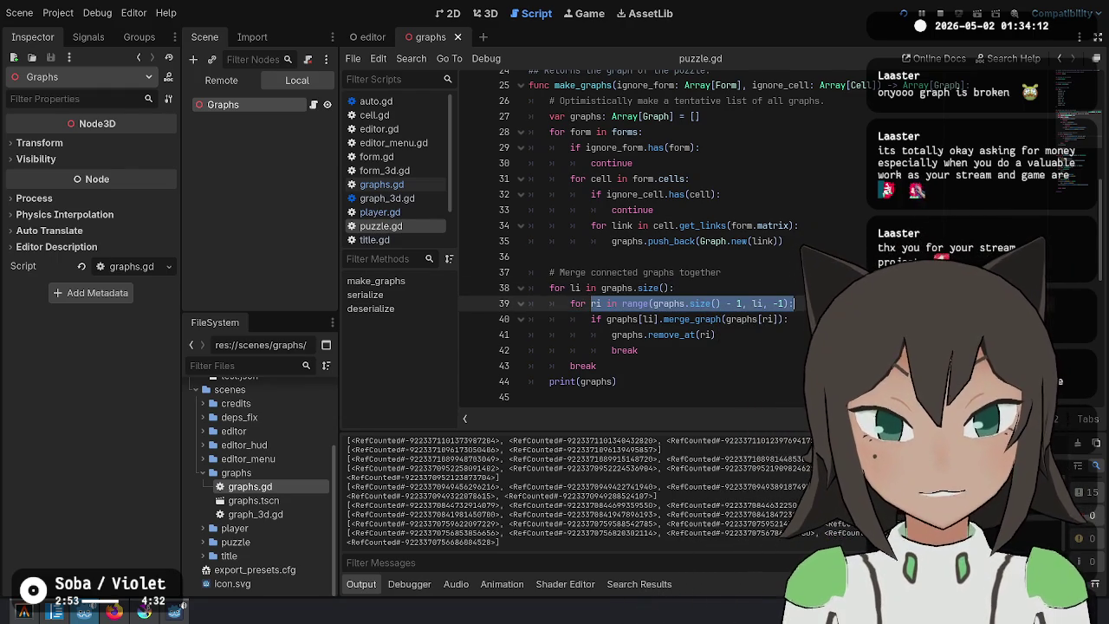
{"action": "left_click", "coordinate": [657, 346]}
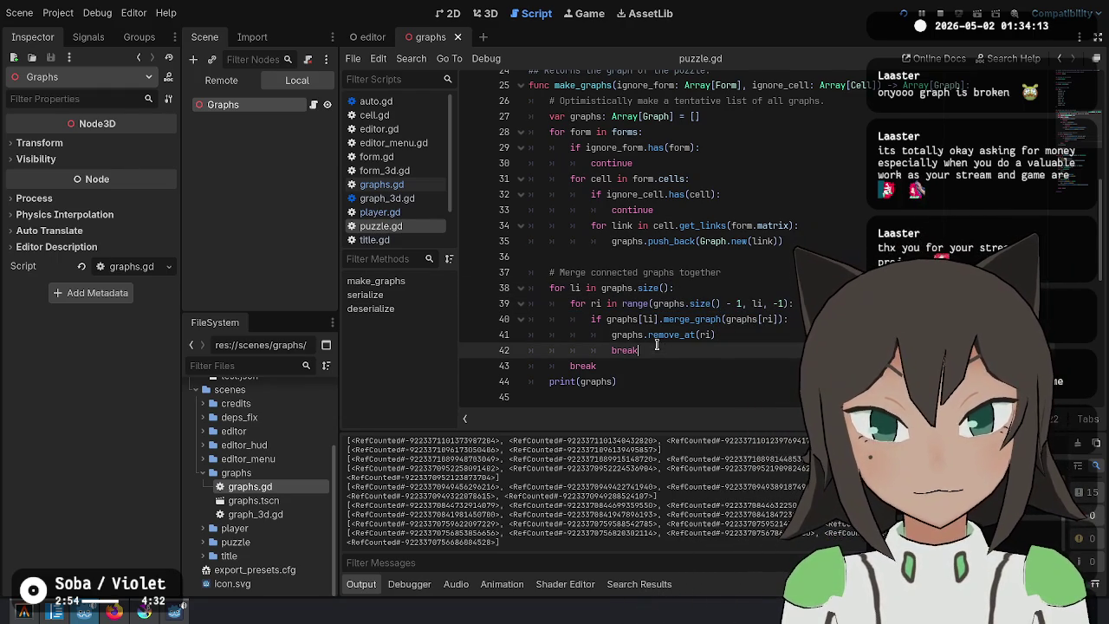
{"action": "left_click", "coordinate": [596, 303]}
{"action": "mouse_move", "coordinate": [570, 303]}
{"action": "left_mouse_down"}
{"action": "mouse_move", "coordinate": [745, 364]}
{"action": "mouse_move", "coordinate": [728, 349]}
{"action": "left_mouse_up"}
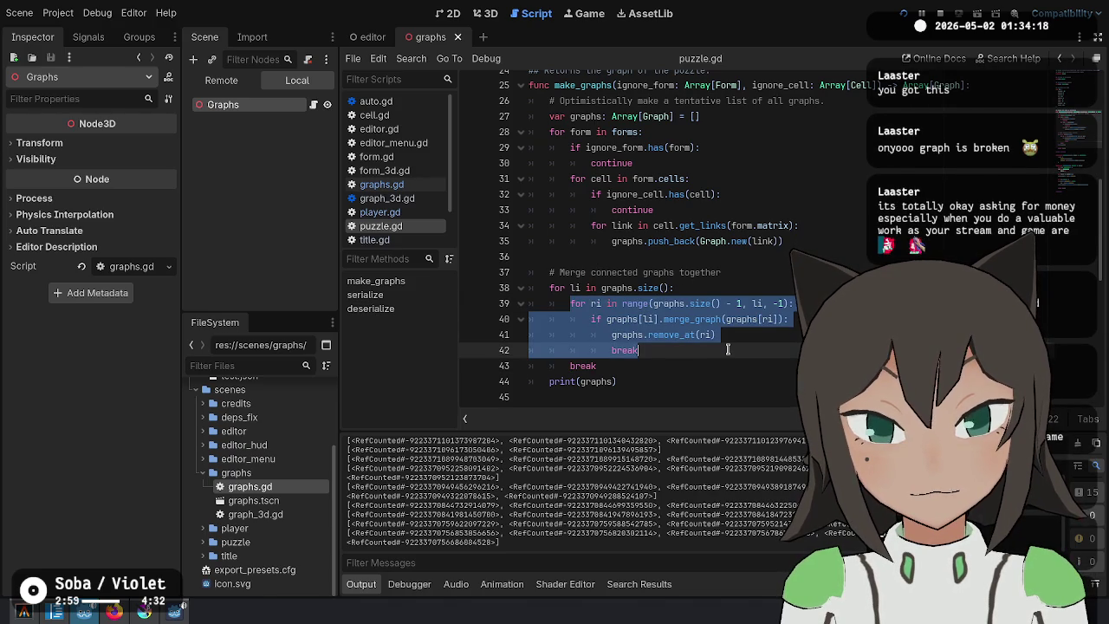
{"action": "left_click", "coordinate": [728, 349]}
Add a none_connect variable and while loop inside the outer loop, indenting the inner ri loop beneath it.
{"action": "left_click", "coordinate": [744, 288]}
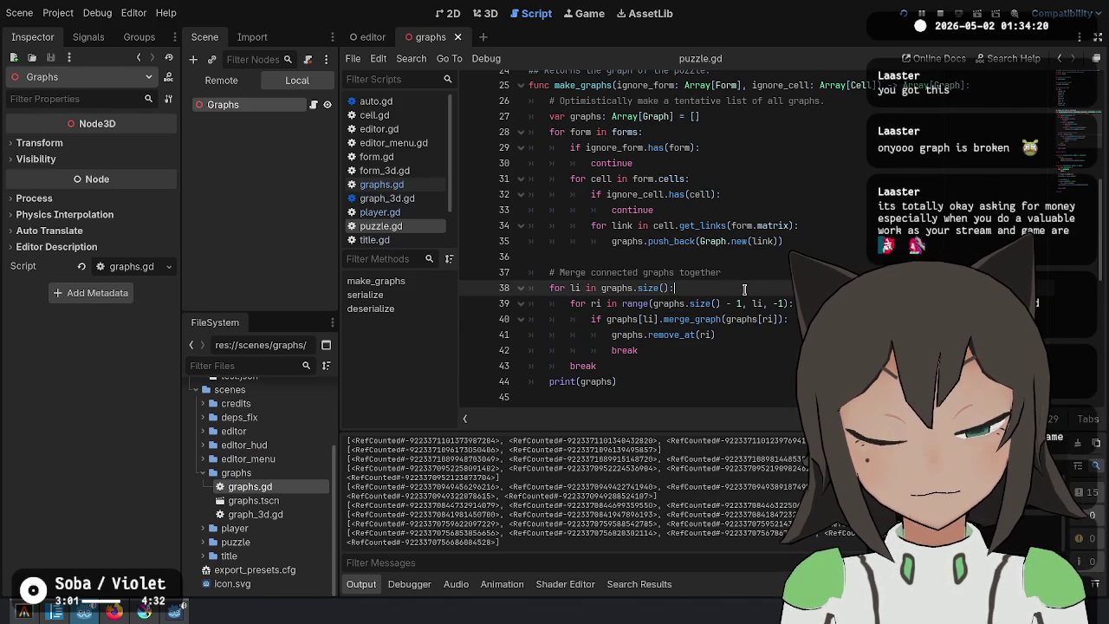
{"action": "key", "text": "Return"}
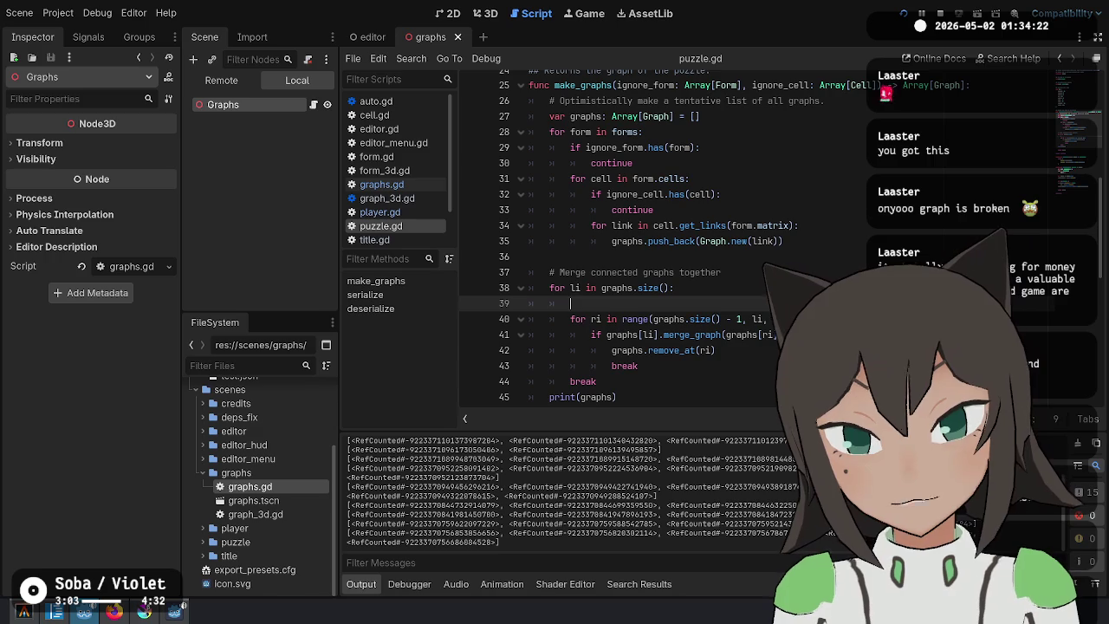
{"action": "type", "text": "while "}
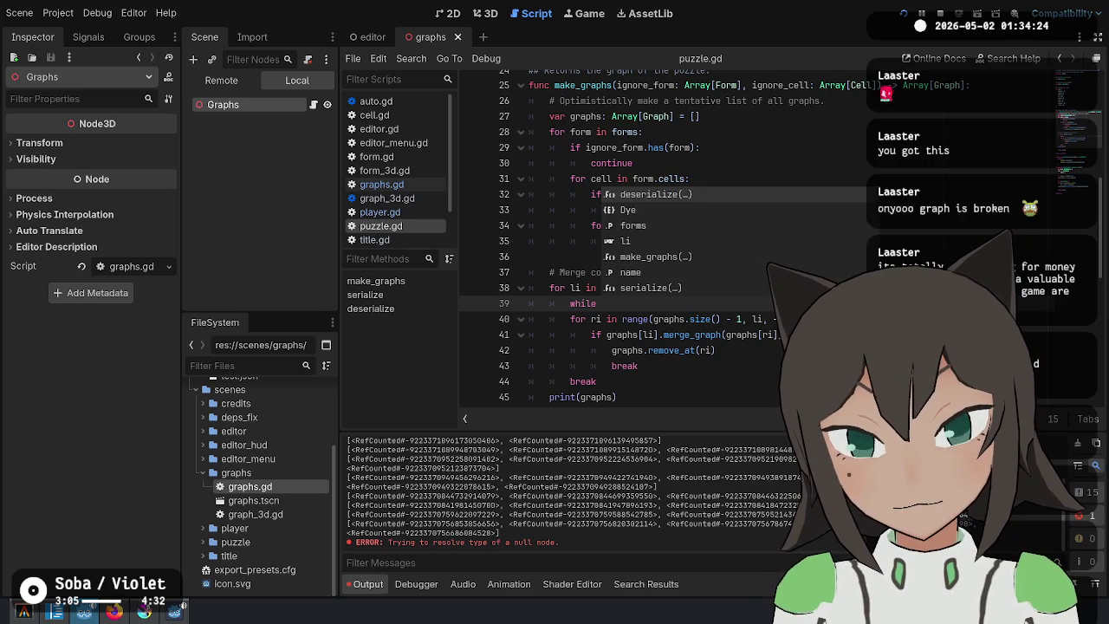
{"action": "type", "text": "none_connect:"}
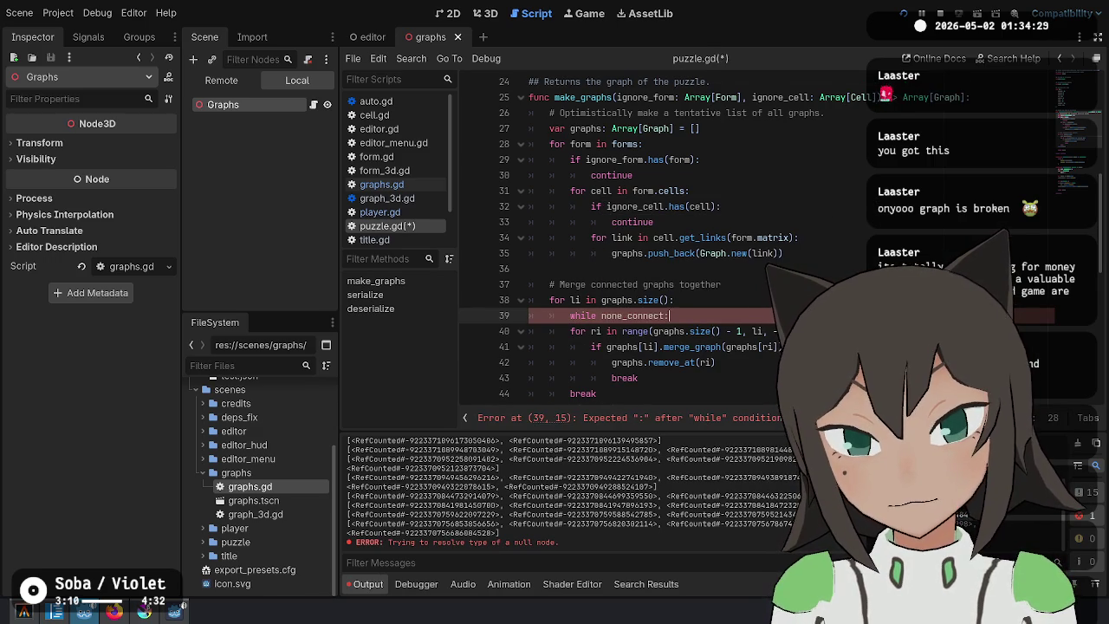
{"action": "key", "text": "ctrl+shift+Return"}
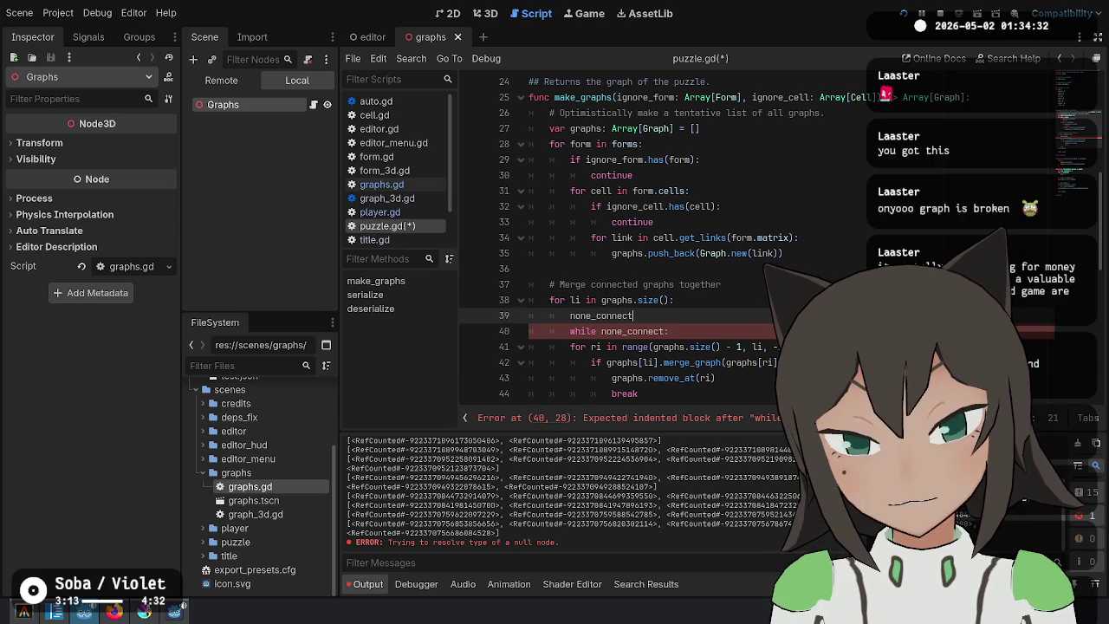
{"action": "type", "text": "var"}
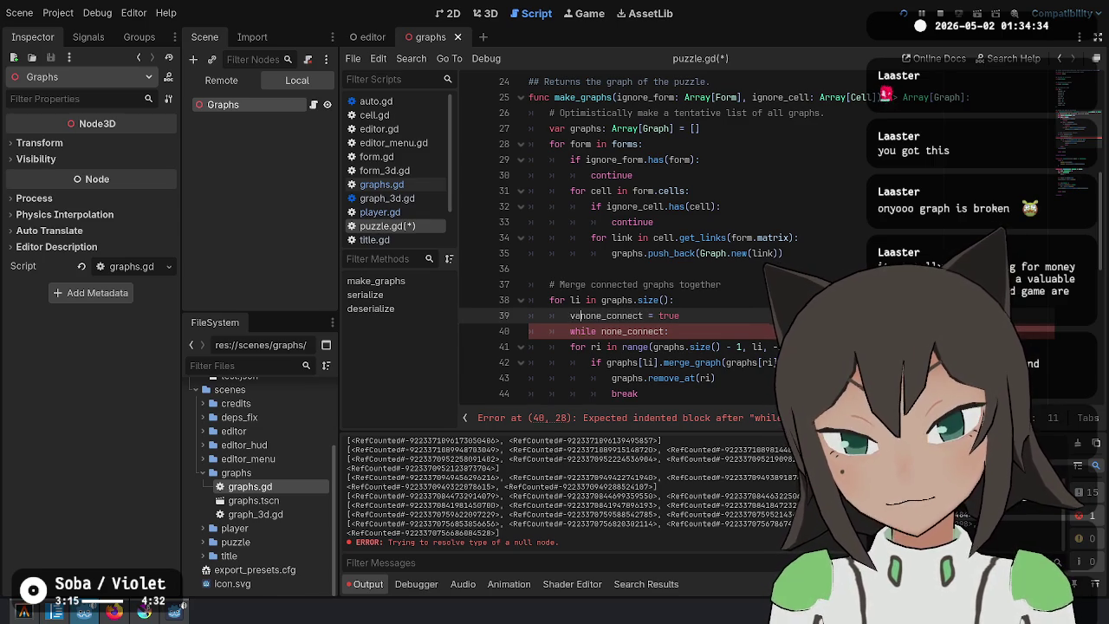
{"action": "key", "text": "Down"}
{"action": "key", "text": "Up"}
{"action": "type", "text": ":"}
{"action": "key", "text": "Down"}
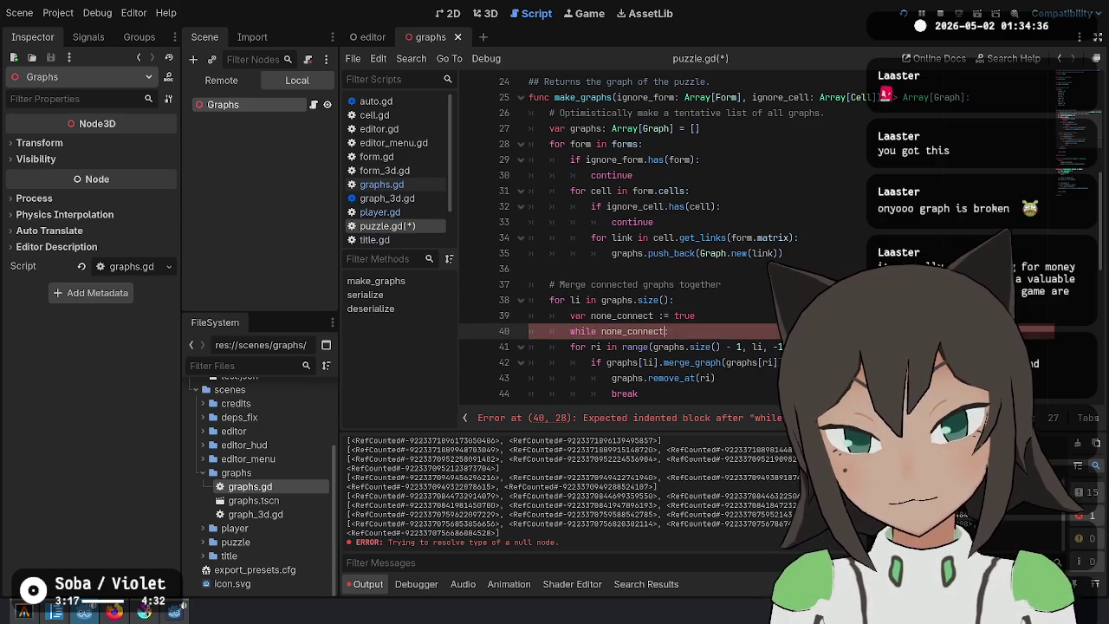
{"action": "key", "text": "Return"}
{"action": "type", "text": "none_connect = false"}
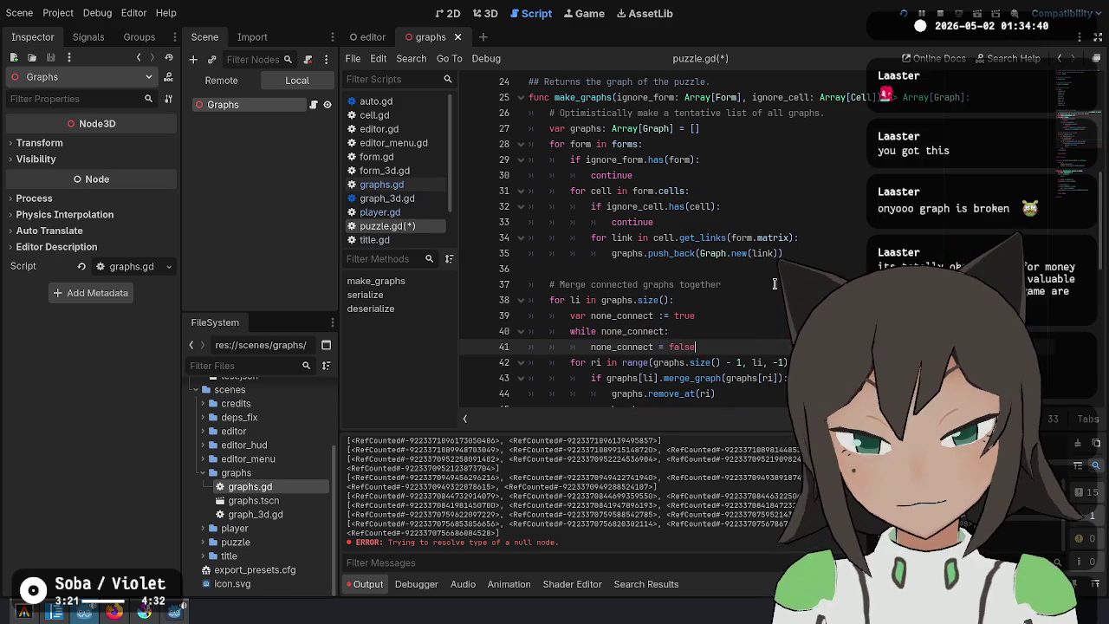
{"action": "scroll", "coordinate": [620, 278], "scroll_direction": "down", "scroll_amount": 3}
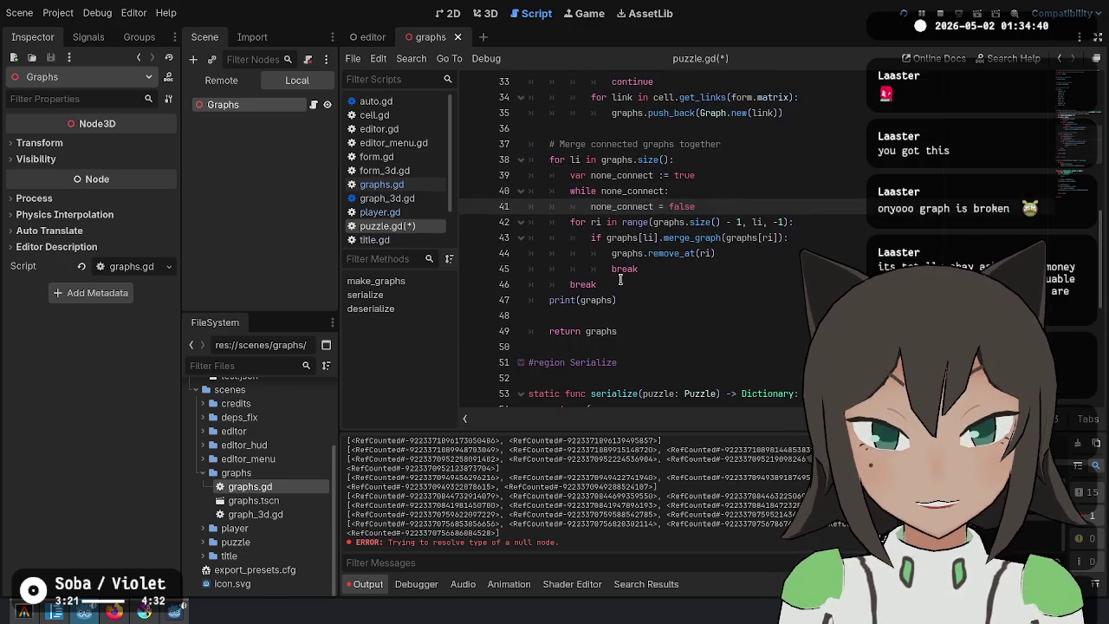
{"action": "left_click_drag", "start_coordinate": [650, 219], "coordinate": [719, 271]}
{"action": "key", "text": "Tab"}
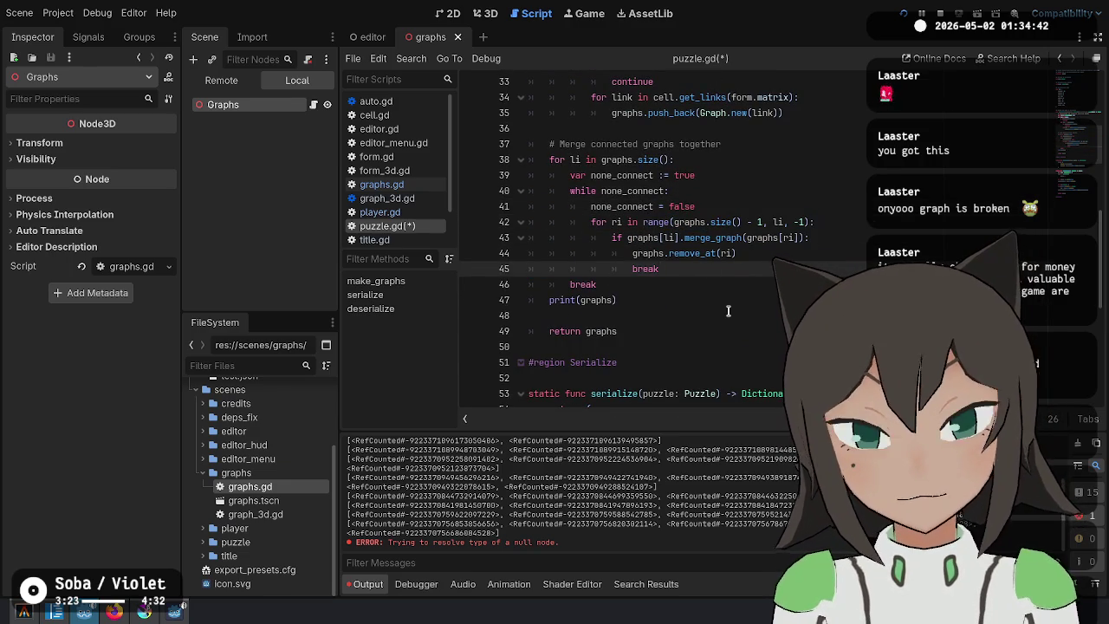
Replace the inner break with none_connect = true, then rename the variable to try_connecting everywhere.
{"action": "key", "text": "ctrl+shift+Left"}
{"action": "type", "text": "none_connect = true"}
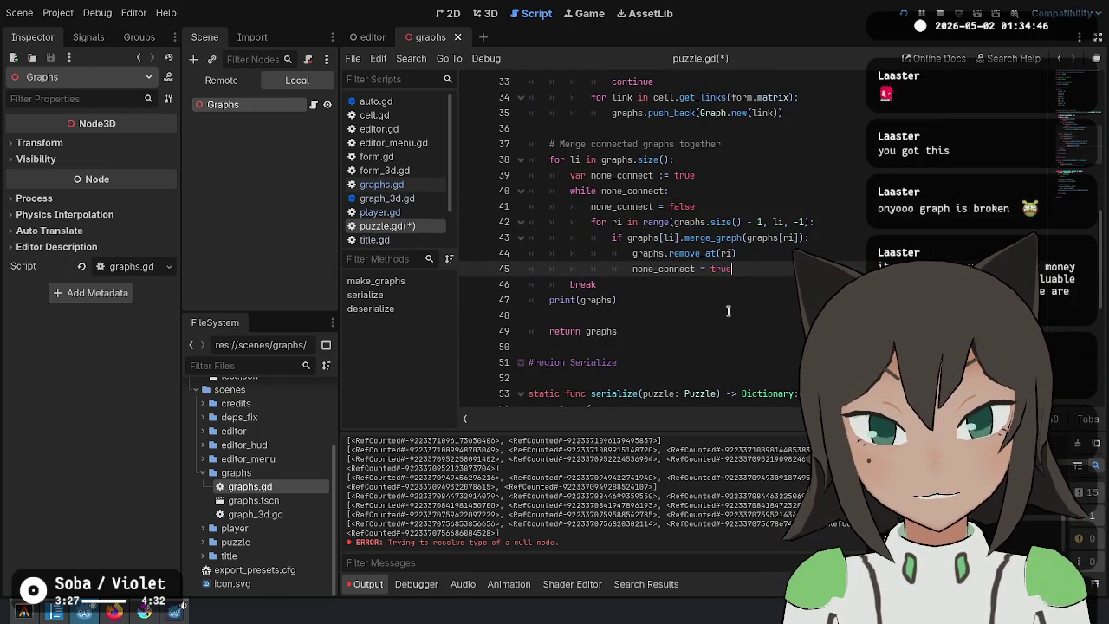
{"action": "key", "text": "Up"}
{"action": "key", "text": "Up"}
{"action": "key", "text": "Up"}
{"action": "key", "text": "ctrl+shift+Right"}
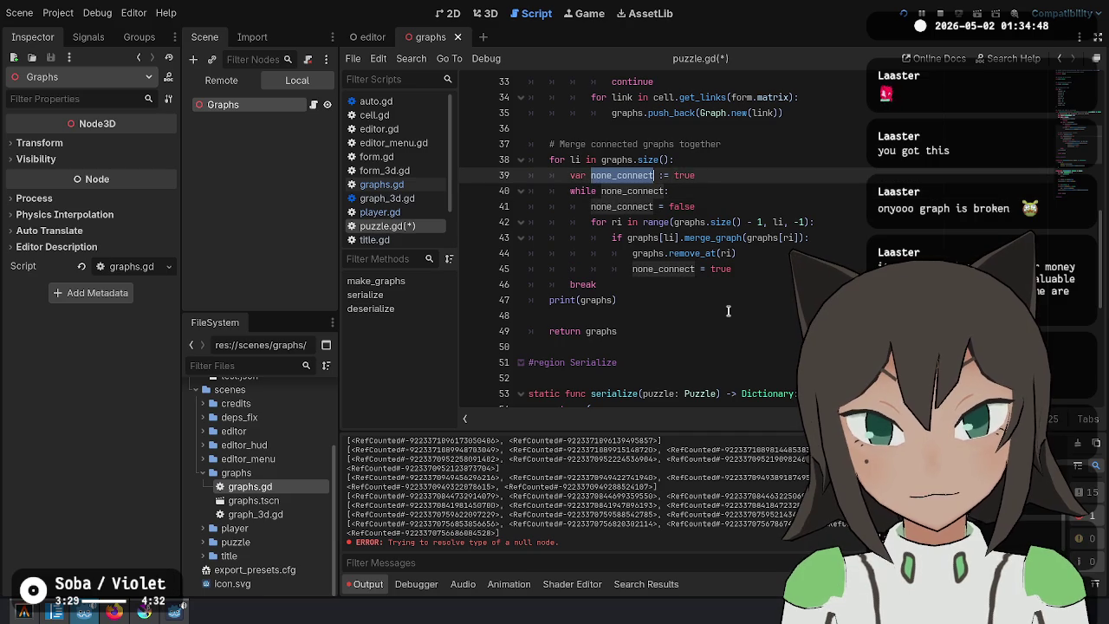
{"action": "key", "text": "ctrl+d"}
{"action": "key", "text": "ctrl+d"}
{"action": "type", "text": "somet"}
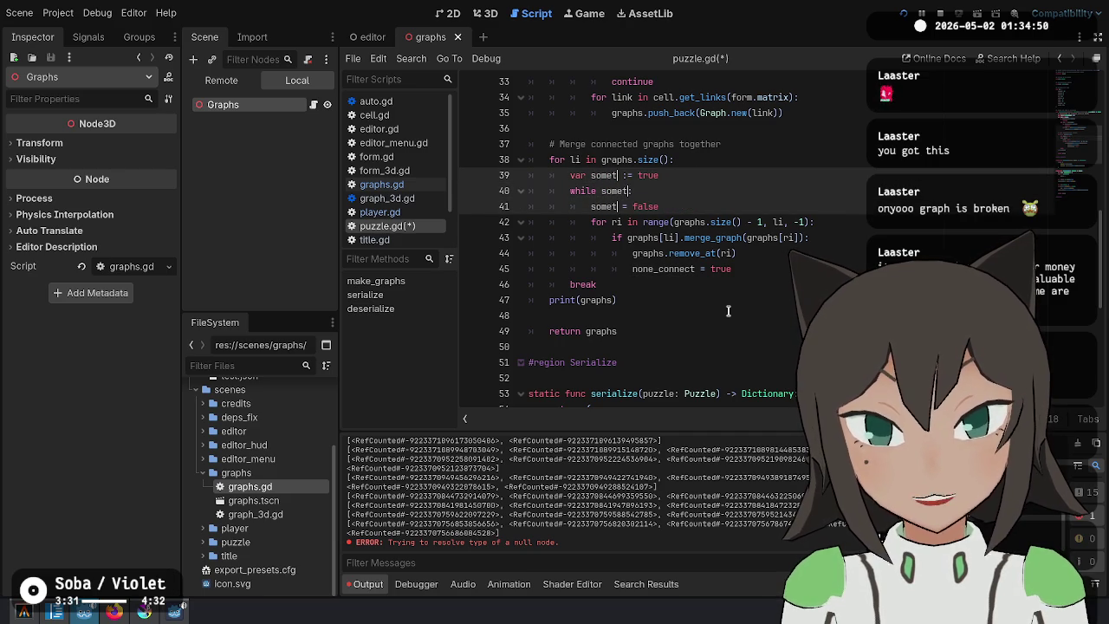
{"action": "key", "text": "ctrl+BackSpace"}
{"action": "type", "text": "run_connecti"}
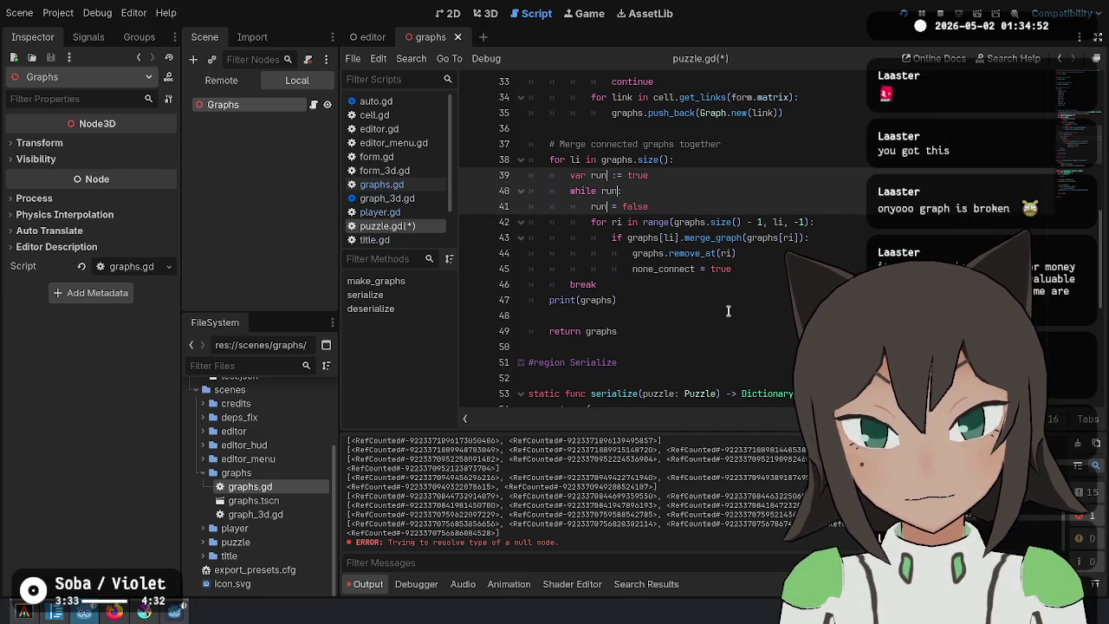
{"action": "key", "text": "ctrl+BackSpace"}
{"action": "type", "text": "try_connecting"}
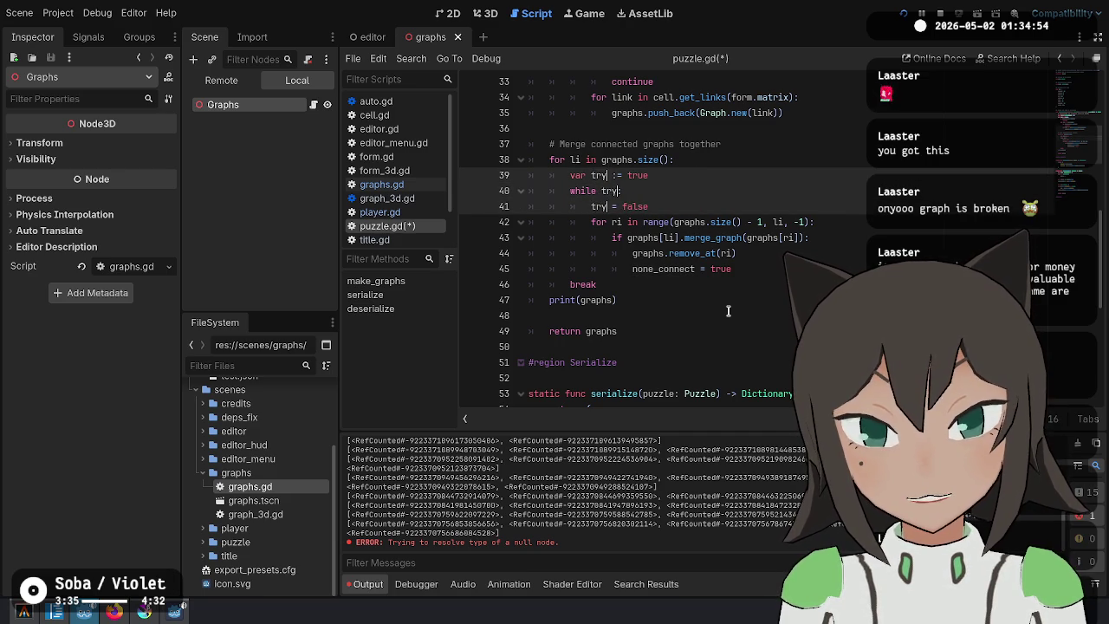
{"action": "key", "text": "Escape"}
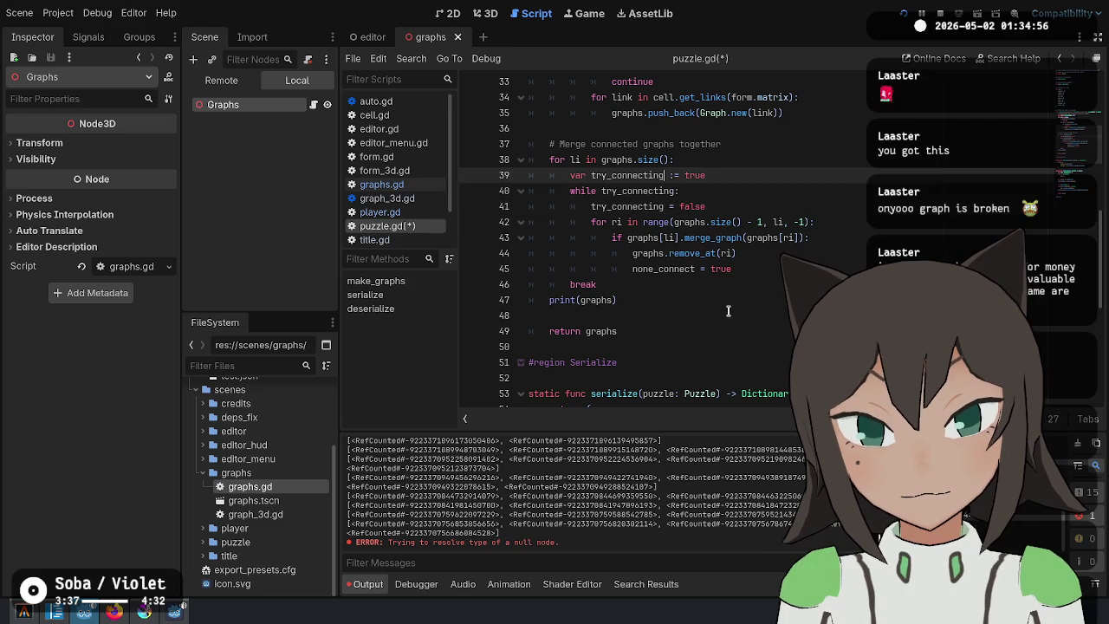
Change the leftover none_connect on line 45 to try_connecting and save puzzle.gd.
{"action": "key", "text": "Down"}
{"action": "key", "text": "Down"}
{"action": "key", "text": "Down"}
{"action": "key", "text": "Down"}
{"action": "key", "text": "End"}
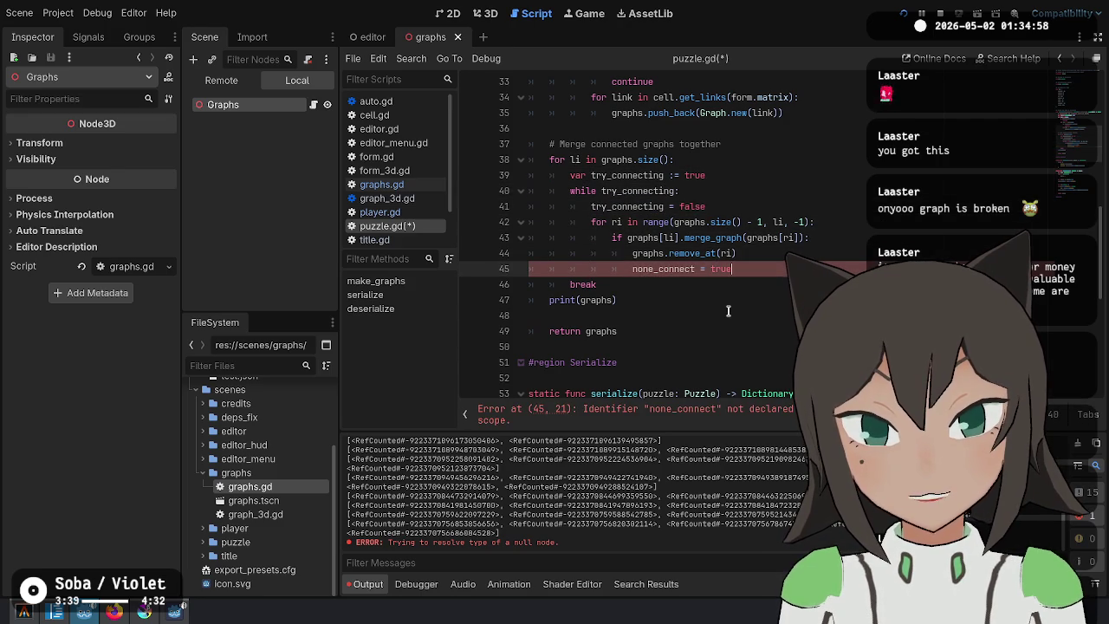
{"action": "key", "text": "ctrl+shift+Right"}
{"action": "type", "text": "try_connecting"}
{"action": "key", "text": "ctrl+s"}
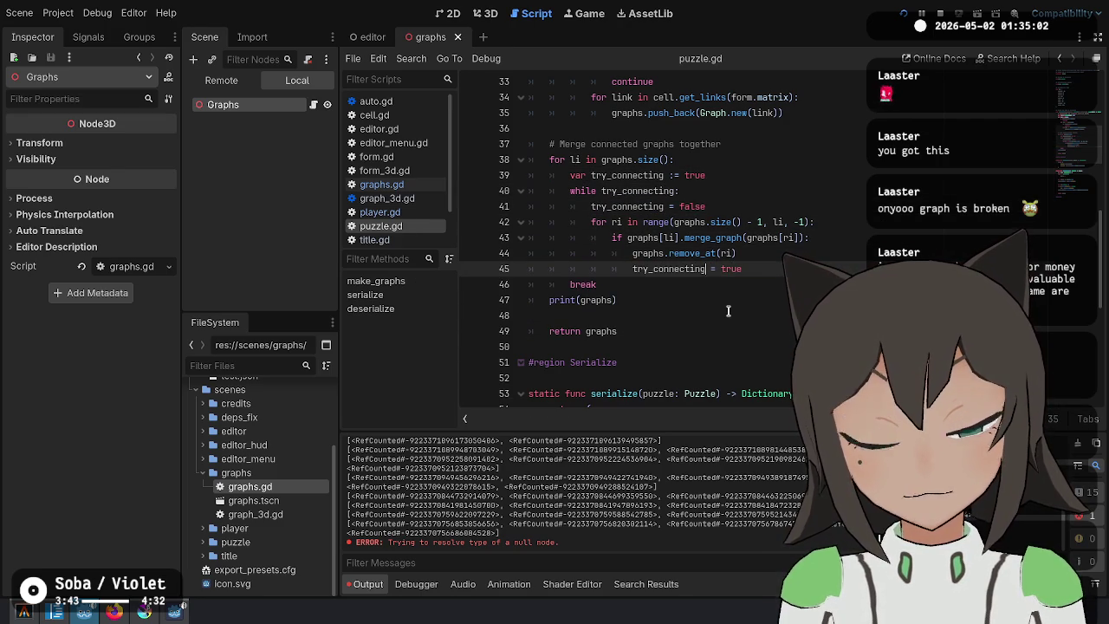
Delete the outer loop's break and run the game to test merging.
{"action": "left_click", "coordinate": [769, 278]}
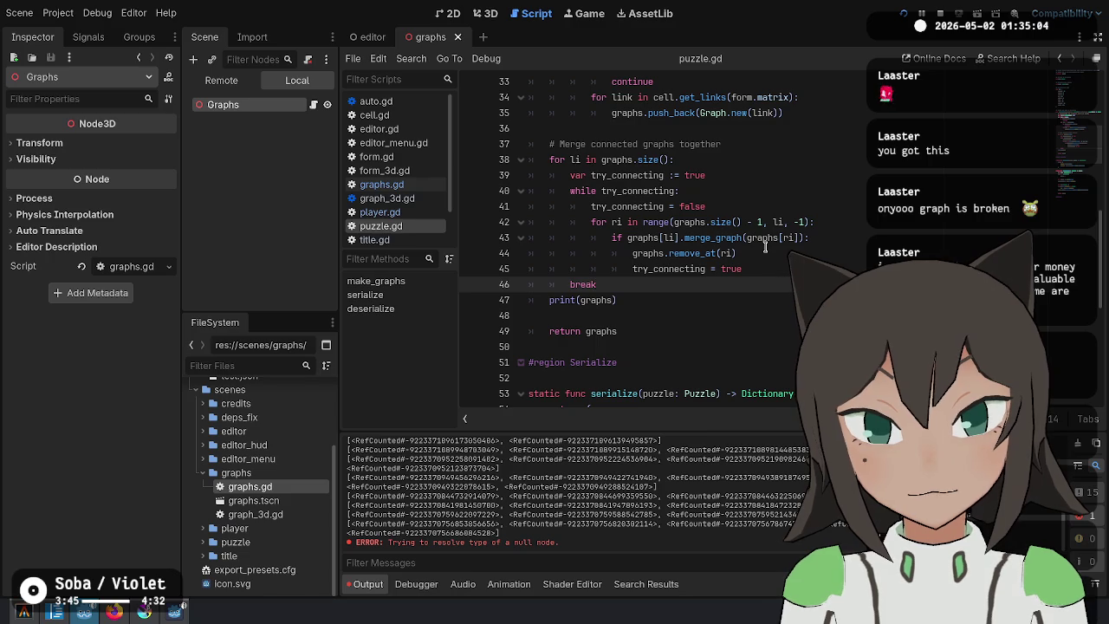
{"action": "key", "text": "ctrl+shift+k"}
{"action": "key", "text": "F5"}
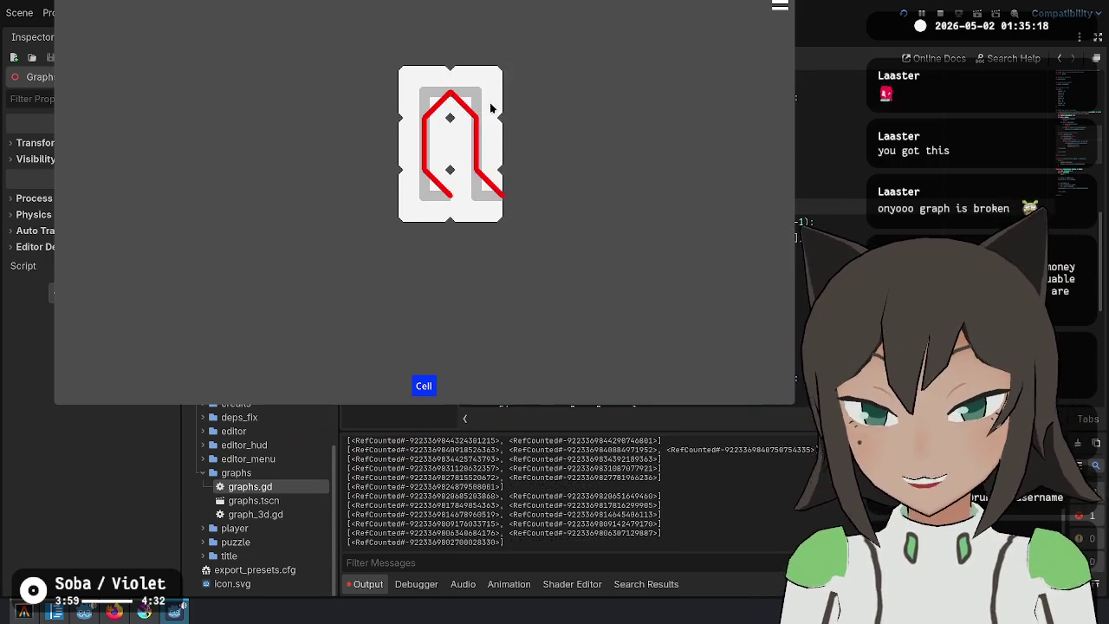
Attach a new tile to the cell's right side, fill its right tiles, and move the bottom-left piece below the grid.
{"action": "left_click", "coordinate": [489, 107]}
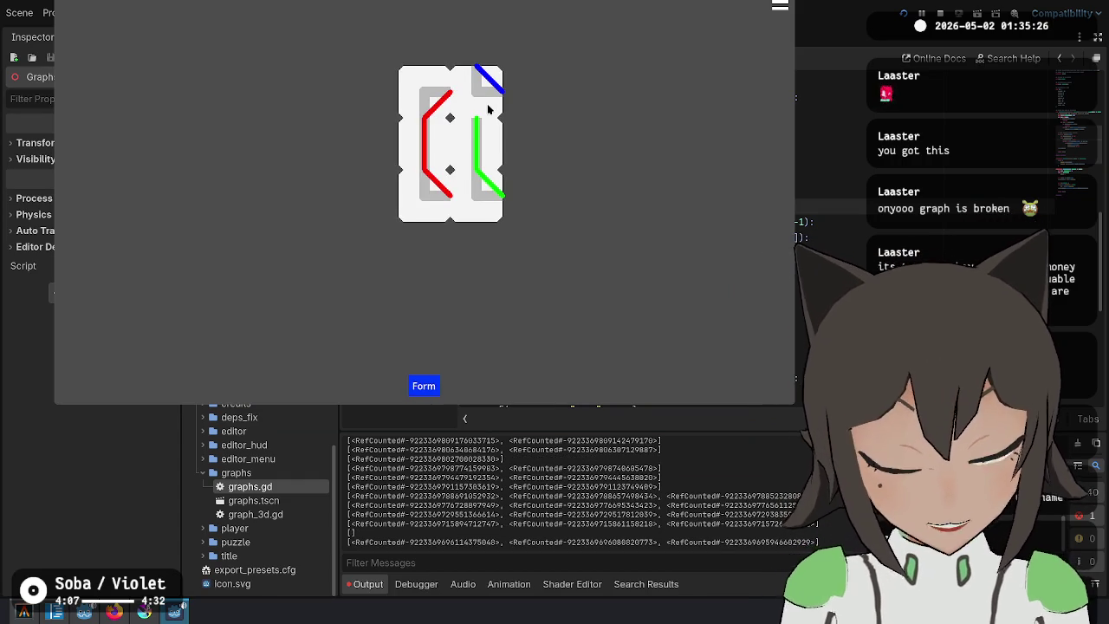
{"action": "left_click", "coordinate": [549, 195]}
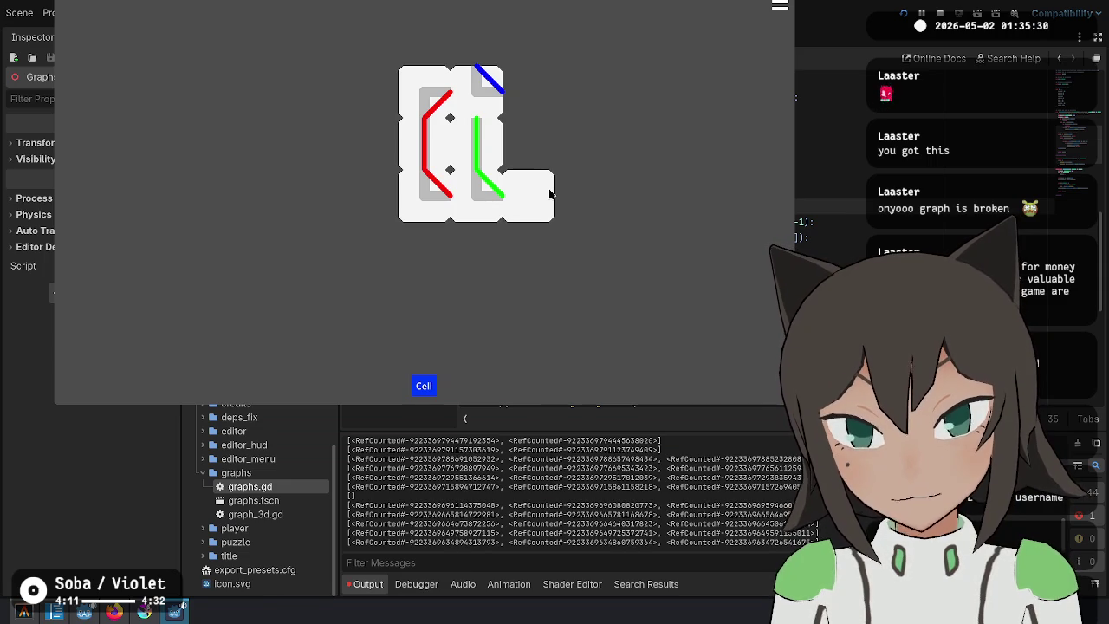
{"action": "mouse_move", "coordinate": [546, 167]}
{"action": "left_mouse_down"}
{"action": "mouse_move", "coordinate": [551, 101]}
{"action": "mouse_move", "coordinate": [537, 188]}
{"action": "left_mouse_up"}
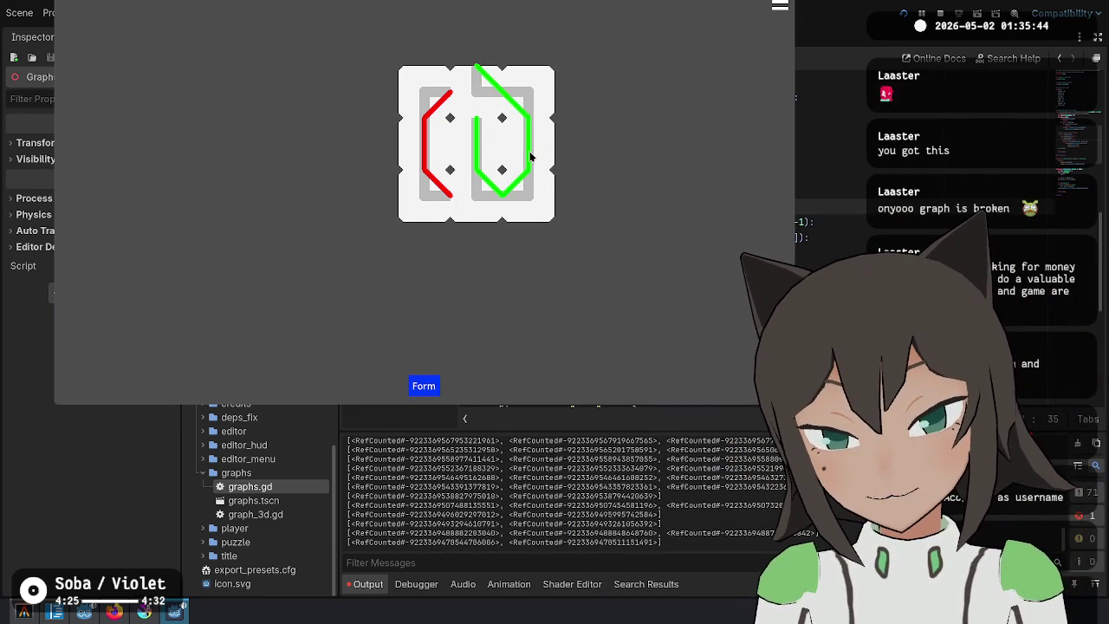
{"action": "mouse_move", "coordinate": [429, 167]}
{"action": "left_mouse_down"}
{"action": "mouse_move", "coordinate": [424, 199]}
{"action": "mouse_move", "coordinate": [416, 191]}
{"action": "left_mouse_up"}
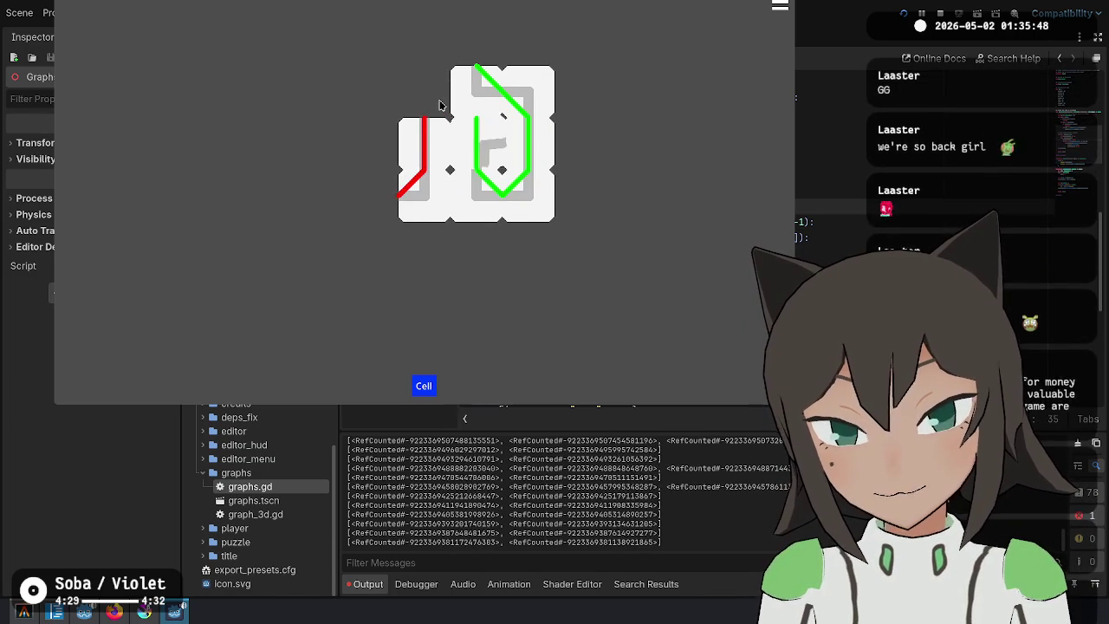
Place a form tile at the grid's top-left and extend the grid there through the red line.
{"action": "key", "text": "Tab"}
{"action": "left_click", "coordinate": [370, 92]}
{"action": "key", "text": "Tab"}
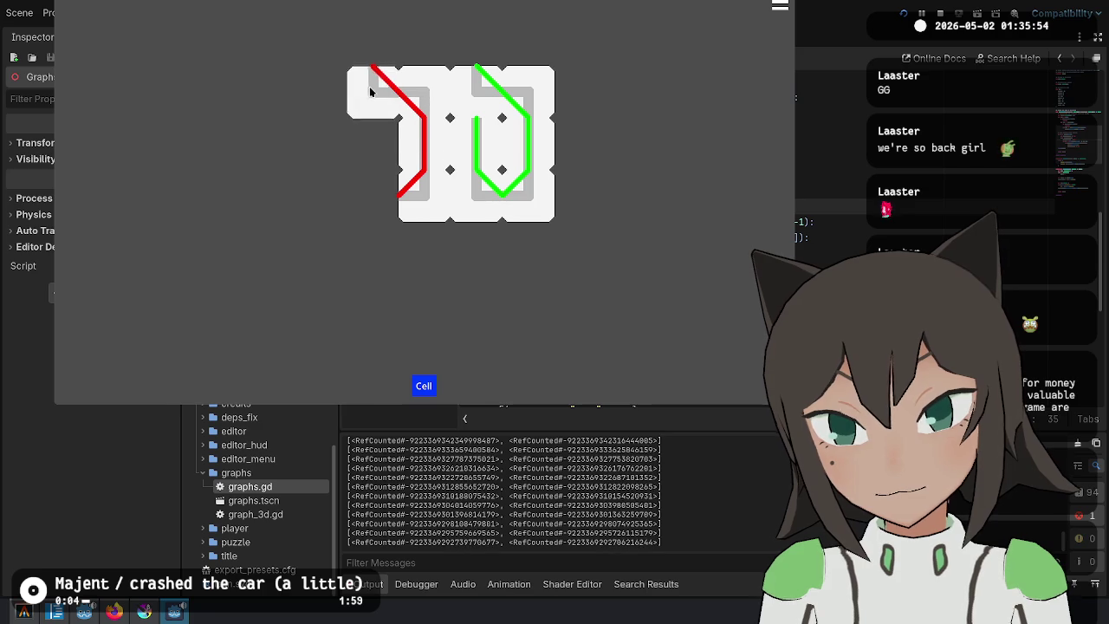
{"action": "mouse_move", "coordinate": [379, 41]}
{"action": "left_mouse_down"}
{"action": "mouse_move", "coordinate": [462, 54]}
{"action": "mouse_move", "coordinate": [459, 45]}
{"action": "left_mouse_up"}
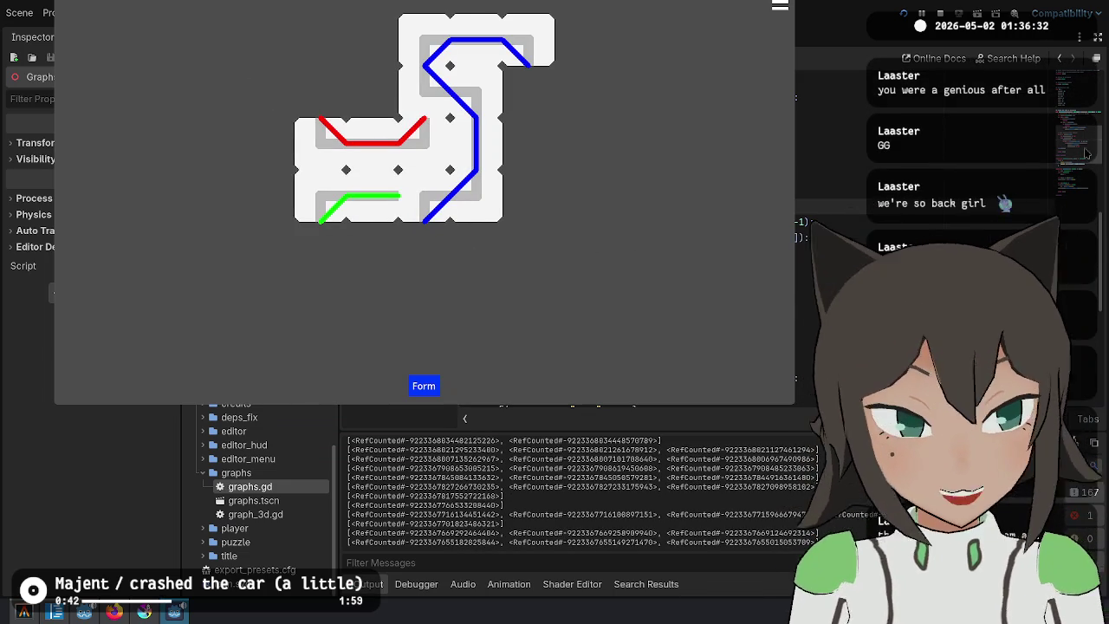
Remove the print(graphs) line, keep the try_connecting reset, save puzzle.gd, and relaunch into the game's Editor.
{"action": "key", "text": "ctrl+z"}
{"action": "key", "text": "ctrl+z"}
{"action": "key", "text": "ctrl+z"}
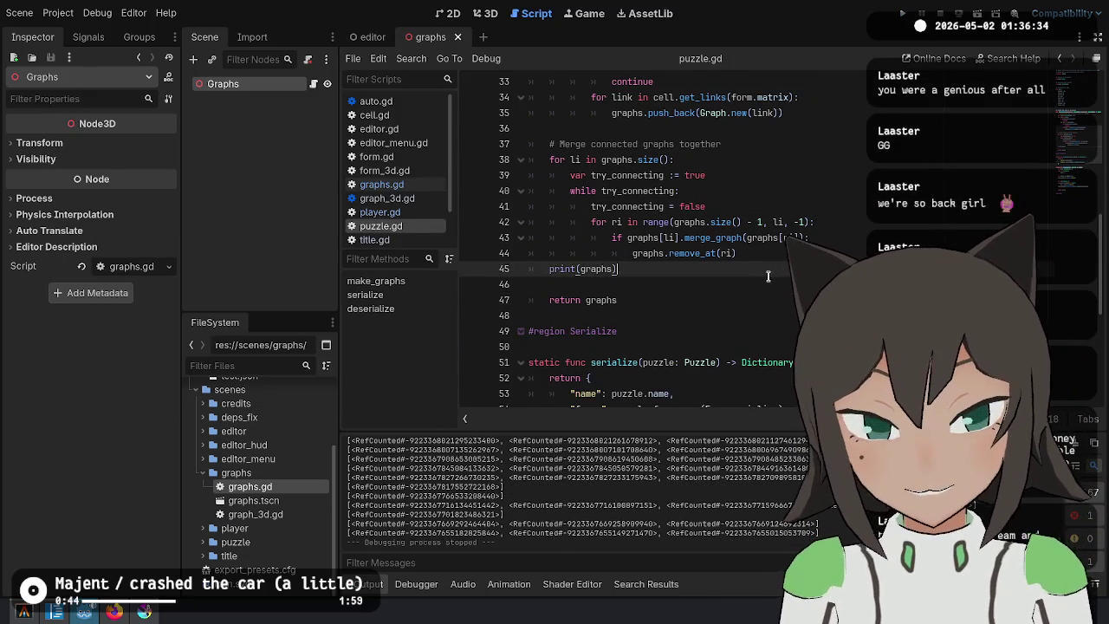
{"action": "key", "text": "ctrl+z"}
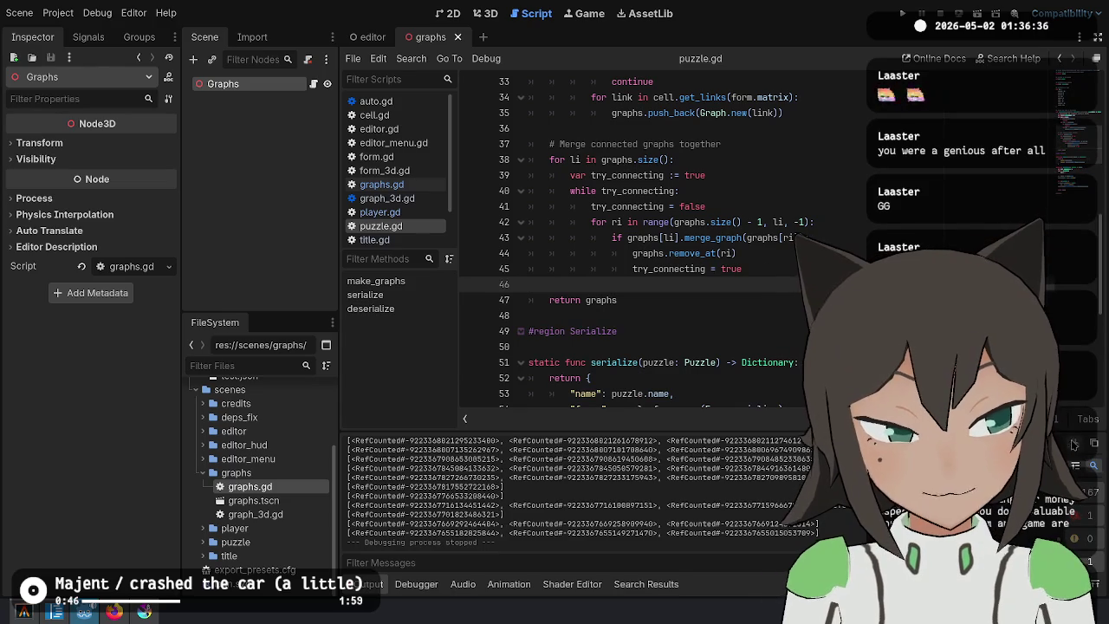
{"action": "key", "text": "ctrl+z"}
{"action": "key", "text": "ctrl+y"}
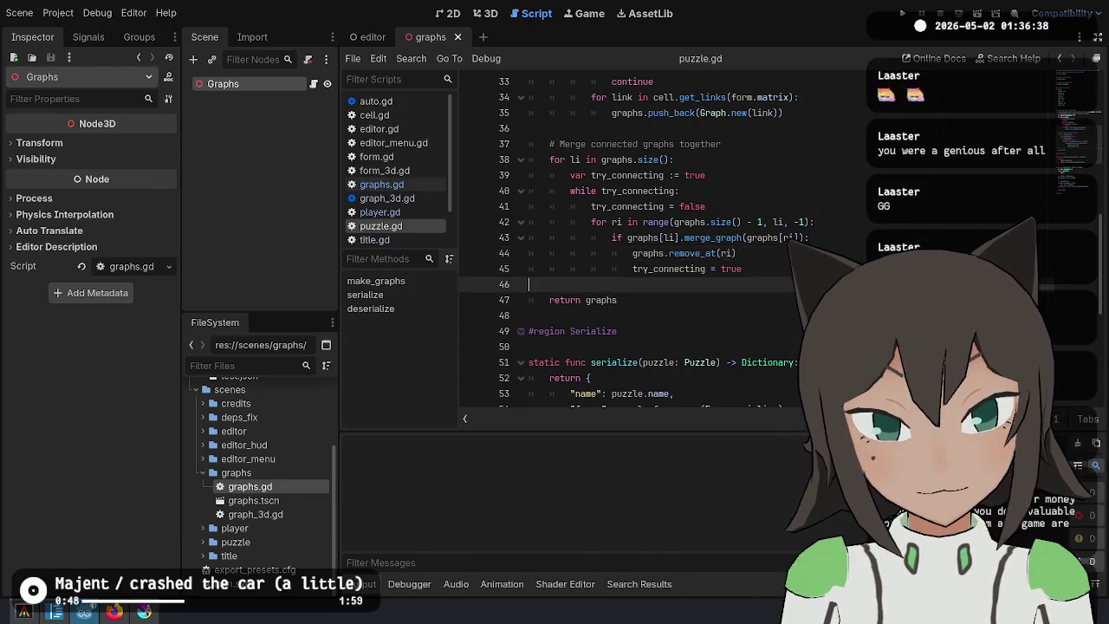
{"action": "key", "text": "alt+Tab"}
{"action": "key", "text": "alt+Tab"}
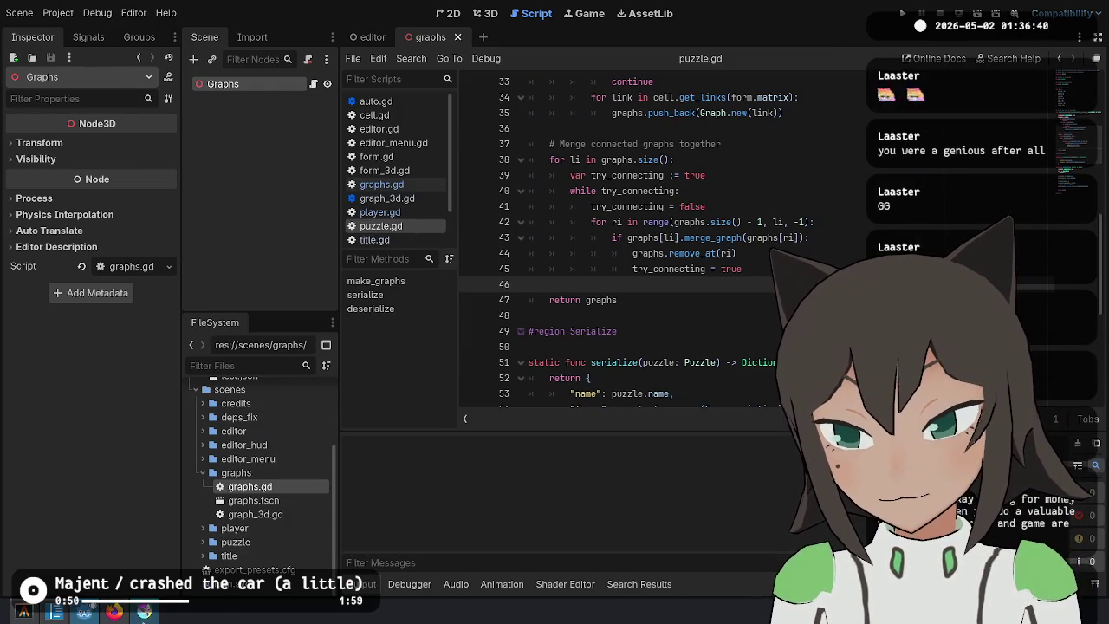
{"action": "left_click", "coordinate": [905, 15]}
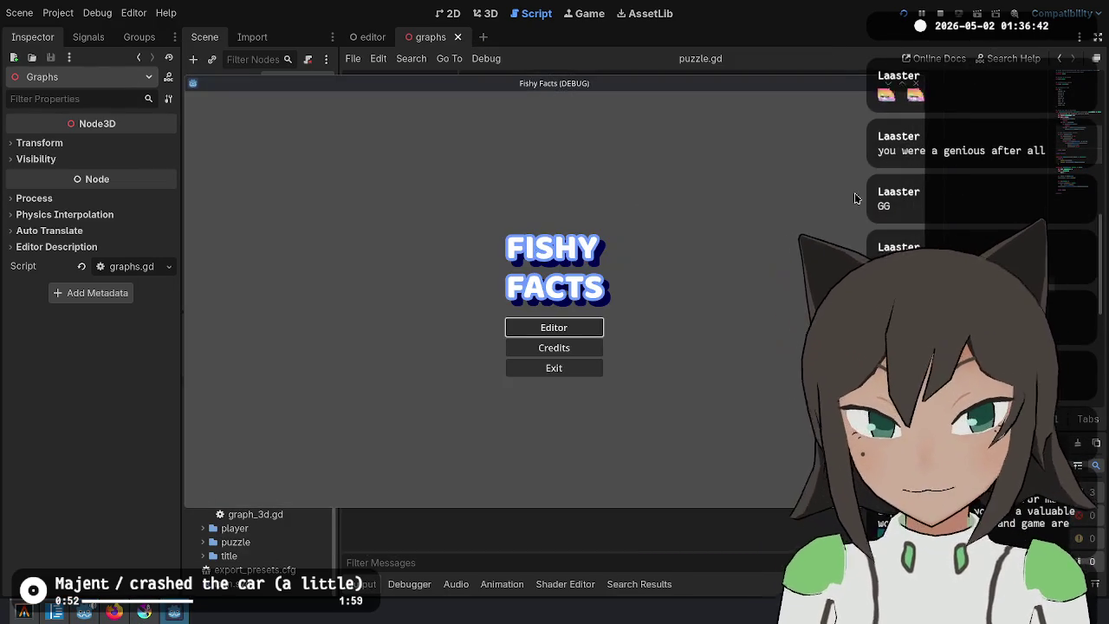
{"action": "left_click", "coordinate": [580, 326]}
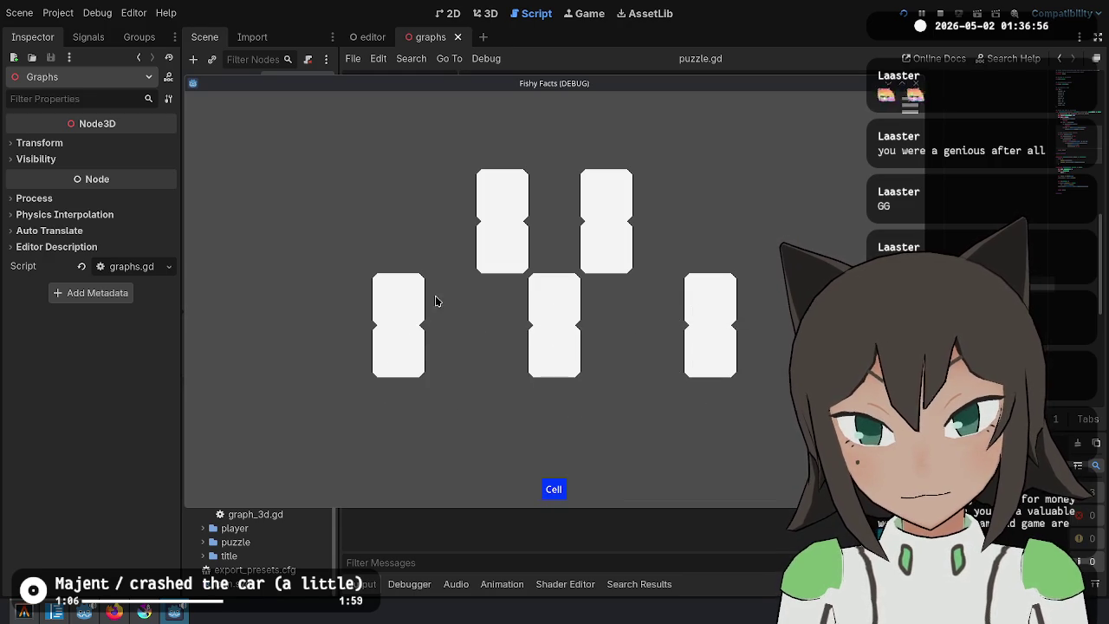
Change the left, middle, top and right cells' forms and add bent, second and diagonal line paths.
{"action": "left_click", "coordinate": [393, 296]}
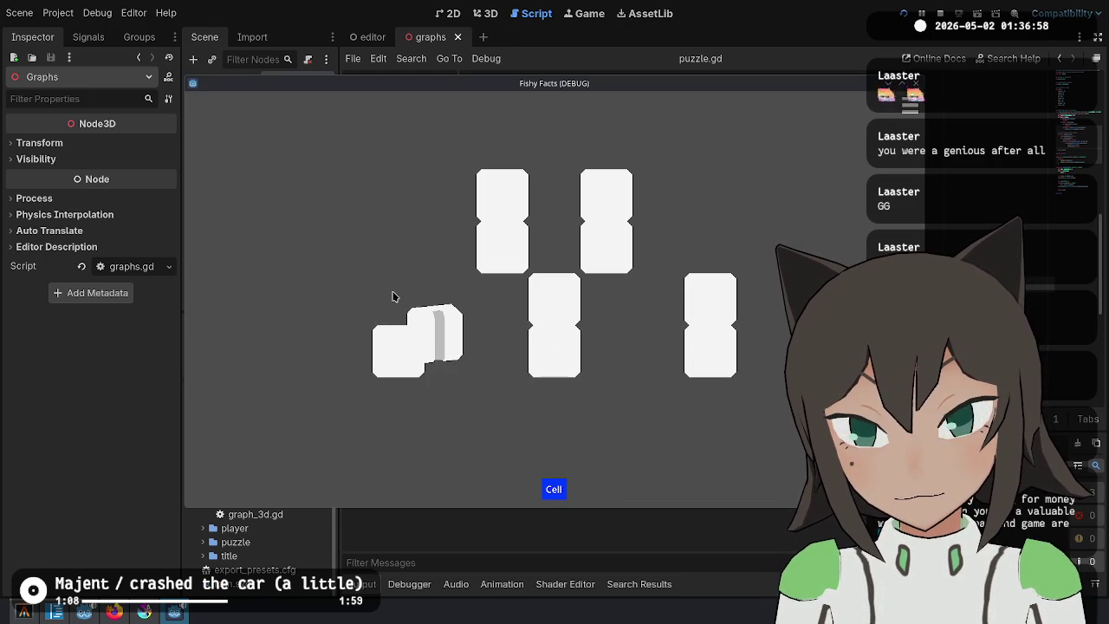
{"action": "left_click", "coordinate": [404, 351]}
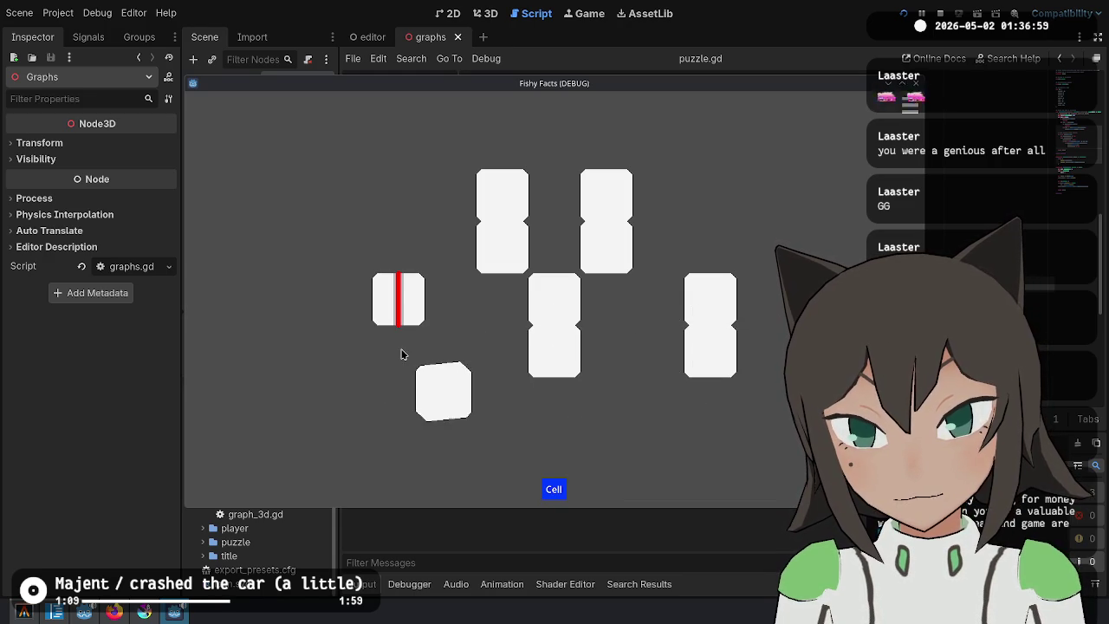
{"action": "left_click", "coordinate": [561, 308]}
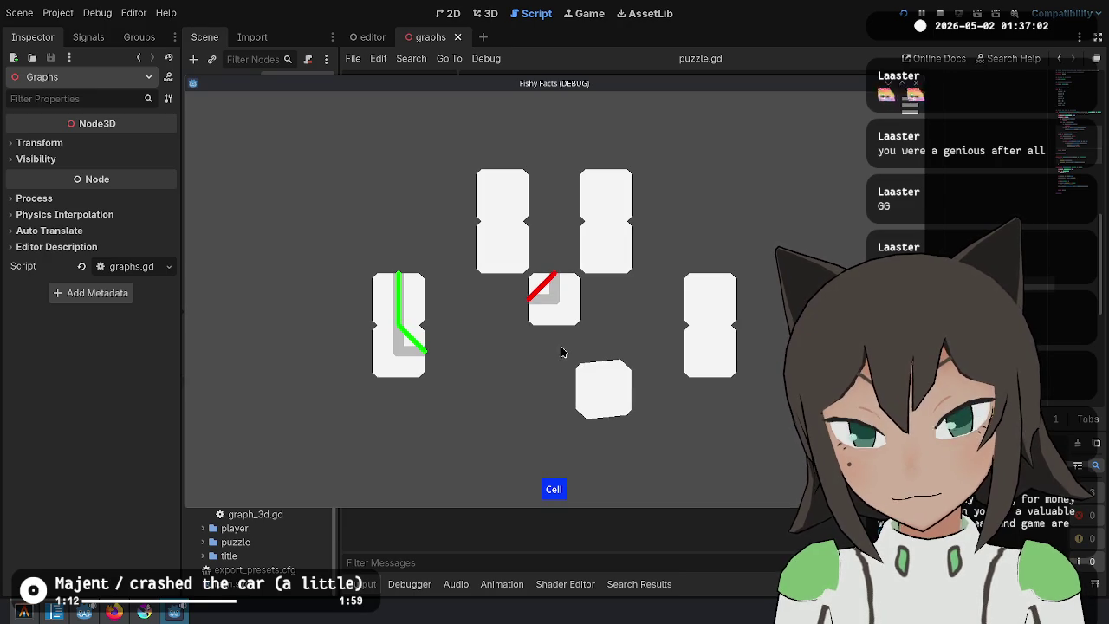
{"action": "left_click", "coordinate": [504, 196]}
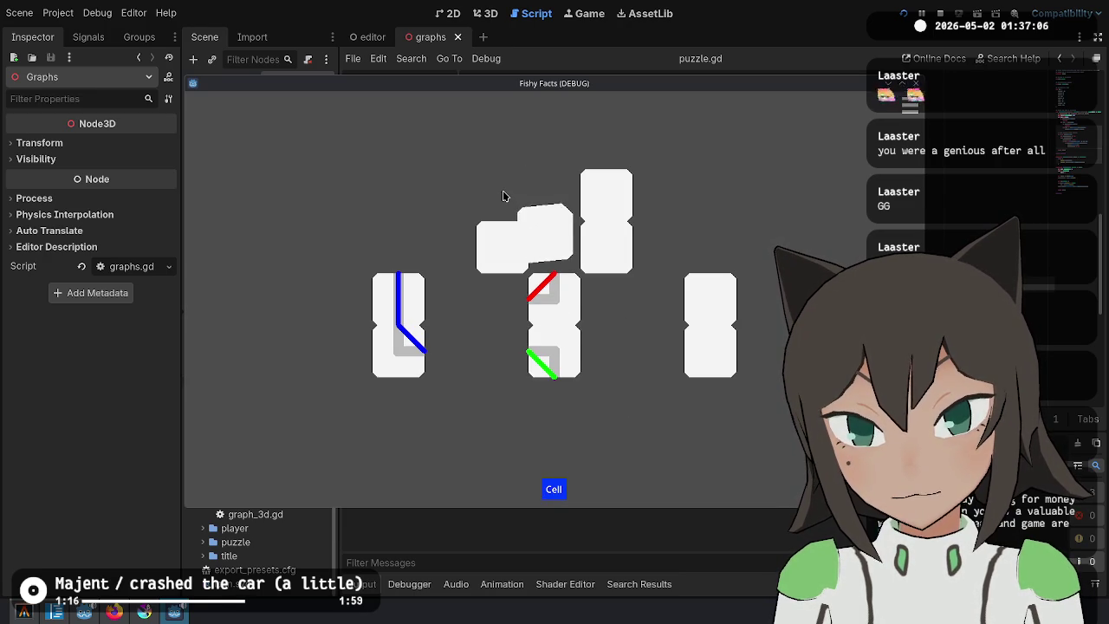
{"action": "left_click", "coordinate": [502, 249]}
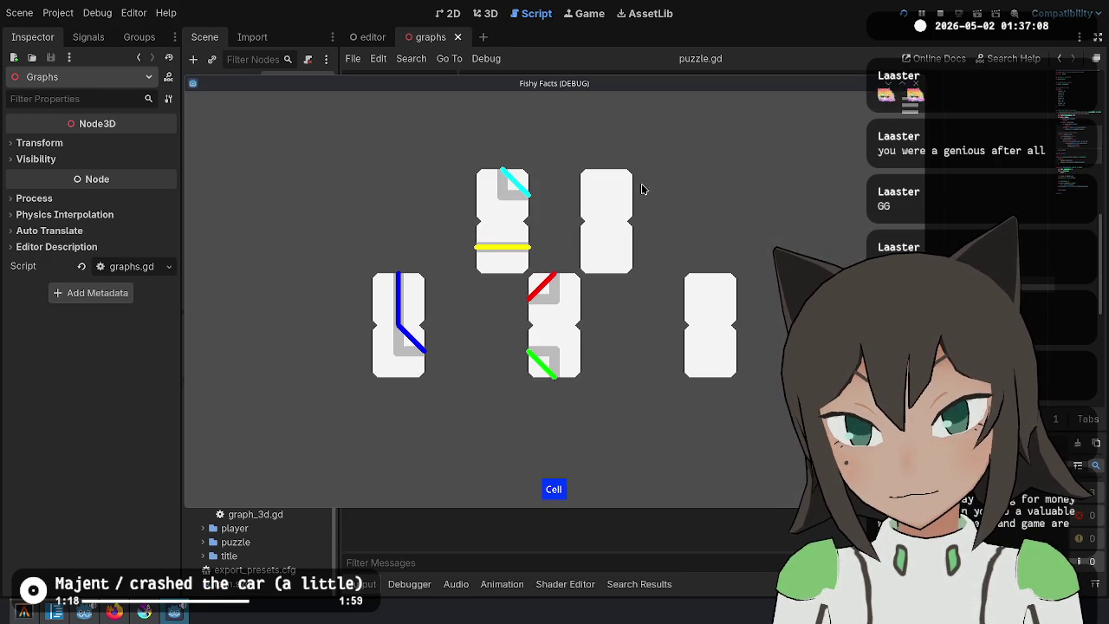
{"action": "left_click", "coordinate": [610, 194]}
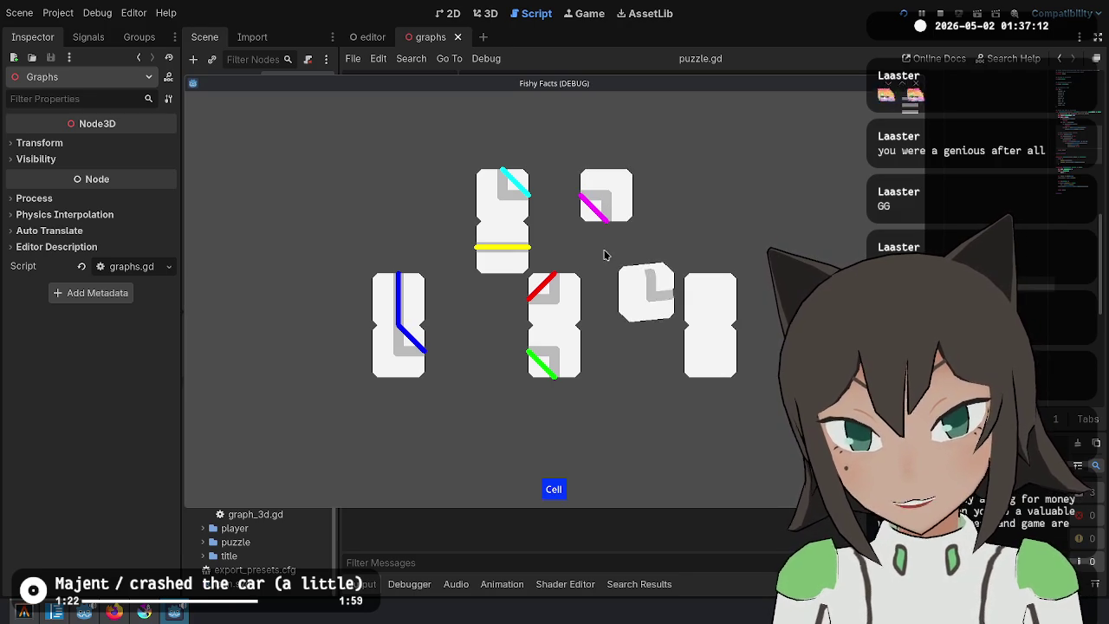
{"action": "left_click", "coordinate": [696, 298]}
{"action": "left_click", "coordinate": [706, 344]}
{"action": "left_click", "coordinate": [707, 352]}
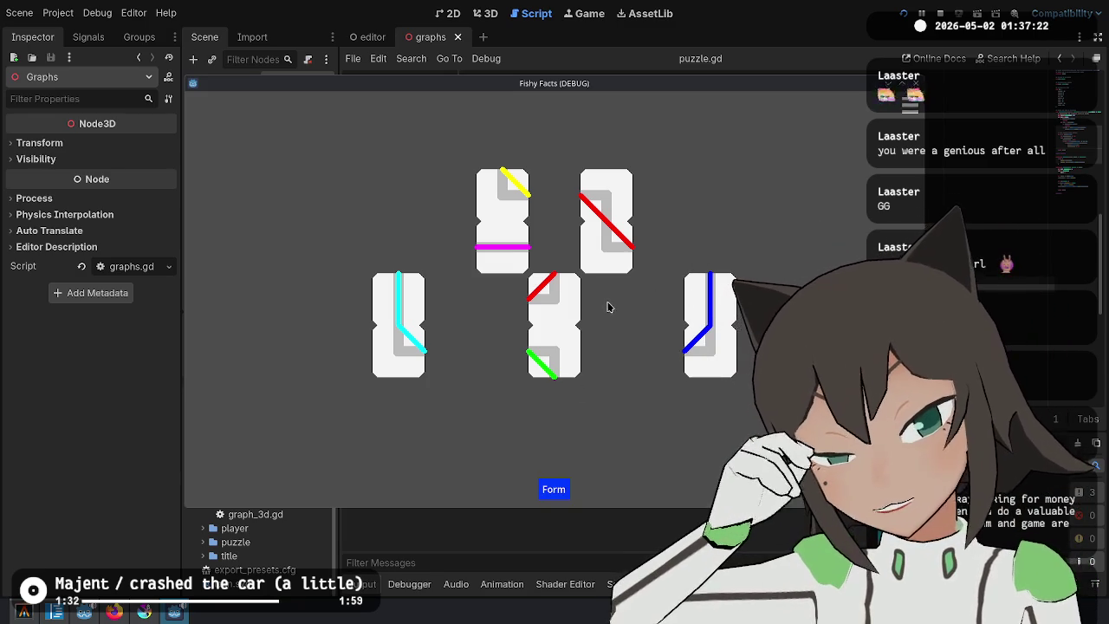
Drag tiles to merge the right, top and red/green cells and rearrange the board layout.
{"action": "mouse_move", "coordinate": [730, 324]}
{"action": "left_mouse_down"}
{"action": "mouse_move", "coordinate": [649, 218]}
{"action": "mouse_move", "coordinate": [660, 211]}
{"action": "mouse_move", "coordinate": [648, 224]}
{"action": "left_mouse_up"}
{"action": "mouse_move", "coordinate": [564, 281]}
{"action": "left_mouse_down"}
{"action": "mouse_move", "coordinate": [563, 208]}
{"action": "mouse_move", "coordinate": [551, 194]}
{"action": "left_mouse_up"}
{"action": "mouse_move", "coordinate": [617, 203]}
{"action": "left_mouse_down"}
{"action": "mouse_move", "coordinate": [601, 209]}
{"action": "mouse_move", "coordinate": [597, 251]}
{"action": "mouse_move", "coordinate": [668, 249]}
{"action": "mouse_move", "coordinate": [636, 296]}
{"action": "left_mouse_up"}
{"action": "mouse_move", "coordinate": [559, 204]}
{"action": "left_mouse_down"}
{"action": "mouse_move", "coordinate": [537, 277]}
{"action": "mouse_move", "coordinate": [557, 248]}
{"action": "mouse_move", "coordinate": [540, 248]}
{"action": "mouse_move", "coordinate": [510, 190]}
{"action": "mouse_move", "coordinate": [520, 158]}
{"action": "mouse_move", "coordinate": [532, 200]}
{"action": "mouse_move", "coordinate": [567, 213]}
{"action": "left_mouse_up"}
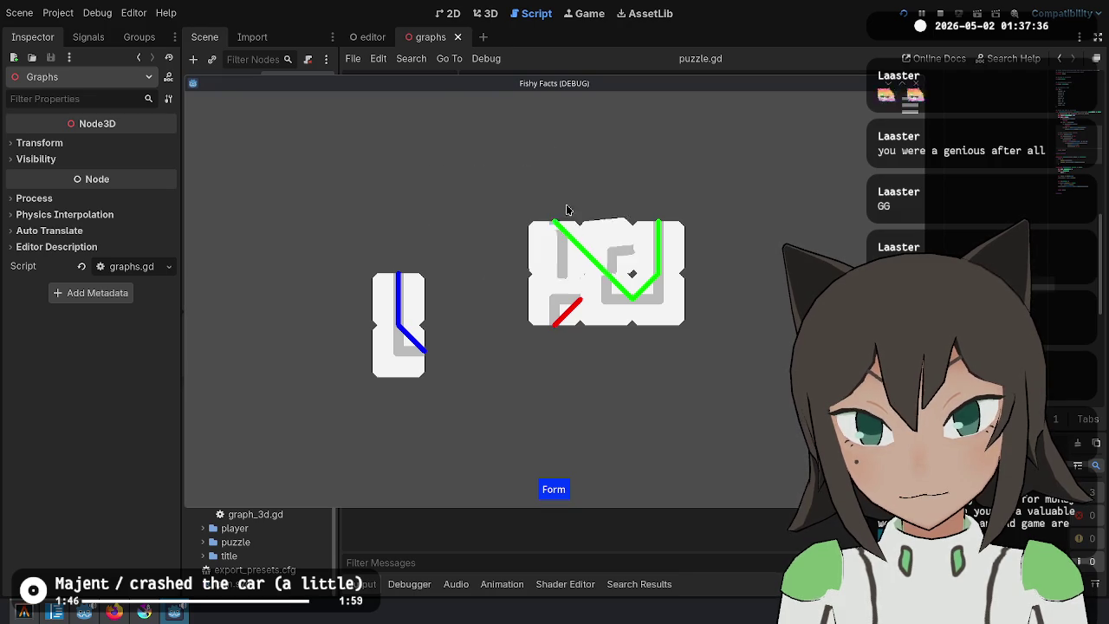
{"action": "mouse_move", "coordinate": [399, 320]}
{"action": "left_mouse_down"}
{"action": "mouse_move", "coordinate": [505, 243]}
{"action": "mouse_move", "coordinate": [622, 194]}
{"action": "mouse_move", "coordinate": [619, 206]}
{"action": "mouse_move", "coordinate": [664, 240]}
{"action": "mouse_move", "coordinate": [681, 192]}
{"action": "mouse_move", "coordinate": [708, 195]}
{"action": "left_mouse_up"}
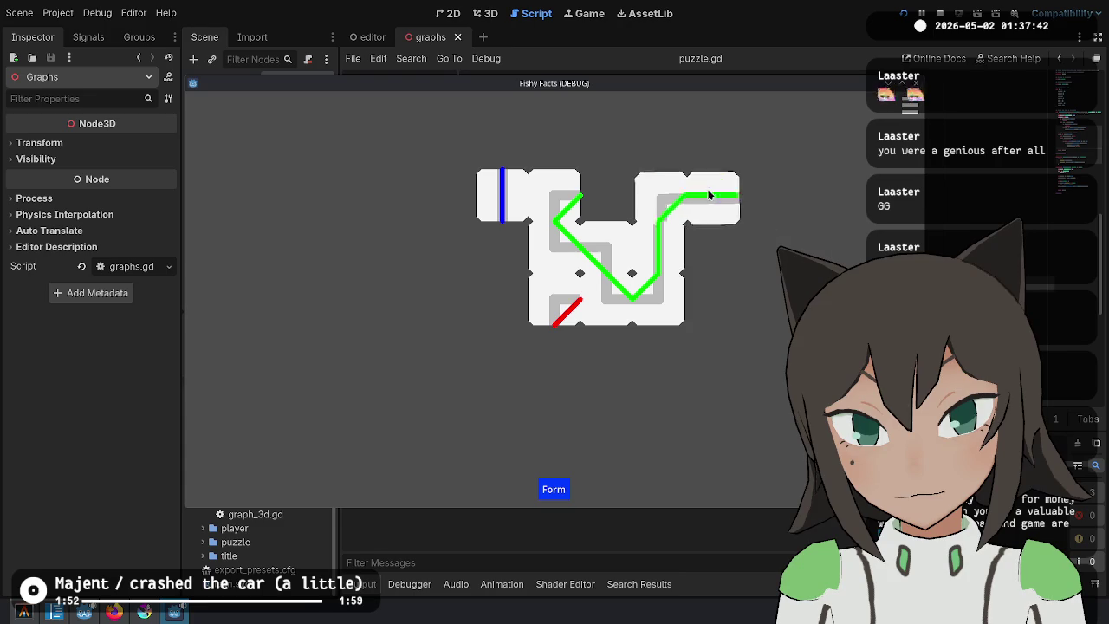
{"action": "mouse_move", "coordinate": [497, 200]}
{"action": "left_mouse_down"}
{"action": "mouse_move", "coordinate": [743, 186]}
{"action": "mouse_move", "coordinate": [693, 293]}
{"action": "mouse_move", "coordinate": [621, 303]}
{"action": "mouse_move", "coordinate": [621, 292]}
{"action": "mouse_move", "coordinate": [700, 309]}
{"action": "mouse_move", "coordinate": [595, 358]}
{"action": "mouse_move", "coordinate": [572, 177]}
{"action": "mouse_move", "coordinate": [562, 177]}
{"action": "mouse_move", "coordinate": [563, 201]}
{"action": "left_mouse_up"}
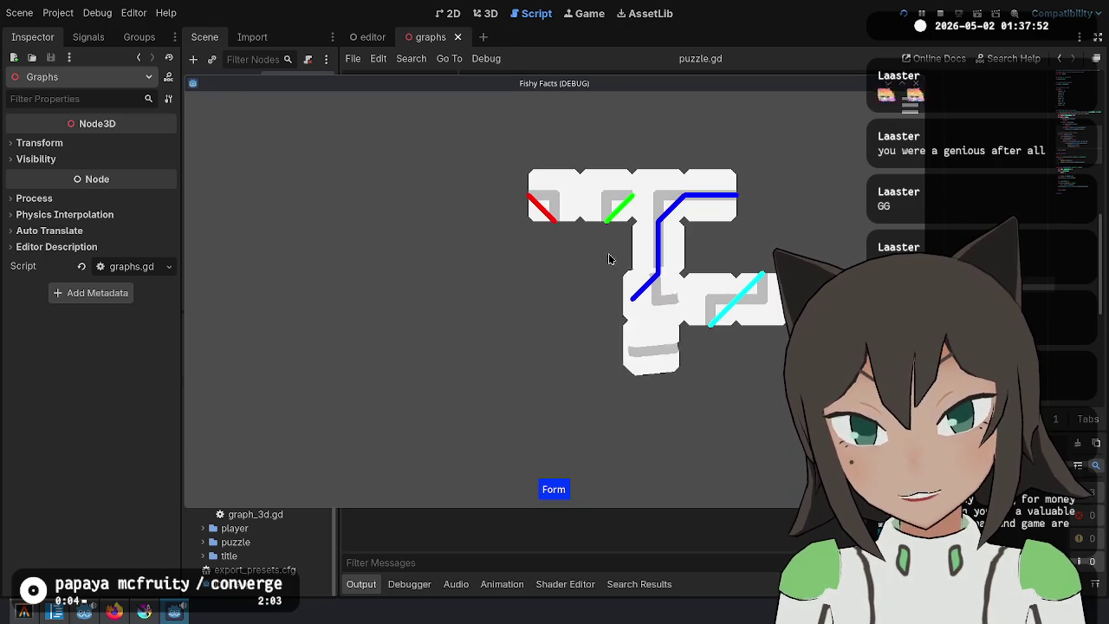
{"action": "mouse_move", "coordinate": [609, 258]}
{"action": "left_mouse_down"}
{"action": "mouse_move", "coordinate": [591, 298]}
{"action": "mouse_move", "coordinate": [594, 355]}
{"action": "mouse_move", "coordinate": [533, 312]}
{"action": "left_mouse_up"}
{"action": "mouse_move", "coordinate": [727, 299]}
{"action": "left_mouse_down"}
{"action": "mouse_move", "coordinate": [688, 367]}
{"action": "mouse_move", "coordinate": [636, 416]}
{"action": "mouse_move", "coordinate": [582, 393]}
{"action": "left_mouse_up"}
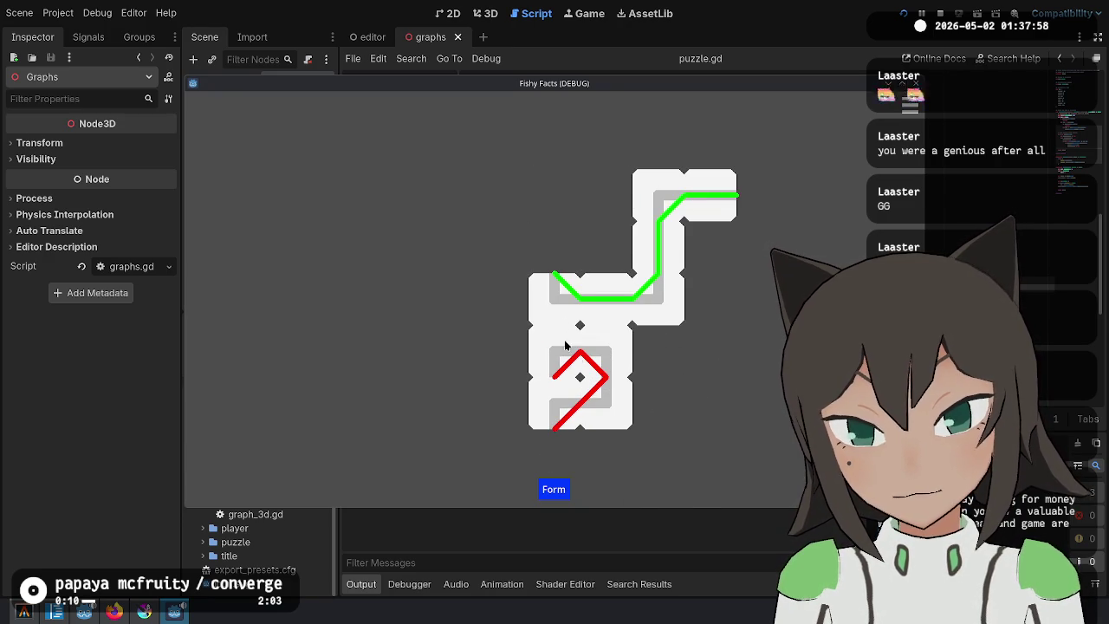
Remove and add tiles on the board's left and re-route the path along the top row.
{"action": "left_click", "coordinate": [555, 292]}
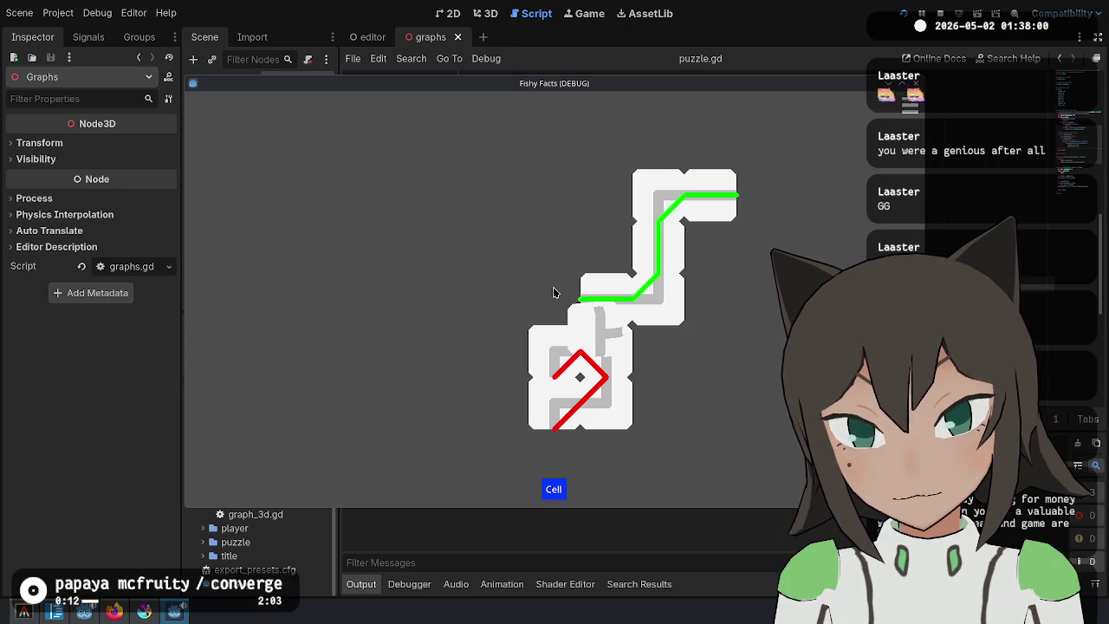
{"action": "left_click", "coordinate": [550, 342]}
{"action": "left_click", "coordinate": [554, 353]}
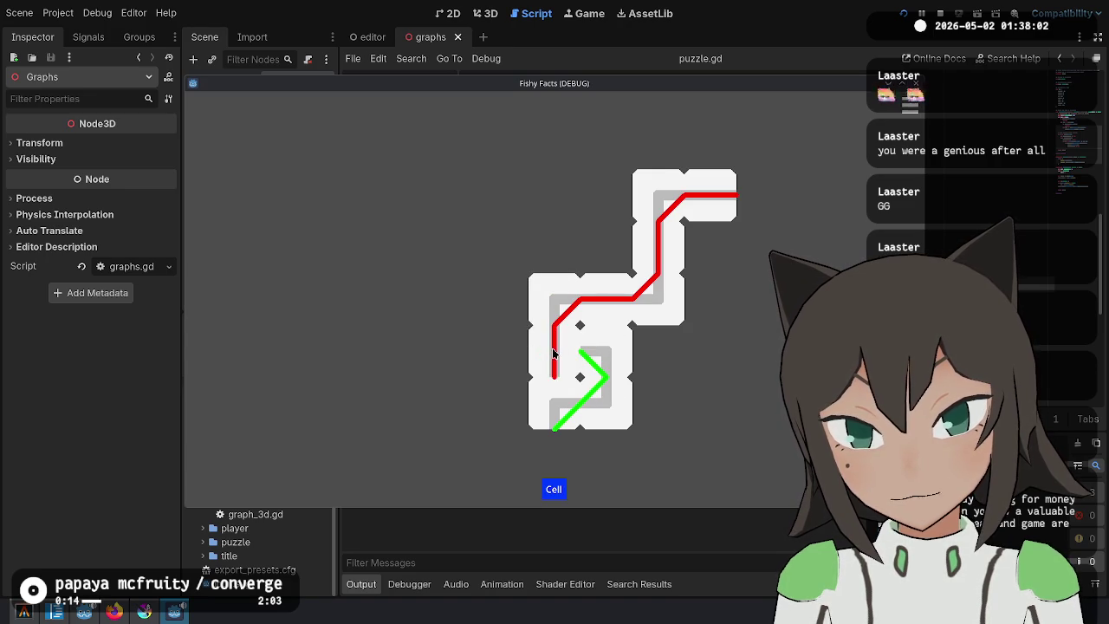
{"action": "left_click", "coordinate": [555, 349]}
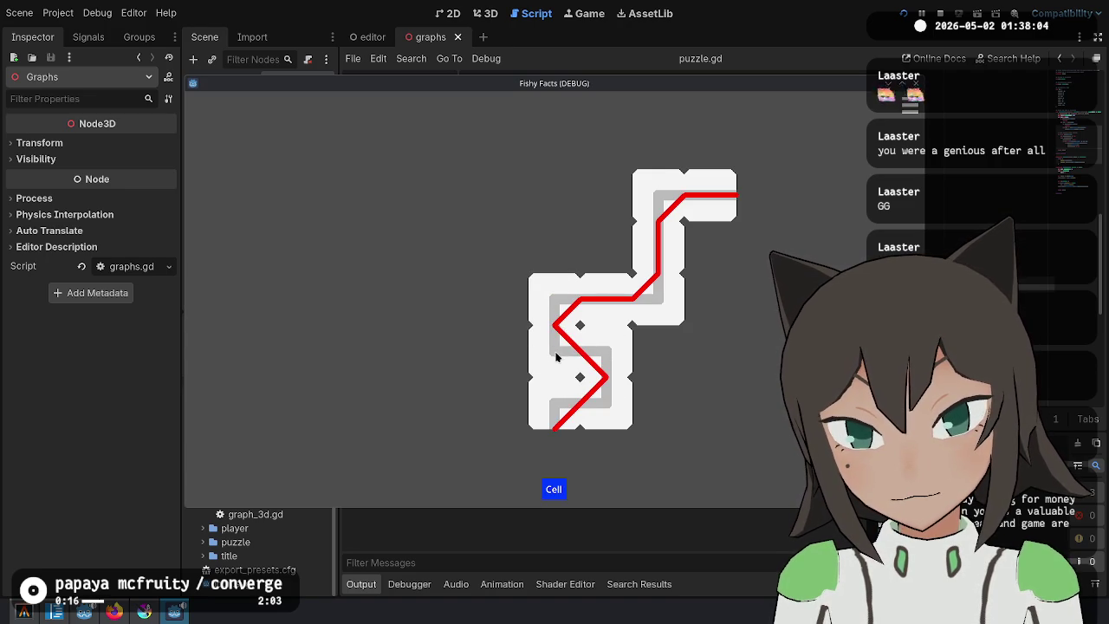
{"action": "left_click", "coordinate": [558, 350]}
{"action": "left_click", "coordinate": [558, 304]}
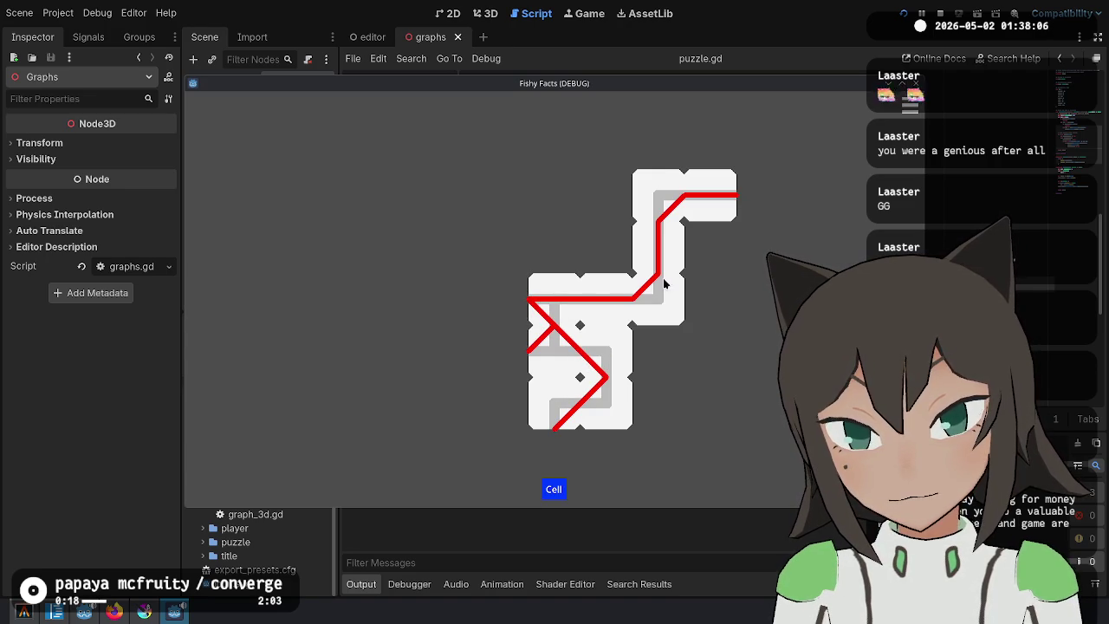
{"action": "left_click", "coordinate": [611, 292]}
{"action": "left_click", "coordinate": [612, 292]}
Split the puzzle into six graphs in cyan, yellow, red, green, blue and magenta, then stop the game.
{"action": "left_click", "coordinate": [666, 303]}
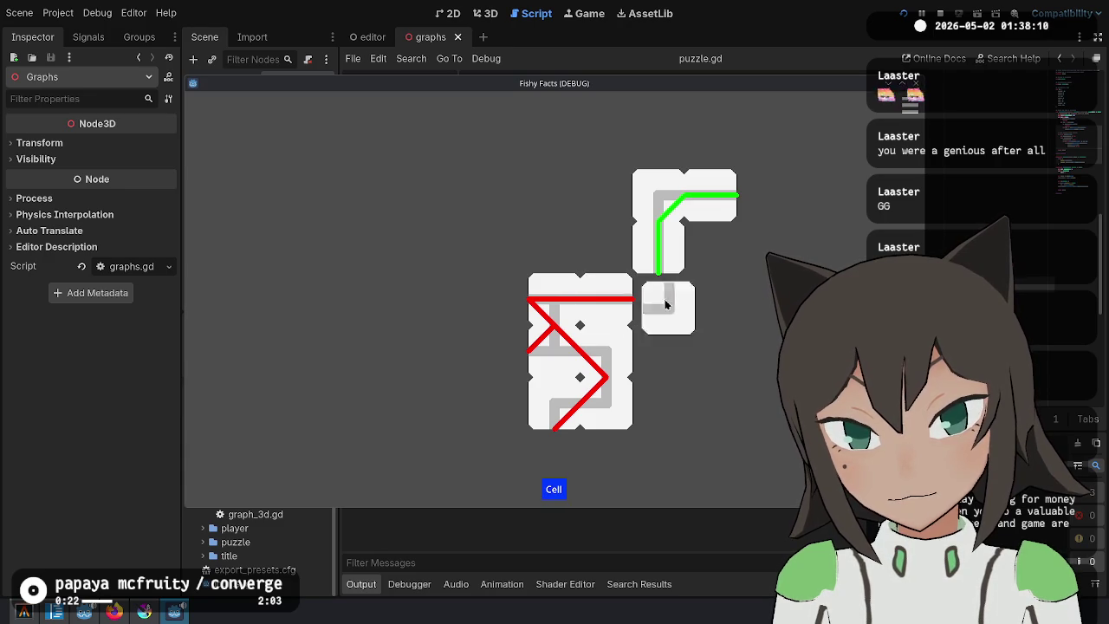
{"action": "left_click", "coordinate": [665, 303]}
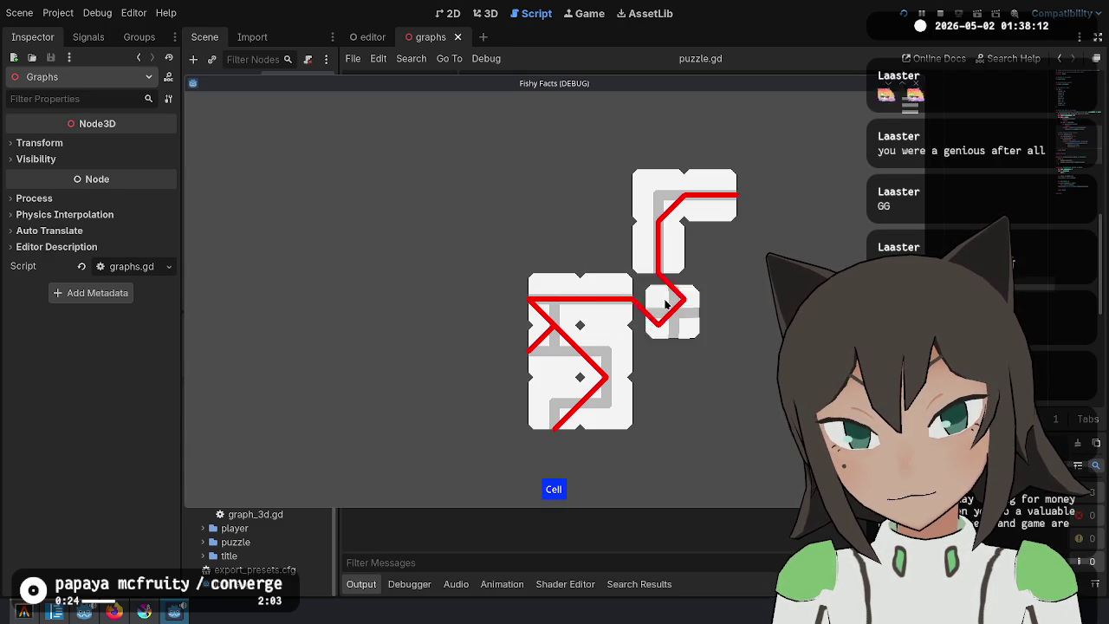
{"action": "left_click", "coordinate": [658, 293]}
{"action": "left_click", "coordinate": [658, 292]}
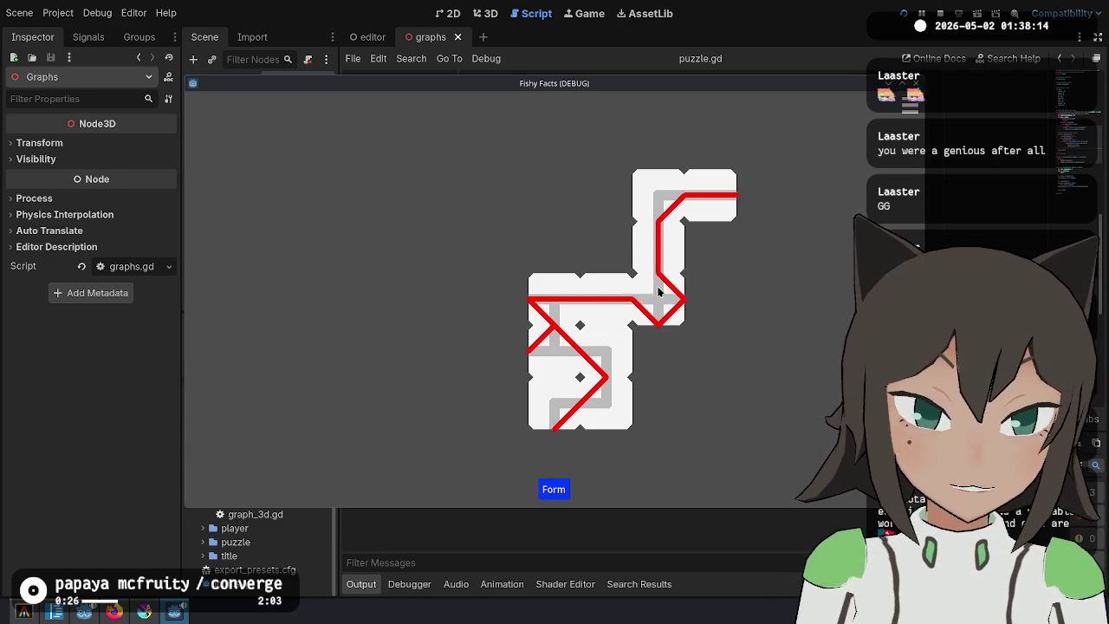
{"action": "left_click", "coordinate": [611, 350]}
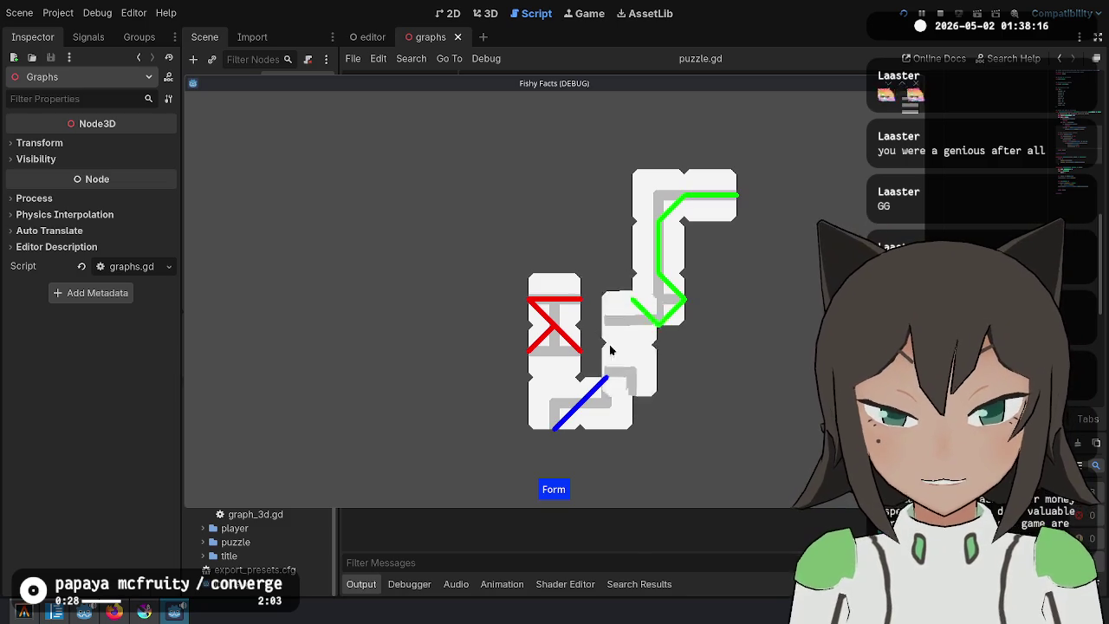
{"action": "left_click", "coordinate": [611, 350]}
{"action": "left_click", "coordinate": [683, 216]}
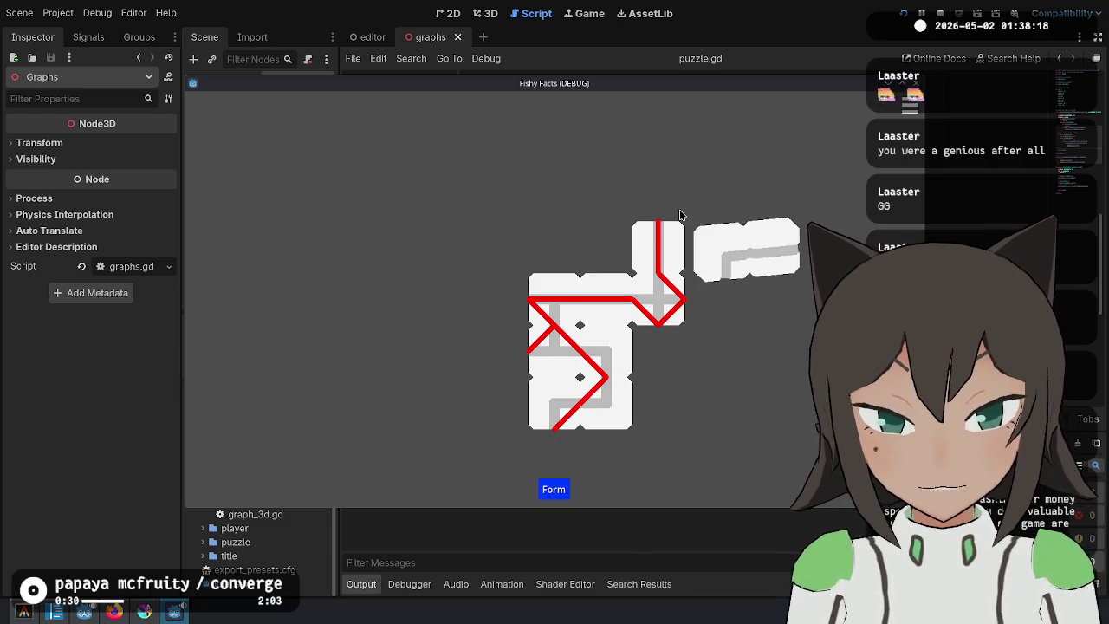
{"action": "left_click", "coordinate": [598, 268]}
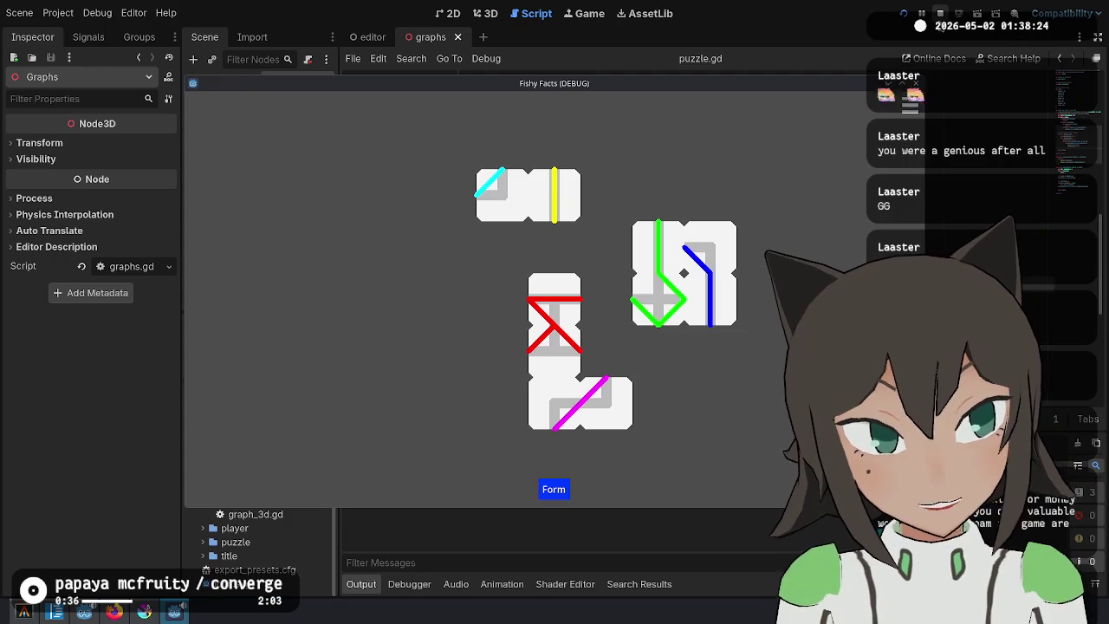
{"action": "left_click", "coordinate": [940, 13]}
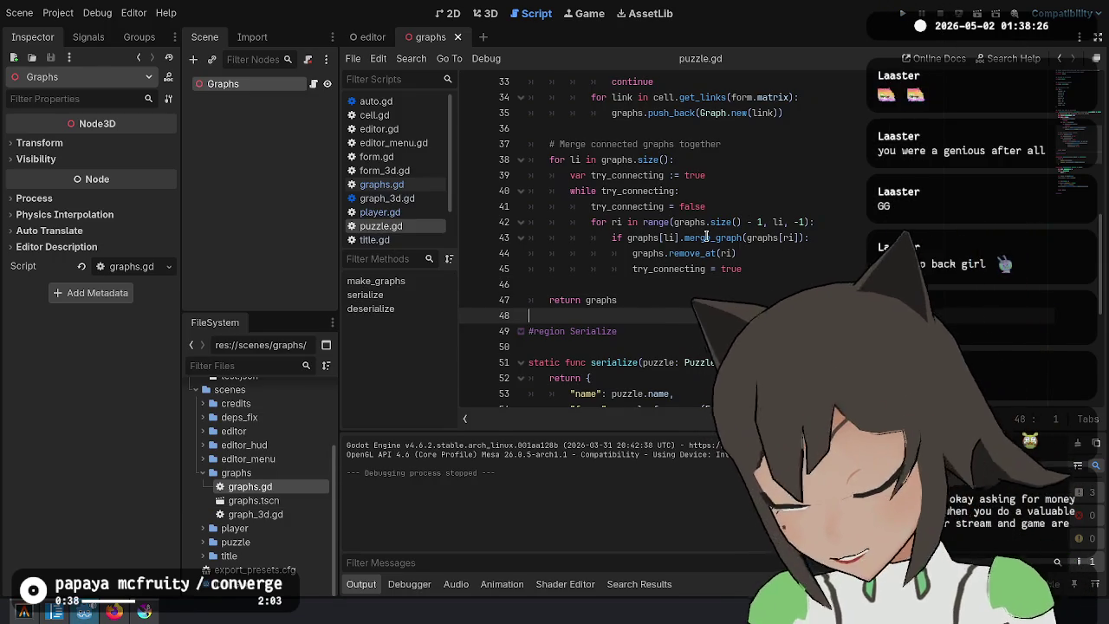
Open graphs.gd and start a new line after the last COLORS entry.
{"action": "left_click", "coordinate": [589, 285]}
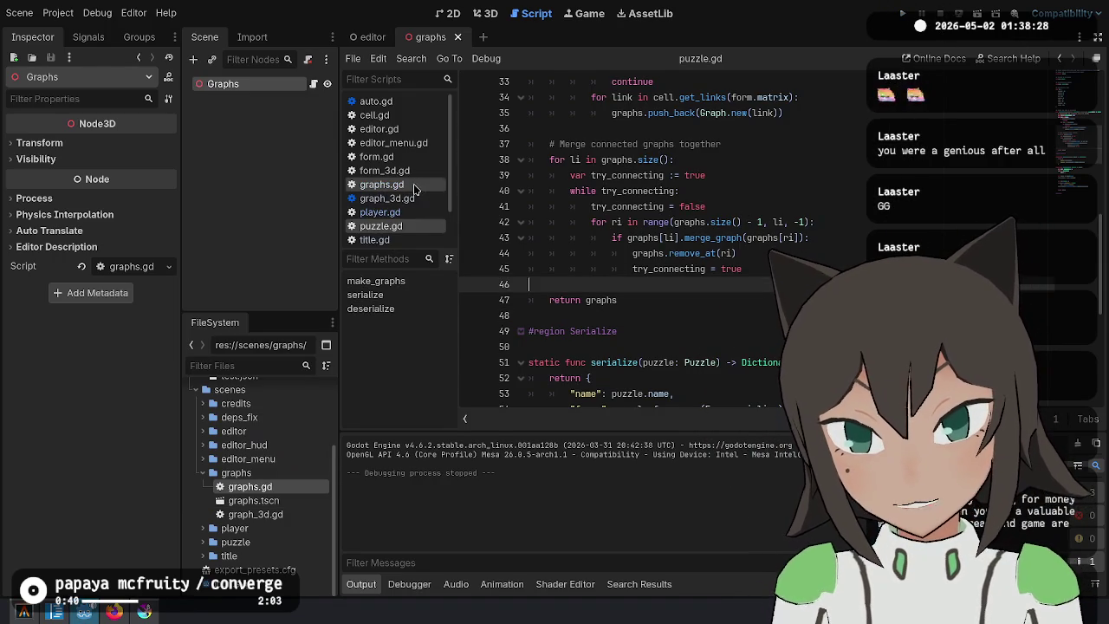
{"action": "left_click", "coordinate": [414, 185]}
{"action": "scroll", "coordinate": [710, 191], "scroll_direction": "up", "scroll_amount": 6}
{"action": "left_click", "coordinate": [726, 286]}
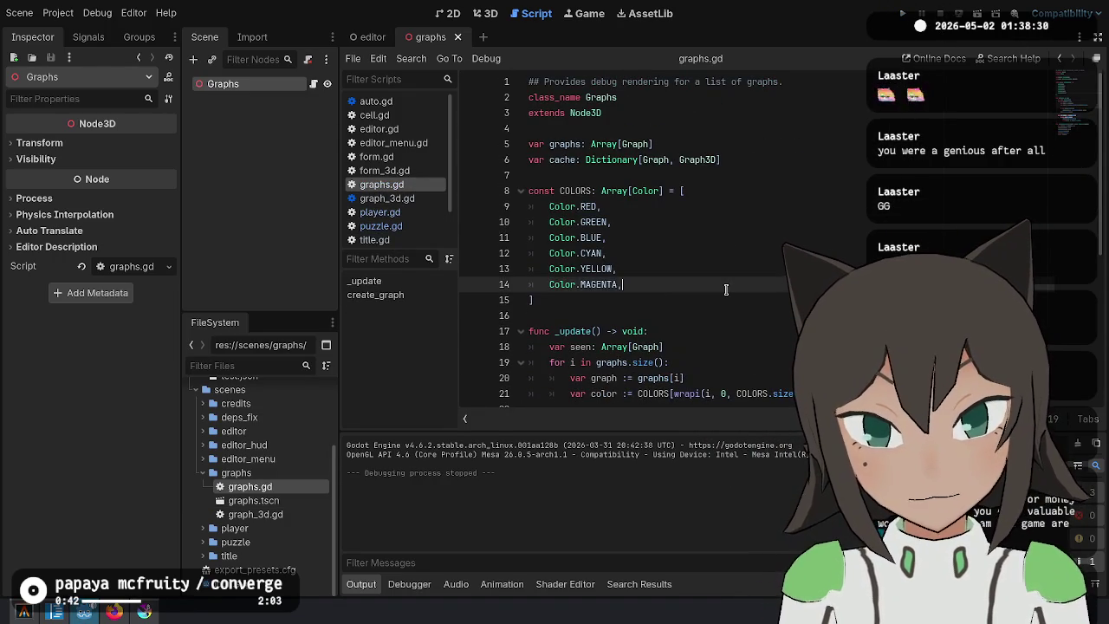
{"action": "key", "text": "Return"}
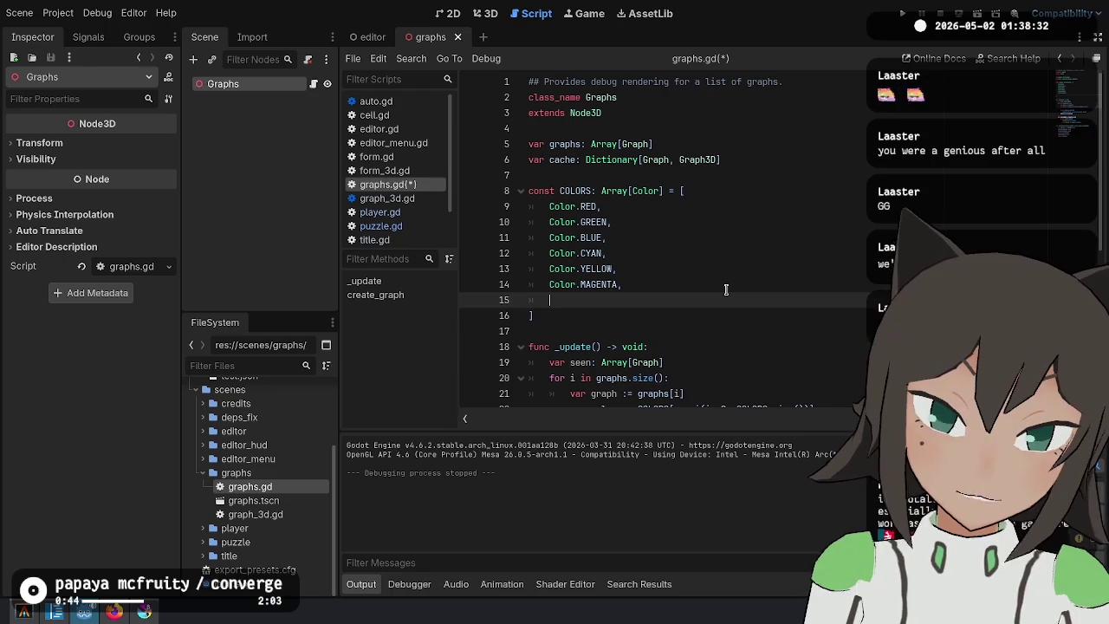
Browse the Color. suggestions, then undo the unfinished line, leaving RED through MAGENTA.
{"action": "type", "text": "Color."}
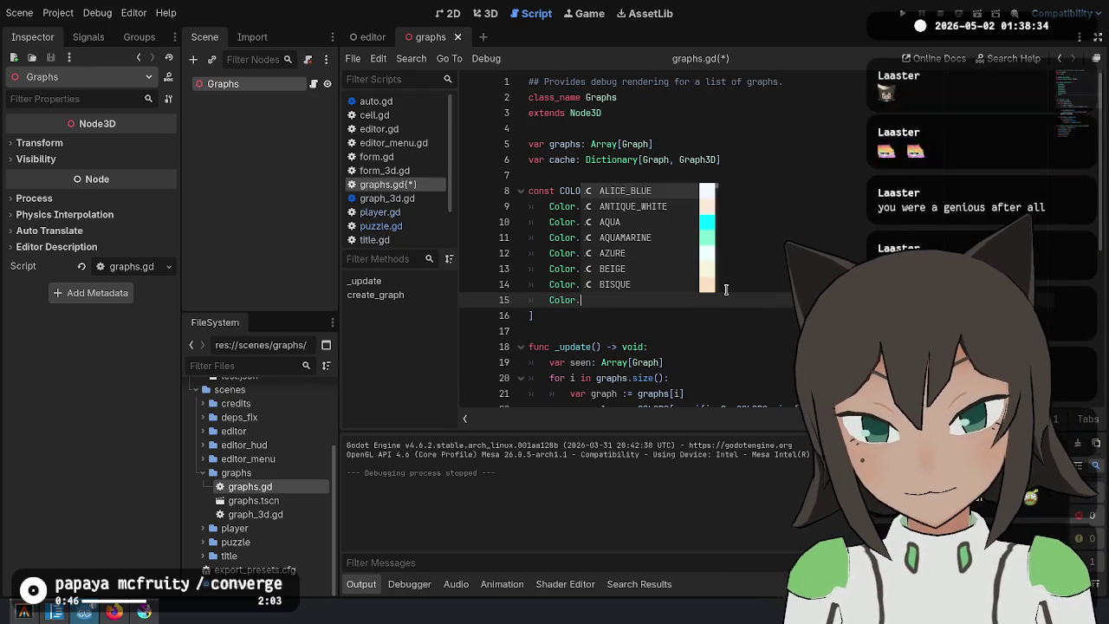
{"action": "key", "text": "Down"}
{"action": "key", "text": "Down"}
{"action": "key", "text": "Down"}
{"action": "key", "text": "Down"}
{"action": "key", "text": "Down"}
{"action": "key", "text": "Down"}
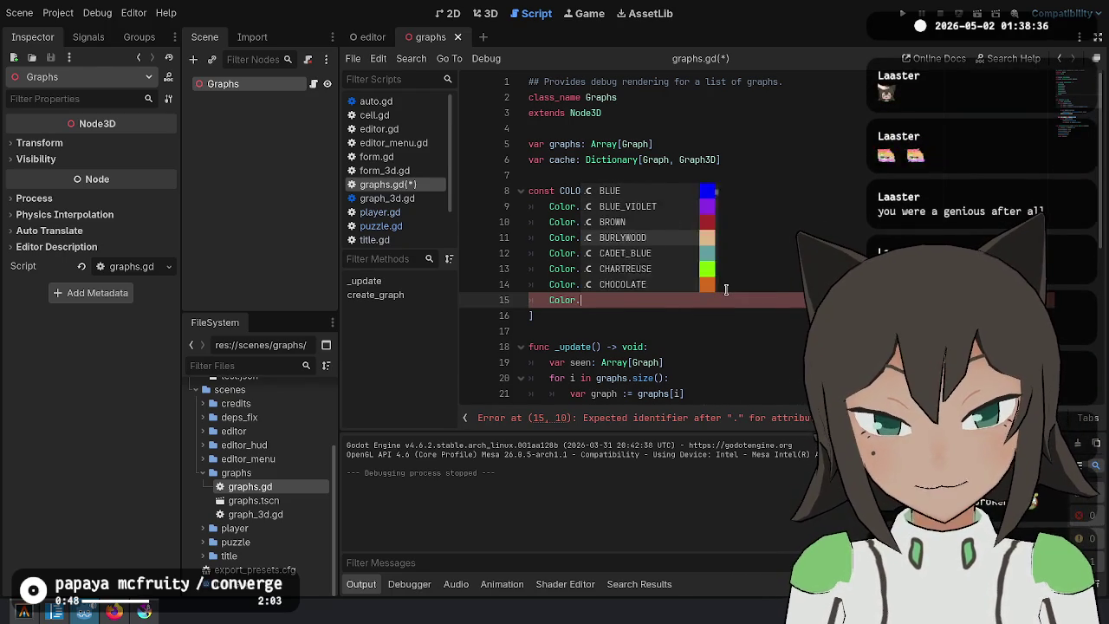
{"action": "key", "text": "Down"}
{"action": "key", "text": "Down"}
{"action": "key", "text": "Down"}
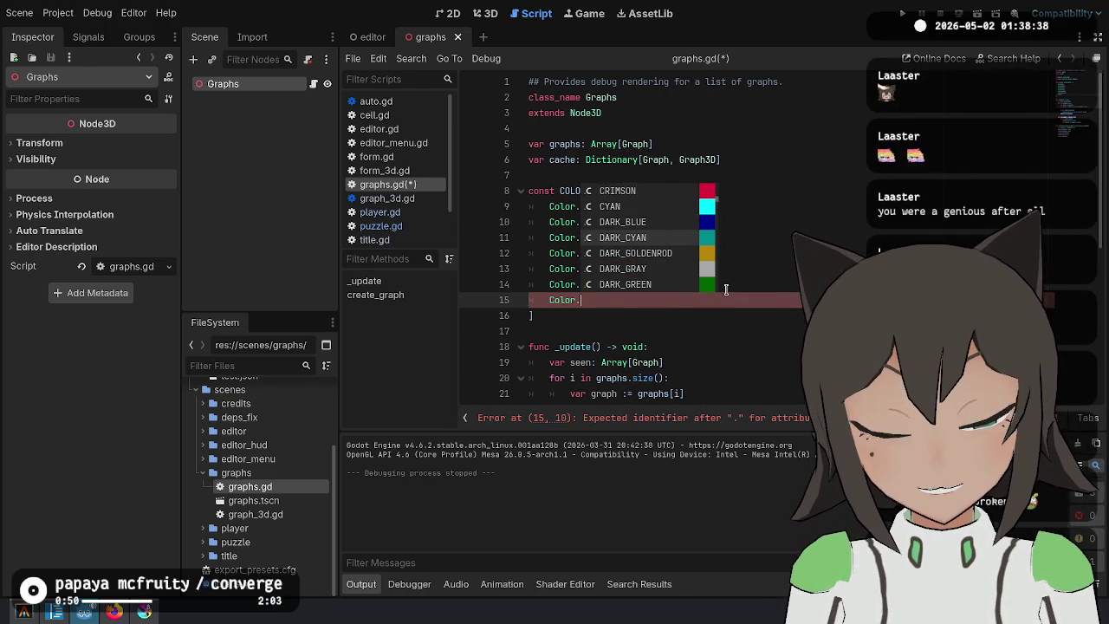
{"action": "key", "text": "Down"}
{"action": "key", "text": "Down"}
{"action": "key", "text": "Down"}
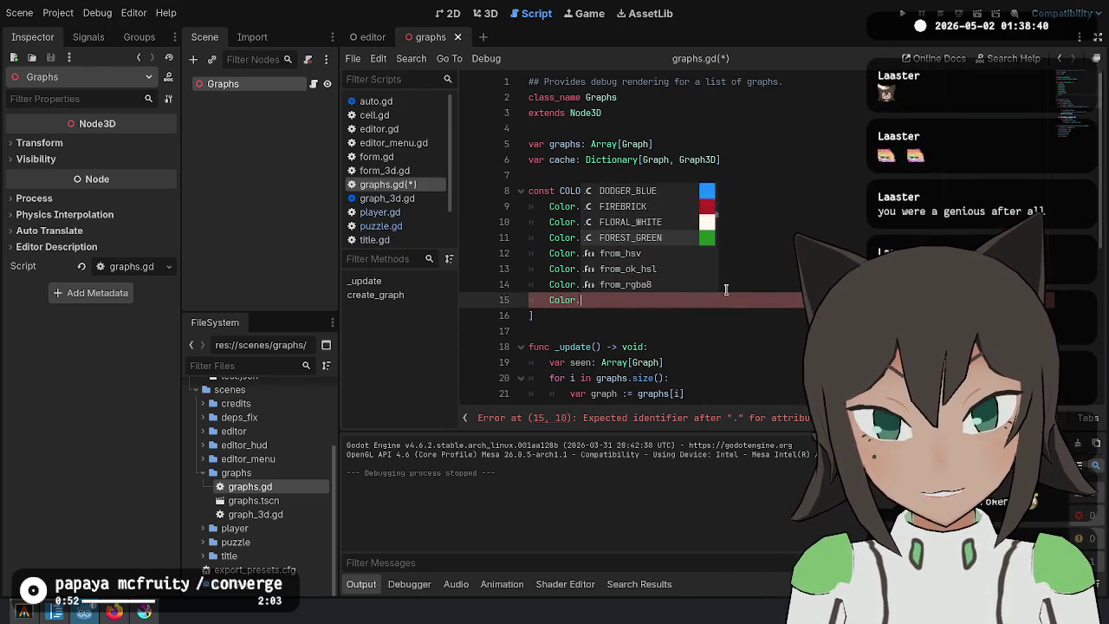
{"action": "key", "text": "Up"}
{"action": "key", "text": "Up"}
{"action": "key", "text": "Up"}
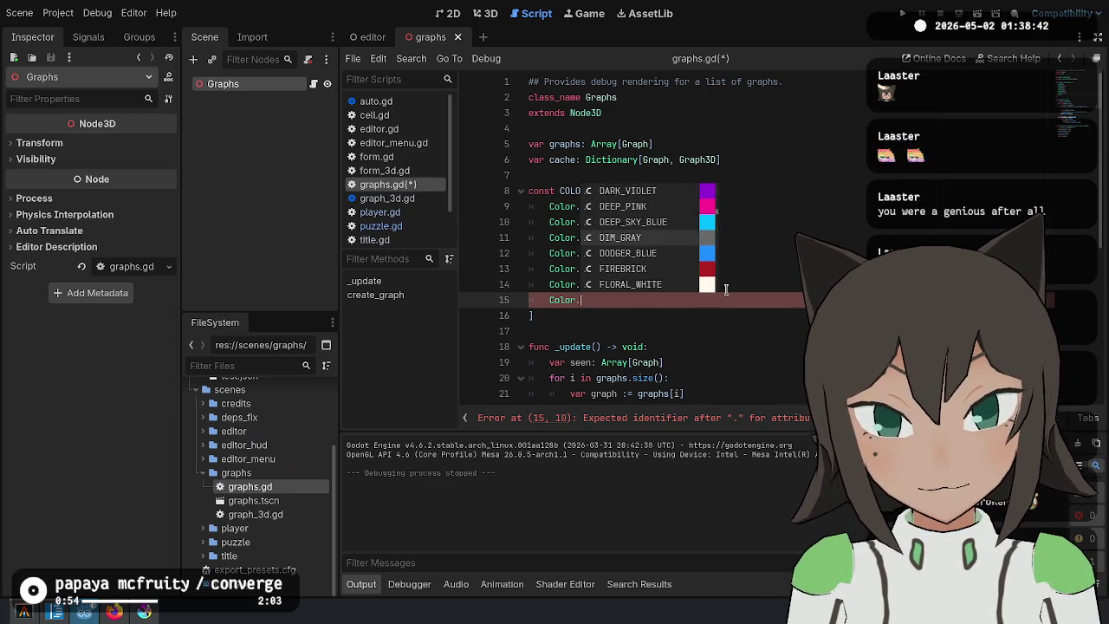
{"action": "key", "text": "ctrl+z"}
{"action": "left_click", "coordinate": [753, 286]}
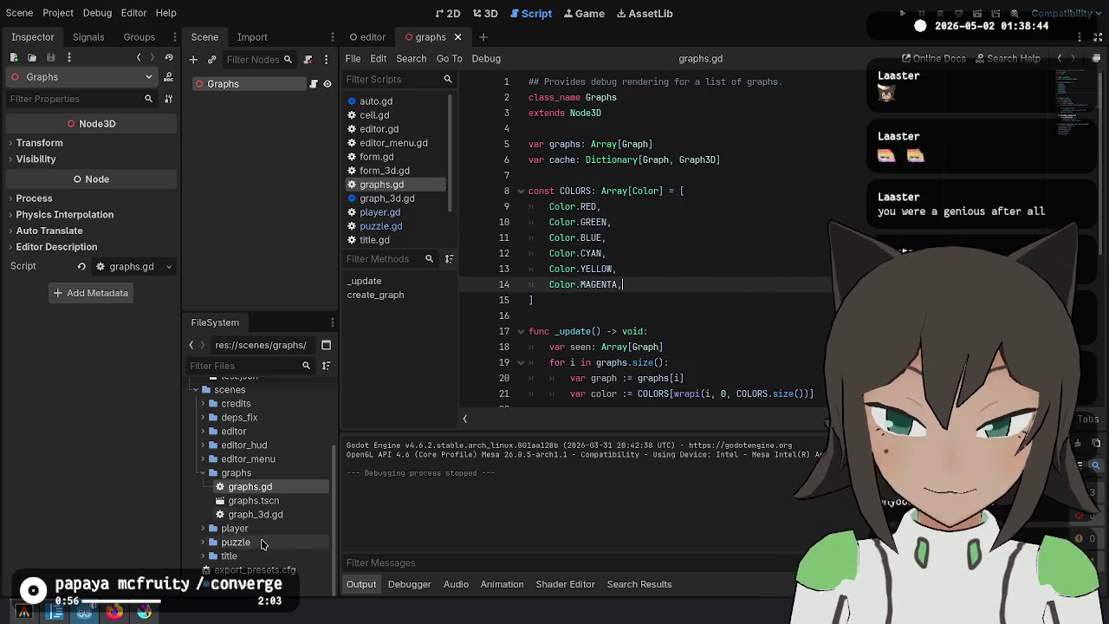
{"action": "left_click", "coordinate": [114, 612]}
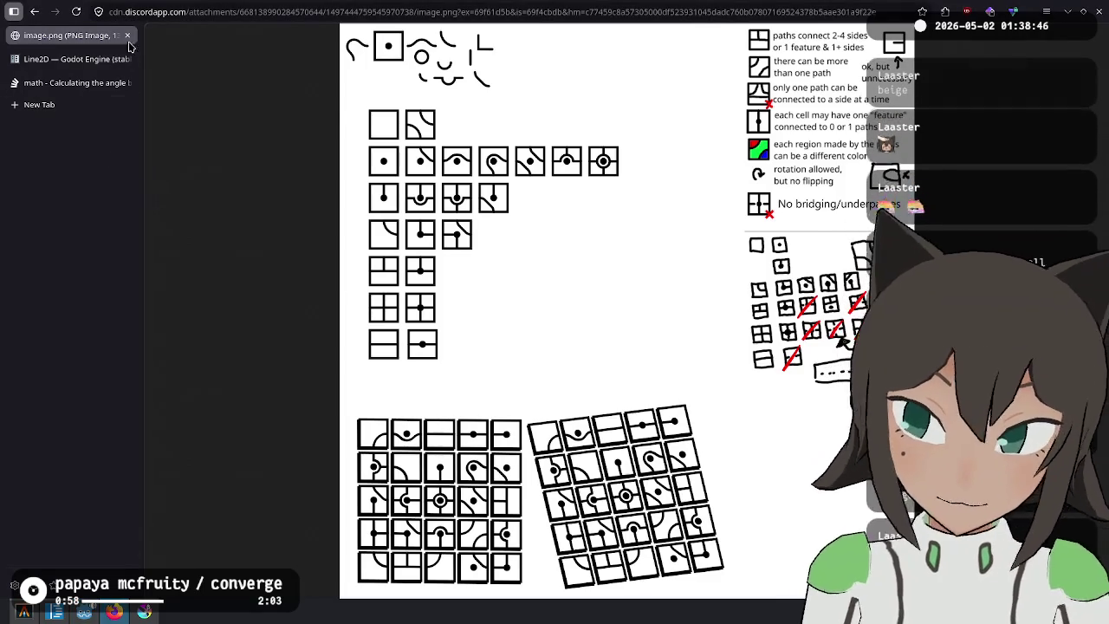
Search the web for 'tertiary colors', then refine it to 'tertiary colors additive'.
{"action": "left_click", "coordinate": [175, 17]}
{"action": "type", "text": "te"}
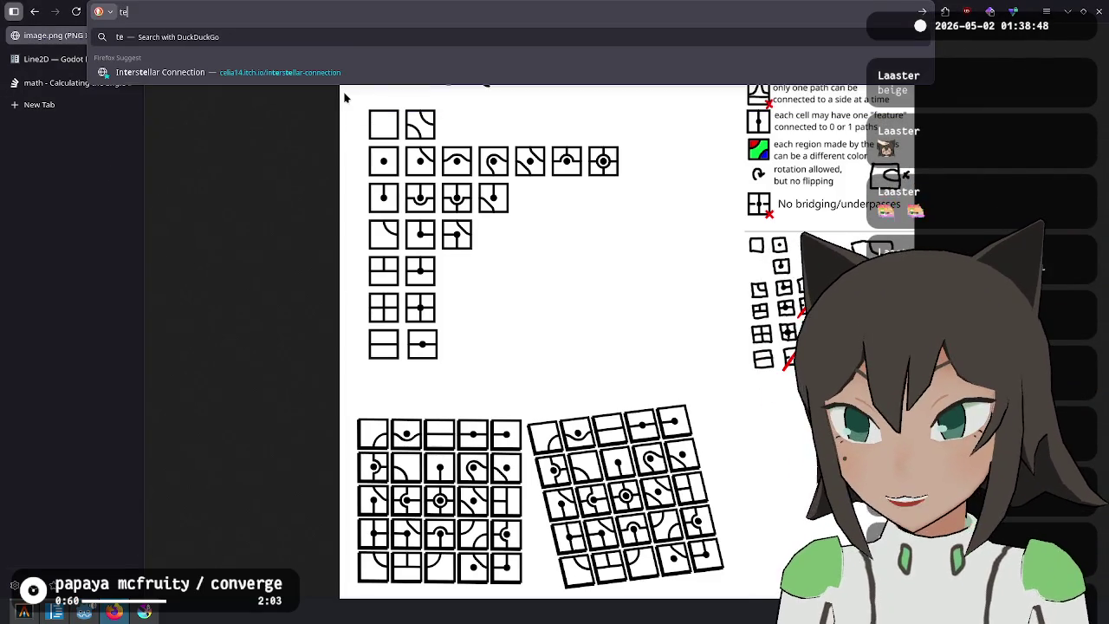
{"action": "type", "text": "rtiary c"}
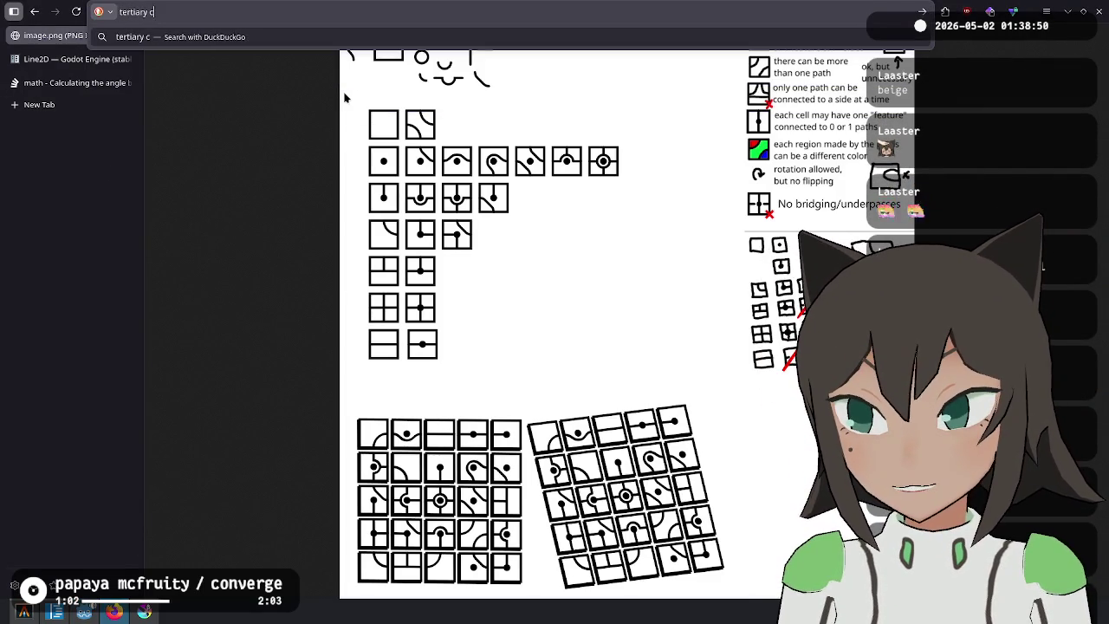
{"action": "type", "text": "olors"}
{"action": "key", "text": "Return"}
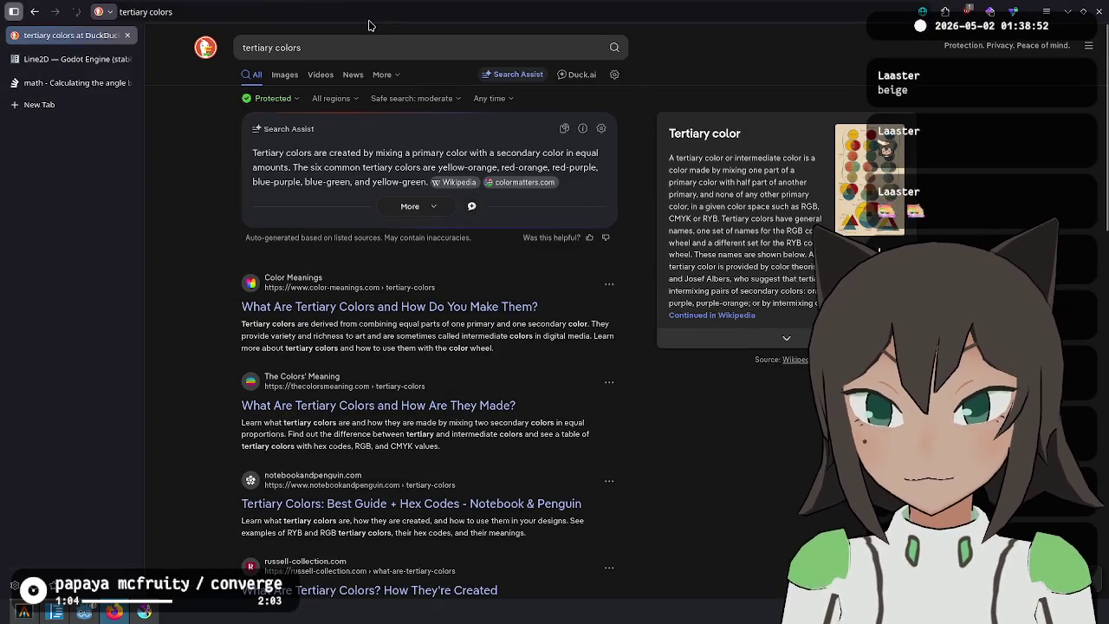
{"action": "left_click", "coordinate": [361, 45]}
{"action": "type", "text": "additive"}
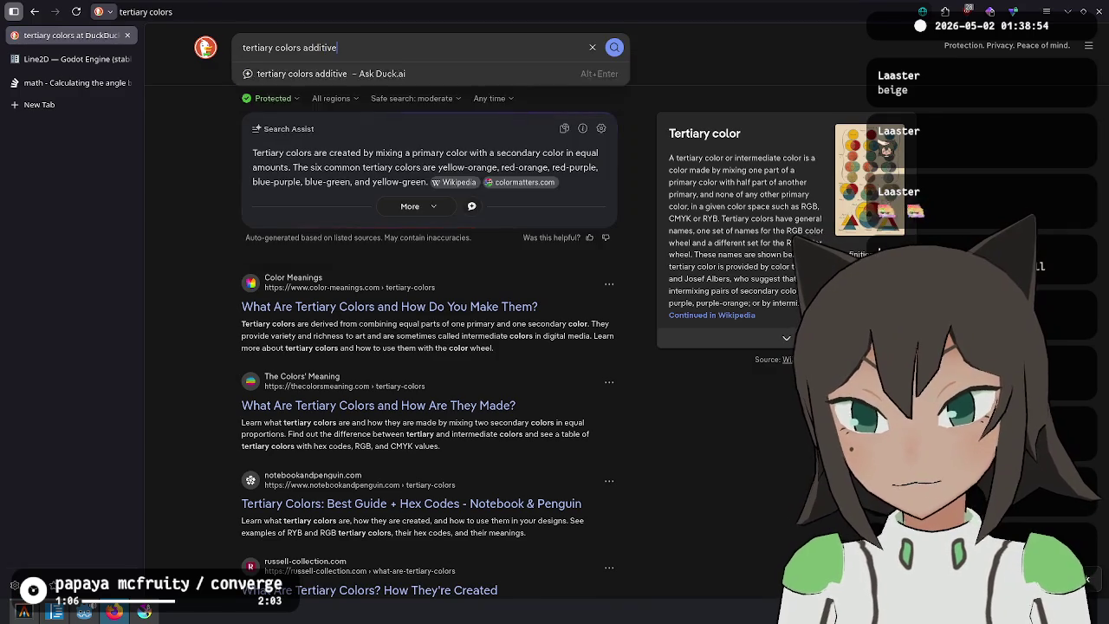
{"action": "key", "text": "Return"}
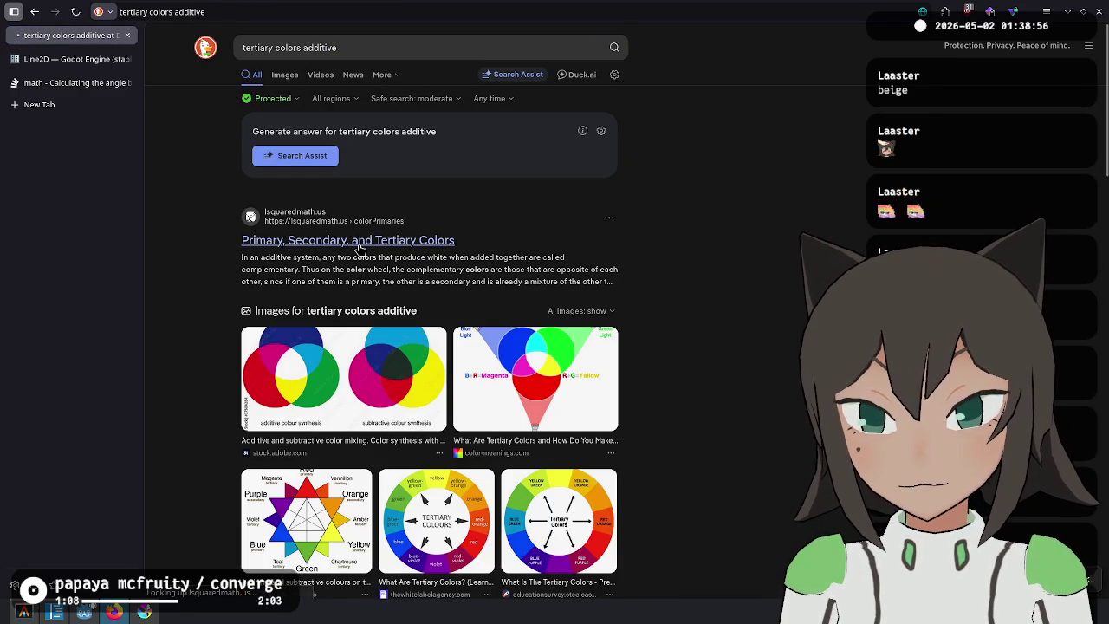
View the lsquaredmath primary, secondary and tertiary colour-wheel page, then return to the results.
{"action": "left_click", "coordinate": [360, 249]}
{"action": "right_click", "coordinate": [361, 249]}
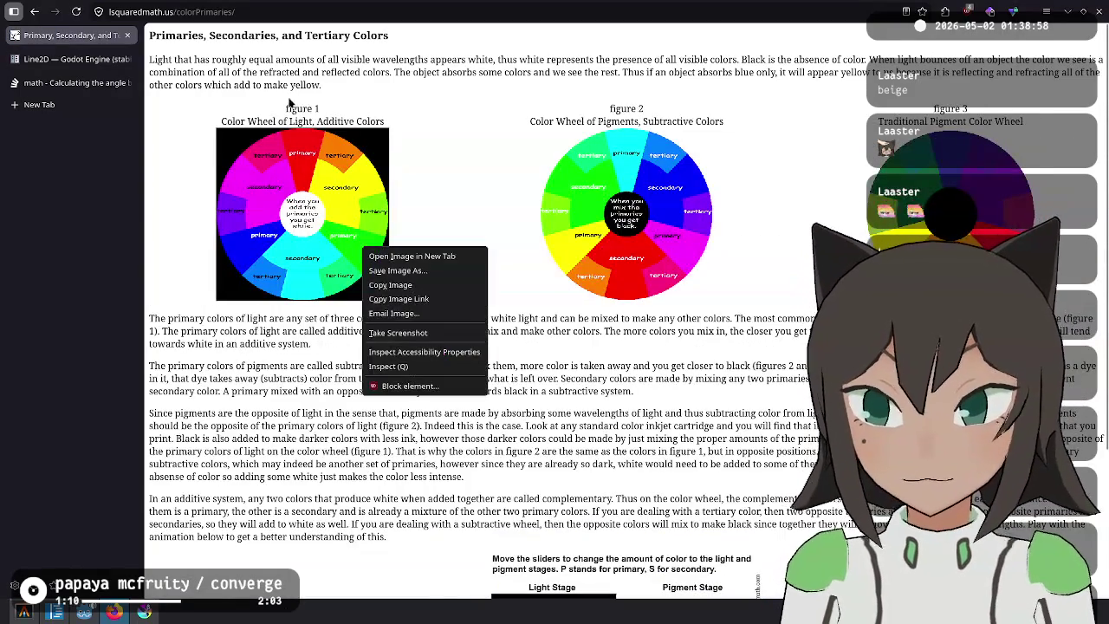
{"action": "left_click", "coordinate": [491, 185]}
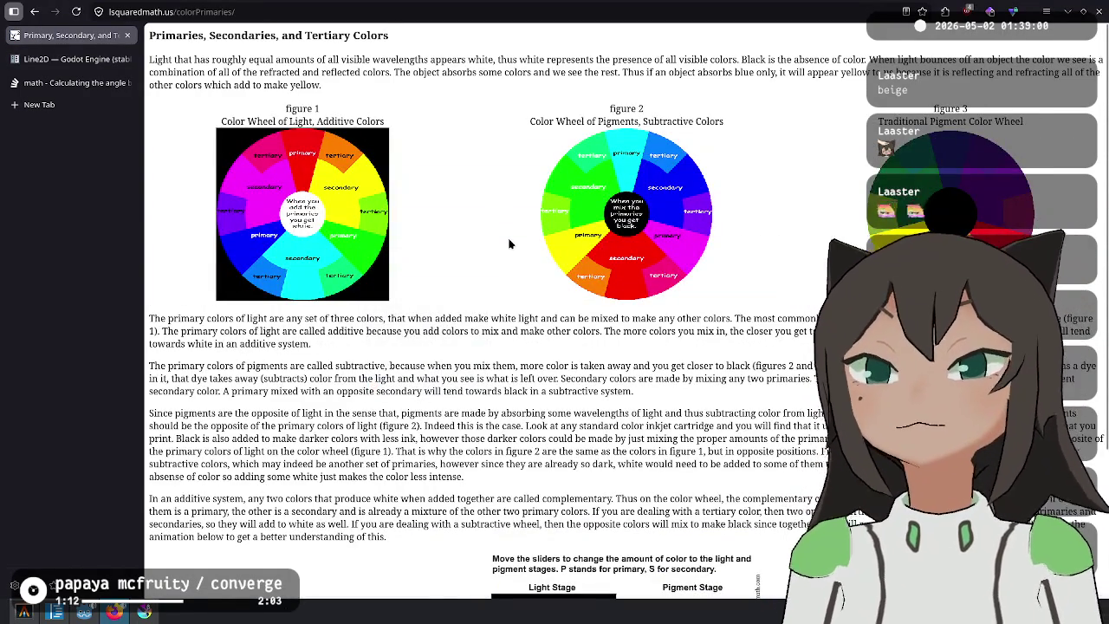
{"action": "scroll", "coordinate": [509, 244], "scroll_direction": "down", "scroll_amount": 2}
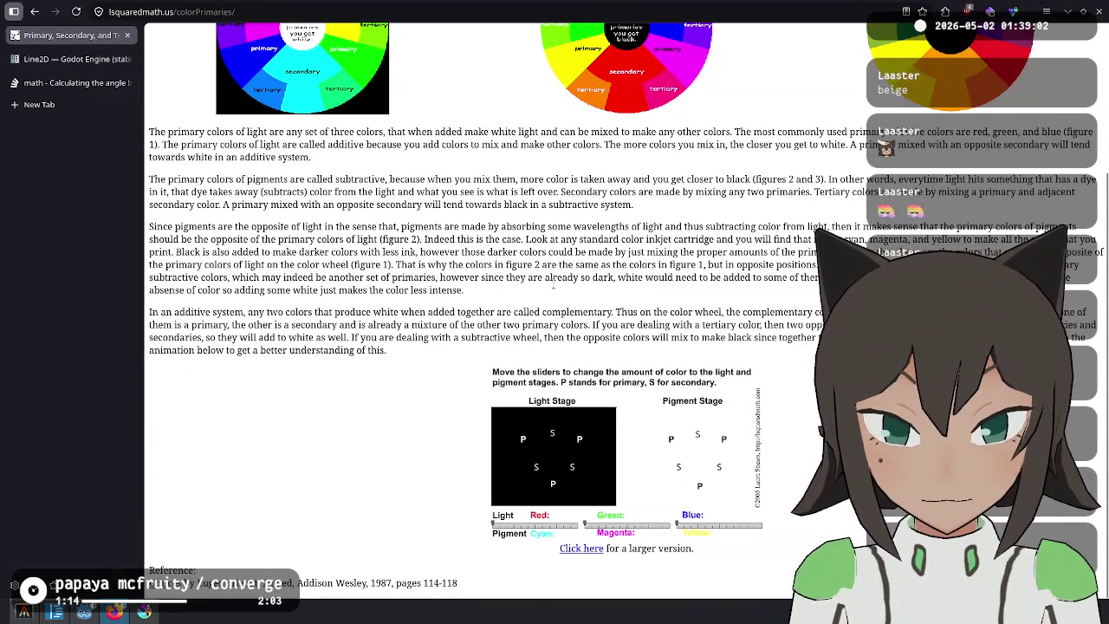
{"action": "scroll", "coordinate": [551, 266], "scroll_direction": "up", "scroll_amount": 2}
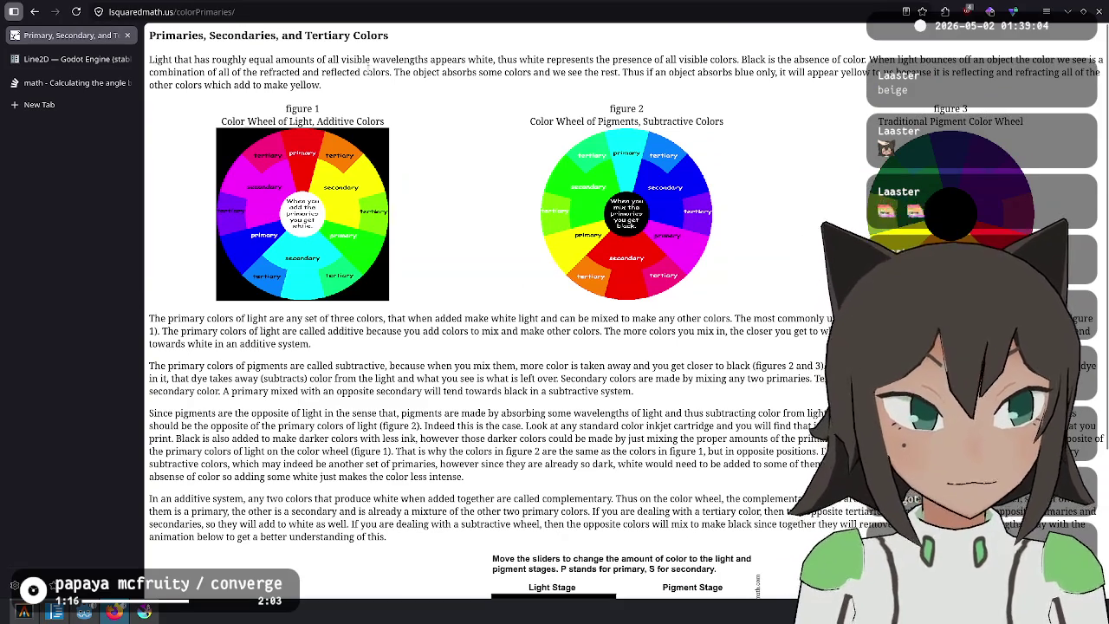
{"action": "left_click", "coordinate": [32, 12]}
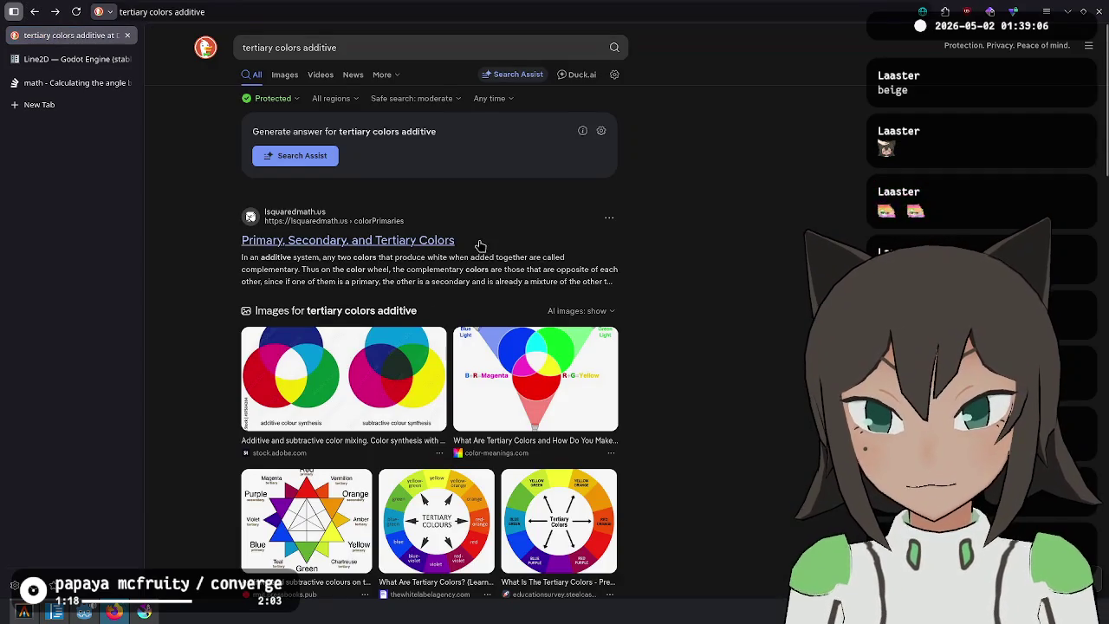
{"action": "scroll", "coordinate": [389, 339], "scroll_direction": "down", "scroll_amount": 5}
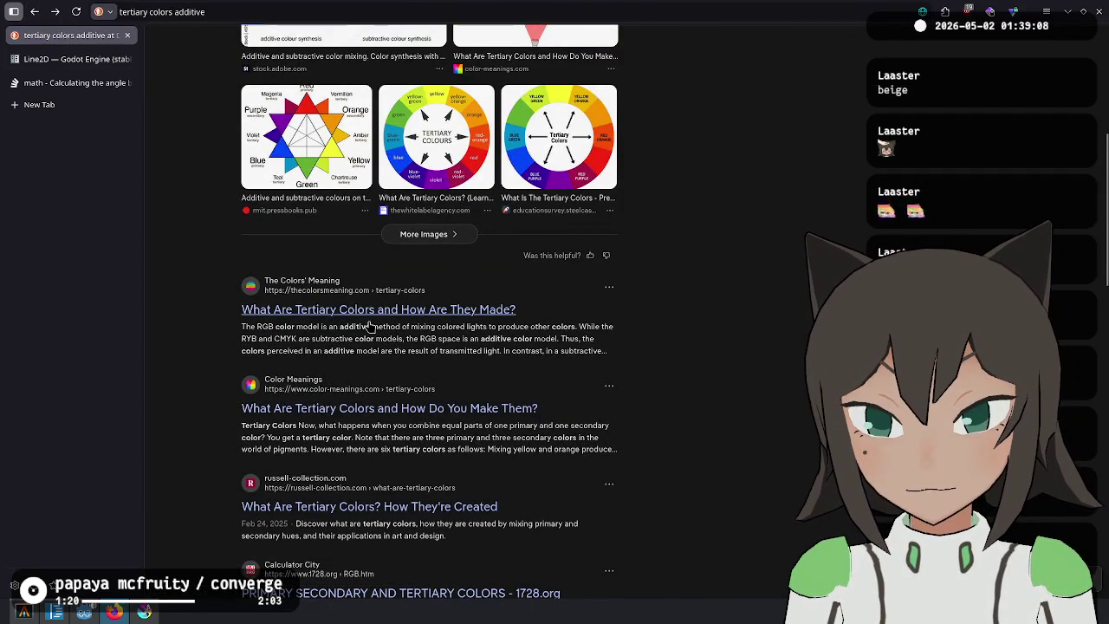
{"action": "scroll", "coordinate": [370, 326], "scroll_direction": "up", "scroll_amount": 3}
{"action": "left_click", "coordinate": [377, 12]}
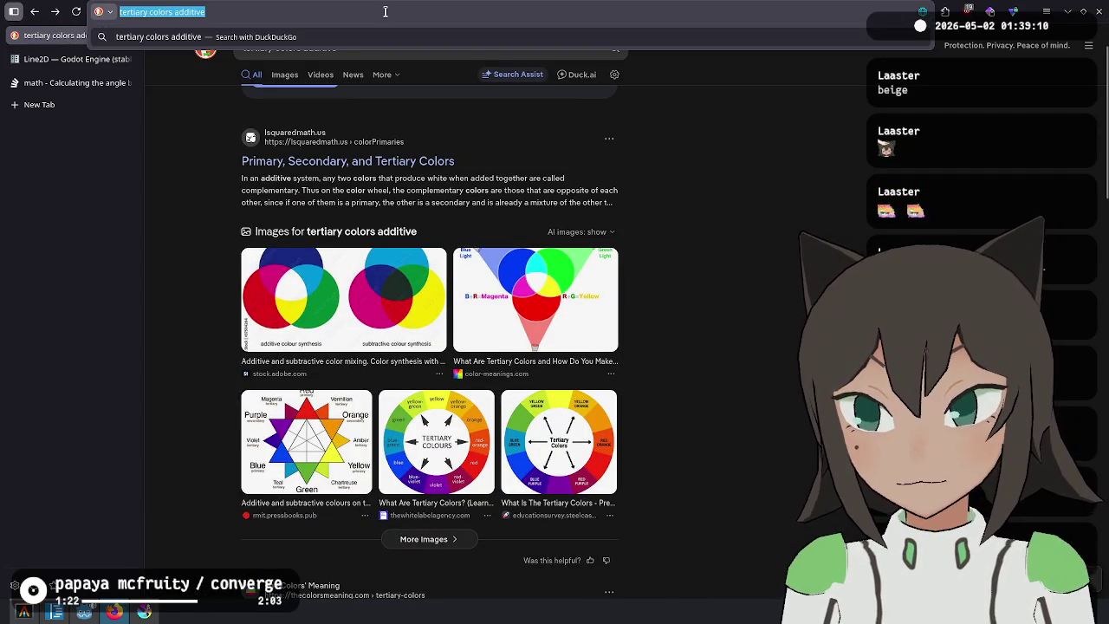
Open and skim the Wikipedia 'Additive color' article.
{"action": "type", "text": "addit"}
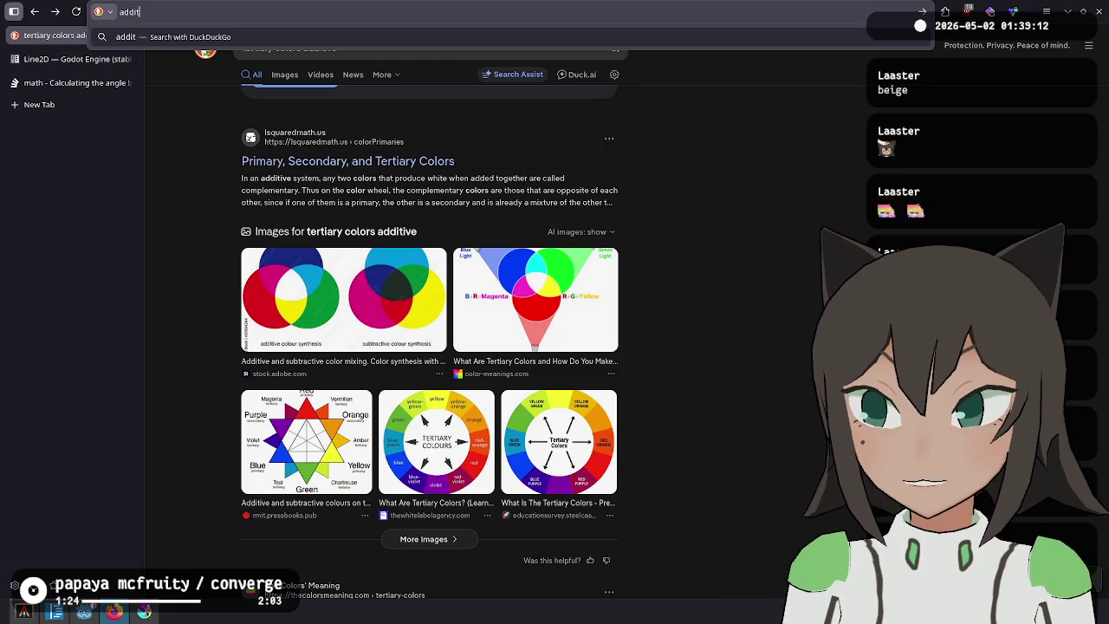
{"action": "type", "text": "ive color"}
{"action": "key", "text": "Return"}
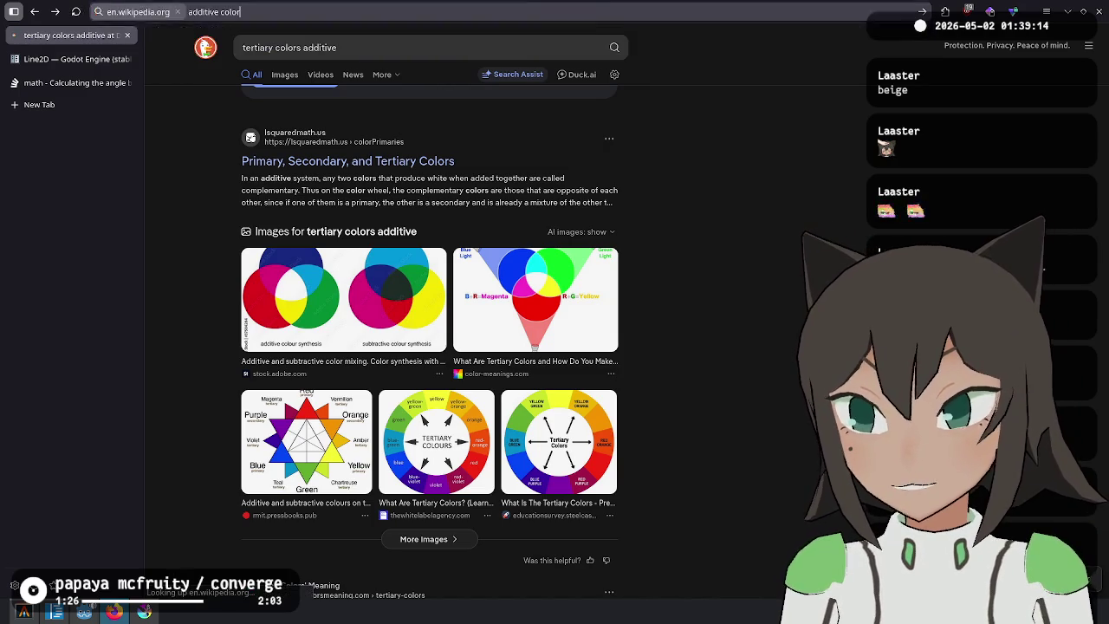
{"action": "scroll", "coordinate": [468, 199], "scroll_direction": "down", "scroll_amount": 6}
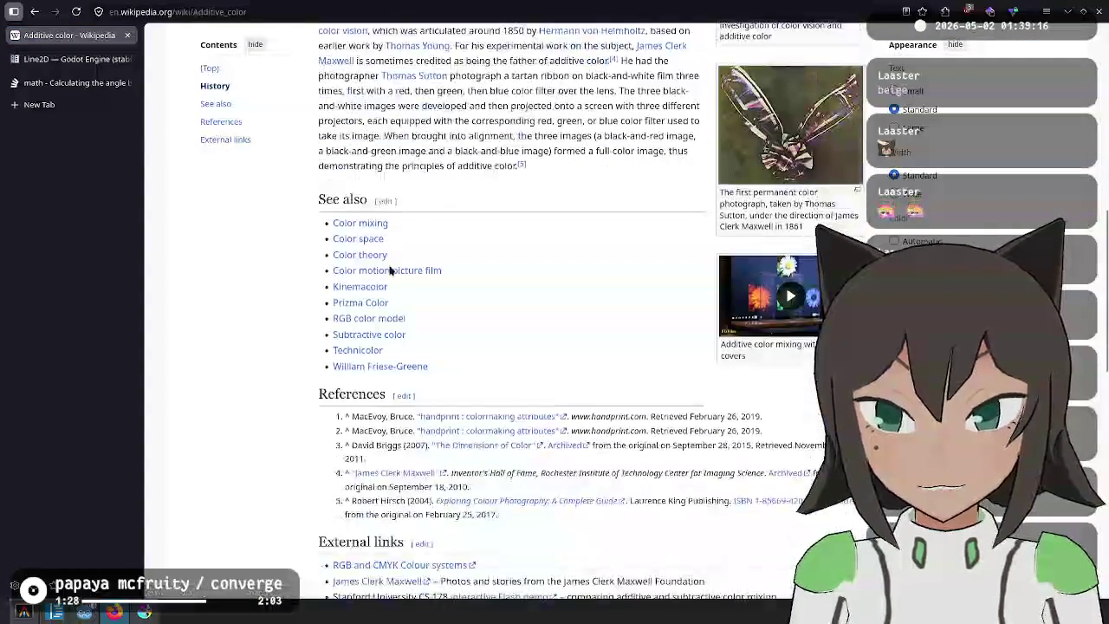
{"action": "scroll", "coordinate": [412, 234], "scroll_direction": "down", "scroll_amount": 2}
{"action": "scroll", "coordinate": [419, 191], "scroll_direction": "up", "scroll_amount": 9}
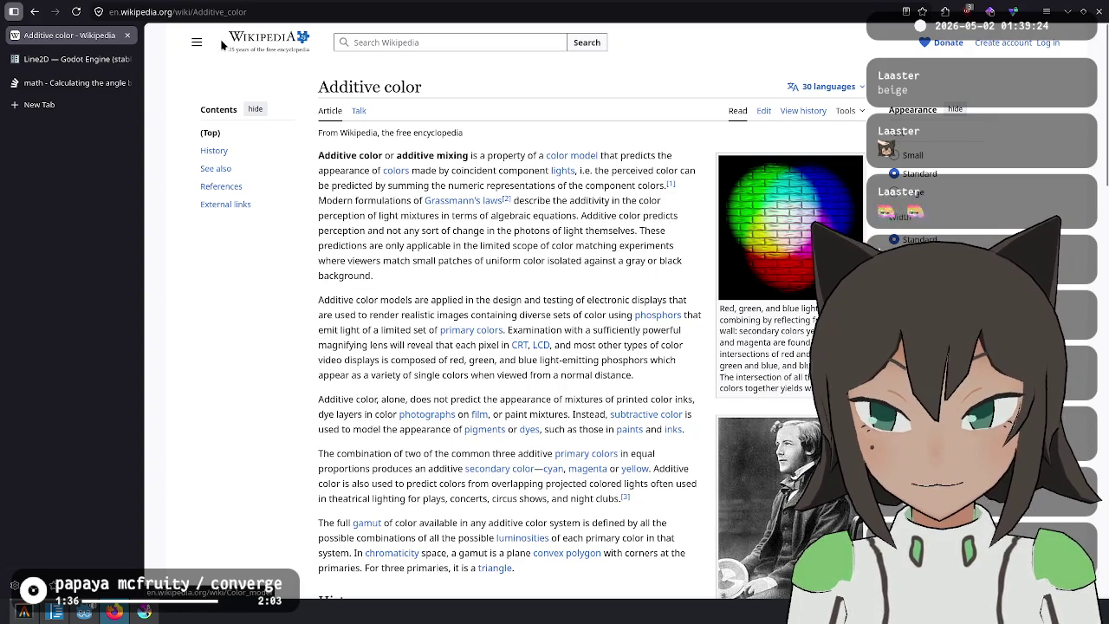
Search for 'tertiary additive color list' from the address bar.
{"action": "left_click", "coordinate": [232, 11]}
{"action": "left_click", "coordinate": [227, 309]}
{"action": "key", "text": "ctrl+l"}
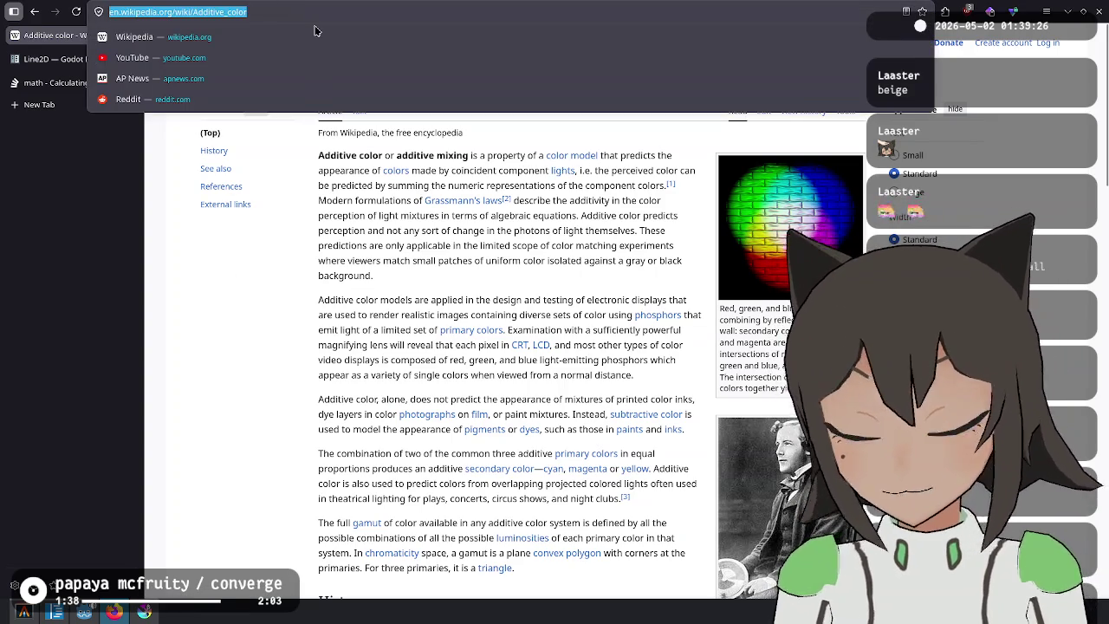
{"action": "type", "text": "terti"}
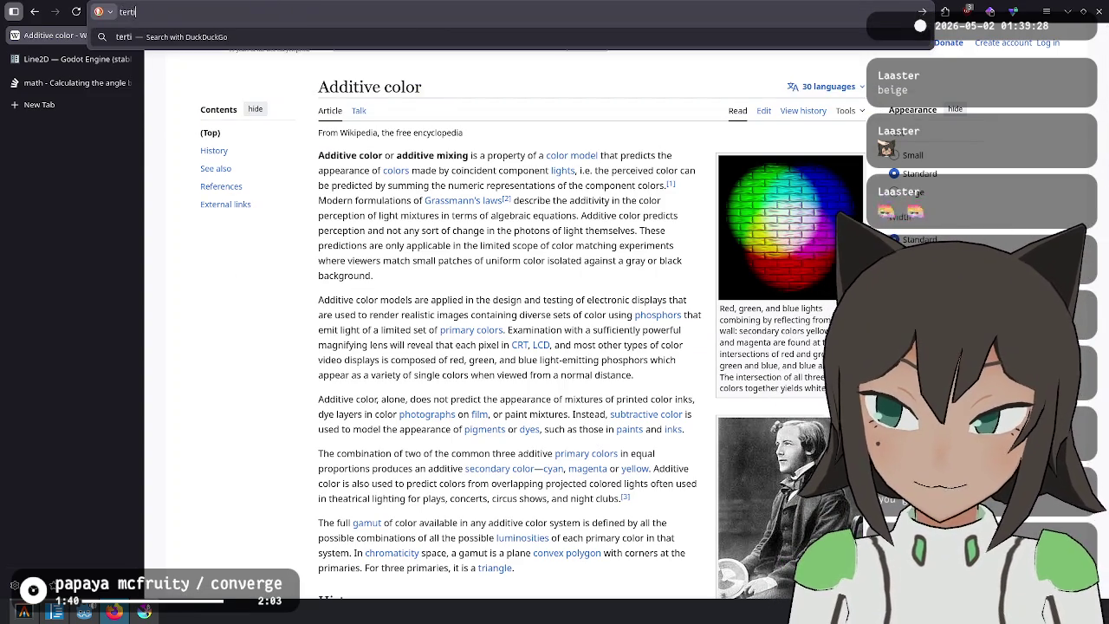
{"action": "type", "text": "ary color list"}
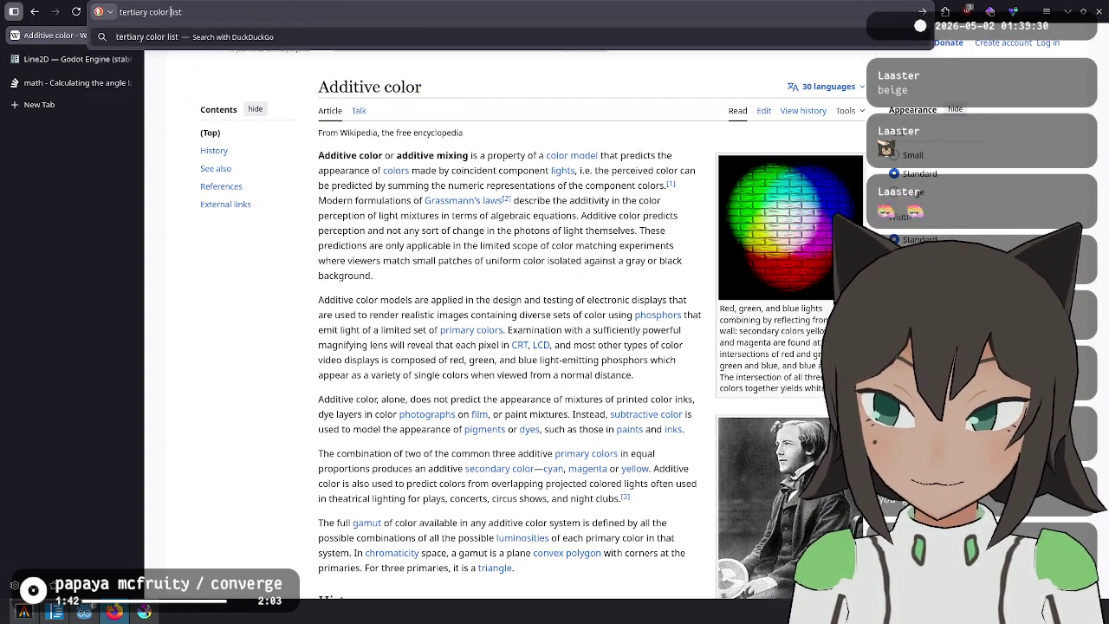
{"action": "key", "text": "ctrl+Left"}
{"action": "key", "text": "ctrl+Left"}
{"action": "type", "text": "additive"}
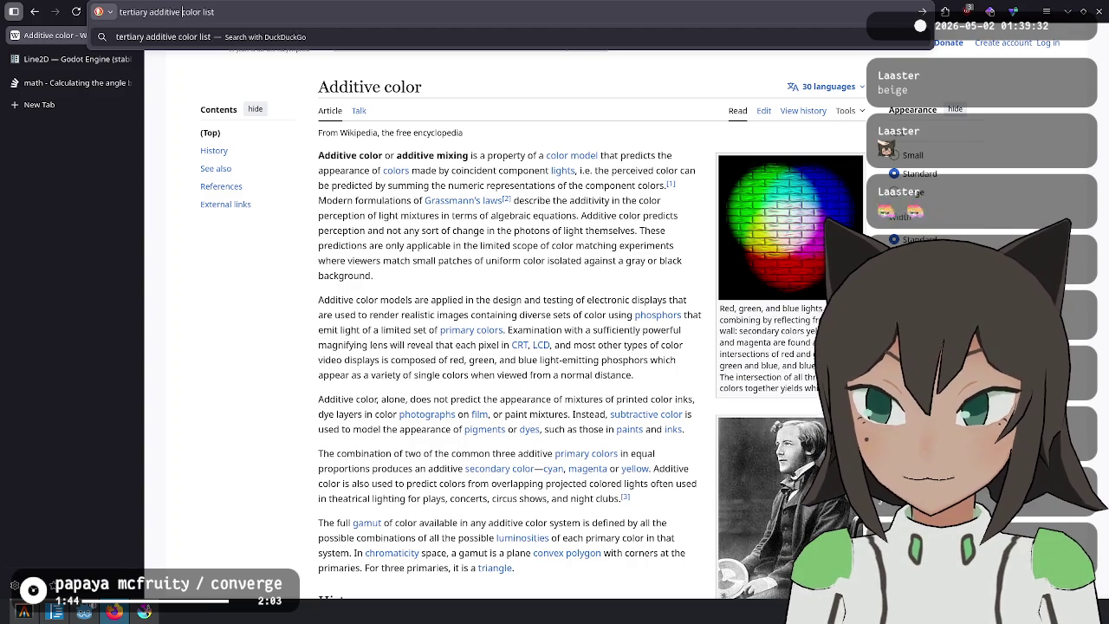
{"action": "key", "text": "Return"}
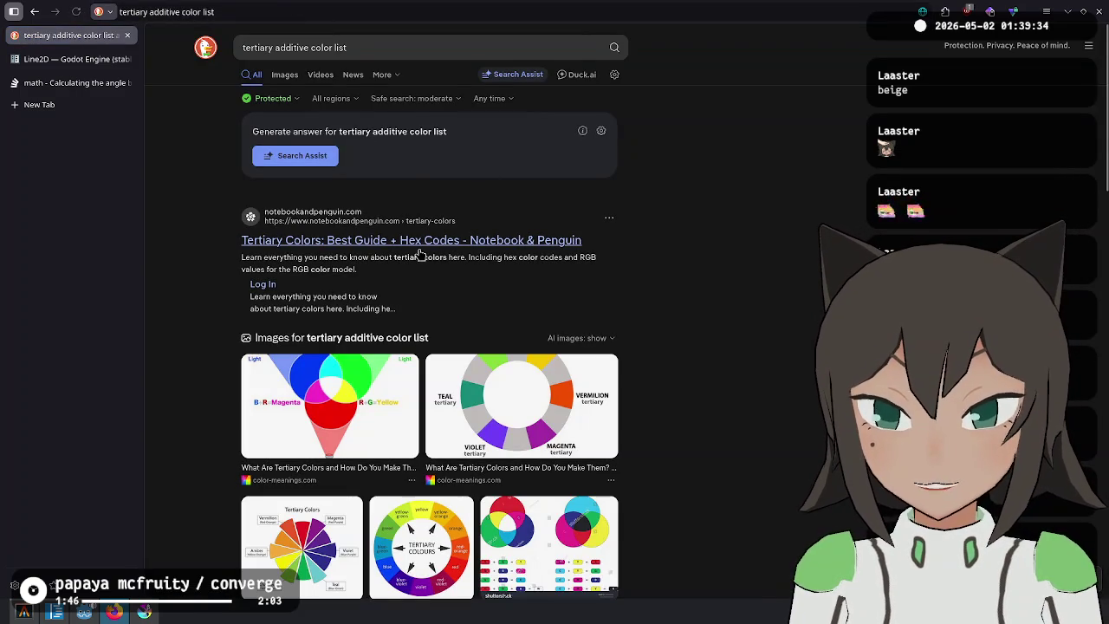
Open the Notebook & Penguin tertiary colors guide and enlarge its colour wheel image.
{"action": "left_click", "coordinate": [420, 251]}
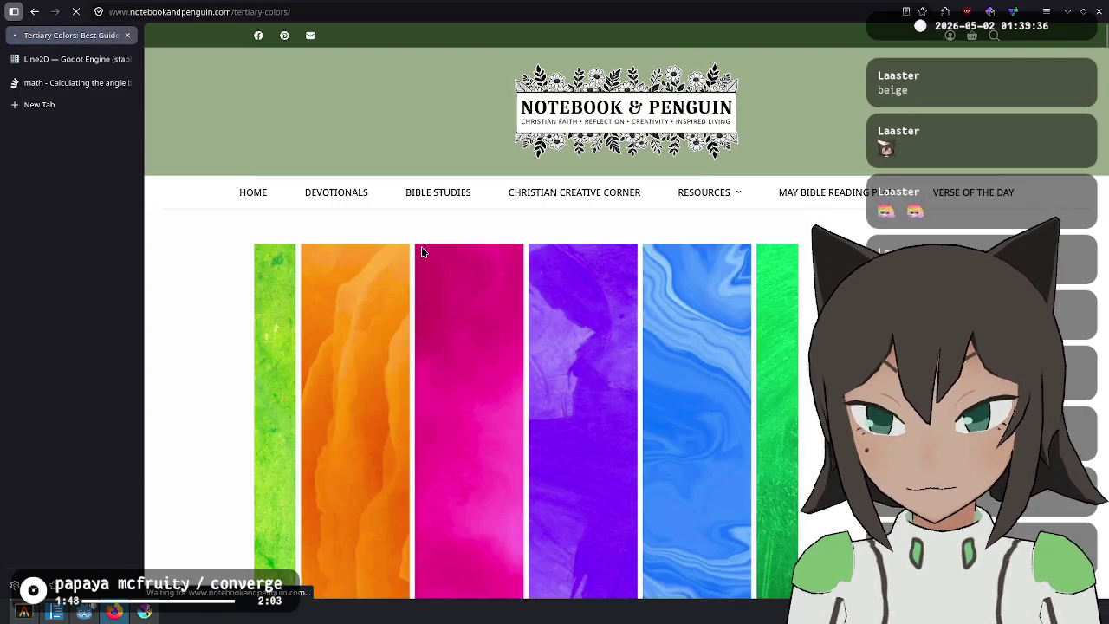
{"action": "scroll", "coordinate": [422, 249], "scroll_direction": "down", "scroll_amount": 3}
{"action": "scroll", "coordinate": [421, 252], "scroll_direction": "down", "scroll_amount": 10}
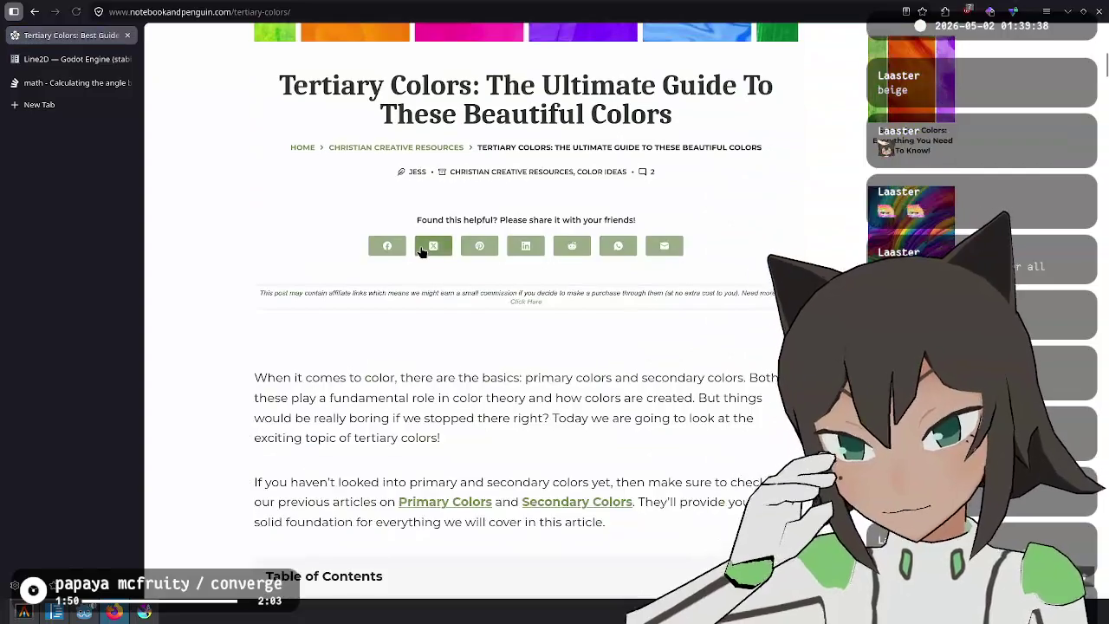
{"action": "scroll", "coordinate": [422, 251], "scroll_direction": "down", "scroll_amount": 2}
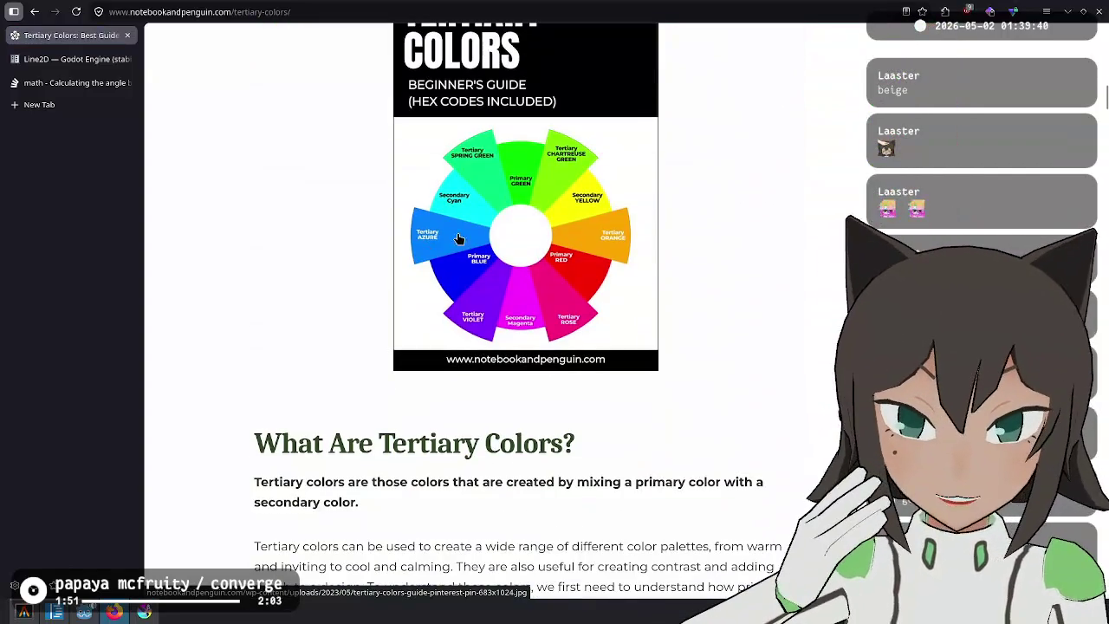
{"action": "left_click", "coordinate": [496, 197]}
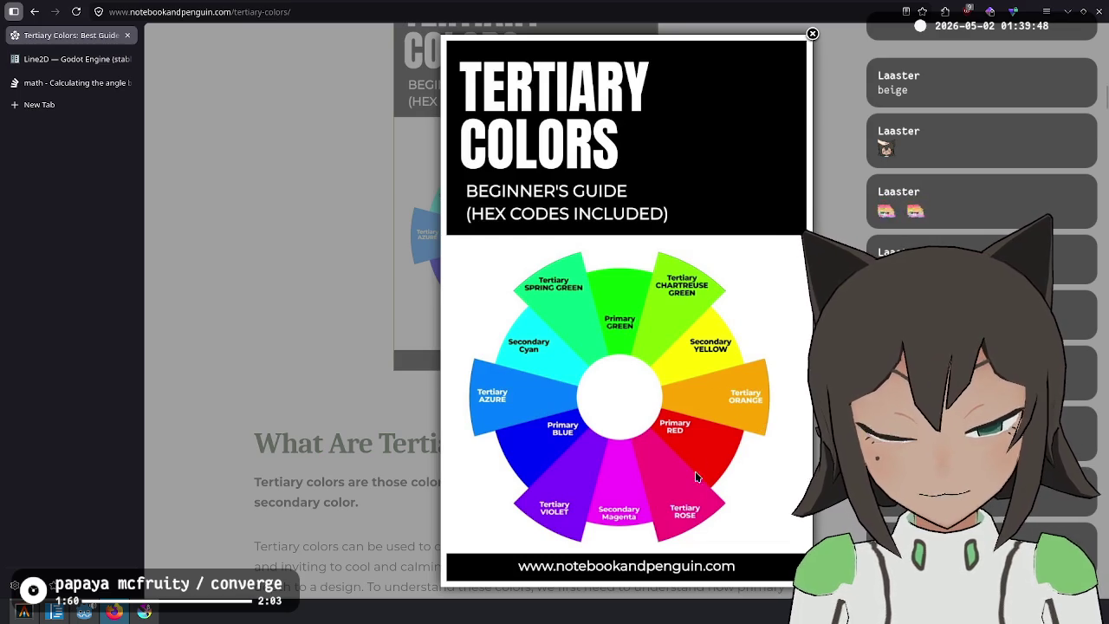
{"action": "key", "text": "alt+Tab"}
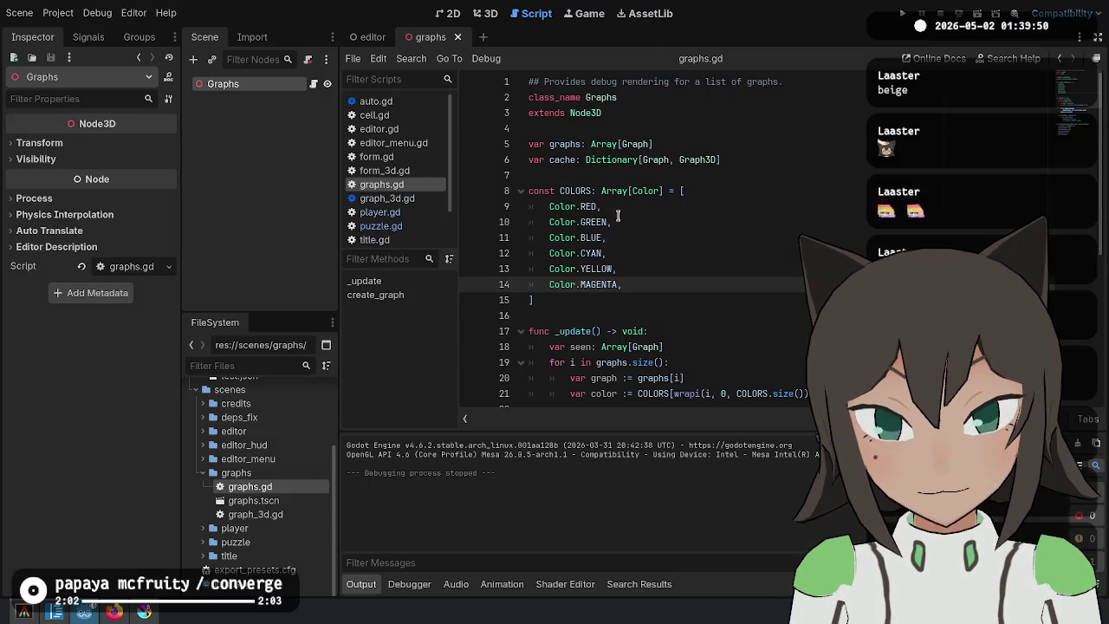
Compare the COLORS entries against the colour wheel and place the caret after Color.MAGENTA.
{"action": "left_click", "coordinate": [617, 218]}
{"action": "key", "text": "alt+Tab"}
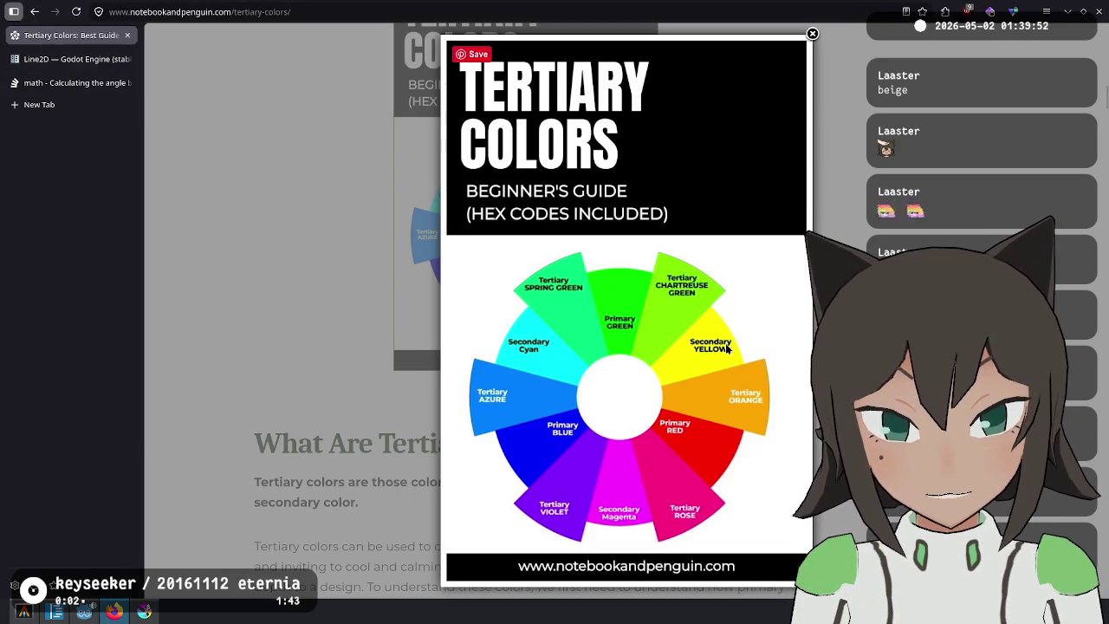
{"action": "key", "text": "alt+Tab"}
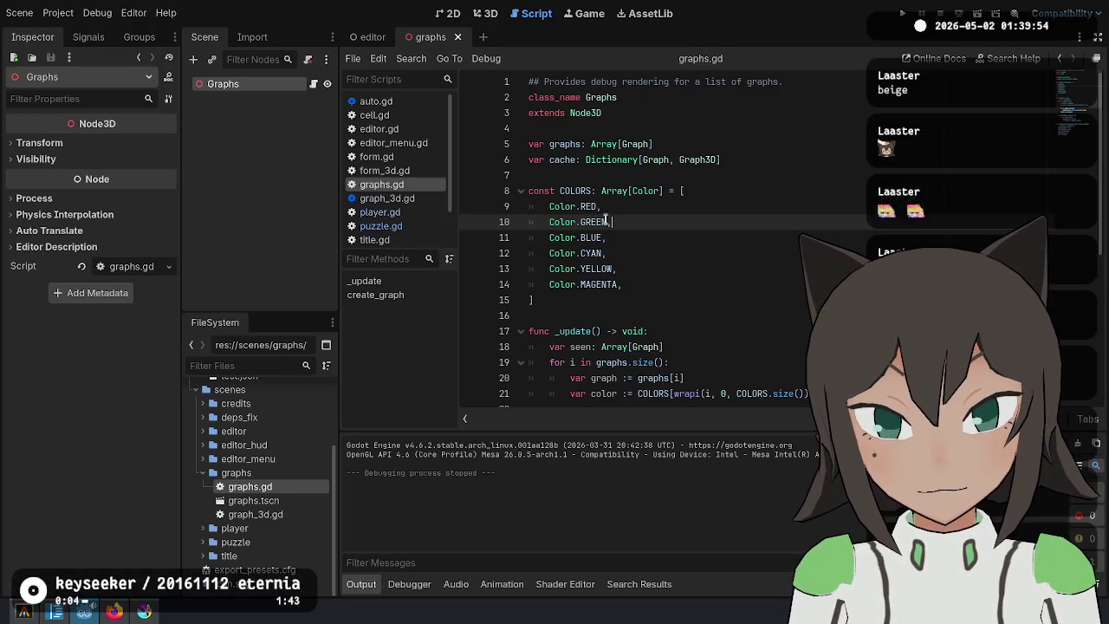
{"action": "double_click", "coordinate": [588, 207]}
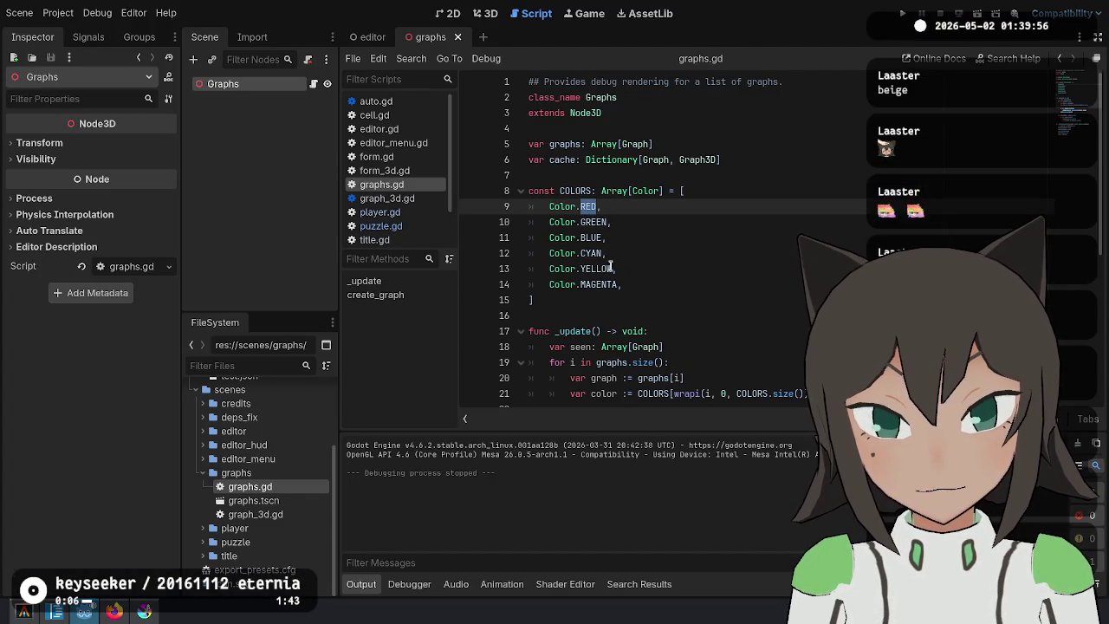
{"action": "key", "text": "alt+Tab"}
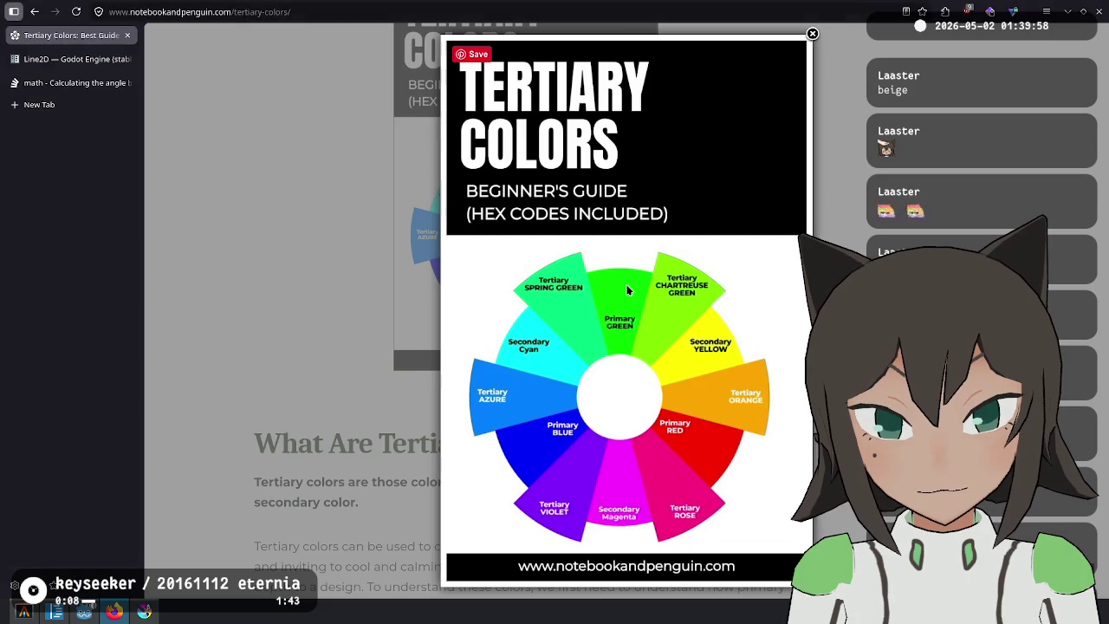
{"action": "key", "text": "alt+Tab"}
{"action": "left_click", "coordinate": [624, 284]}
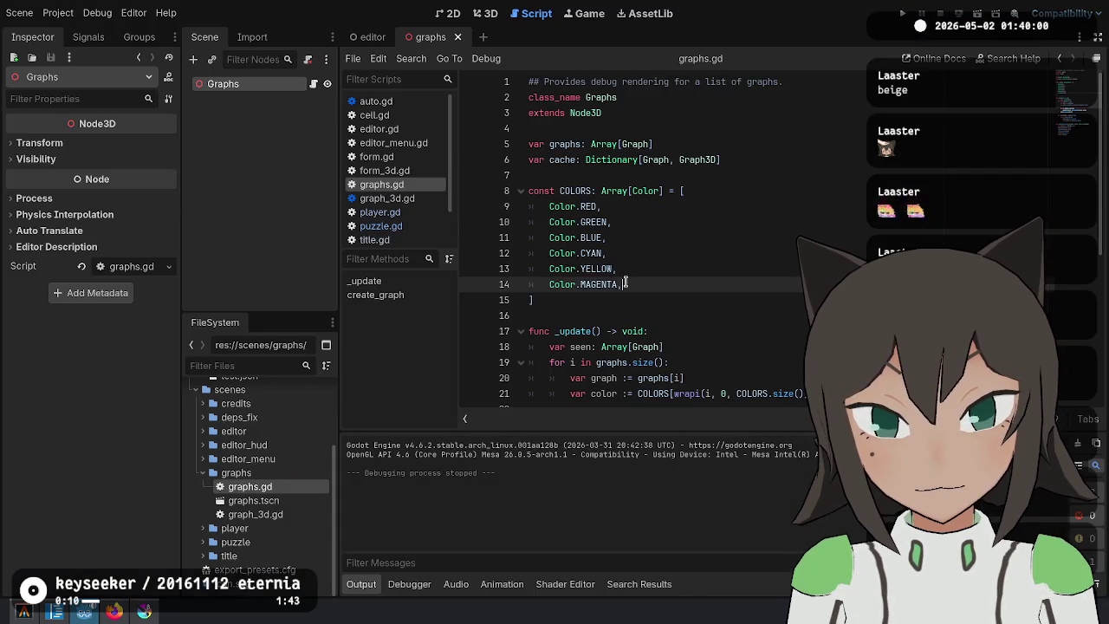
{"action": "key", "text": "alt+Tab"}
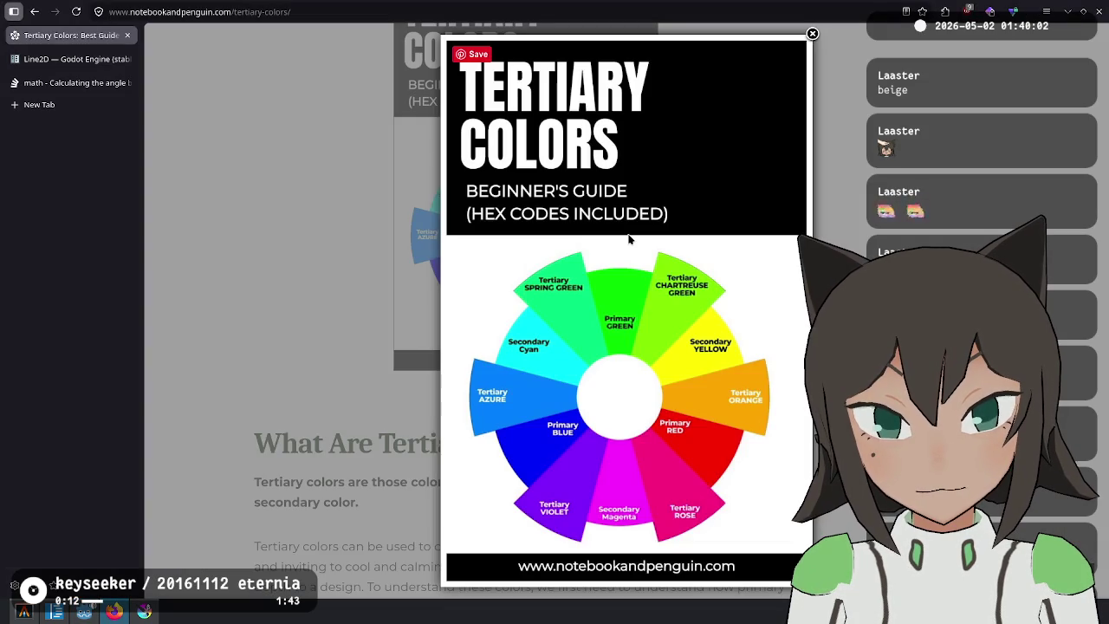
{"action": "key", "text": "alt+Tab"}
Add a Color.ORANGE entry after MAGENTA, ending it with a comma.
{"action": "key", "text": "Return"}
{"action": "type", "text": "Color."}
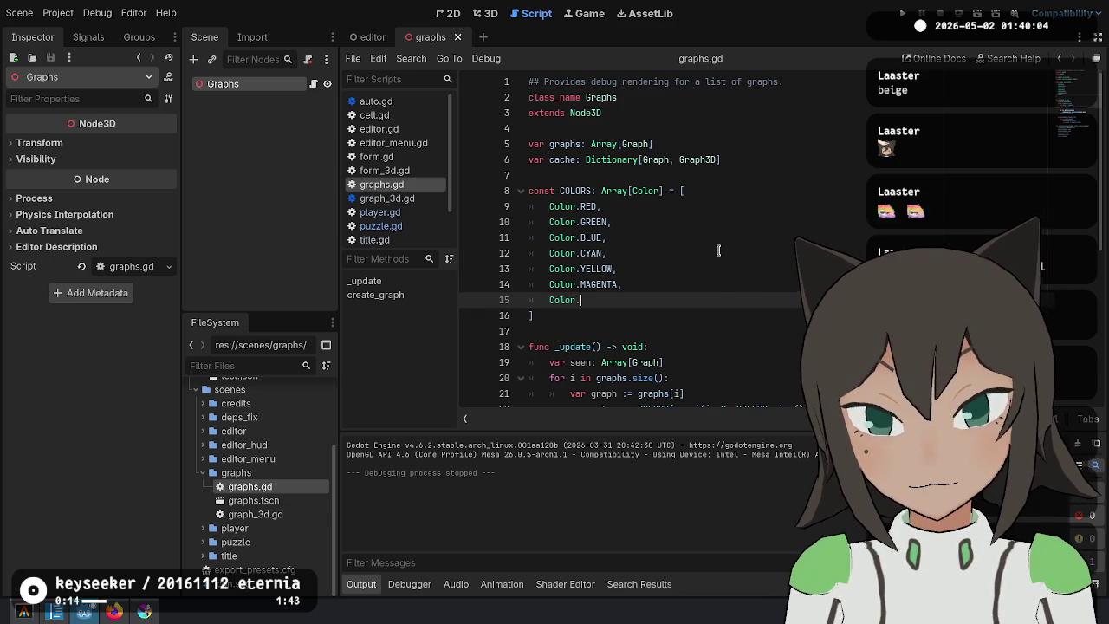
{"action": "type", "text": "OR"}
{"action": "key", "text": "Return"}
{"action": "key", "text": "alt+Tab"}
{"action": "key", "text": "alt+Tab"}
{"action": "key", "text": "Return"}
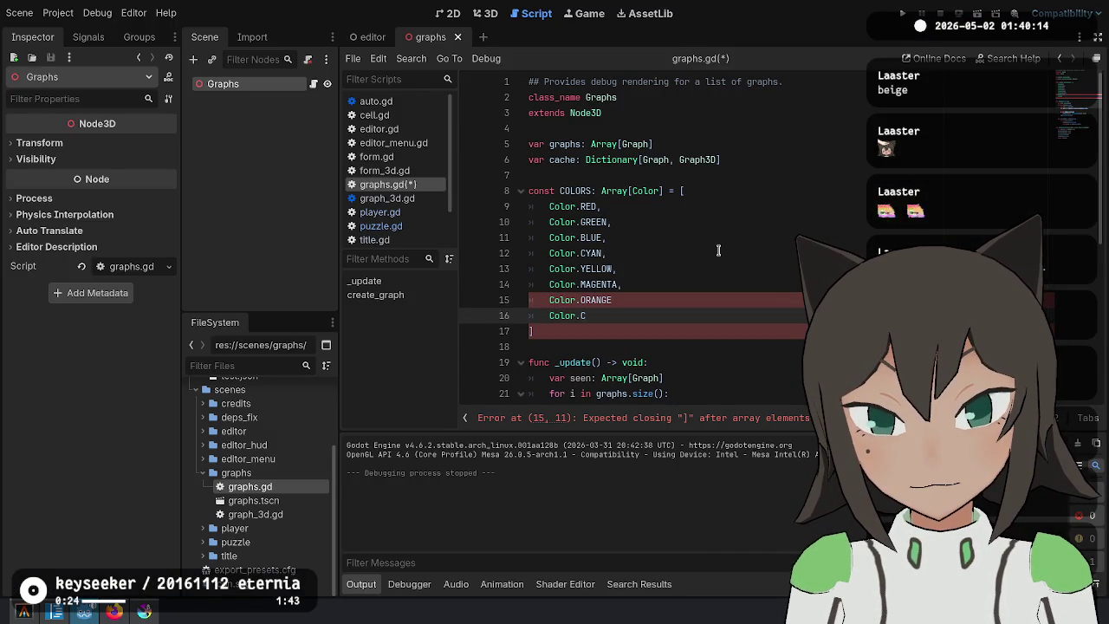
{"action": "key", "text": "Up"}
{"action": "key", "text": "End"}
{"action": "type", "text": ","}
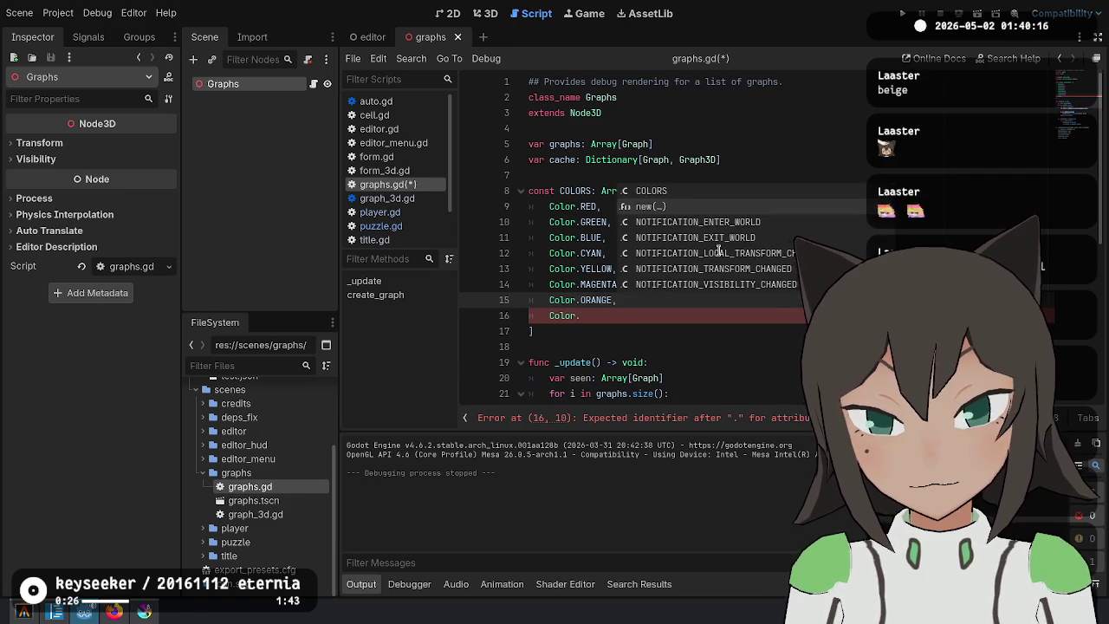
{"action": "key", "text": "Down"}
Add comma-separated Color.CHARTREUSE, Color.SPRING_GREEN and Color.AZURE entries.
{"action": "type", "text": "h"}
{"action": "key", "text": "Return"}
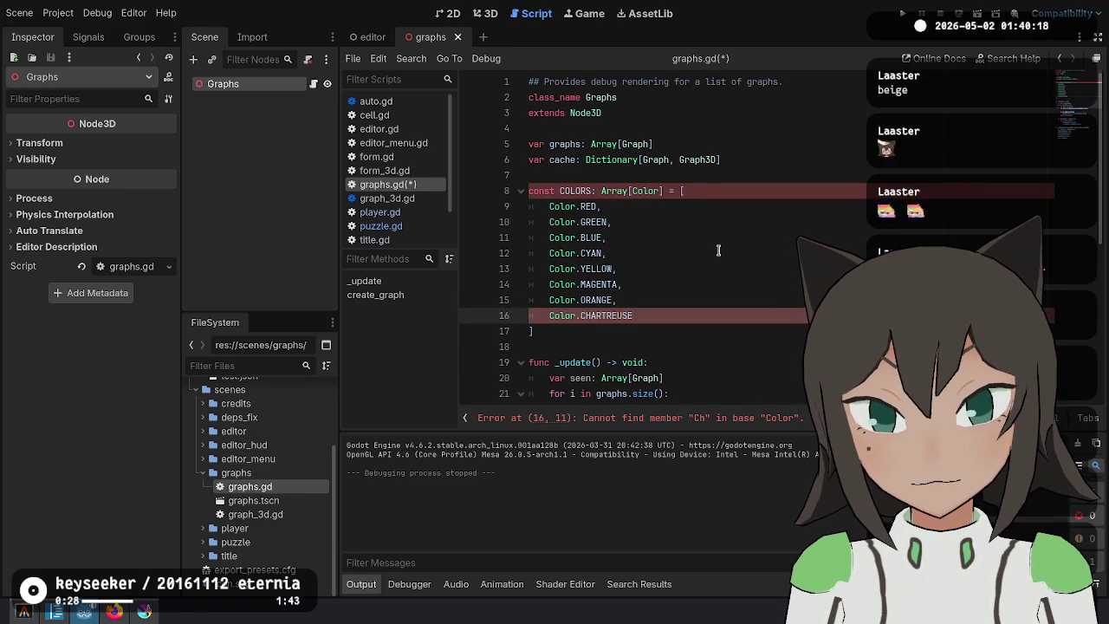
{"action": "type", "text": ","}
{"action": "key", "text": "Return"}
{"action": "key", "text": "alt+Tab"}
{"action": "key", "text": "alt+Tab"}
{"action": "type", "text": "Color.Spr"}
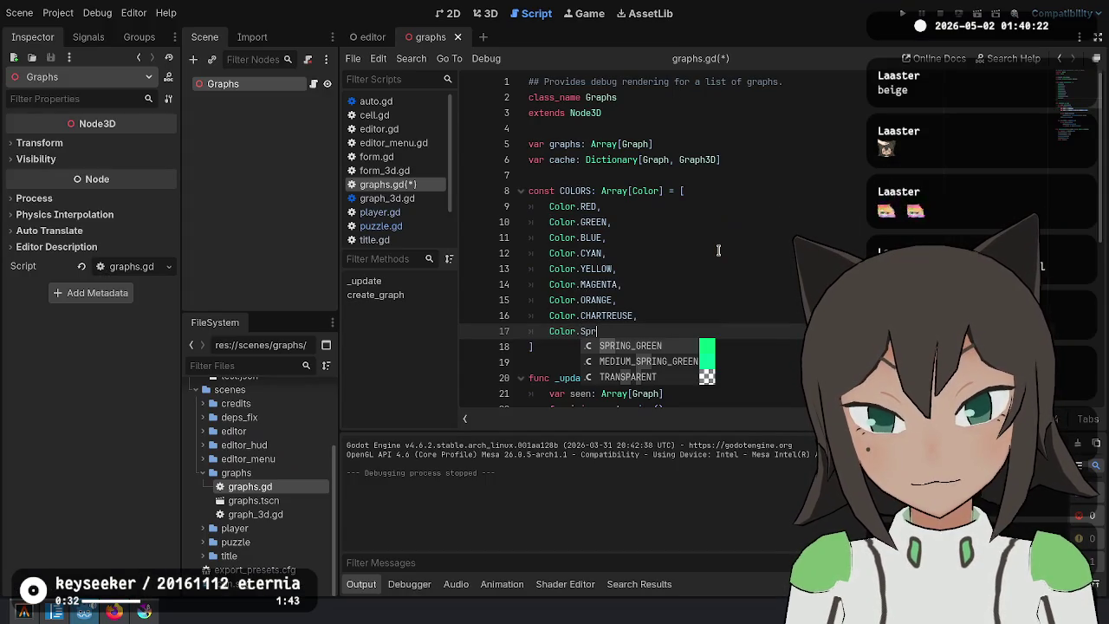
{"action": "key", "text": "Return"}
{"action": "type", "text": ","}
{"action": "key", "text": "Return"}
{"action": "key", "text": "alt+Tab"}
{"action": "key", "text": "alt+Tab"}
{"action": "type", "text": ".AZ"}
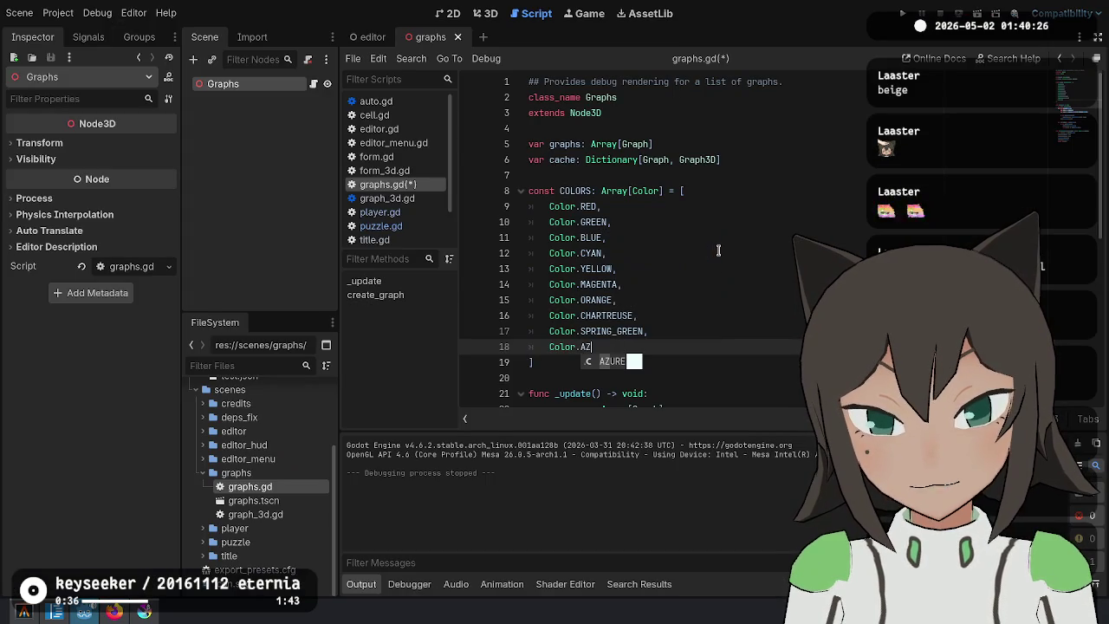
{"action": "key", "text": "Return"}
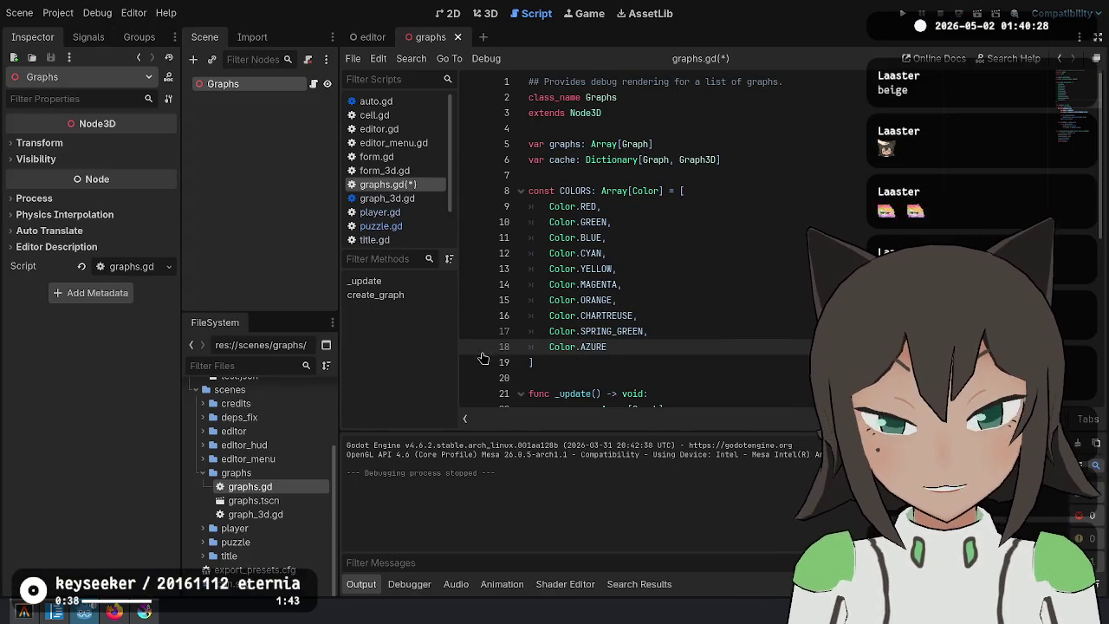
{"action": "left_click", "coordinate": [589, 347], "text": "ctrl"}
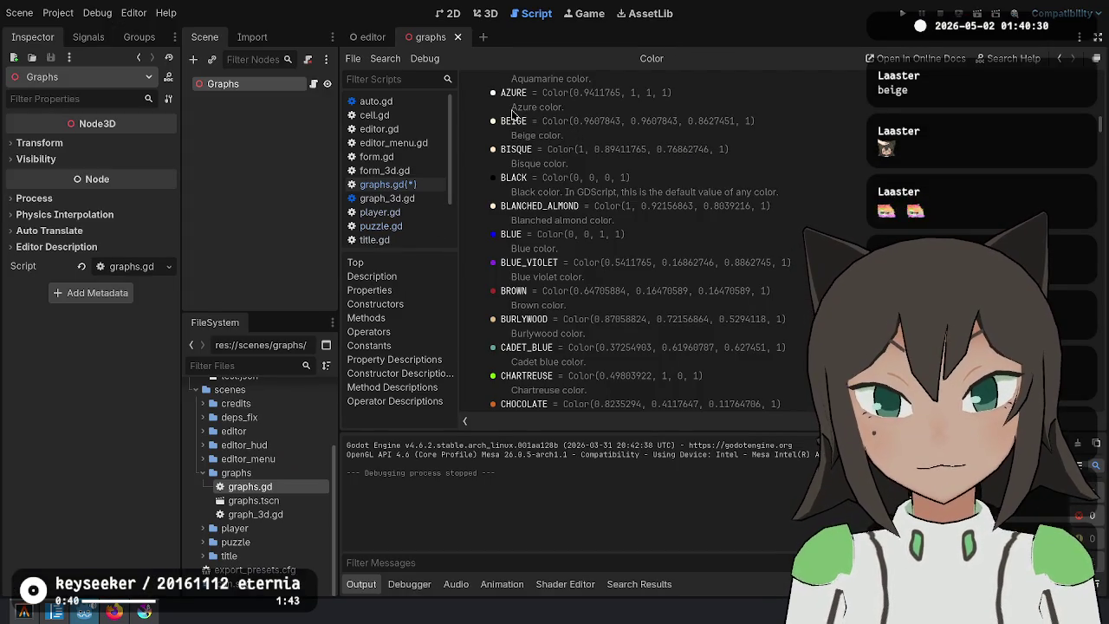
Select AZURE's component values in the Color reference and scroll through the named colour constants.
{"action": "mouse_move", "coordinate": [589, 93]}
{"action": "left_mouse_down"}
{"action": "mouse_move", "coordinate": [685, 95]}
{"action": "mouse_move", "coordinate": [531, 92]}
{"action": "left_mouse_up"}
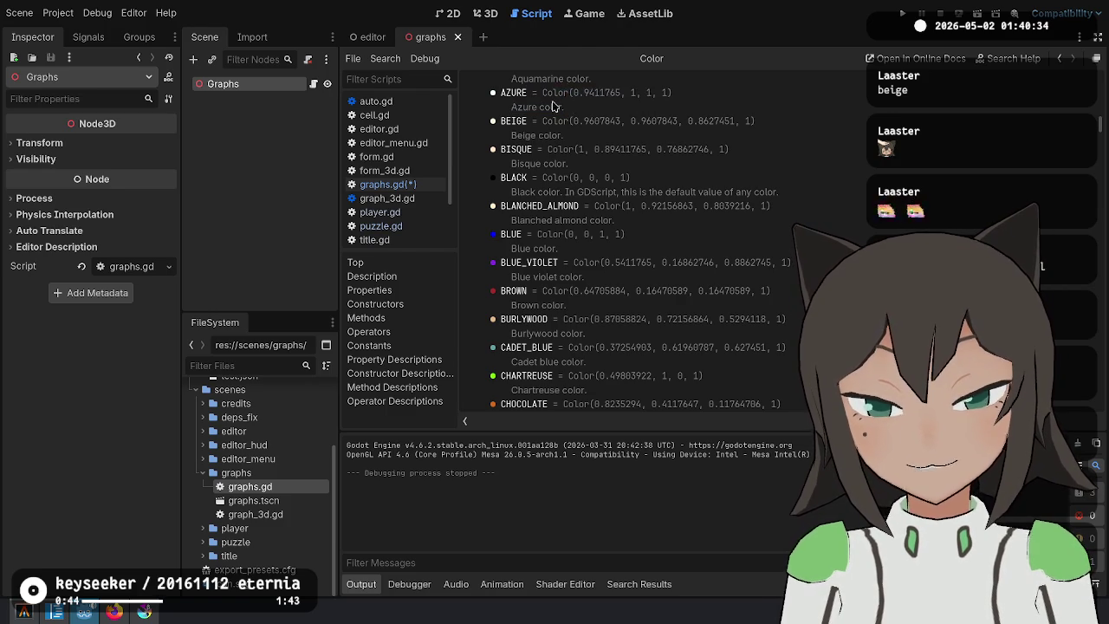
{"action": "key", "text": "alt+Tab"}
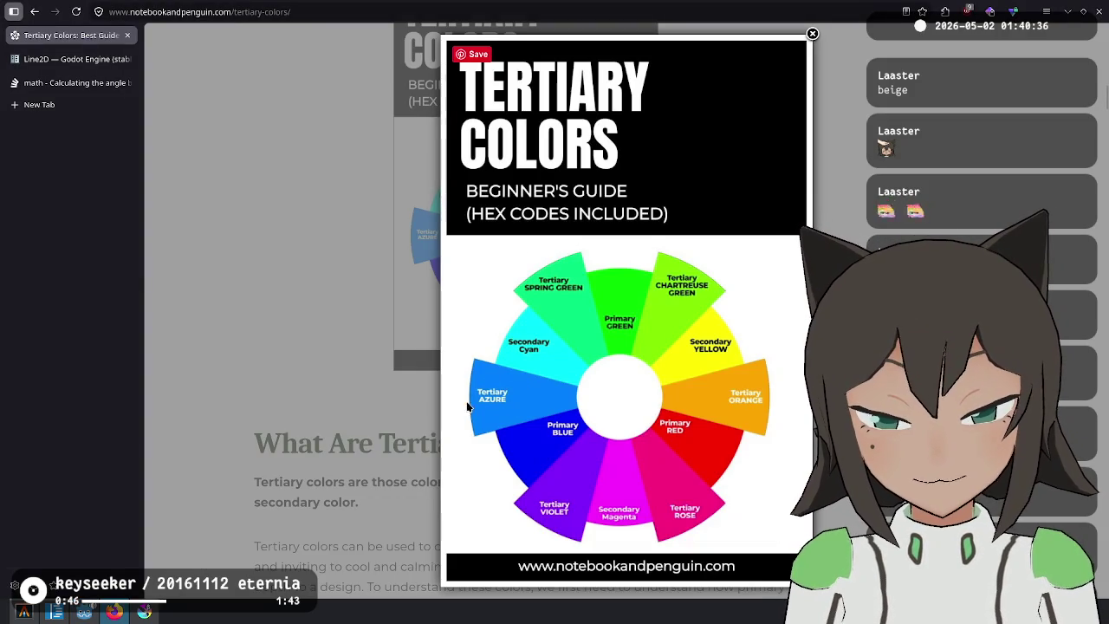
{"action": "key", "text": "alt+Tab"}
{"action": "scroll", "coordinate": [736, 199], "scroll_direction": "down", "scroll_amount": 3}
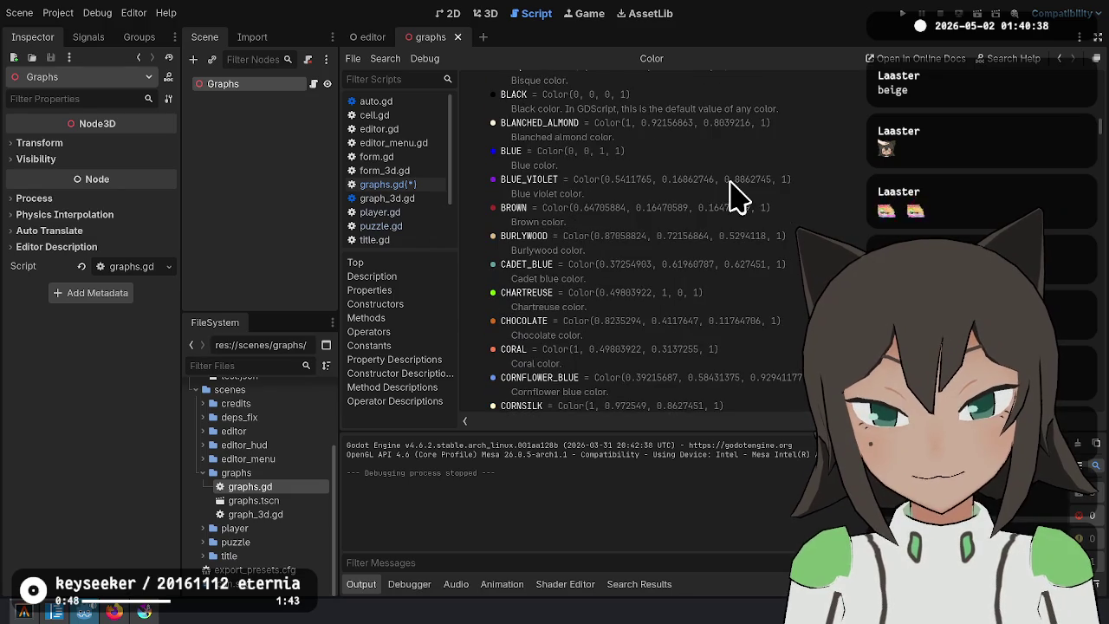
{"action": "scroll", "coordinate": [669, 232], "scroll_direction": "down", "scroll_amount": 5}
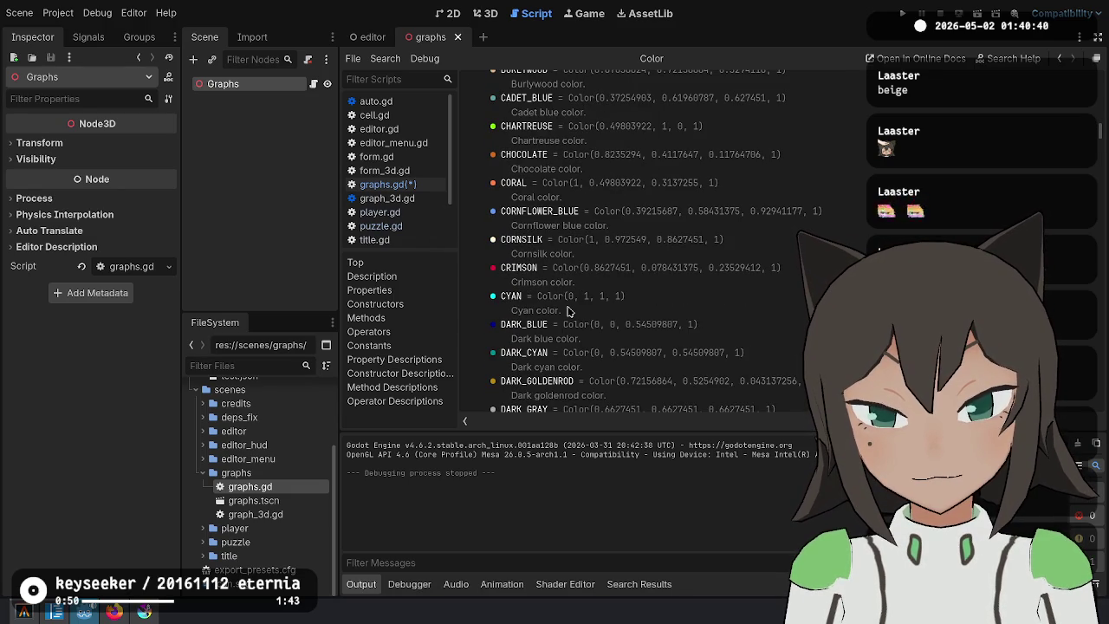
{"action": "scroll", "coordinate": [569, 310], "scroll_direction": "down", "scroll_amount": 7}
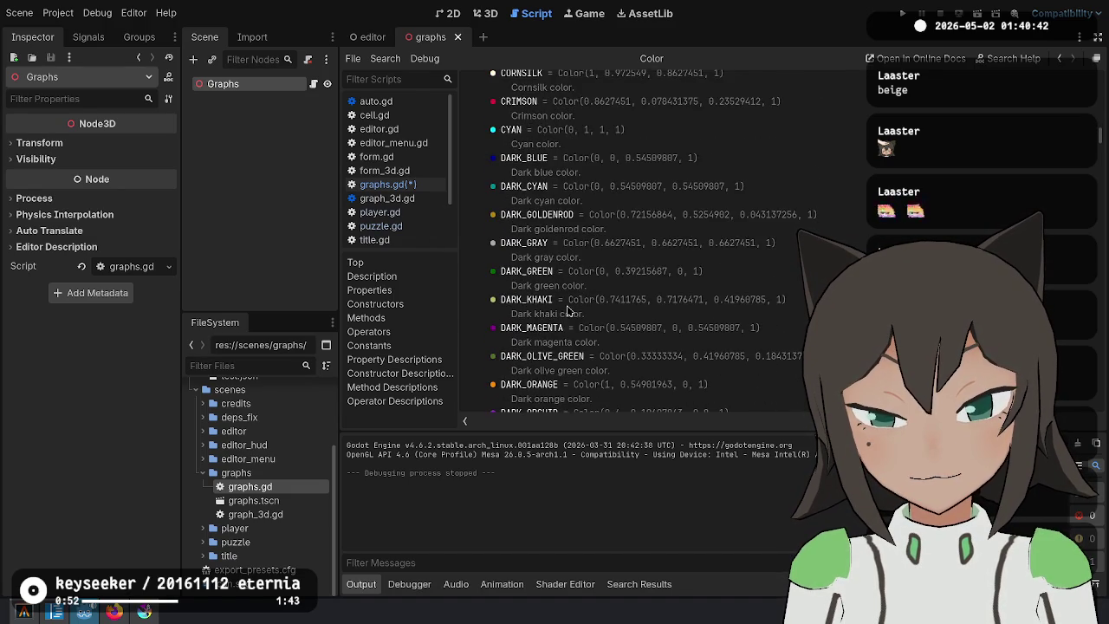
{"action": "scroll", "coordinate": [570, 310], "scroll_direction": "down", "scroll_amount": 5}
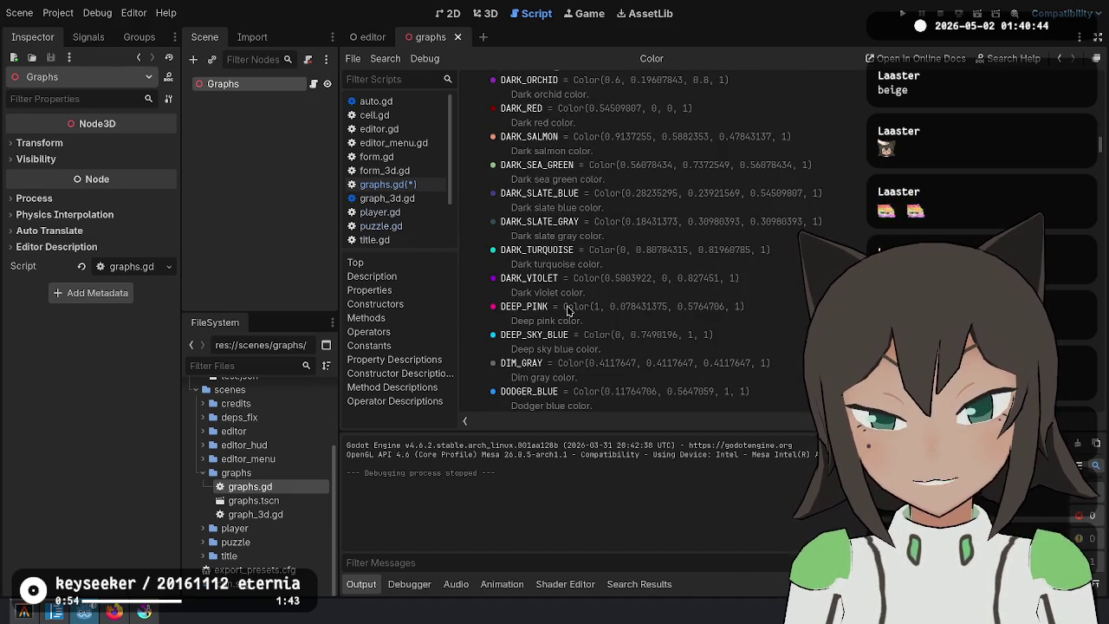
{"action": "key", "text": "alt+Tab"}
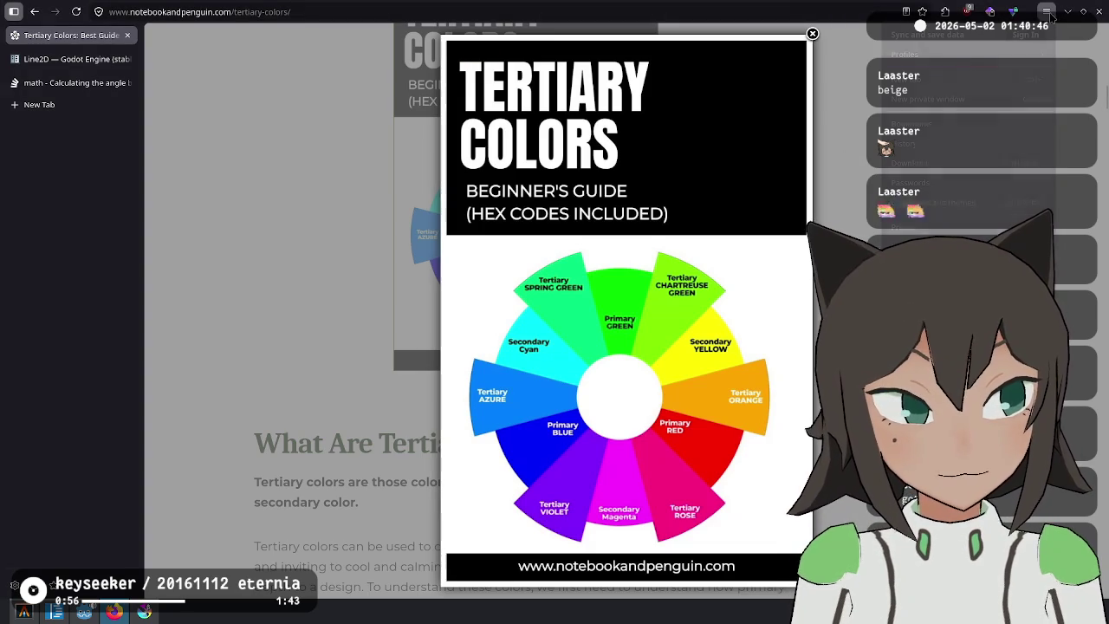
Sample the azure wedge's exact colour from the colour wheel using developer tools.
{"action": "right_click", "coordinate": [690, 390]}
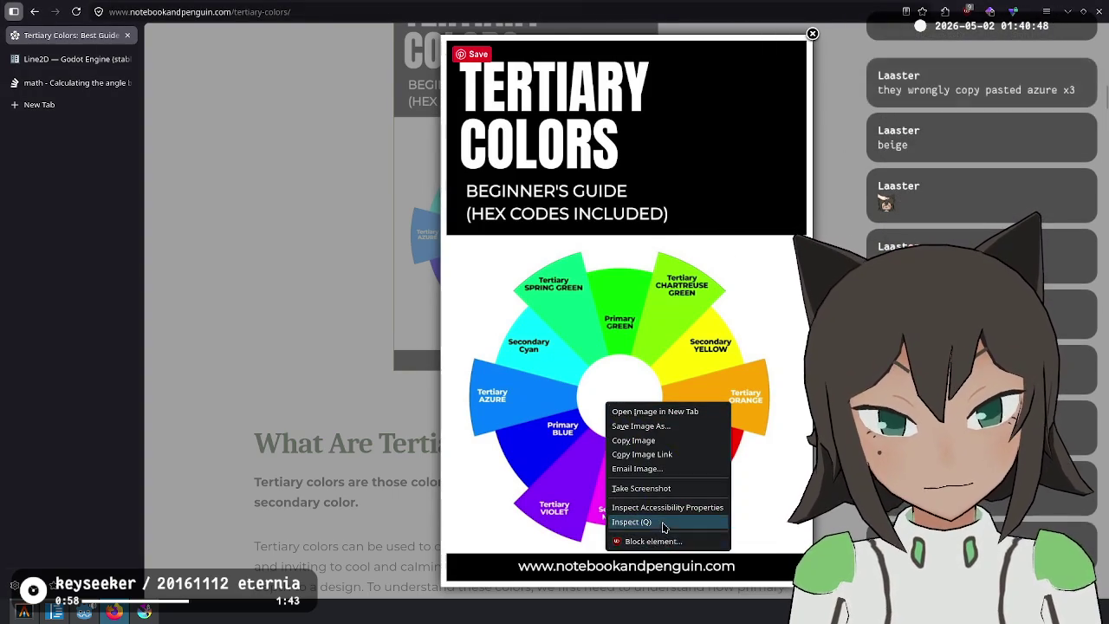
{"action": "left_click", "coordinate": [663, 523]}
{"action": "left_click", "coordinate": [1094, 47]}
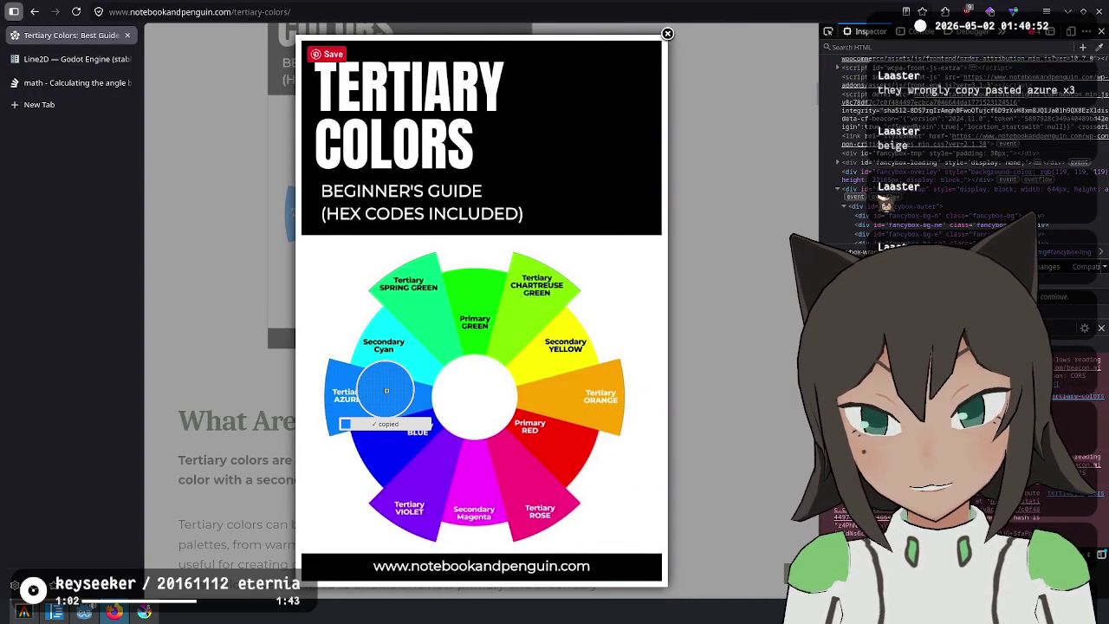
Search 'hex to rgb' in a new tab and enter #0080ff into a converter.
{"action": "key", "text": "ctrl+t"}
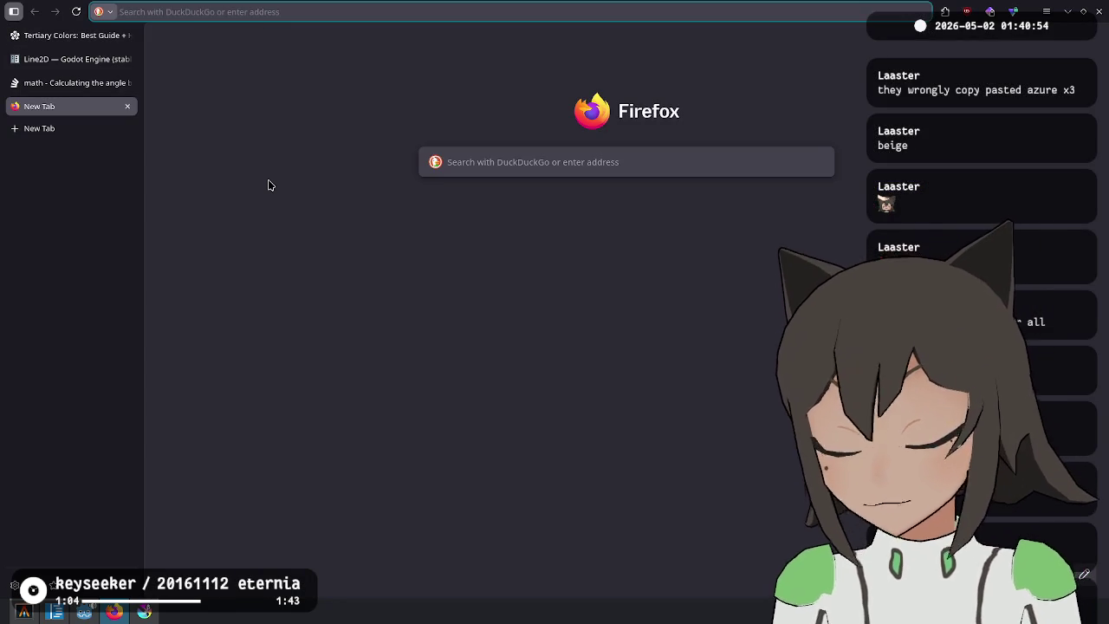
{"action": "type", "text": "hex to rgb"}
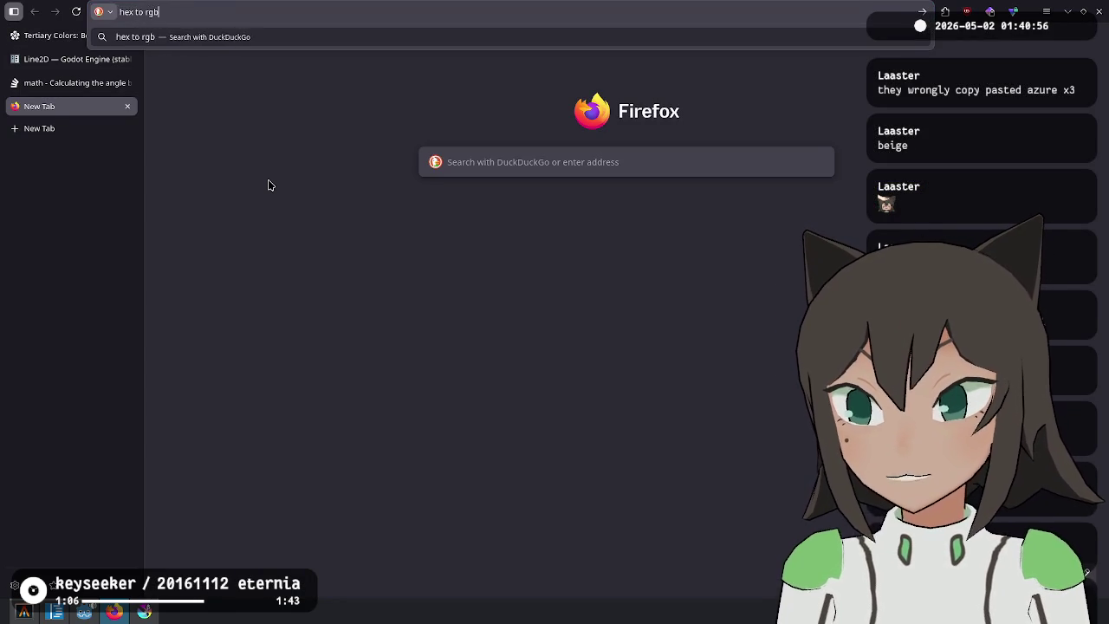
{"action": "key", "text": "Return"}
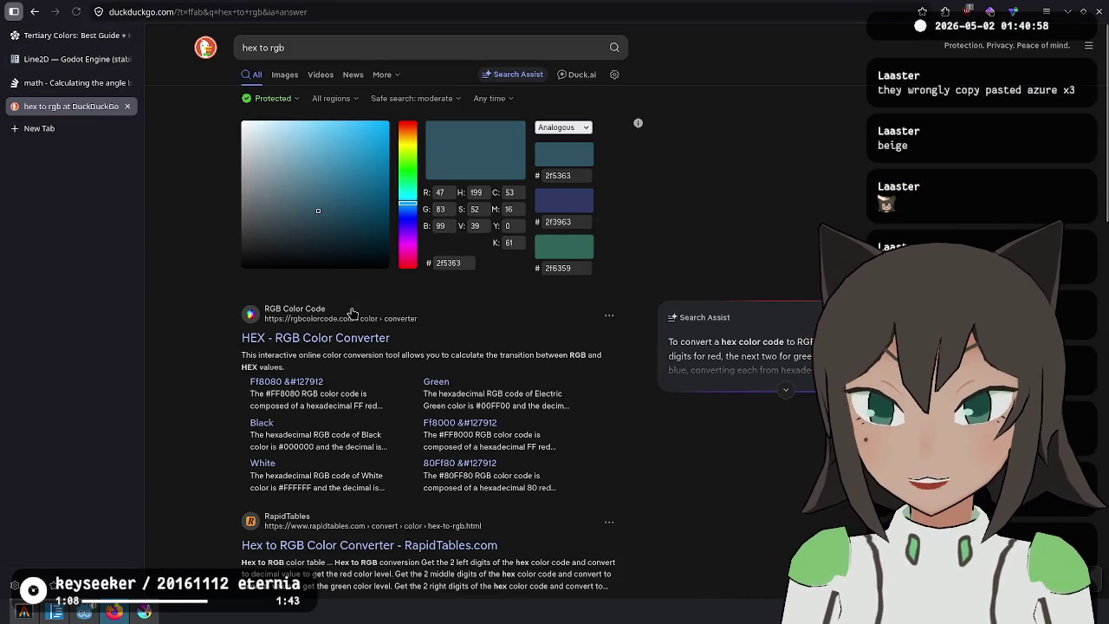
{"action": "left_click", "coordinate": [337, 338]}
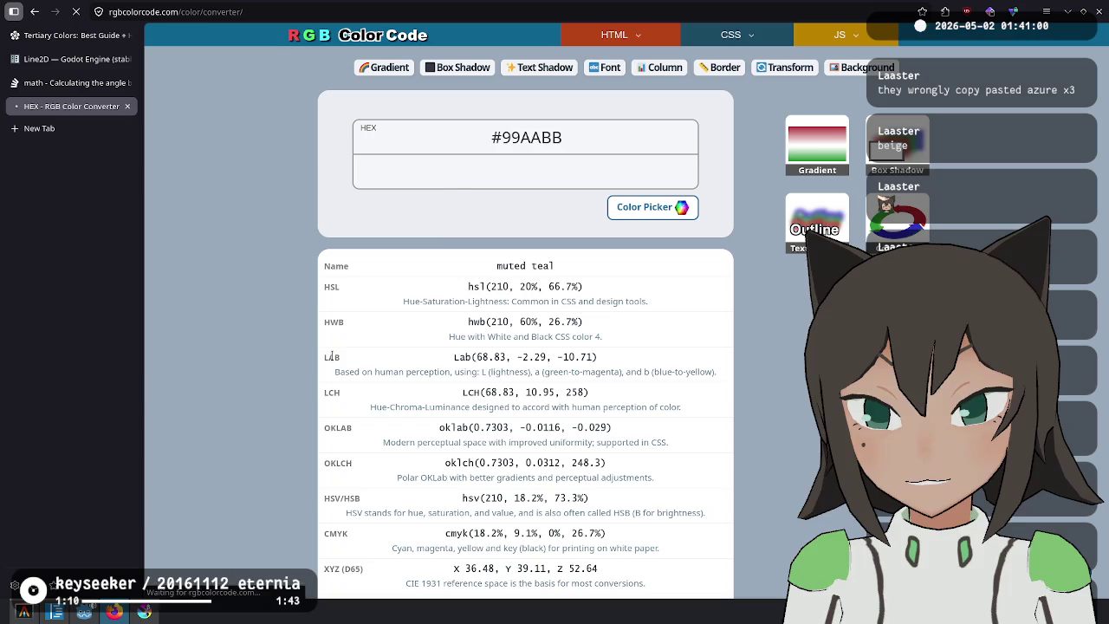
{"action": "type", "text": "#0080ff"}
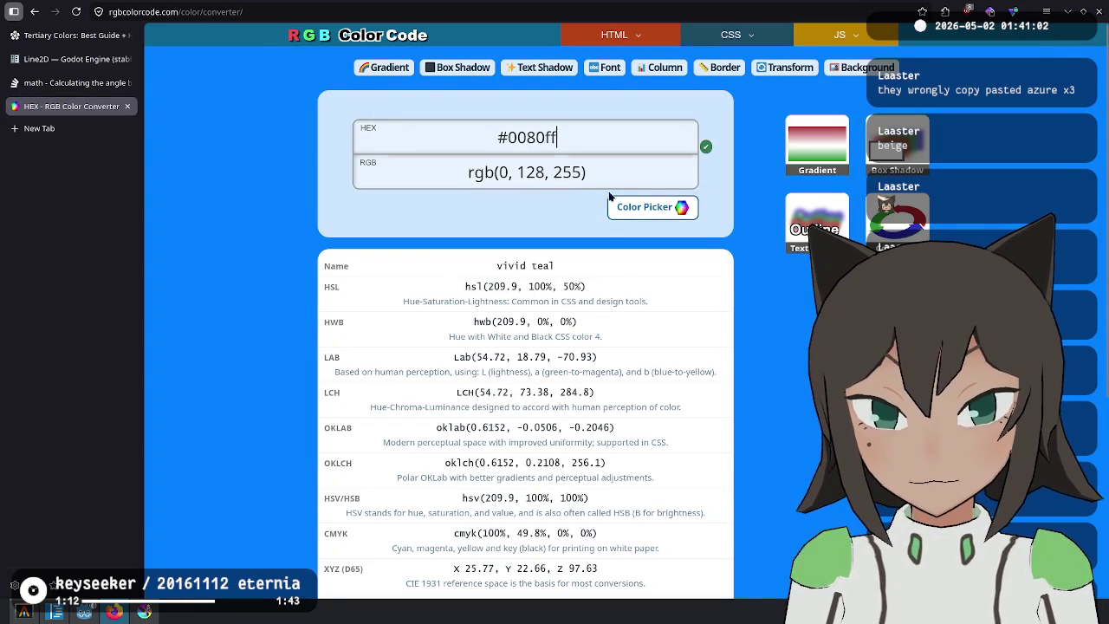
{"action": "scroll", "coordinate": [592, 415], "scroll_direction": "down", "scroll_amount": 1}
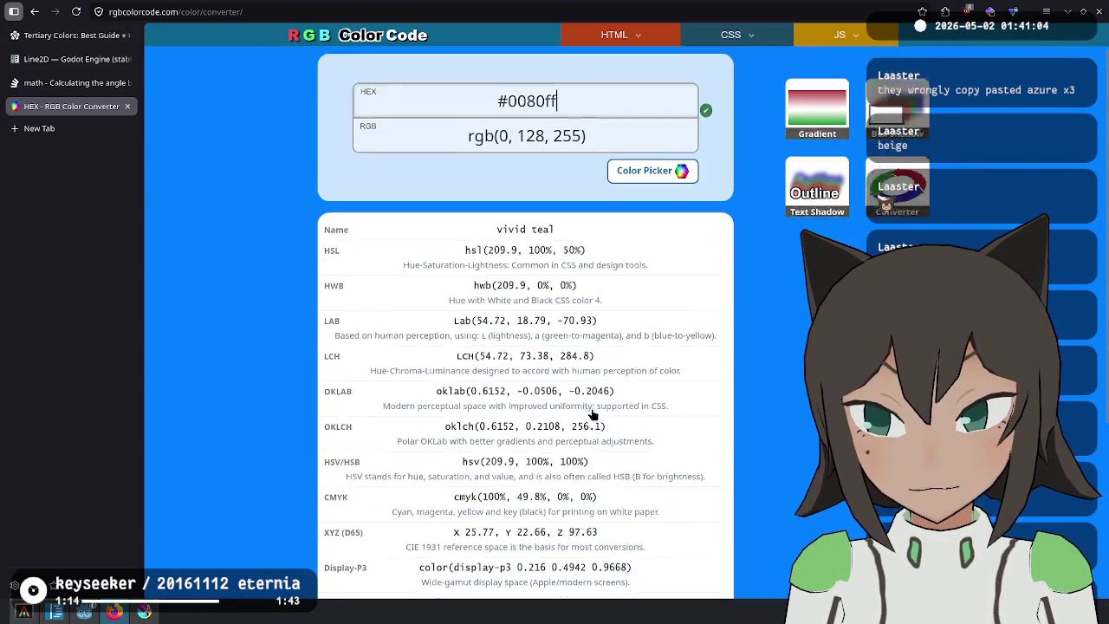
{"action": "scroll", "coordinate": [593, 415], "scroll_direction": "down", "scroll_amount": 3}
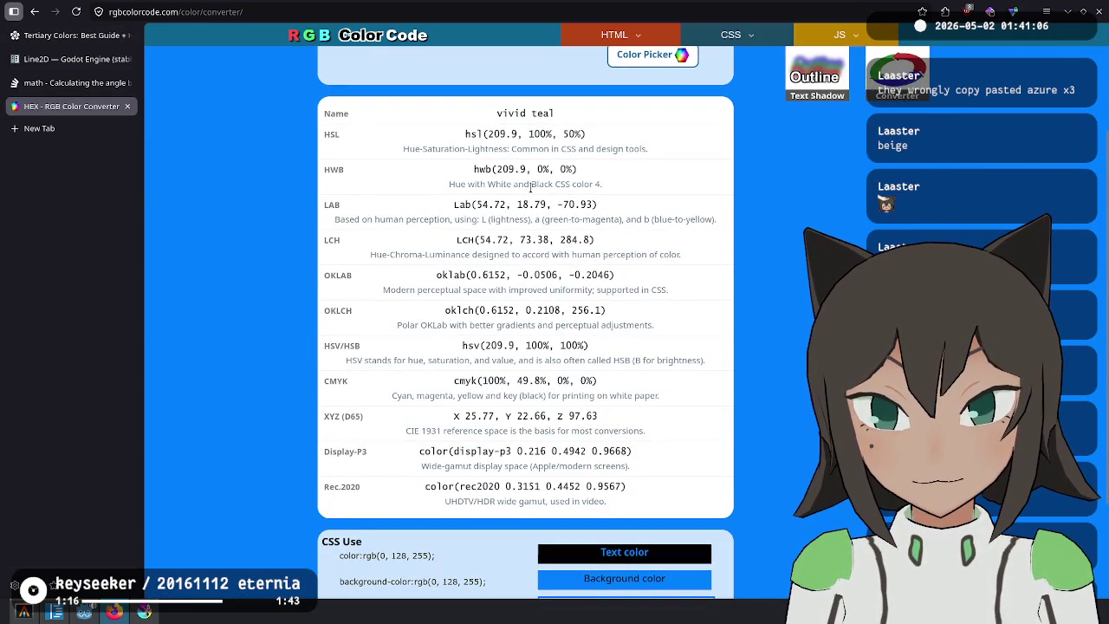
{"action": "scroll", "coordinate": [531, 189], "scroll_direction": "down", "scroll_amount": 3}
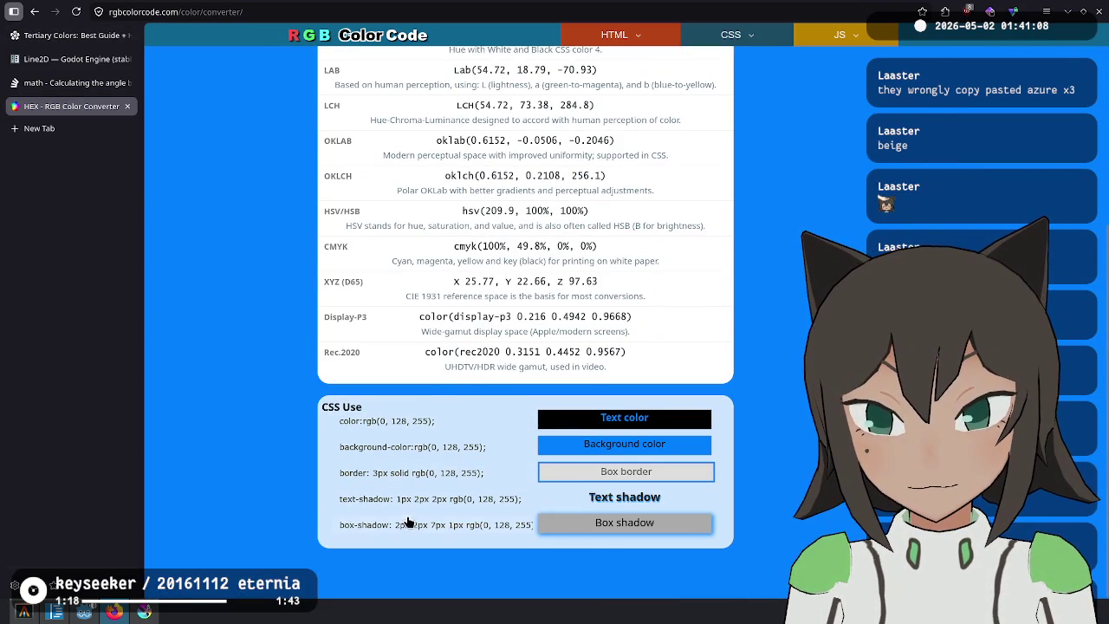
{"action": "scroll", "coordinate": [379, 291], "scroll_direction": "up", "scroll_amount": 6}
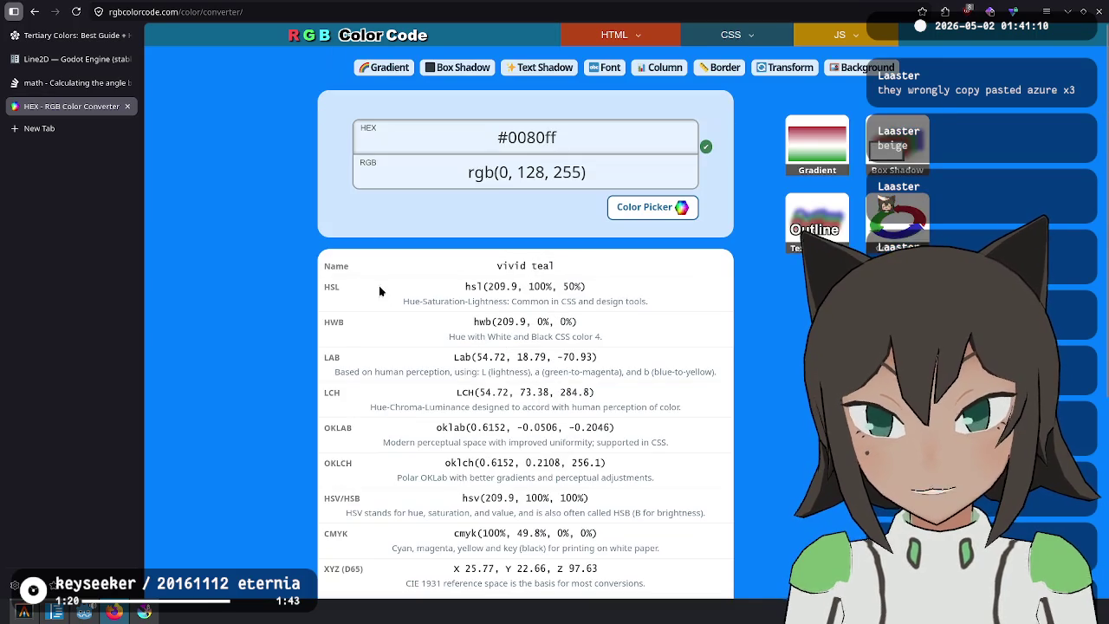
Convert 0080ff on RapidTables, getting RGB 0, 128, 255.
{"action": "left_click", "coordinate": [35, 11]}
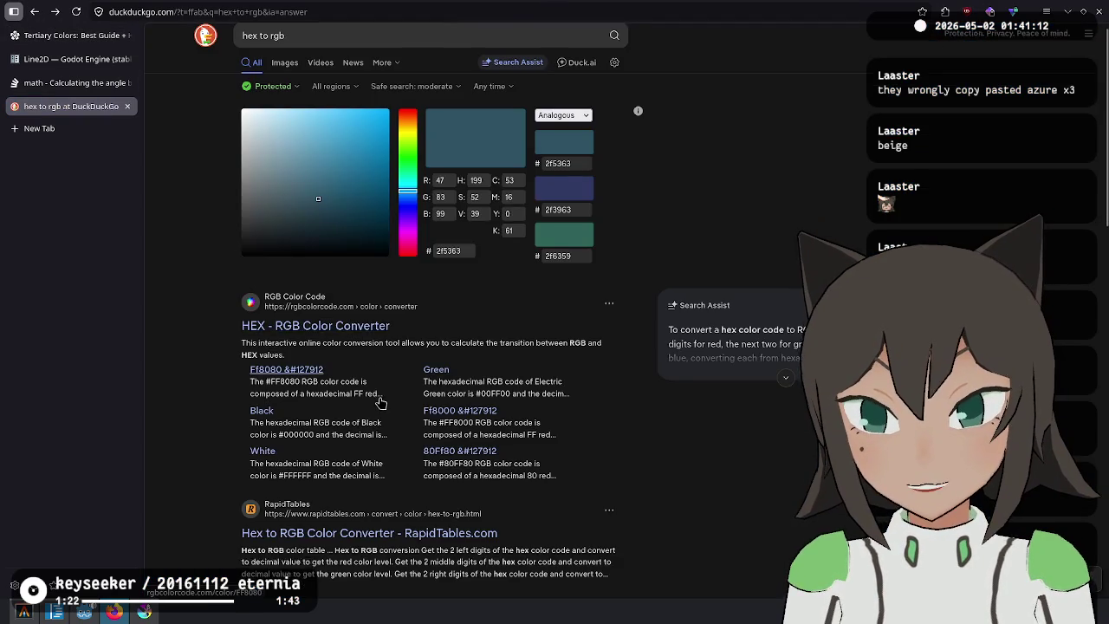
{"action": "left_click", "coordinate": [363, 313]}
{"action": "type", "text": "#0080ff"}
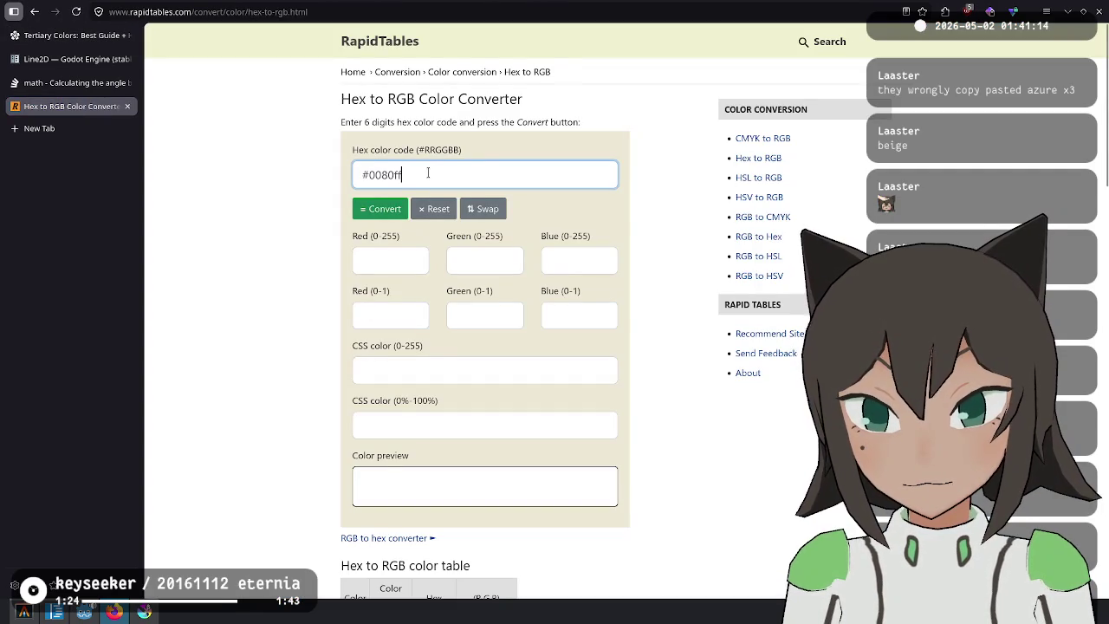
{"action": "key", "text": "BackSpace"}
{"action": "left_click", "coordinate": [371, 208]}
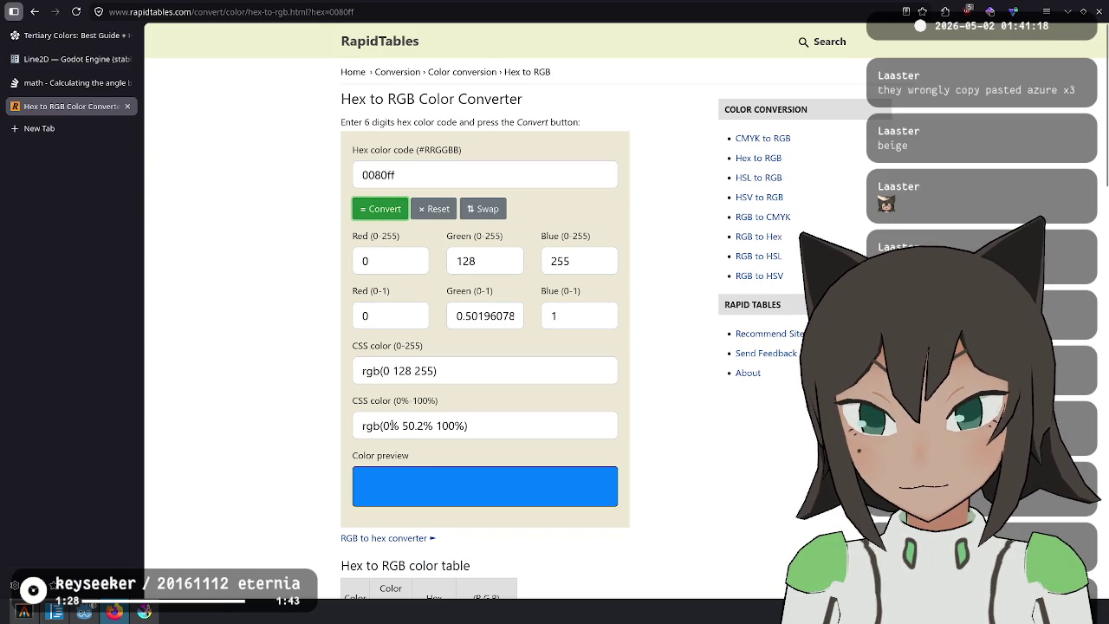
{"action": "double_click", "coordinate": [416, 425]}
{"action": "left_click", "coordinate": [436, 425]}
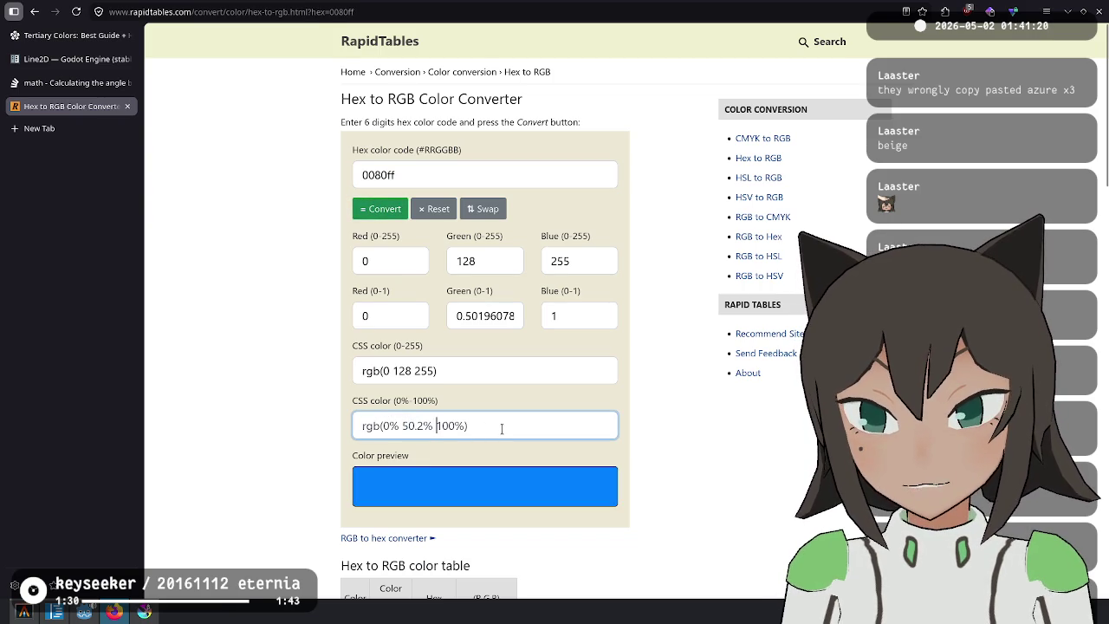
Return to the Color class reference and scroll up to check the AQUA constant's RGB values.
{"action": "key", "text": "alt+Tab"}
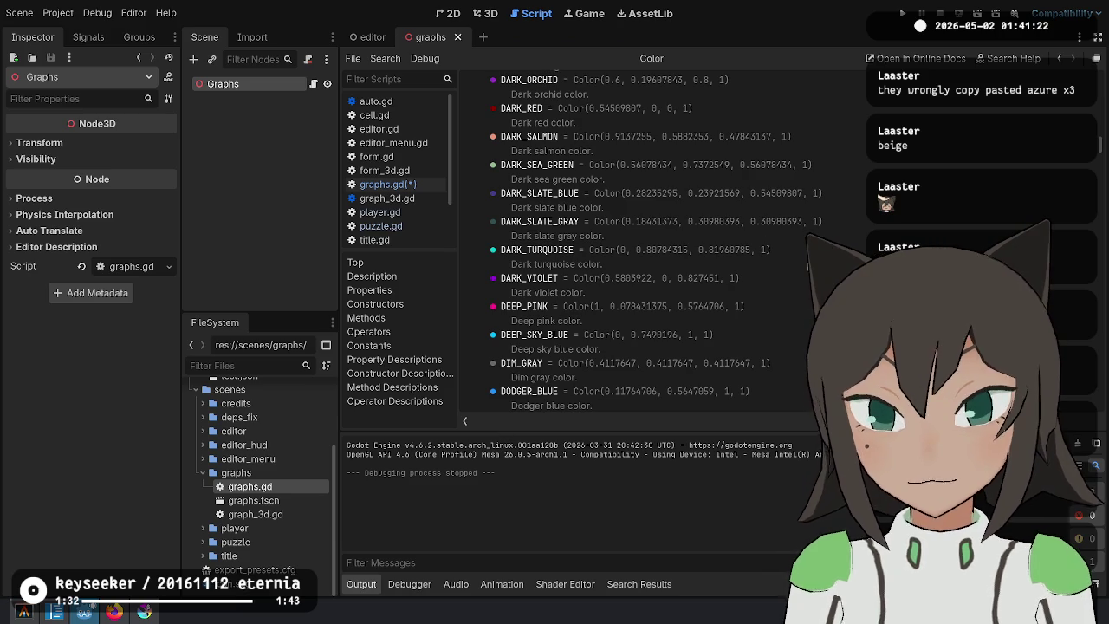
{"action": "scroll", "coordinate": [665, 249], "scroll_direction": "up", "scroll_amount": 1}
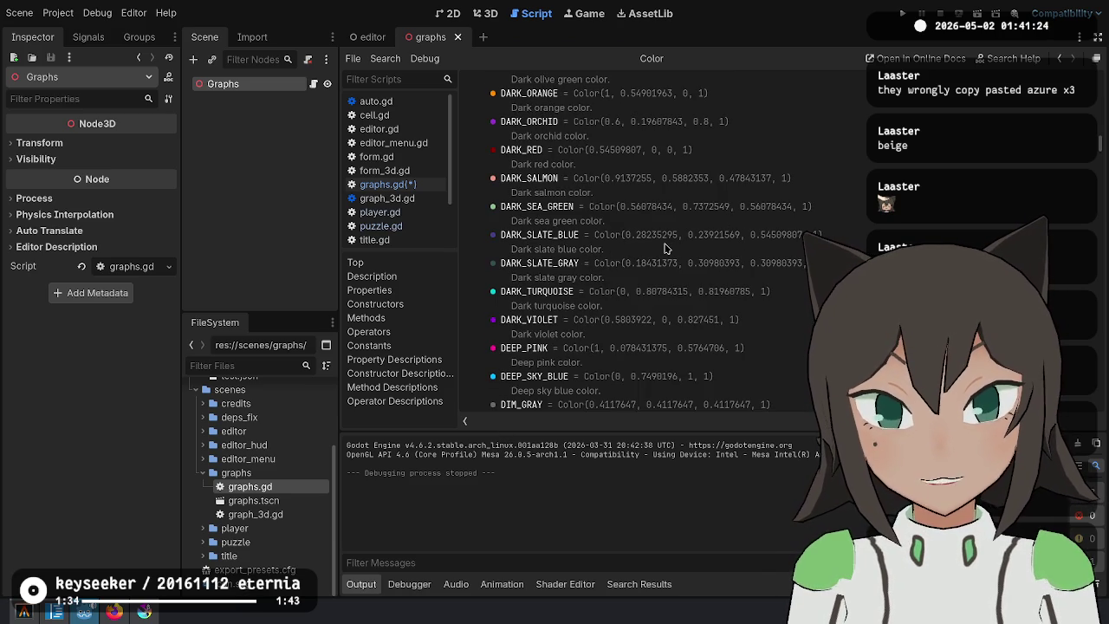
{"action": "key", "text": "alt+Tab"}
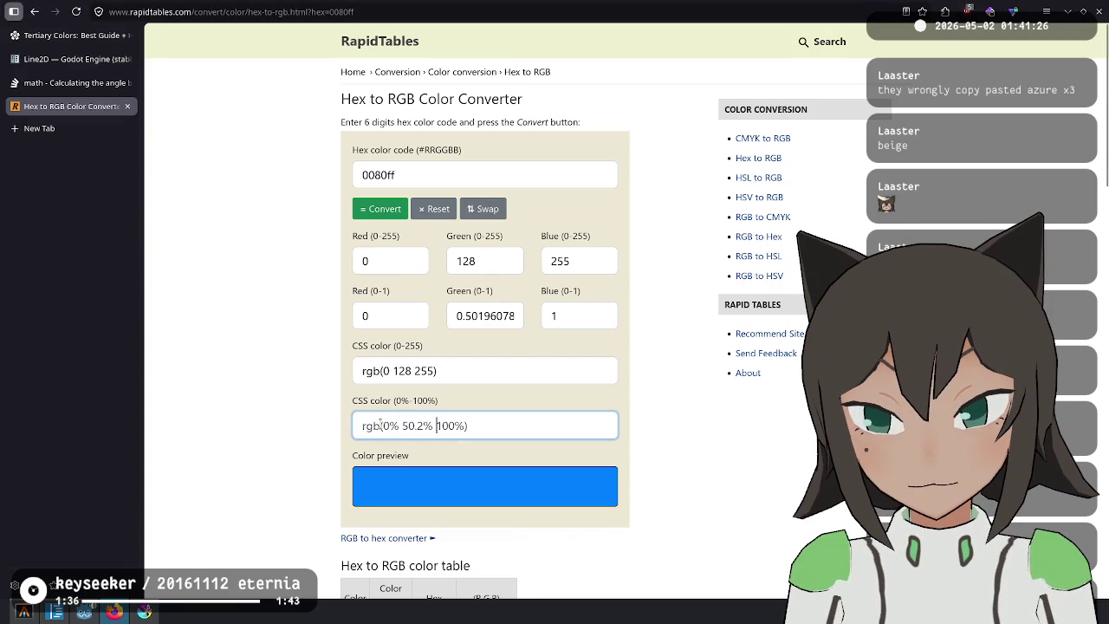
{"action": "key", "text": "alt+Tab"}
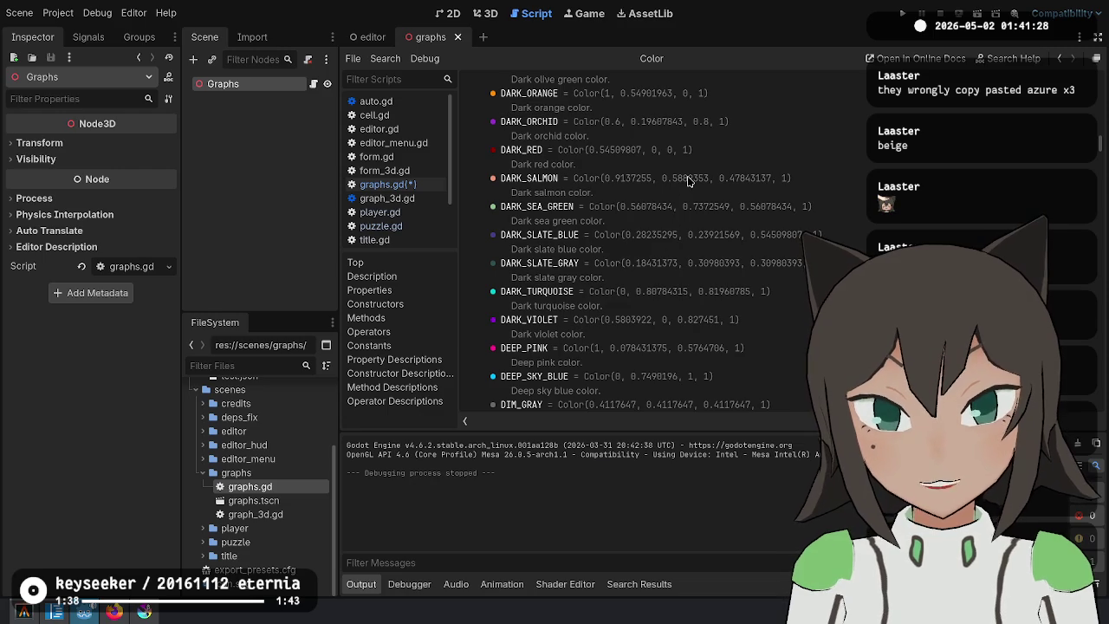
{"action": "scroll", "coordinate": [641, 169], "scroll_direction": "up", "scroll_amount": 7}
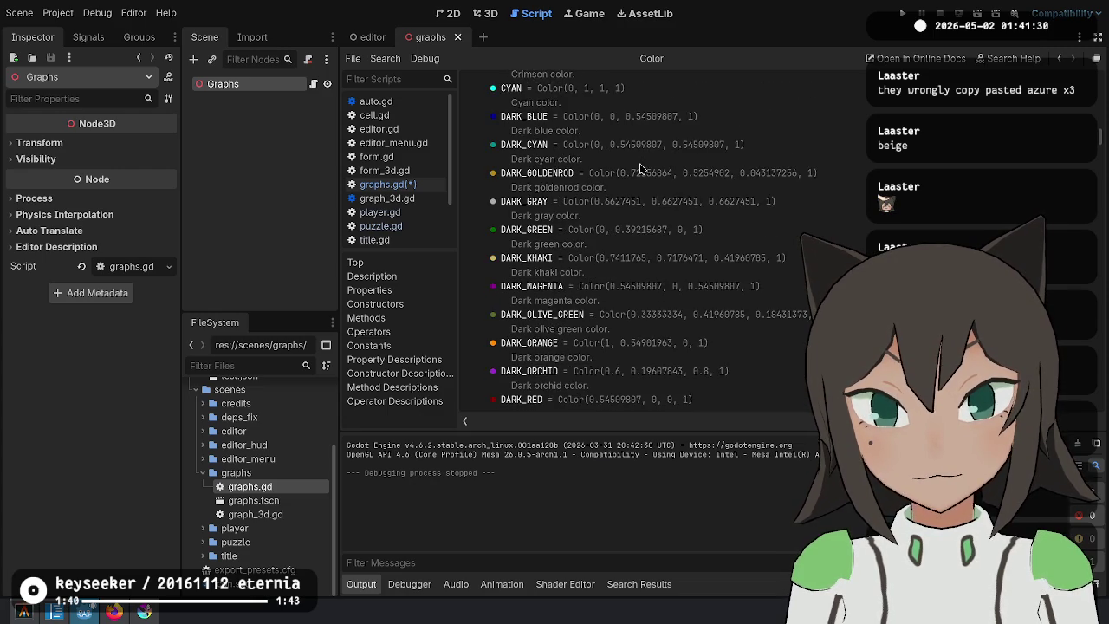
{"action": "scroll", "coordinate": [593, 180], "scroll_direction": "up", "scroll_amount": 5}
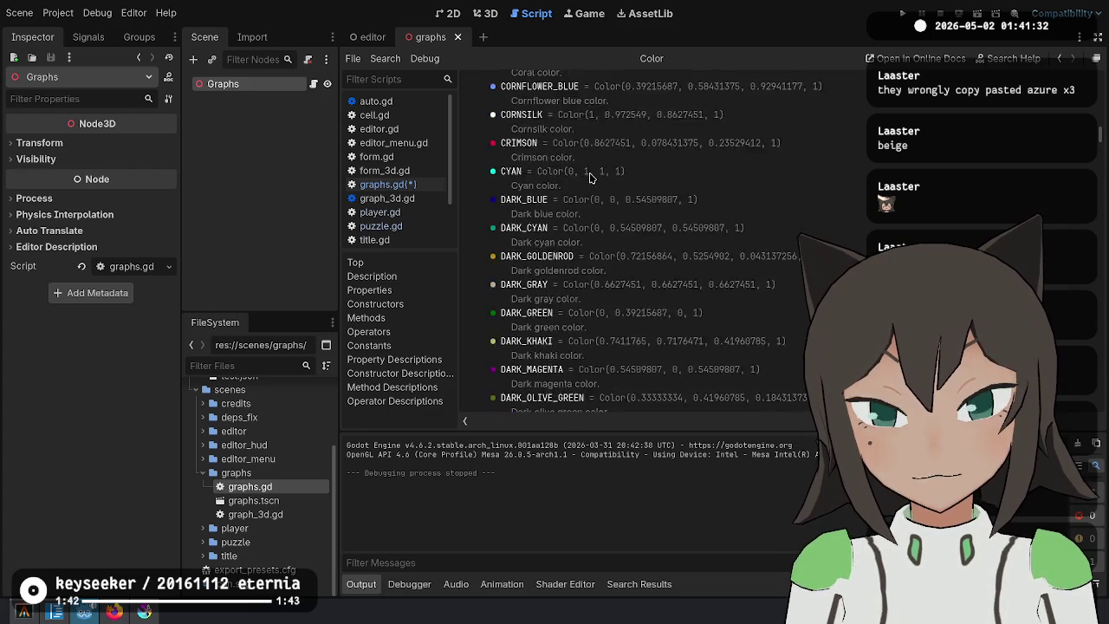
{"action": "scroll", "coordinate": [617, 188], "scroll_direction": "up", "scroll_amount": 2}
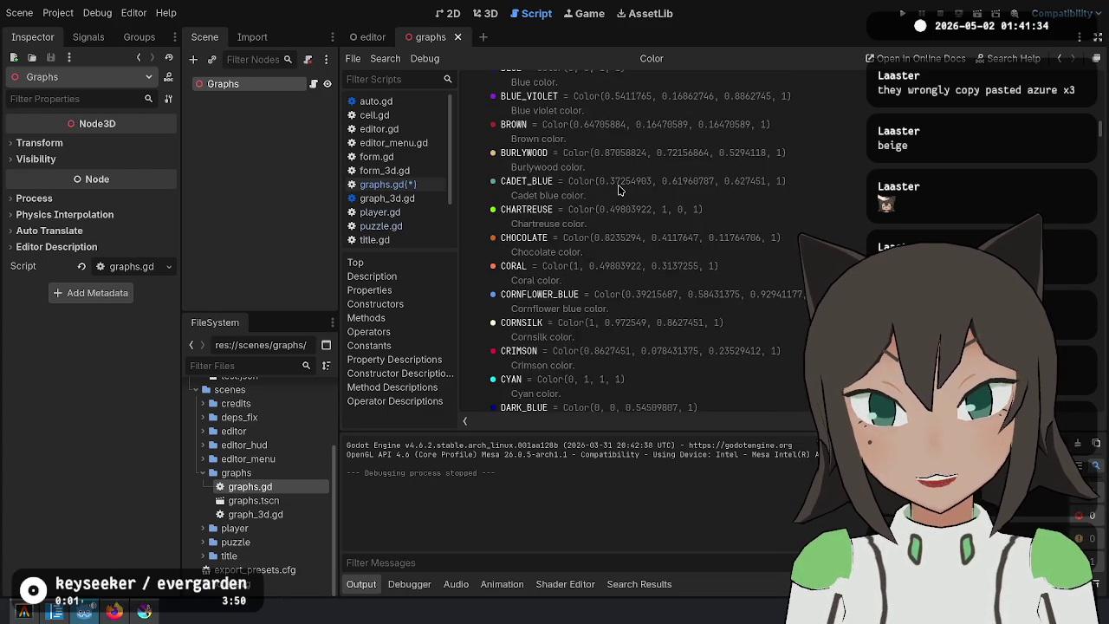
{"action": "scroll", "coordinate": [612, 238], "scroll_direction": "up", "scroll_amount": 5}
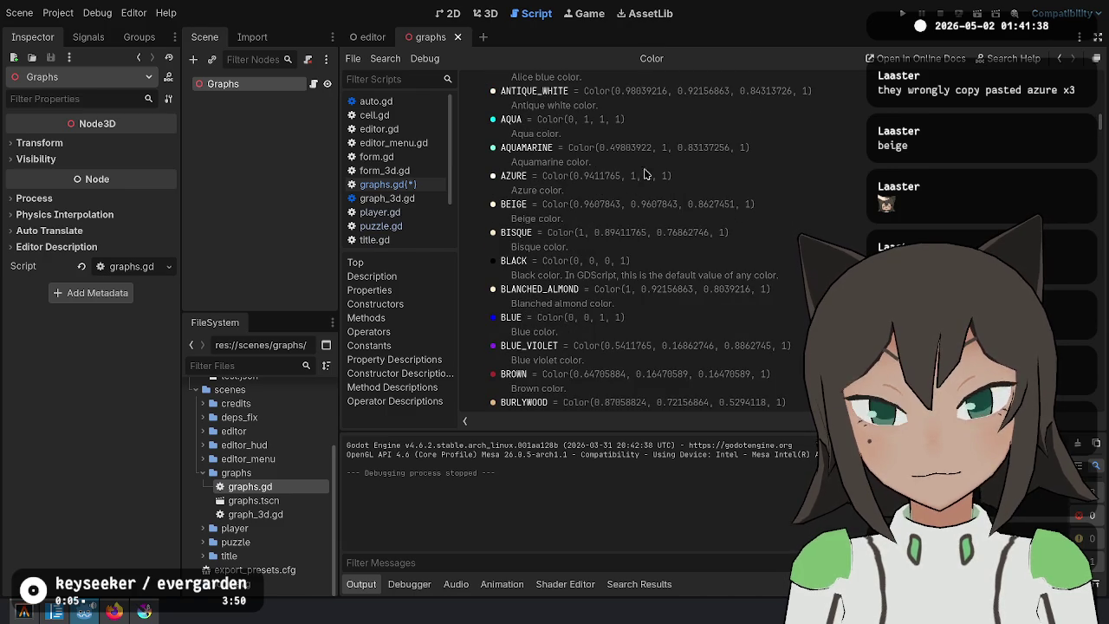
{"action": "left_click_drag", "start_coordinate": [511, 121], "coordinate": [593, 121]}
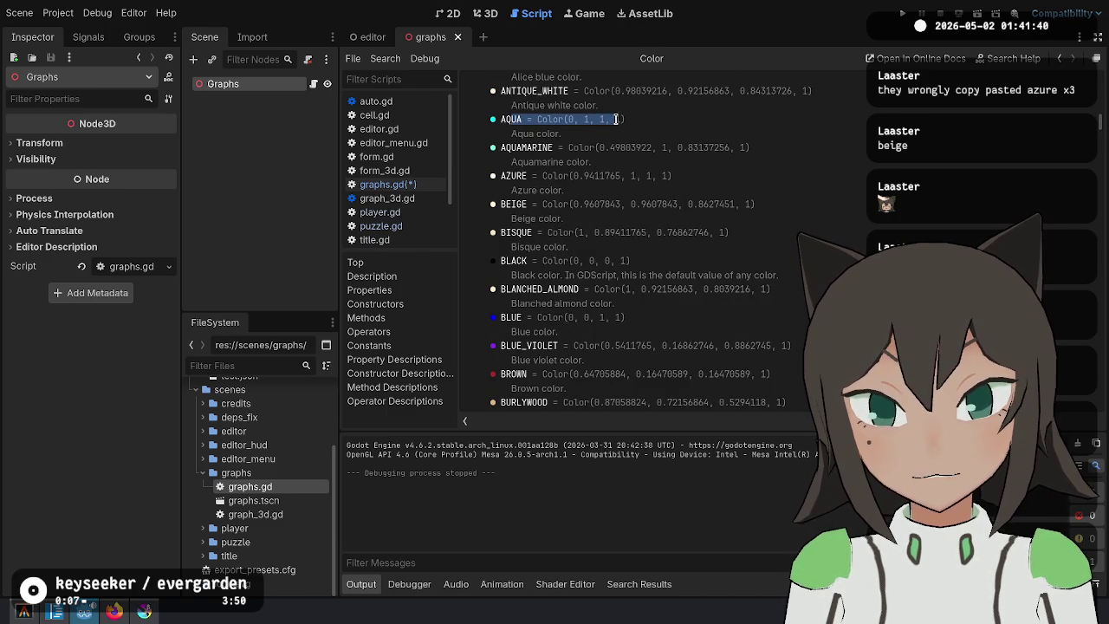
{"action": "left_click", "coordinate": [630, 137]}
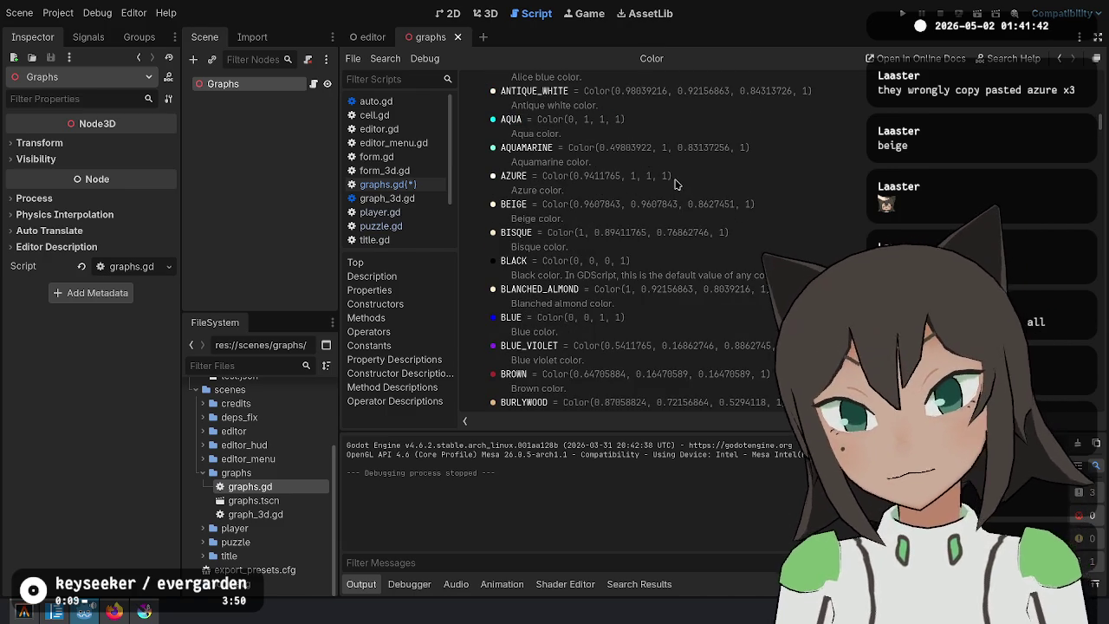
Scroll down the constants list and compare the DARK_CYAN, DEEP_SKY_BLUE and DODGER_BLUE values.
{"action": "scroll", "coordinate": [676, 184], "scroll_direction": "up", "scroll_amount": 2}
{"action": "scroll", "coordinate": [676, 183], "scroll_direction": "down", "scroll_amount": 1}
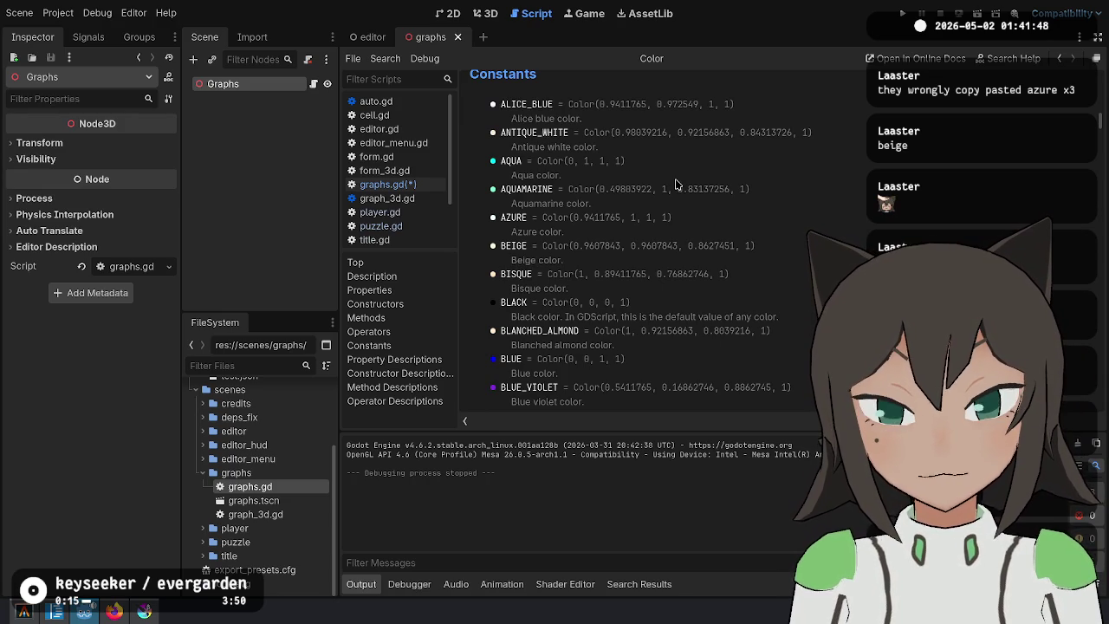
{"action": "scroll", "coordinate": [675, 182], "scroll_direction": "down", "scroll_amount": 1}
{"action": "scroll", "coordinate": [675, 182], "scroll_direction": "down", "scroll_amount": 1}
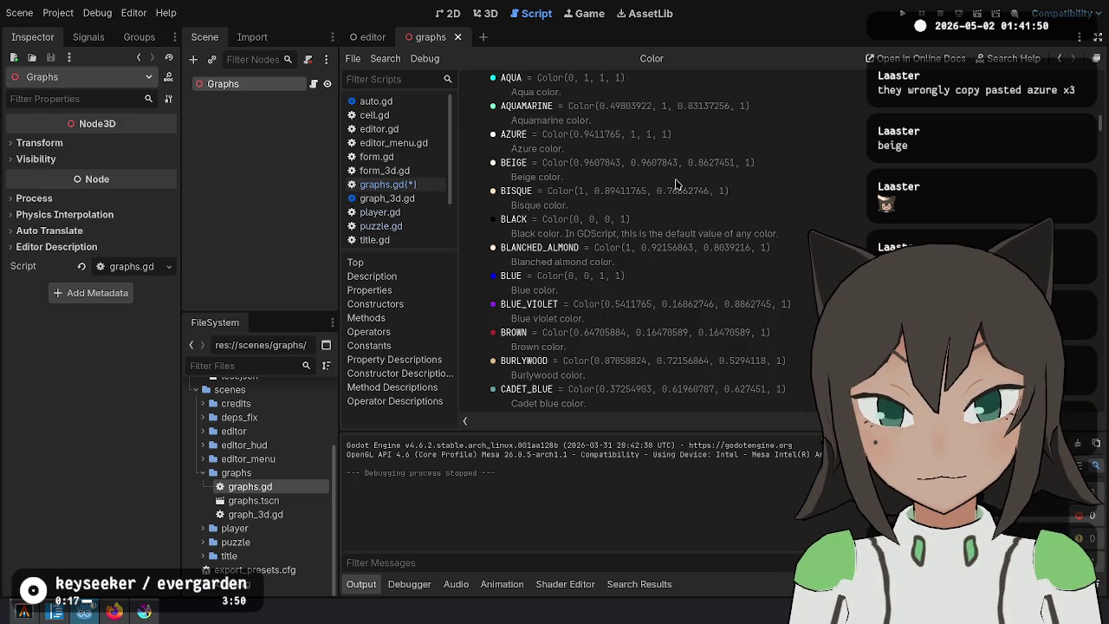
{"action": "scroll", "coordinate": [606, 312], "scroll_direction": "down", "scroll_amount": 3}
{"action": "scroll", "coordinate": [543, 277], "scroll_direction": "down", "scroll_amount": 2}
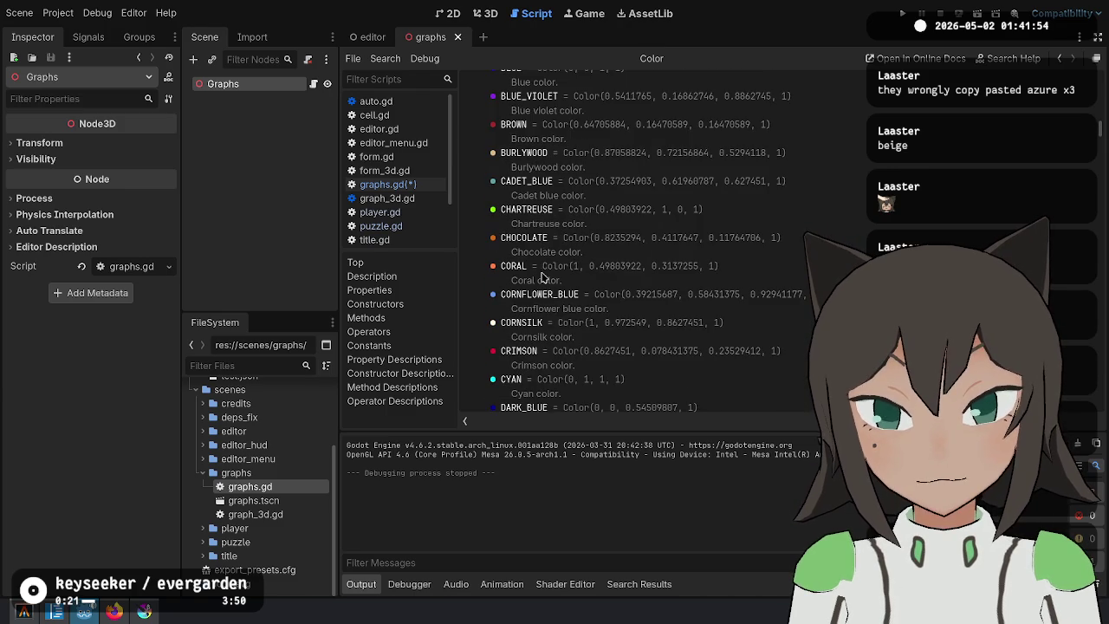
{"action": "scroll", "coordinate": [561, 317], "scroll_direction": "down", "scroll_amount": 2}
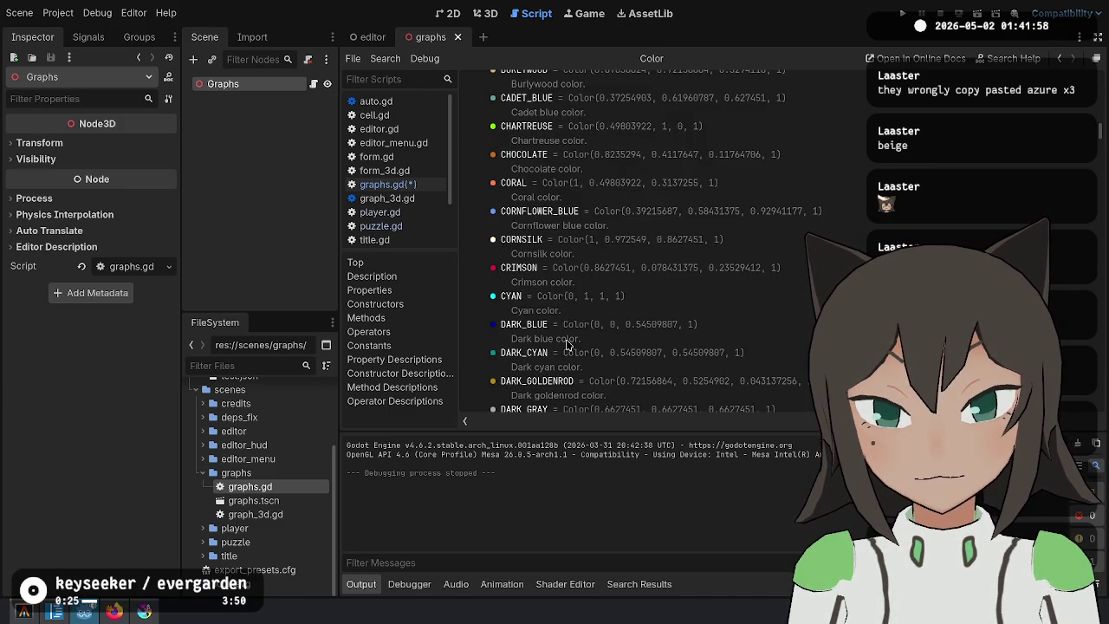
{"action": "scroll", "coordinate": [568, 345], "scroll_direction": "down", "scroll_amount": 1}
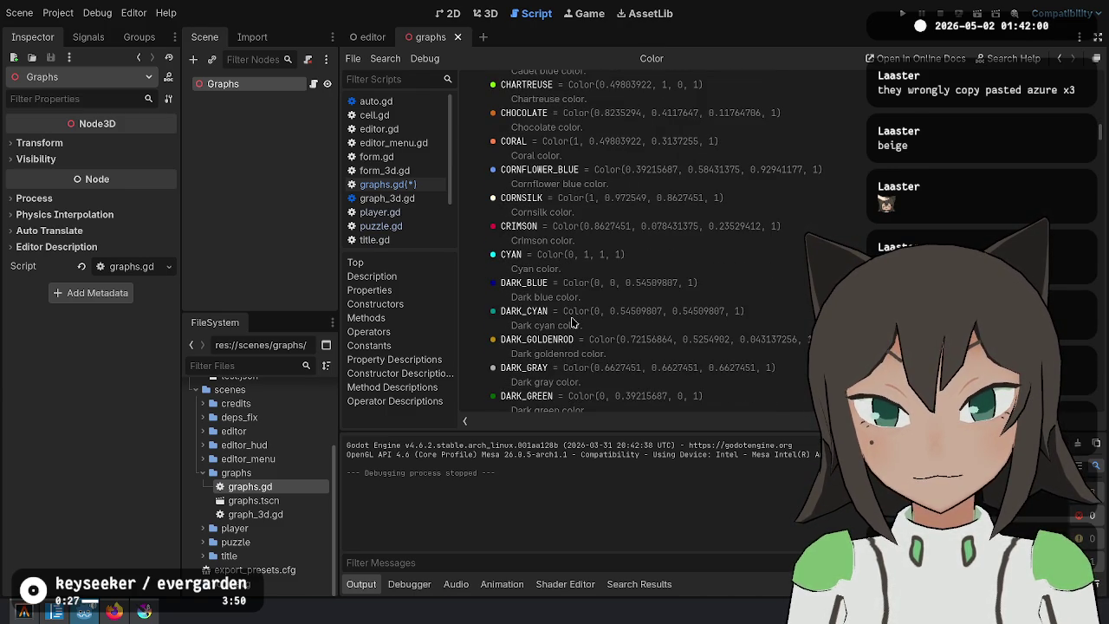
{"action": "scroll", "coordinate": [555, 277], "scroll_direction": "down", "scroll_amount": 2}
{"action": "left_click_drag", "start_coordinate": [585, 230], "coordinate": [718, 228]}
{"action": "left_click", "coordinate": [726, 286]}
{"action": "scroll", "coordinate": [523, 266], "scroll_direction": "down", "scroll_amount": 7}
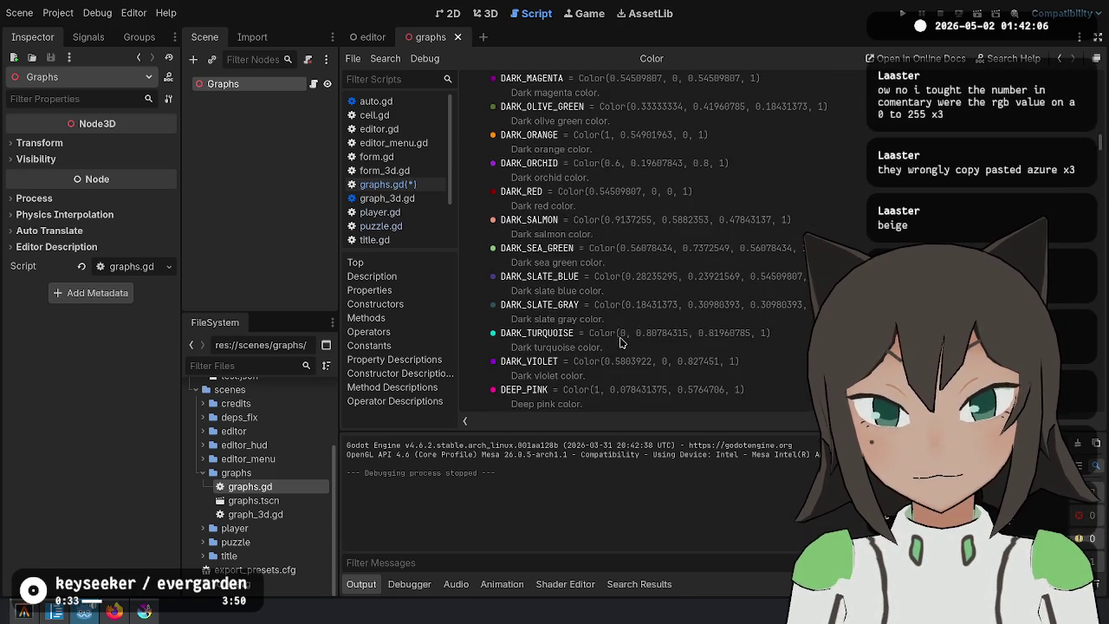
{"action": "scroll", "coordinate": [618, 339], "scroll_direction": "down", "scroll_amount": 2}
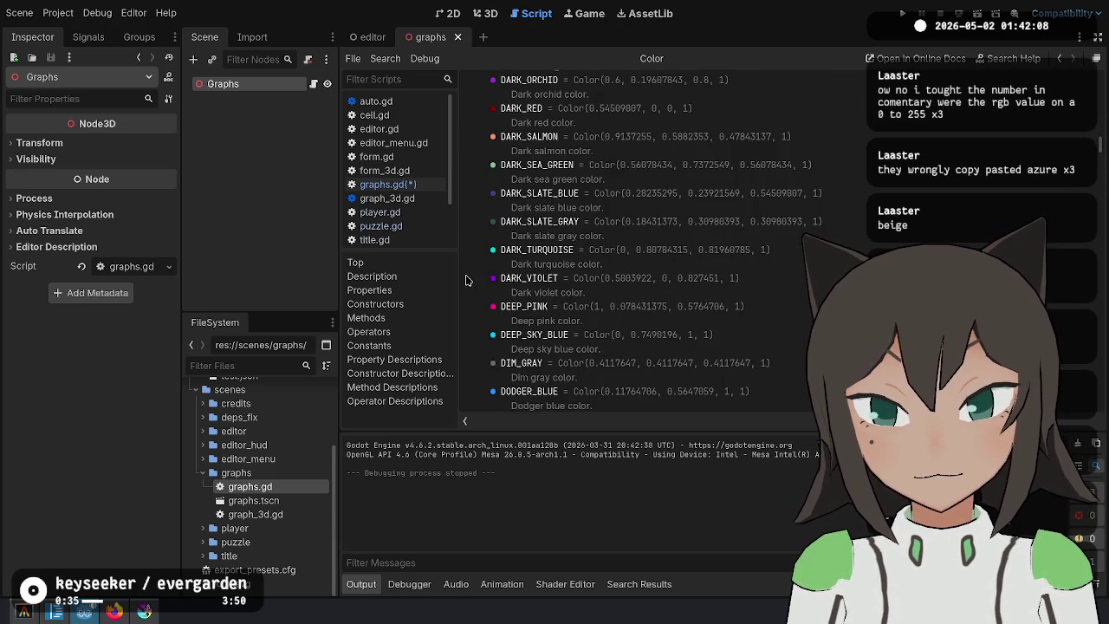
{"action": "left_click_drag", "start_coordinate": [584, 334], "coordinate": [677, 334]}
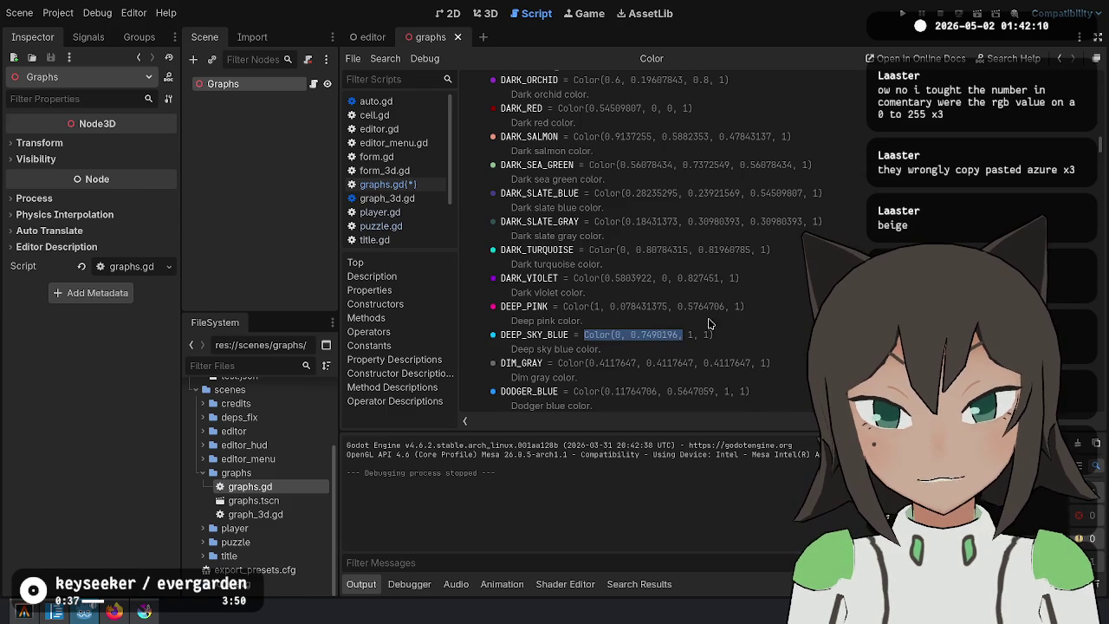
{"action": "scroll", "coordinate": [736, 311], "scroll_direction": "down", "scroll_amount": 1}
{"action": "mouse_move", "coordinate": [604, 351]}
{"action": "left_mouse_down"}
{"action": "mouse_move", "coordinate": [734, 350]}
{"action": "mouse_move", "coordinate": [500, 350]}
{"action": "left_mouse_up"}
{"action": "left_click", "coordinate": [763, 349]}
{"action": "double_click", "coordinate": [523, 350]}
{"action": "key", "text": "ctrl+c"}
Scroll through the remaining Color constants down to YELLOW_GREEN.
{"action": "scroll", "coordinate": [620, 282], "scroll_direction": "down", "scroll_amount": 5}
{"action": "scroll", "coordinate": [620, 282], "scroll_direction": "down", "scroll_amount": 11}
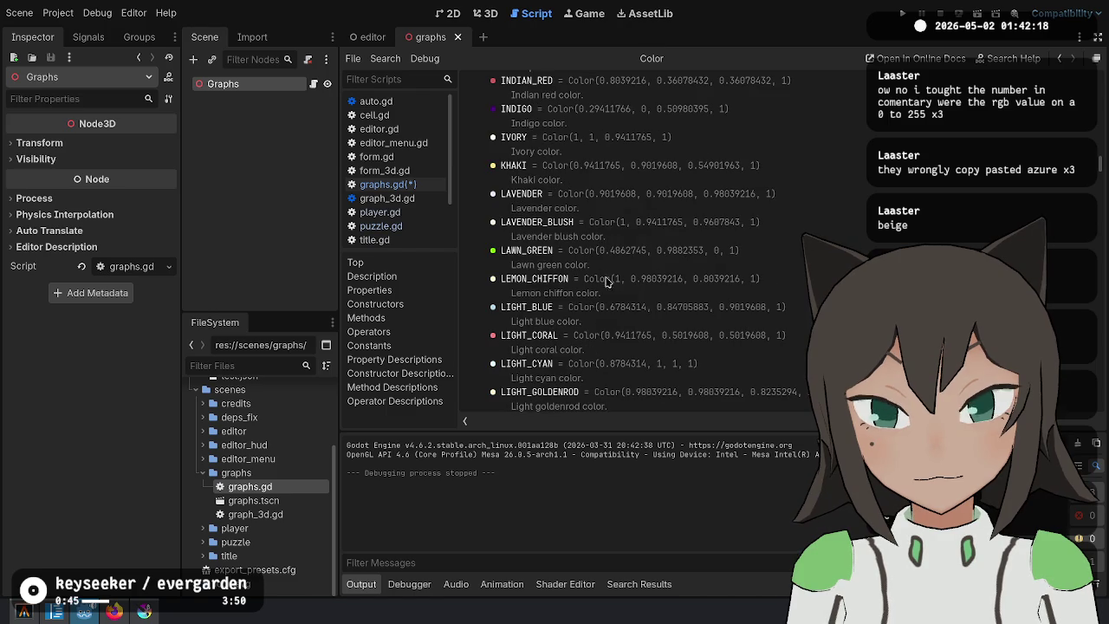
{"action": "scroll", "coordinate": [583, 310], "scroll_direction": "down", "scroll_amount": 5}
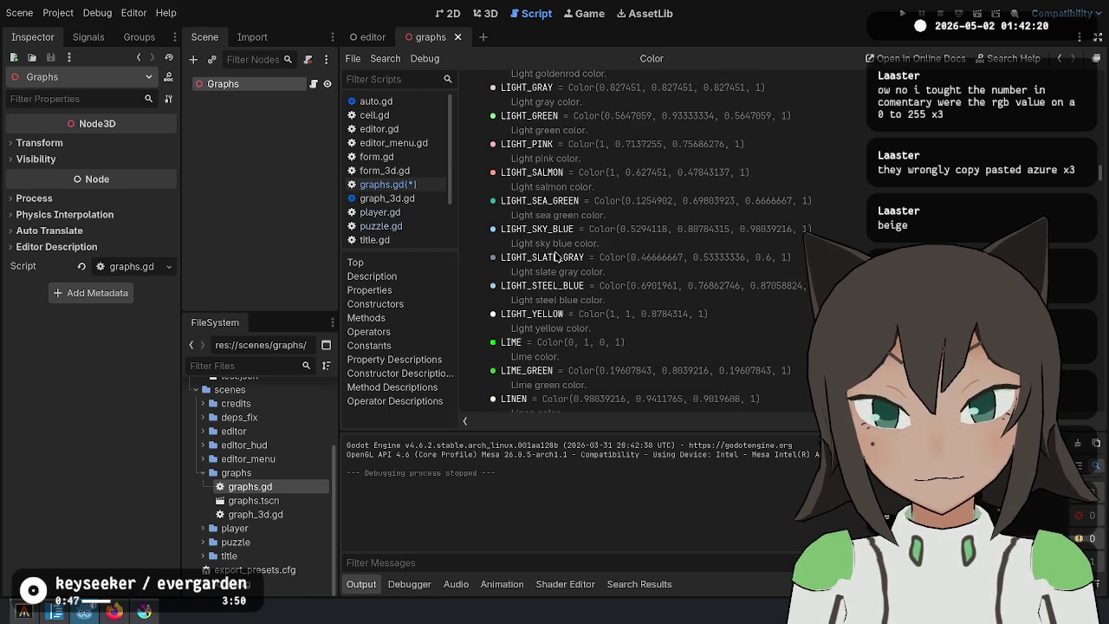
{"action": "scroll", "coordinate": [557, 260], "scroll_direction": "down", "scroll_amount": 5}
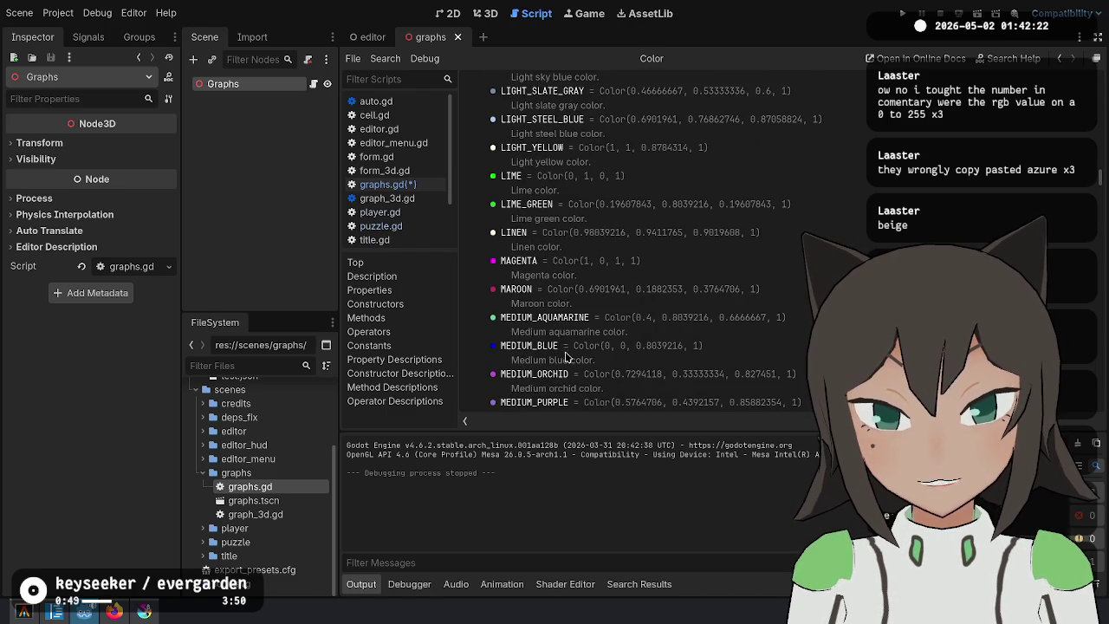
{"action": "scroll", "coordinate": [565, 356], "scroll_direction": "down", "scroll_amount": 6}
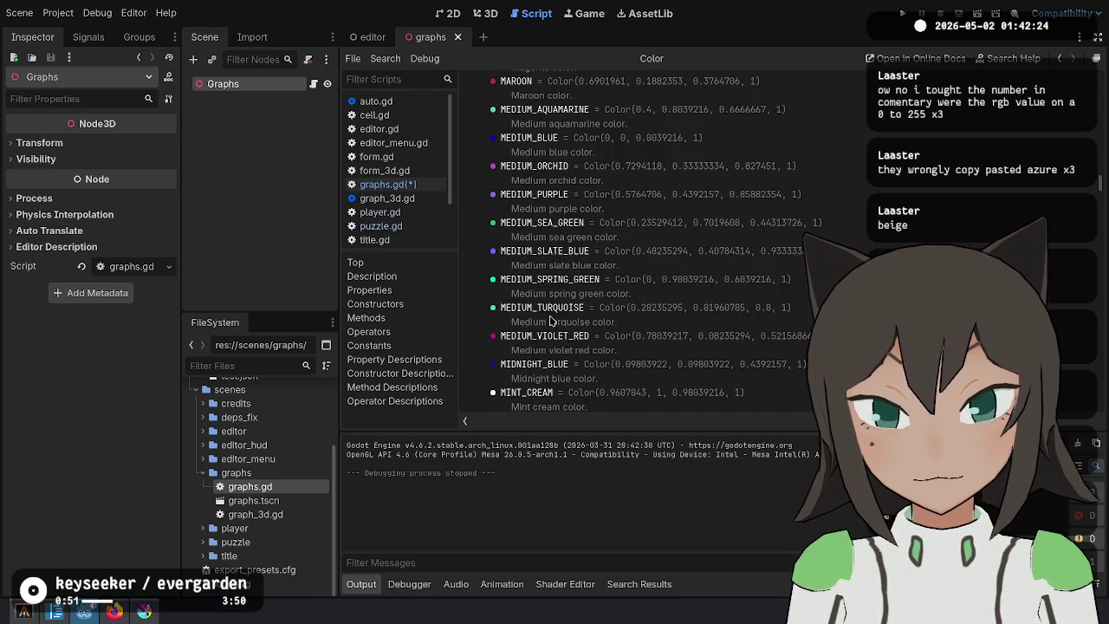
{"action": "scroll", "coordinate": [551, 320], "scroll_direction": "down", "scroll_amount": 8}
{"action": "scroll", "coordinate": [521, 277], "scroll_direction": "down", "scroll_amount": 10}
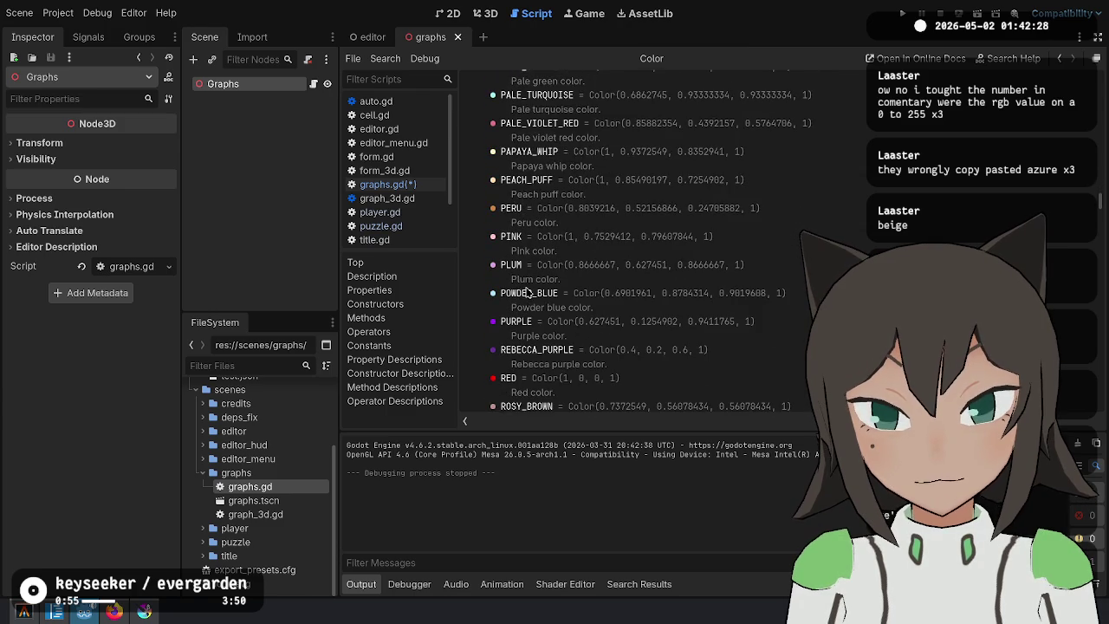
{"action": "scroll", "coordinate": [528, 292], "scroll_direction": "down", "scroll_amount": 3}
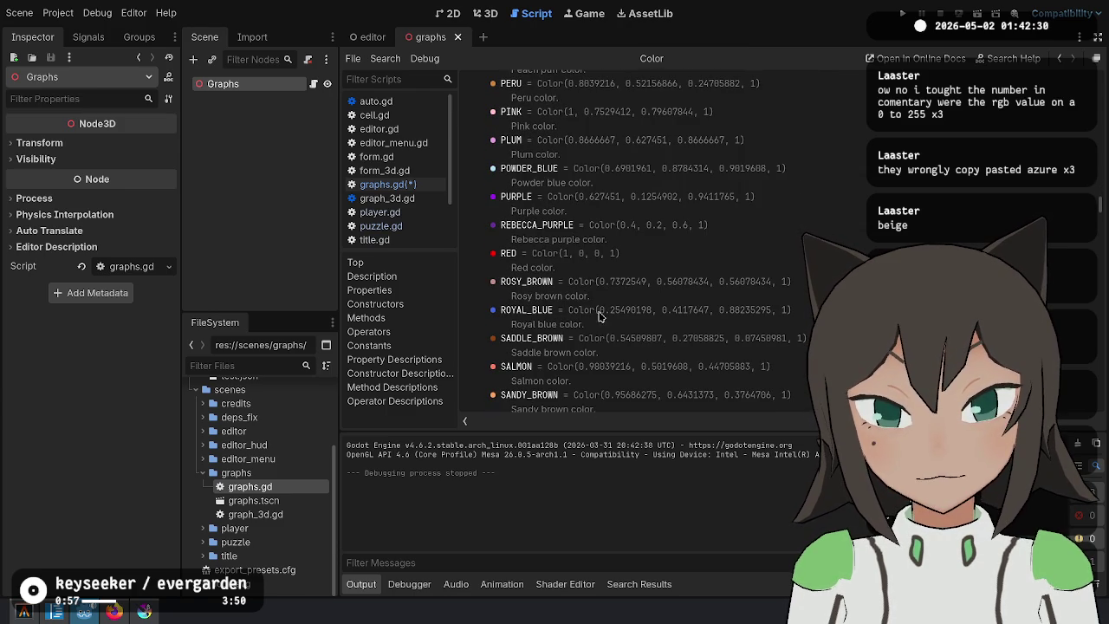
{"action": "scroll", "coordinate": [662, 323], "scroll_direction": "down", "scroll_amount": 2}
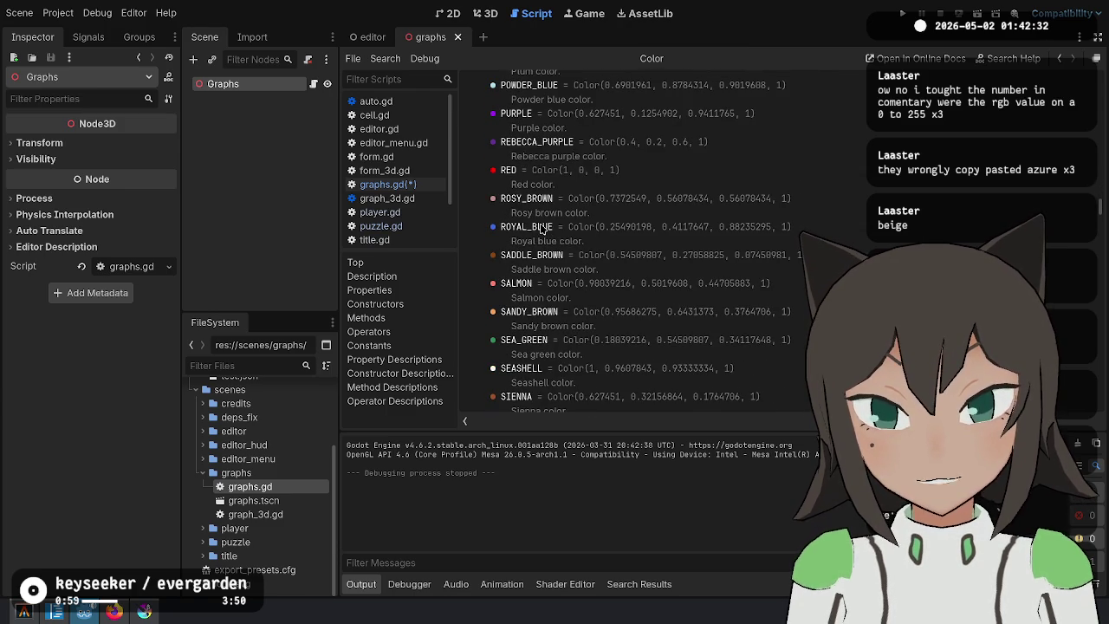
{"action": "scroll", "coordinate": [539, 293], "scroll_direction": "down", "scroll_amount": 3}
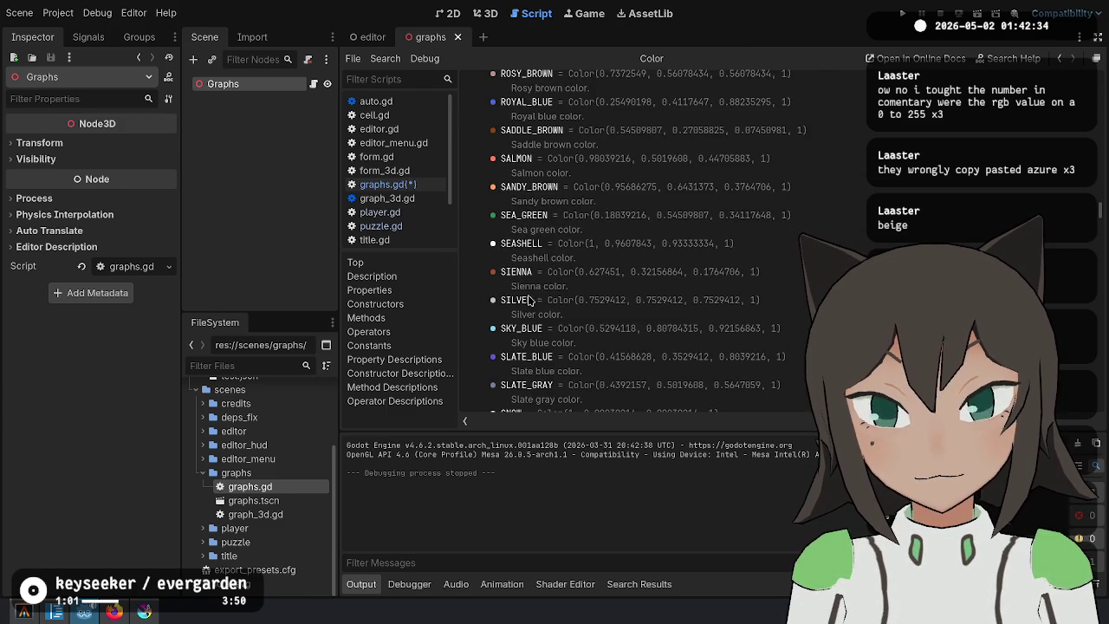
{"action": "scroll", "coordinate": [546, 355], "scroll_direction": "down", "scroll_amount": 3}
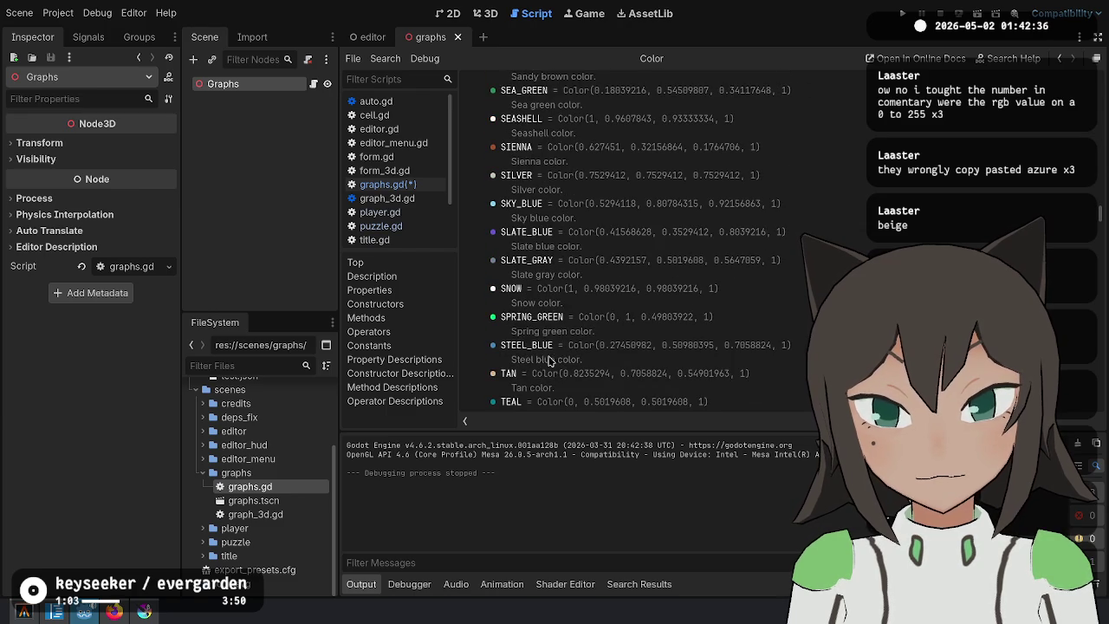
{"action": "scroll", "coordinate": [546, 338], "scroll_direction": "down", "scroll_amount": 5}
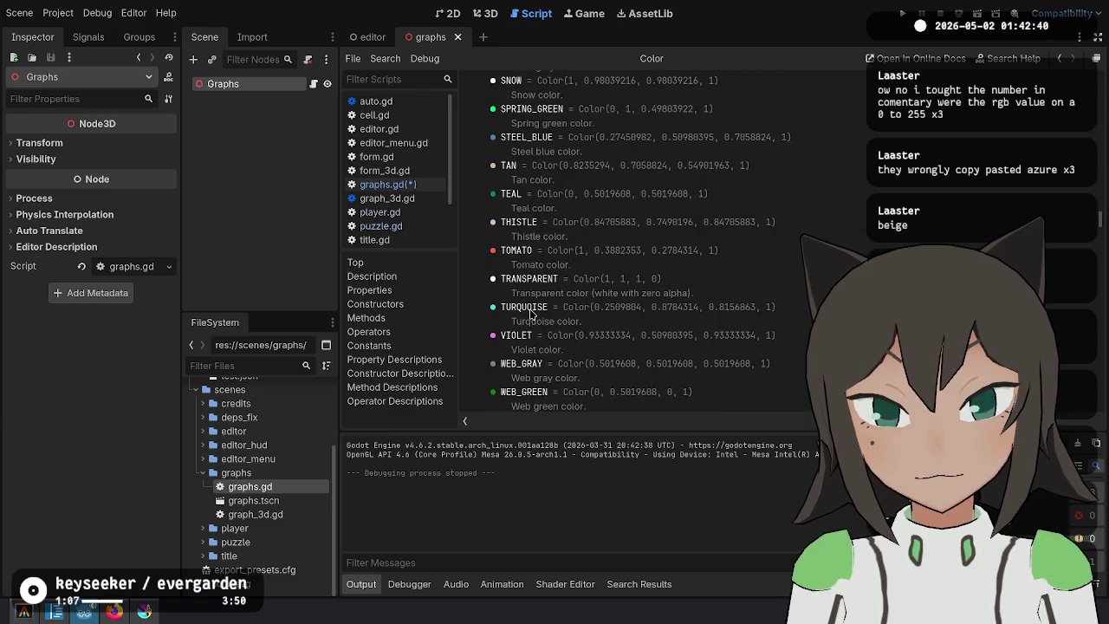
{"action": "scroll", "coordinate": [532, 313], "scroll_direction": "down", "scroll_amount": 7}
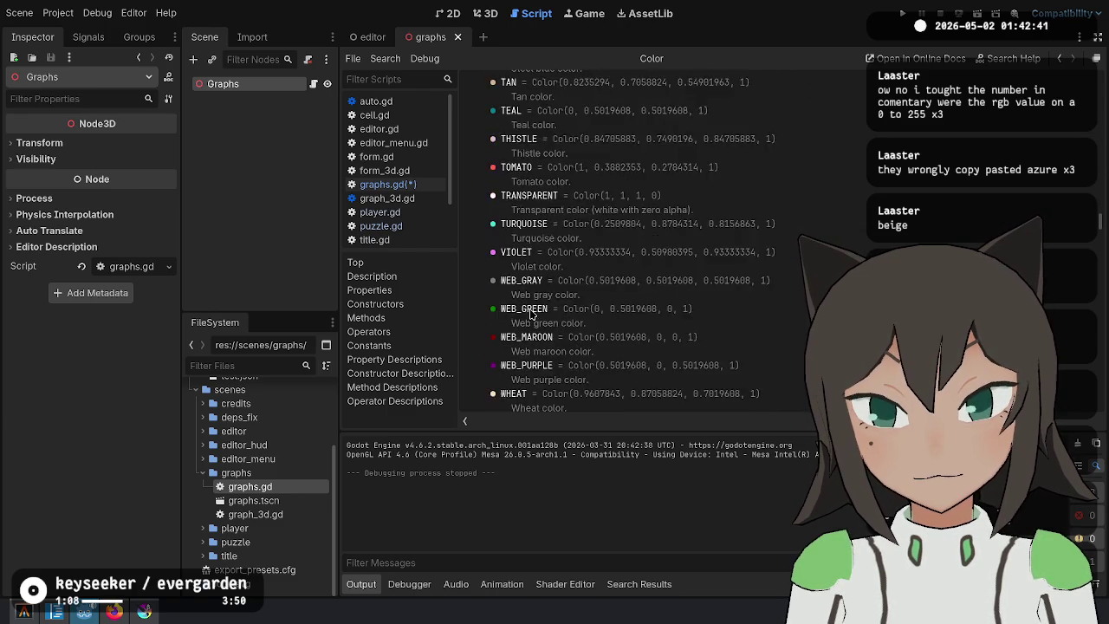
Paste DODGER_BLUE over AZURE in the COLORS array and close the hex-to-RGB converter page.
{"action": "left_click", "coordinate": [386, 190]}
{"action": "double_click", "coordinate": [600, 346]}
{"action": "key", "text": "ctrl+v"}
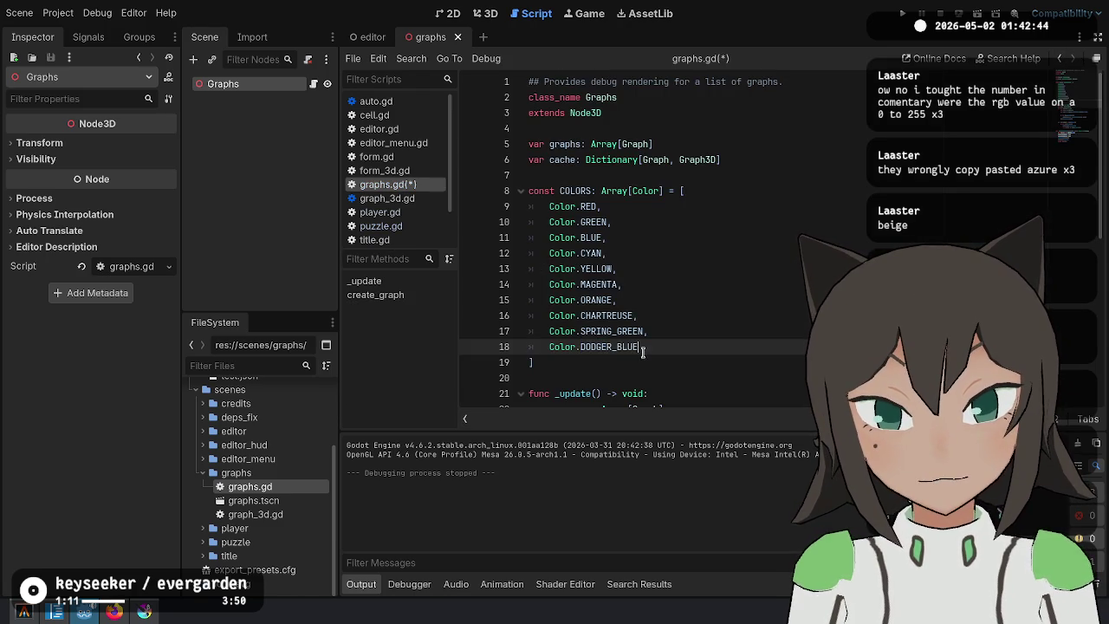
{"action": "key", "text": "alt+Tab"}
{"action": "left_click", "coordinate": [127, 103]}
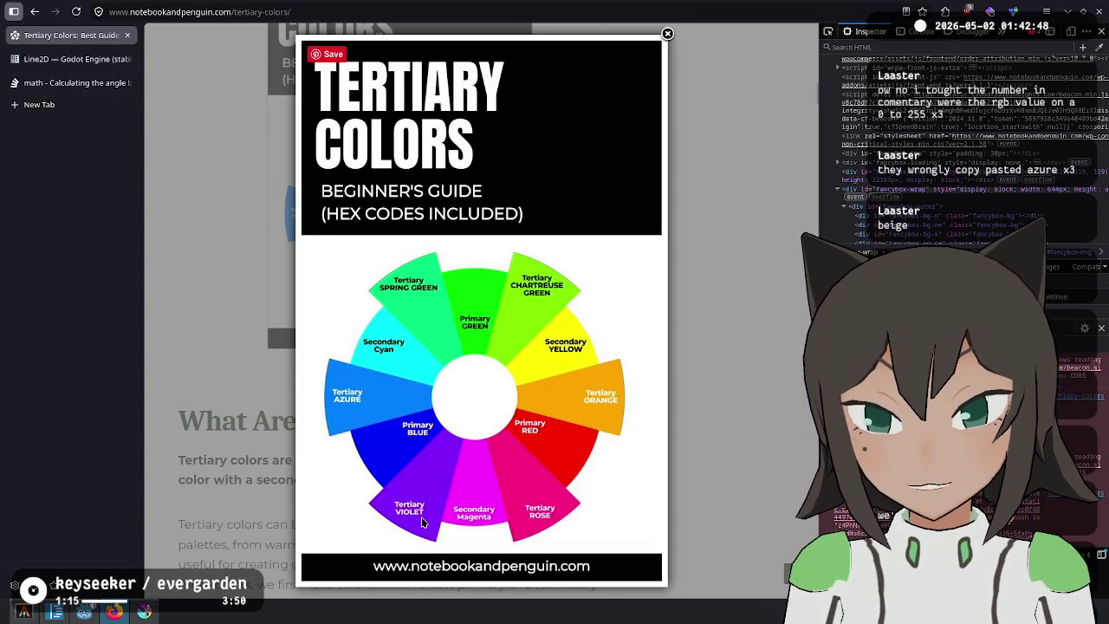
{"action": "key", "text": "alt+Tab"}
{"action": "type", "text": ","}
Duplicate the DODGER_BLUE line and change the copy to Color.VIOLET.
{"action": "key", "text": "ctrl+shift+d"}
{"action": "key", "text": "ctrl+BackSpace"}
{"action": "type", "text": "VIOLET"}
{"action": "key", "text": "Return"}
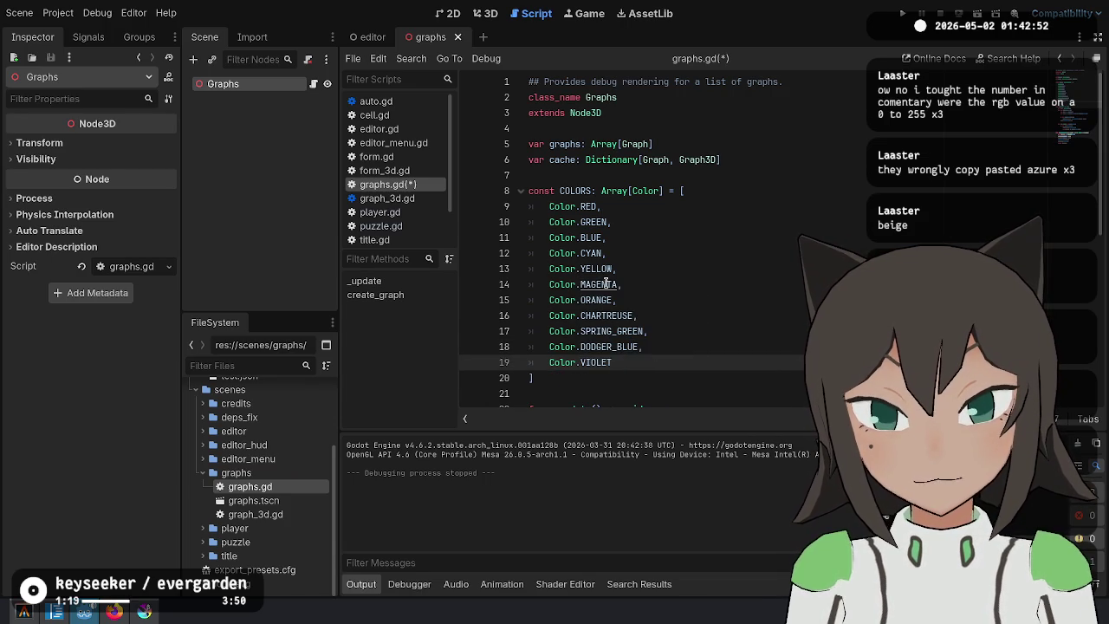
Add a Color.ROSE entry below VIOLET and fix the separating commas.
{"action": "key", "text": "ctrl+shift+d"}
{"action": "key", "text": "ctrl+BackSpace"}
{"action": "type", "text": "ROSE"}
{"action": "key", "text": "Up"}
{"action": "key", "text": "End"}
{"action": "type", "text": ","}
{"action": "key", "text": "Down"}
{"action": "type", "text": ","}
{"action": "key", "text": "Left"}
{"action": "key", "text": "ctrl+shift+Left"}
{"action": "key", "text": "End"}
{"action": "key", "text": "BackSpace"}
{"action": "key", "text": "ctrl+space"}
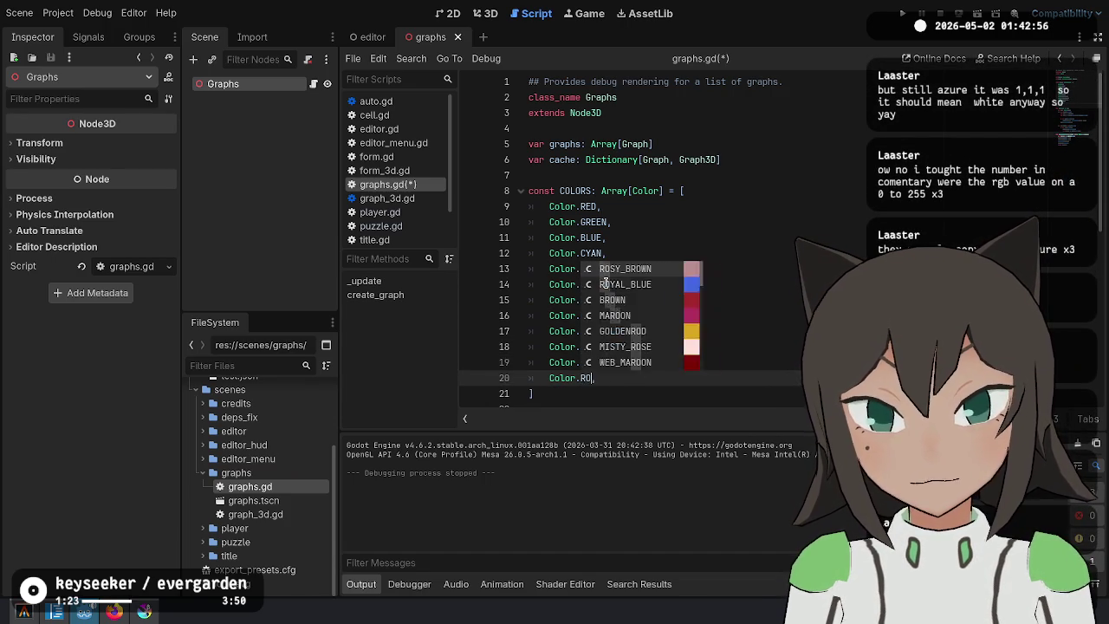
{"action": "key", "text": "alt+Tab"}
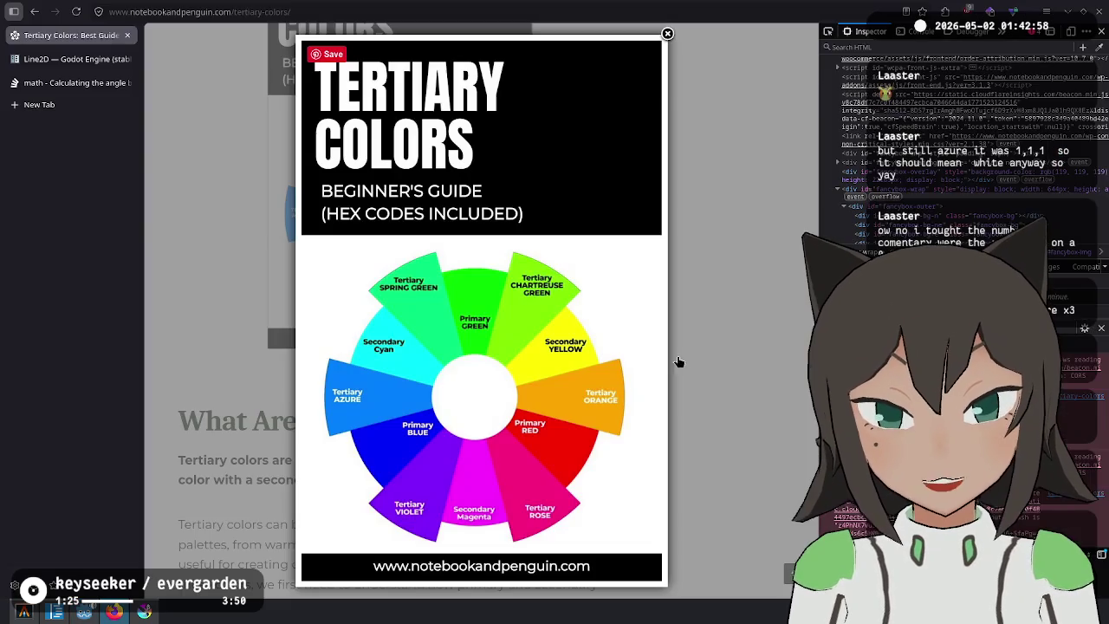
Sample the rose wedge and convert #fe007f to RGB 254, 0, 127.
{"action": "left_click", "coordinate": [1099, 47]}
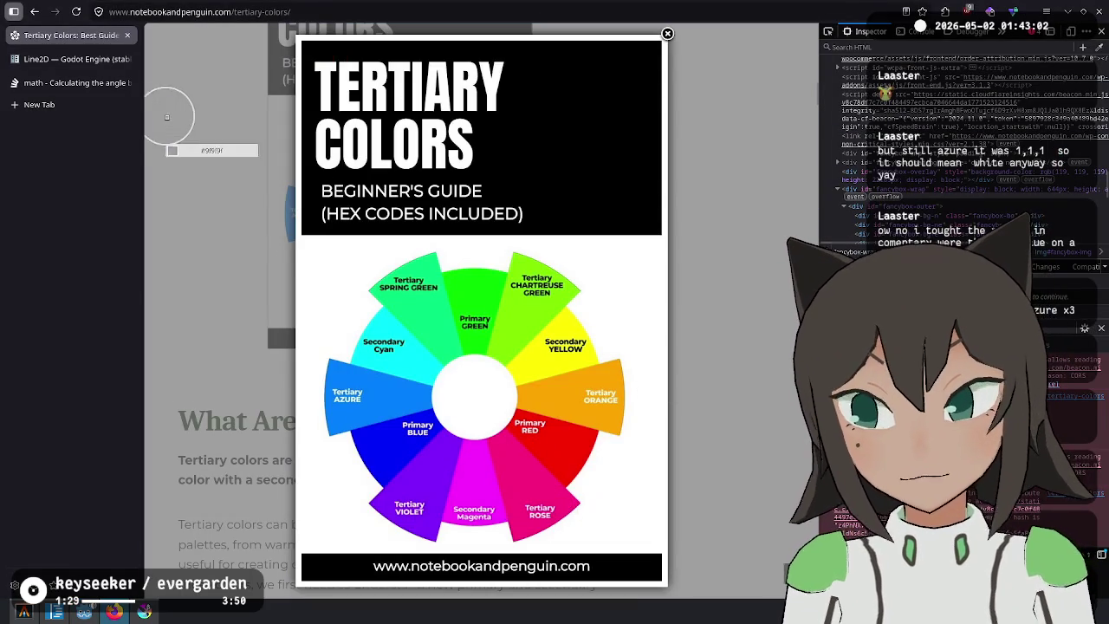
{"action": "key", "text": "ctrl+shift+t"}
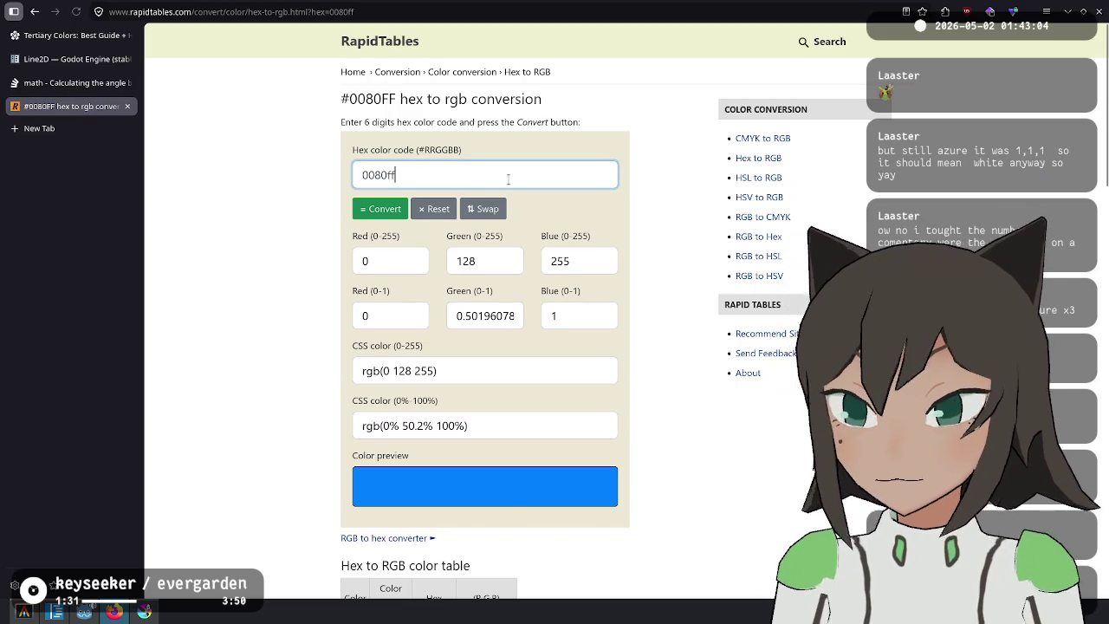
{"action": "key", "text": "ctrl+a"}
{"action": "type", "text": "#fe007f"}
{"action": "left_click", "coordinate": [400, 207]}
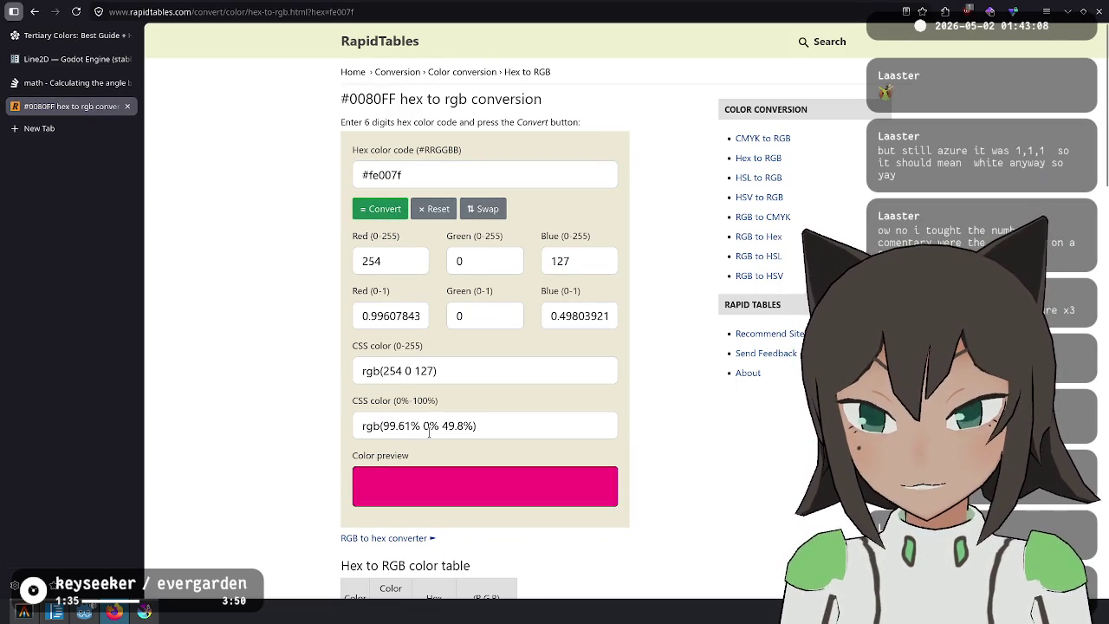
Back in Godot, look up the definition of Color.VIOLET.
{"action": "key", "text": "alt+Tab"}
{"action": "left_click", "coordinate": [603, 378]}
{"action": "left_click", "coordinate": [598, 371], "text": "ctrl"}
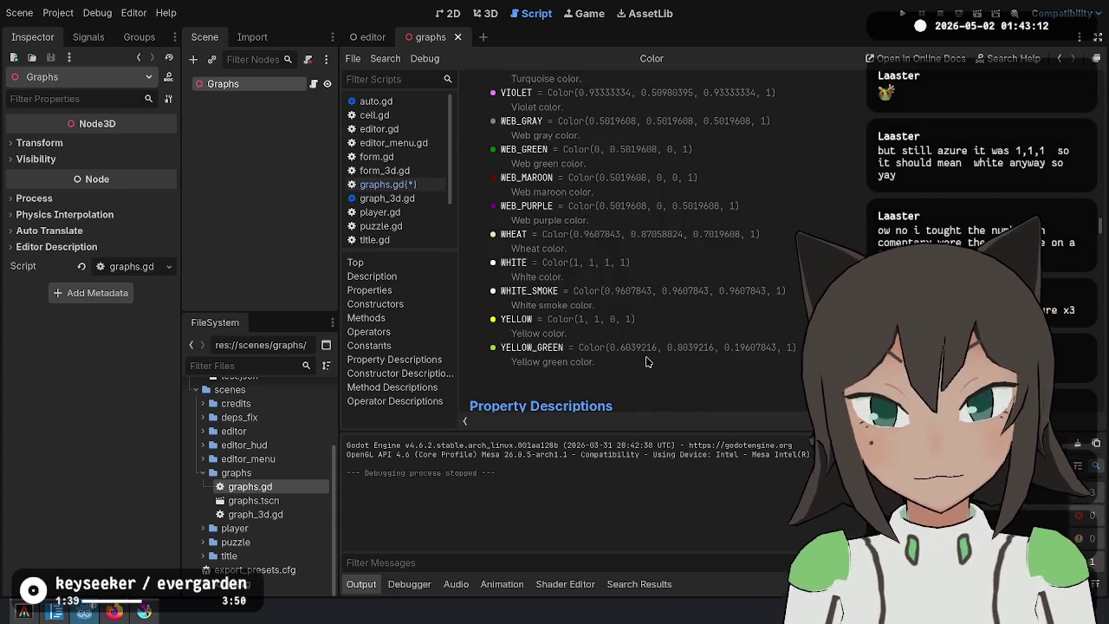
Replace the ROSE entry with Color(1, 0, 0.5).
{"action": "scroll", "coordinate": [645, 347], "scroll_direction": "up", "scroll_amount": 5}
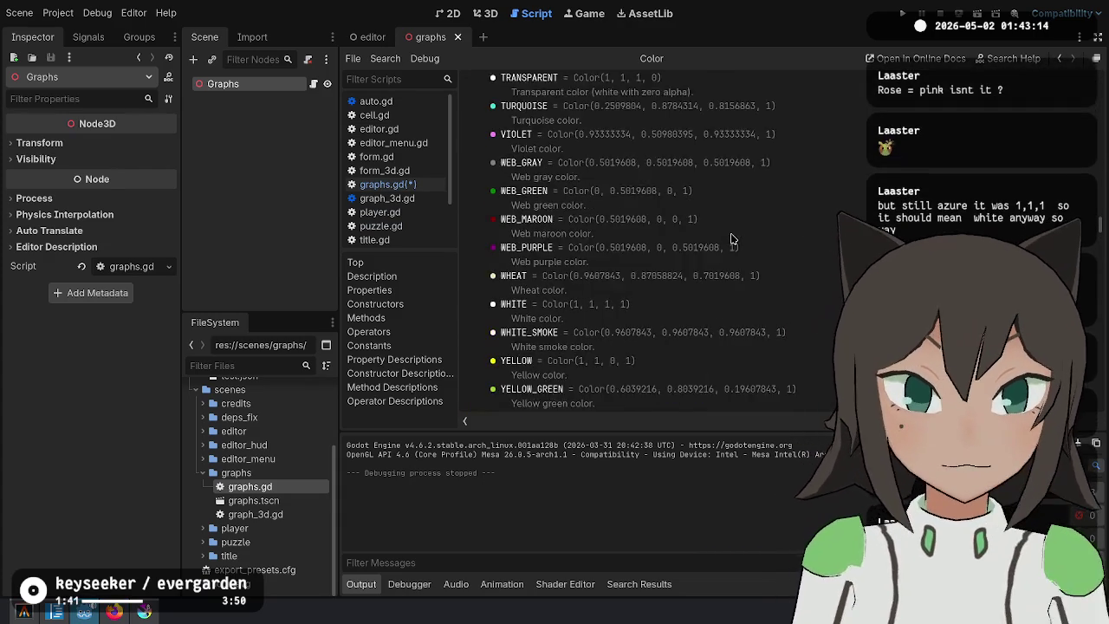
{"action": "scroll", "coordinate": [630, 269], "scroll_direction": "up", "scroll_amount": 6}
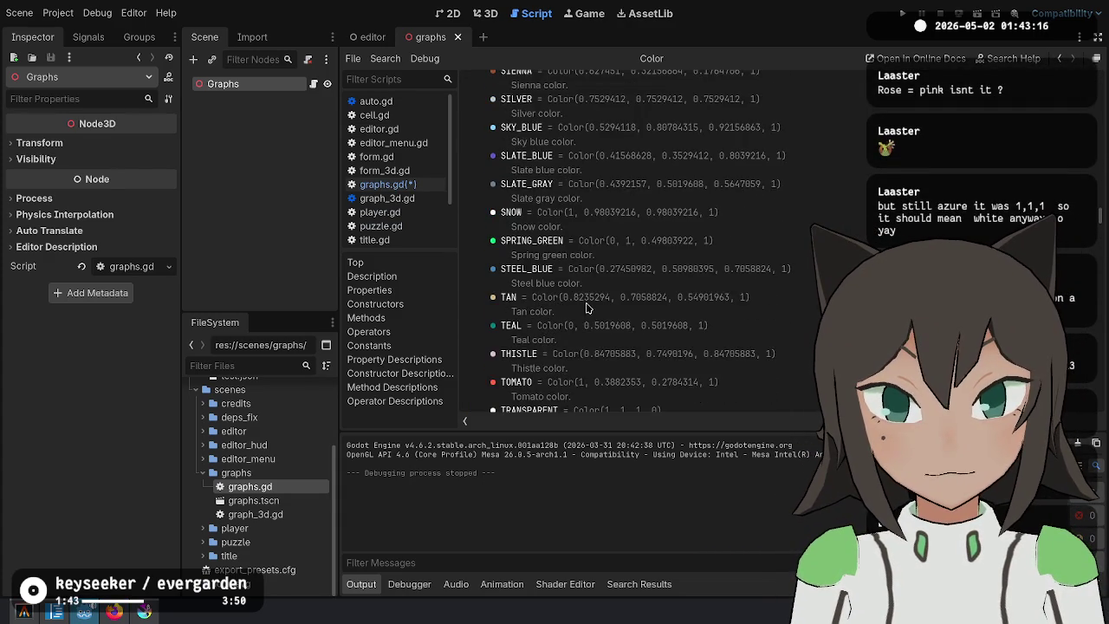
{"action": "key", "text": "alt+Left"}
{"action": "left_click", "coordinate": [642, 377]}
{"action": "key", "text": "BackSpace"}
{"action": "key", "text": "BackSpace"}
{"action": "key", "text": "BackSpace"}
{"action": "type", "text": "w"}
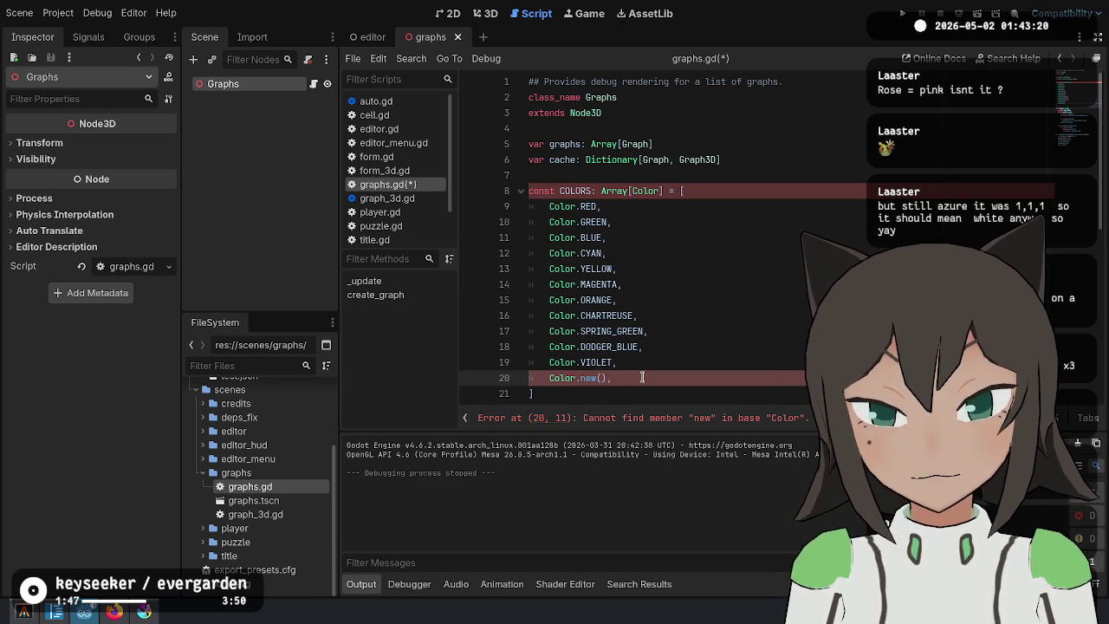
{"action": "key", "text": "BackSpace"}
{"action": "key", "text": "BackSpace"}
{"action": "type", "text": "(1, 0,"}
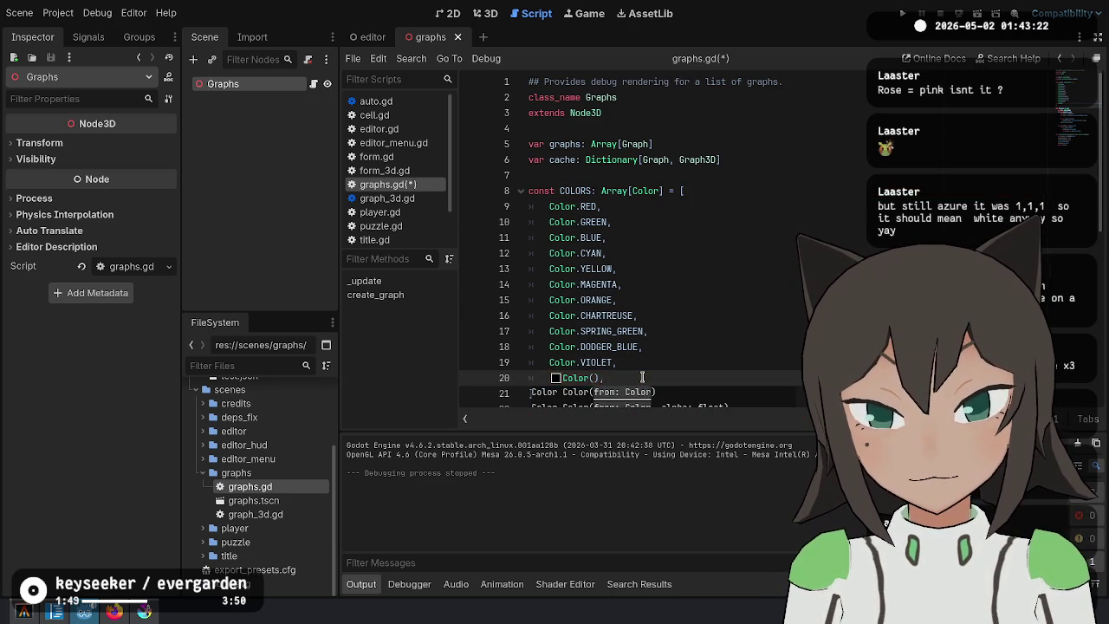
{"action": "type", "text": " 0.5"}
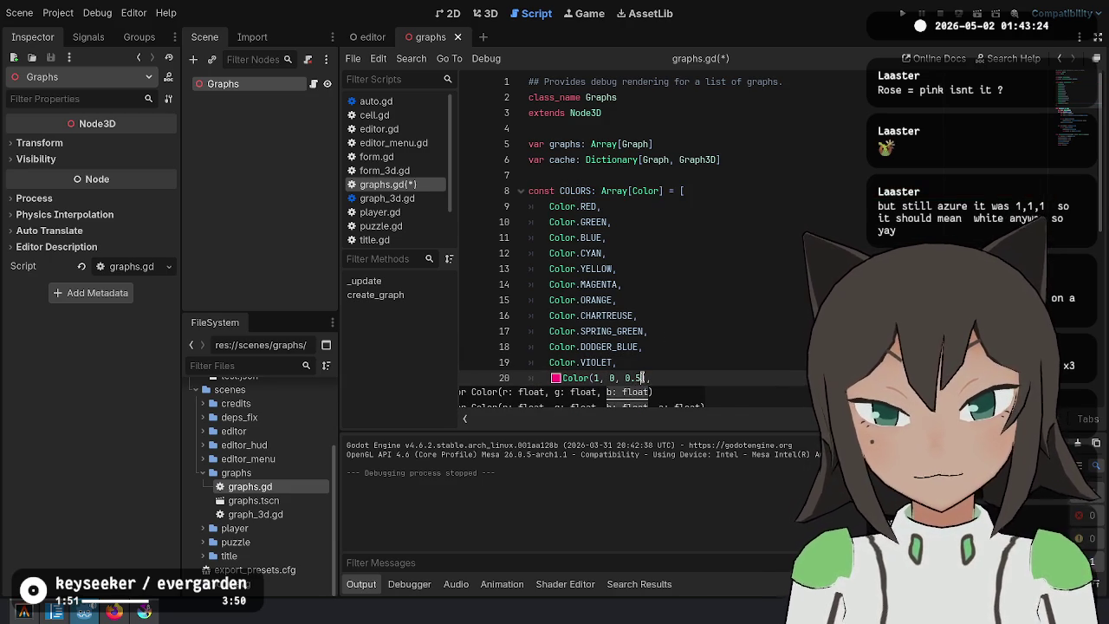
Delete the VIOLET line and replace ORANGE with Color(1, 0.5, 0).
{"action": "scroll", "coordinate": [728, 190], "scroll_direction": "down", "scroll_amount": 2}
{"action": "key", "text": "Up"}
{"action": "key", "text": "ctrl+shift+k"}
{"action": "key", "text": "ctrl+shift+d"}
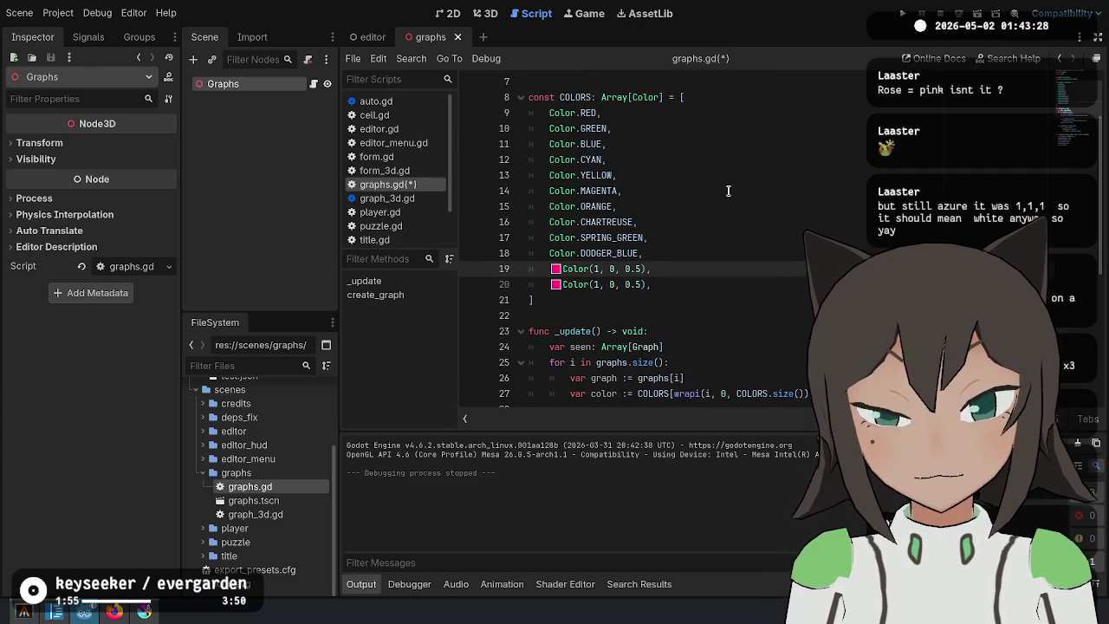
{"action": "type", "text": ".5, "}
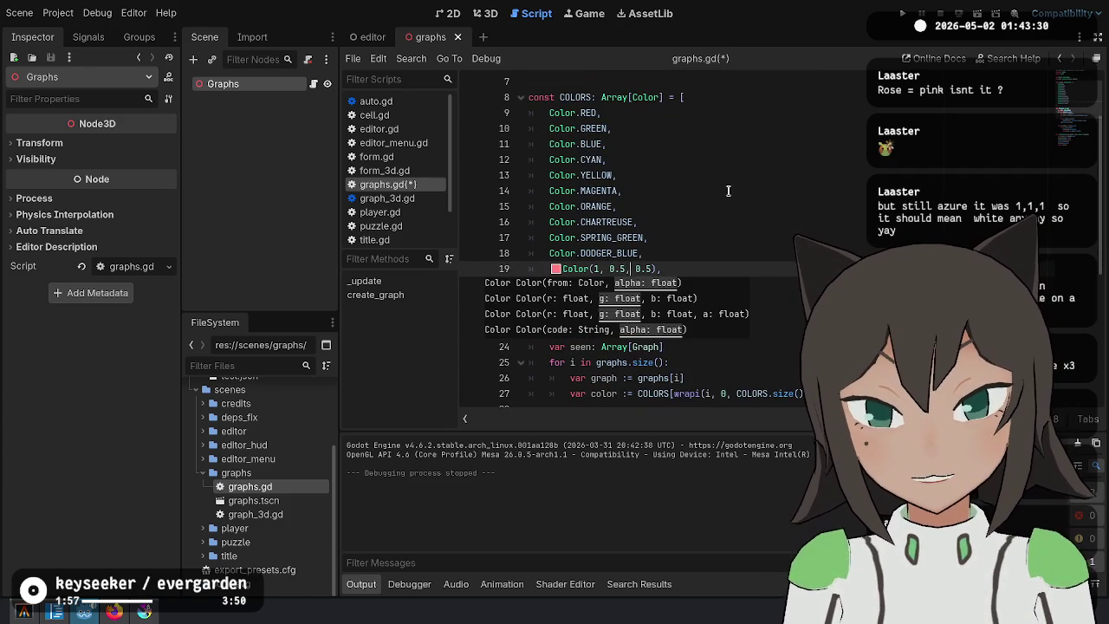
{"action": "type", "text": "0"}
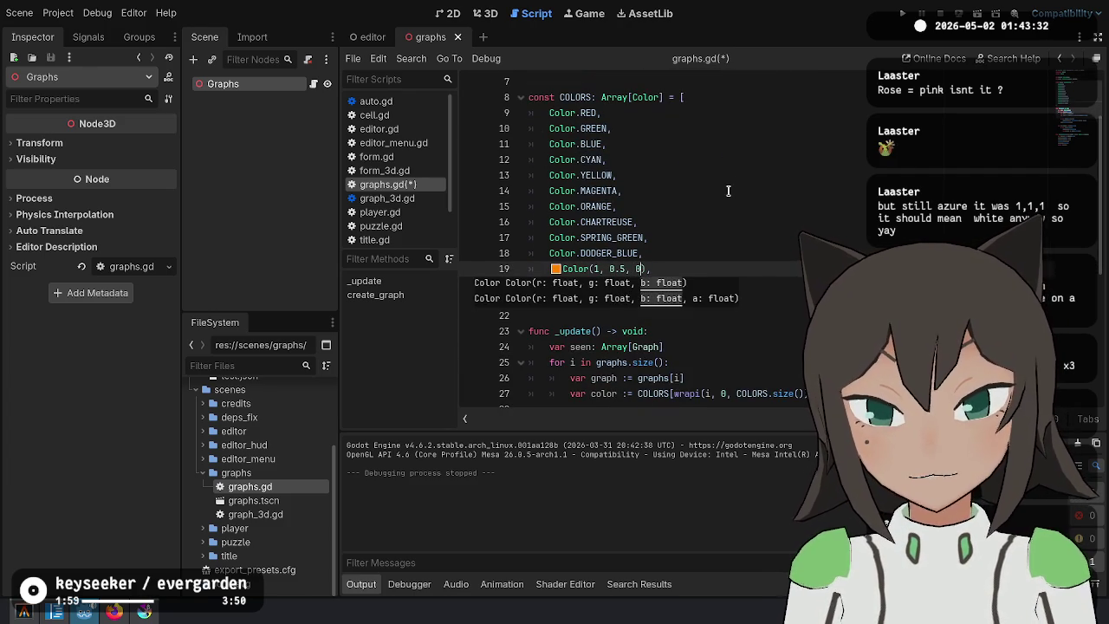
{"action": "key", "text": "Escape"}
{"action": "key", "text": "ctrl+x"}
{"action": "left_click", "coordinate": [657, 207]}
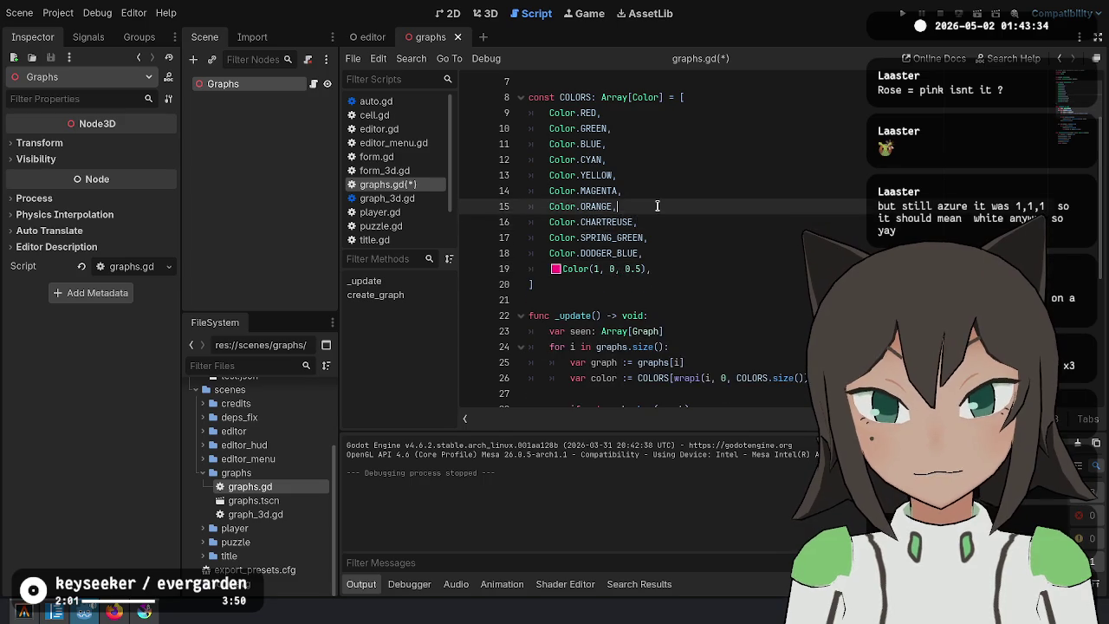
{"action": "key", "text": "ctrl+v"}
{"action": "key", "text": "ctrl+shift+k"}
Replace the CHARTREUSE entry with Color(0.5, 1, 0).
{"action": "left_click", "coordinate": [614, 216], "text": "ctrl"}
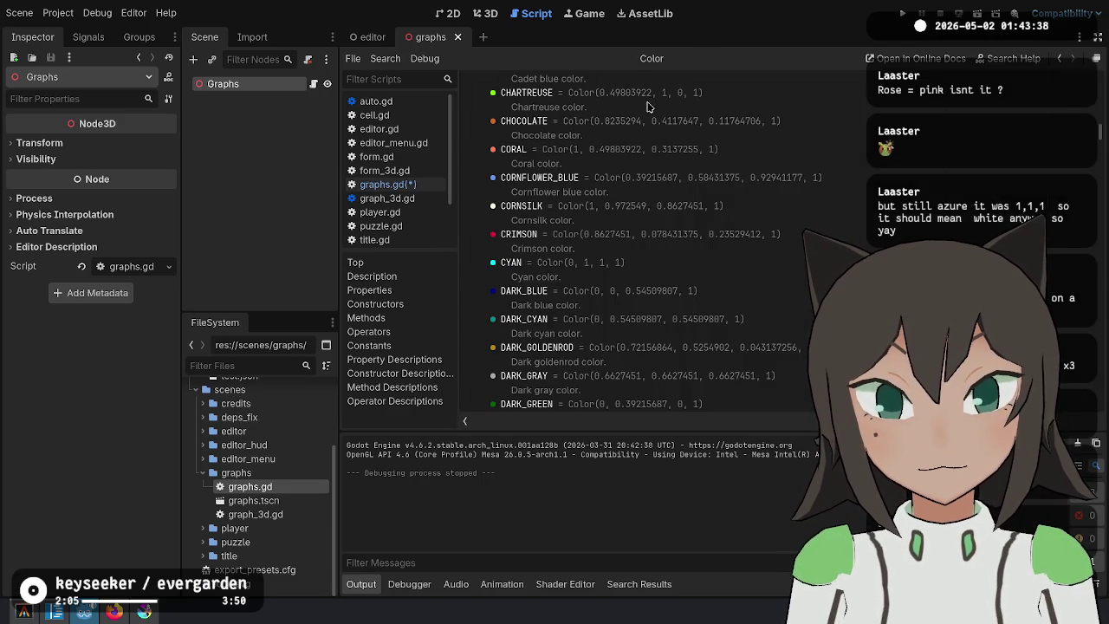
{"action": "key", "text": "alt+Left"}
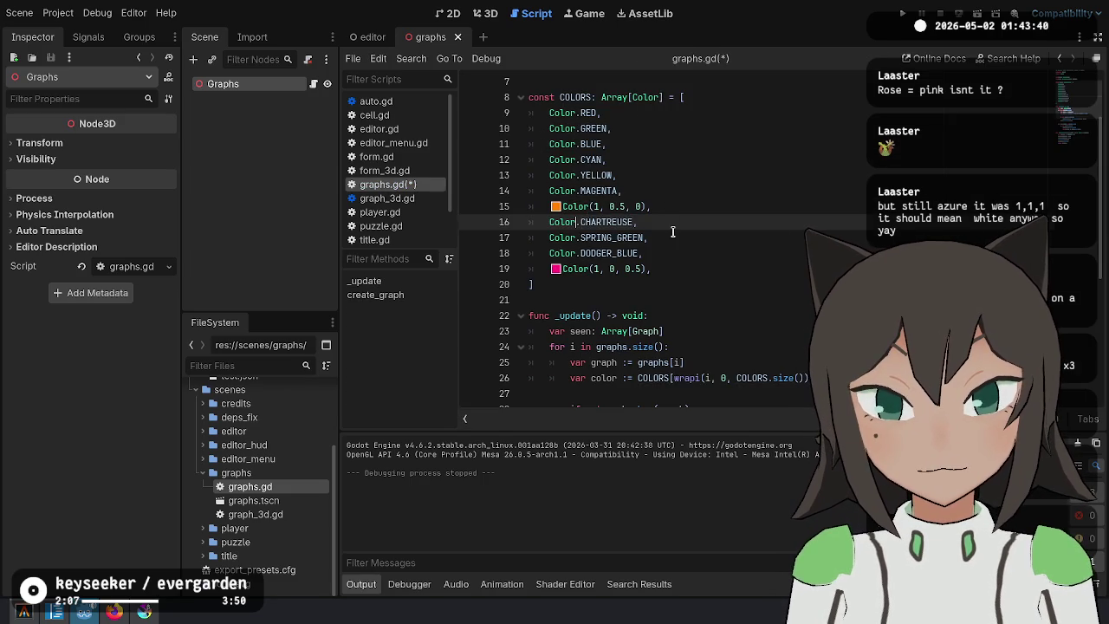
{"action": "key", "text": "ctrl+shift+Right"}
{"action": "key", "text": "BackSpace"}
{"action": "key", "text": "BackSpace"}
{"action": "type", "text": "(),"}
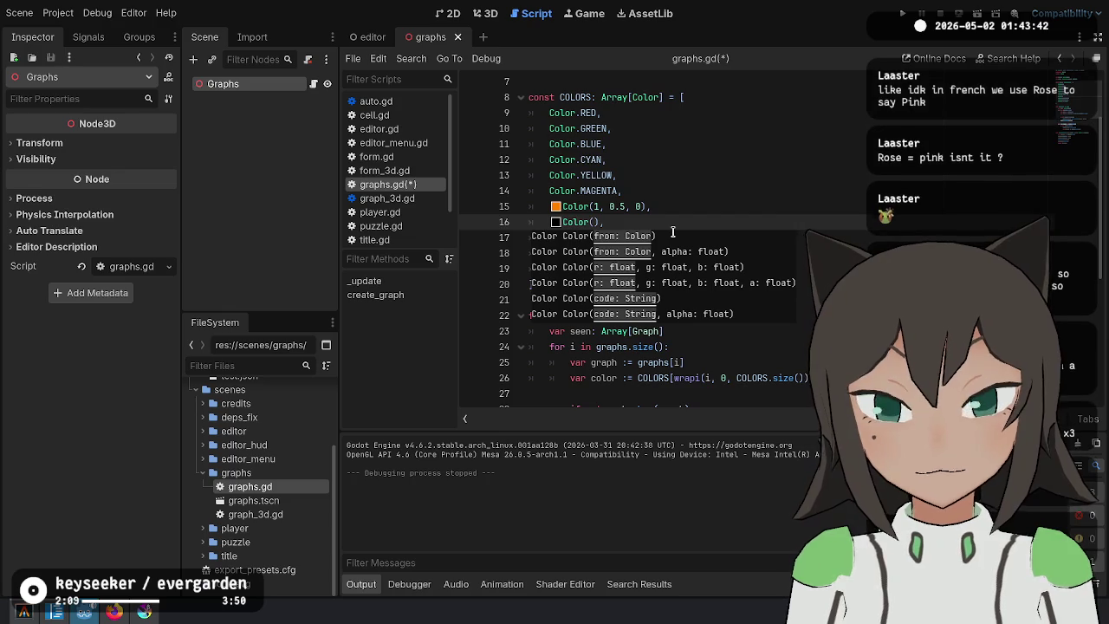
{"action": "type", "text": "1, 0, 0.5"}
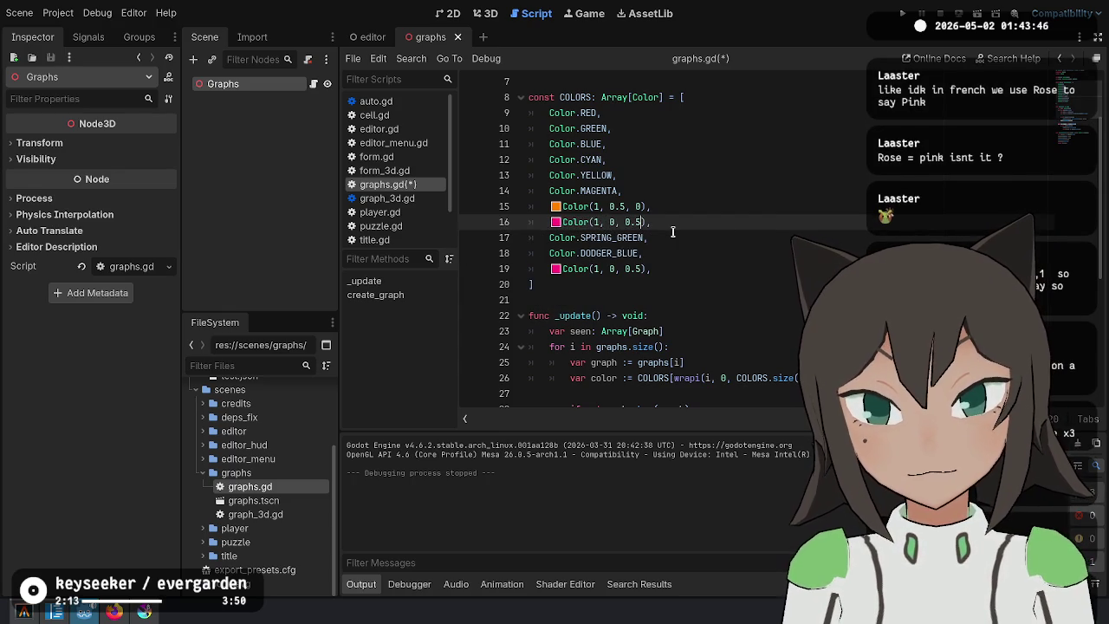
{"action": "key", "text": "BackSpace"}
{"action": "key", "text": "BackSpace"}
{"action": "key", "text": "BackSpace"}
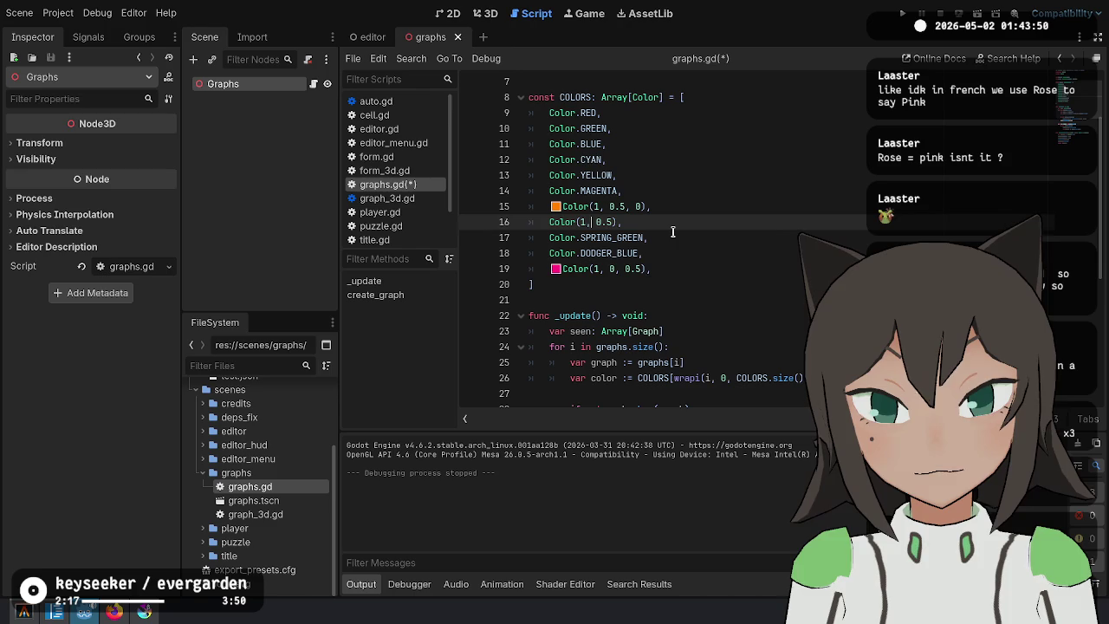
{"action": "type", "text": "0"}
{"action": "key", "text": "Right"}
{"action": "key", "text": "Right"}
{"action": "type", "text": "1"}
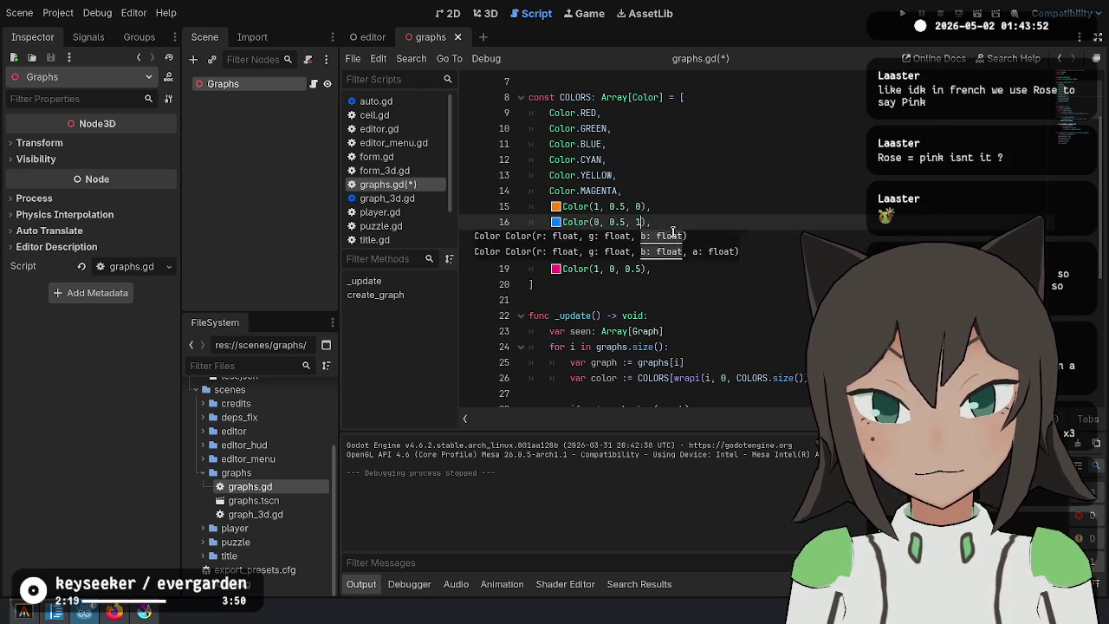
Replace DODGER_BLUE with Color(0, 0.5, 1) and delete the SPRING_GREEN line.
{"action": "key", "text": "alt+Down"}
{"action": "key", "text": "alt+Down"}
{"action": "key", "text": "Up"}
{"action": "key", "text": "ctrl+shift+k"}
{"action": "key", "text": "Up"}
{"action": "key", "text": "ctrl+shift+k"}
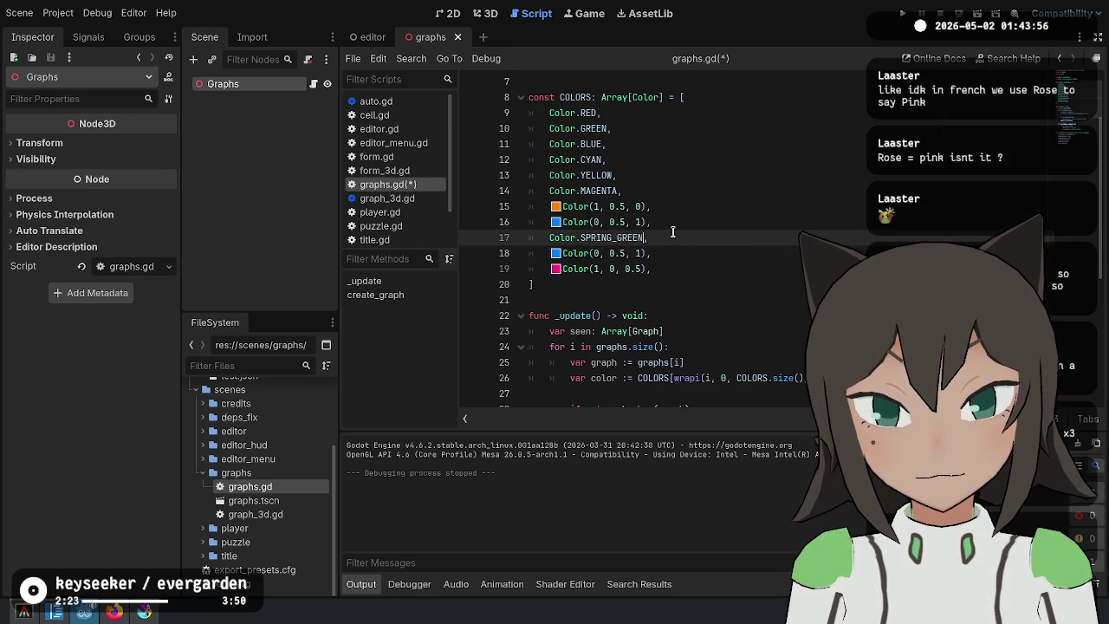
{"action": "key", "text": "ctrl+shift+d"}
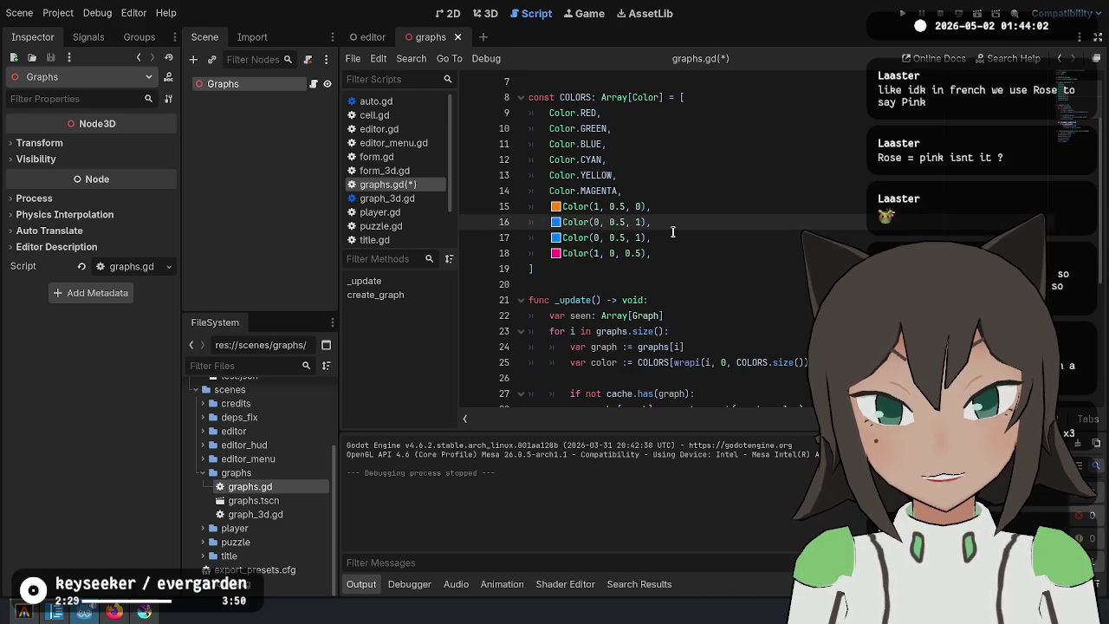
{"action": "key", "text": "Delete"}
{"action": "key", "text": "Delete"}
{"action": "key", "text": "Delete"}
{"action": "key", "text": "Right"}
{"action": "key", "text": "Right"}
{"action": "key", "text": "Right"}
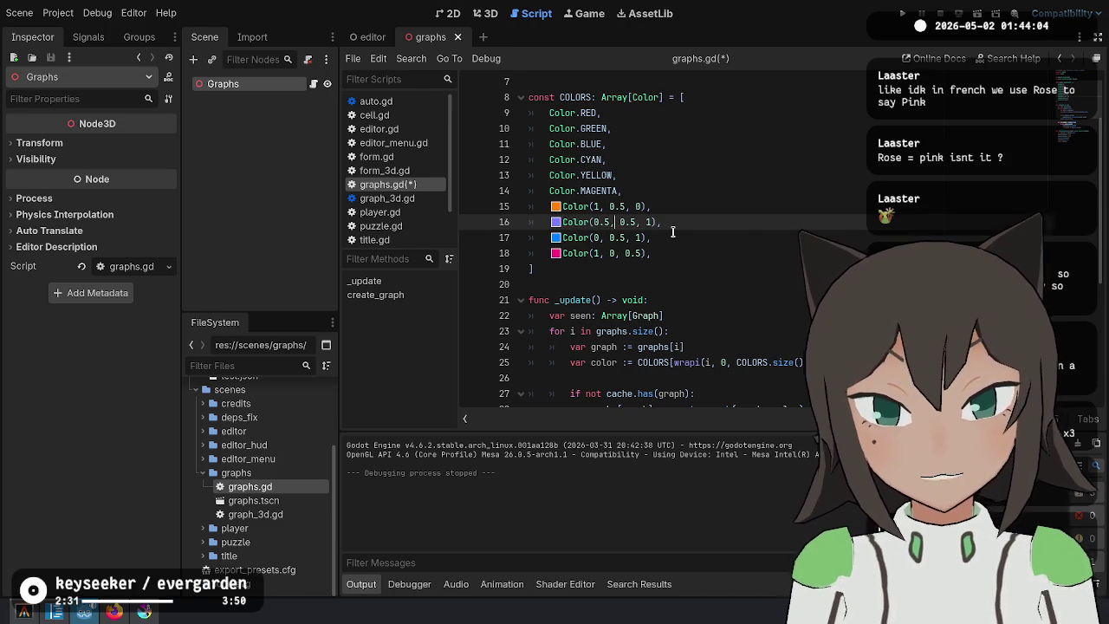
{"action": "type", "text": ", 1"}
{"action": "key", "text": "End"}
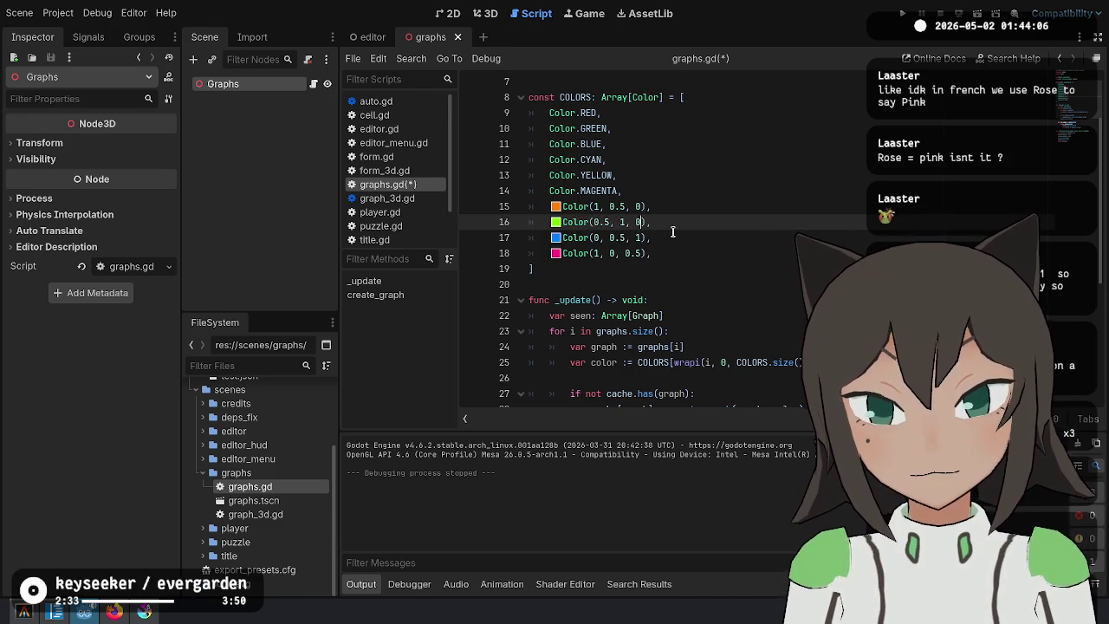
{"action": "key", "text": "alt+Tab"}
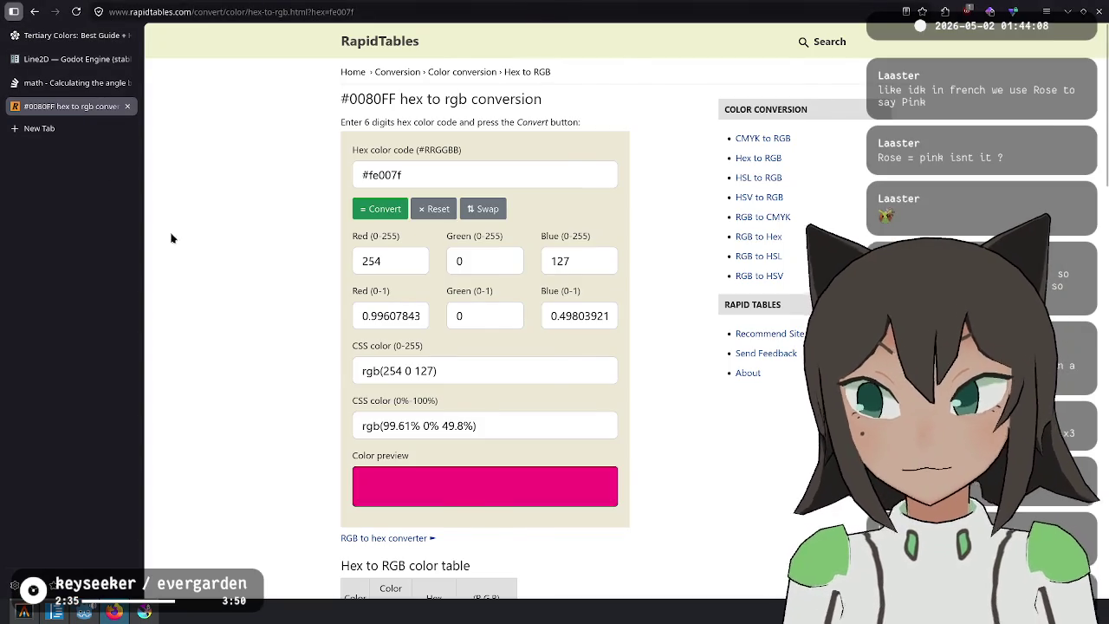
Close the Stack Overflow and Line2D browser tabs.
{"action": "key", "text": "ctrl+shift+Tab"}
{"action": "key", "text": "ctrl+w"}
{"action": "key", "text": "ctrl+w"}
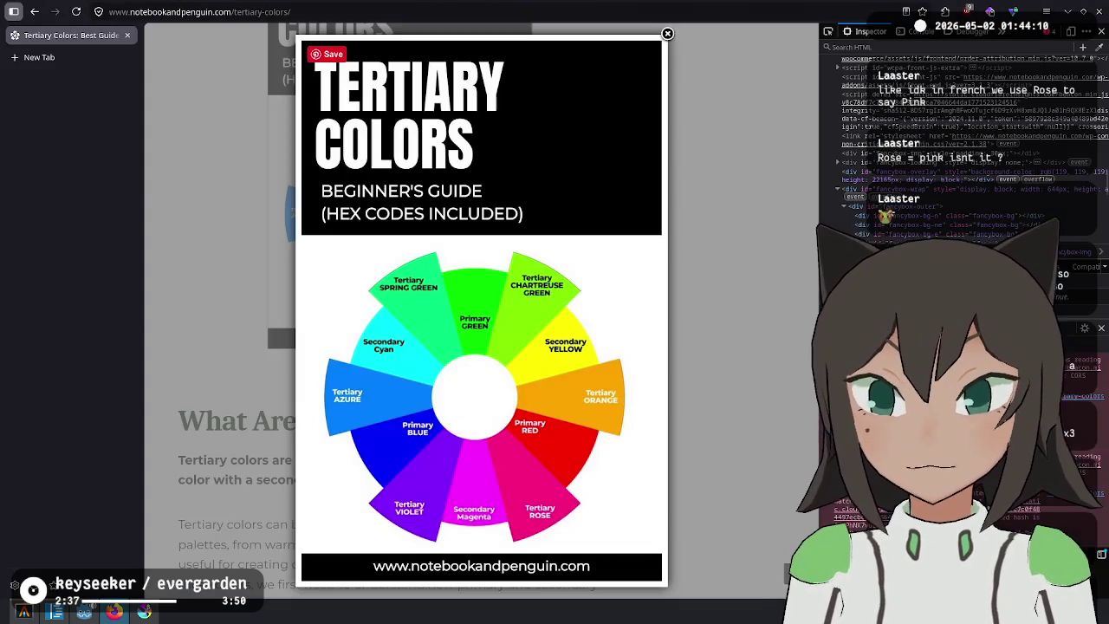
{"action": "key", "text": "alt+Tab"}
Duplicate the chartreuse line and edit the copy to spring green Color(0, 1, 0.5).
{"action": "left_click", "coordinate": [669, 224]}
{"action": "key", "text": "alt+Tab"}
{"action": "key", "text": "alt+Tab"}
{"action": "key", "text": "ctrl+shift+d"}
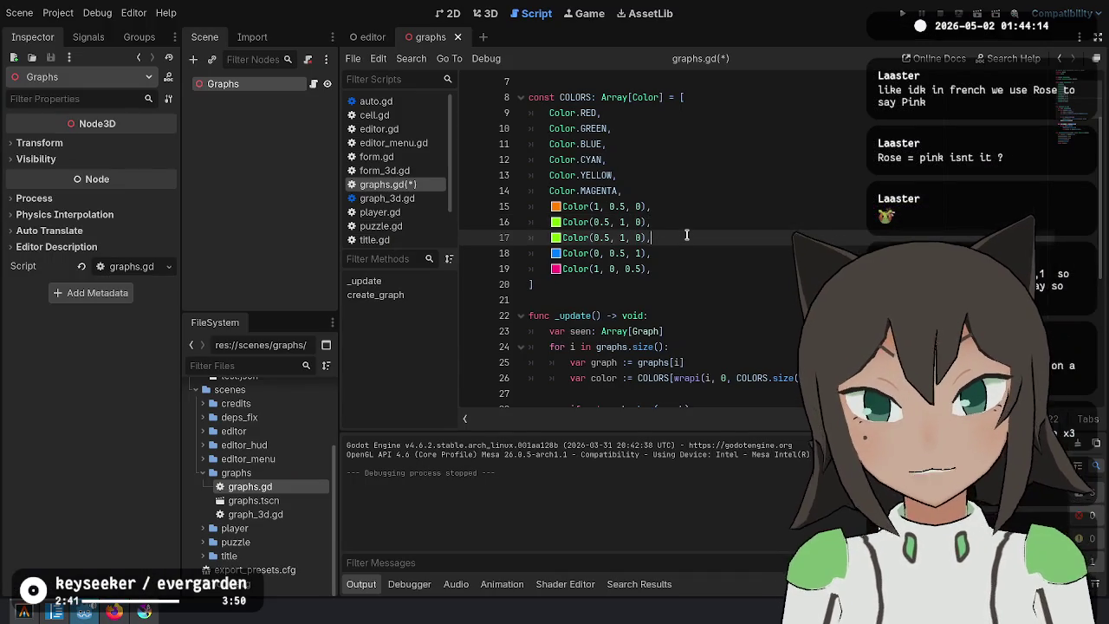
{"action": "type", "text": ".5"}
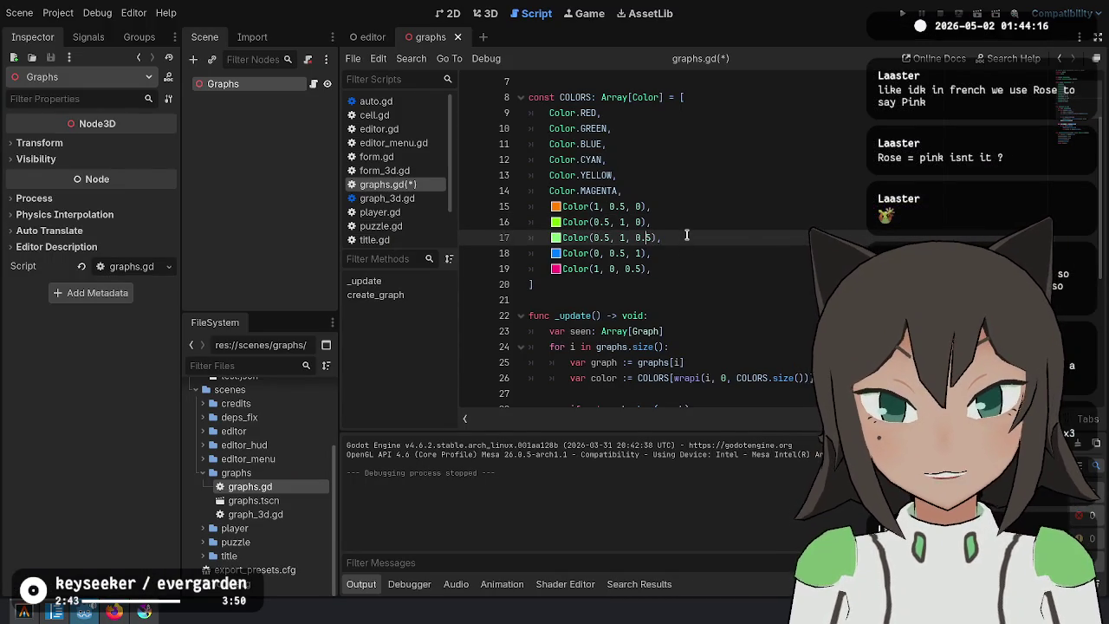
{"action": "key", "text": "Left"}
{"action": "key", "text": "Left"}
{"action": "key", "text": "Left"}
{"action": "key", "text": "BackSpace"}
{"action": "key", "text": "BackSpace"}
{"action": "left_click", "coordinate": [686, 235]}
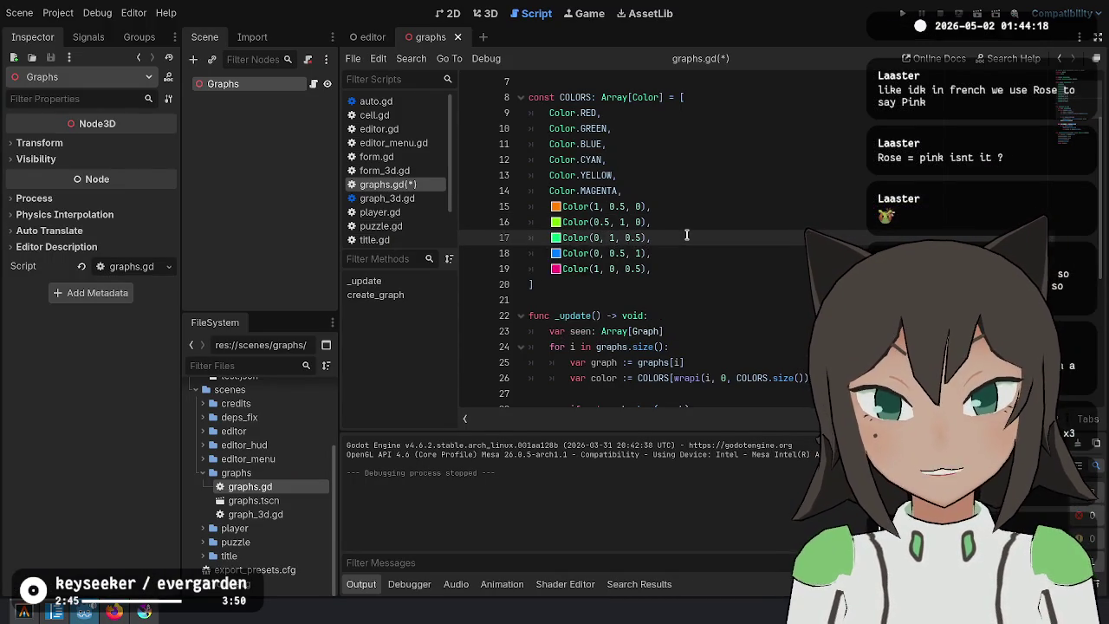
{"action": "key", "text": "alt+Tab"}
{"action": "key", "text": "alt+Tab"}
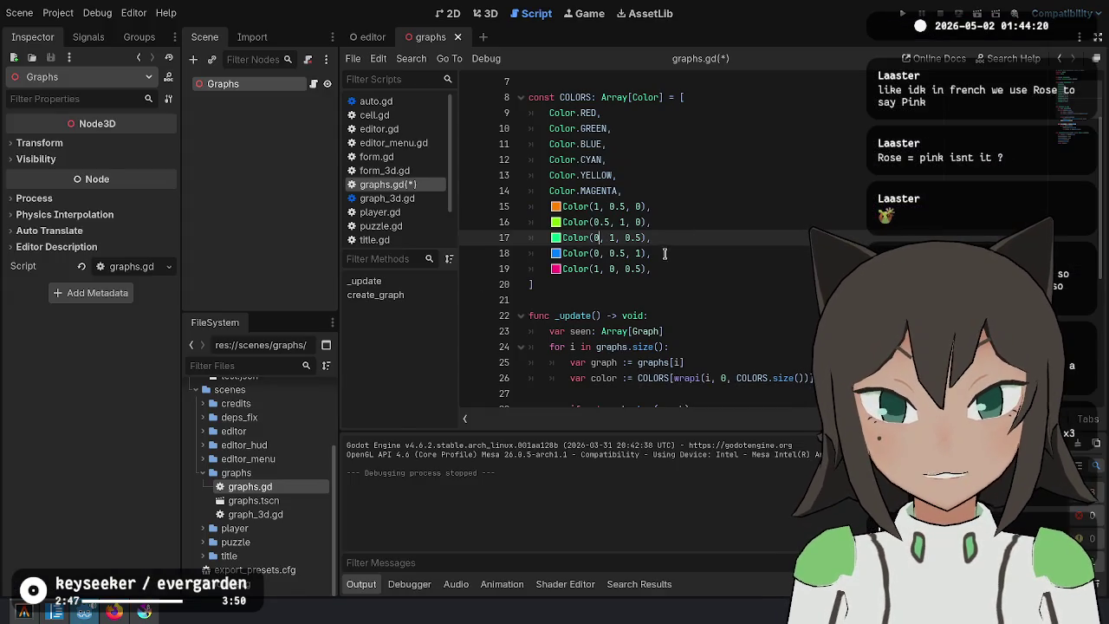
{"action": "key", "text": "alt+Tab"}
Duplicate the azure line and edit the copy to violet Color(0.5, 0, 1).
{"action": "key", "text": "alt+Tab"}
{"action": "left_click", "coordinate": [695, 271]}
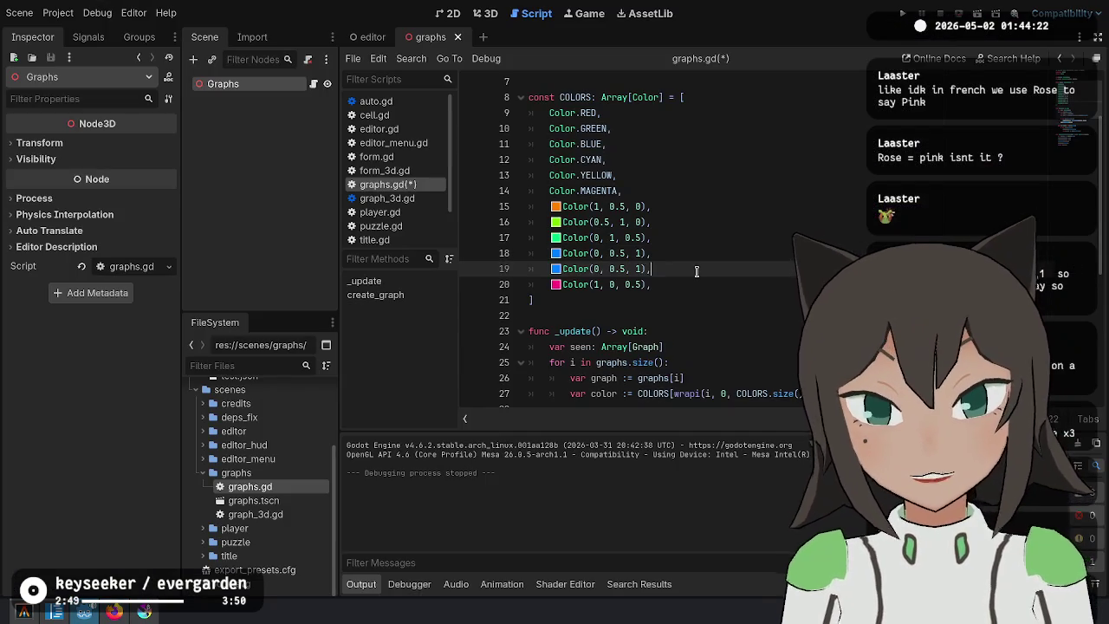
{"action": "key", "text": "alt+Tab"}
{"action": "key", "text": "alt+Tab"}
{"action": "key", "text": "Left"}
{"action": "key", "text": "Left"}
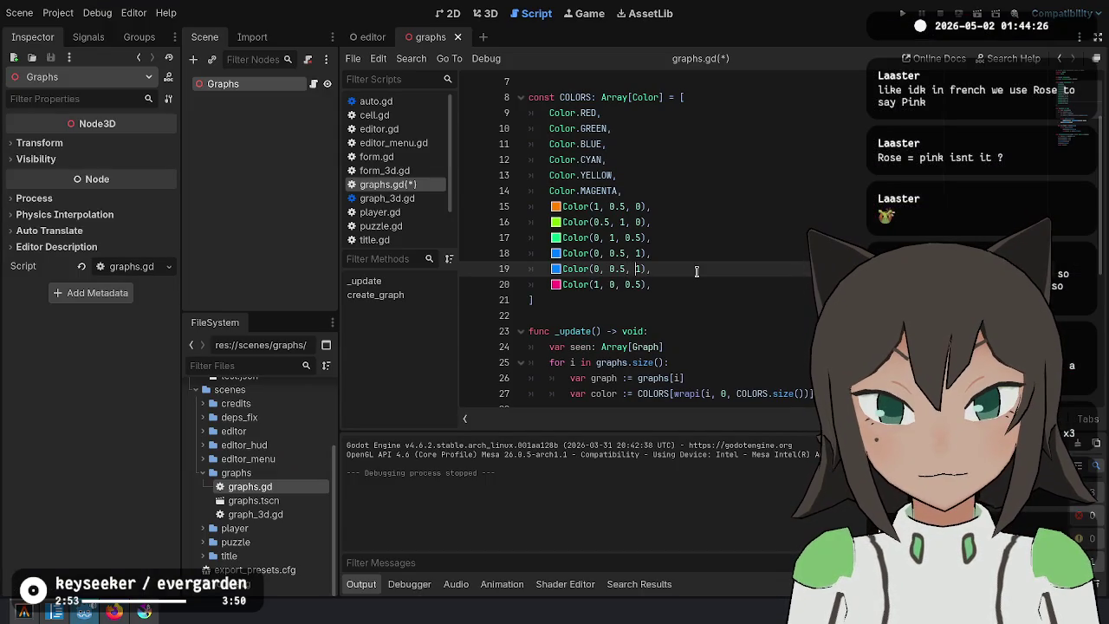
{"action": "key", "text": "BackSpace"}
{"action": "key", "text": "BackSpace"}
{"action": "key", "text": "Left"}
{"action": "key", "text": "Left"}
{"action": "key", "text": "Left"}
{"action": "type", "text": ".5"}
{"action": "left_click", "coordinate": [696, 271]}
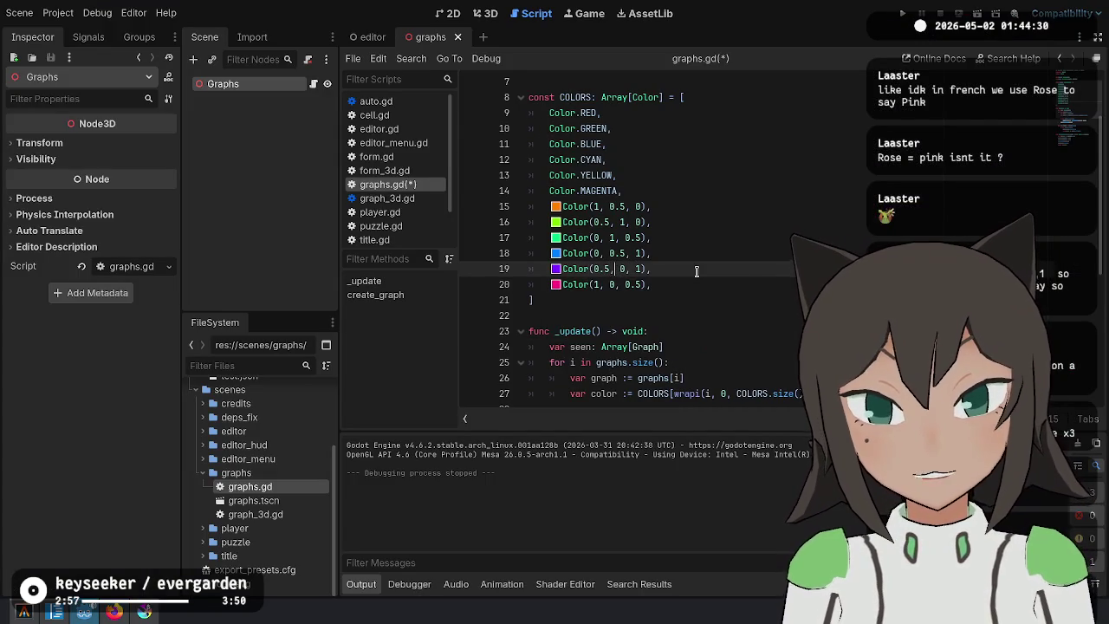
{"action": "key", "text": "alt+Tab"}
{"action": "key", "text": "alt+Tab"}
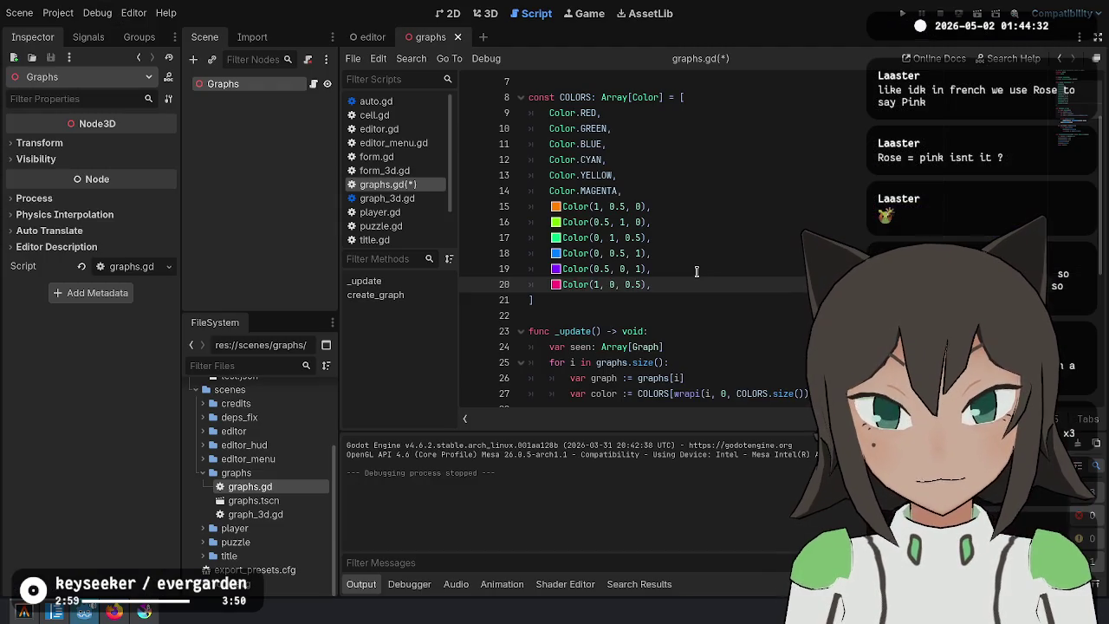
{"action": "key", "text": "Up"}
{"action": "key", "text": "Up"}
{"action": "key", "text": "Up"}
{"action": "key", "text": "alt+Tab"}
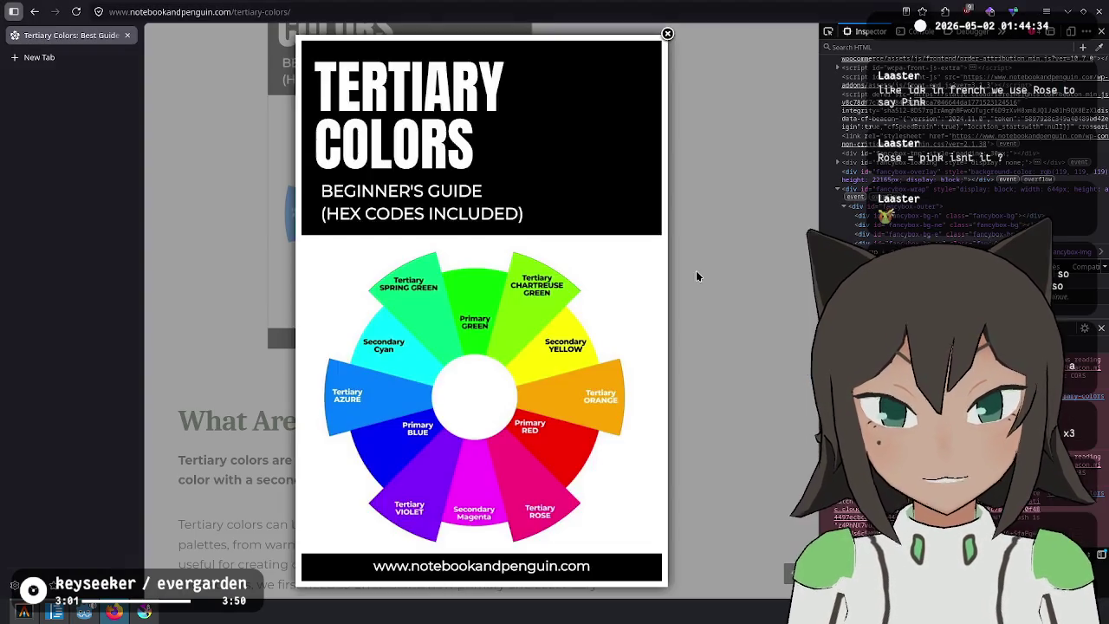
{"action": "key", "text": "alt+Tab"}
Step through the COLORS array lines from MAGENTA down to the last colour entries.
{"action": "key", "text": "Down"}
{"action": "key", "text": "Down"}
{"action": "key", "text": "Down"}
{"action": "left_click", "coordinate": [700, 188]}
{"action": "scroll", "coordinate": [788, 222], "scroll_direction": "up", "scroll_amount": 1}
{"action": "key", "text": "Up"}
{"action": "key", "text": "Up"}
Keep the azure line in its original order and save graphs.gd.
{"action": "key", "text": "Up"}
{"action": "key", "text": "Up"}
{"action": "key", "text": "Up"}
{"action": "left_click", "coordinate": [757, 339]}
{"action": "mouse_move", "coordinate": [757, 339]}
{"action": "left_mouse_down"}
{"action": "mouse_move", "coordinate": [730, 188]}
{"action": "mouse_move", "coordinate": [777, 144]}
{"action": "mouse_move", "coordinate": [773, 286]}
{"action": "mouse_move", "coordinate": [788, 208]}
{"action": "left_mouse_up"}
{"action": "left_click", "coordinate": [768, 240]}
{"action": "left_click", "coordinate": [702, 303]}
{"action": "key", "text": "Down"}
{"action": "key", "text": "Down"}
{"action": "key", "text": "Down"}
{"action": "key", "text": "Up"}
{"action": "key", "text": "alt+Up"}
{"action": "key", "text": "alt+Up"}
{"action": "key", "text": "alt+Down"}
{"action": "key", "text": "alt+Down"}
{"action": "left_click", "coordinate": [737, 306]}
{"action": "key", "text": "ctrl+s"}
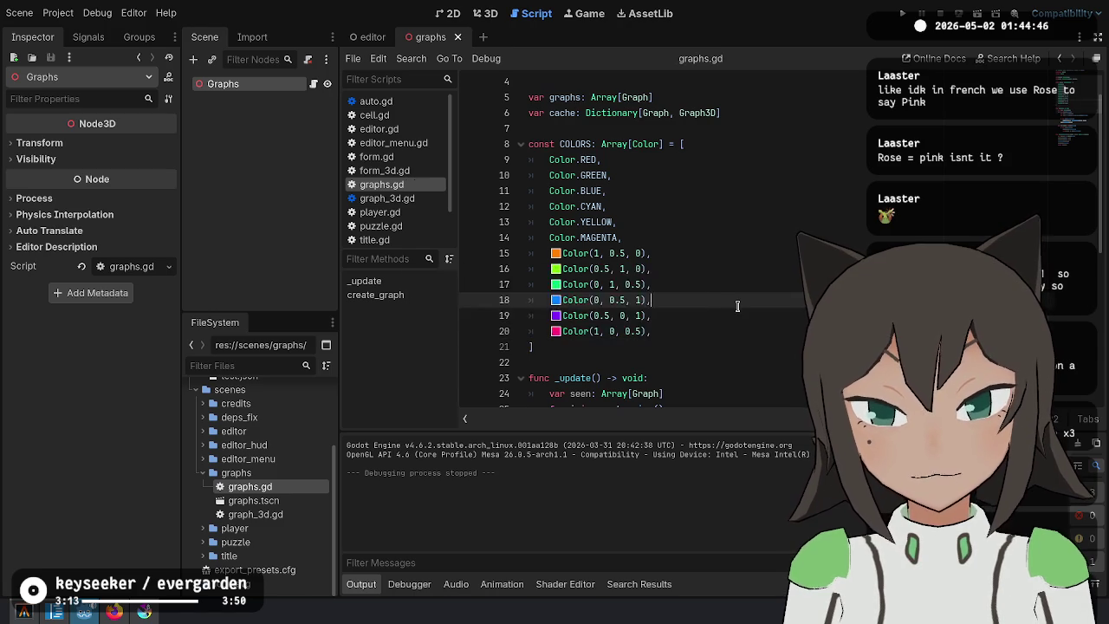
Compare the Firefox tertiary colour wheel with the CYAN, YELLOW, MAGENTA and violet entries.
{"action": "key", "text": "alt+Tab"}
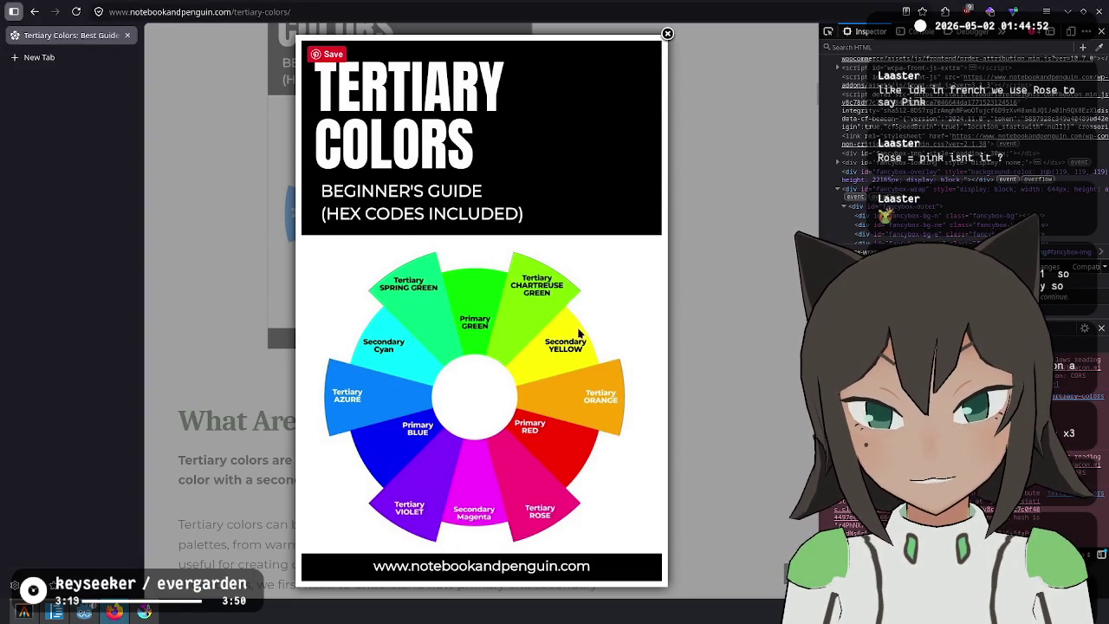
{"action": "key", "text": "alt+Tab"}
{"action": "left_click", "coordinate": [693, 190]}
{"action": "left_click", "coordinate": [638, 208]}
{"action": "left_click", "coordinate": [665, 238]}
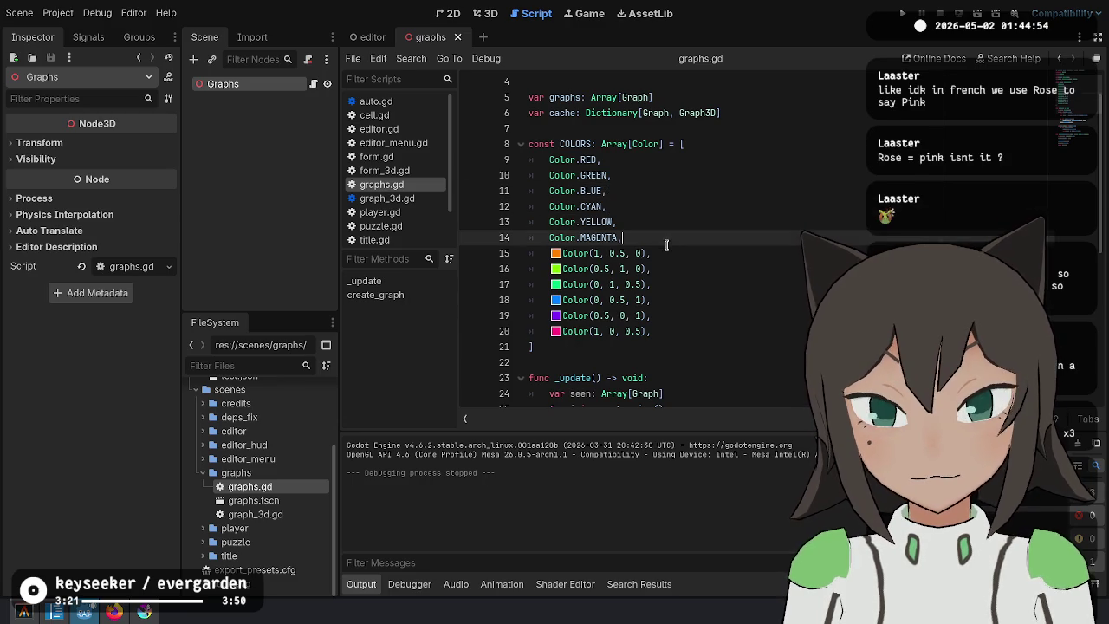
{"action": "left_click", "coordinate": [696, 315]}
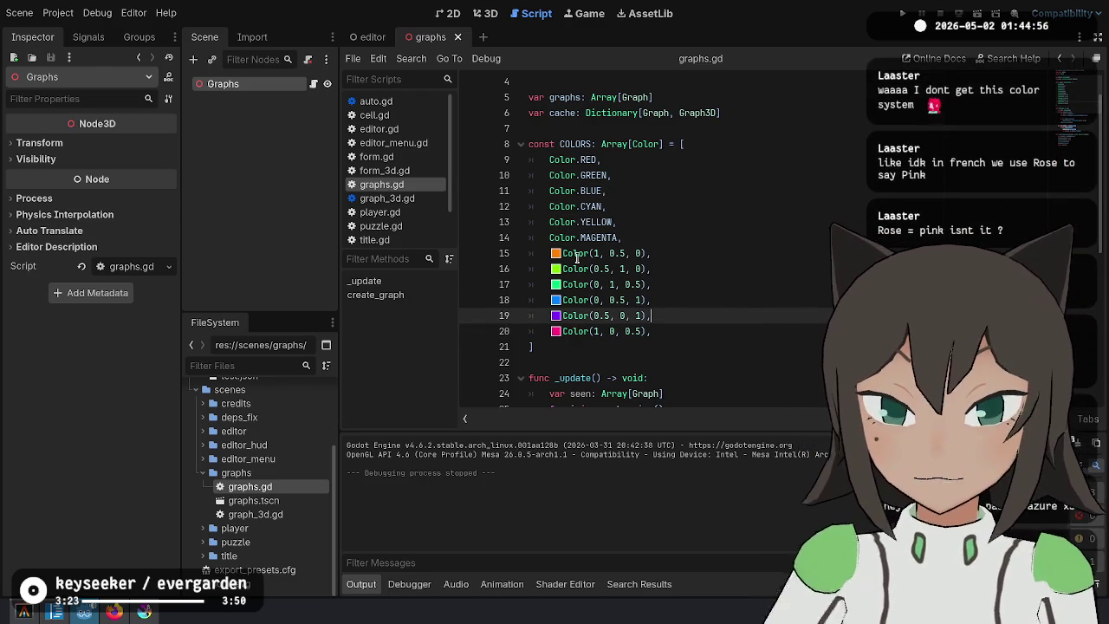
{"action": "left_click", "coordinate": [598, 238], "text": "ctrl"}
{"action": "key", "text": "ctrl+f"}
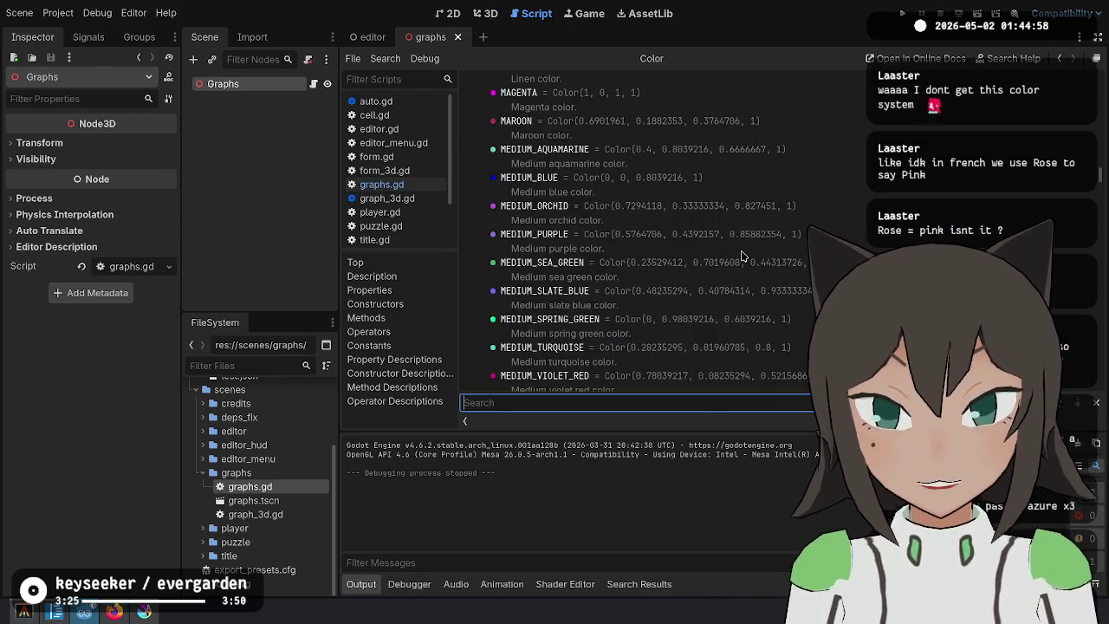
{"action": "type", "text": "pink"}
{"action": "key", "text": "BackSpace"}
{"action": "key", "text": "BackSpace"}
{"action": "key", "text": "BackSpace"}
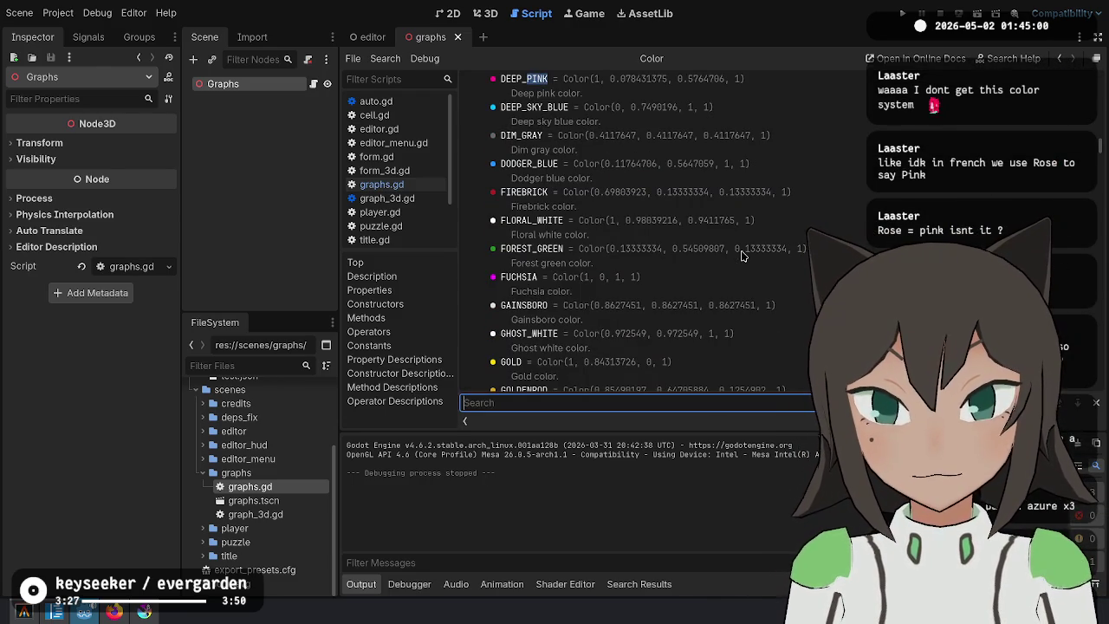
{"action": "type", "text": "Pink"}
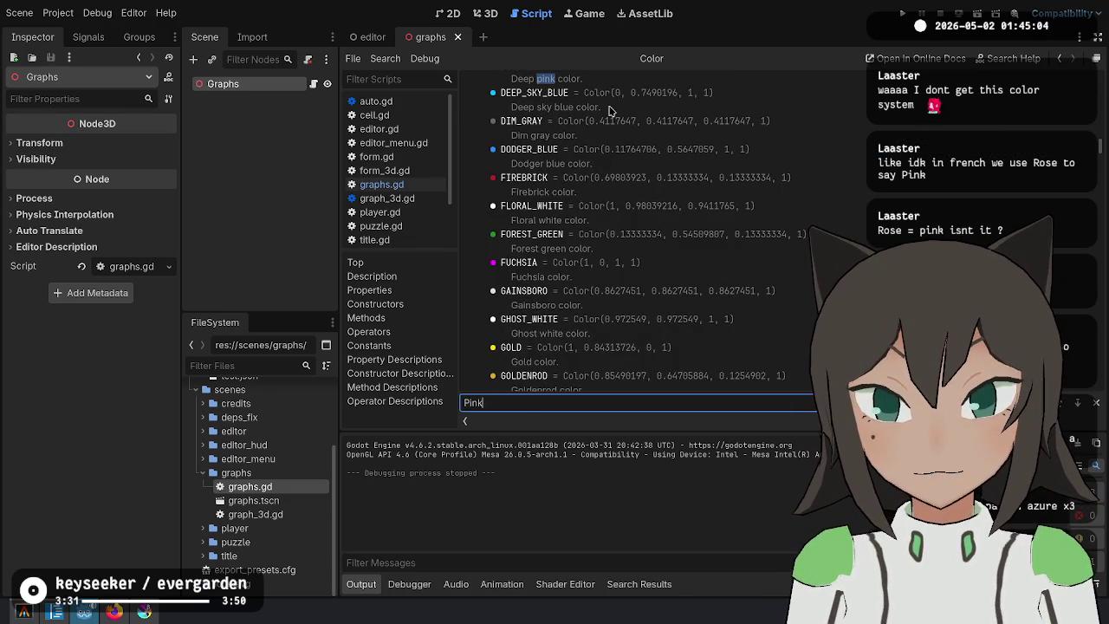
{"action": "key", "text": "Return"}
{"action": "scroll", "coordinate": [611, 110], "scroll_direction": "down", "scroll_amount": 1}
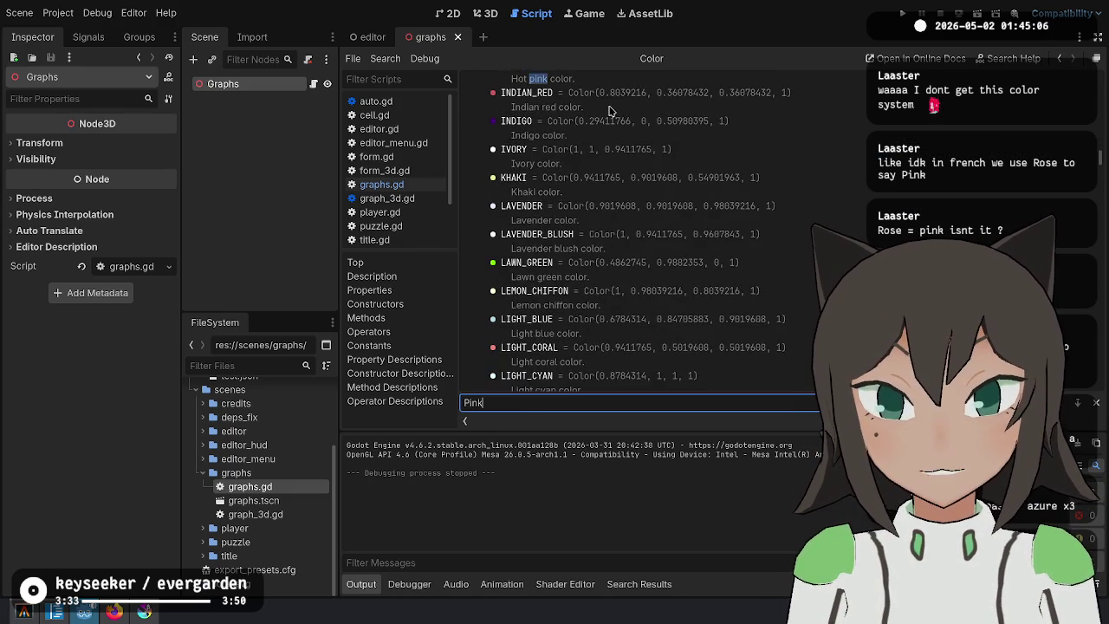
{"action": "key", "text": "Return"}
{"action": "key", "text": "Escape"}
{"action": "key", "text": "ctrl+w"}
{"action": "left_click_drag", "start_coordinate": [621, 258], "coordinate": [673, 326]}
{"action": "left_click", "coordinate": [675, 329]}
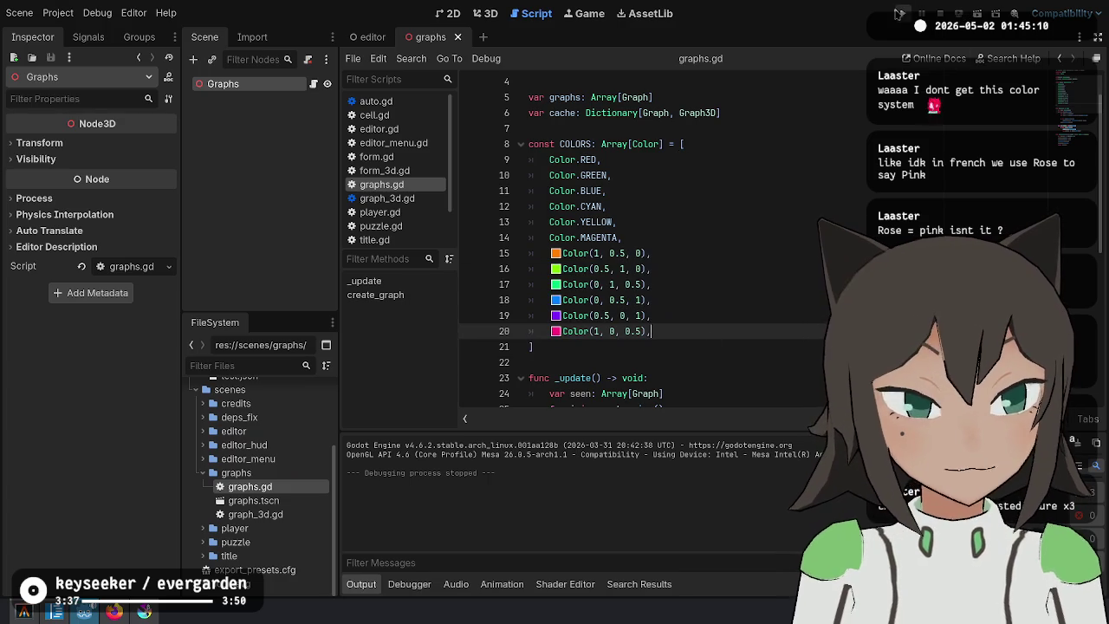
{"action": "left_click", "coordinate": [901, 14]}
{"action": "left_click", "coordinate": [544, 323]}
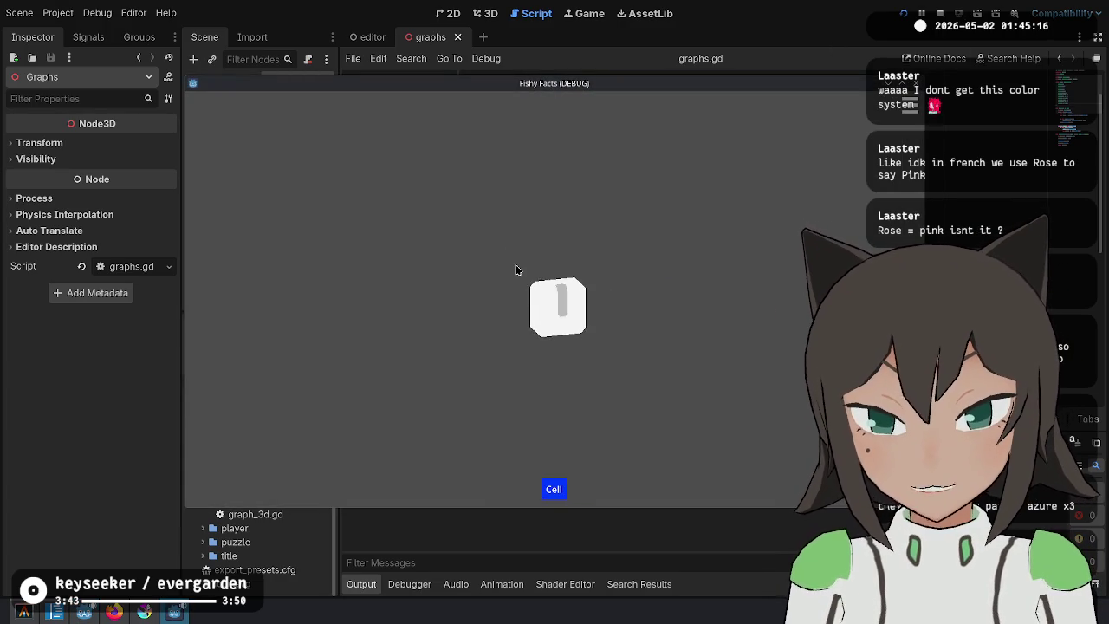
Review the COLORS entries in graphs.gd, then run the project with F5.
{"action": "key", "text": "alt+Tab"}
{"action": "left_click_drag", "start_coordinate": [631, 159], "coordinate": [677, 333]}
{"action": "left_click_drag", "start_coordinate": [600, 160], "coordinate": [643, 243]}
{"action": "key", "text": "Delete"}
{"action": "key", "text": "F5"}
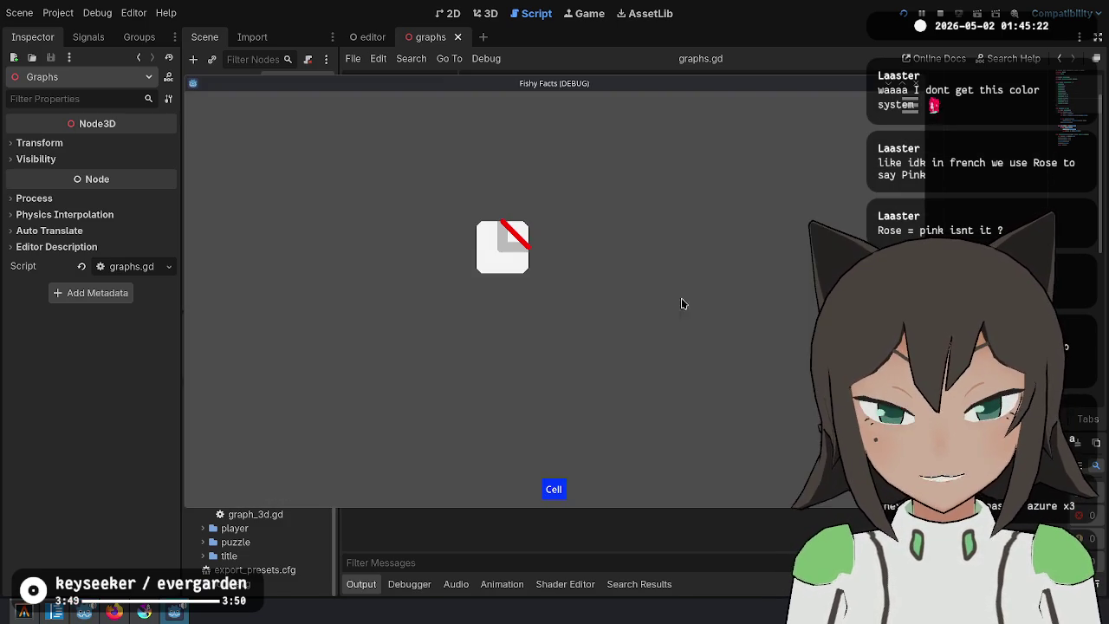
Place tiles showing green, blue, cyan and yellow lines in the top rows.
{"action": "mouse_move", "coordinate": [555, 270]}
{"action": "left_mouse_down"}
{"action": "mouse_move", "coordinate": [549, 252]}
{"action": "mouse_move", "coordinate": [574, 275]}
{"action": "mouse_move", "coordinate": [576, 259]}
{"action": "left_mouse_up"}
{"action": "left_click", "coordinate": [576, 260]}
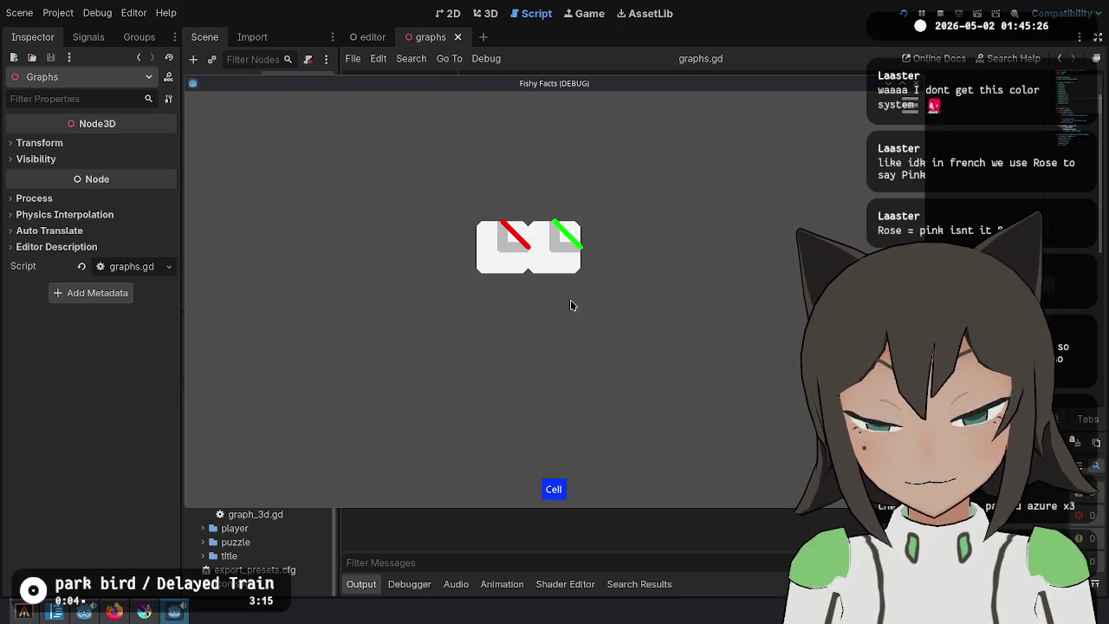
{"action": "left_click", "coordinate": [530, 315]}
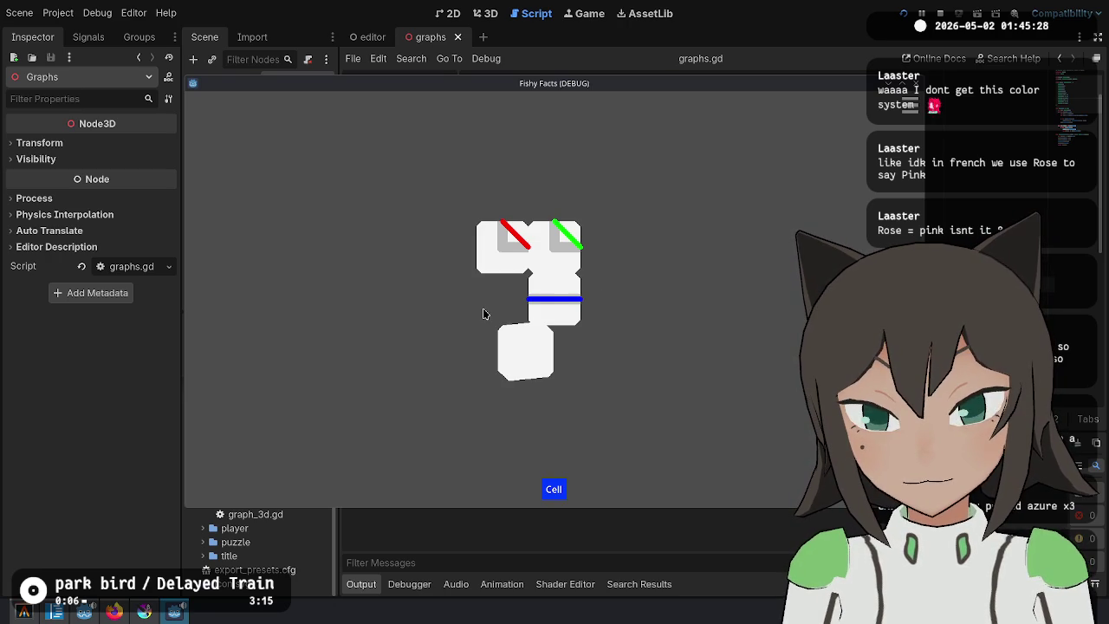
{"action": "left_click", "coordinate": [485, 305]}
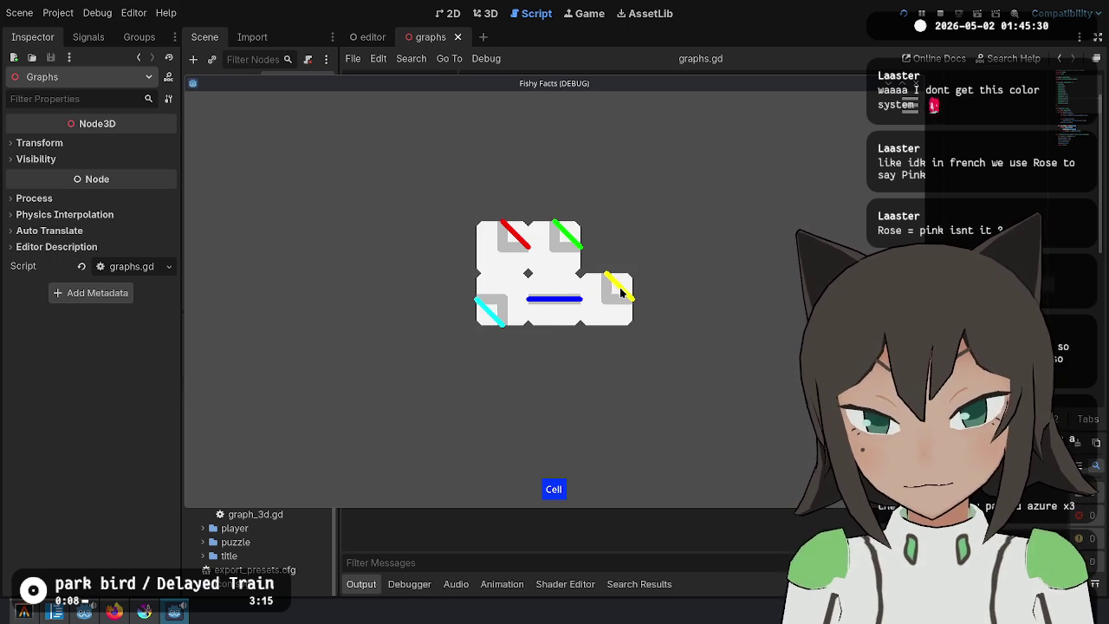
{"action": "left_click", "coordinate": [620, 293]}
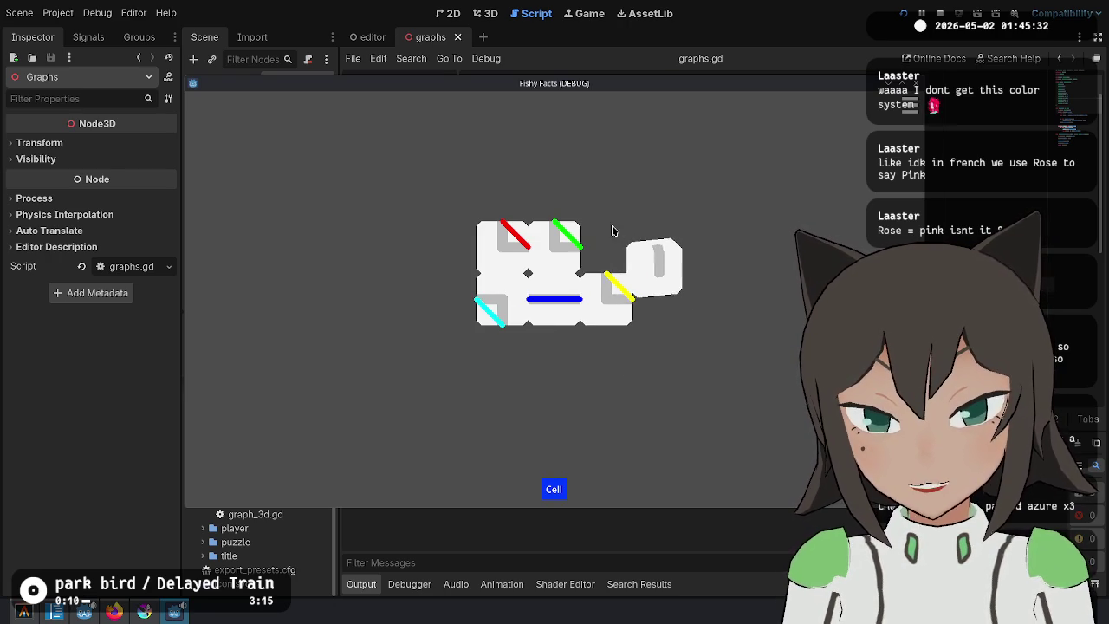
Add tiles below showing orange, chartreuse, spring green, azure and violet lines.
{"action": "left_click", "coordinate": [533, 379]}
{"action": "left_click", "coordinate": [555, 364]}
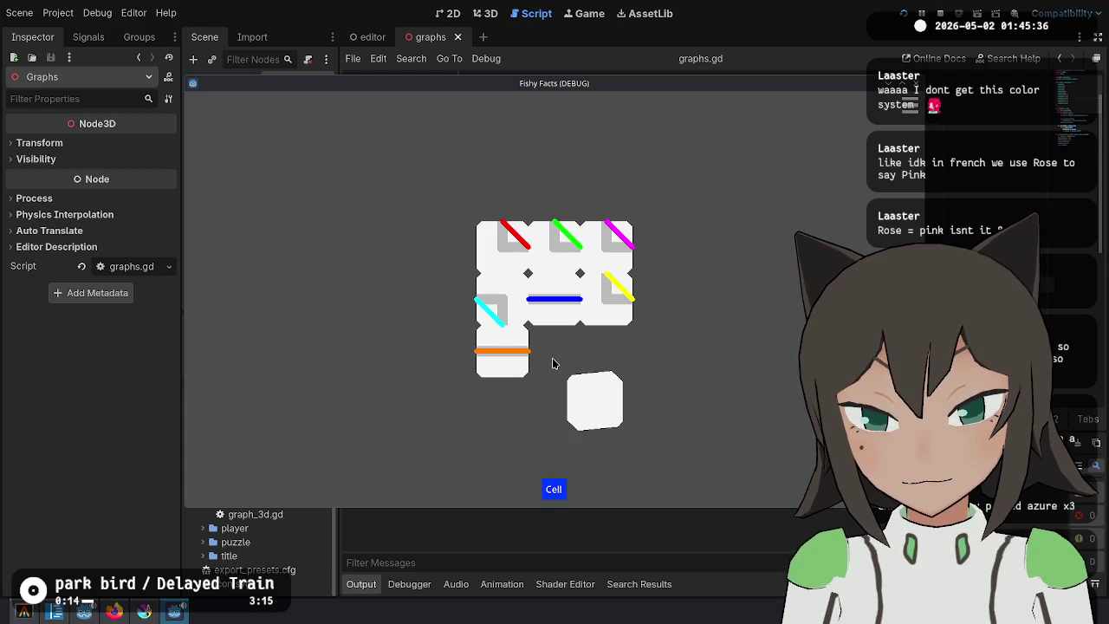
{"action": "left_click", "coordinate": [609, 364]}
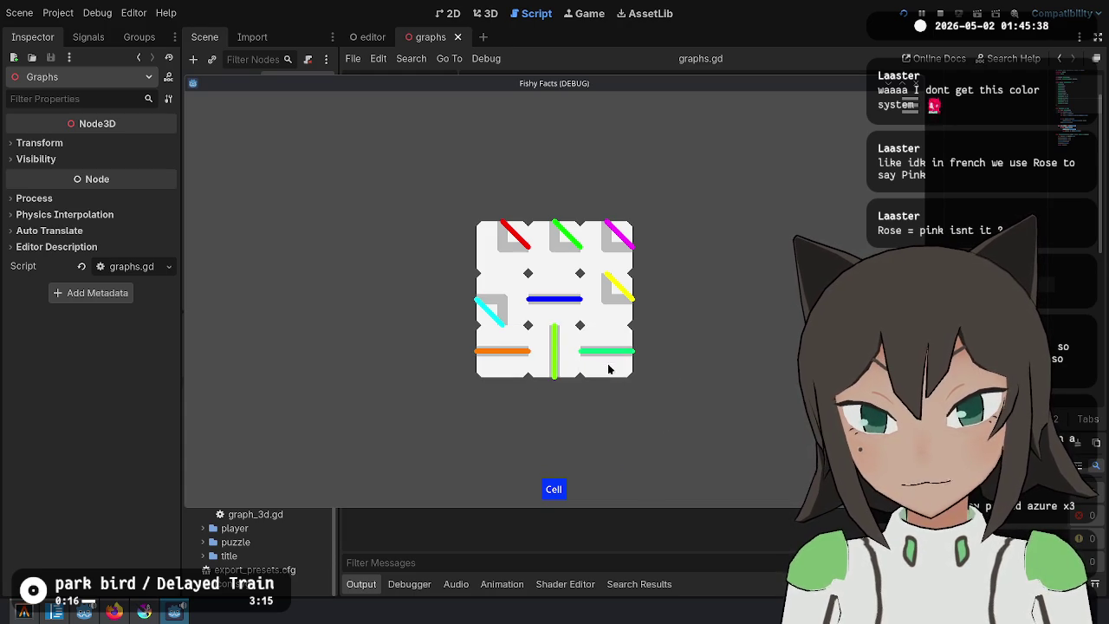
{"action": "left_click", "coordinate": [517, 400]}
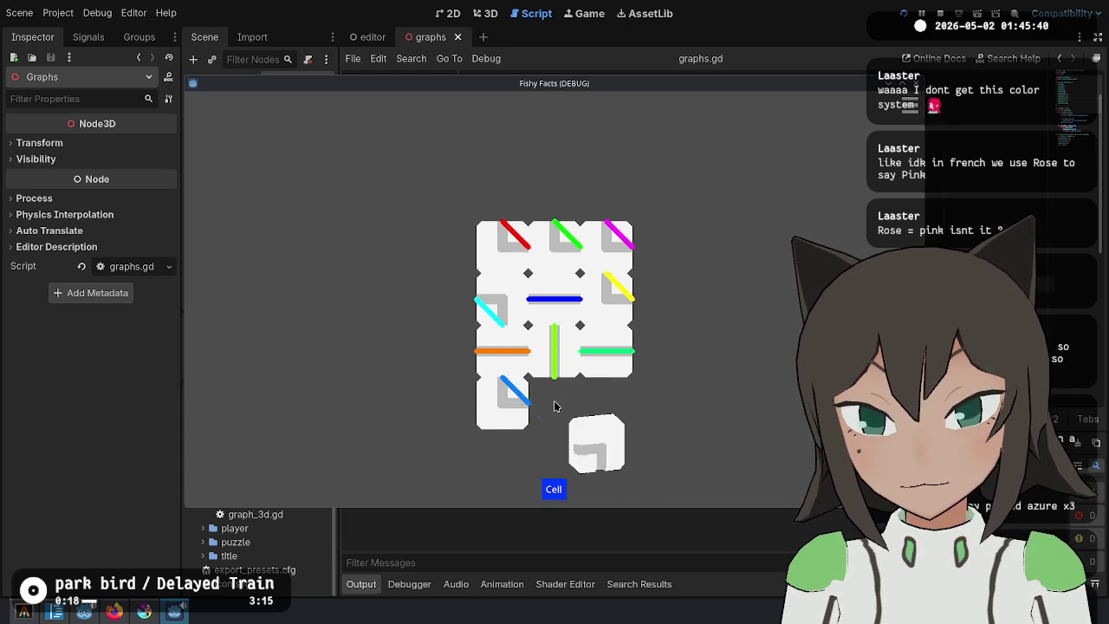
{"action": "left_click", "coordinate": [554, 403]}
{"action": "left_click", "coordinate": [599, 410]}
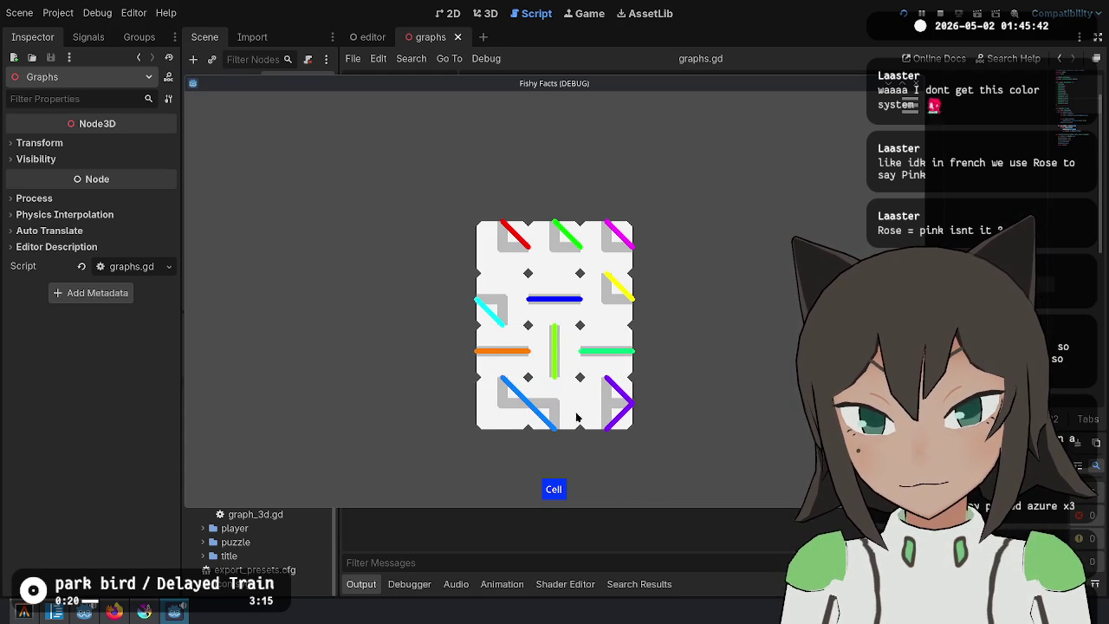
Rotate the bottom-middle tile and set it back into its slot.
{"action": "left_click", "coordinate": [538, 417]}
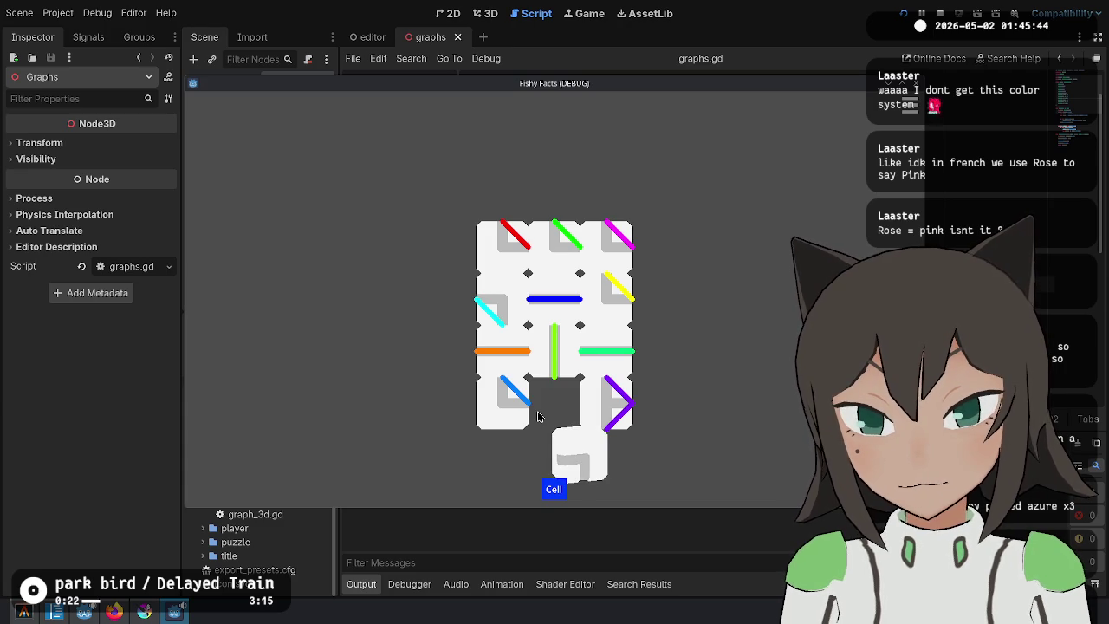
{"action": "right_click", "coordinate": [538, 416]}
{"action": "left_click", "coordinate": [538, 417]}
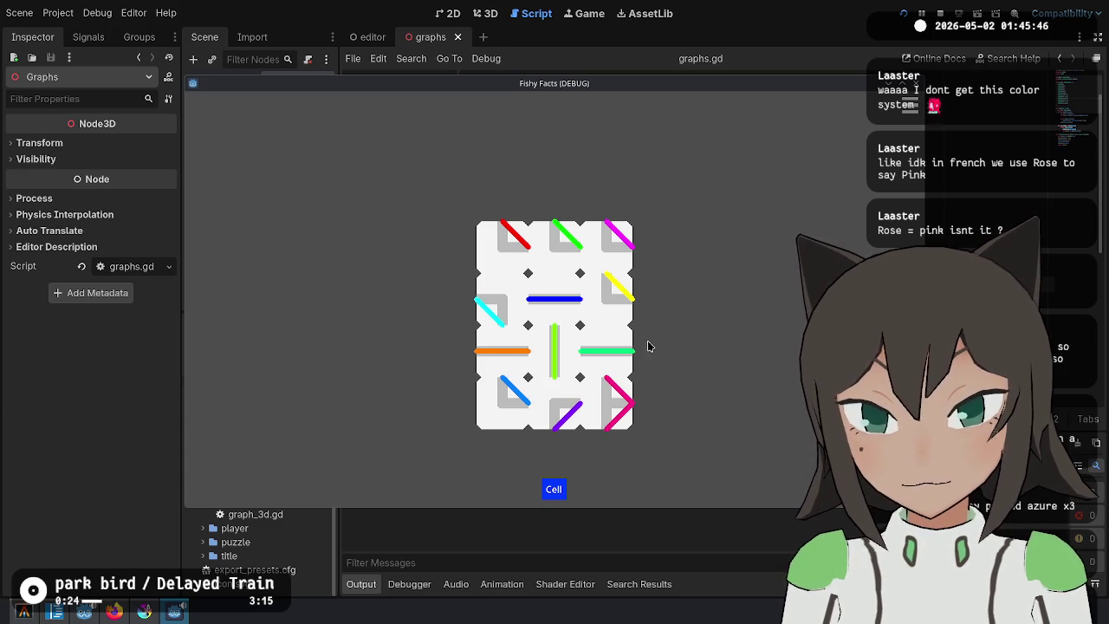
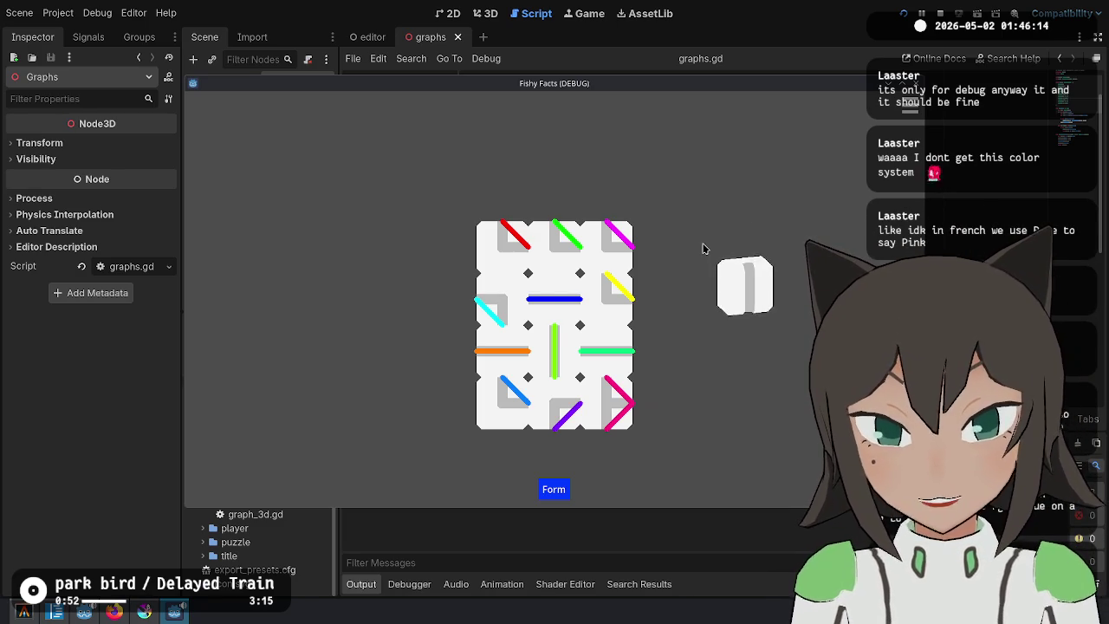
Attach, detach, place and remove tiles on the board to check the graph colours, then stop the game.
{"action": "left_click", "coordinate": [589, 296]}
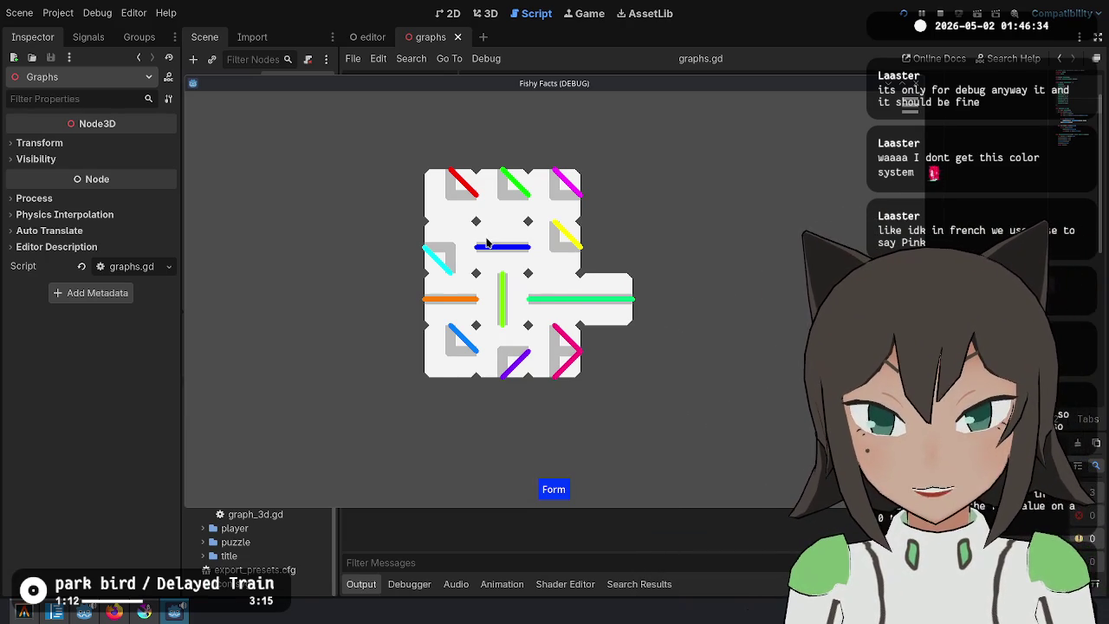
{"action": "mouse_move", "coordinate": [589, 295]}
{"action": "left_mouse_down"}
{"action": "mouse_move", "coordinate": [605, 297]}
{"action": "mouse_move", "coordinate": [564, 296]}
{"action": "mouse_move", "coordinate": [601, 285]}
{"action": "mouse_move", "coordinate": [555, 297]}
{"action": "left_mouse_up"}
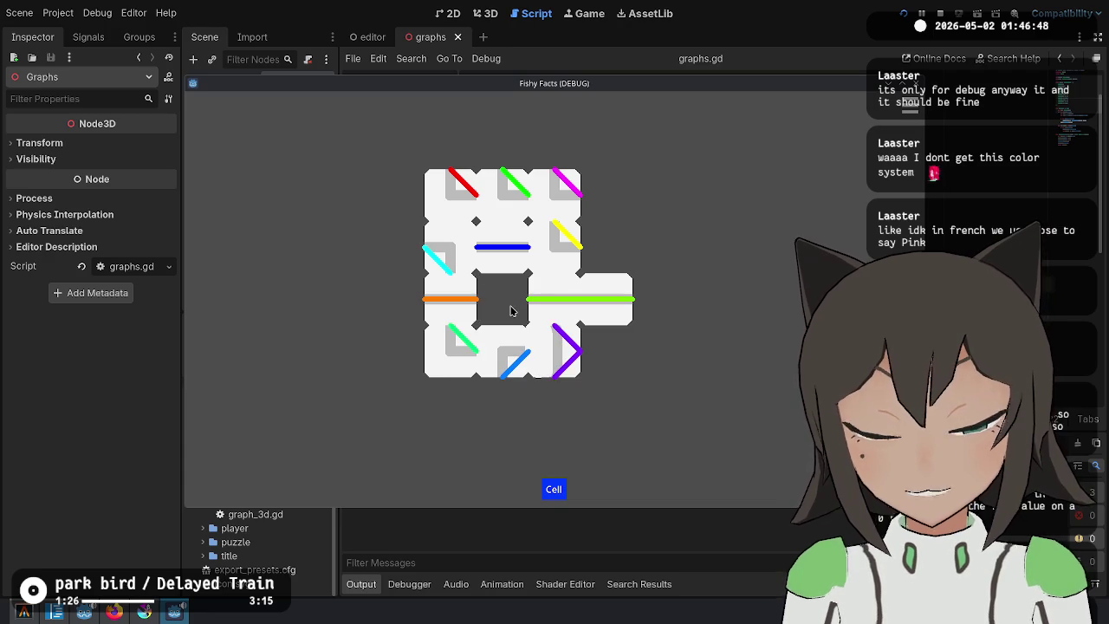
{"action": "left_click", "coordinate": [511, 311]}
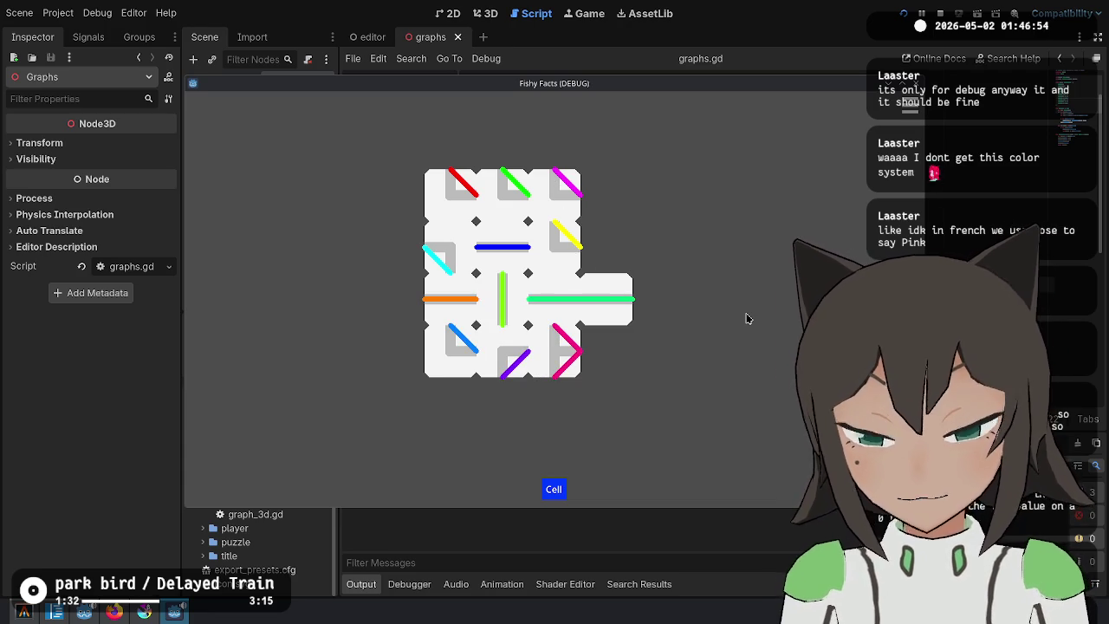
{"action": "left_click", "coordinate": [502, 283]}
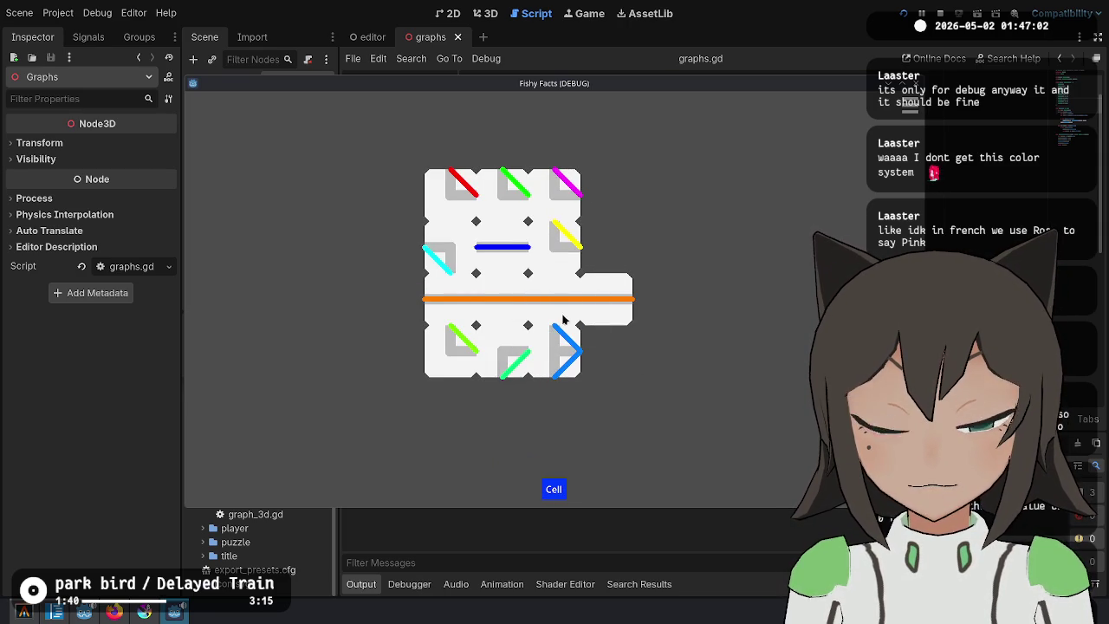
{"action": "left_click", "coordinate": [564, 320]}
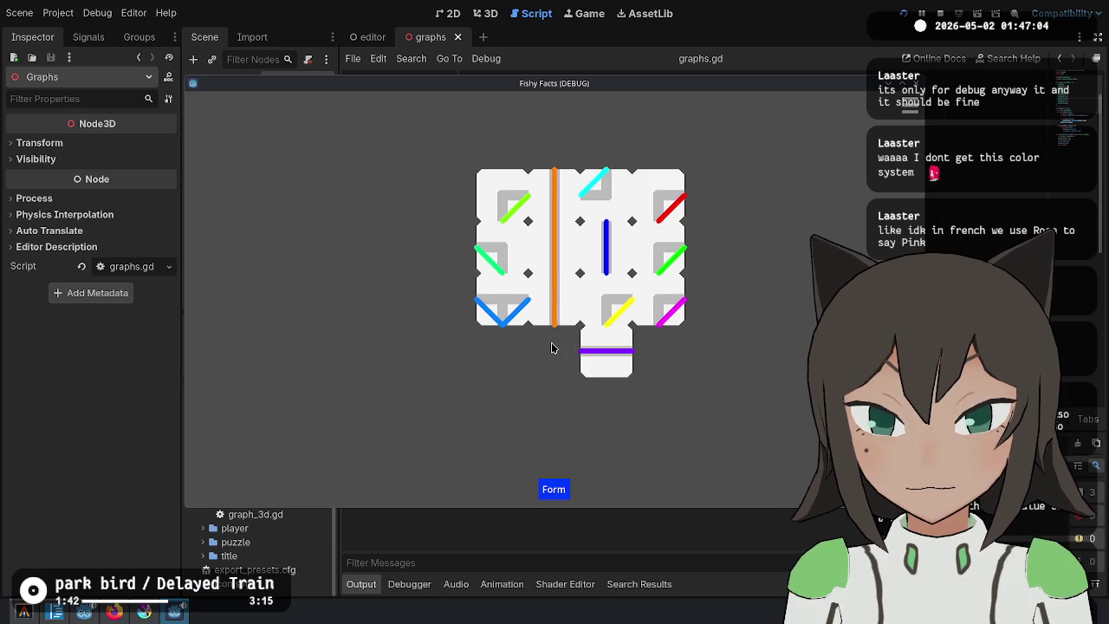
{"action": "left_click", "coordinate": [940, 13]}
{"action": "left_click", "coordinate": [736, 269]}
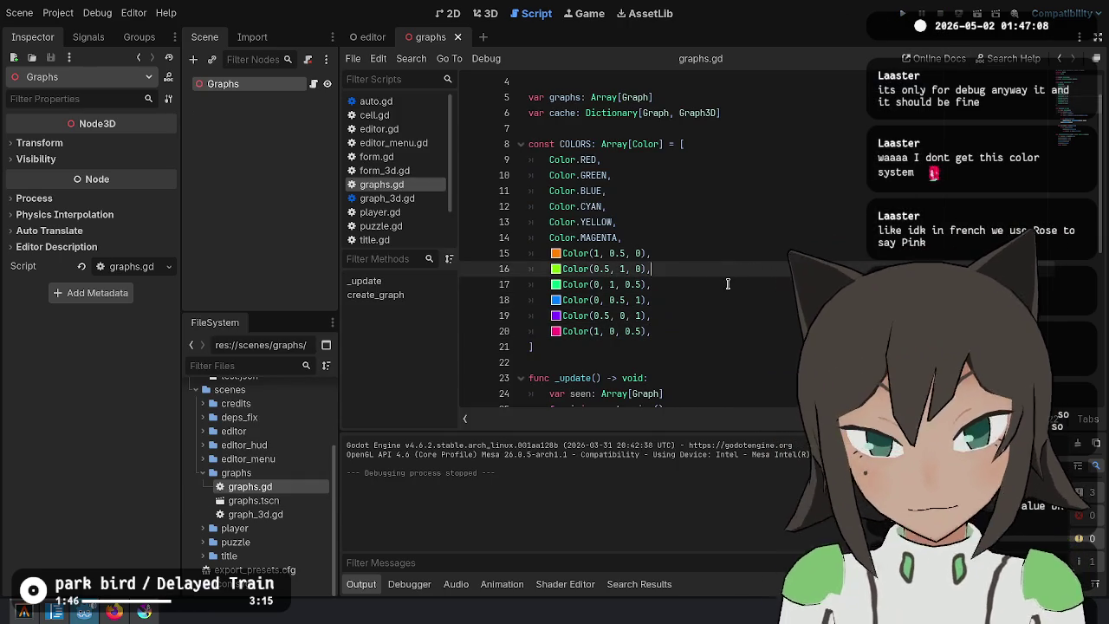
In the terminal, check git status, then review and quit an interactive git add -p session.
{"action": "left_click", "coordinate": [686, 343]}
{"action": "left_click", "coordinate": [24, 611]}
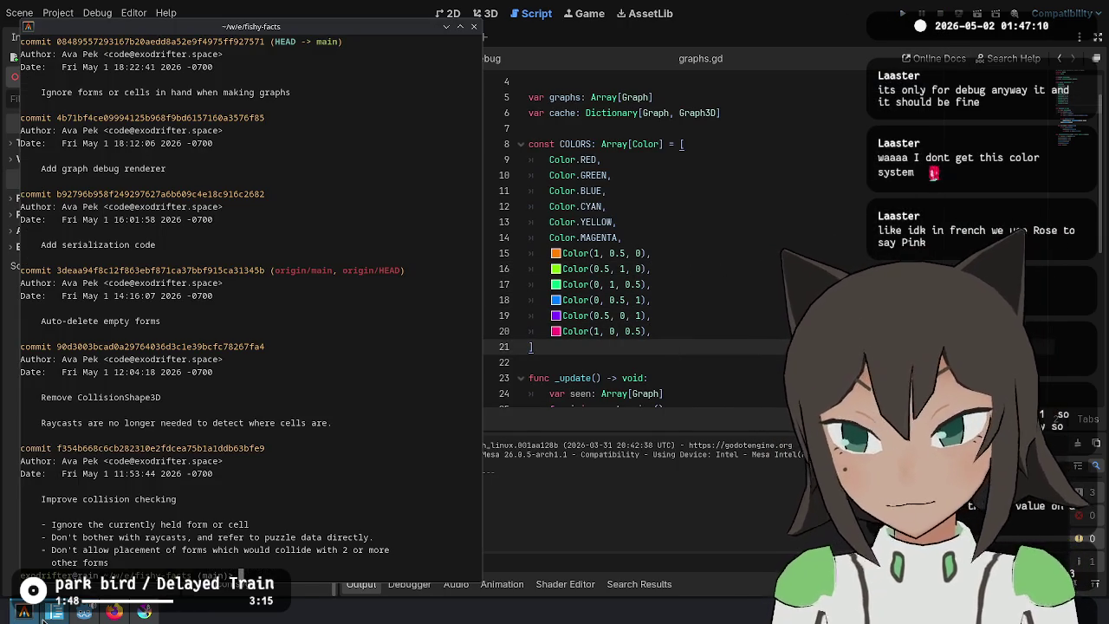
{"action": "mouse_move", "coordinate": [43, 620]}
{"action": "key", "text": "Return"}
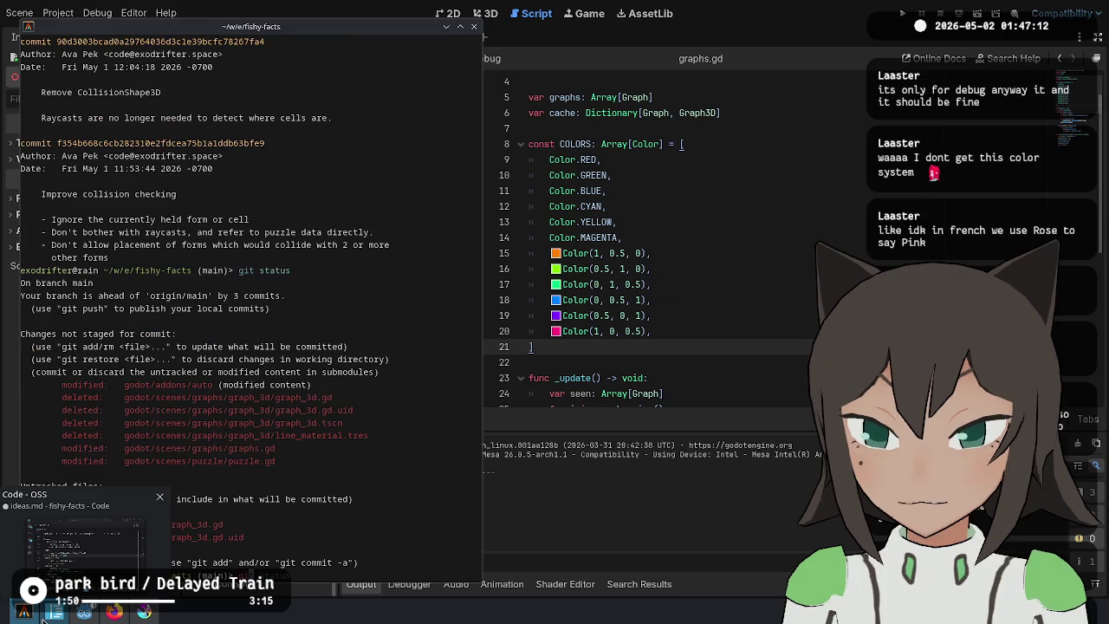
{"action": "type", "text": "-p"}
{"action": "key", "text": "Return"}
{"action": "scroll", "coordinate": [337, 286], "scroll_direction": "up", "scroll_amount": 9}
{"action": "scroll", "coordinate": [371, 326], "scroll_direction": "down", "scroll_amount": 9}
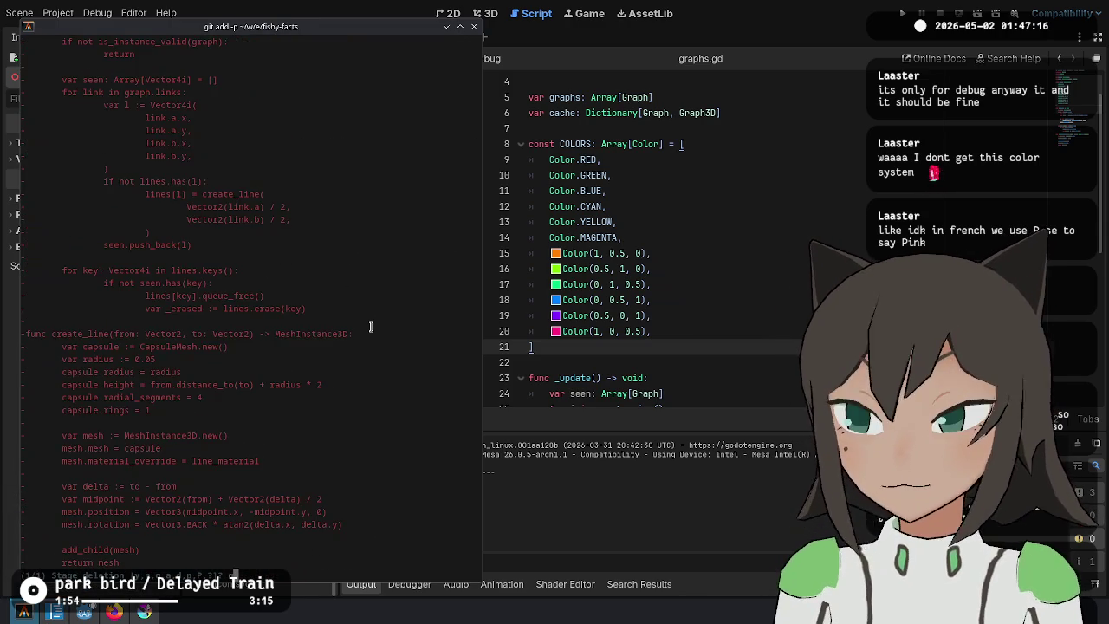
{"action": "type", "text": "q"}
{"action": "key", "text": "Return"}
{"action": "key", "text": "Return"}
{"action": "type", "text": "git add godot/scenes/graph"}
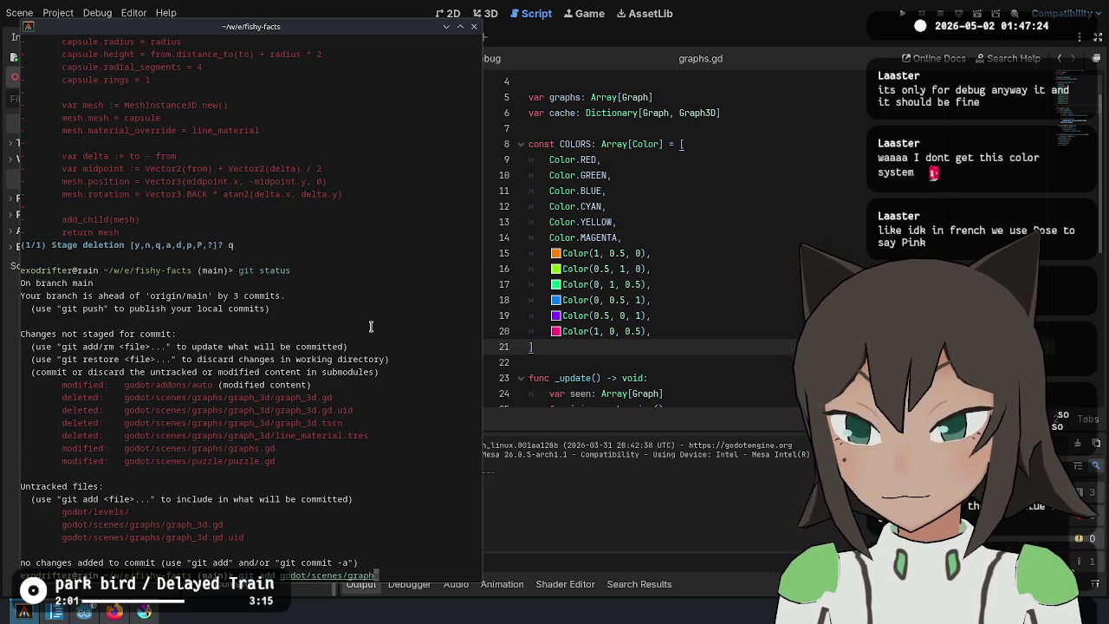
Stage the godot/scenes/graphs folder and the puzzle.gd change, then recheck git status.
{"action": "type", "text": "stat"}
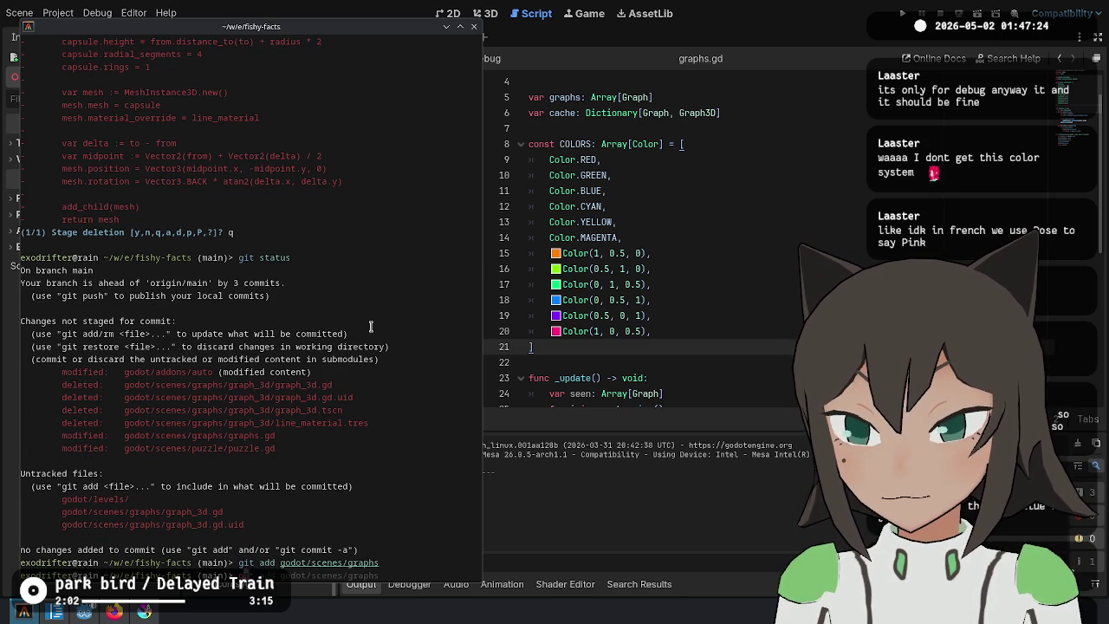
{"action": "type", "text": "us"}
{"action": "key", "text": "Return"}
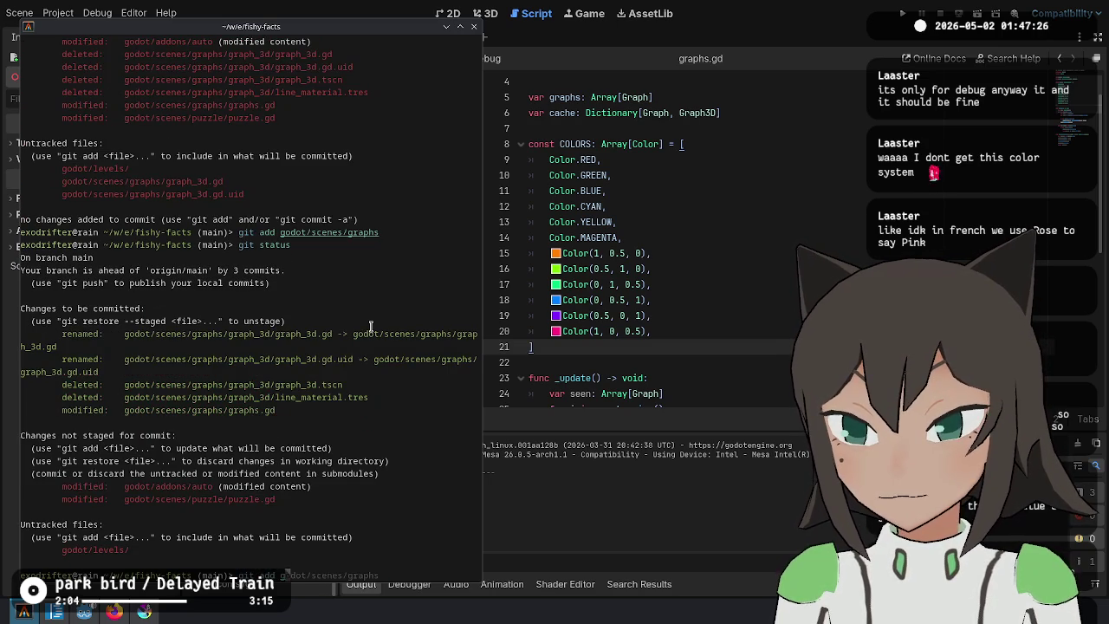
{"action": "type", "text": "u"}
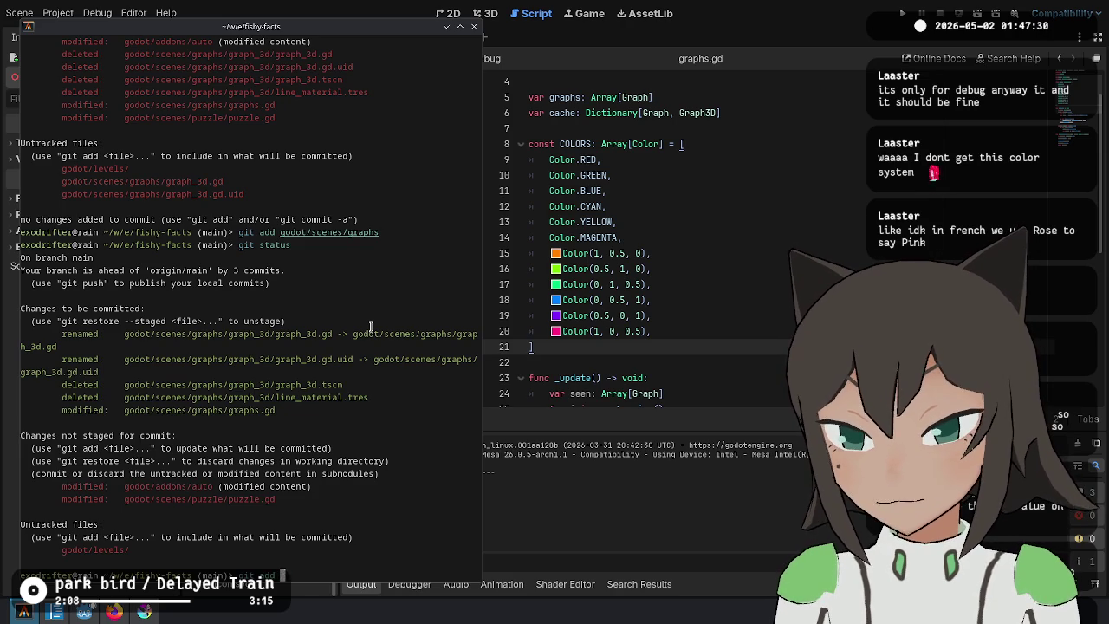
{"action": "type", "text": "-p"}
{"action": "key", "text": "Return"}
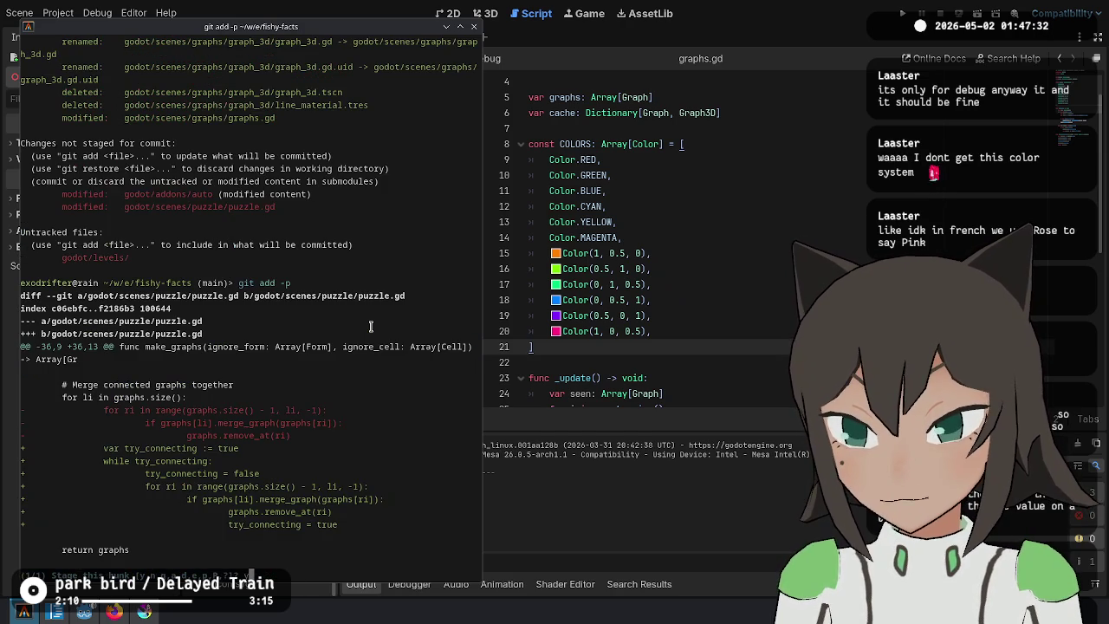
{"action": "type", "text": "y"}
{"action": "key", "text": "Return"}
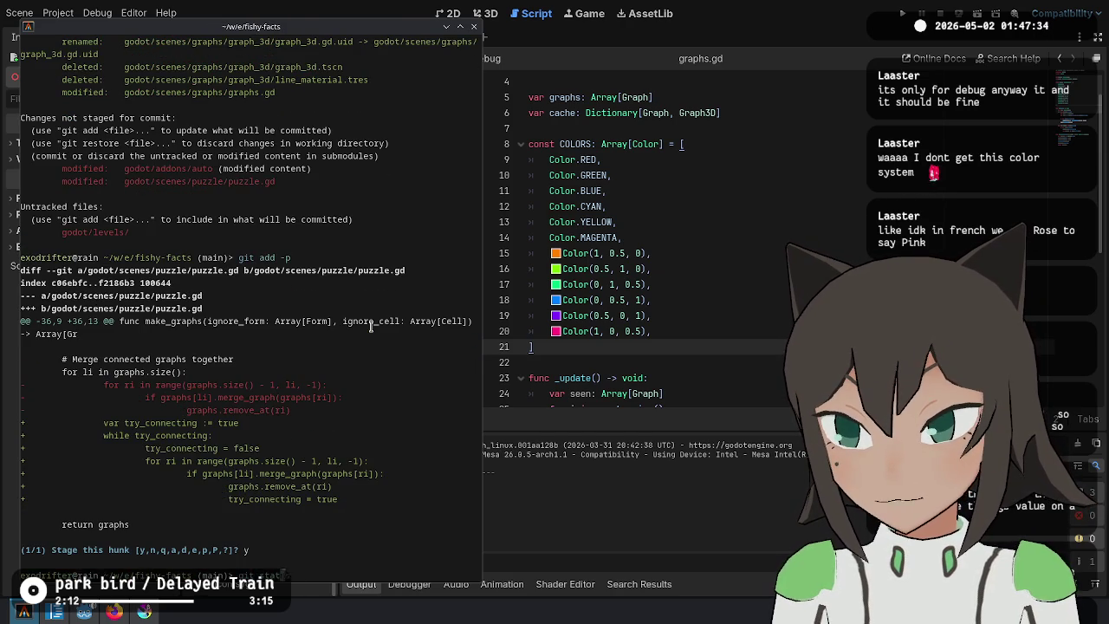
{"action": "type", "text": "us"}
{"action": "key", "text": "Return"}
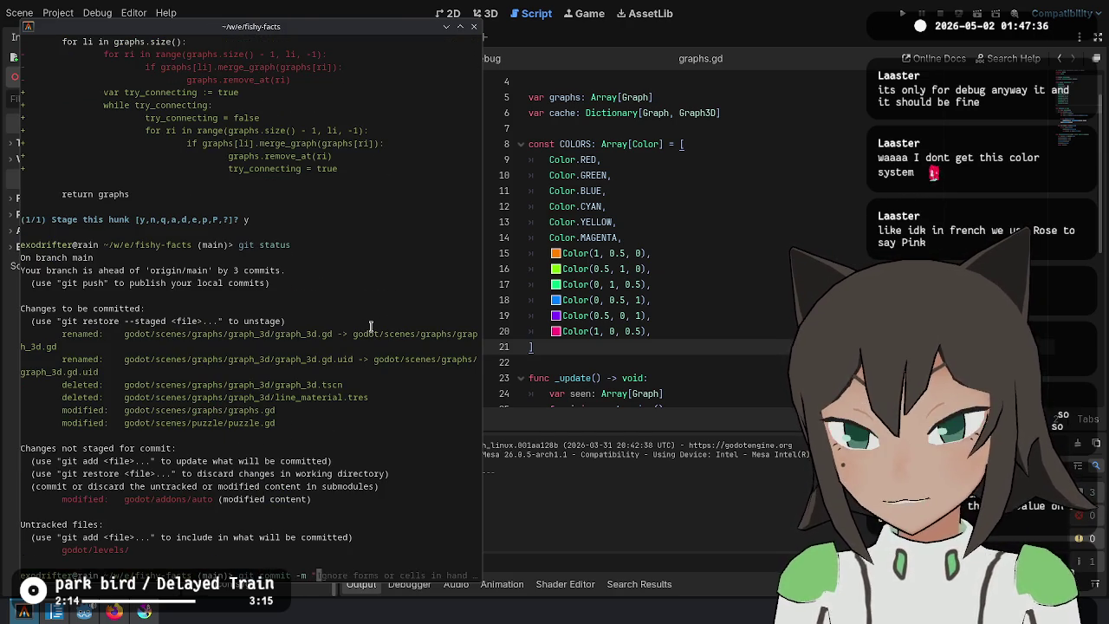
Commit with message 'Give graphs different colors in debug' and confirm the clean status.
{"action": "key", "text": "BackSpace"}
{"action": "key", "text": "BackSpace"}
{"action": "key", "text": "BackSpace"}
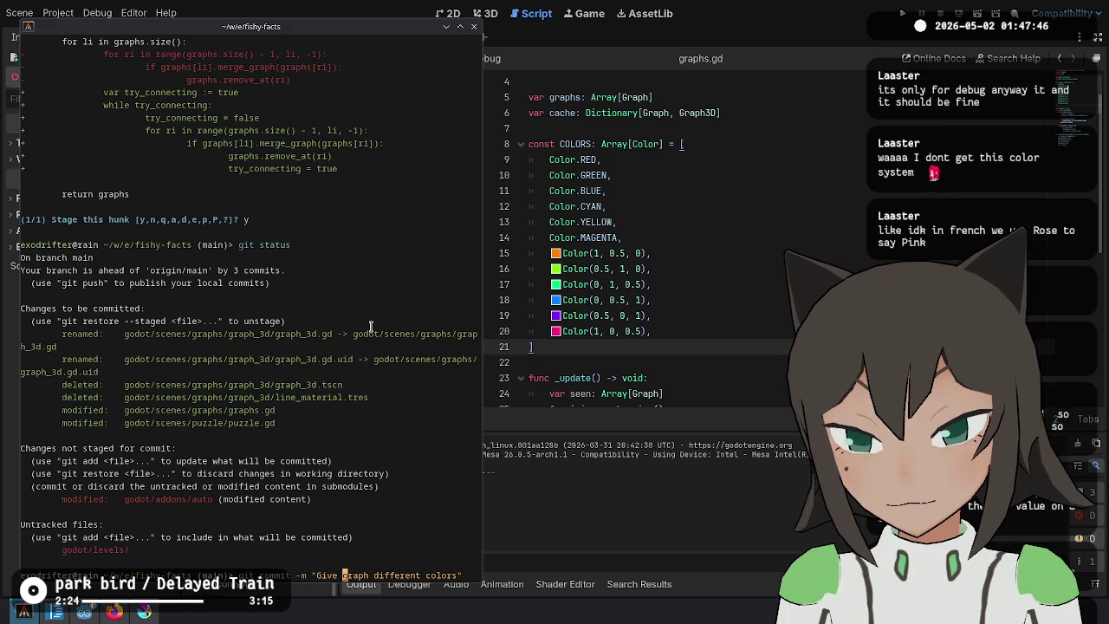
{"action": "type", "text": "in debug"}
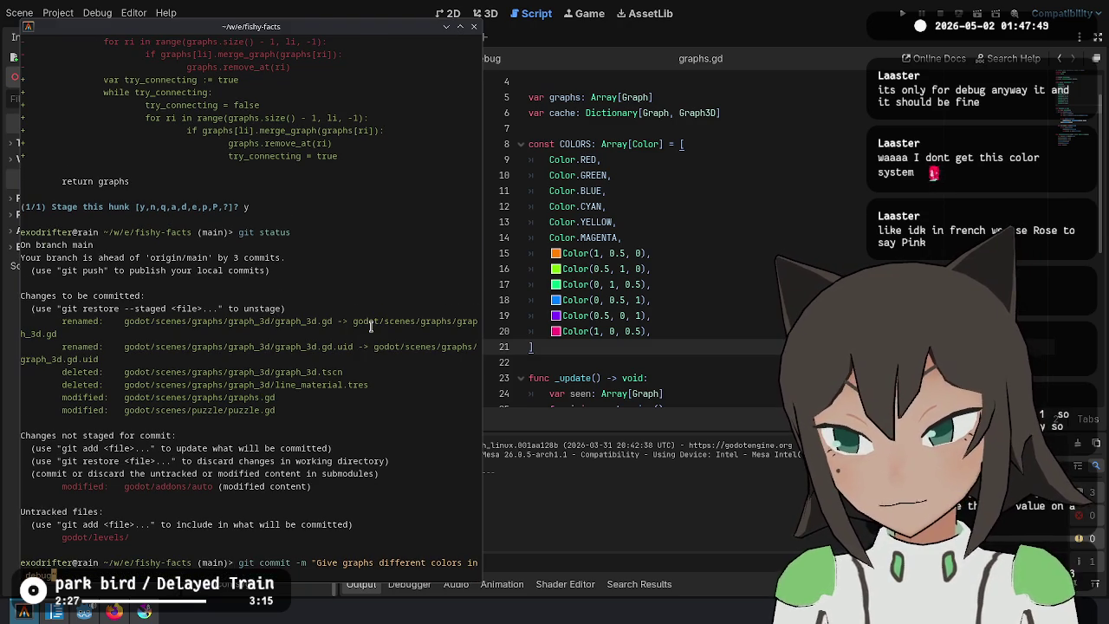
{"action": "key", "text": "Return"}
{"action": "type", "text": "git status"}
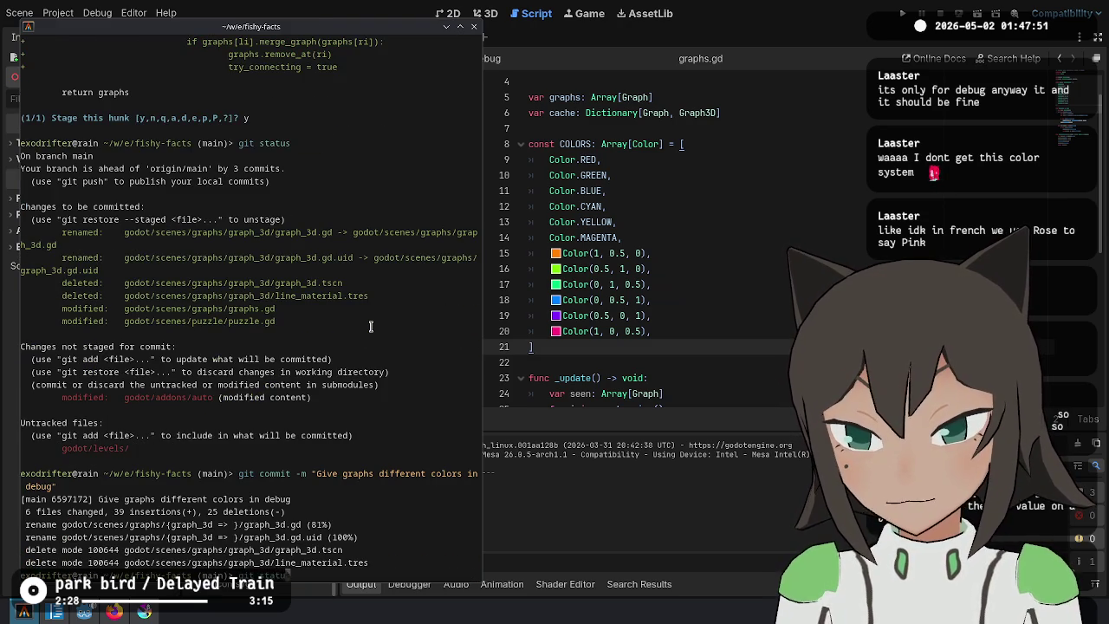
{"action": "key", "text": "Return"}
{"action": "left_click", "coordinate": [680, 256]}
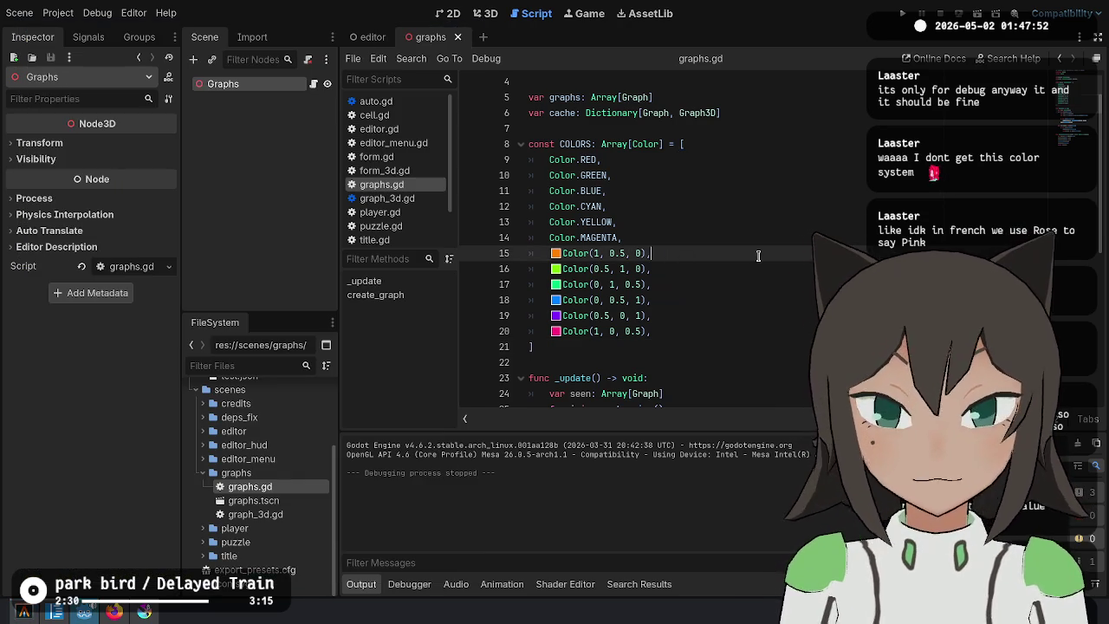
Switch to the editor scene, run the game, and pass through the credits into the puzzle editor.
{"action": "scroll", "coordinate": [818, 255], "scroll_direction": "up", "scroll_amount": 3}
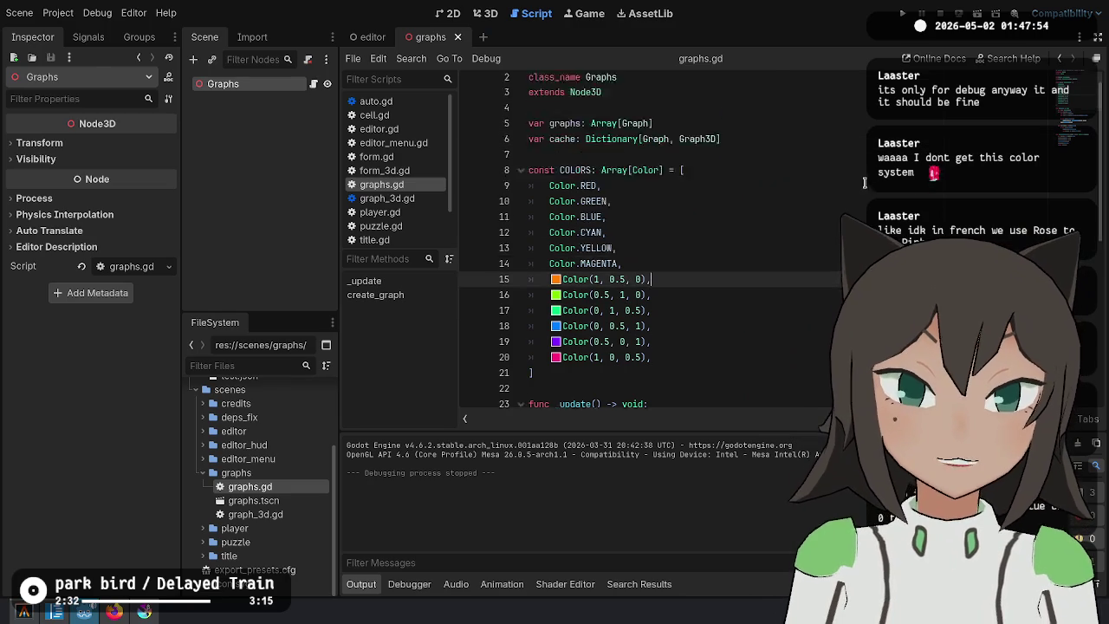
{"action": "left_click", "coordinate": [890, 161]}
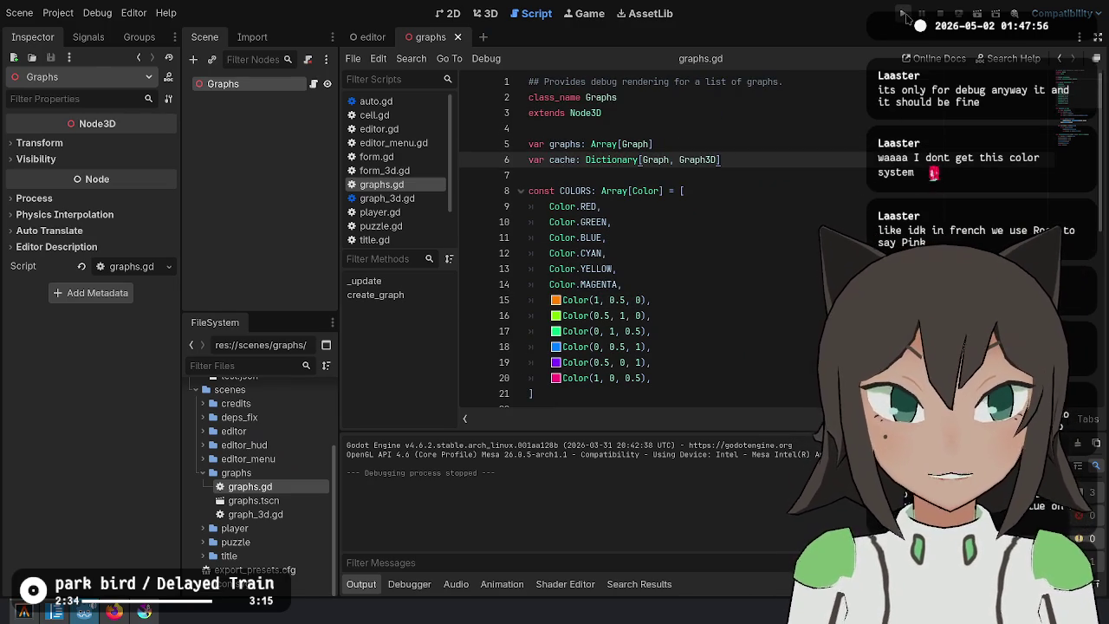
{"action": "key", "text": "ctrl+Tab"}
{"action": "left_click", "coordinate": [906, 13]}
{"action": "left_click", "coordinate": [536, 345]}
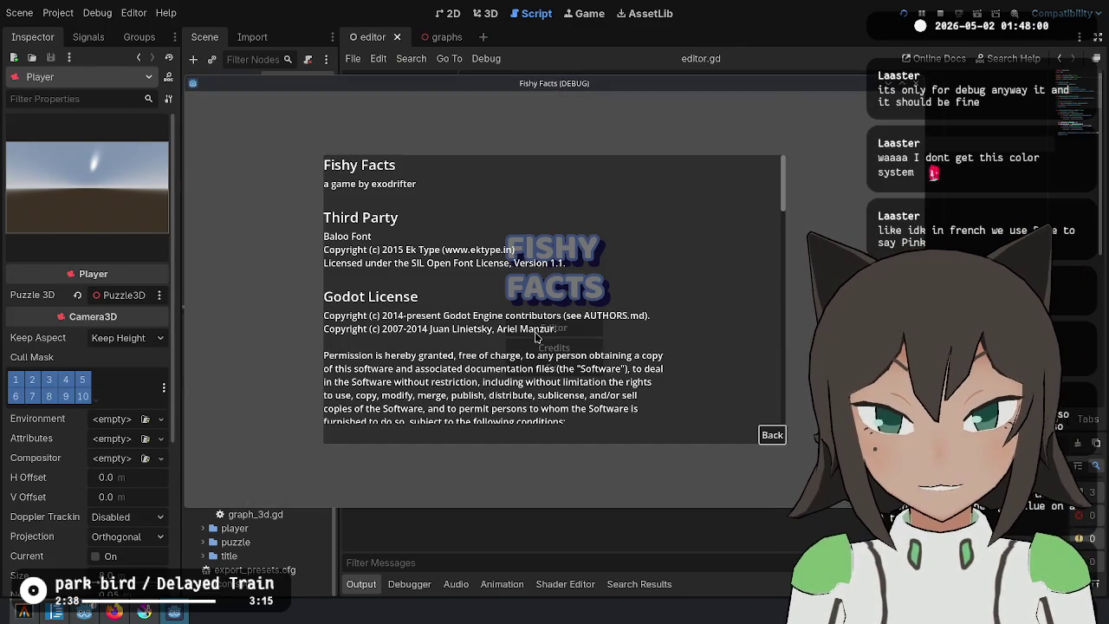
{"action": "left_click", "coordinate": [771, 434]}
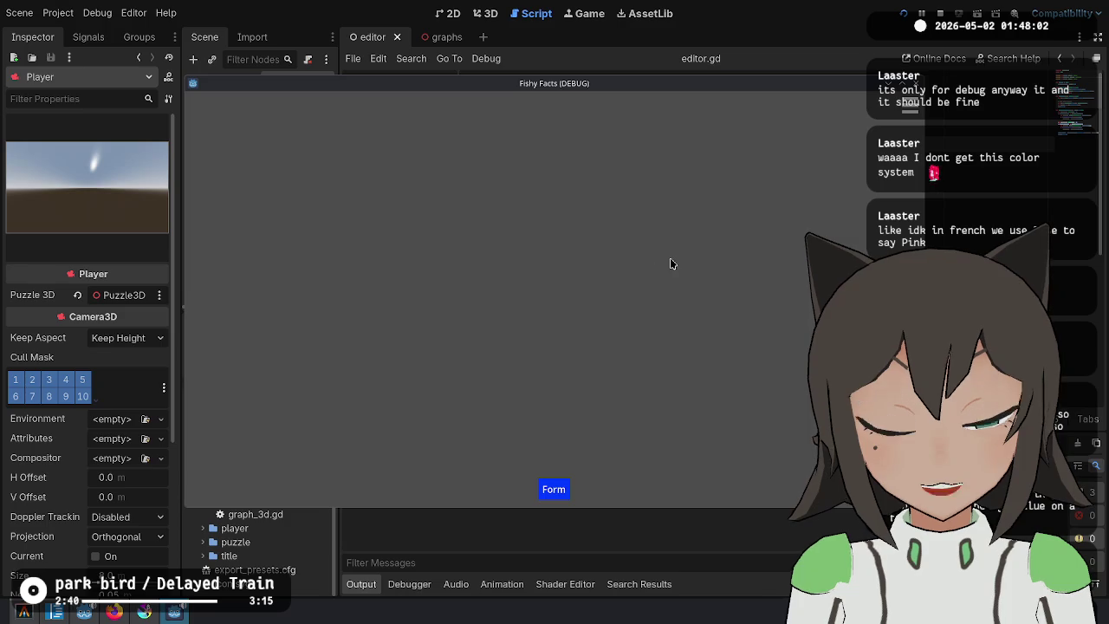
Place the white form and two cells, rotating the right one into a red V, then stop the game.
{"action": "left_click", "coordinate": [551, 274]}
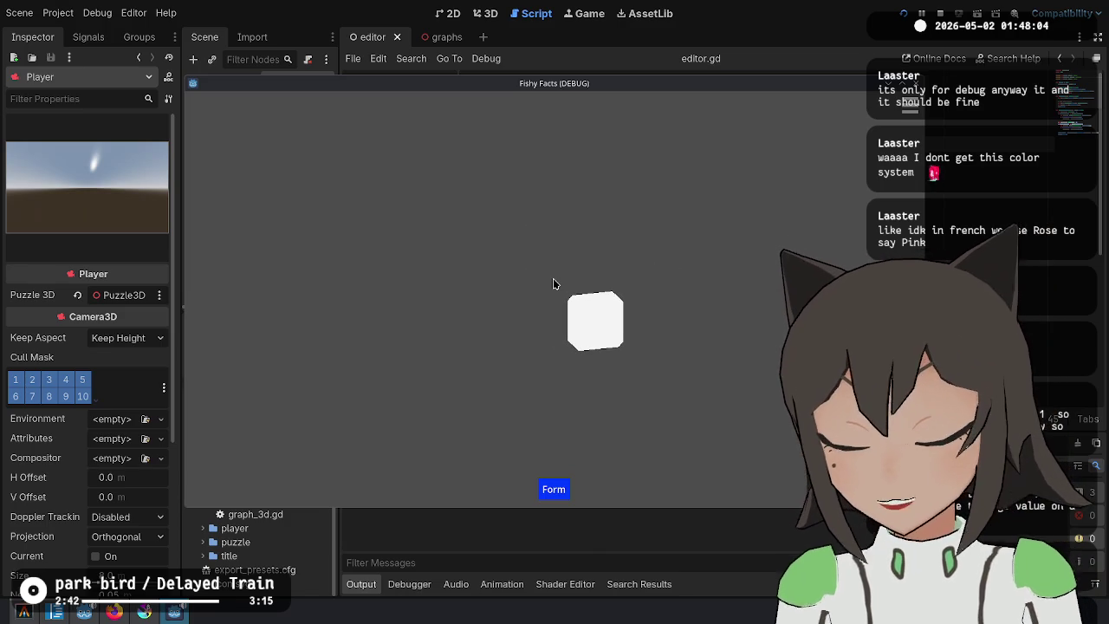
{"action": "left_click", "coordinate": [553, 279]}
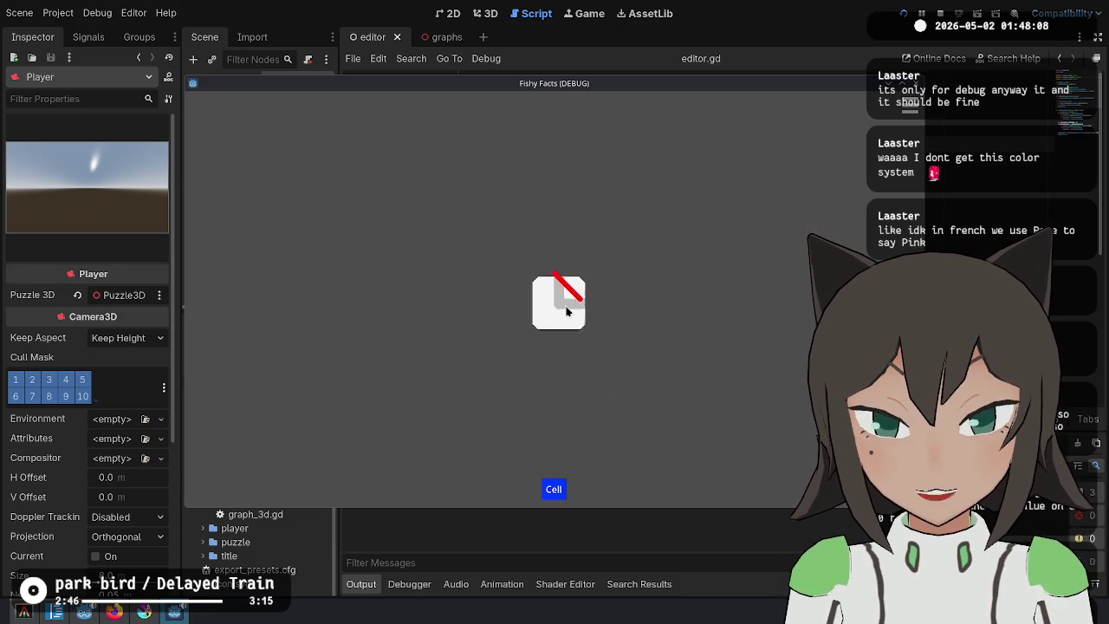
{"action": "left_click", "coordinate": [612, 296]}
{"action": "left_click", "coordinate": [611, 296]}
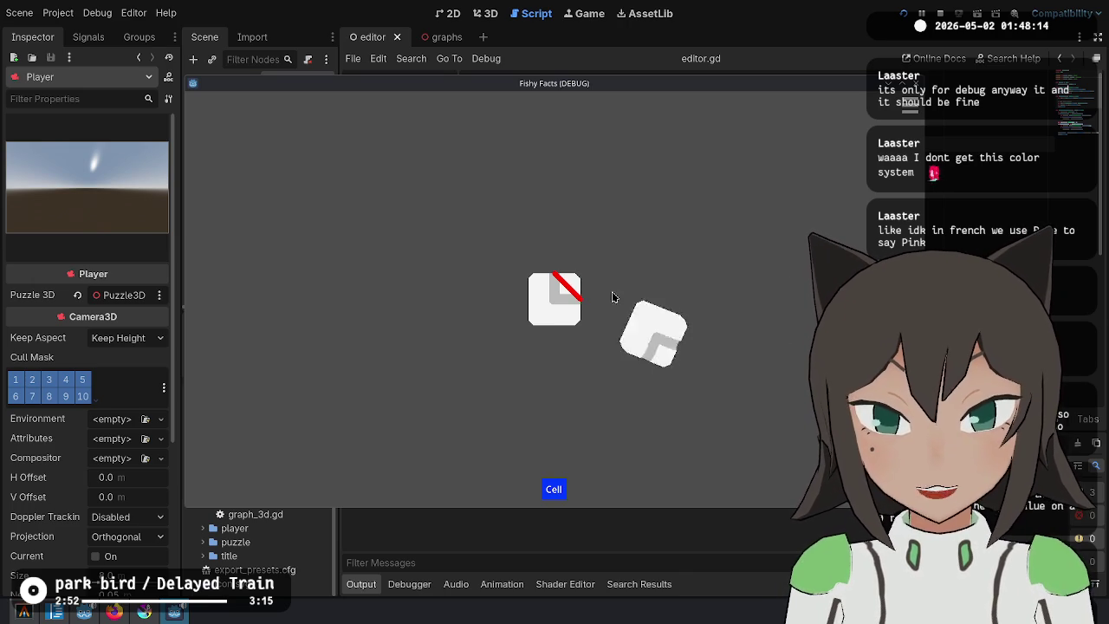
{"action": "left_click", "coordinate": [612, 296]}
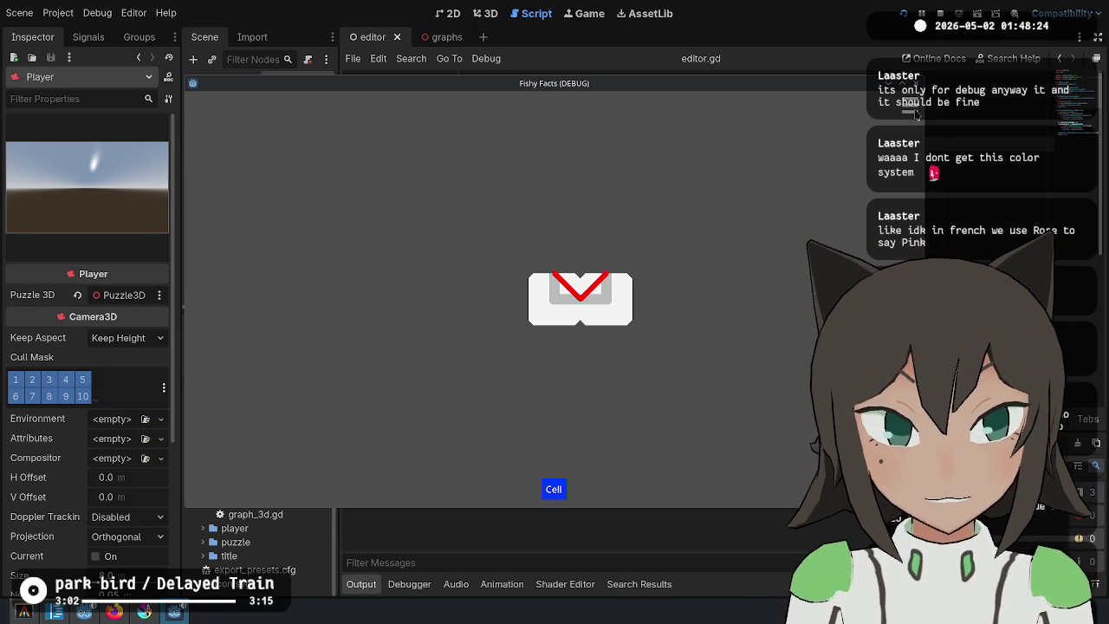
{"action": "key", "text": "Escape"}
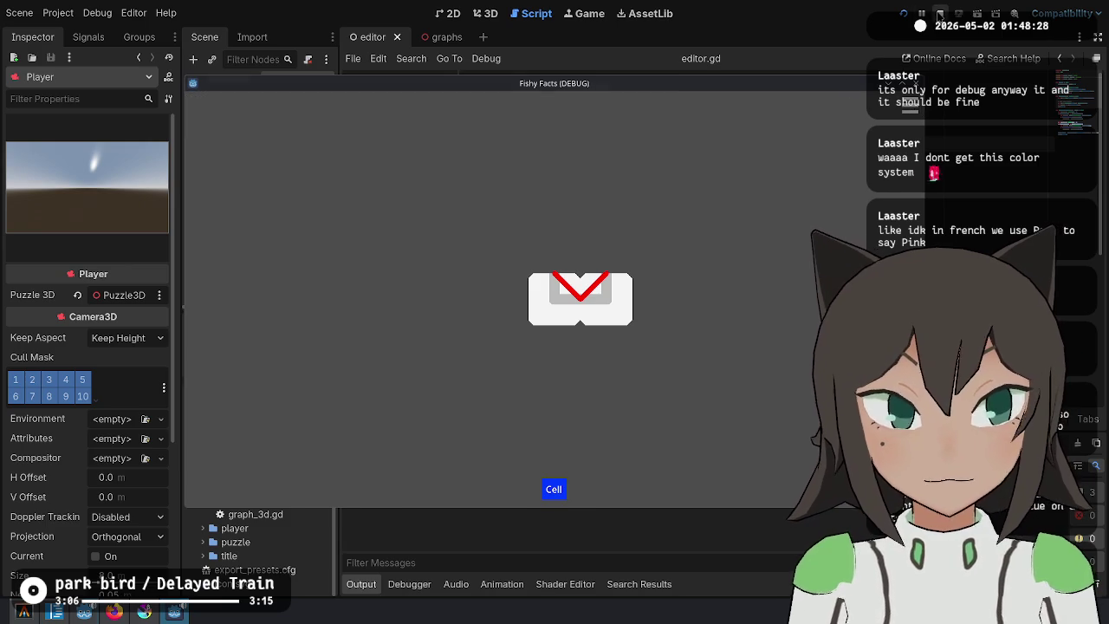
{"action": "left_click", "coordinate": [939, 13]}
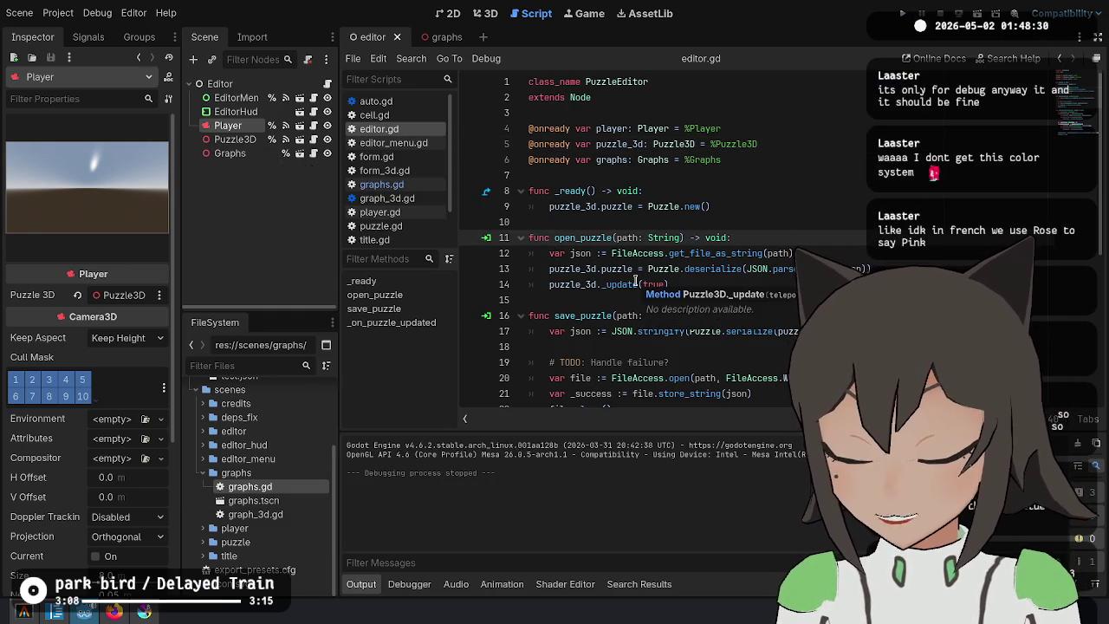
Add a new debug_graphs action in the Project Settings Input Map.
{"action": "left_click", "coordinate": [762, 238]}
{"action": "left_click", "coordinate": [800, 208]}
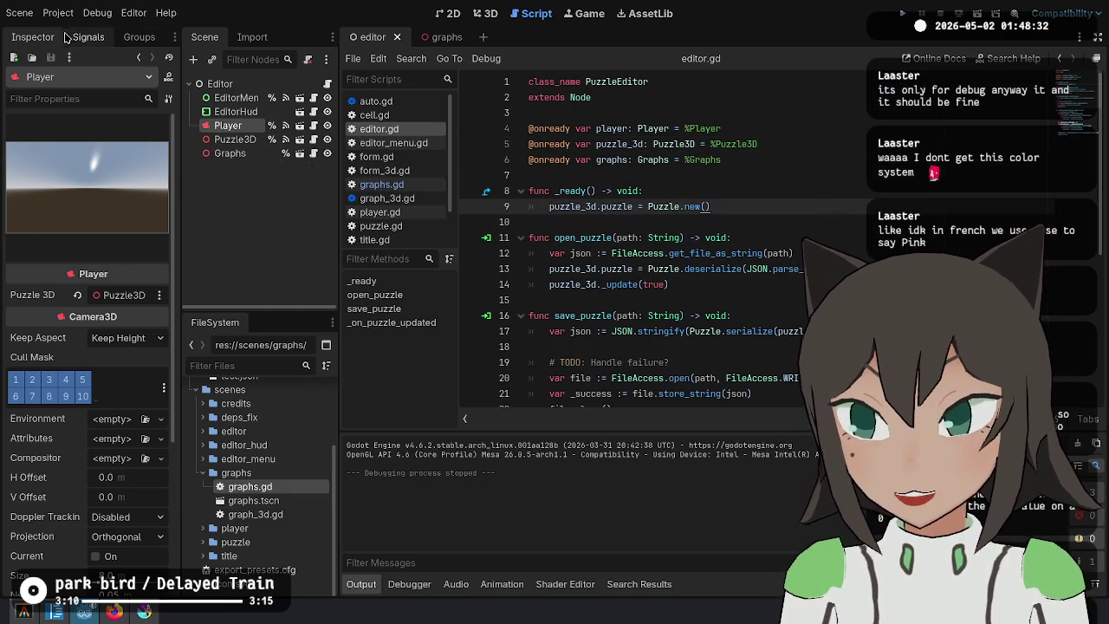
{"action": "left_click", "coordinate": [58, 13]}
{"action": "left_click", "coordinate": [93, 32]}
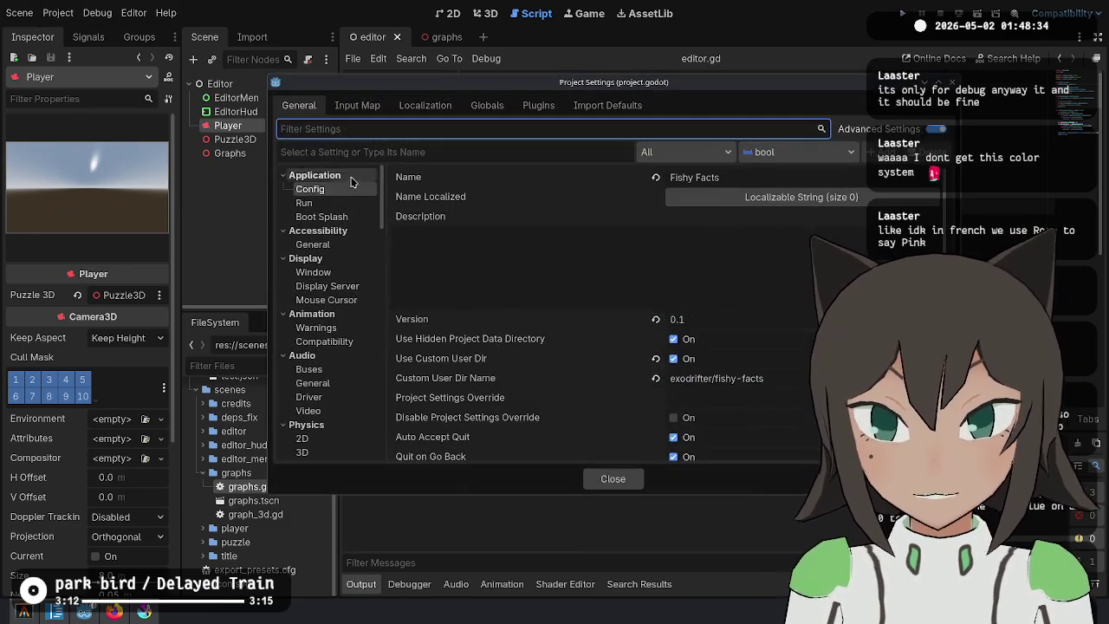
{"action": "left_click", "coordinate": [364, 105]}
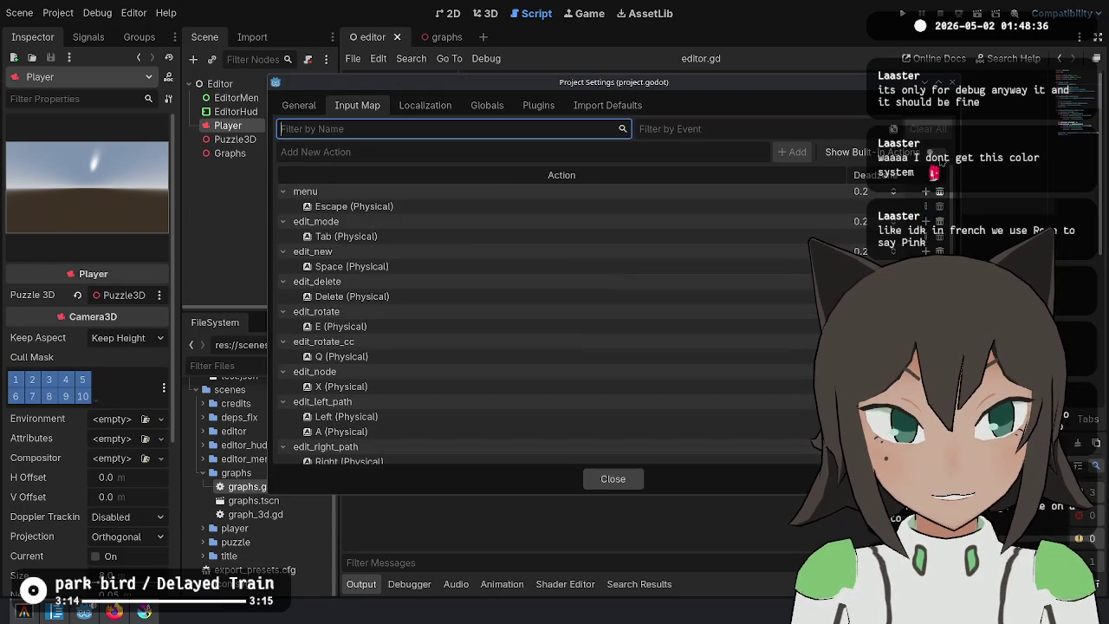
{"action": "left_click", "coordinate": [397, 153]}
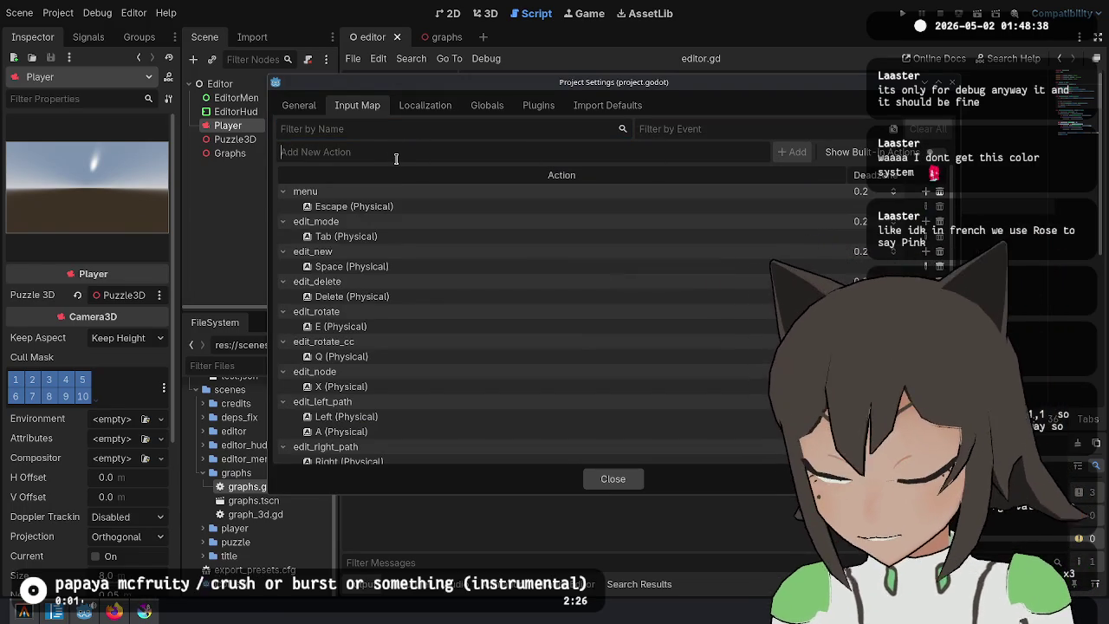
{"action": "type", "text": "debug"}
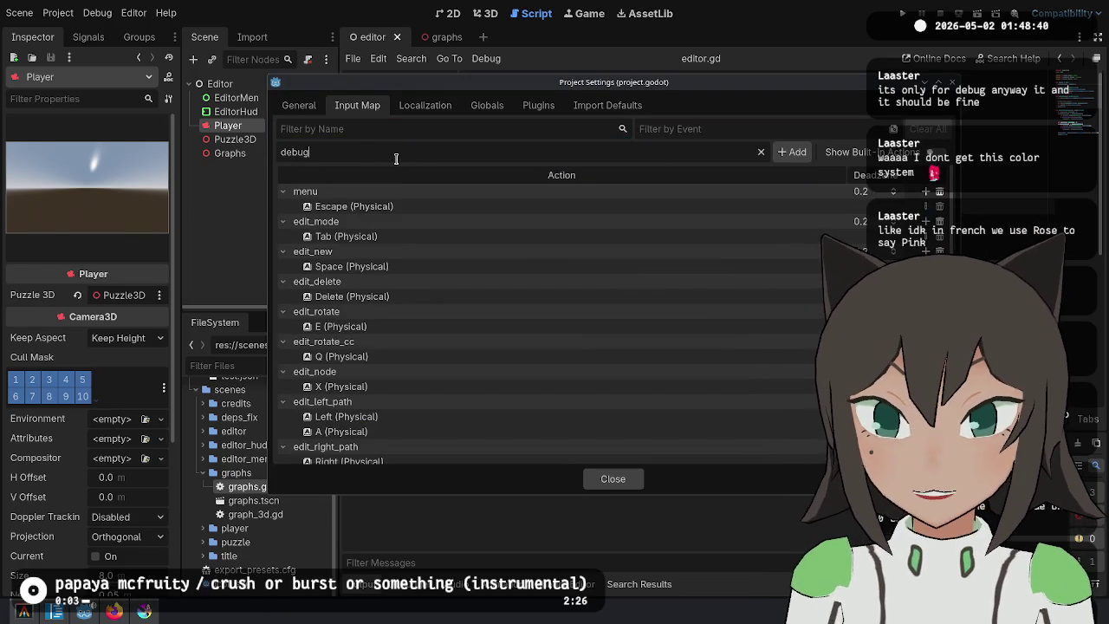
{"action": "type", "text": "_graphs"}
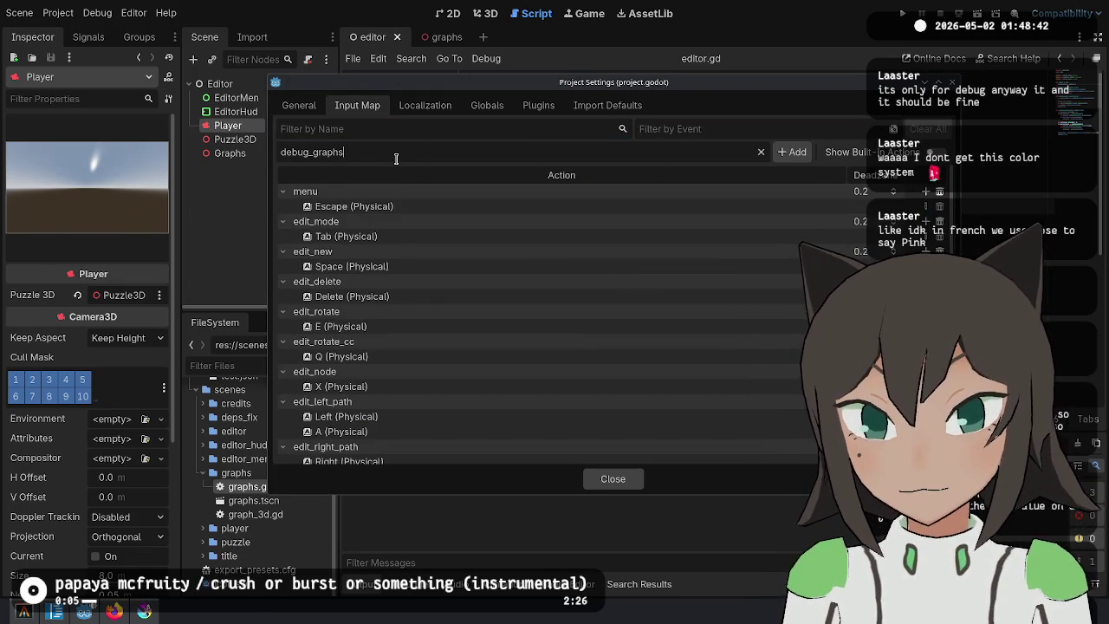
{"action": "key", "text": "Return"}
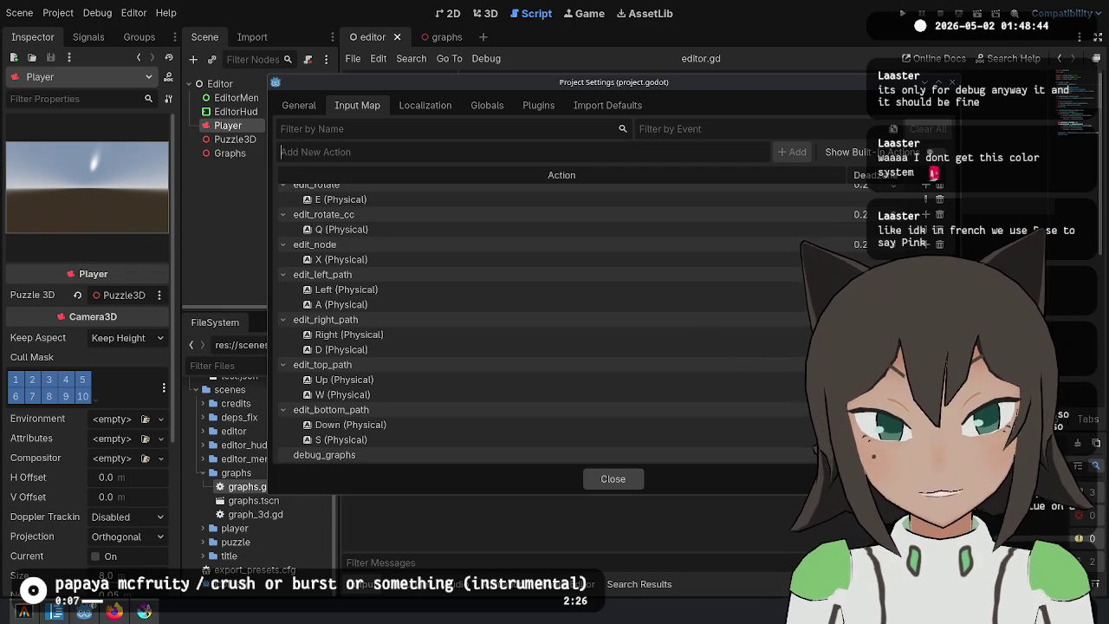
Bind the F2 key to debug_graphs and close the project settings.
{"action": "left_click", "coordinate": [926, 455]}
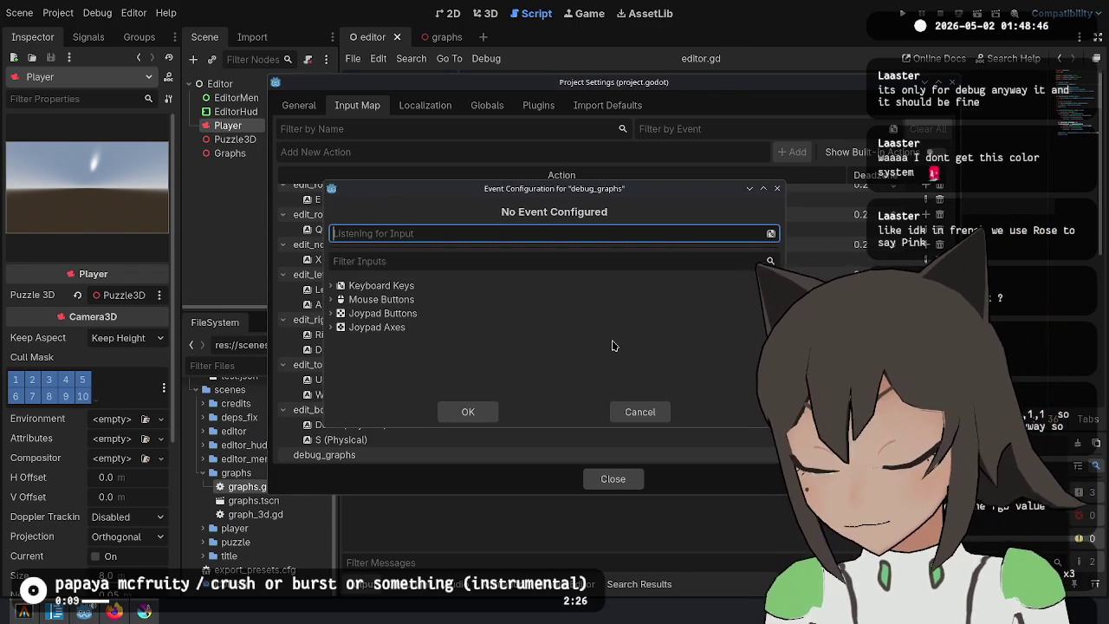
{"action": "key", "text": "F2"}
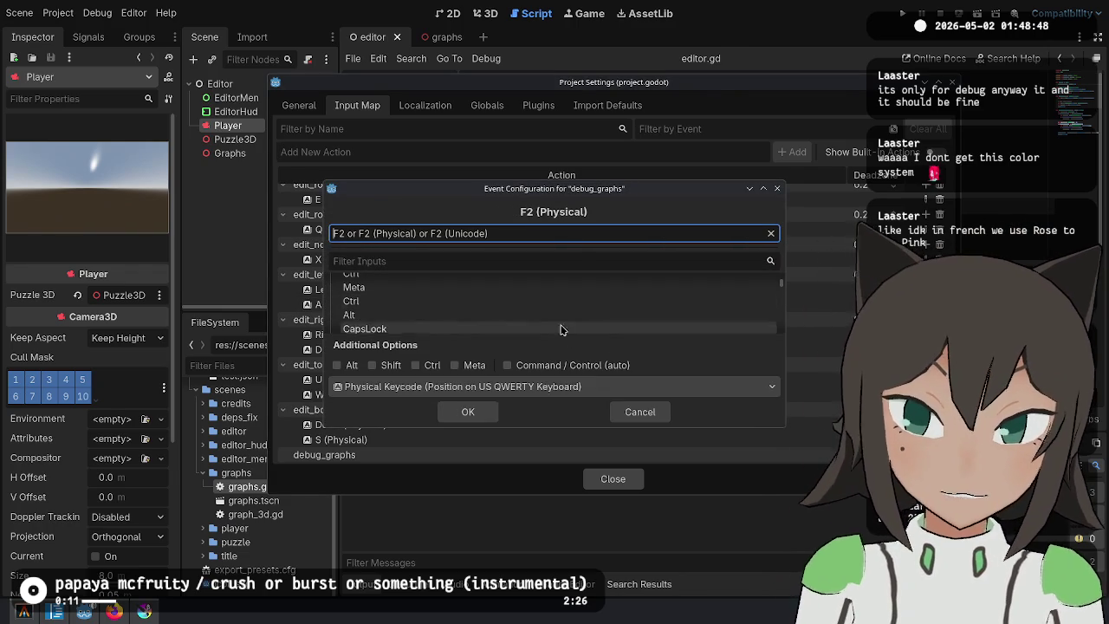
{"action": "left_click", "coordinate": [468, 412]}
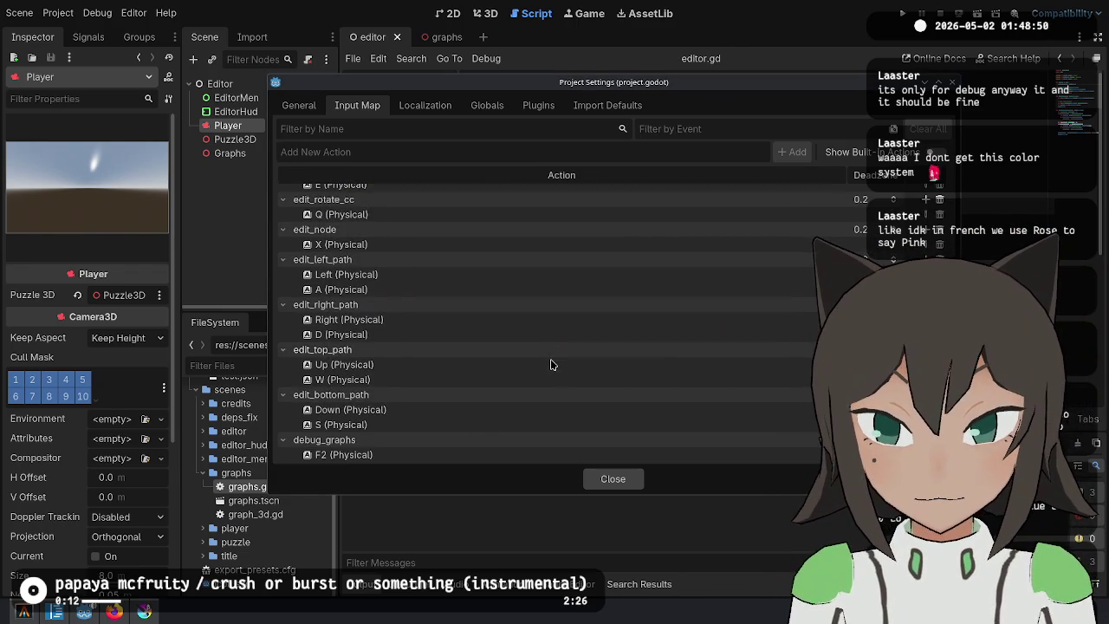
{"action": "left_click", "coordinate": [619, 479]}
{"action": "left_click", "coordinate": [391, 322]}
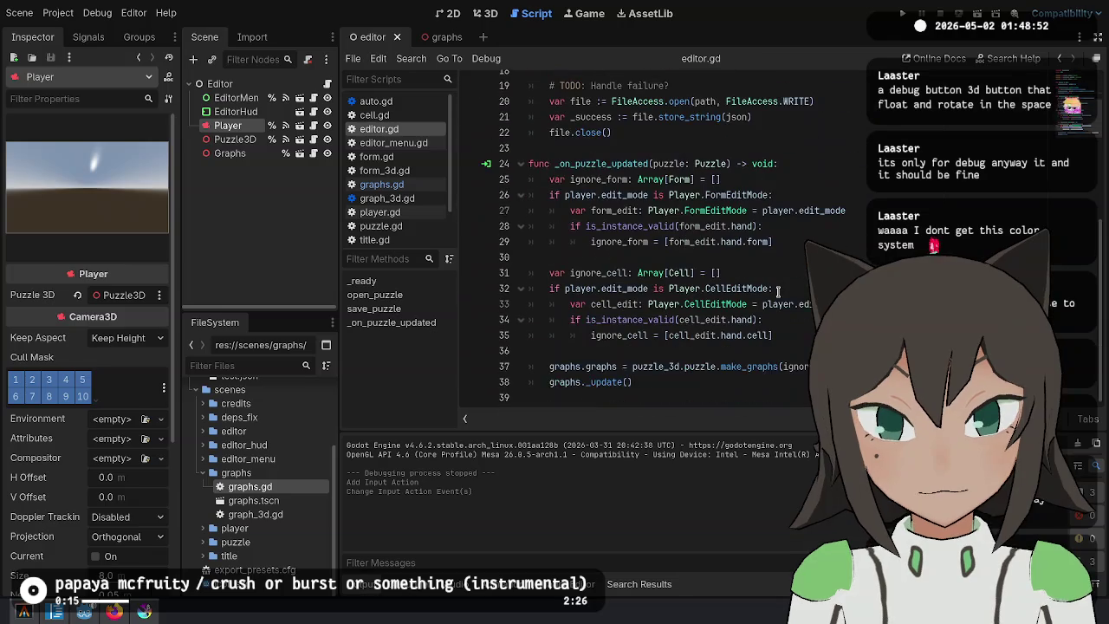
Add an _unhandled_input(event) function after _ready in editor.gd.
{"action": "left_click", "coordinate": [745, 194]}
{"action": "scroll", "coordinate": [721, 215], "scroll_direction": "up", "scroll_amount": 4}
{"action": "scroll", "coordinate": [722, 215], "scroll_direction": "up", "scroll_amount": 1}
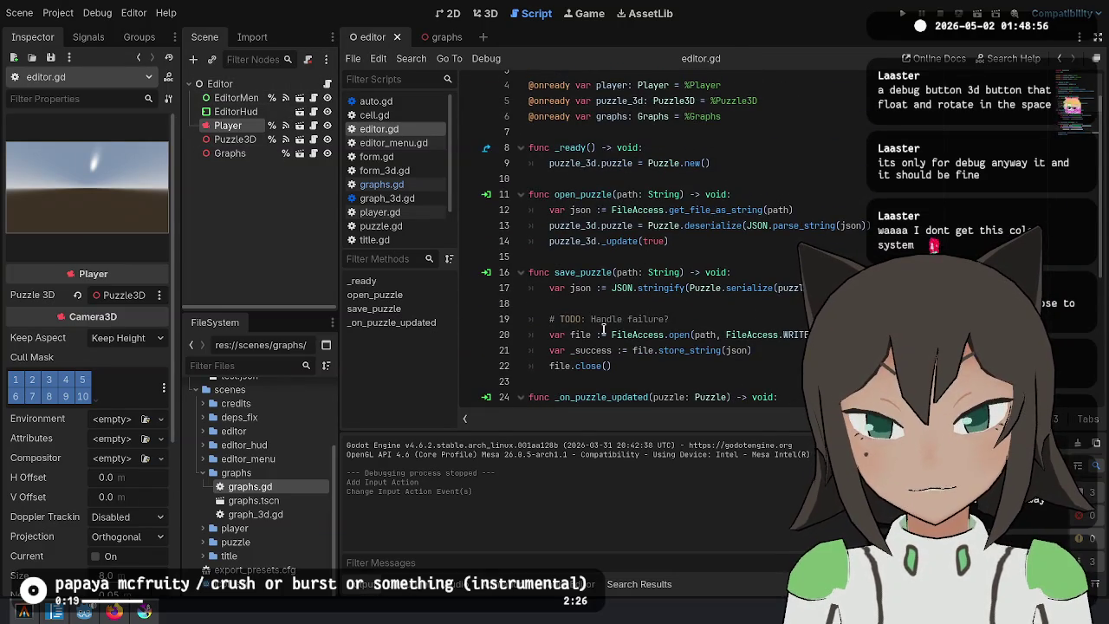
{"action": "scroll", "coordinate": [659, 174], "scroll_direction": "down", "scroll_amount": 1}
{"action": "left_click", "coordinate": [625, 130]}
{"action": "key", "text": "Return"}
{"action": "key", "text": "Return"}
{"action": "key", "text": "Up"}
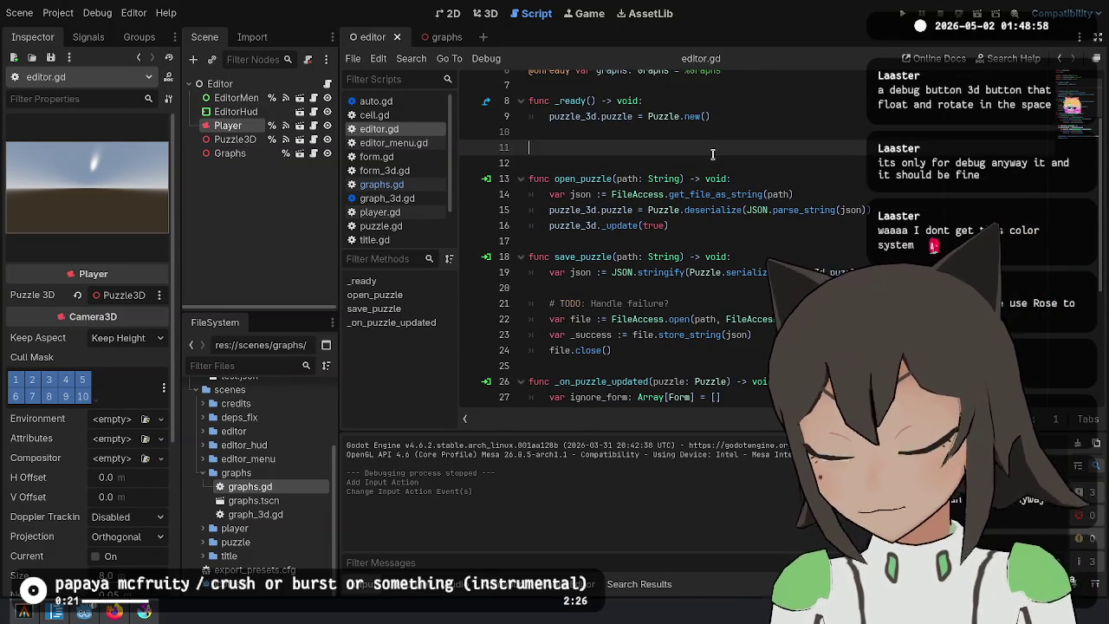
{"action": "type", "text": "eijc"}
{"action": "key", "text": "BackSpace"}
{"action": "key", "text": "BackSpace"}
{"action": "key", "text": "BackSpace"}
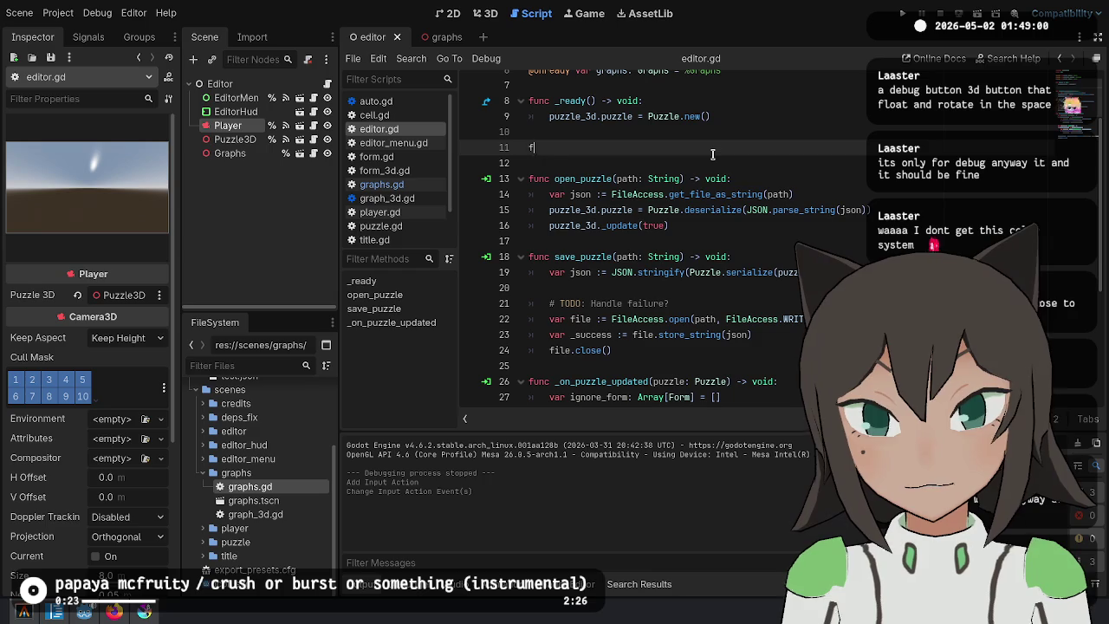
{"action": "type", "text": "unc _unh"}
{"action": "key", "text": "Return"}
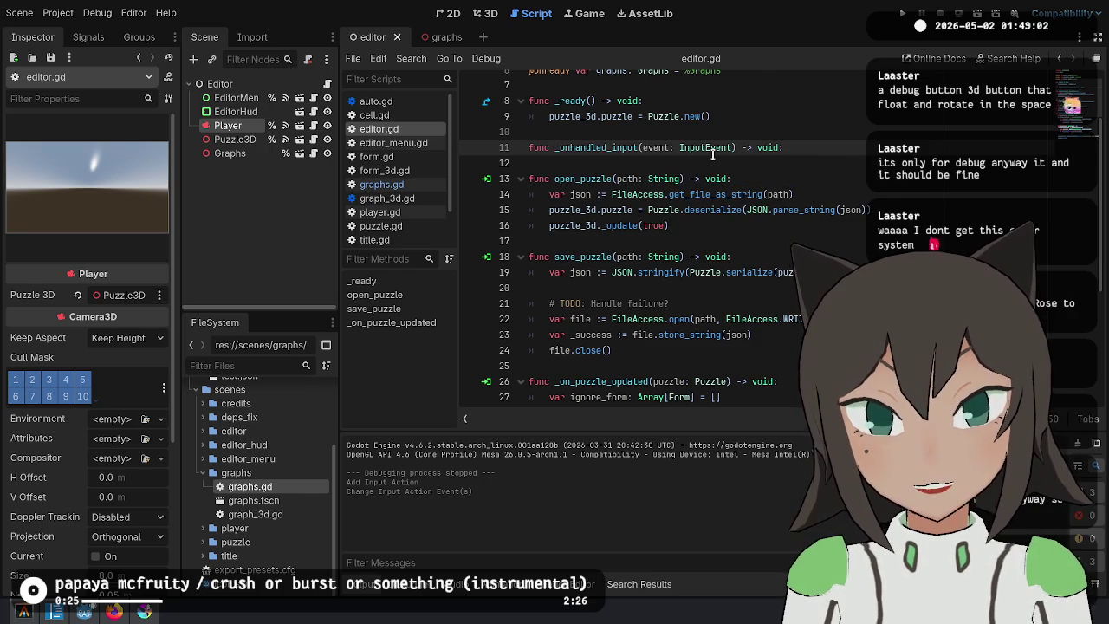
{"action": "key", "text": "Return"}
{"action": "type", "text": "event."}
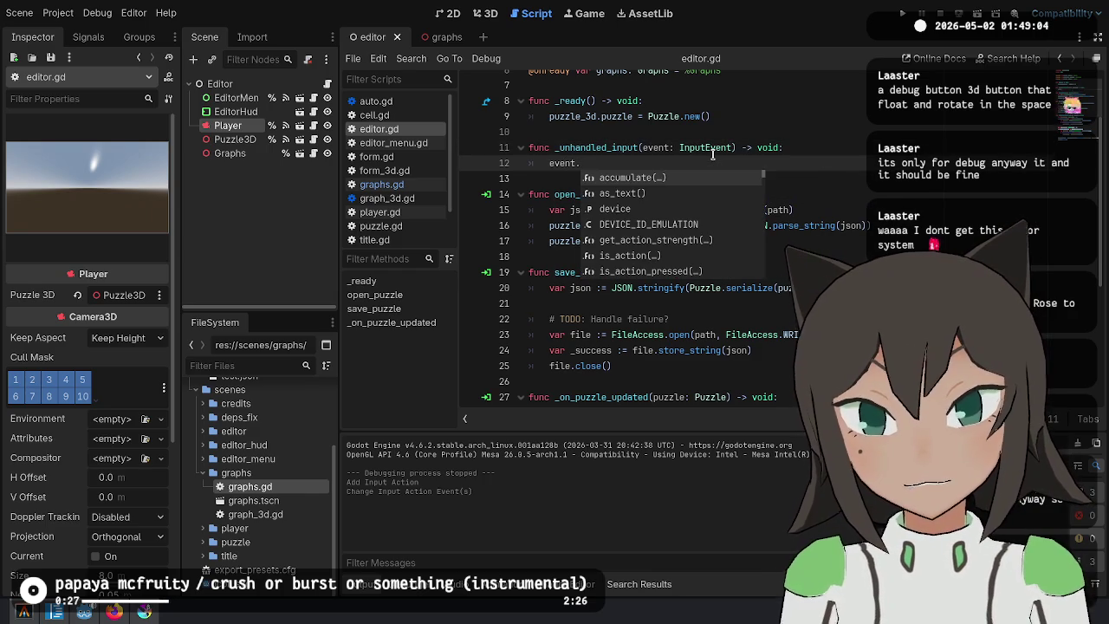
Give it the body: if event.is_action("debug_graphs"): graphs.visible = not graphs.visible.
{"action": "type", "text": "is_"}
{"action": "type", "text": "action(\"debug_graphs\")"}
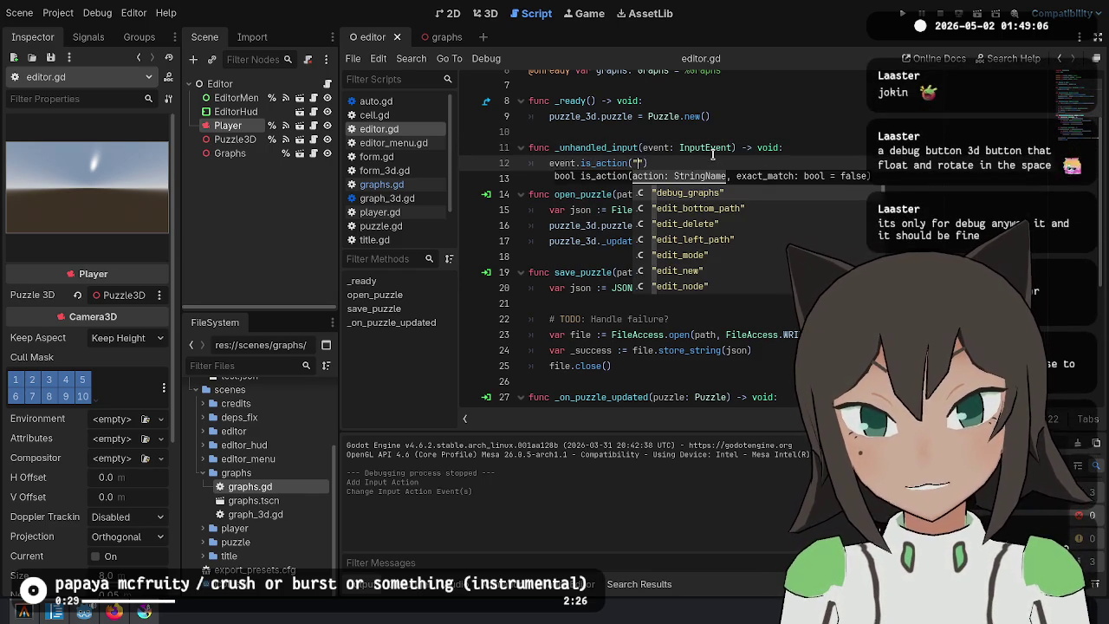
{"action": "key", "text": "Return"}
{"action": "key", "text": "Home"}
{"action": "type", "text": "if"}
{"action": "key", "text": "End"}
{"action": "type", "text": ":"}
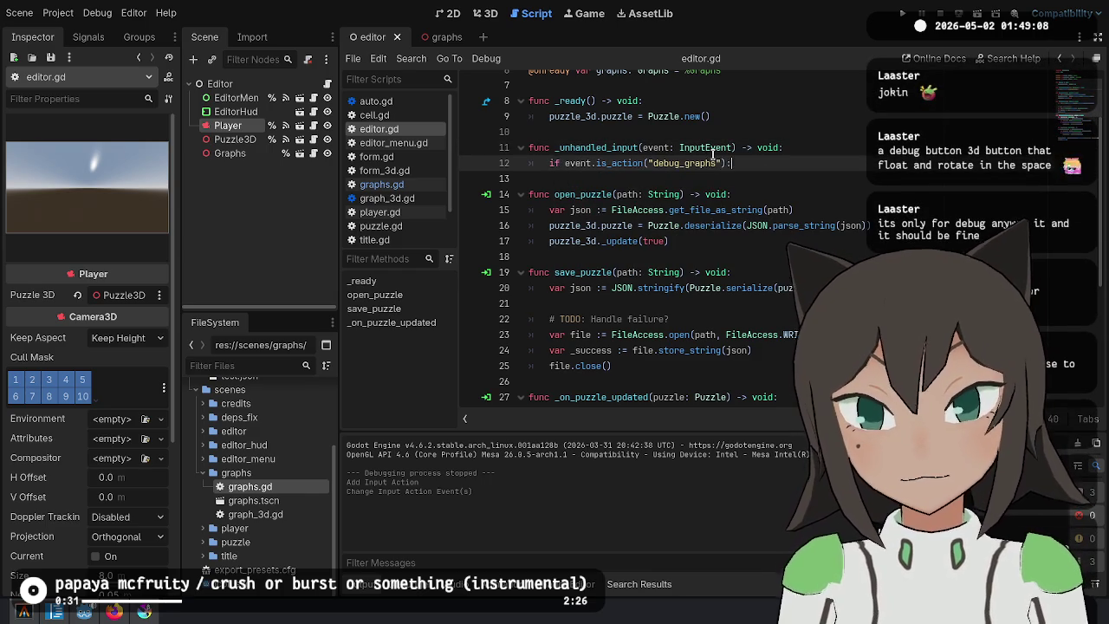
{"action": "key", "text": "Return"}
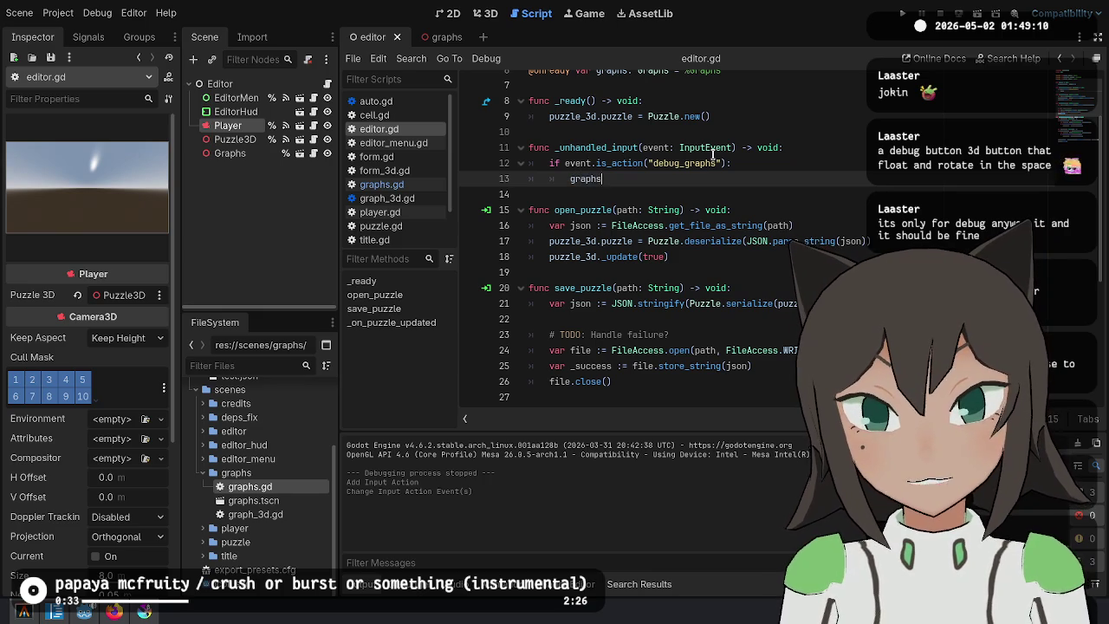
{"action": "type", "text": ".visible = "}
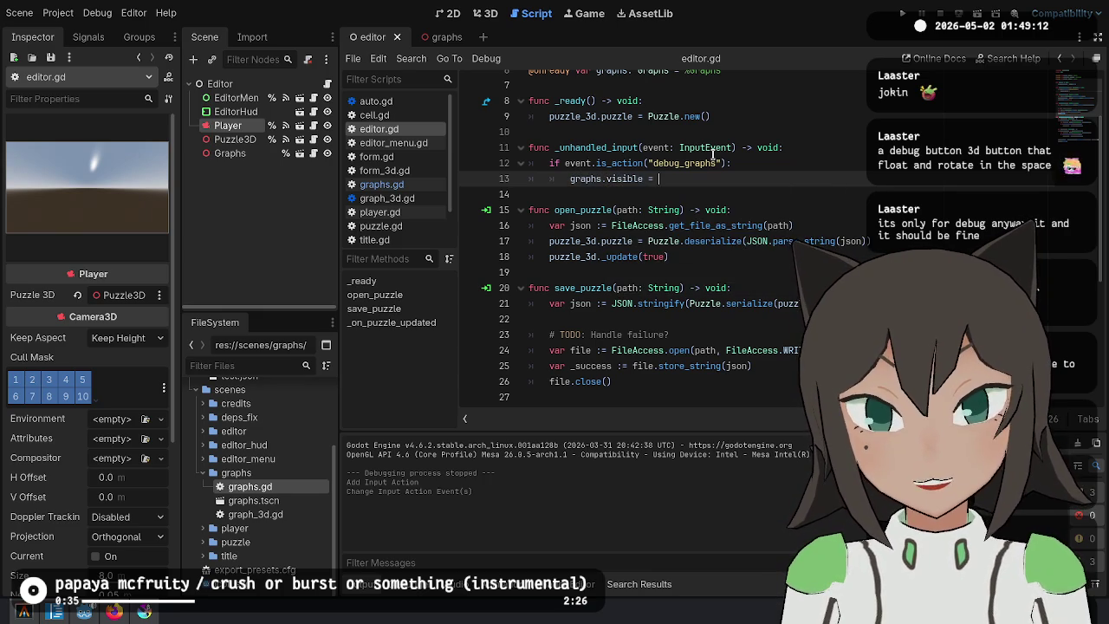
{"action": "type", "text": "not graphs.visib"}
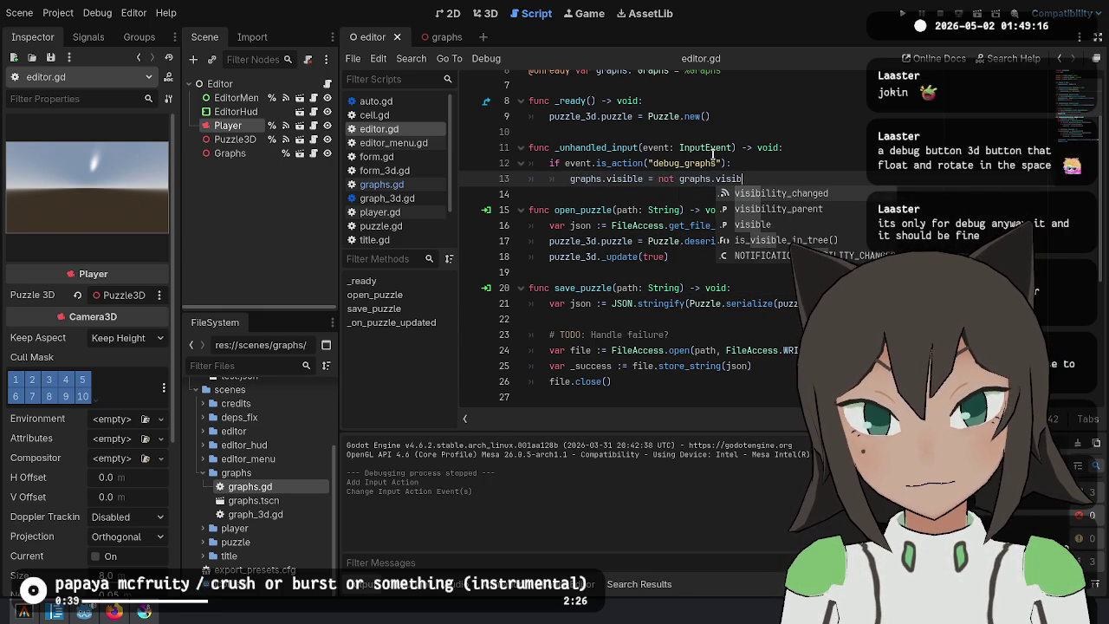
{"action": "type", "text": "le"}
Insert a blank line near line 27 and begin another function, 'func _on_t…'.
{"action": "scroll", "coordinate": [764, 227], "scroll_direction": "up", "scroll_amount": 2}
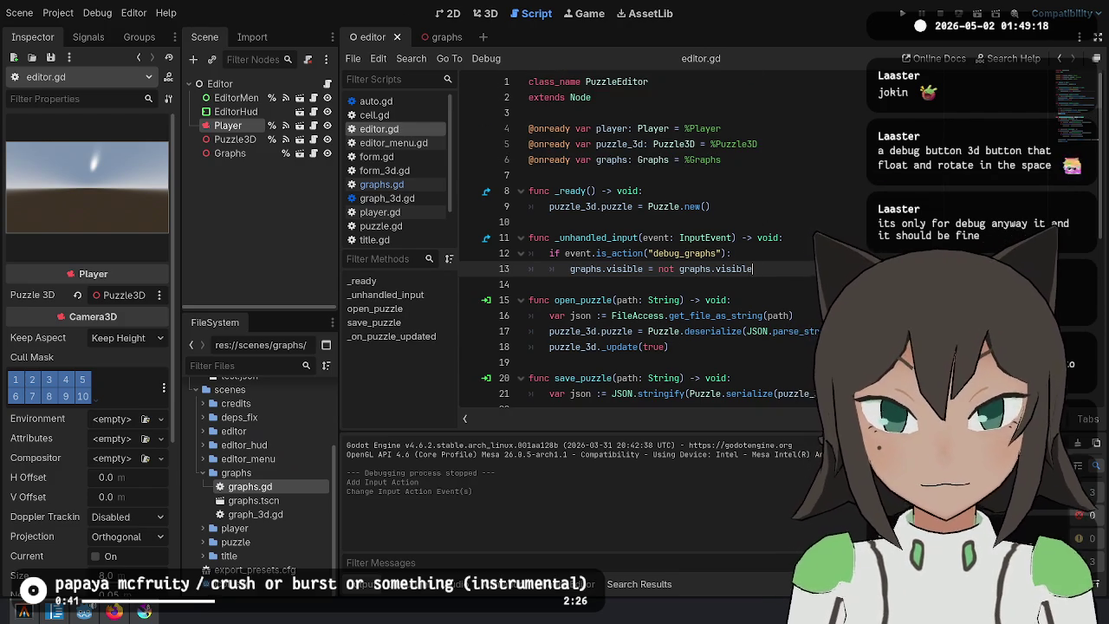
{"action": "double_click", "coordinate": [594, 237]}
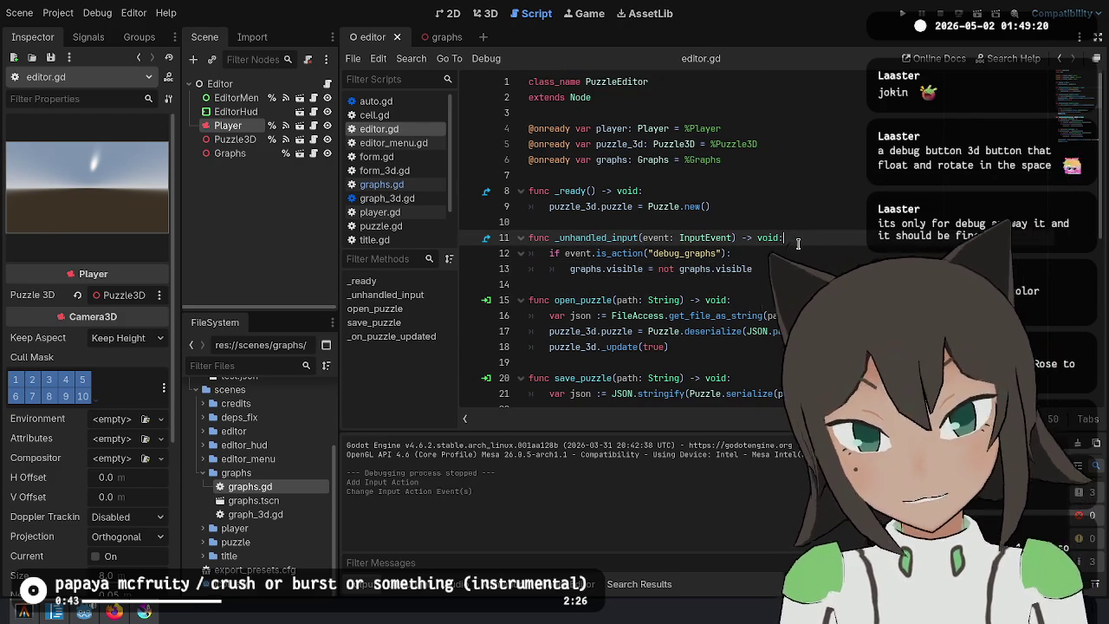
{"action": "left_click", "coordinate": [797, 240]}
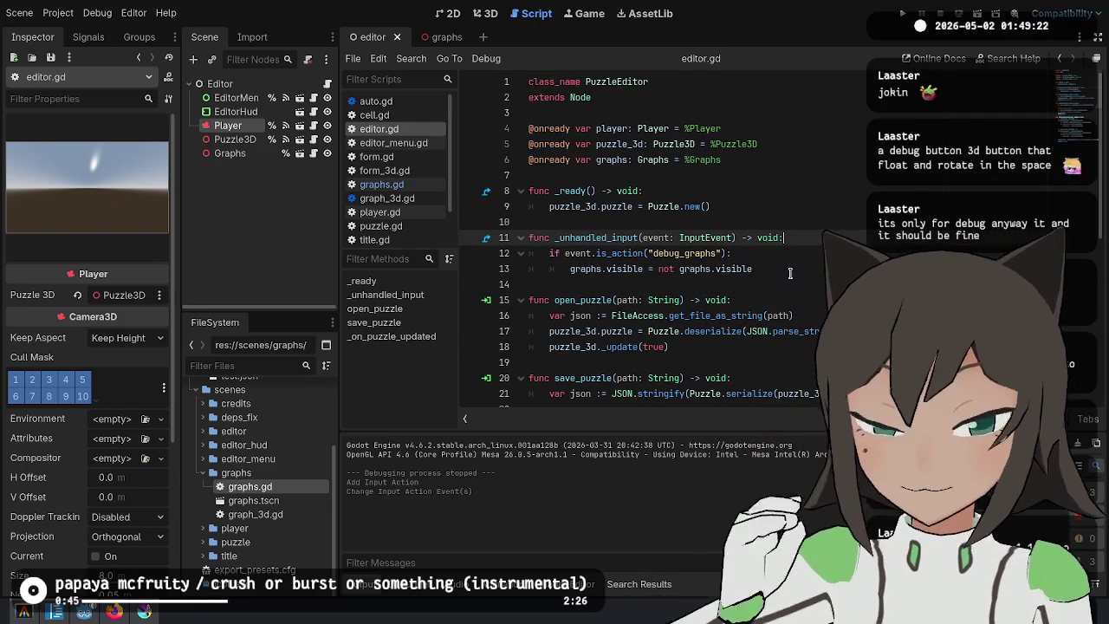
{"action": "scroll", "coordinate": [672, 258], "scroll_direction": "down", "scroll_amount": 4}
{"action": "scroll", "coordinate": [672, 258], "scroll_direction": "down", "scroll_amount": 3}
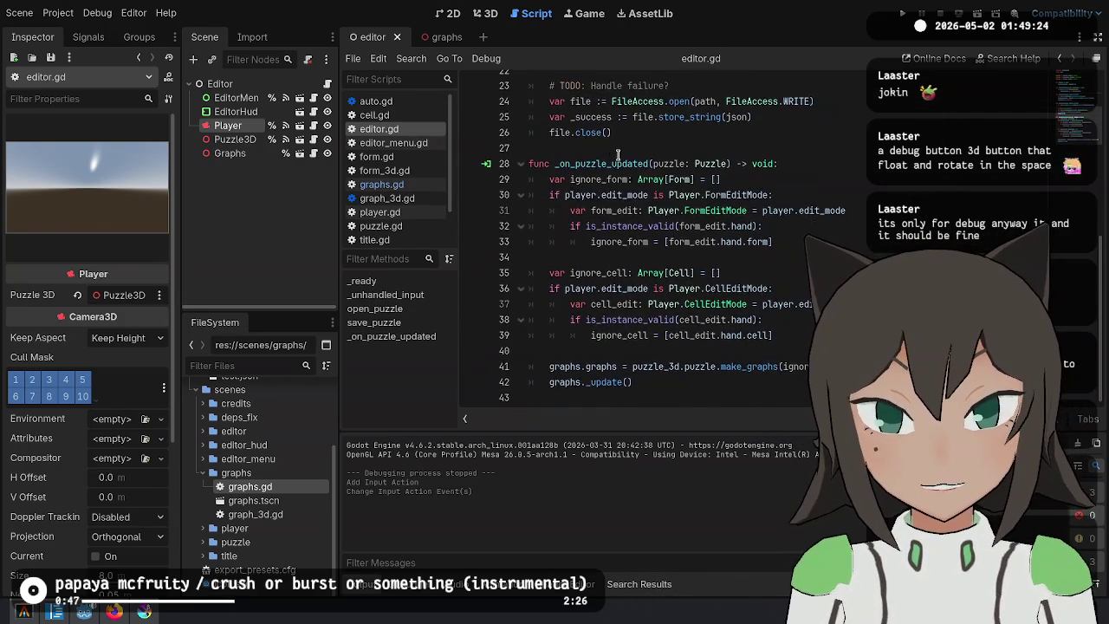
{"action": "scroll", "coordinate": [616, 336], "scroll_direction": "up", "scroll_amount": 4}
{"action": "left_click", "coordinate": [616, 336]}
{"action": "key", "text": "Return"}
{"action": "key", "text": "Return"}
{"action": "key", "text": "Up"}
{"action": "type", "text": "fu"}
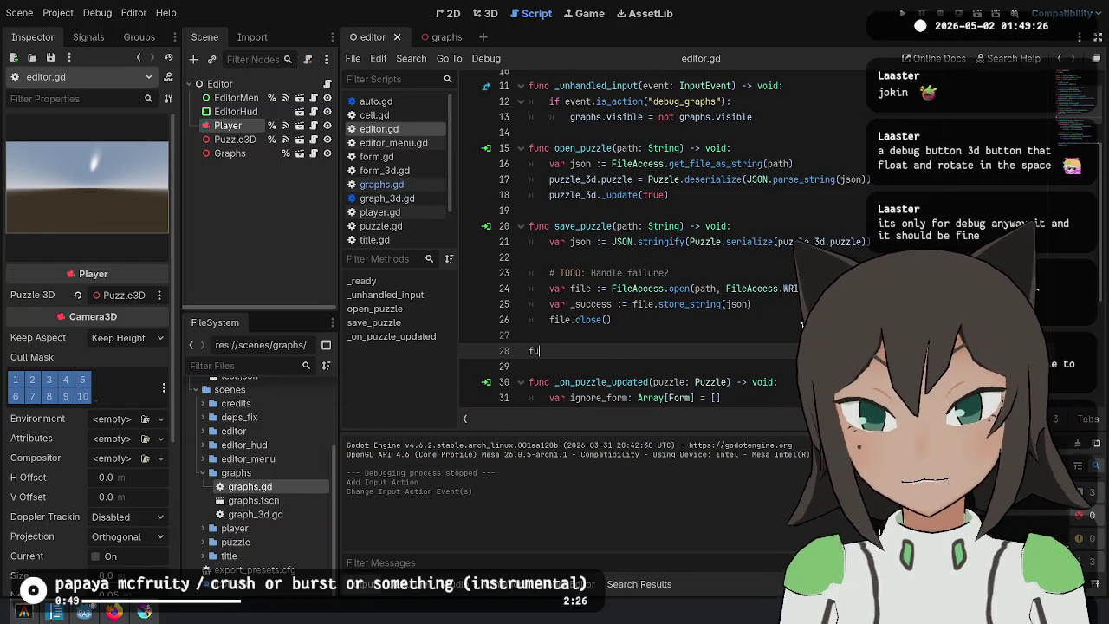
{"action": "type", "text": "nc _on_toggle_graphs_visibility() -> Void:"}
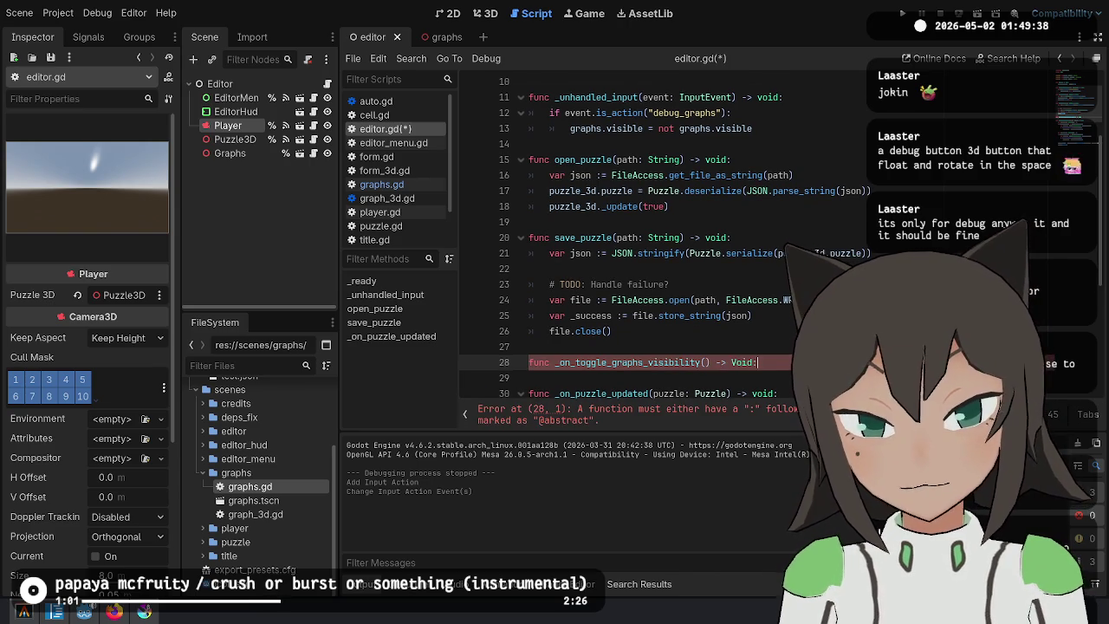
Finish the new function's signature and copy the graphs visibility toggle into its body.
{"action": "key", "text": "BackSpace"}
{"action": "key", "text": "BackSpace"}
{"action": "key", "text": "BackSpace"}
{"action": "type", "text": "v"}
{"action": "key", "text": "Return"}
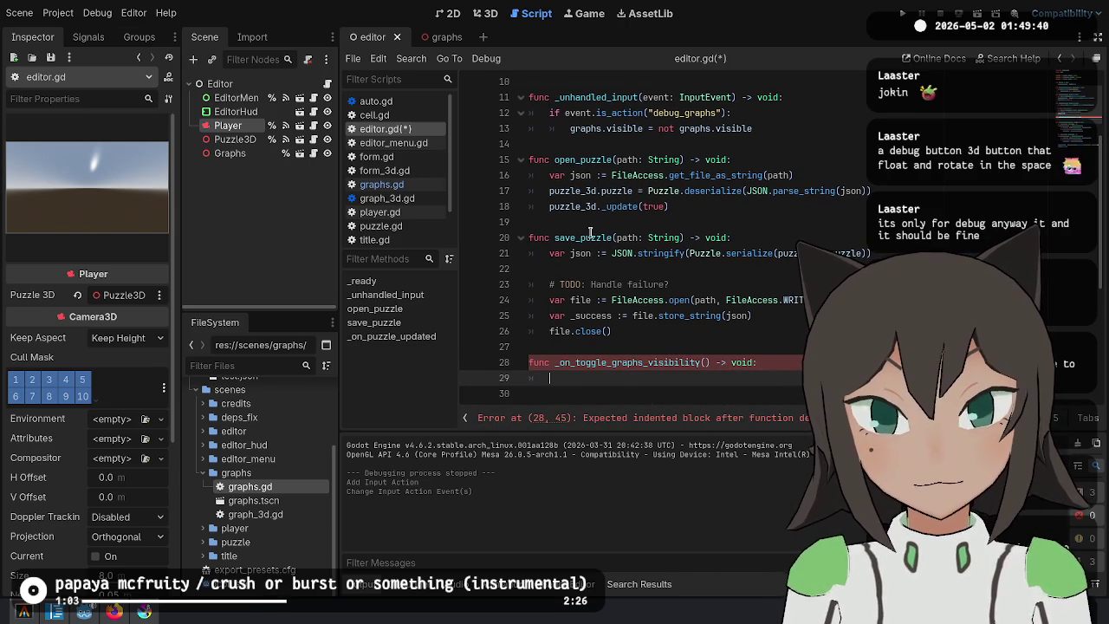
{"action": "triple_click", "coordinate": [584, 127]}
{"action": "key", "text": "ctrl+c"}
{"action": "left_click", "coordinate": [555, 377]}
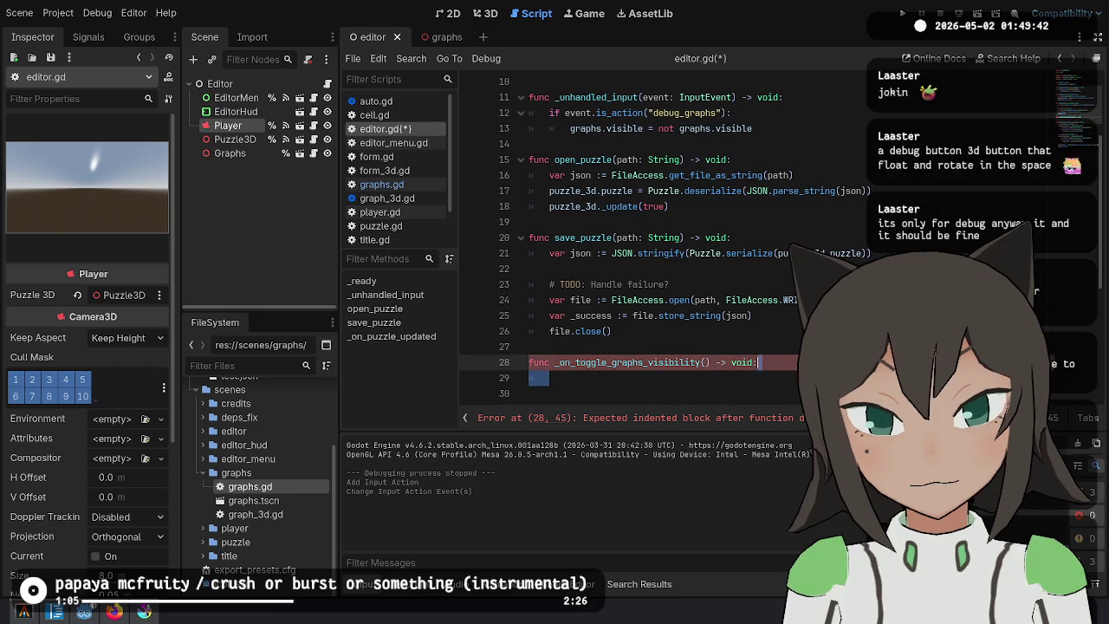
{"action": "key", "text": "ctrl+v"}
{"action": "key", "text": "Home"}
{"action": "key", "text": "BackSpace"}
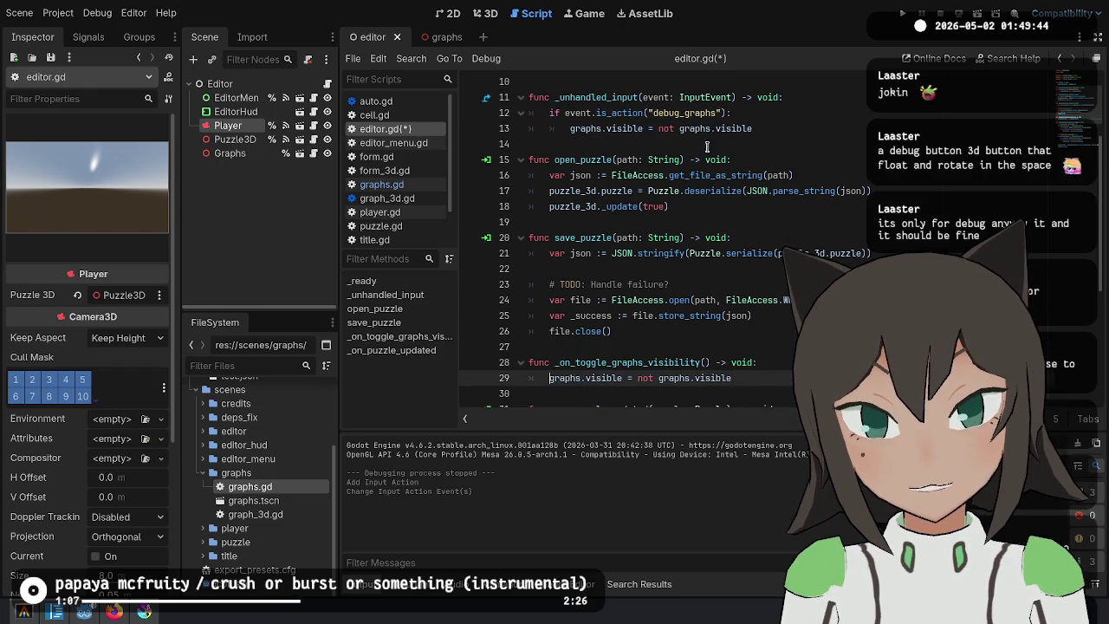
Call toggle_graphs_visibility() from _unhandled_input, rename the function to match, and select EditorMenu.
{"action": "left_click_drag", "start_coordinate": [781, 127], "coordinate": [569, 127]}
{"action": "type", "text": "_on_toggle_graphs_visibility"}
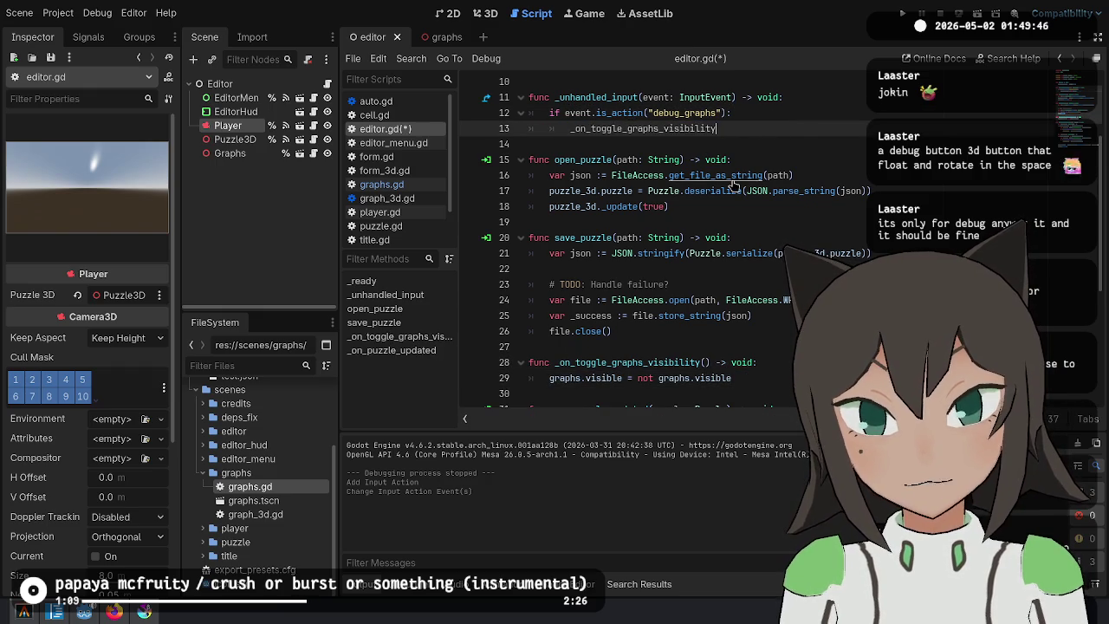
{"action": "key", "text": "Home"}
{"action": "key", "text": "Delete"}
{"action": "key", "text": "Delete"}
{"action": "key", "text": "Delete"}
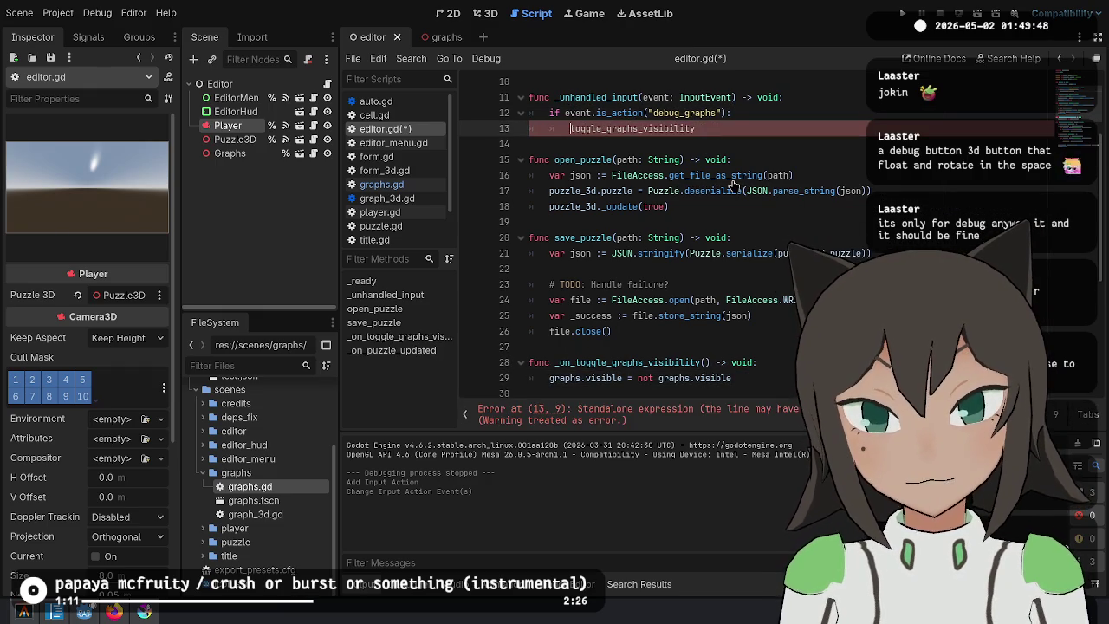
{"action": "type", "text": "()"}
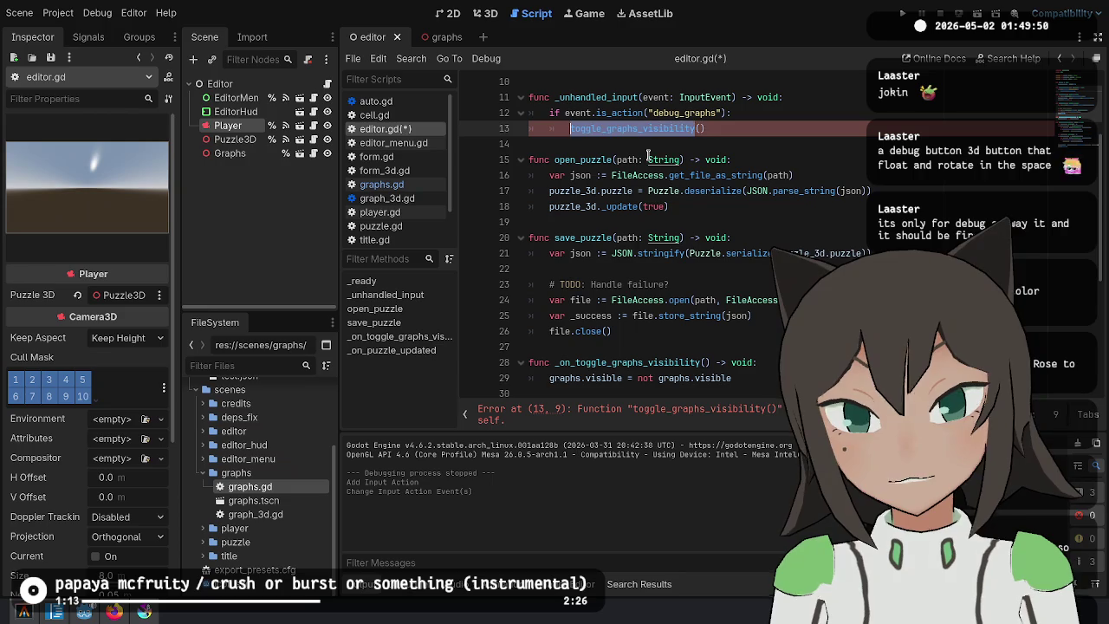
{"action": "key", "text": "shift+Home"}
{"action": "scroll", "coordinate": [669, 282], "scroll_direction": "down", "scroll_amount": 1}
{"action": "double_click", "coordinate": [655, 319]}
{"action": "key", "text": "ctrl+v"}
{"action": "scroll", "coordinate": [769, 211], "scroll_direction": "up", "scroll_amount": 3}
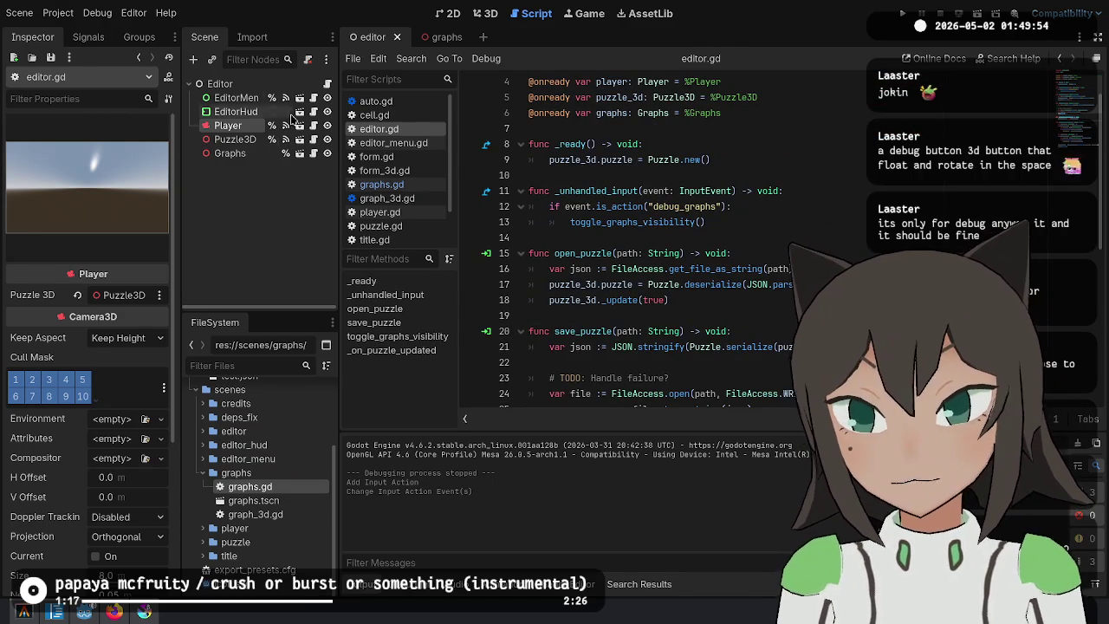
{"action": "left_click", "coordinate": [252, 112]}
{"action": "left_click", "coordinate": [257, 99]}
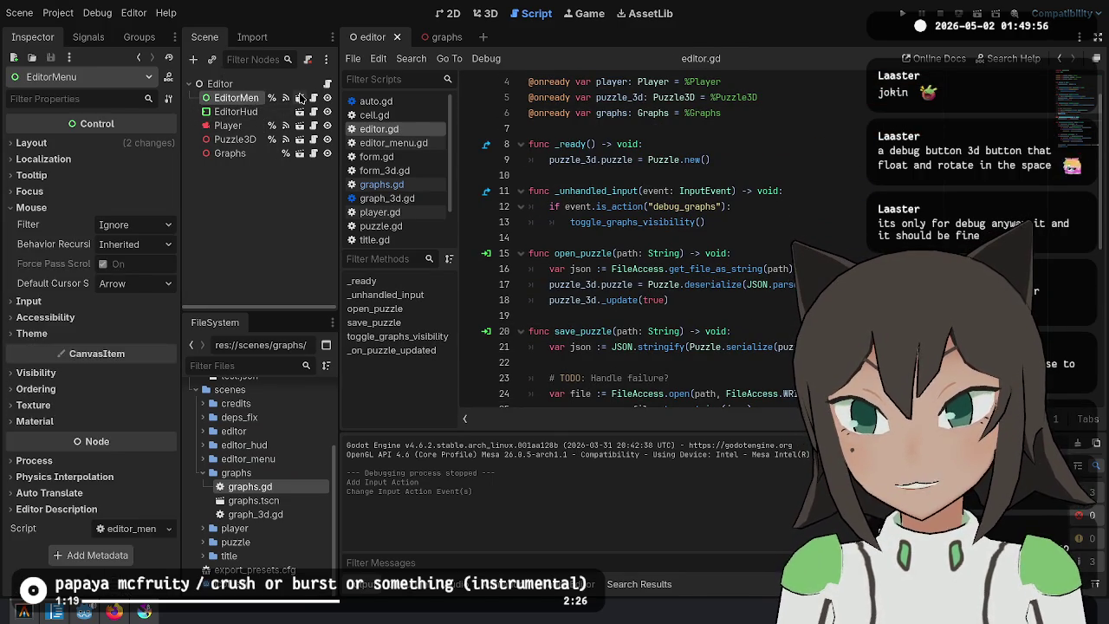
In the EditorMenu scene, duplicate SaveButton as DebugButton and set its text to 'Debug'.
{"action": "left_click", "coordinate": [300, 99]}
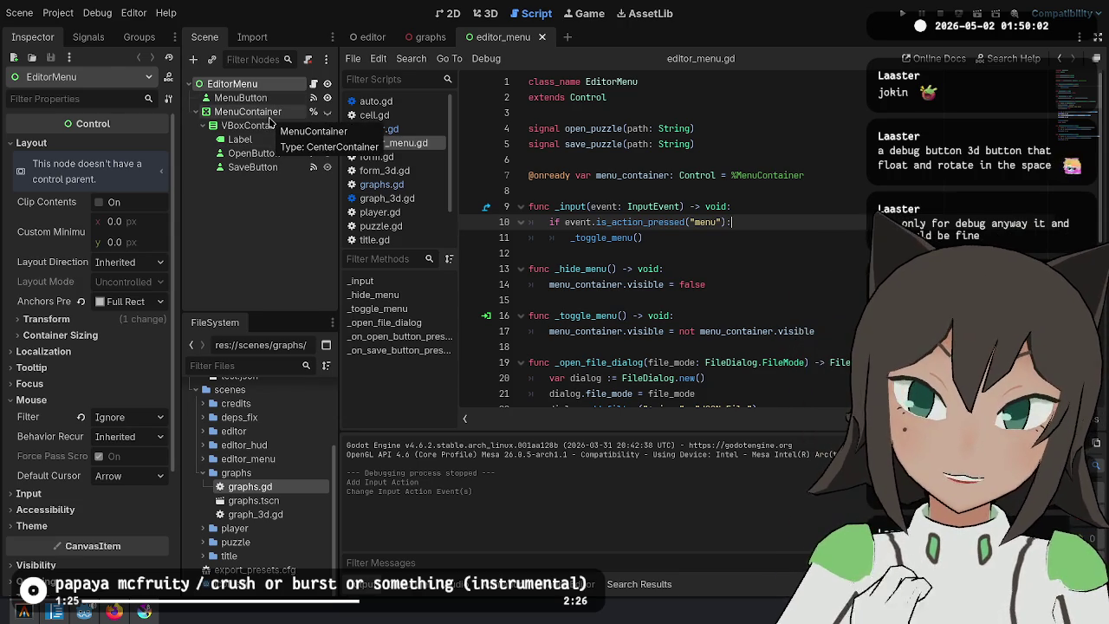
{"action": "left_click", "coordinate": [275, 167]}
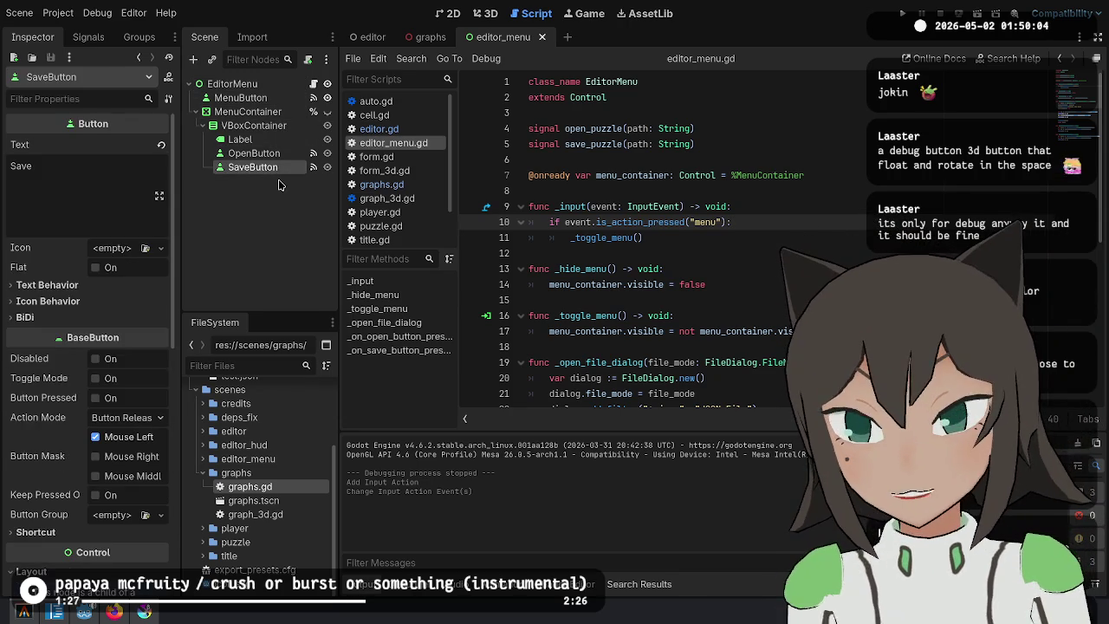
{"action": "key", "text": "ctrl+d"}
{"action": "double_click", "coordinate": [277, 181]}
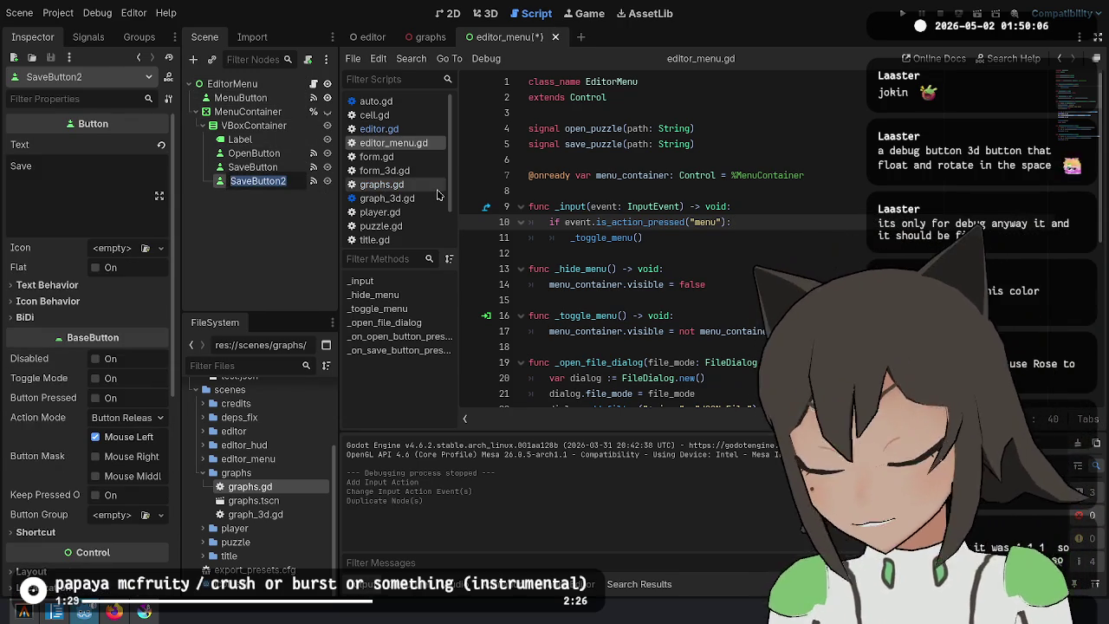
{"action": "type", "text": "Debug"}
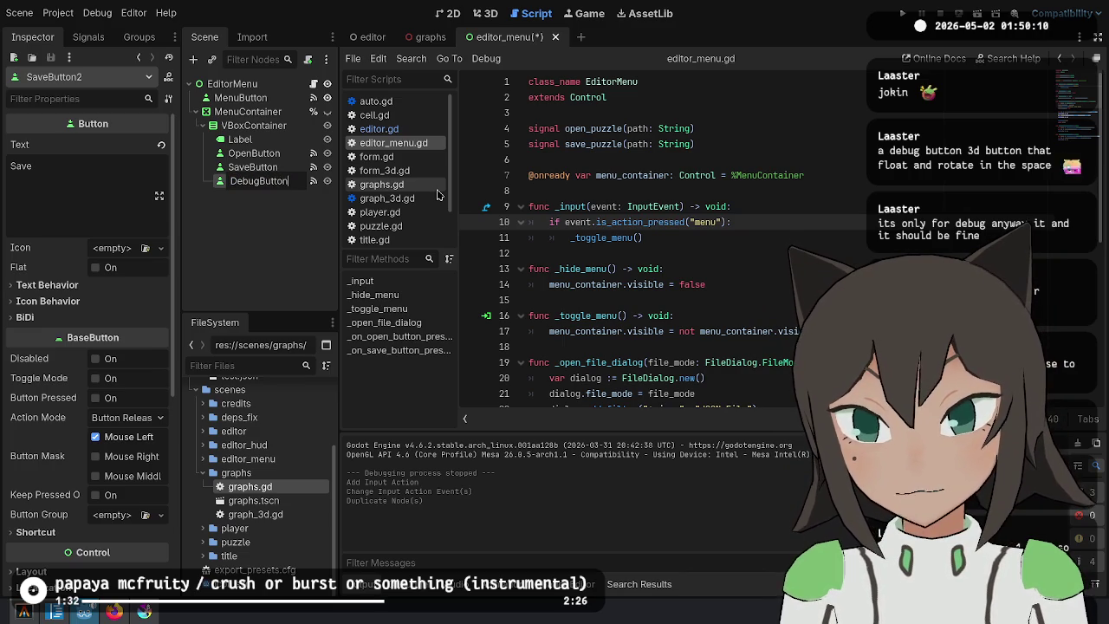
{"action": "key", "text": "Return"}
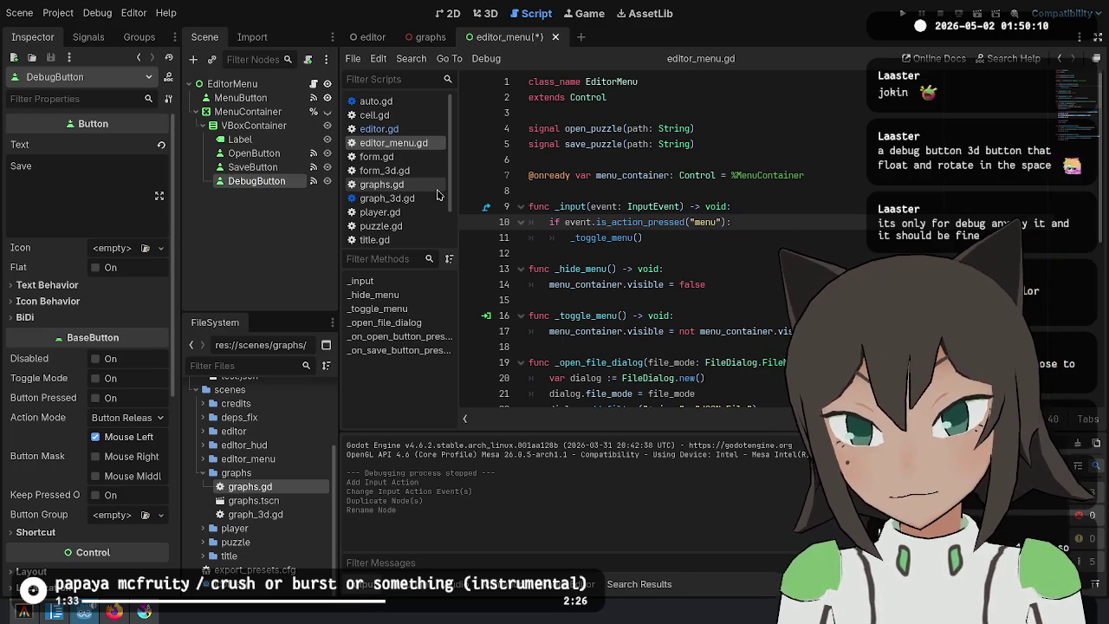
{"action": "double_click", "coordinate": [66, 162]}
{"action": "type", "text": "Debug"}
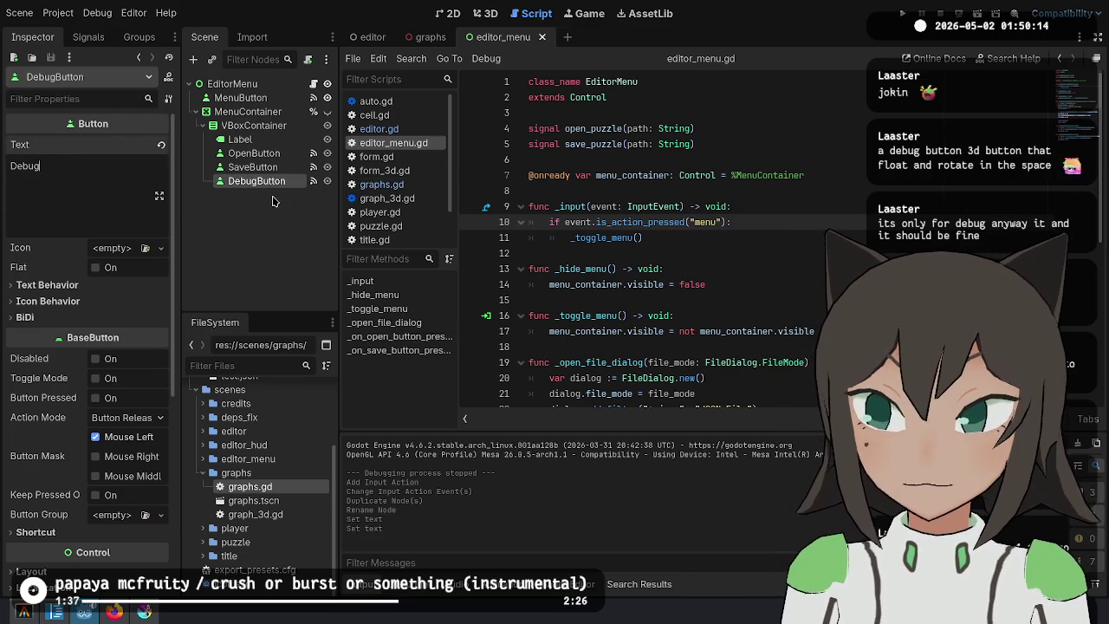
Delete DebugButton's copied pressed connection to the save handler.
{"action": "left_click", "coordinate": [314, 181]}
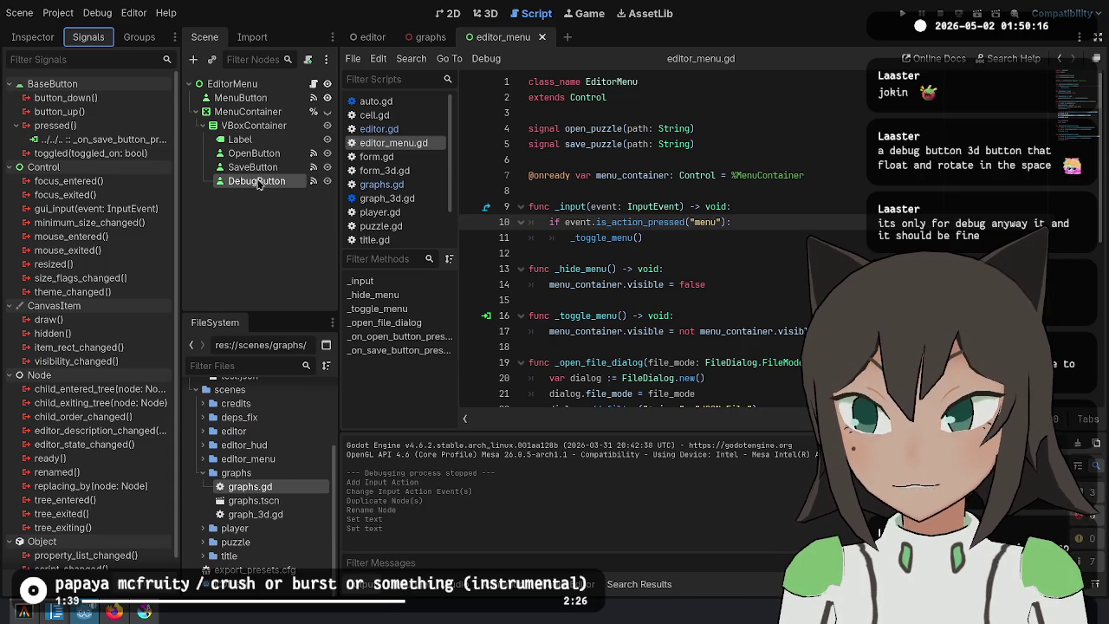
{"action": "left_click", "coordinate": [123, 143]}
{"action": "key", "text": "Delete"}
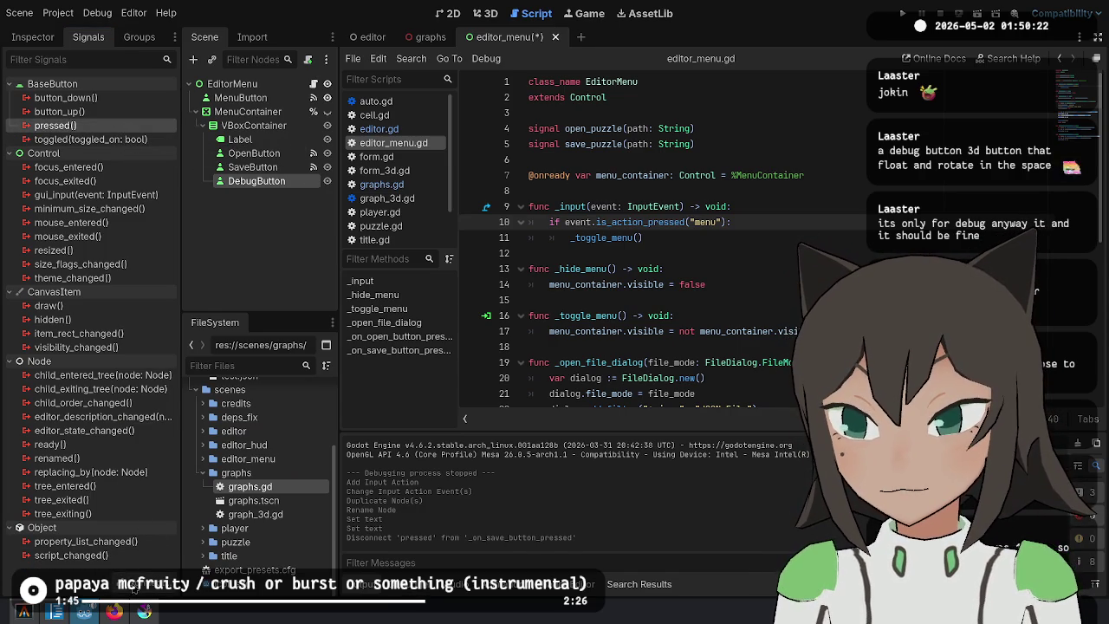
{"action": "key", "text": "alt+Tab"}
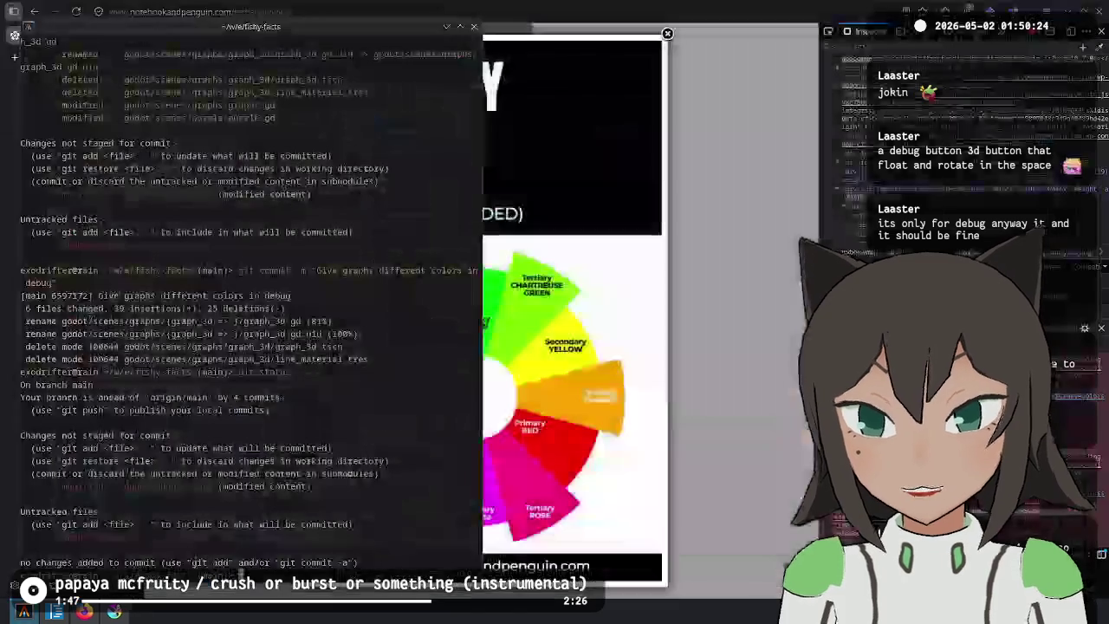
Relaunch Godot Engine by searching 'godot' in KRunner.
{"action": "key", "text": "alt+space"}
{"action": "type", "text": "godot"}
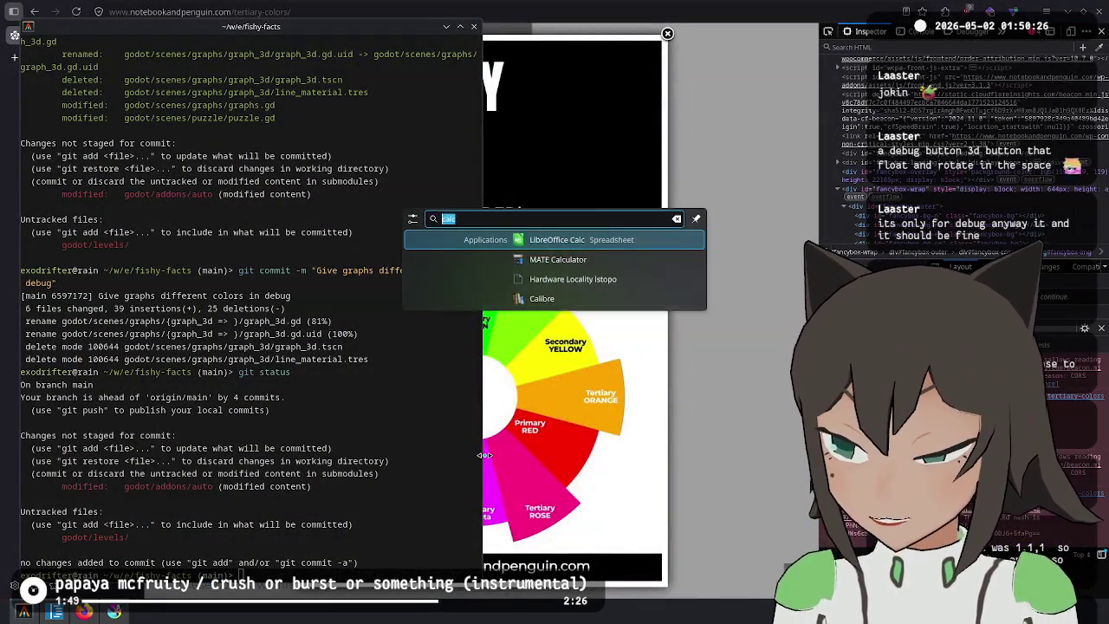
{"action": "key", "text": "Return"}
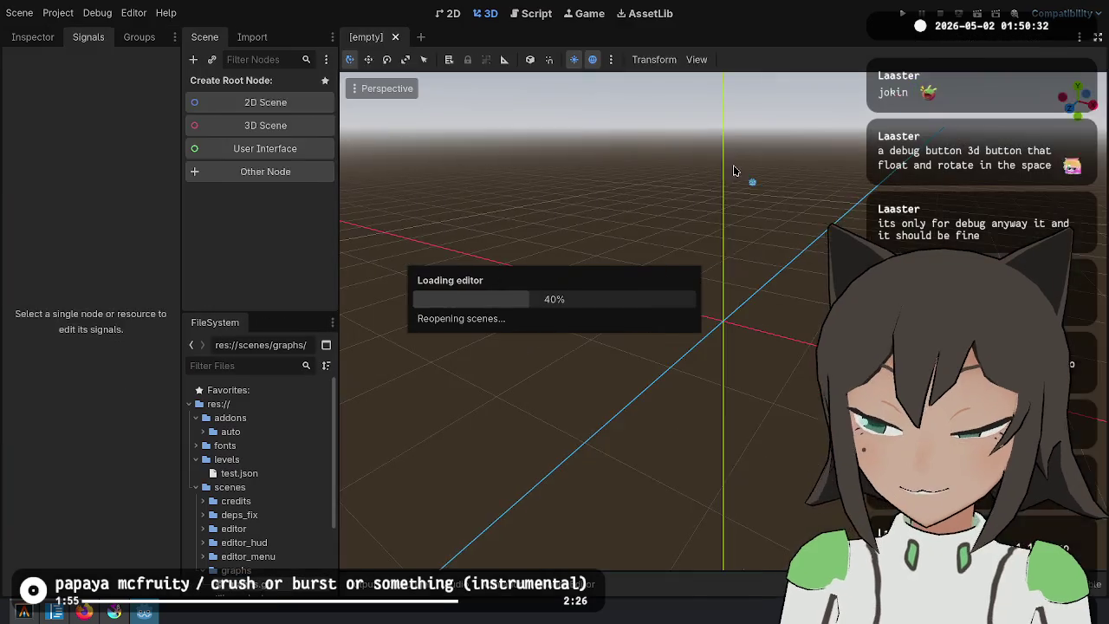
Glance at Project Settings, then delete the leftover pressed→_on_save_button_pressed connection.
{"action": "left_click", "coordinate": [58, 12]}
{"action": "mouse_move", "coordinate": [86, 7]}
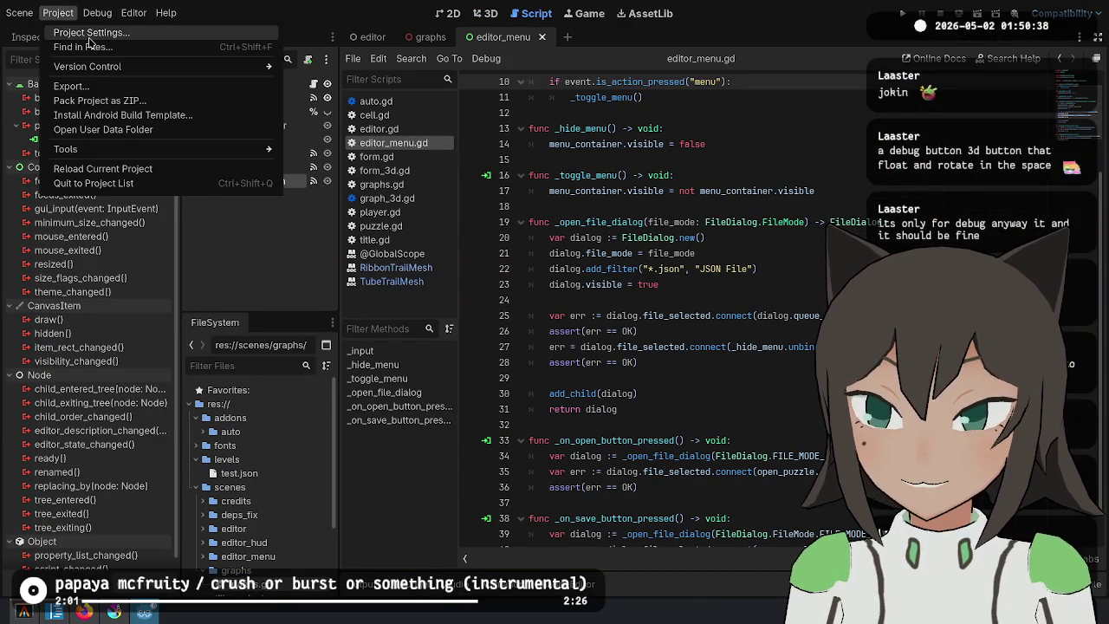
{"action": "left_click", "coordinate": [89, 33]}
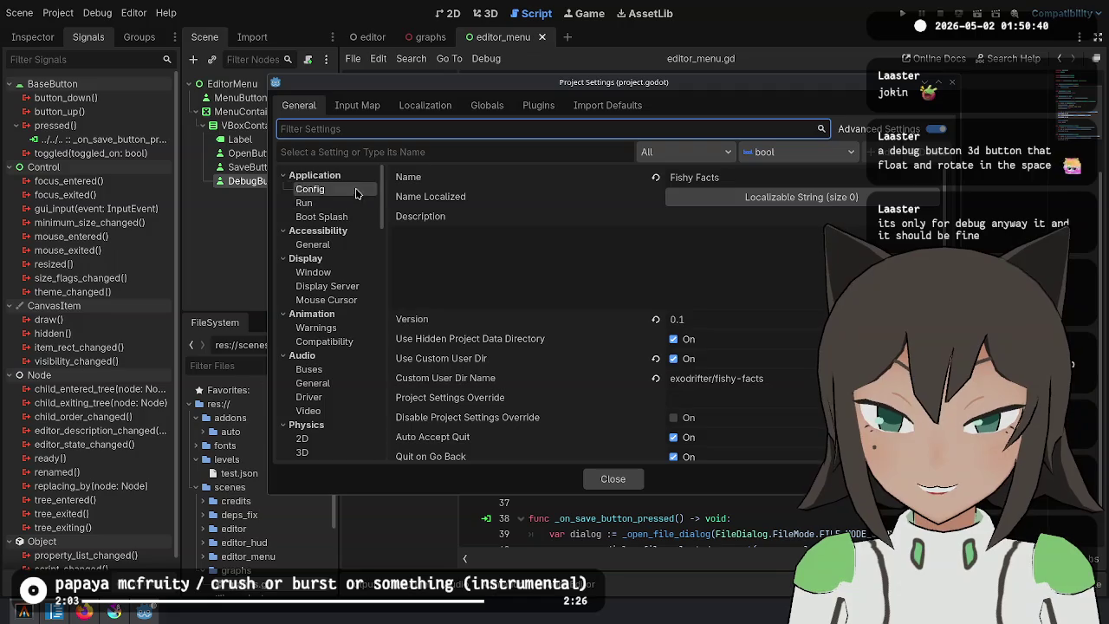
{"action": "key", "text": "Escape"}
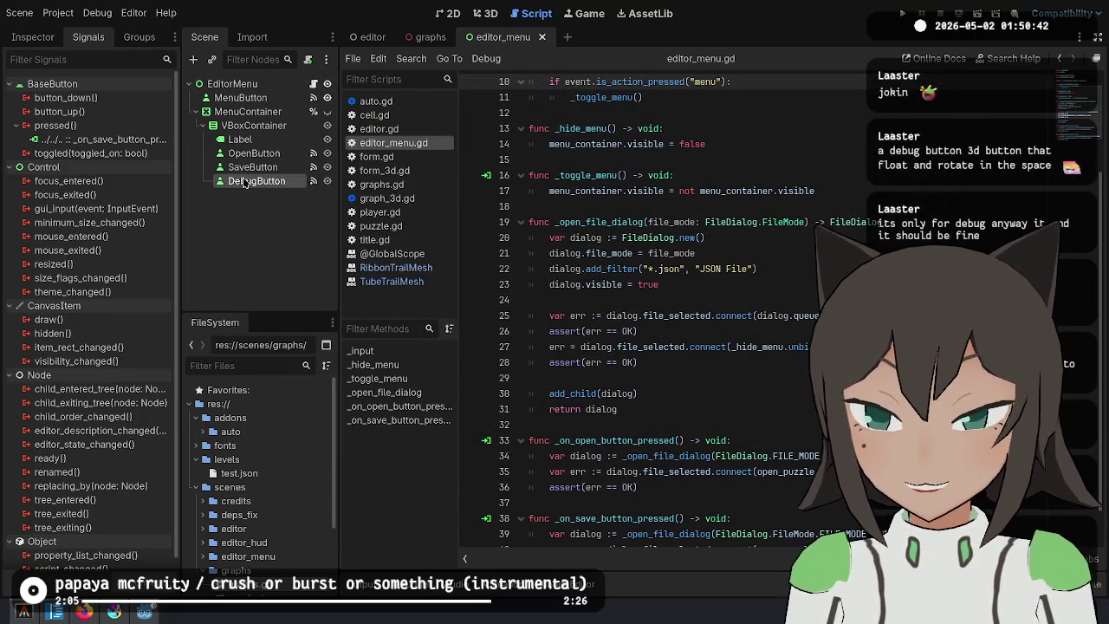
{"action": "key", "text": "Delete"}
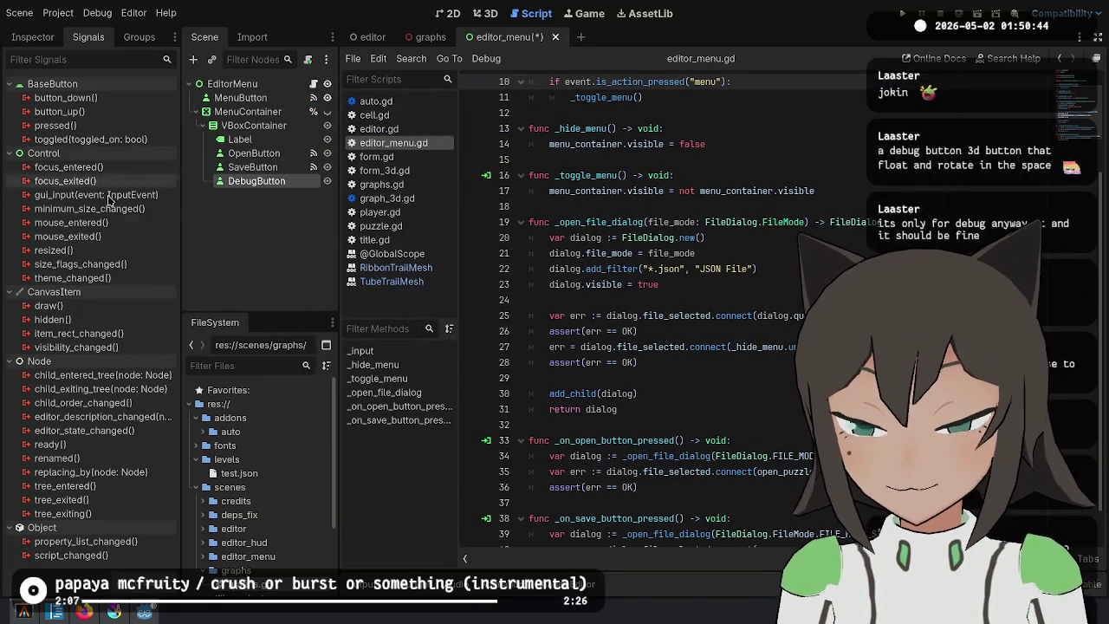
Connect DebugButton's pressed signal to a new _on_debug_button_pressed() and clear its pass line.
{"action": "double_click", "coordinate": [123, 123]}
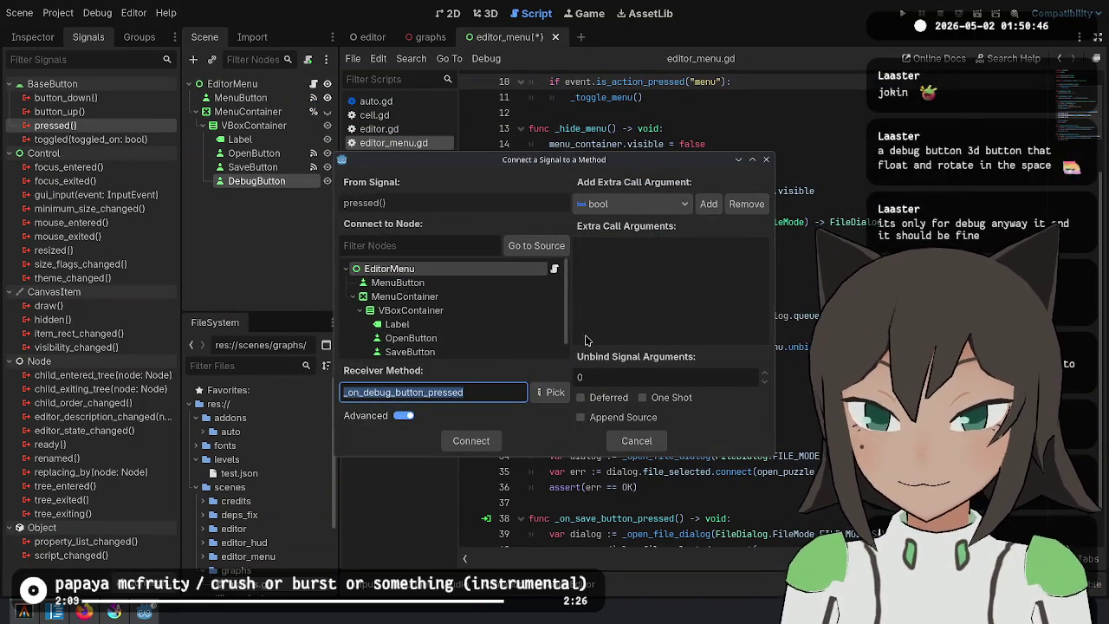
{"action": "left_click", "coordinate": [472, 441]}
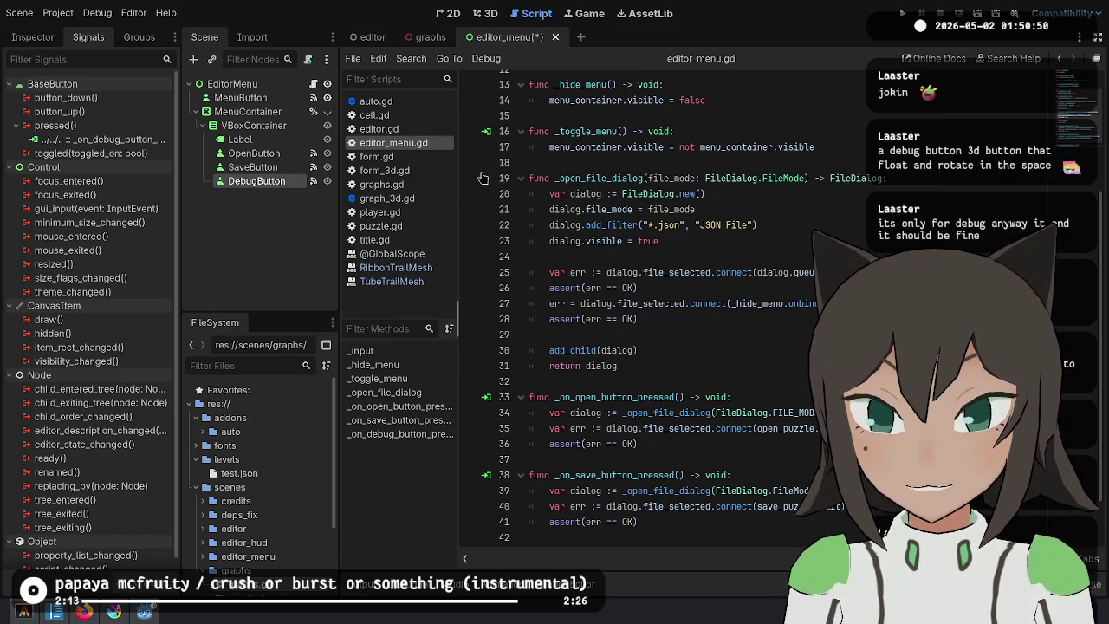
{"action": "scroll", "coordinate": [651, 438], "scroll_direction": "down", "scroll_amount": 2}
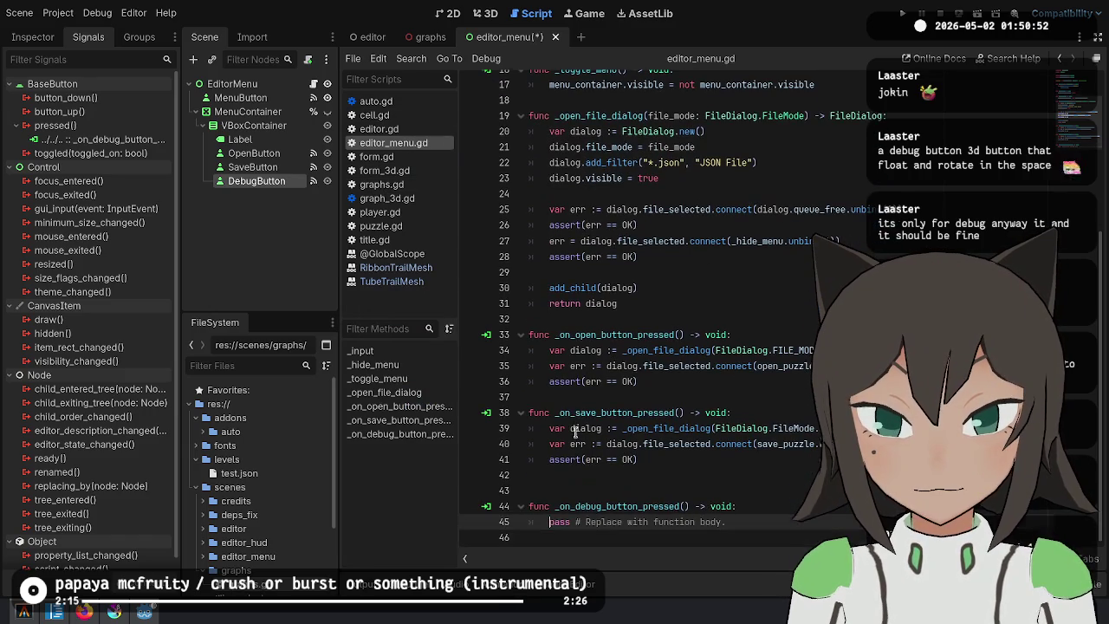
{"action": "left_click", "coordinate": [745, 474]}
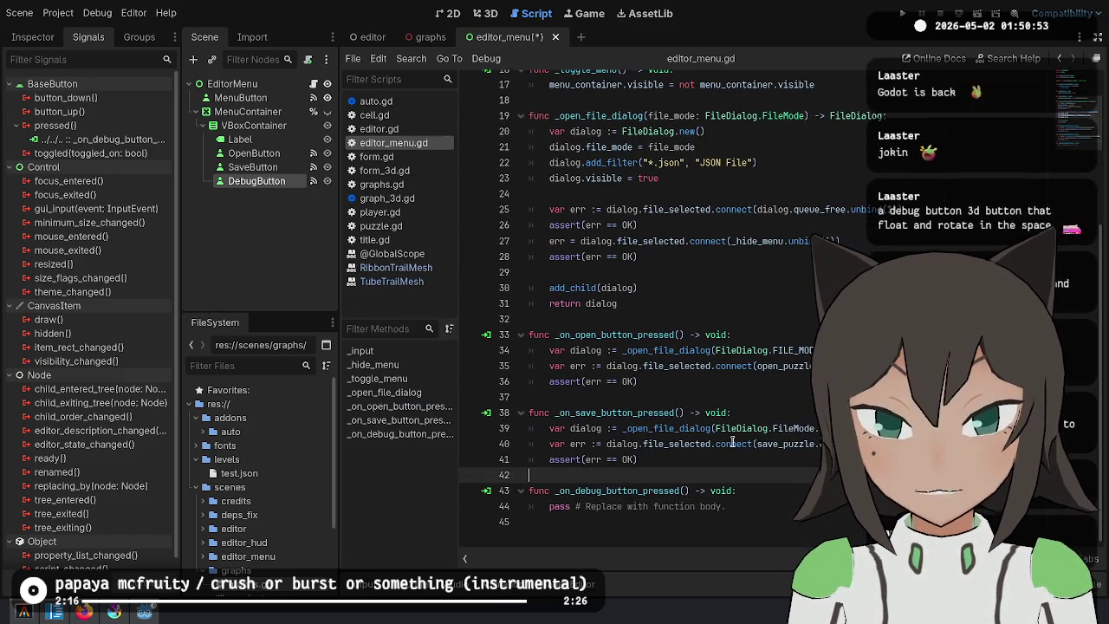
{"action": "left_click", "coordinate": [761, 506]}
{"action": "key", "text": "shift+Home"}
{"action": "key", "text": "BackSpace"}
{"action": "type", "text": "signal."}
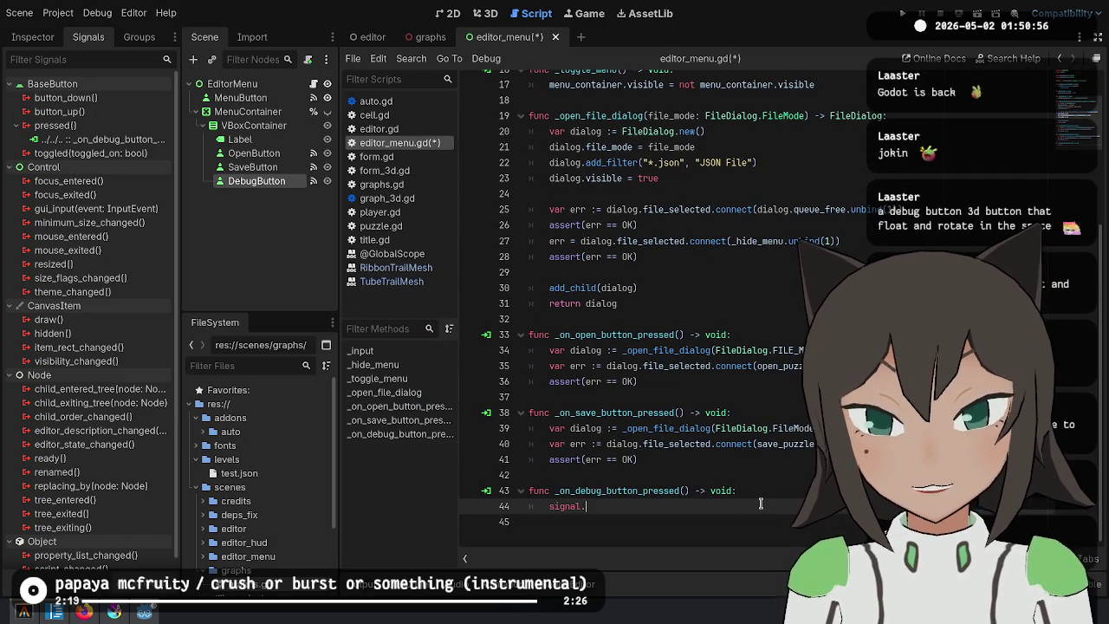
{"action": "key", "text": "BackSpace"}
{"action": "key", "text": "BackSpace"}
{"action": "key", "text": "BackSpace"}
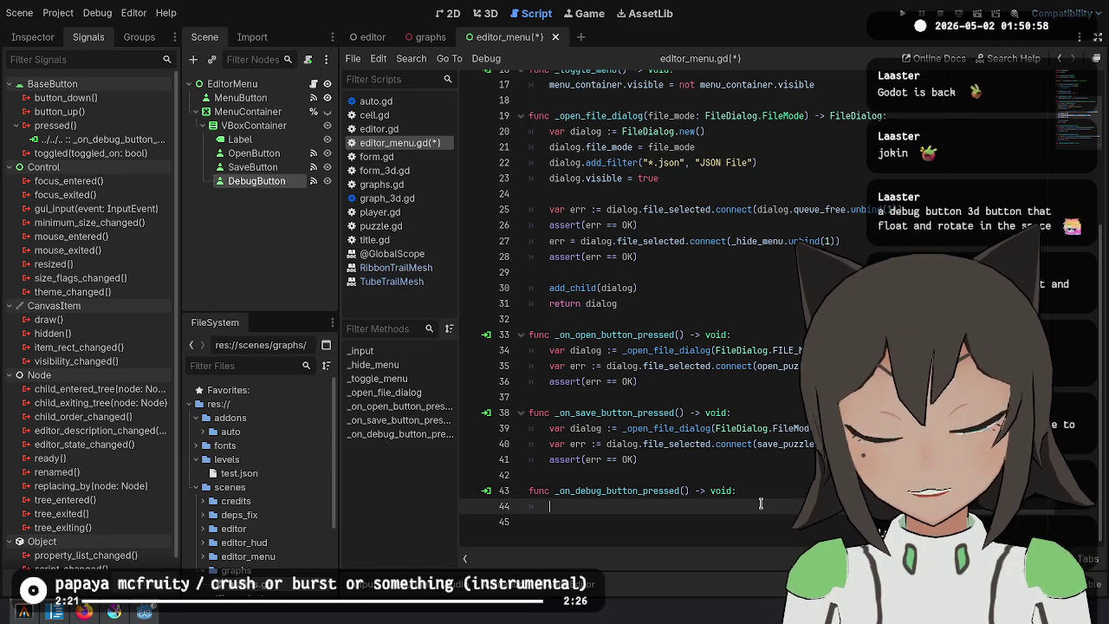
Declare a toggle_debug signal, emit it from the debug handler, and save the editor menu script.
{"action": "scroll", "coordinate": [639, 385], "scroll_direction": "up", "scroll_amount": 5}
{"action": "left_click", "coordinate": [731, 144]}
{"action": "key", "text": "Return"}
{"action": "type", "text": "signal toggle_debug("}
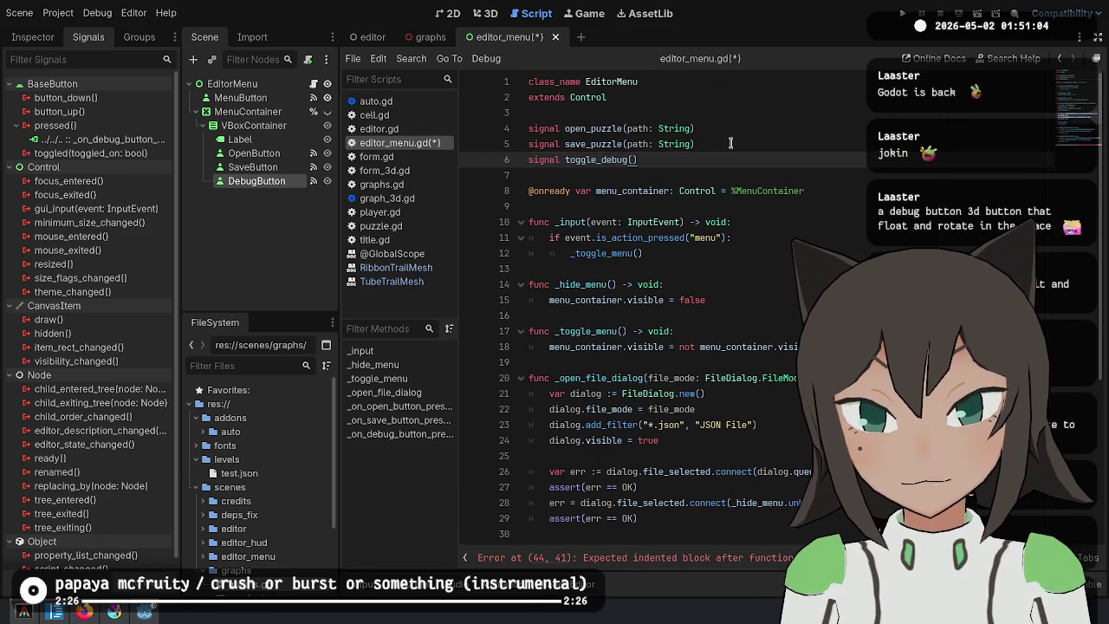
{"action": "key", "text": "alt+Left"}
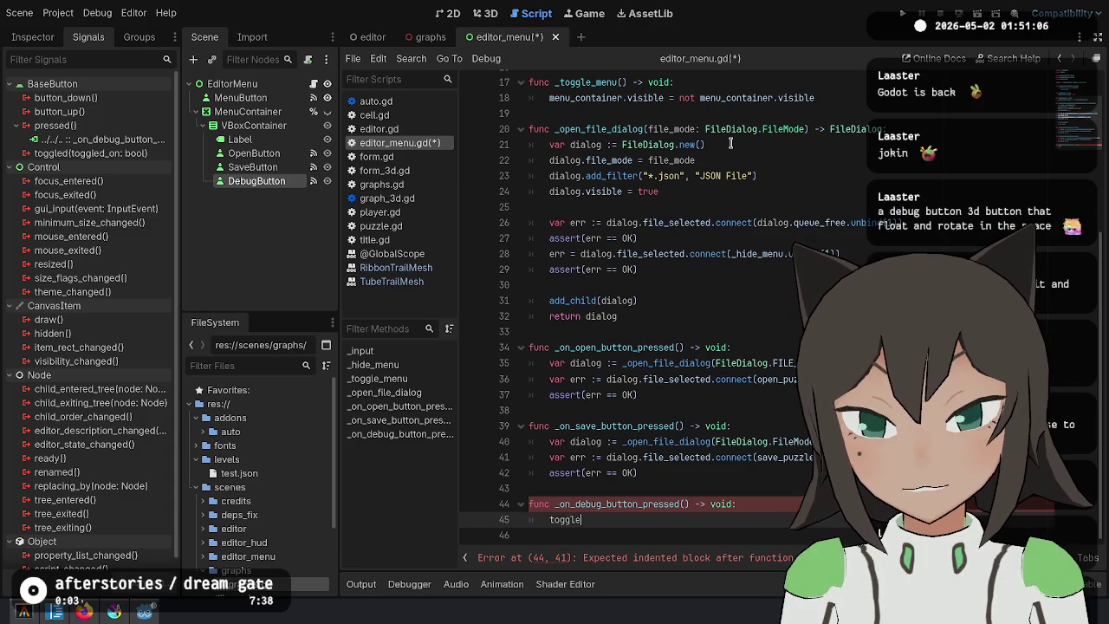
{"action": "type", "text": "_debug(tru"}
{"action": "key", "text": "BackSpace"}
{"action": "key", "text": "BackSpace"}
{"action": "key", "text": "BackSpace"}
{"action": "type", "text": ")"}
{"action": "key", "text": "BackSpace"}
{"action": "type", "text": ".em("}
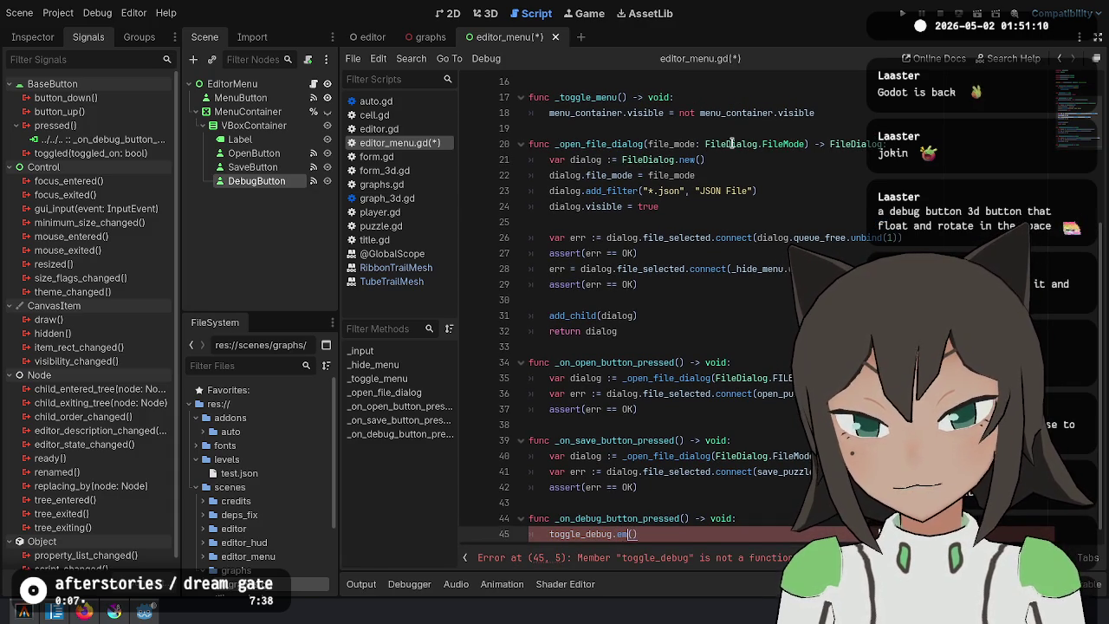
{"action": "key", "text": "ctrl+s"}
In the editor scene, connect EditorMenu's toggle_debug signal to toggle_graphs_visibility.
{"action": "left_click", "coordinate": [546, 36]}
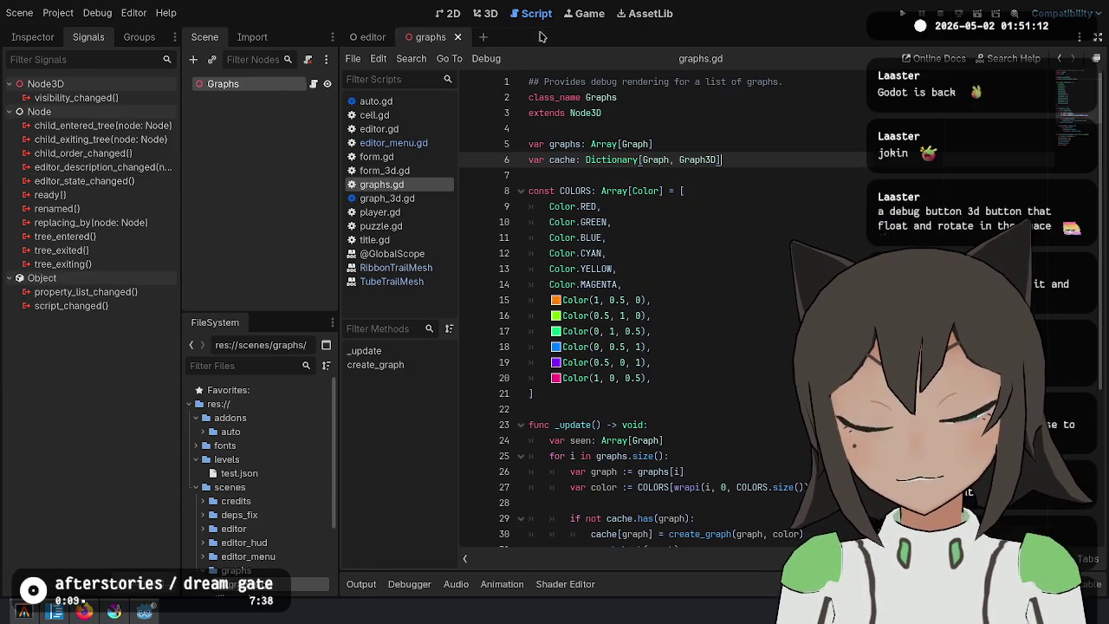
{"action": "left_click", "coordinate": [373, 37]}
{"action": "left_click", "coordinate": [236, 97]}
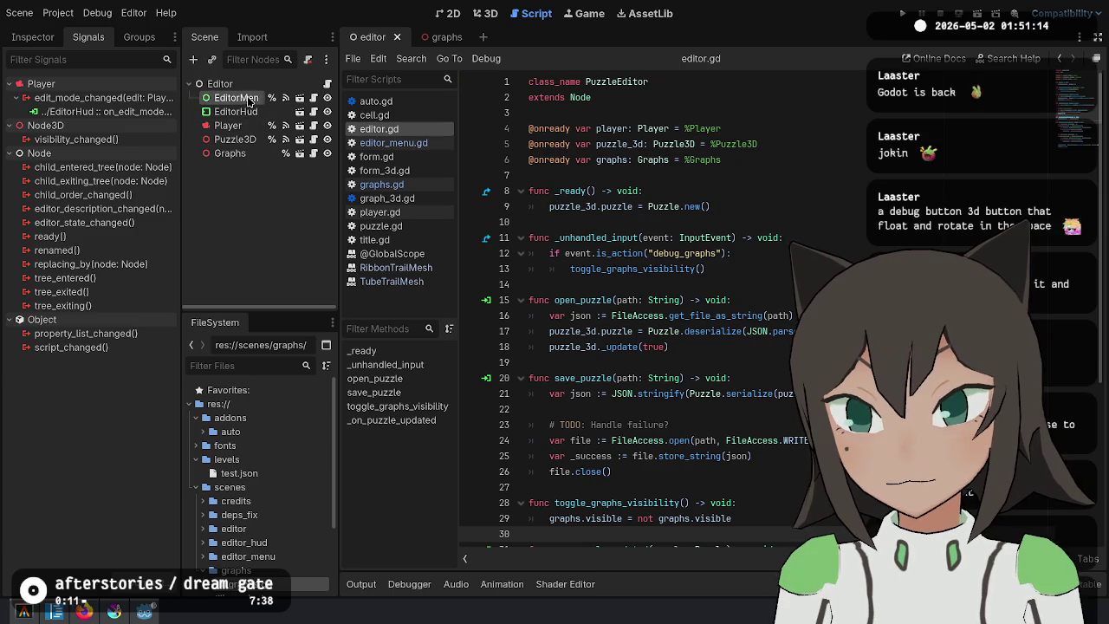
{"action": "double_click", "coordinate": [61, 152]}
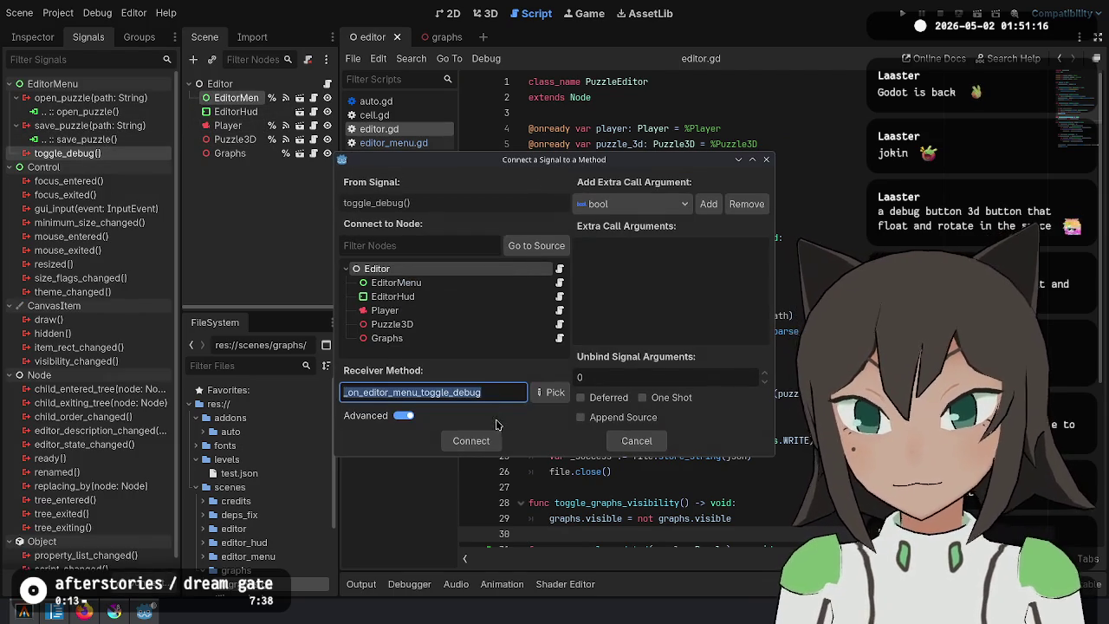
{"action": "left_click", "coordinate": [537, 394]}
{"action": "double_click", "coordinate": [494, 208]}
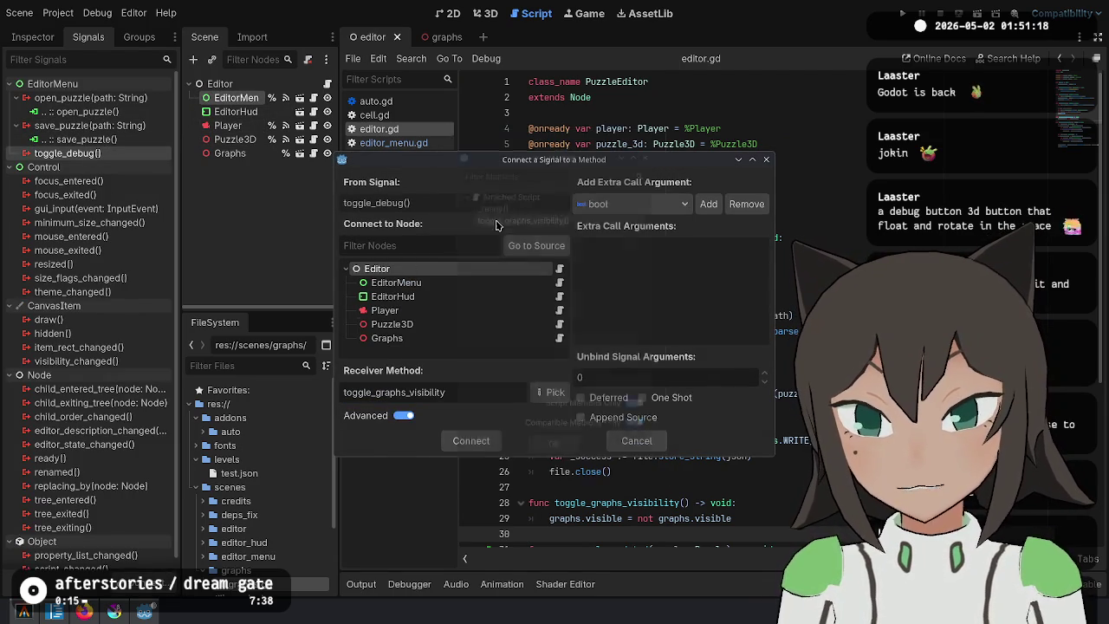
{"action": "left_click", "coordinate": [485, 440]}
{"action": "scroll", "coordinate": [801, 236], "scroll_direction": "down", "scroll_amount": 5}
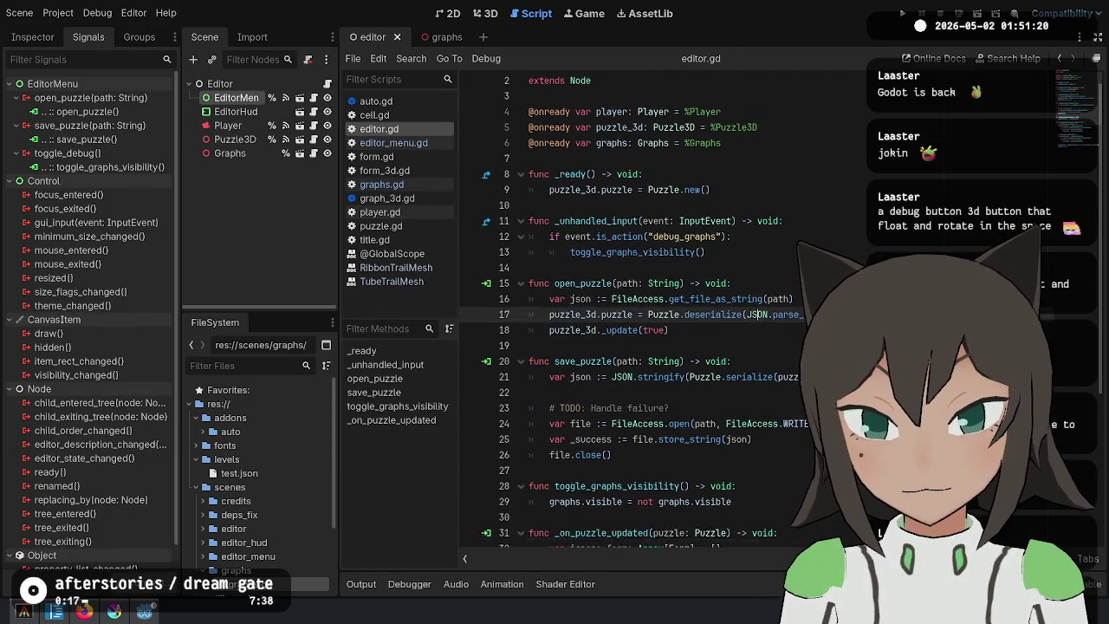
{"action": "left_click", "coordinate": [801, 236]}
{"action": "key", "text": "Up"}
{"action": "key", "text": "Up"}
{"action": "key", "text": "Up"}
Run the game, enter the puzzle editor and switch to cell mode to test the debug button.
{"action": "left_click", "coordinate": [902, 13]}
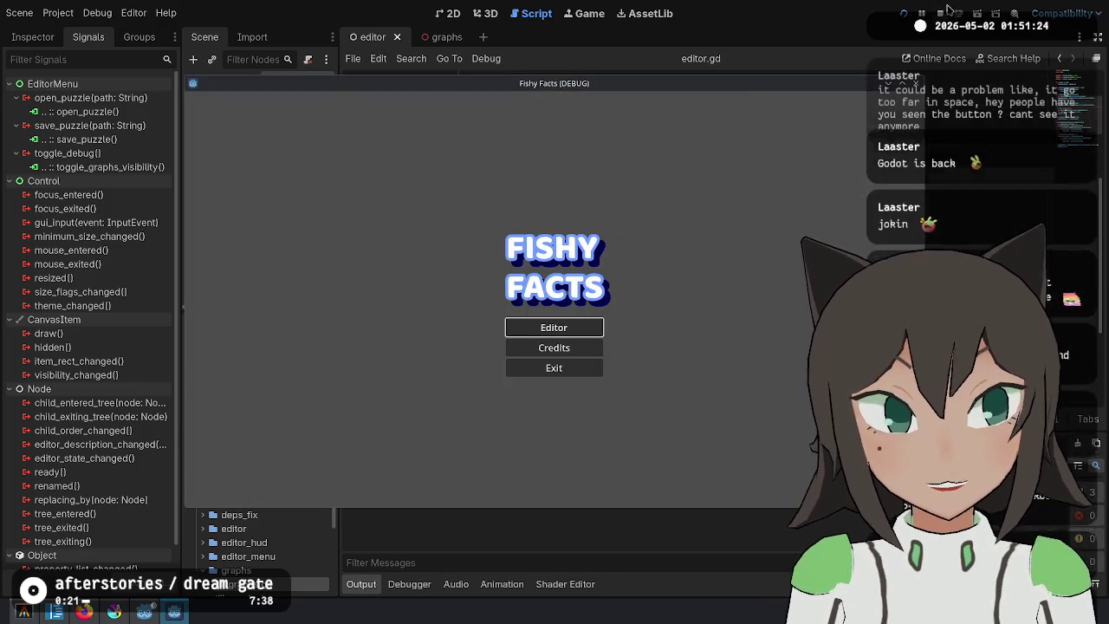
{"action": "left_click", "coordinate": [947, 11]}
{"action": "left_click", "coordinate": [229, 153]}
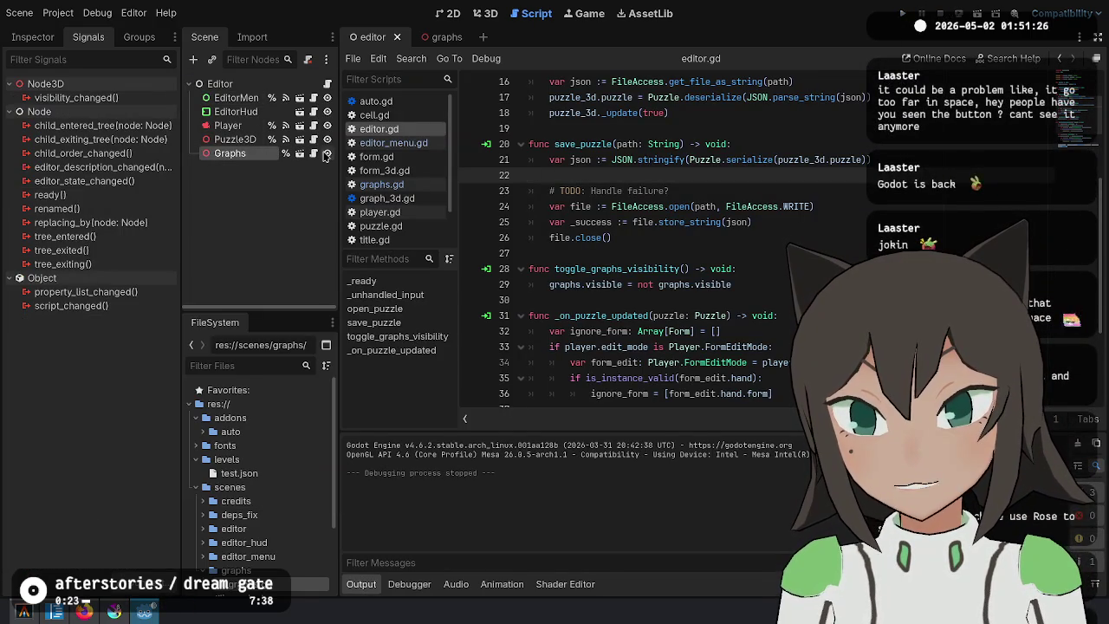
{"action": "left_click", "coordinate": [902, 13]}
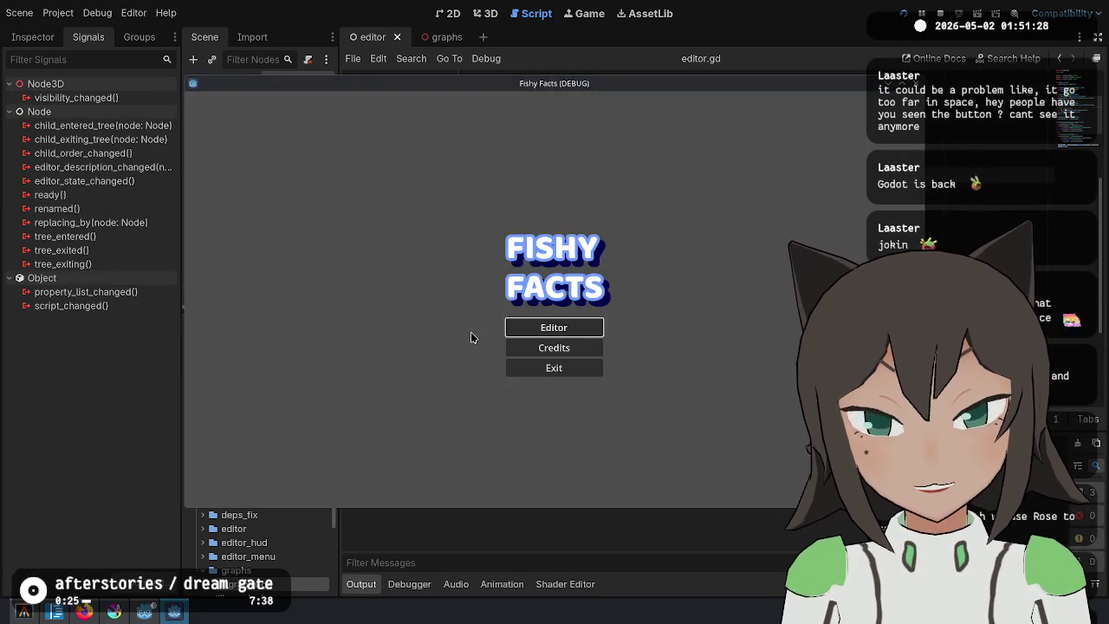
{"action": "left_click", "coordinate": [555, 328]}
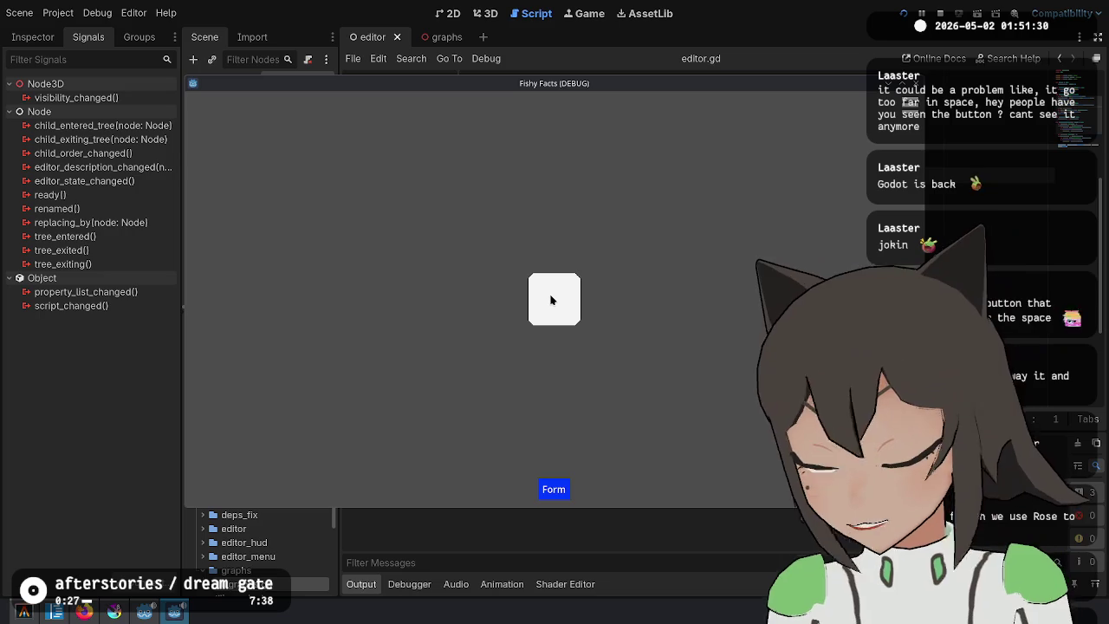
{"action": "left_click", "coordinate": [551, 299]}
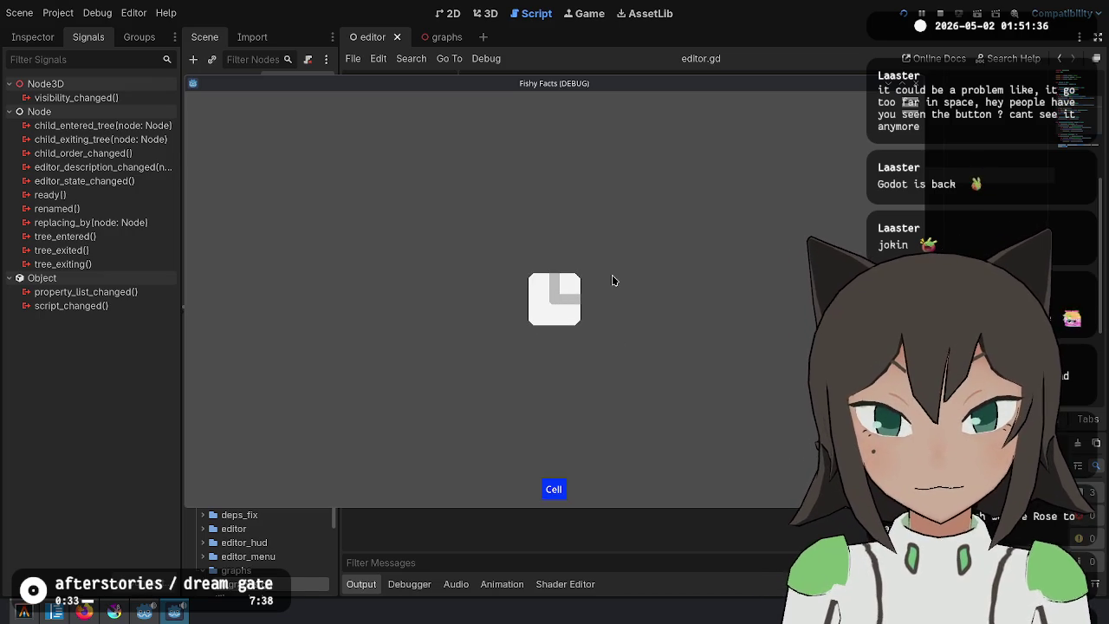
{"action": "key", "text": "F8"}
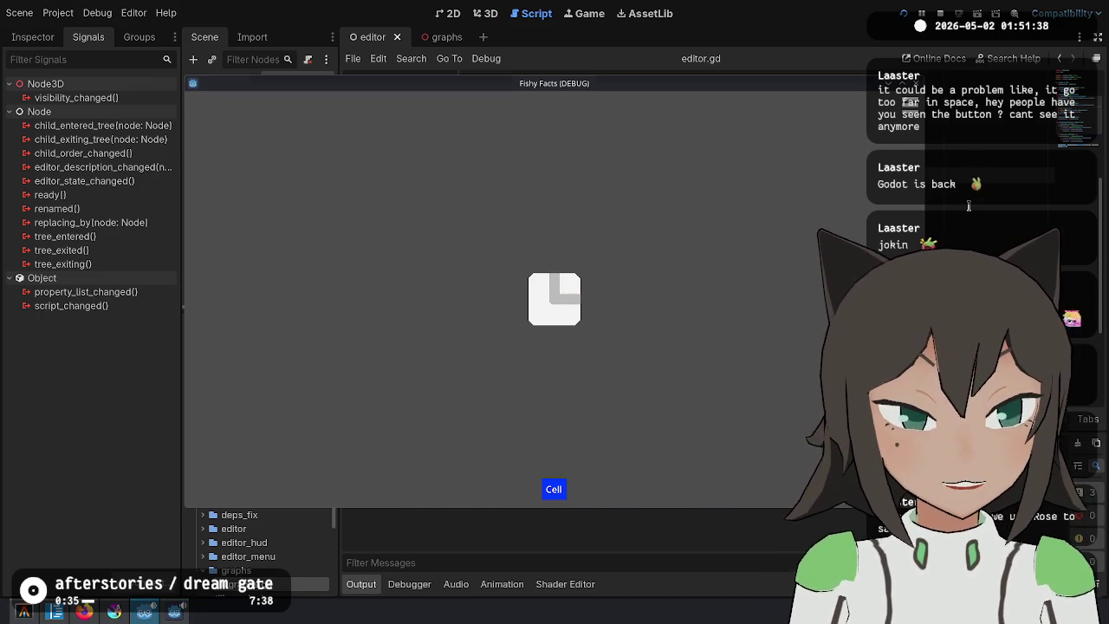
Change event.is_action to is_action_pressed on line 12 of editor.gd and save.
{"action": "scroll", "coordinate": [639, 215], "scroll_direction": "up", "scroll_amount": 4}
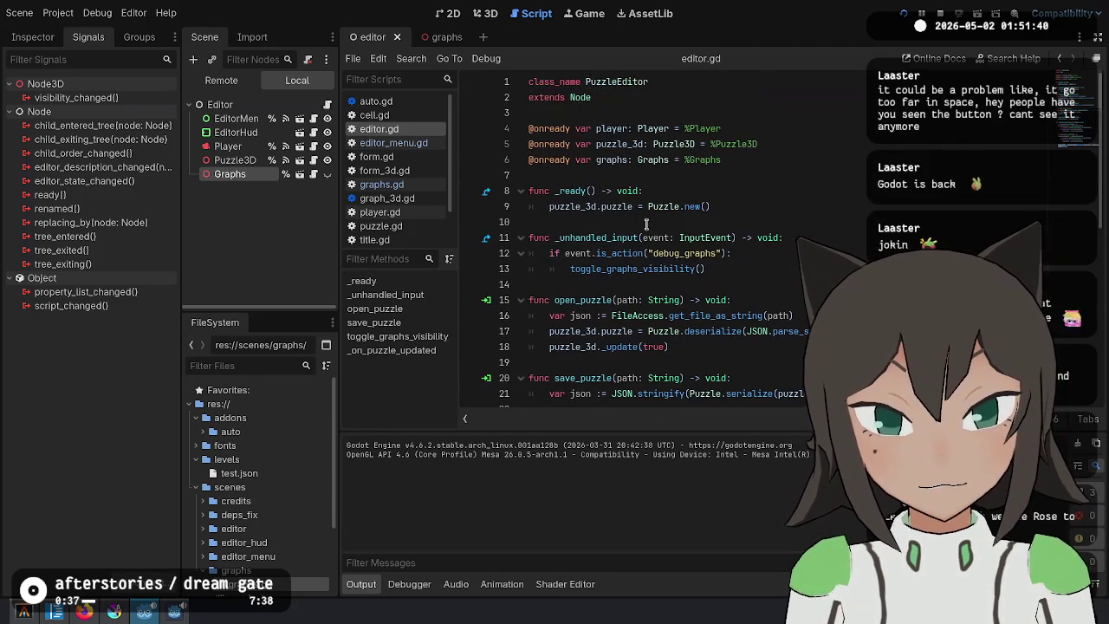
{"action": "left_click", "coordinate": [642, 253]}
{"action": "type", "text": "_"}
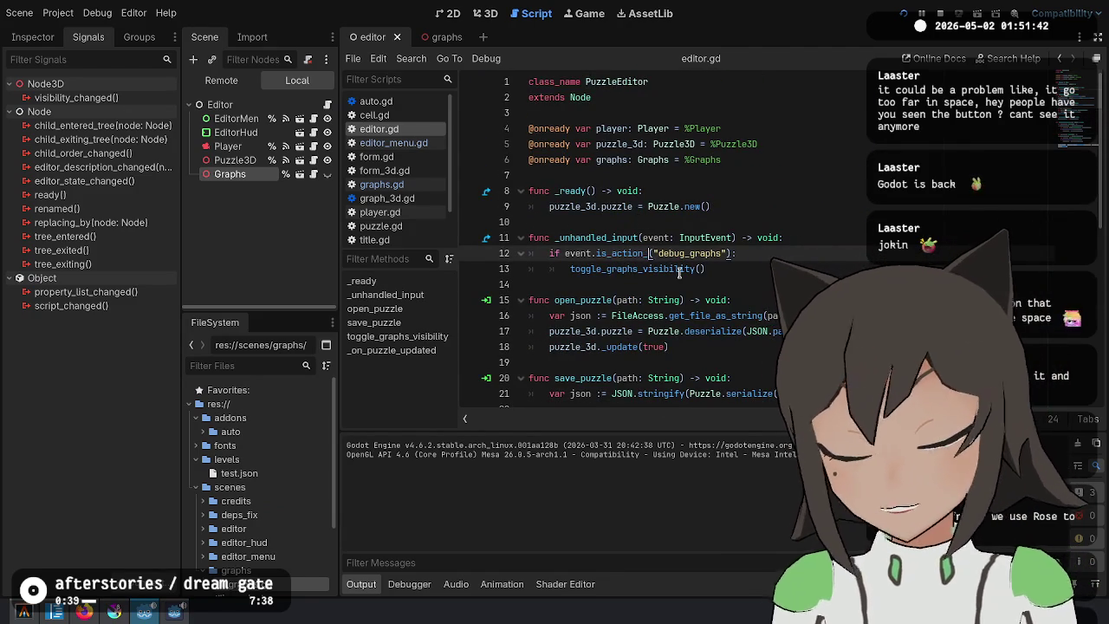
{"action": "left_click", "coordinate": [679, 272]}
{"action": "key", "text": "ctrl+s"}
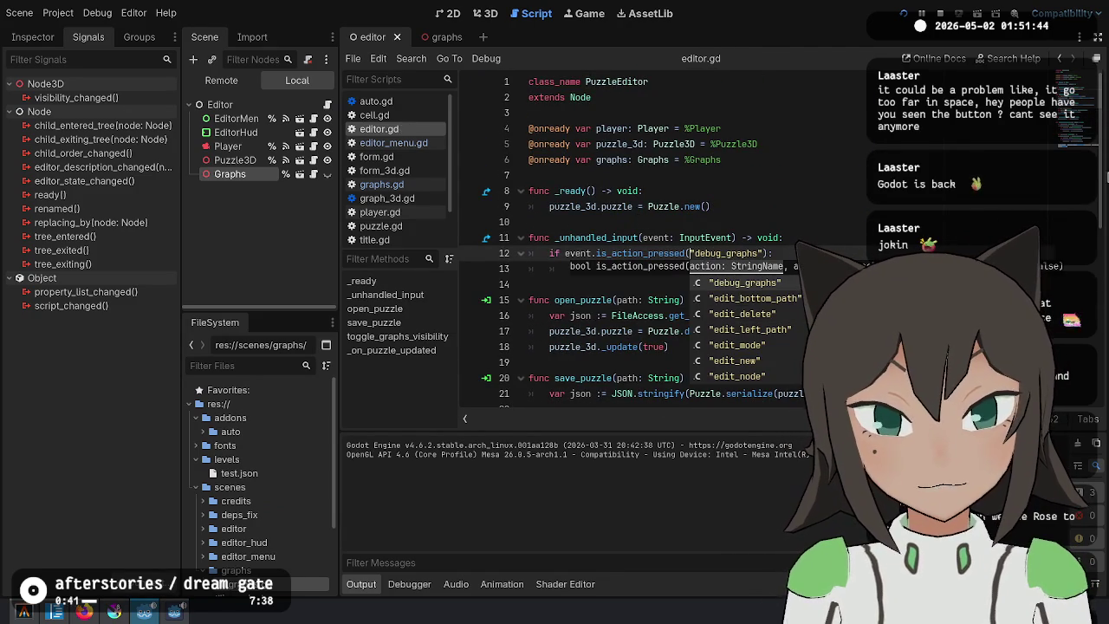
Run the game again, select a cell tile, toggle the graph overlay with Escape, then stop.
{"action": "key", "text": "F6"}
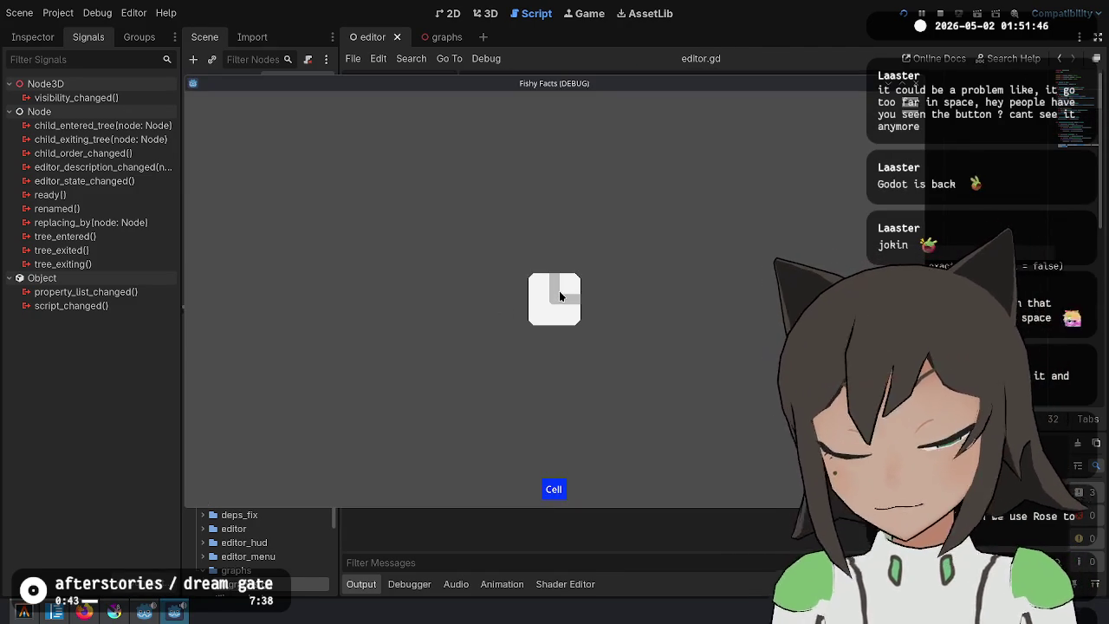
{"action": "left_click", "coordinate": [559, 296]}
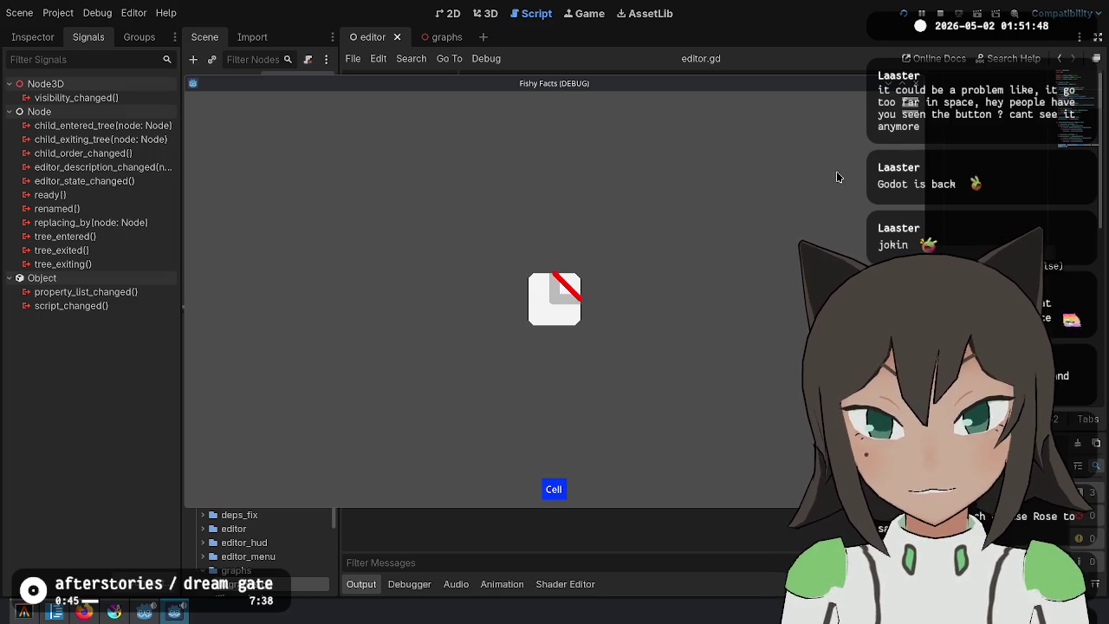
{"action": "key", "text": "Escape"}
{"action": "left_click", "coordinate": [202, 161]}
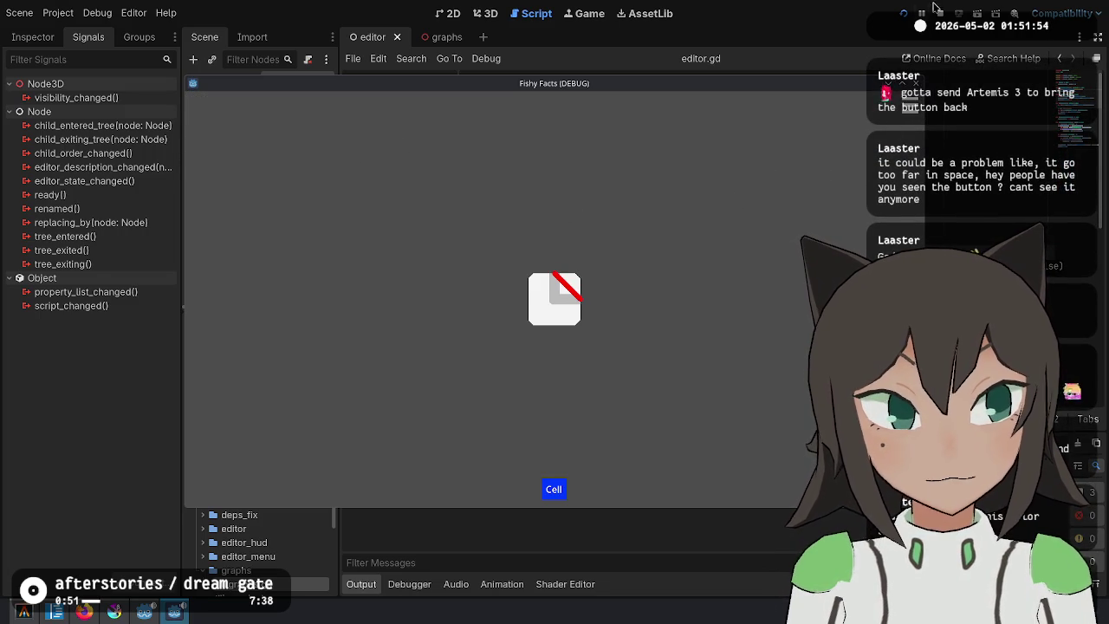
{"action": "key", "text": "F8"}
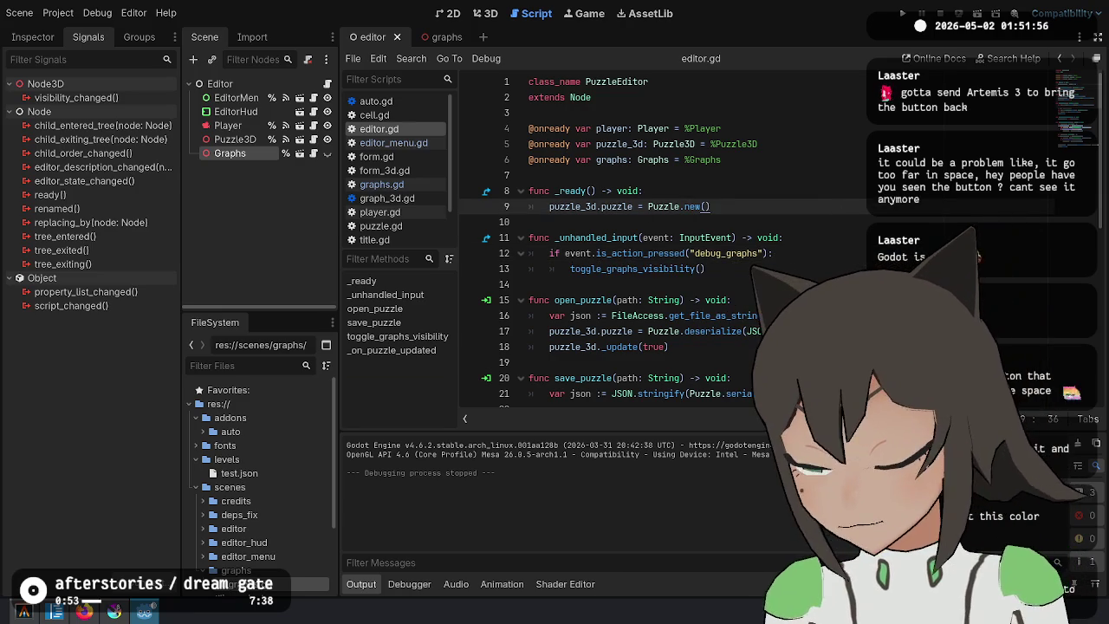
{"action": "left_click", "coordinate": [735, 268]}
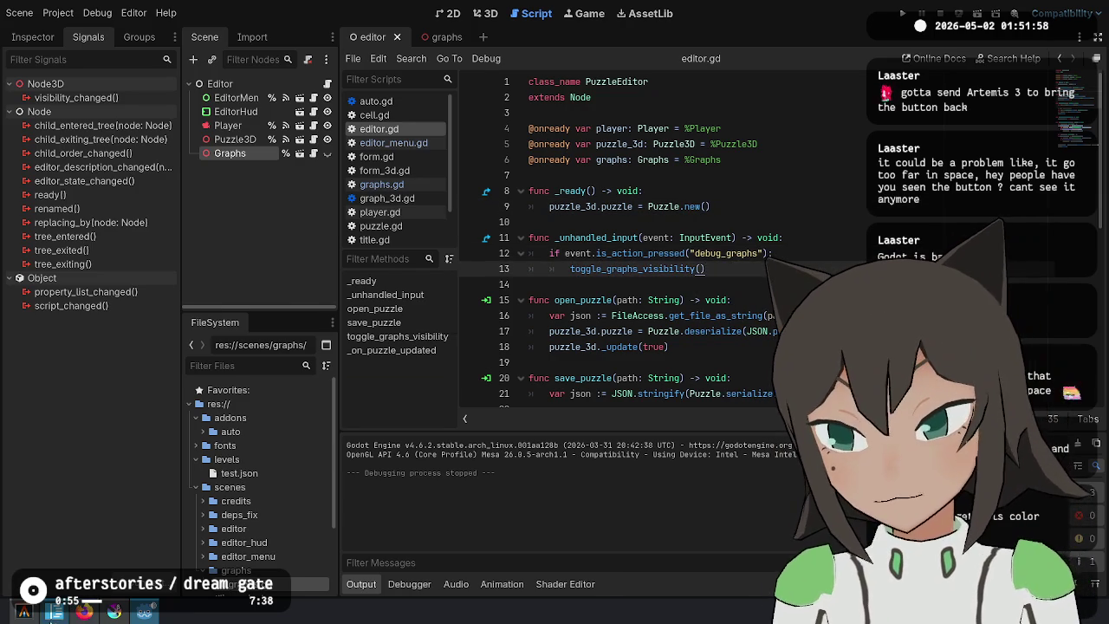
Check the changed files with git status in the terminal.
{"action": "left_click", "coordinate": [26, 613]}
{"action": "type", "text": "git status"}
{"action": "key", "text": "Return"}
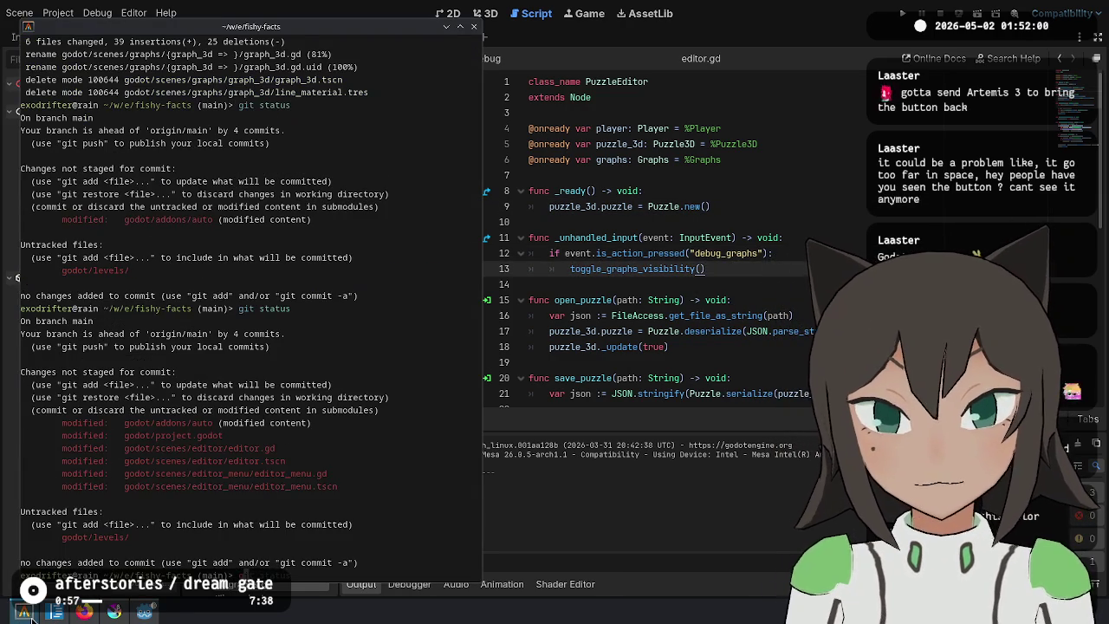
Stage every hunk in project.godot, editor.gd, editor.tscn and editor_menu with git add -p.
{"action": "type", "text": "d -p"}
{"action": "key", "text": "Return"}
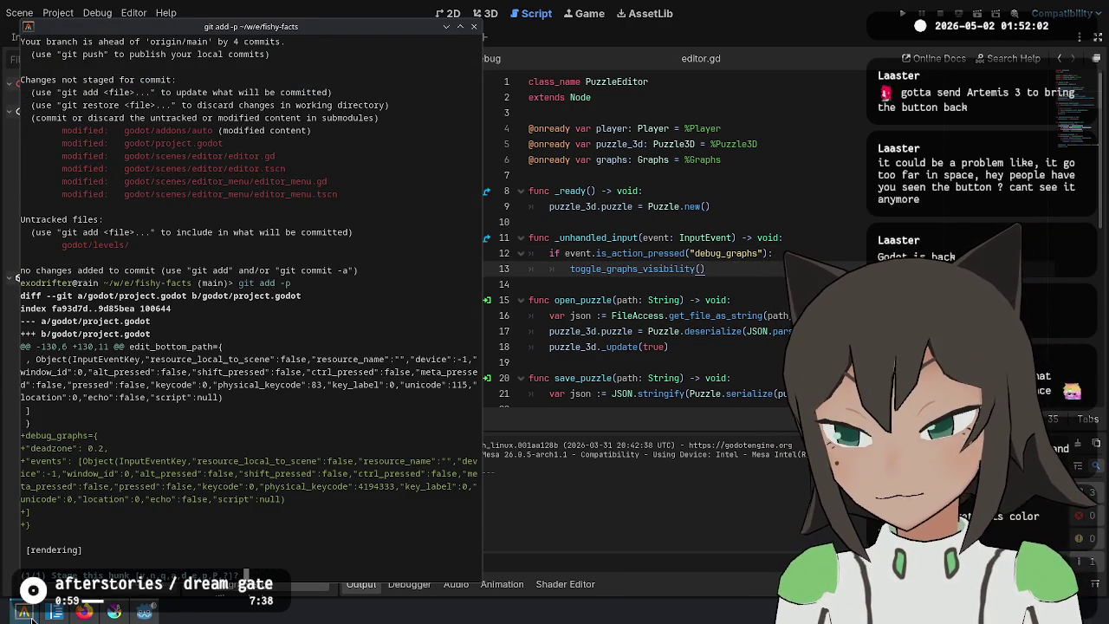
{"action": "type", "text": "y"}
{"action": "key", "text": "Return"}
{"action": "key", "text": "Return"}
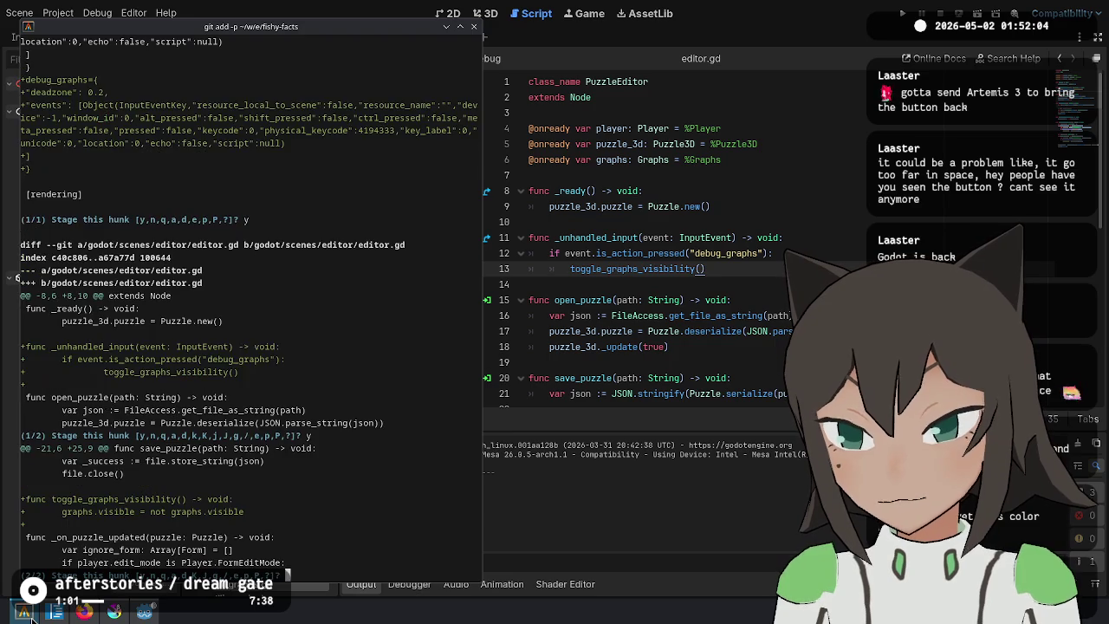
{"action": "type", "text": "y"}
{"action": "key", "text": "Return"}
{"action": "type", "text": "y"}
{"action": "key", "text": "Return"}
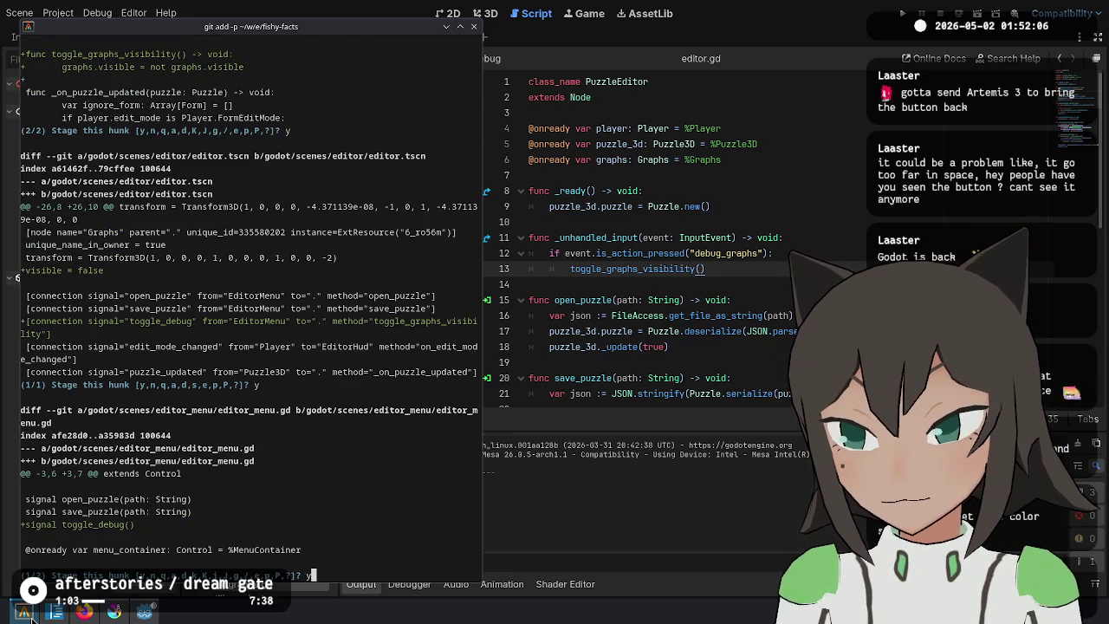
{"action": "key", "text": "Return"}
{"action": "key", "text": "Return"}
{"action": "type", "text": "y"}
{"action": "key", "text": "Return"}
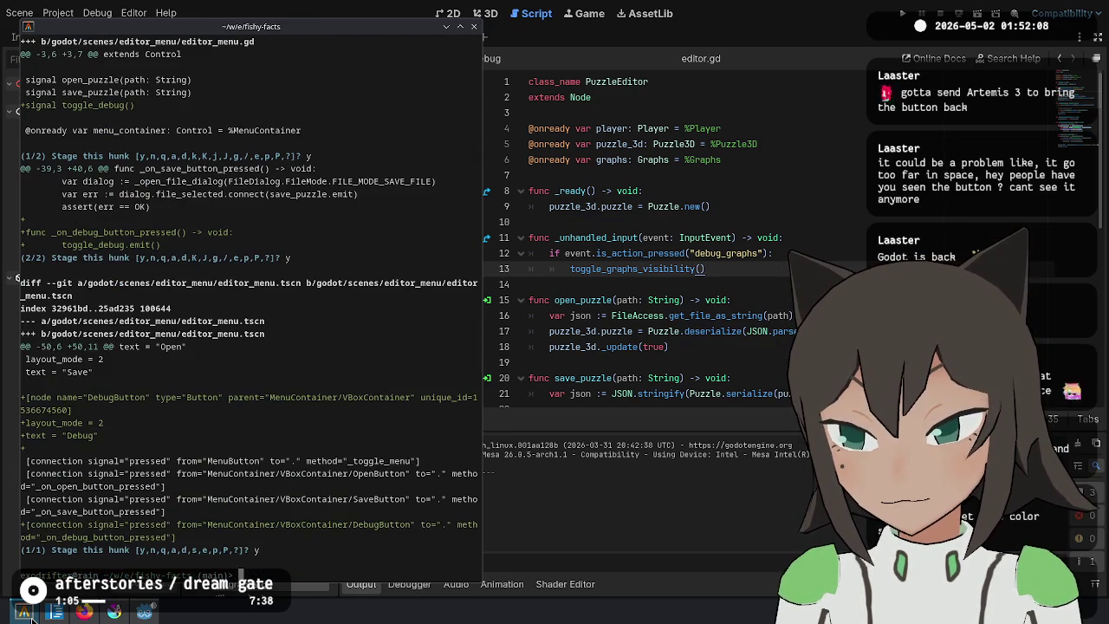
{"action": "type", "text": "git status"}
{"action": "key", "text": "Return"}
Commit with the message "Add graph debug visibility toggle hotkey".
{"action": "type", "text": "git comm"}
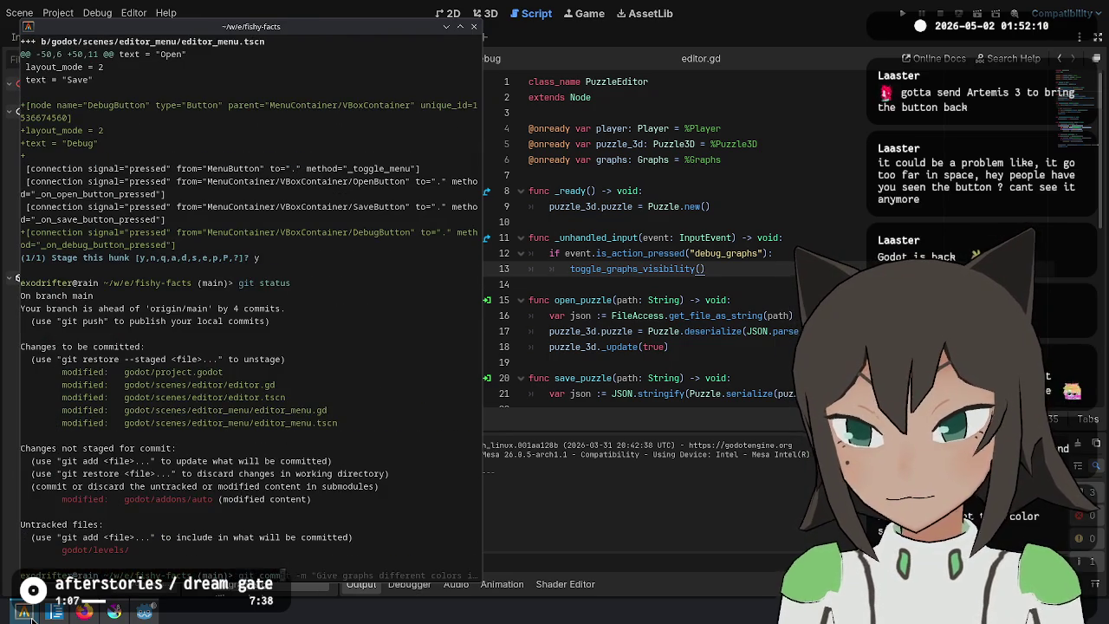
{"action": "type", "text": "it -m \"Add graph"}
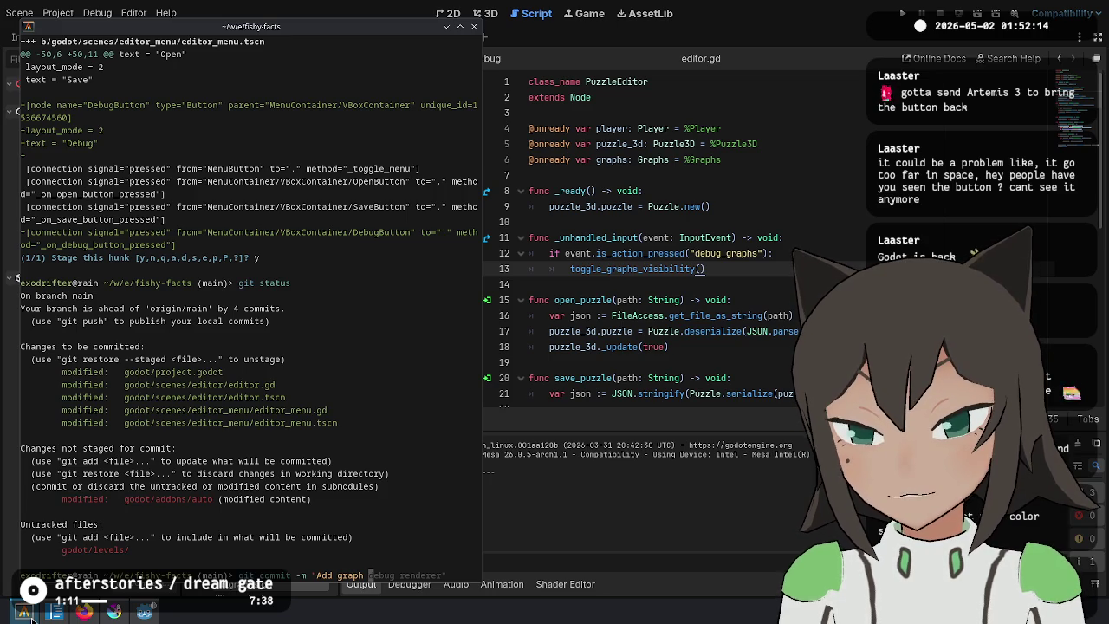
{"action": "type", "text": " debug hotkey"}
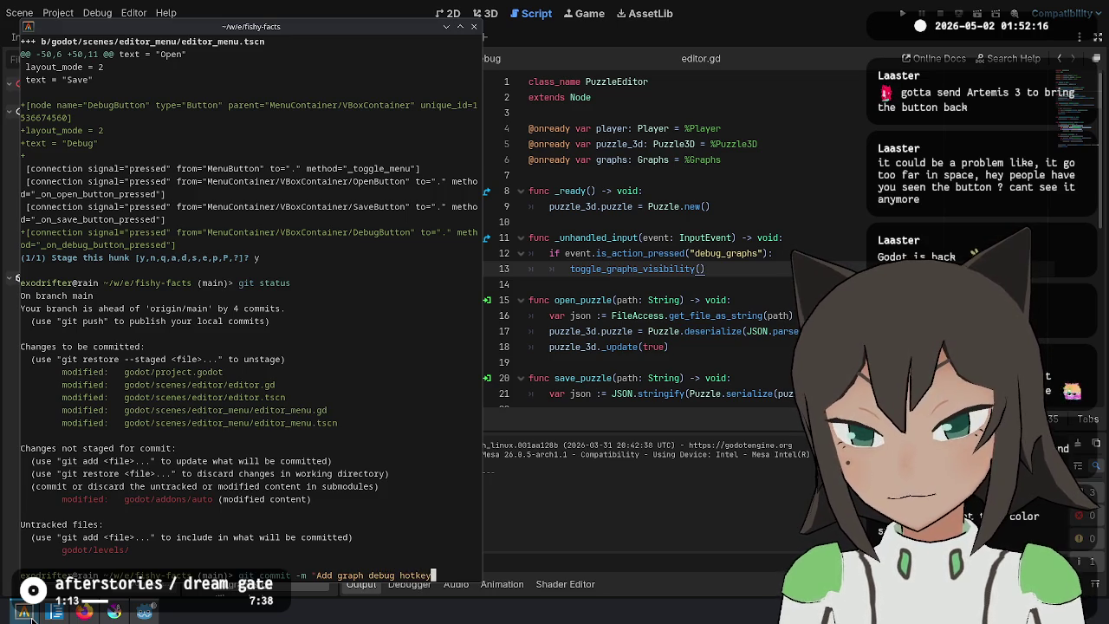
{"action": "key", "text": "ctrl+Left"}
{"action": "key", "text": "ctrl+Left"}
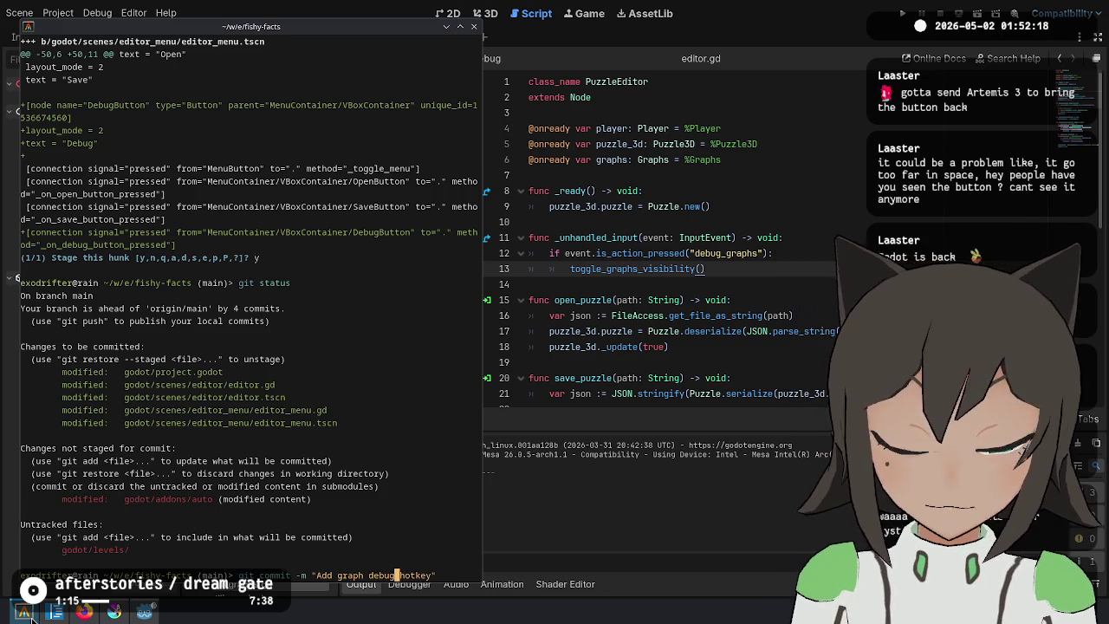
{"action": "key", "text": "ctrl+Right"}
{"action": "type", "text": "visibility"}
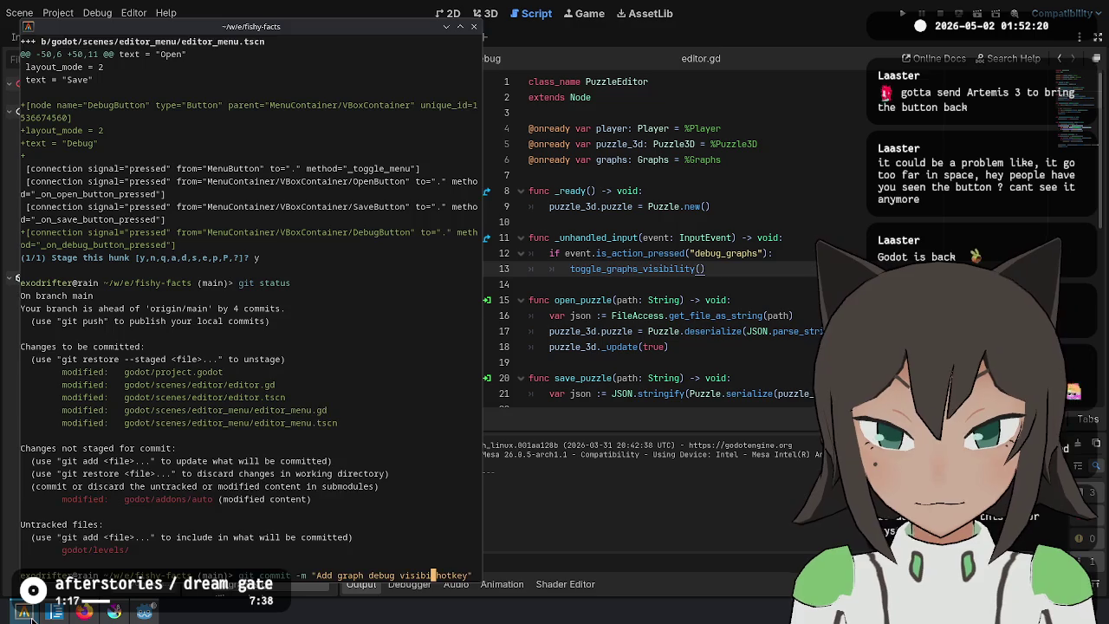
{"action": "type", "text": " toggle"}
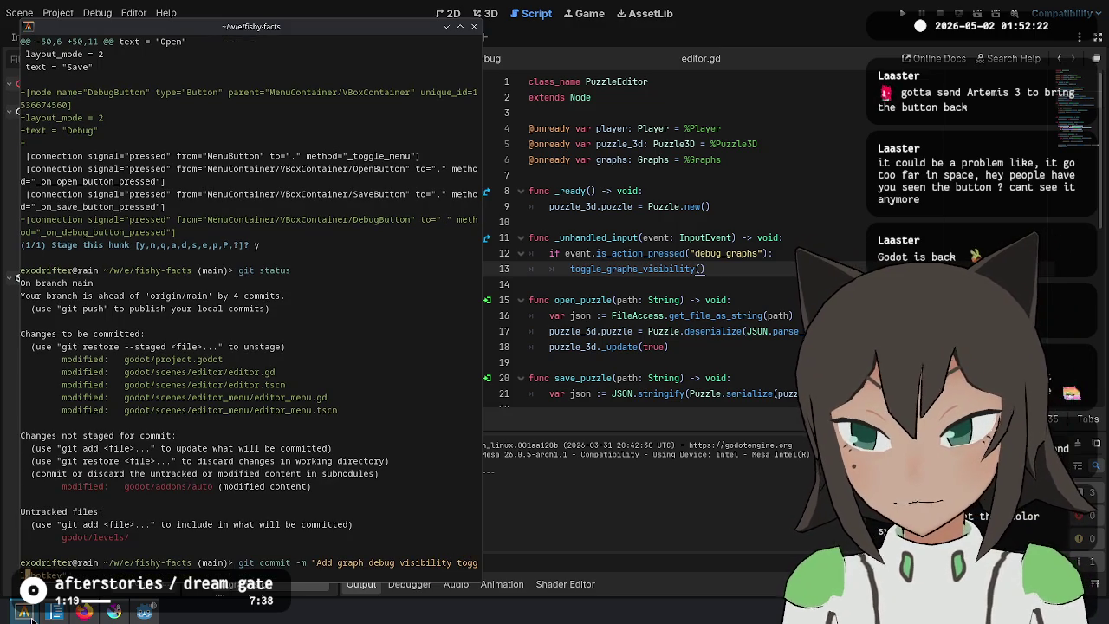
{"action": "key", "text": "Return"}
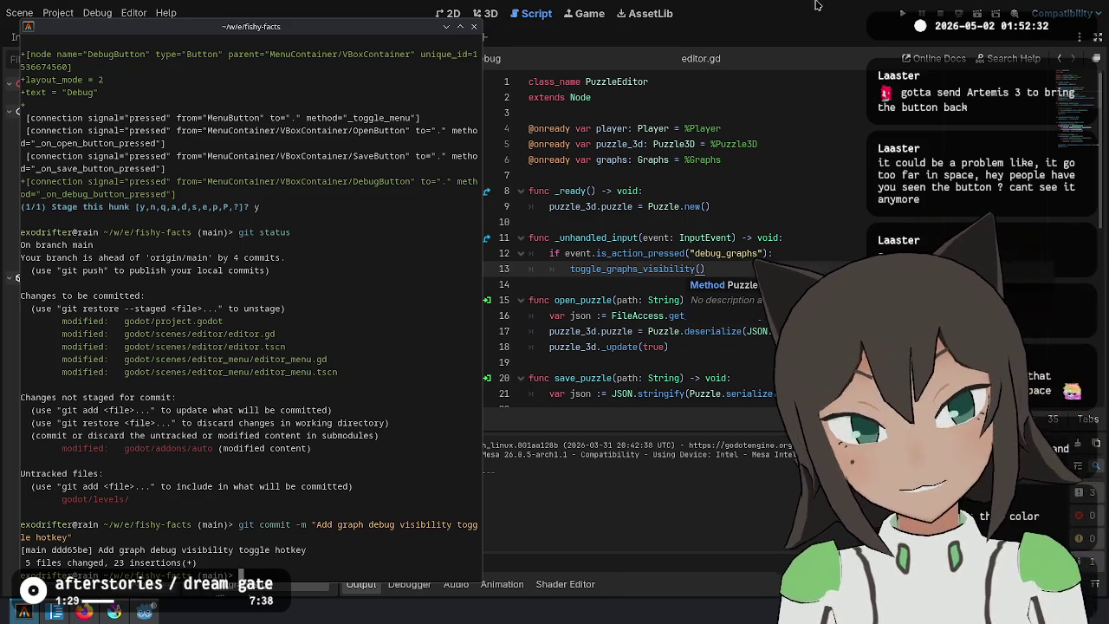
Run Fishy Facts, choose Editor, and drag the white cell tile to the corner, bottom and centre of the grid.
{"action": "left_click", "coordinate": [904, 19]}
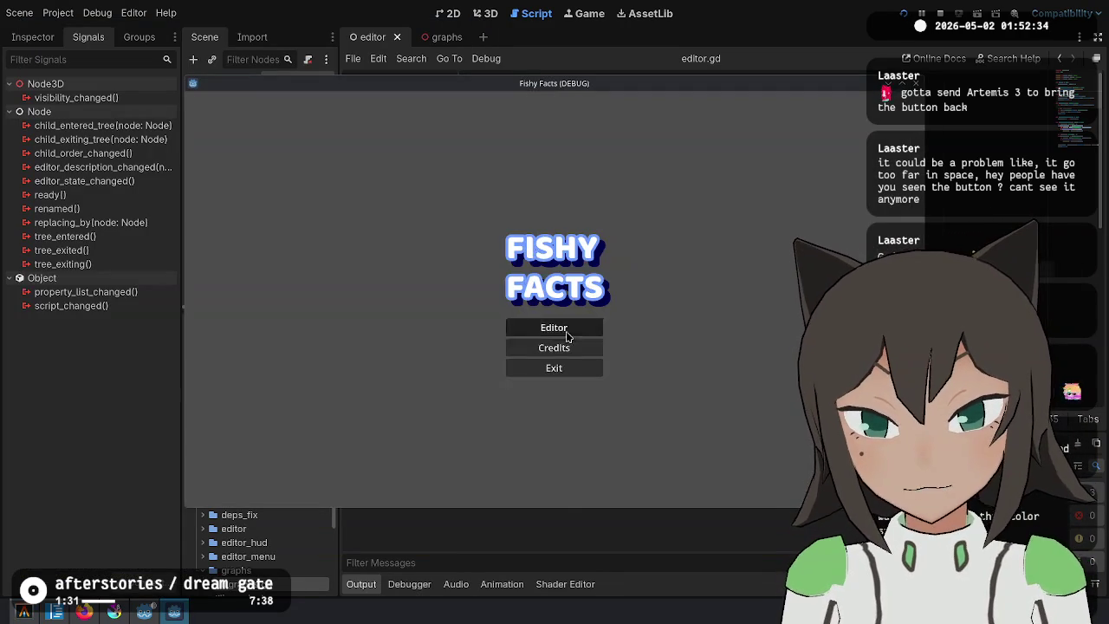
{"action": "left_click", "coordinate": [554, 334]}
{"action": "mouse_move", "coordinate": [561, 305]}
{"action": "left_mouse_down"}
{"action": "mouse_move", "coordinate": [459, 193]}
{"action": "mouse_move", "coordinate": [227, 130]}
{"action": "mouse_move", "coordinate": [197, 102]}
{"action": "mouse_move", "coordinate": [233, 139]}
{"action": "mouse_move", "coordinate": [624, 99]}
{"action": "mouse_move", "coordinate": [905, 130]}
{"action": "mouse_move", "coordinate": [875, 108]}
{"action": "mouse_move", "coordinate": [910, 125]}
{"action": "mouse_move", "coordinate": [909, 230]}
{"action": "mouse_move", "coordinate": [490, 290]}
{"action": "mouse_move", "coordinate": [245, 423]}
{"action": "mouse_move", "coordinate": [196, 493]}
{"action": "mouse_move", "coordinate": [212, 510]}
{"action": "left_mouse_up"}
{"action": "mouse_move", "coordinate": [431, 510]}
{"action": "left_mouse_down"}
{"action": "mouse_move", "coordinate": [450, 499]}
{"action": "mouse_move", "coordinate": [645, 503]}
{"action": "mouse_move", "coordinate": [556, 491]}
{"action": "mouse_move", "coordinate": [593, 492]}
{"action": "mouse_move", "coordinate": [771, 381]}
{"action": "left_mouse_up"}
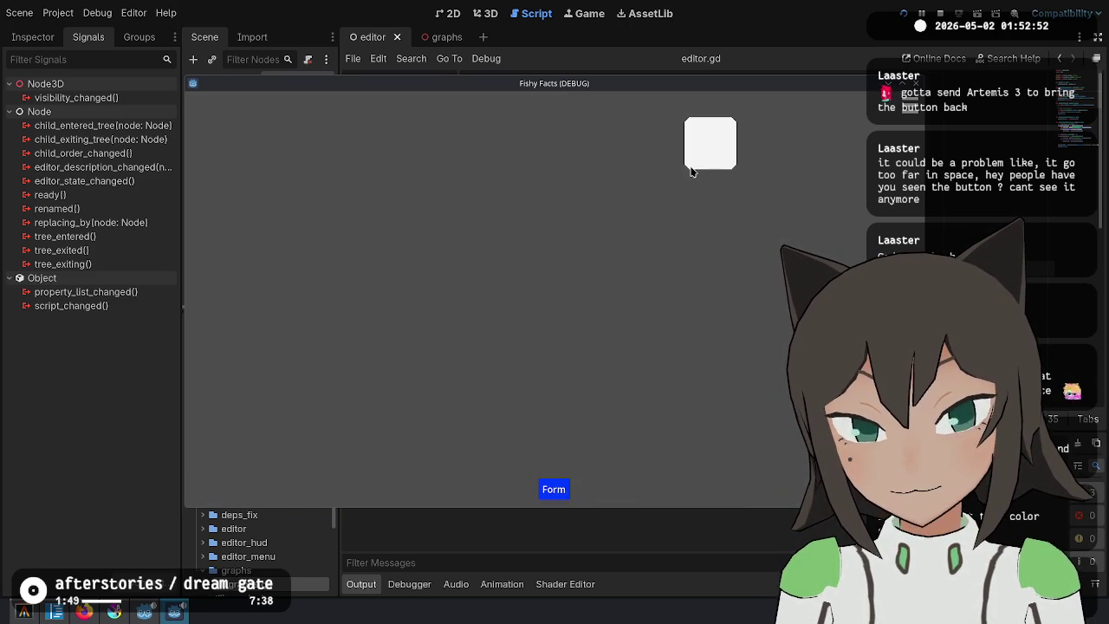
{"action": "mouse_move", "coordinate": [669, 158]}
{"action": "left_mouse_down"}
{"action": "mouse_move", "coordinate": [537, 243]}
{"action": "mouse_move", "coordinate": [559, 260]}
{"action": "mouse_move", "coordinate": [465, 300]}
{"action": "mouse_move", "coordinate": [555, 193]}
{"action": "mouse_move", "coordinate": [380, 298]}
{"action": "left_mouse_up"}
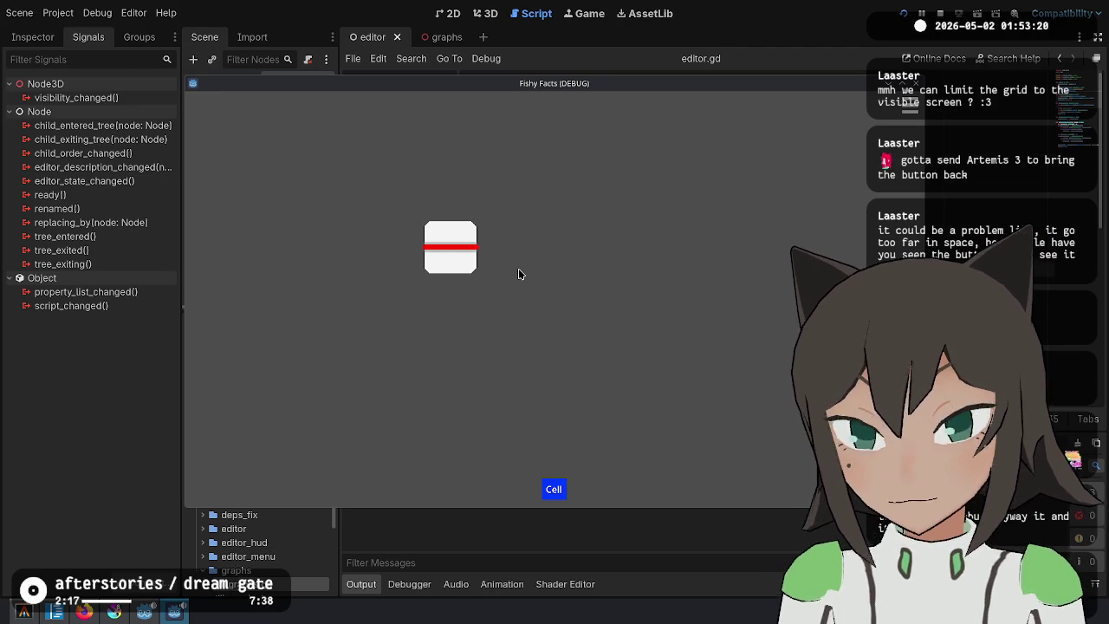
{"action": "mouse_move", "coordinate": [435, 240]}
{"action": "left_mouse_down"}
{"action": "mouse_move", "coordinate": [732, 285]}
{"action": "mouse_move", "coordinate": [728, 294]}
{"action": "mouse_move", "coordinate": [554, 240]}
{"action": "mouse_move", "coordinate": [569, 303]}
{"action": "left_mouse_up"}
{"action": "mouse_move", "coordinate": [201, 116]}
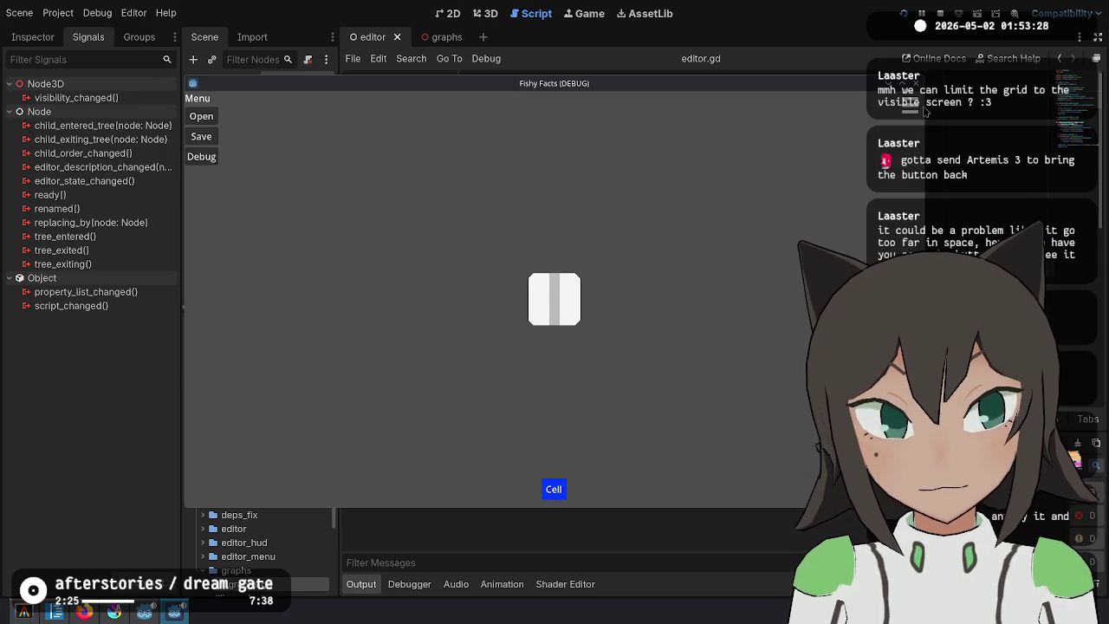
Load levels/test.json through the game's Open menu.
{"action": "left_click", "coordinate": [201, 116]}
{"action": "double_click", "coordinate": [440, 171]}
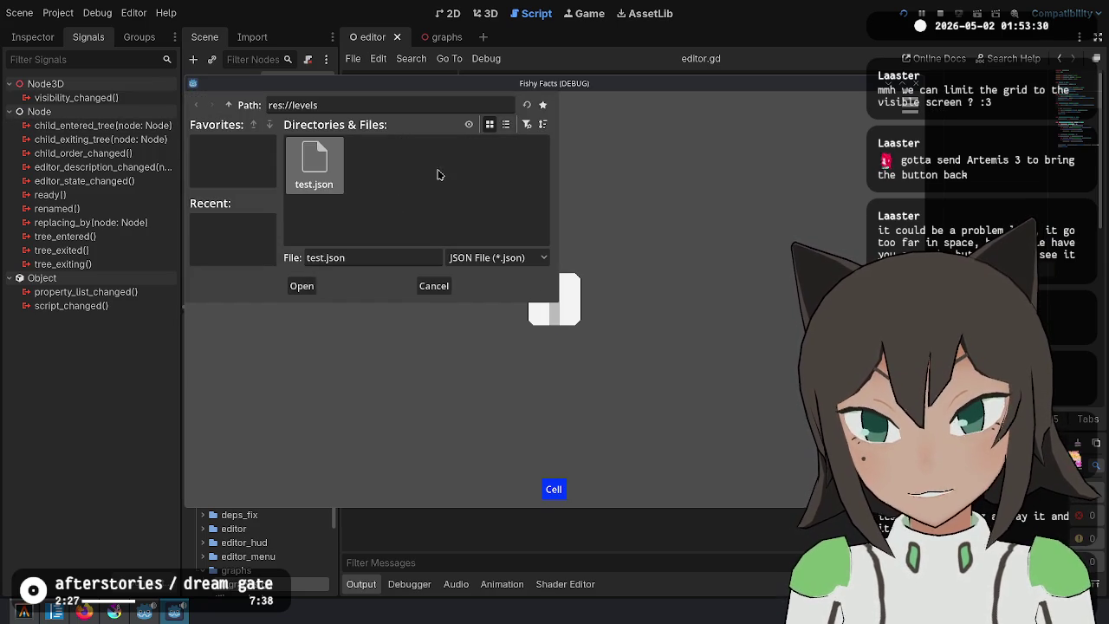
{"action": "double_click", "coordinate": [333, 173]}
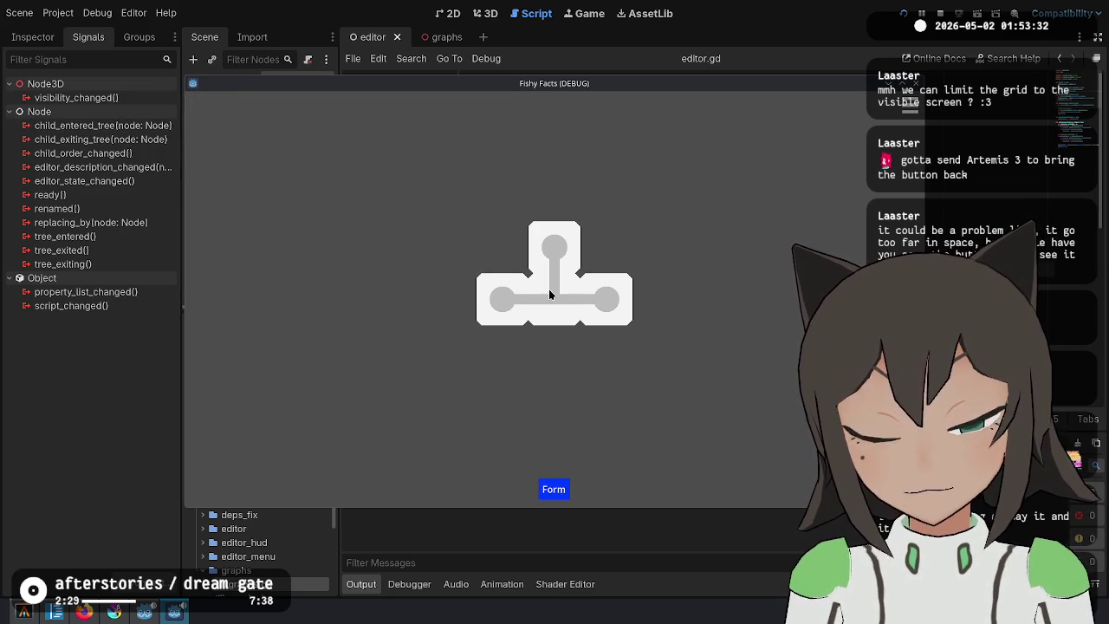
Add a square piece and a loose cell tile beside the T-piece.
{"action": "mouse_move", "coordinate": [269, 171]}
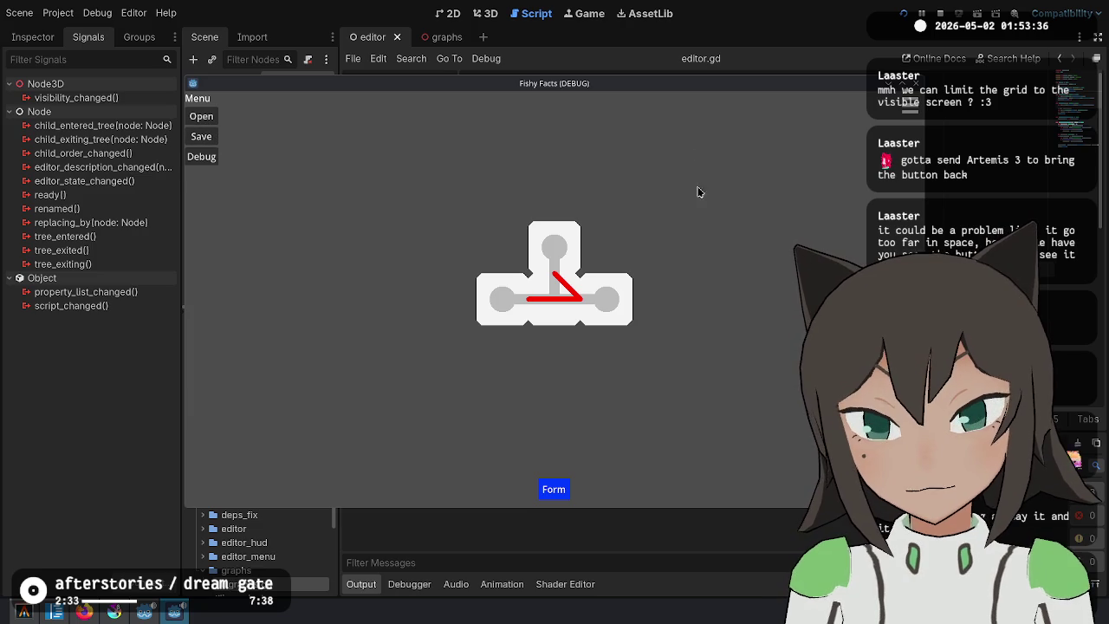
{"action": "left_click", "coordinate": [666, 240]}
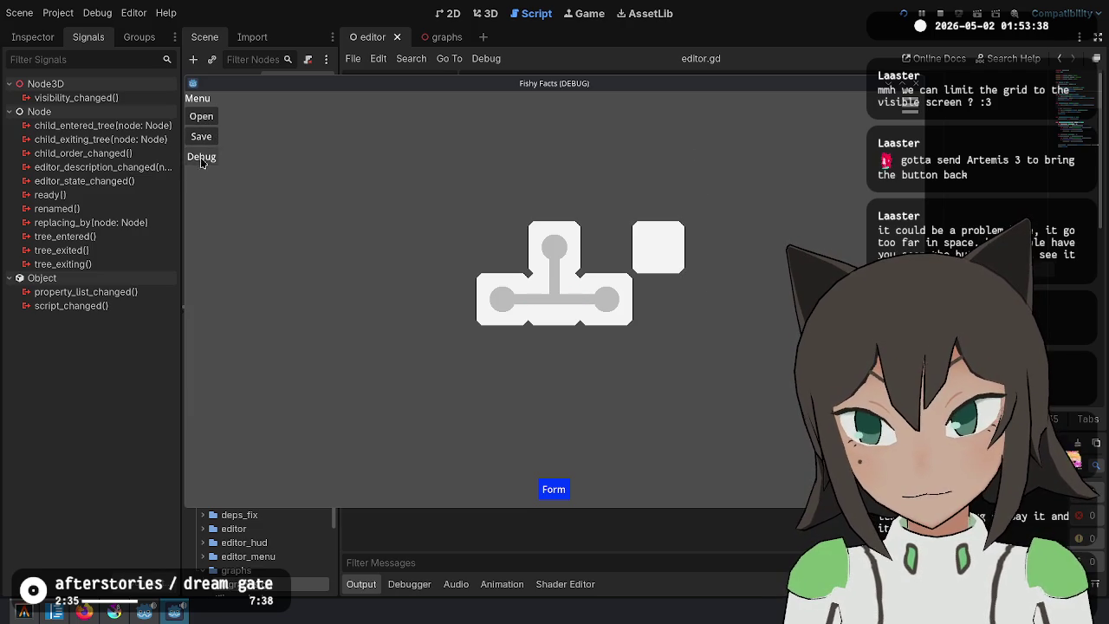
{"action": "left_click", "coordinate": [652, 250]}
{"action": "left_click", "coordinate": [651, 252]}
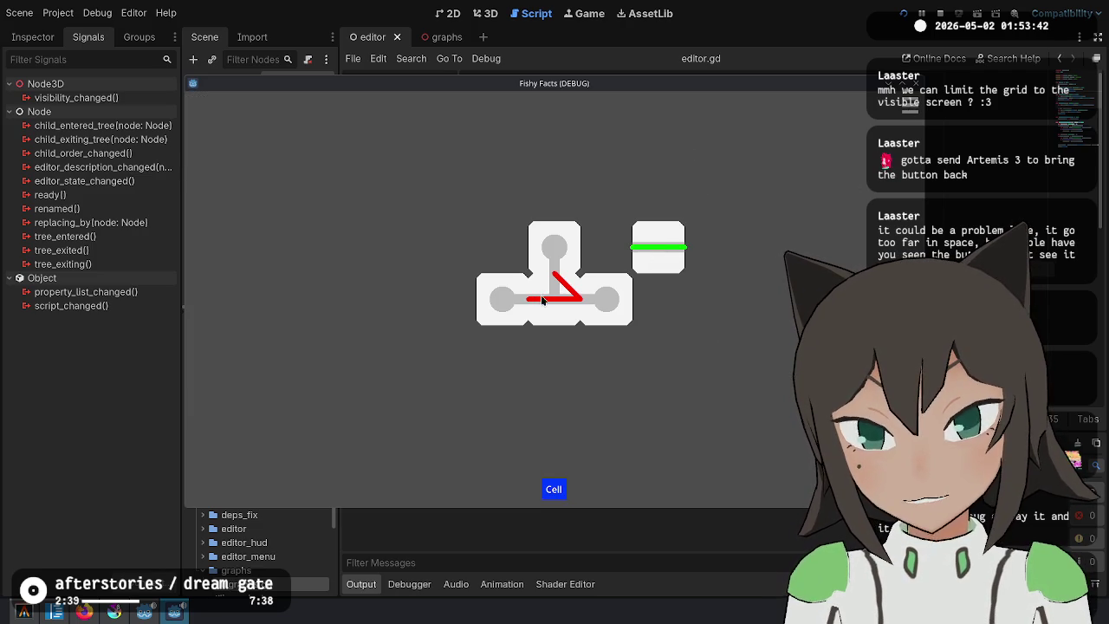
Reload levels/test.json from the game's file menu.
{"action": "key", "text": "Escape"}
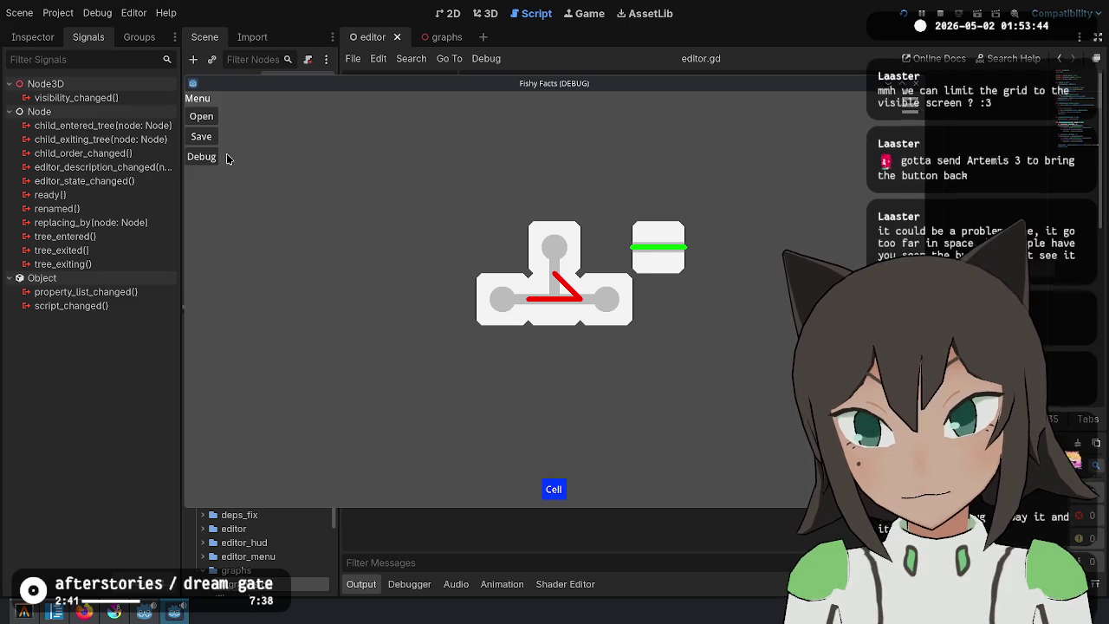
{"action": "left_click", "coordinate": [202, 118]}
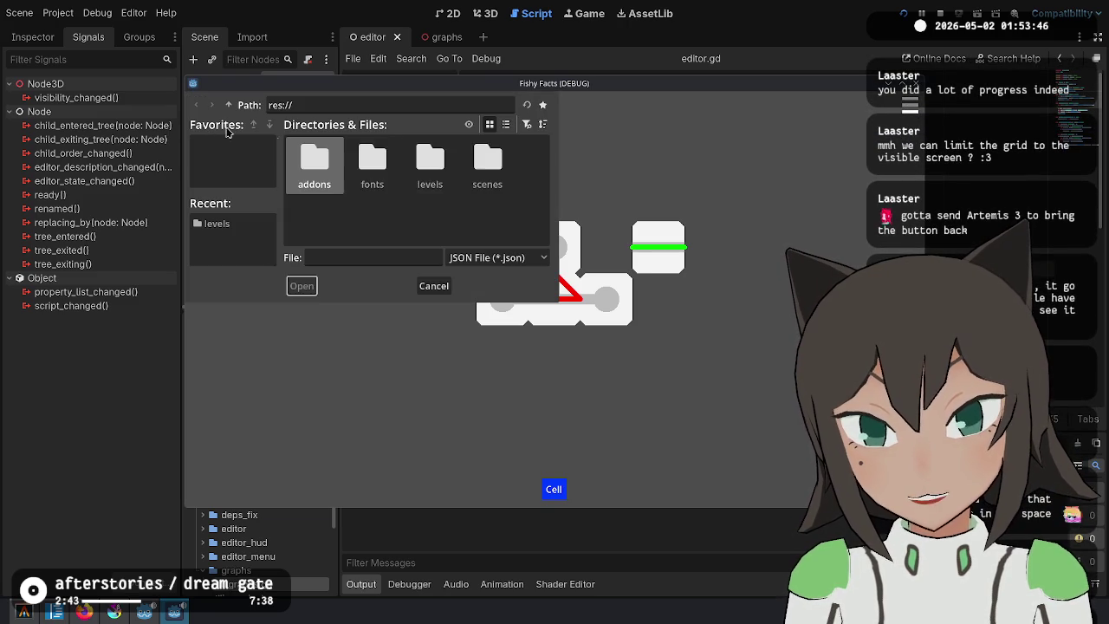
{"action": "double_click", "coordinate": [426, 178]}
{"action": "double_click", "coordinate": [310, 168]}
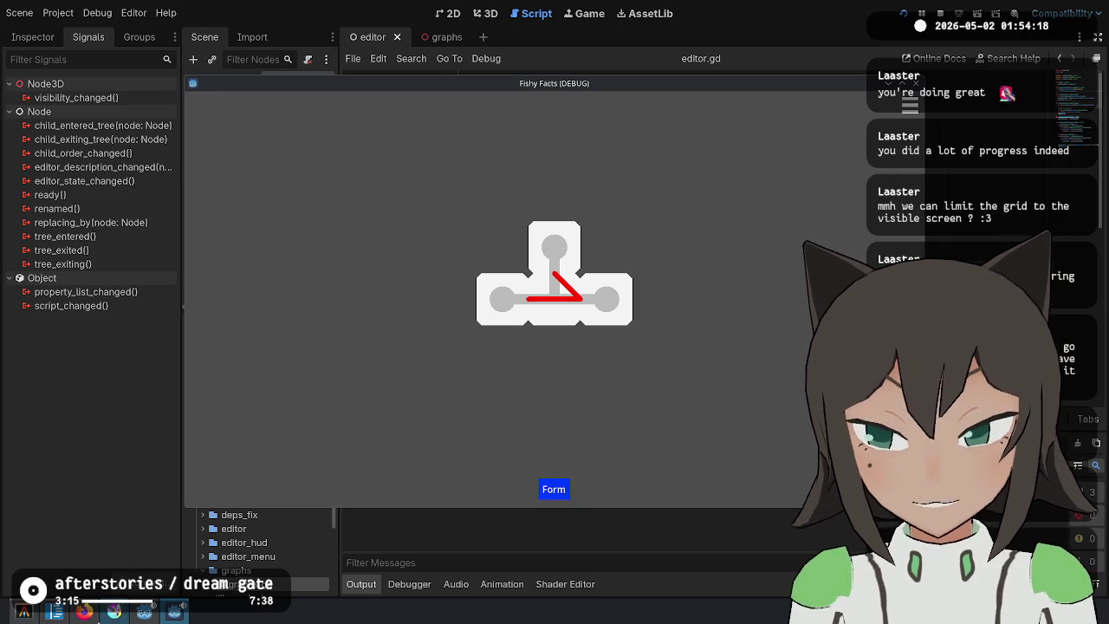
Quit Krita without saving the sketch and bring the browser forward.
{"action": "left_click", "coordinate": [114, 611]}
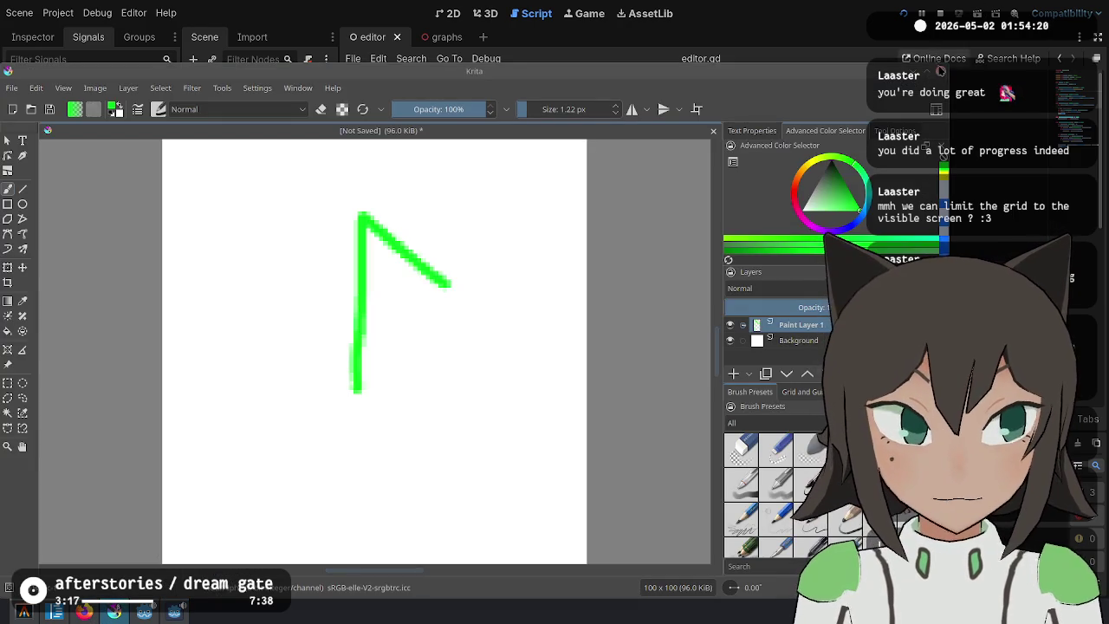
{"action": "key", "text": "ctrl+q"}
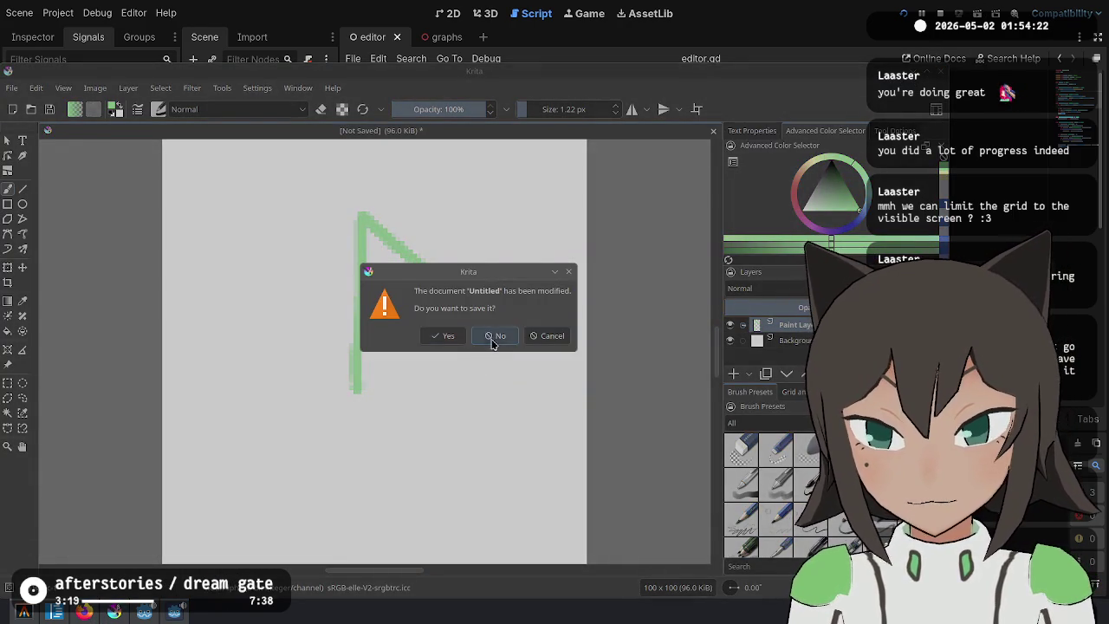
{"action": "left_click", "coordinate": [494, 337]}
{"action": "left_click", "coordinate": [84, 612]}
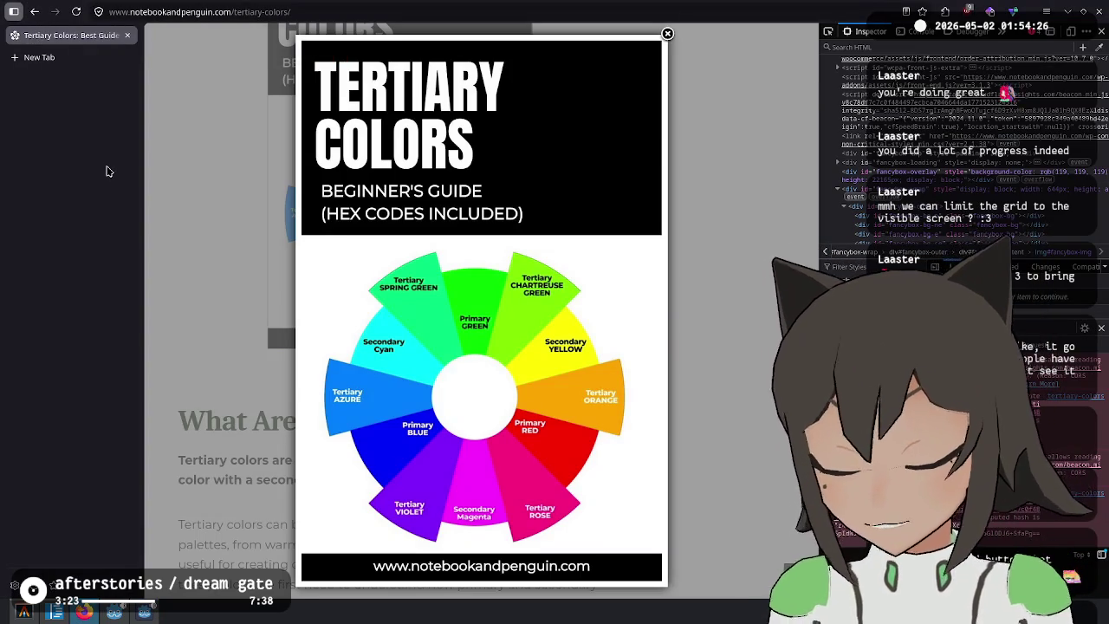
Cycle forward and back through the Firefox tabs, then switch to another window with Alt+Tab.
{"action": "key", "text": "ctrl+Tab"}
{"action": "key", "text": "ctrl+Tab"}
{"action": "key", "text": "ctrl+Tab"}
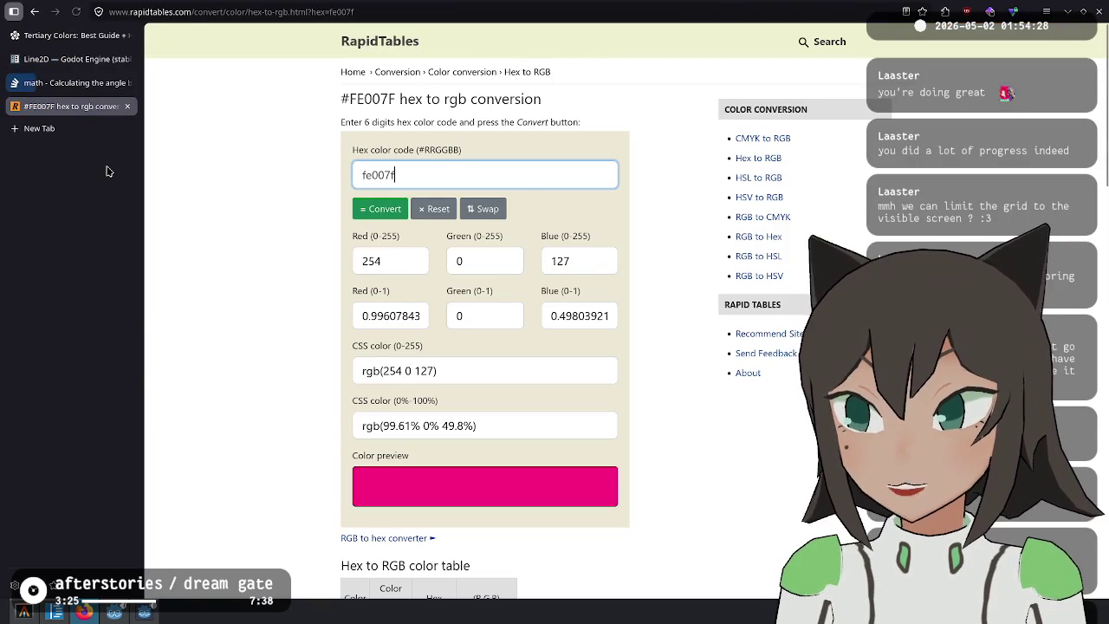
{"action": "key", "text": "ctrl+shift+Tab"}
{"action": "key", "text": "ctrl+shift+Tab"}
{"action": "key", "text": "ctrl+shift+Tab"}
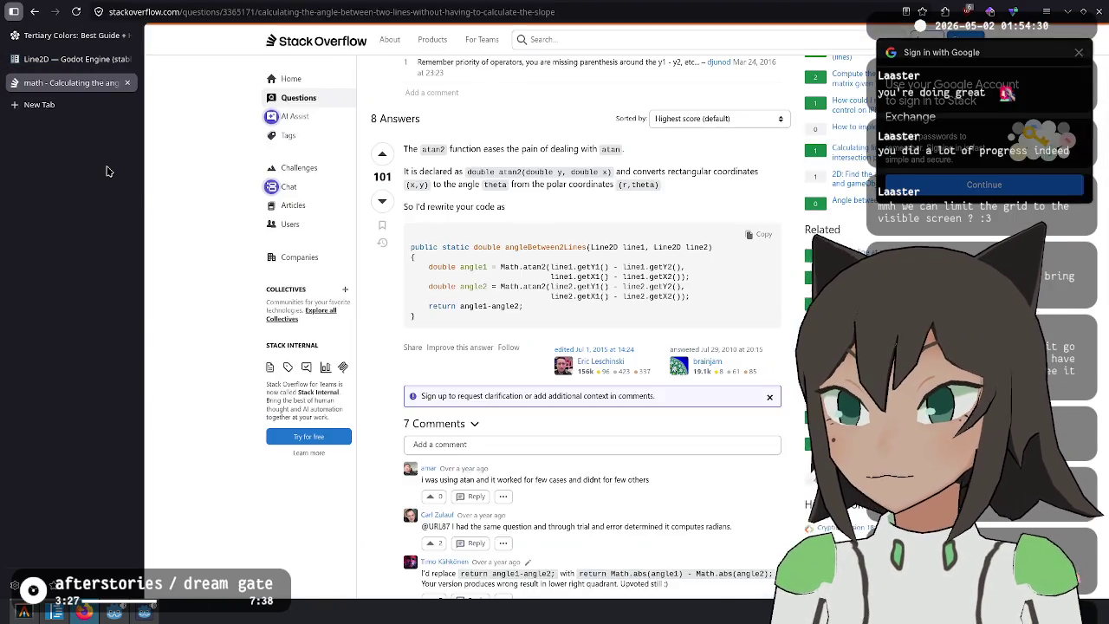
{"action": "key", "text": "alt+Tab"}
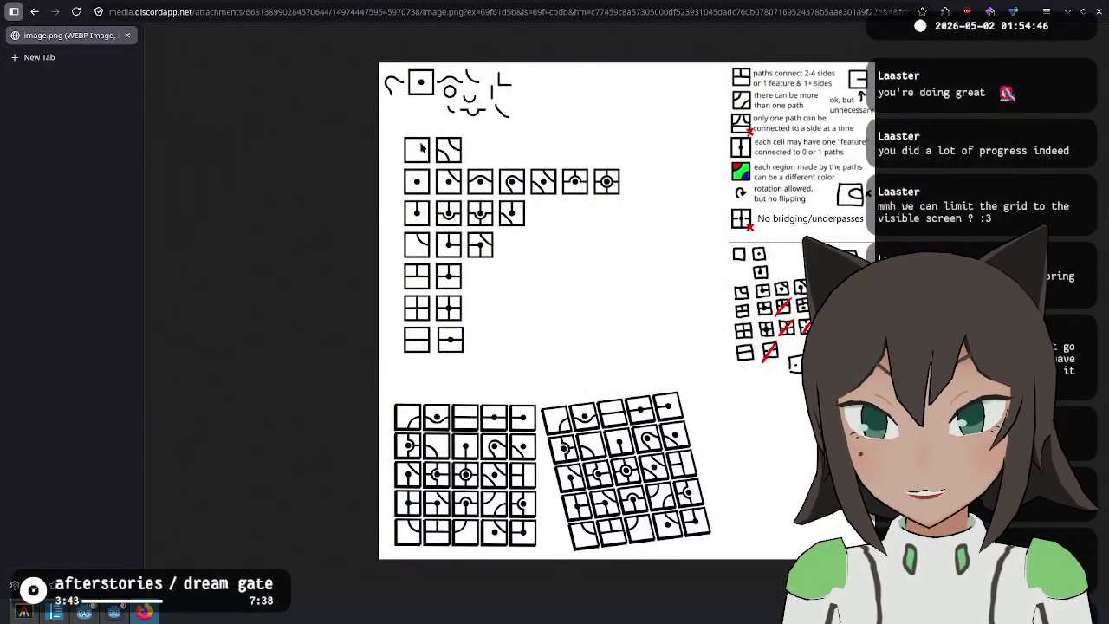
{"action": "left_click", "coordinate": [421, 148]}
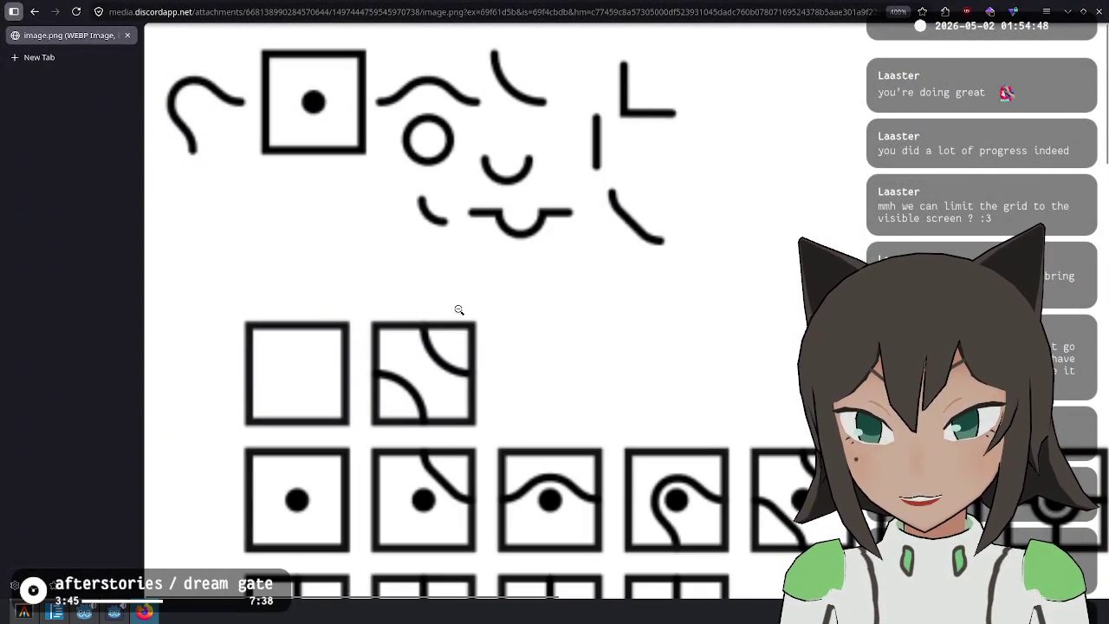
{"action": "scroll", "coordinate": [459, 309], "scroll_direction": "down", "scroll_amount": 4}
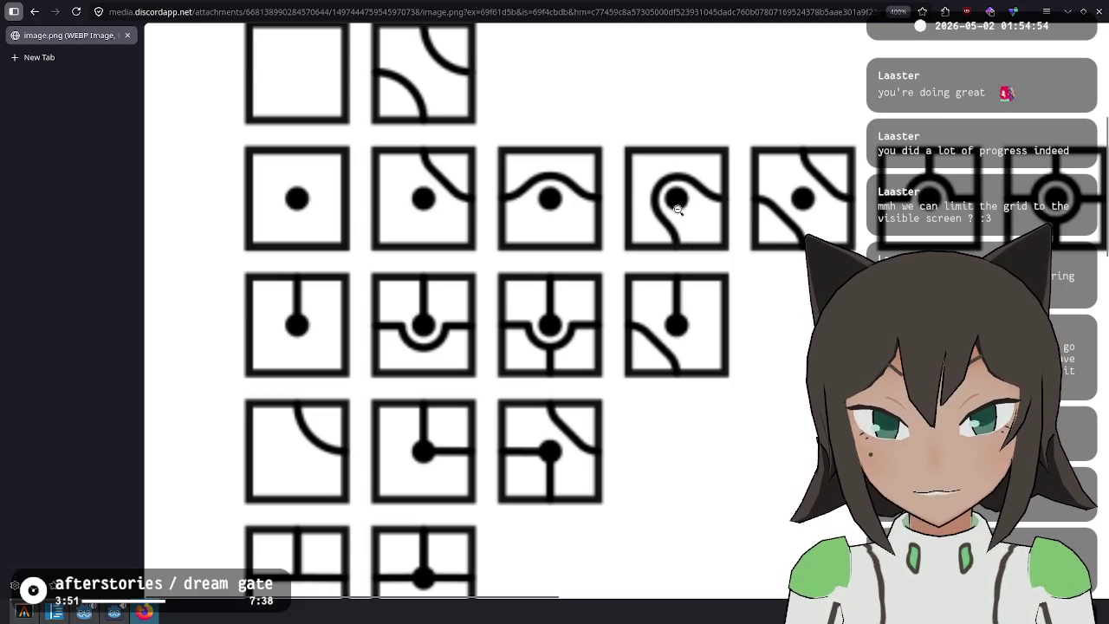
{"action": "mouse_move", "coordinate": [260, 595]}
{"action": "left_mouse_down"}
{"action": "mouse_move", "coordinate": [438, 594]}
{"action": "mouse_move", "coordinate": [261, 595]}
{"action": "left_mouse_up"}
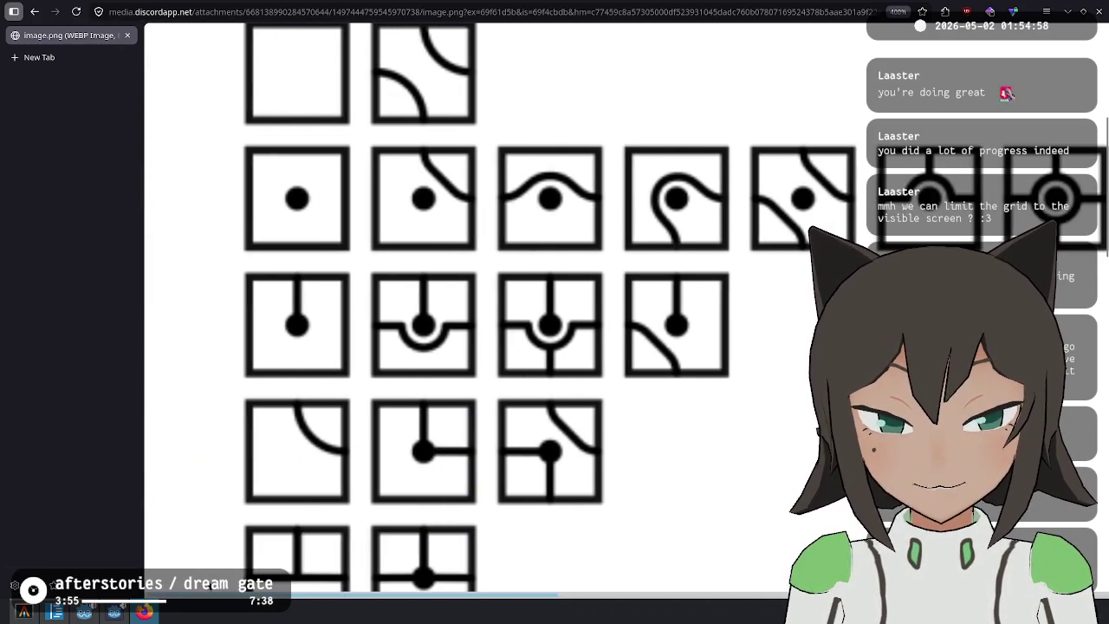
{"action": "scroll", "coordinate": [441, 338], "scroll_direction": "down", "scroll_amount": 7}
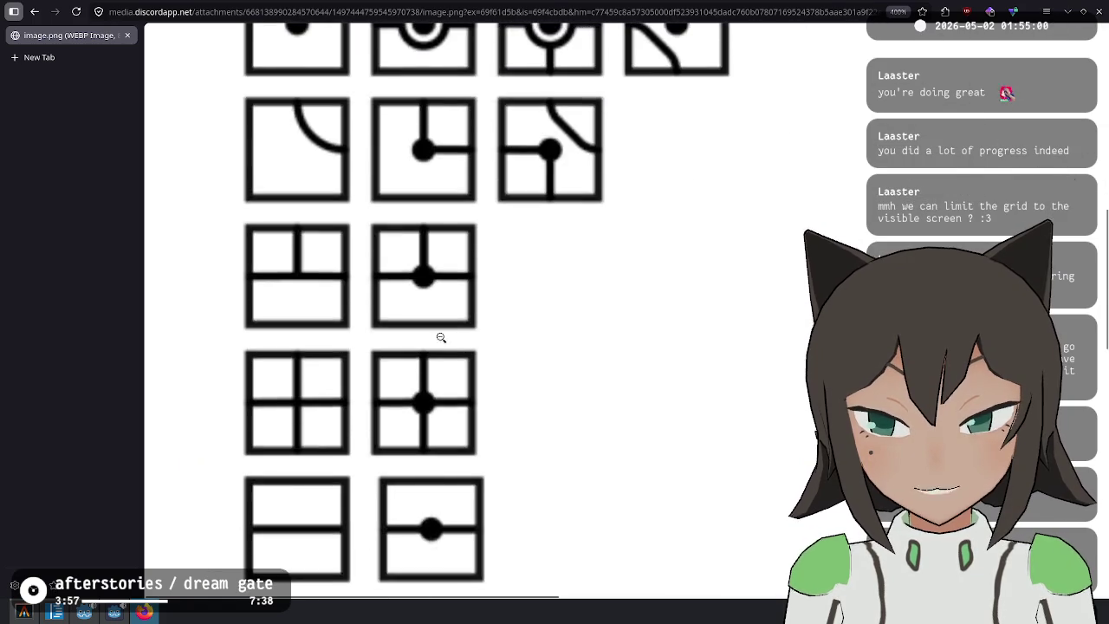
{"action": "scroll", "coordinate": [441, 338], "scroll_direction": "up", "scroll_amount": 8}
{"action": "left_click", "coordinate": [444, 338]}
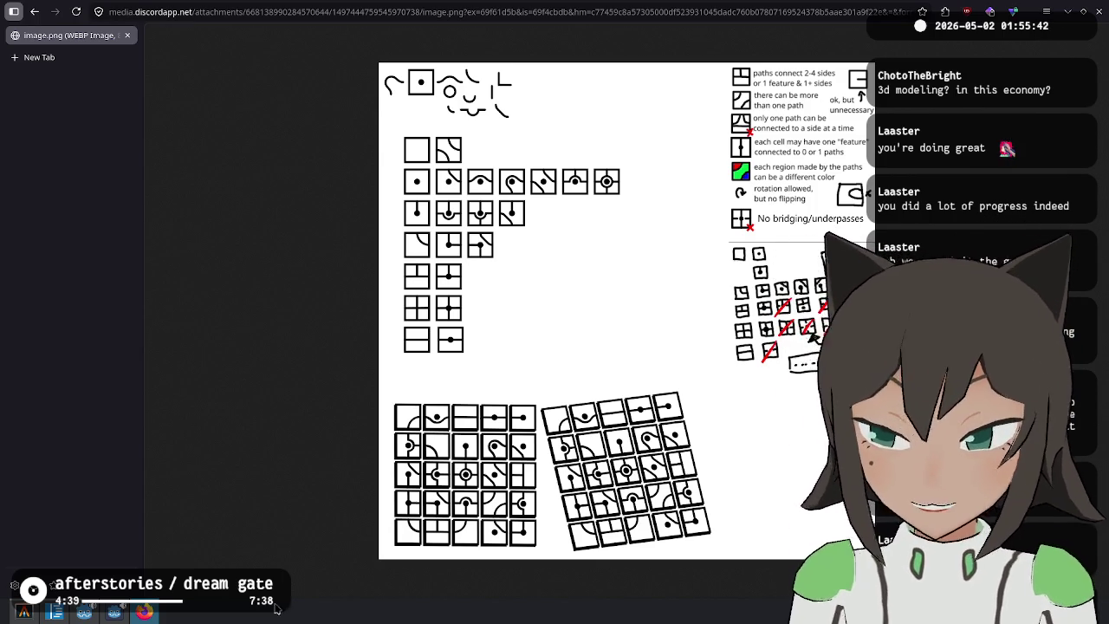
Launch Inkscape from the launcher and start a new blank document.
{"action": "key", "text": "ctrl+l"}
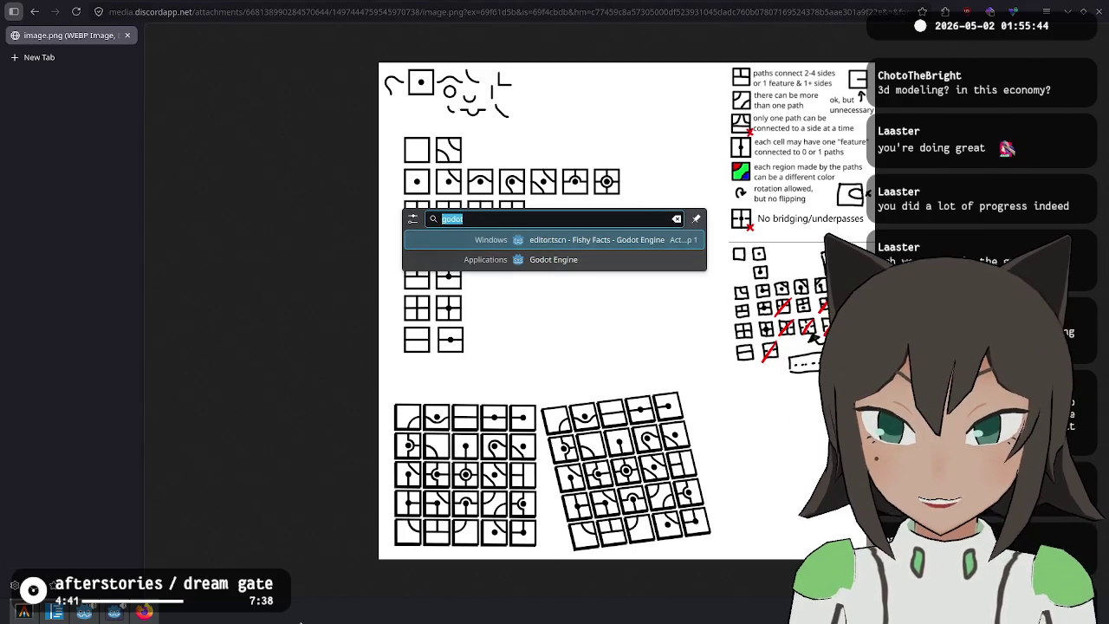
{"action": "key", "text": "Escape"}
{"action": "key", "text": "alt+space"}
{"action": "type", "text": "ink"}
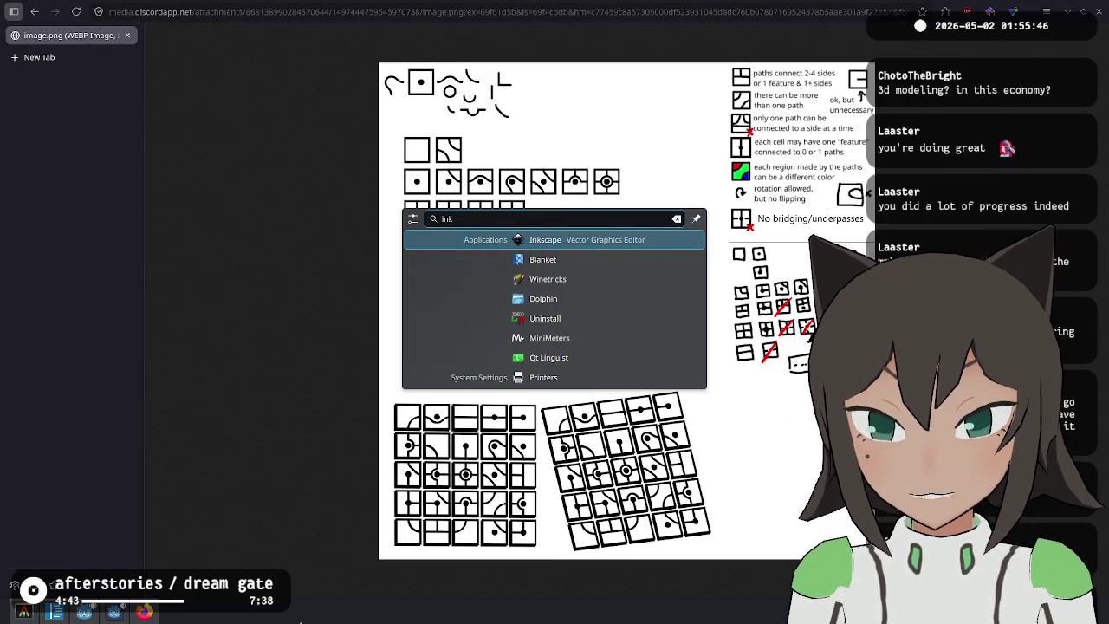
{"action": "key", "text": "Return"}
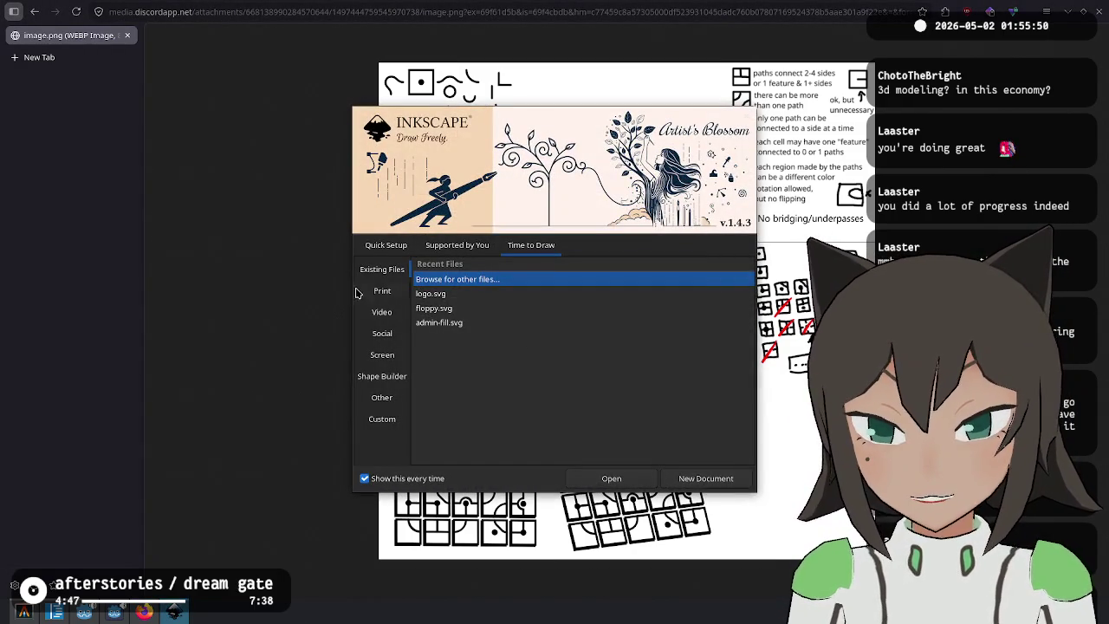
{"action": "left_click", "coordinate": [690, 477]}
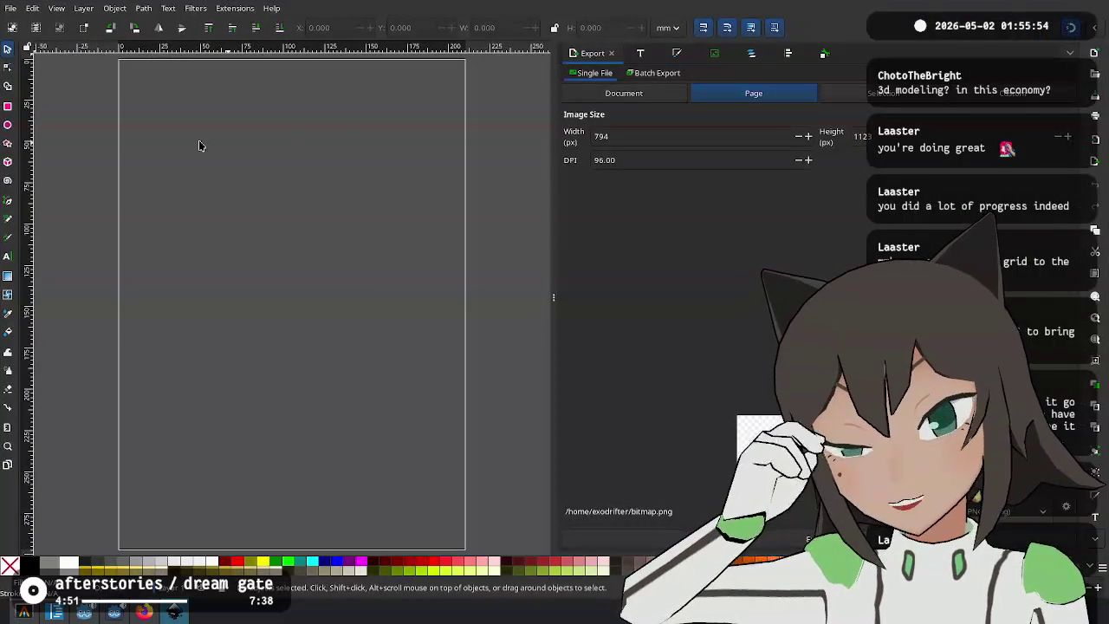
Draw a dark rectangle and snap its corner to the page origin at 0,0.
{"action": "scroll", "coordinate": [133, 92], "scroll_direction": "up", "scroll_amount": 4}
{"action": "scroll", "coordinate": [95, 248], "scroll_direction": "up", "scroll_amount": 3, "text": "ctrl"}
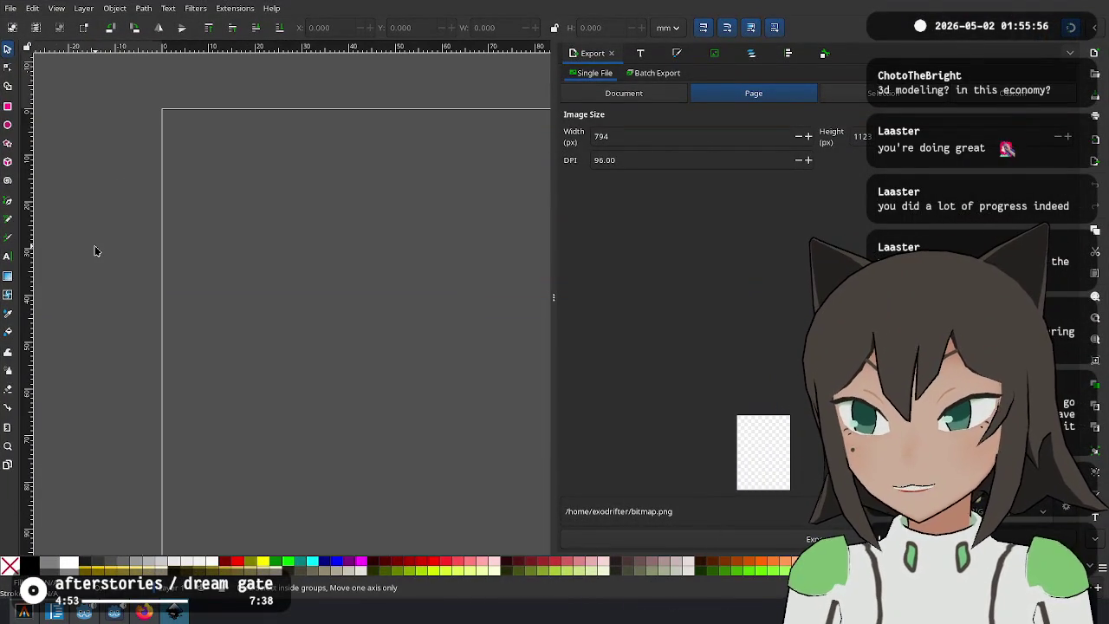
{"action": "left_click", "coordinate": [7, 107]}
{"action": "mouse_move", "coordinate": [171, 161]}
{"action": "left_mouse_down"}
{"action": "mouse_move", "coordinate": [247, 242]}
{"action": "mouse_move", "coordinate": [263, 241]}
{"action": "mouse_move", "coordinate": [257, 280]}
{"action": "mouse_move", "coordinate": [233, 237]}
{"action": "mouse_move", "coordinate": [274, 280]}
{"action": "left_mouse_up"}
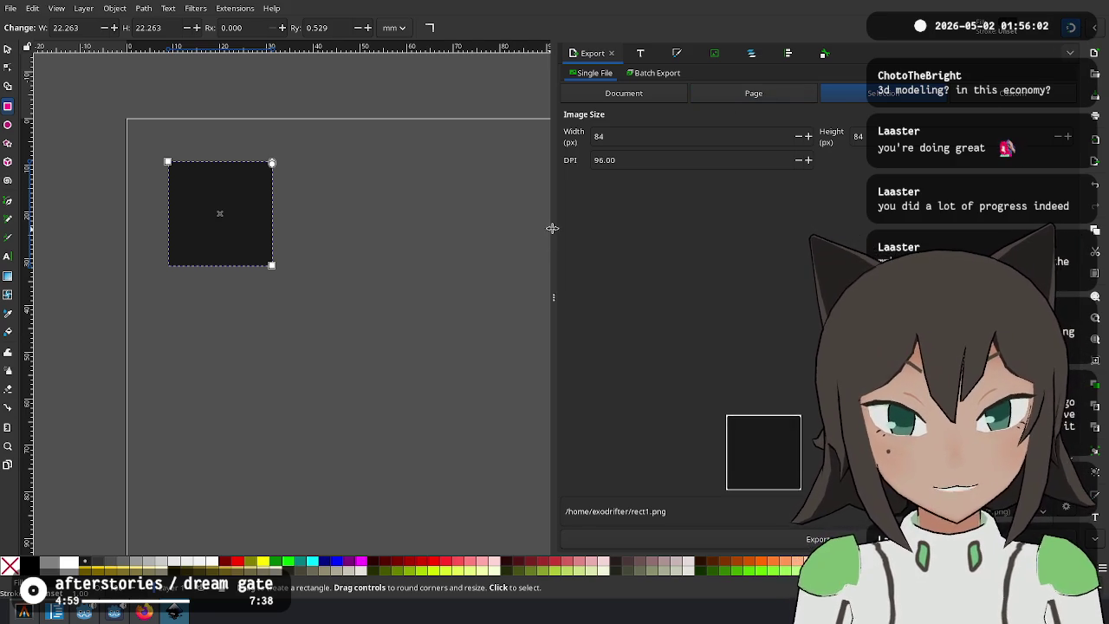
{"action": "left_click_drag", "start_coordinate": [551, 227], "coordinate": [790, 230]}
{"action": "scroll", "coordinate": [326, 169], "scroll_direction": "up", "scroll_amount": 1, "text": "ctrl"}
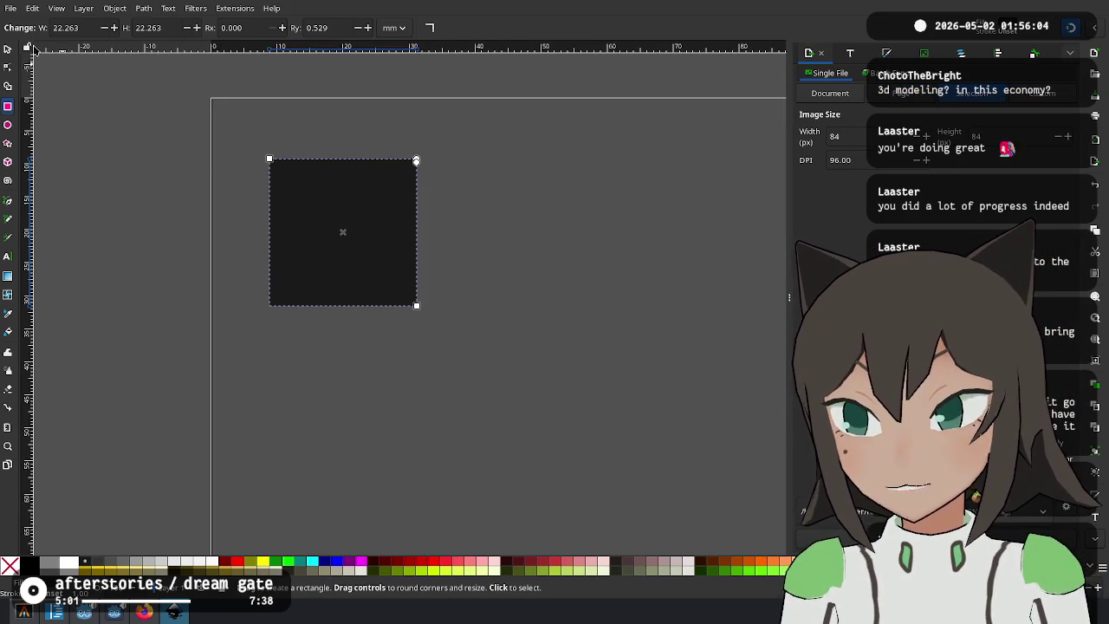
{"action": "left_click", "coordinate": [14, 51]}
{"action": "mouse_move", "coordinate": [329, 217]}
{"action": "left_mouse_down"}
{"action": "mouse_move", "coordinate": [307, 168]}
{"action": "mouse_move", "coordinate": [275, 156]}
{"action": "left_mouse_up"}
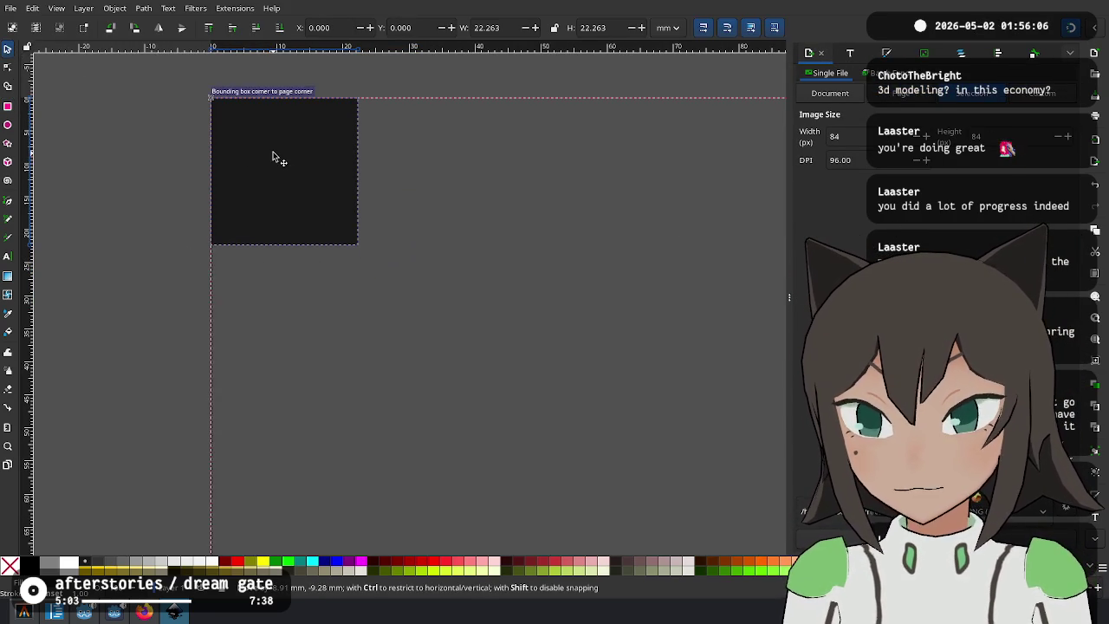
Switch the units to px and size the rectangle to 50 × 50.
{"action": "left_click", "coordinate": [667, 27]}
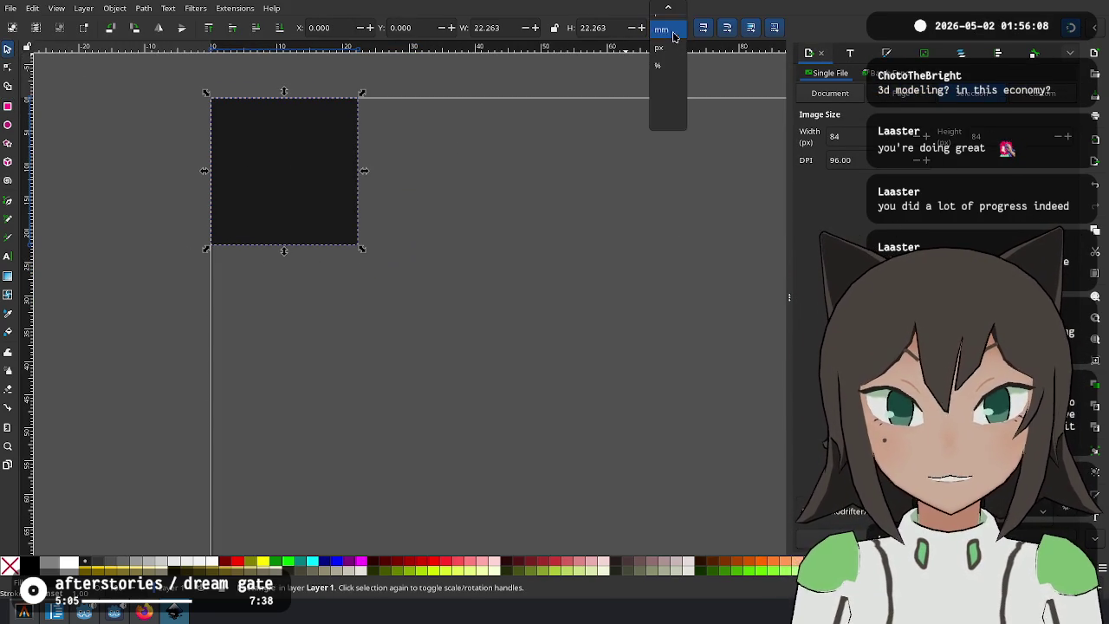
{"action": "left_click", "coordinate": [676, 56]}
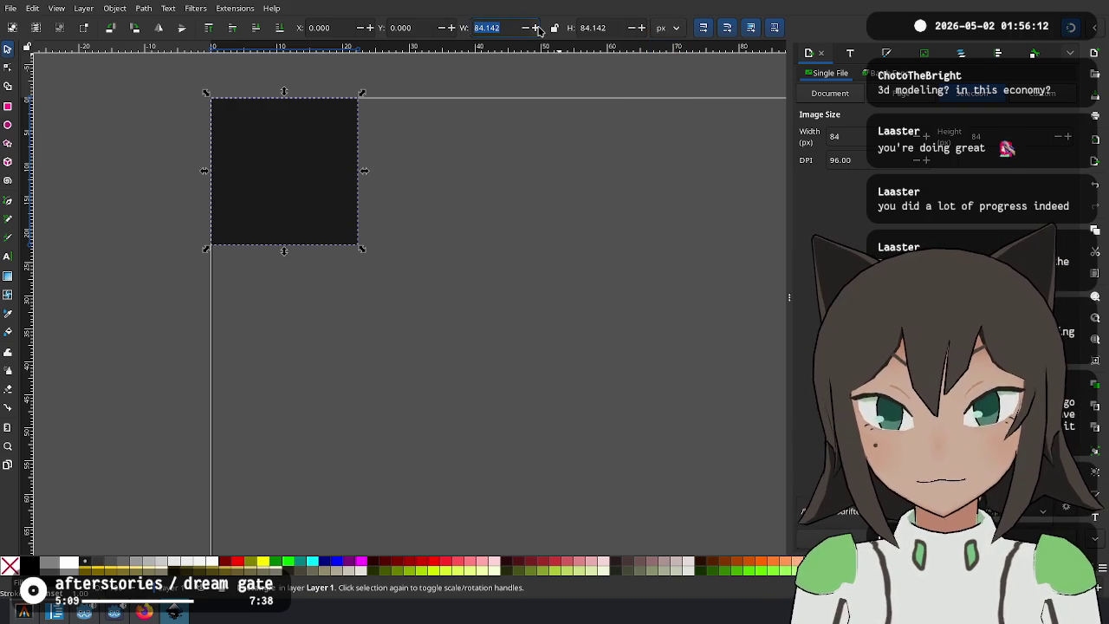
{"action": "key", "text": "Tab"}
{"action": "type", "text": "50"}
{"action": "key", "text": "Return"}
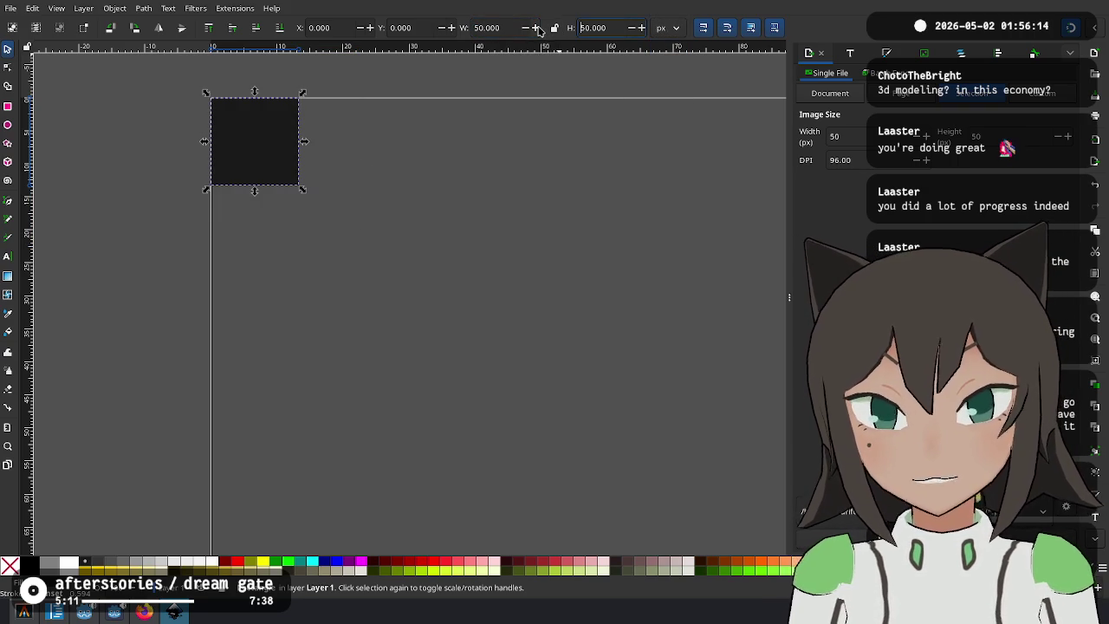
{"action": "scroll", "coordinate": [254, 87], "scroll_direction": "up", "scroll_amount": 4}
{"action": "scroll", "coordinate": [210, 329], "scroll_direction": "up", "scroll_amount": 1}
{"action": "left_click", "coordinate": [454, 288]}
{"action": "left_click", "coordinate": [256, 245]}
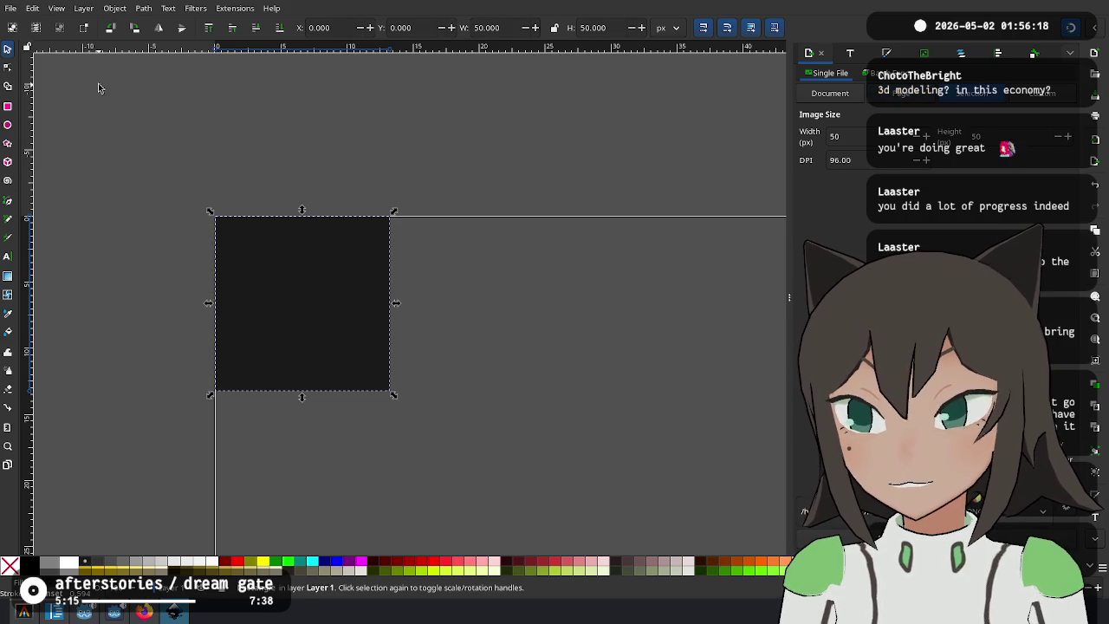
Draw a thin 4 px wide bar and centre it on the square.
{"action": "left_click", "coordinate": [9, 105]}
{"action": "mouse_move", "coordinate": [452, 216]}
{"action": "left_mouse_down"}
{"action": "mouse_move", "coordinate": [460, 404]}
{"action": "mouse_move", "coordinate": [474, 402]}
{"action": "mouse_move", "coordinate": [469, 390]}
{"action": "left_mouse_up"}
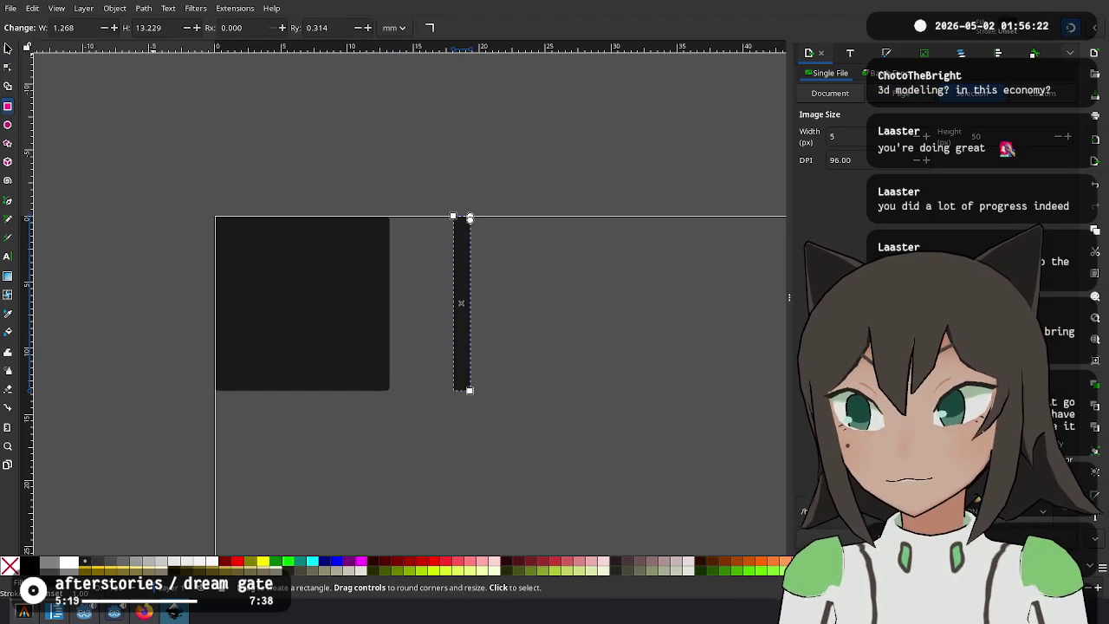
{"action": "key", "text": "s"}
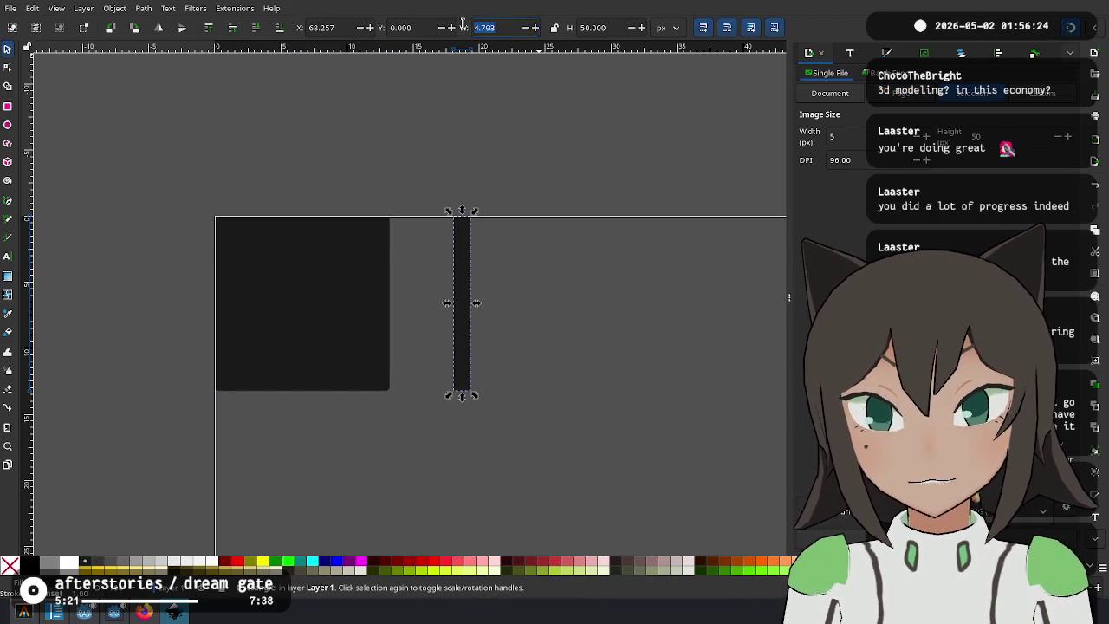
{"action": "type", "text": "3"}
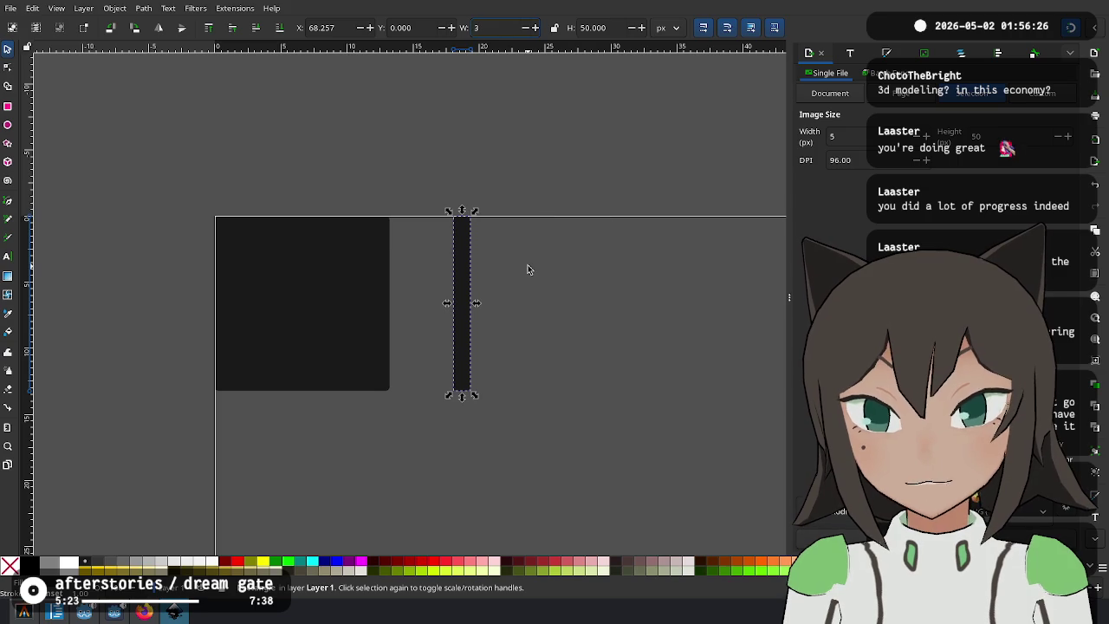
{"action": "type", "text": "4"}
{"action": "key", "text": "Return"}
{"action": "left_click_drag", "start_coordinate": [460, 290], "coordinate": [302, 300]}
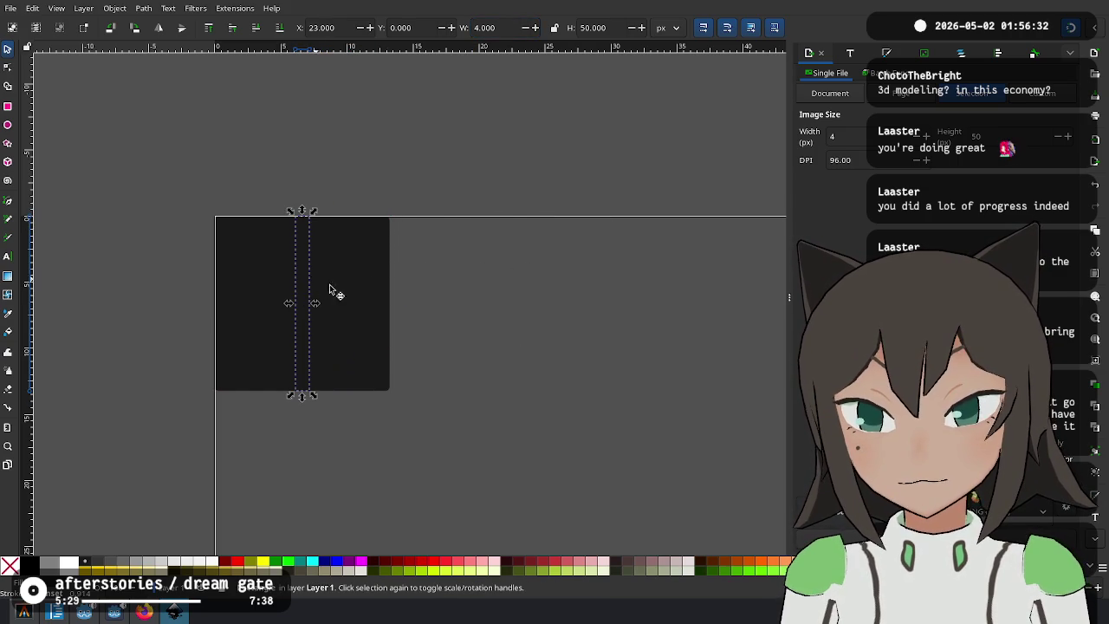
Colour the bar dark and turn the square white so the dark stripe shows.
{"action": "left_click", "coordinate": [212, 563]}
{"action": "left_click", "coordinate": [98, 564]}
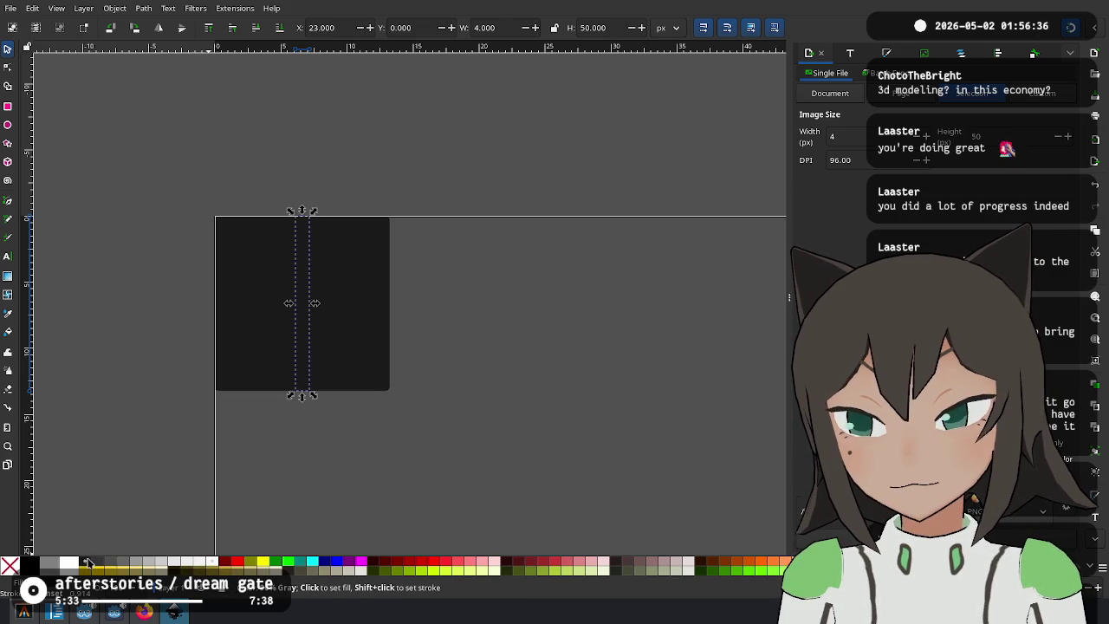
{"action": "key", "text": "ctrl+a"}
{"action": "key", "text": "ctrl+z"}
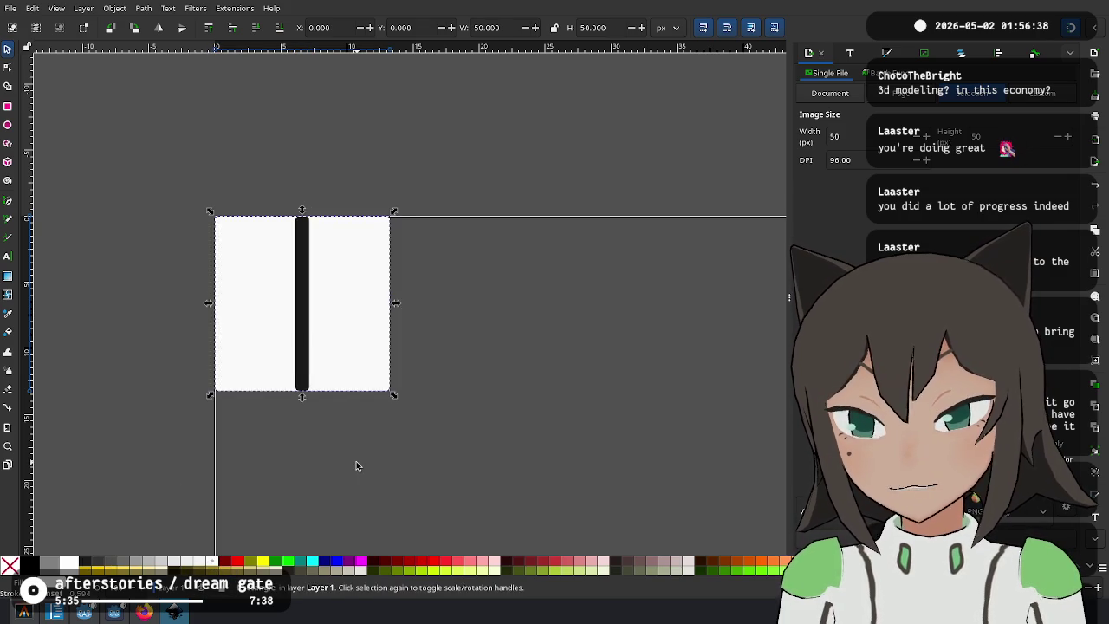
Square off the dark stripe's rounded corners by zeroing its corner radius (Ry).
{"action": "left_click", "coordinate": [296, 305]}
{"action": "scroll", "coordinate": [342, 285], "scroll_direction": "up", "scroll_amount": 3}
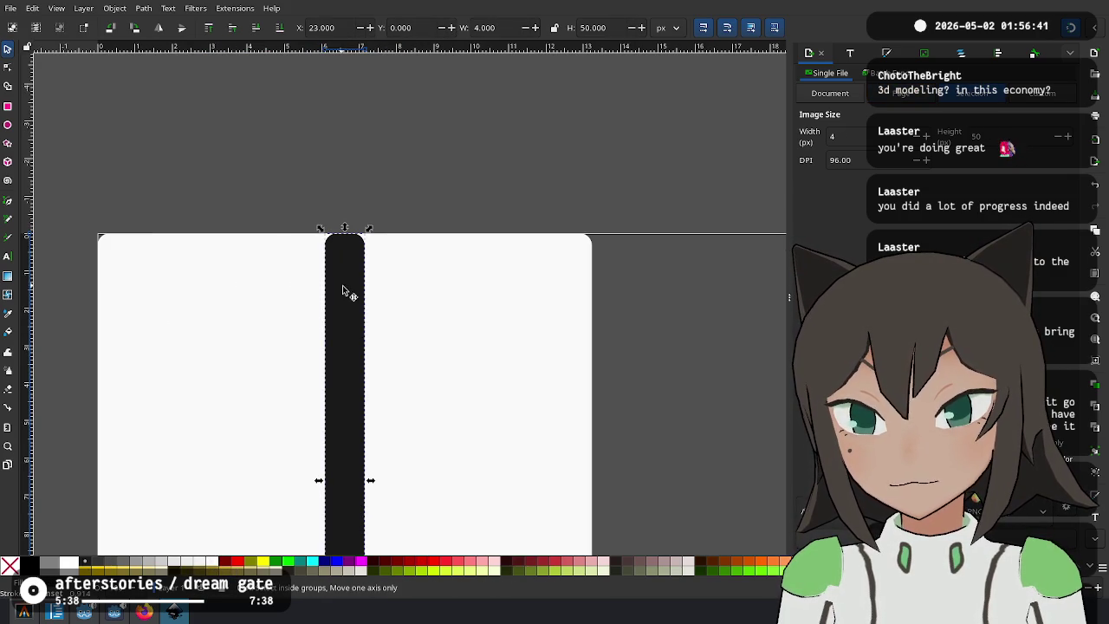
{"action": "left_click", "coordinate": [7, 107]}
{"action": "left_click_drag", "start_coordinate": [365, 240], "coordinate": [364, 211]}
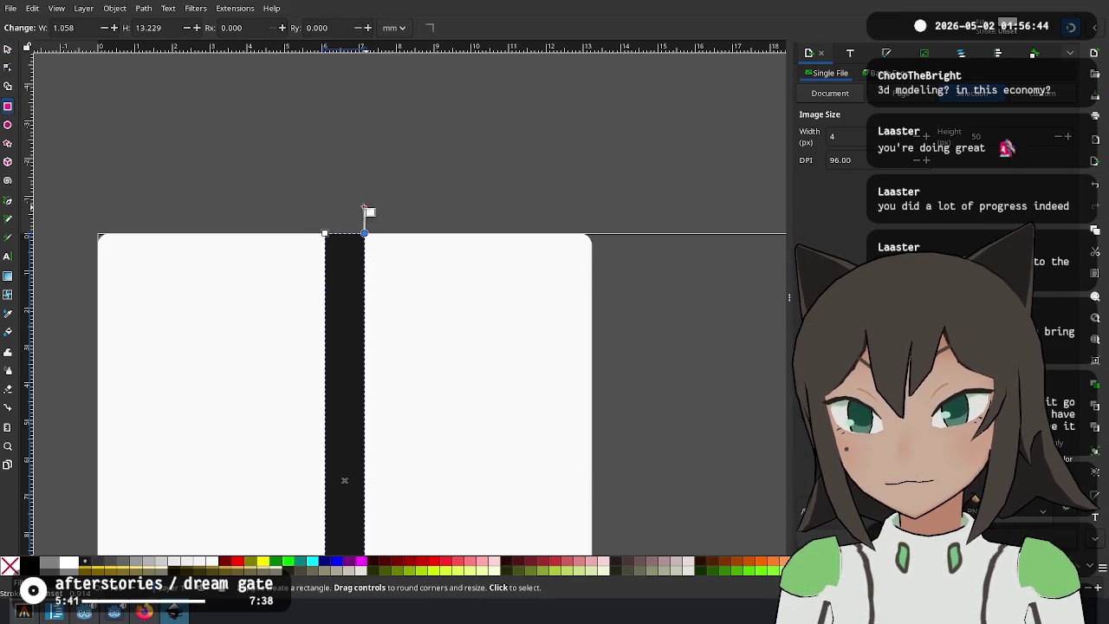
{"action": "left_click", "coordinate": [7, 50]}
Try stripe widths of 10 px and then 5 px, recentring the stripe on the tile each time.
{"action": "scroll", "coordinate": [425, 330], "scroll_direction": "down", "scroll_amount": 3}
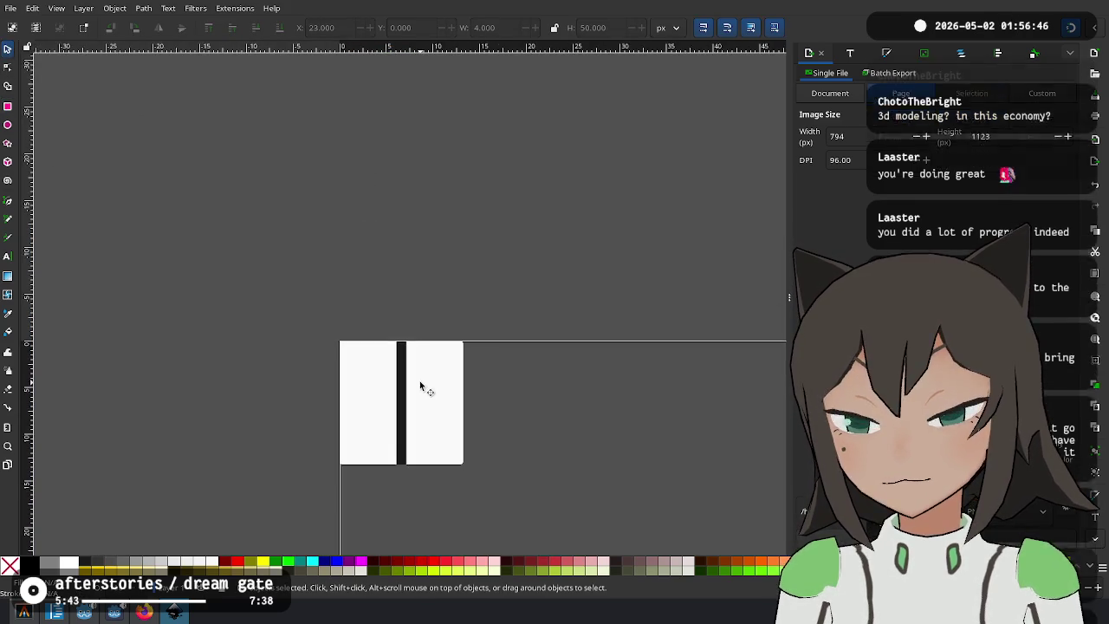
{"action": "scroll", "coordinate": [366, 300], "scroll_direction": "up", "scroll_amount": 1}
{"action": "left_click", "coordinate": [351, 309]}
{"action": "scroll", "coordinate": [351, 309], "scroll_direction": "up", "scroll_amount": 1}
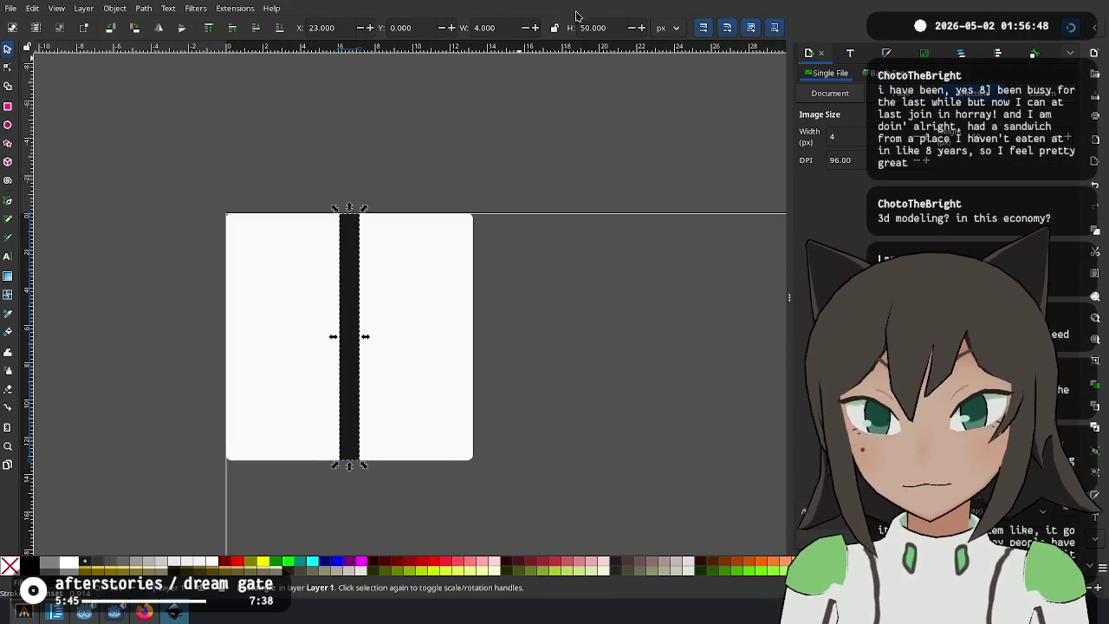
{"action": "type", "text": "0"}
{"action": "key", "text": "Return"}
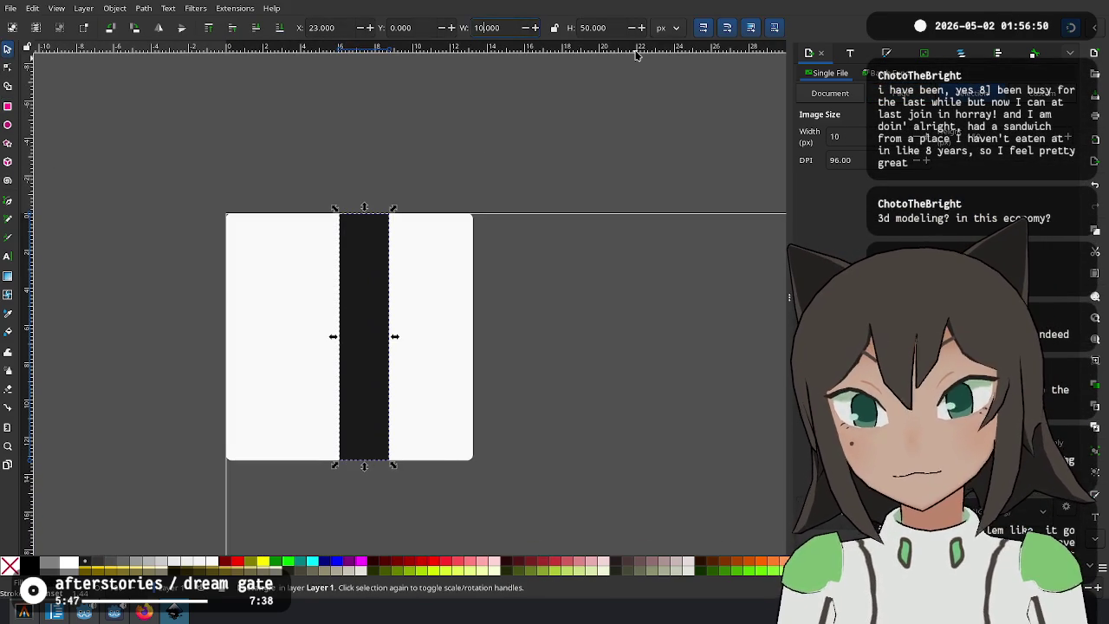
{"action": "left_click_drag", "start_coordinate": [372, 314], "coordinate": [341, 312]}
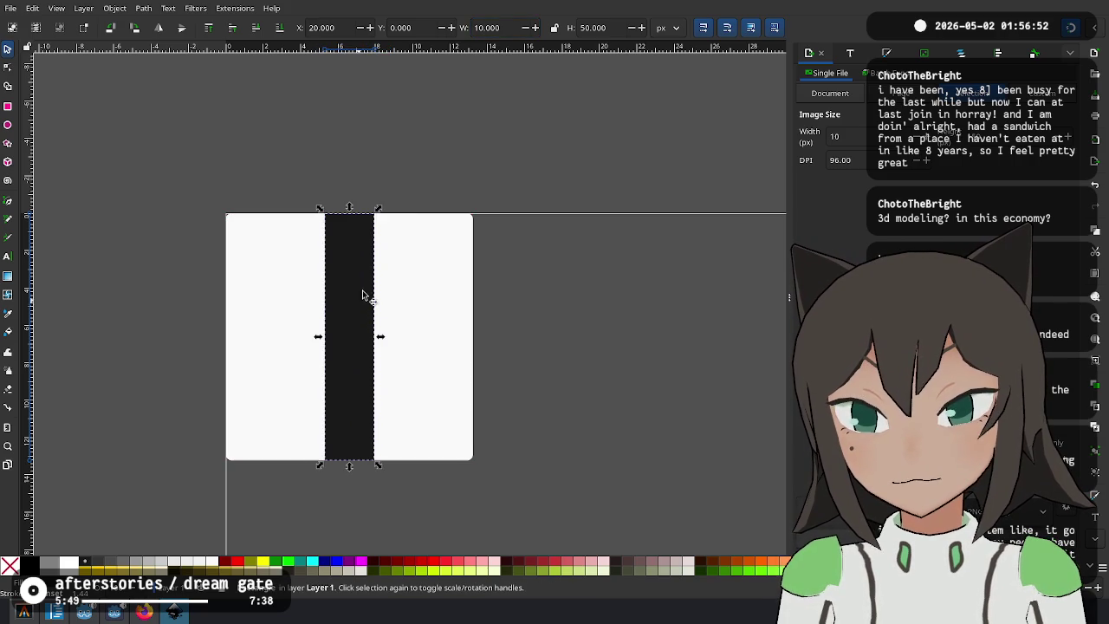
{"action": "left_click", "coordinate": [511, 27]}
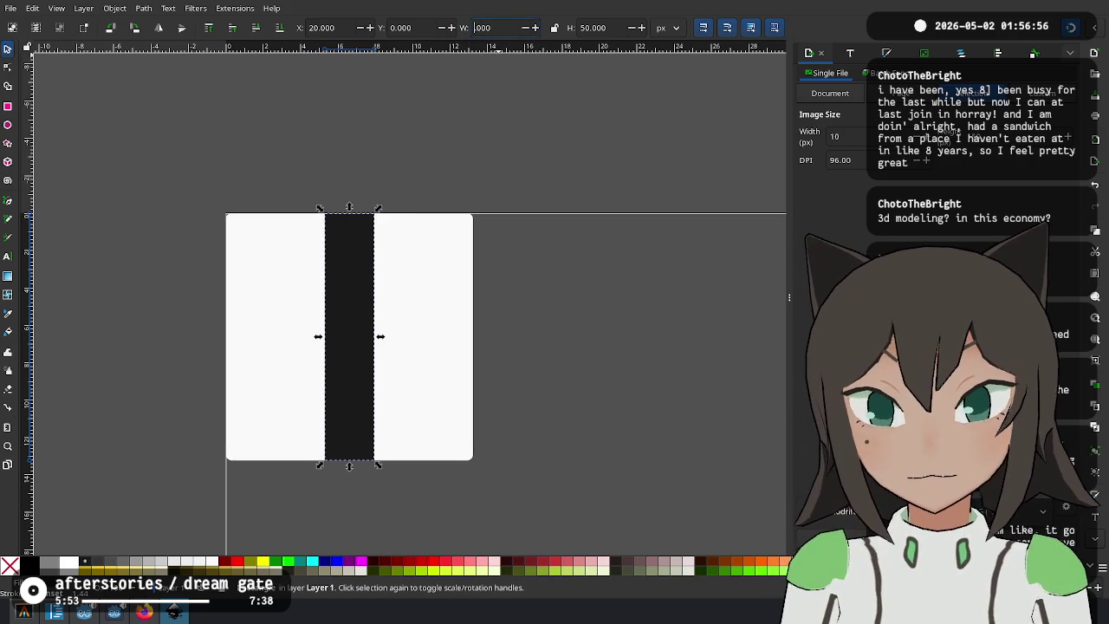
{"action": "type", "text": "5"}
{"action": "key", "text": "Return"}
{"action": "left_click_drag", "start_coordinate": [342, 339], "coordinate": [354, 336]}
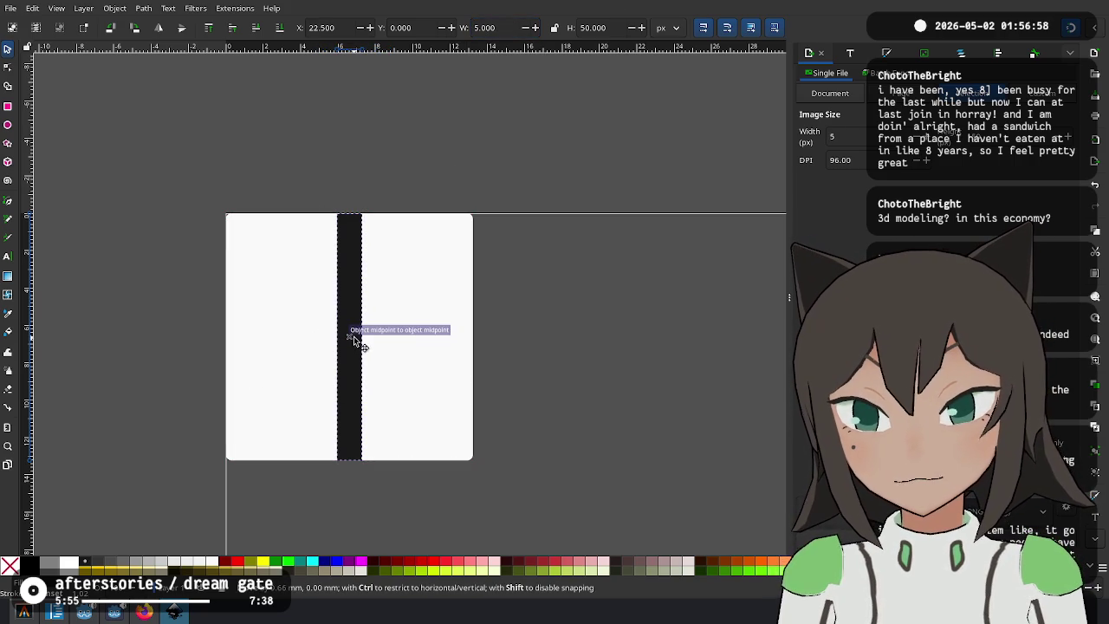
{"action": "left_click", "coordinate": [597, 300]}
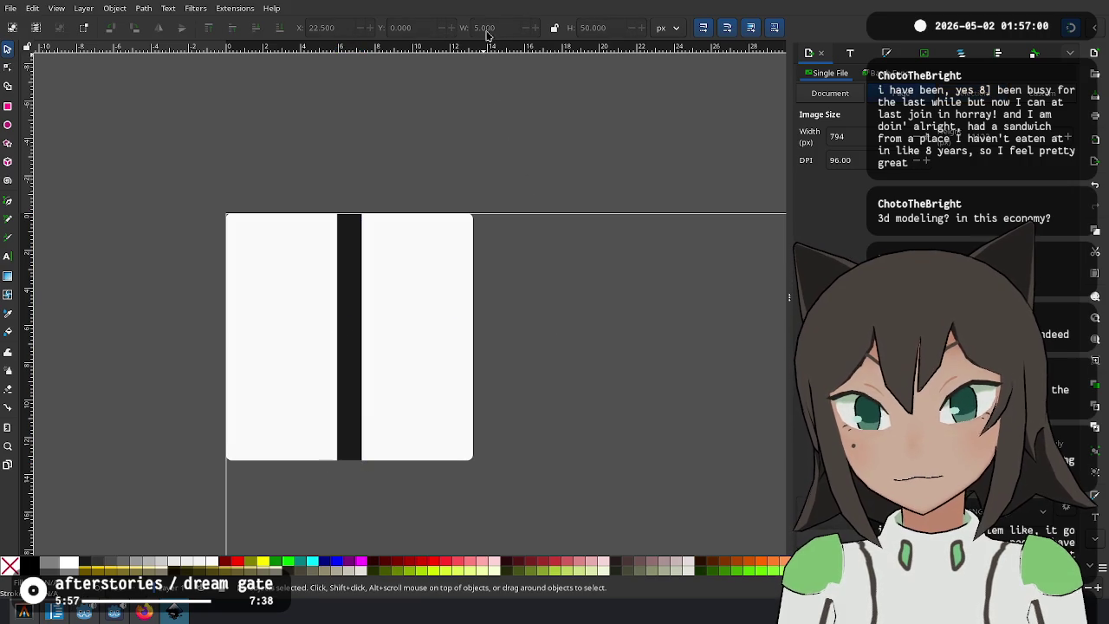
Set the stripe width to 6 px and recentre it on the white tile.
{"action": "left_click", "coordinate": [356, 253]}
{"action": "type", "text": "5"}
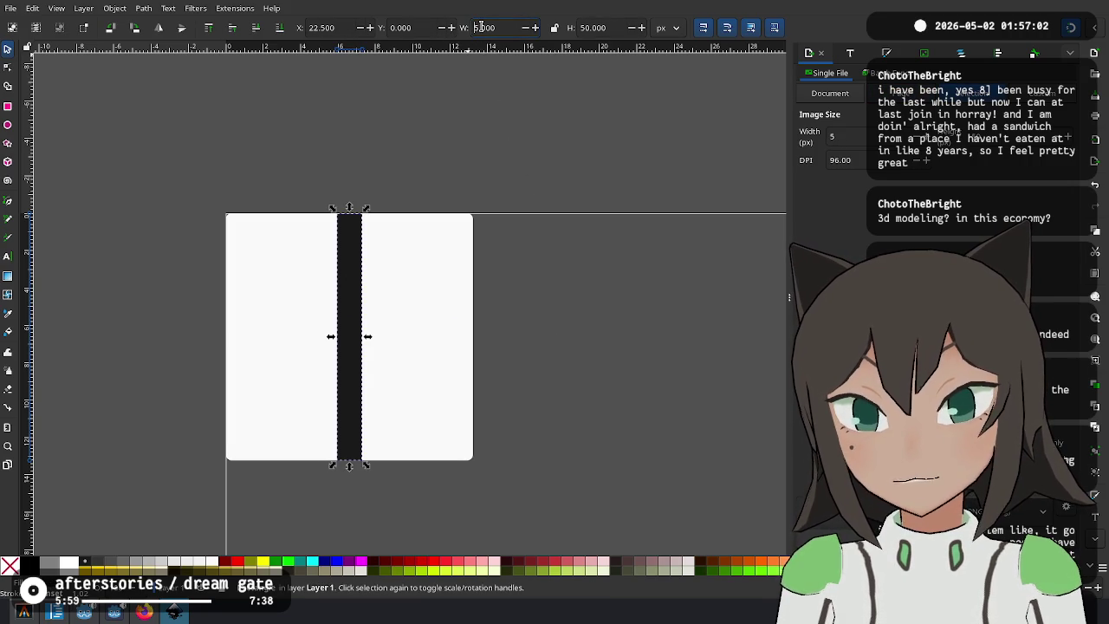
{"action": "type", "text": "6"}
{"action": "key", "text": "Return"}
{"action": "left_click_drag", "start_coordinate": [347, 354], "coordinate": [346, 342]}
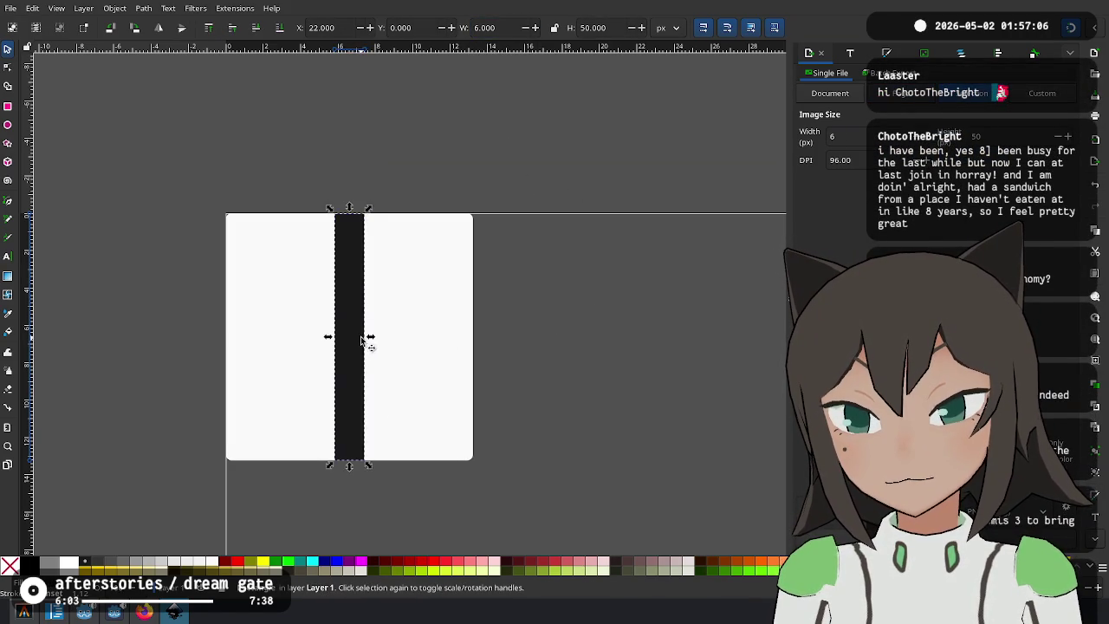
{"action": "key", "text": "Right"}
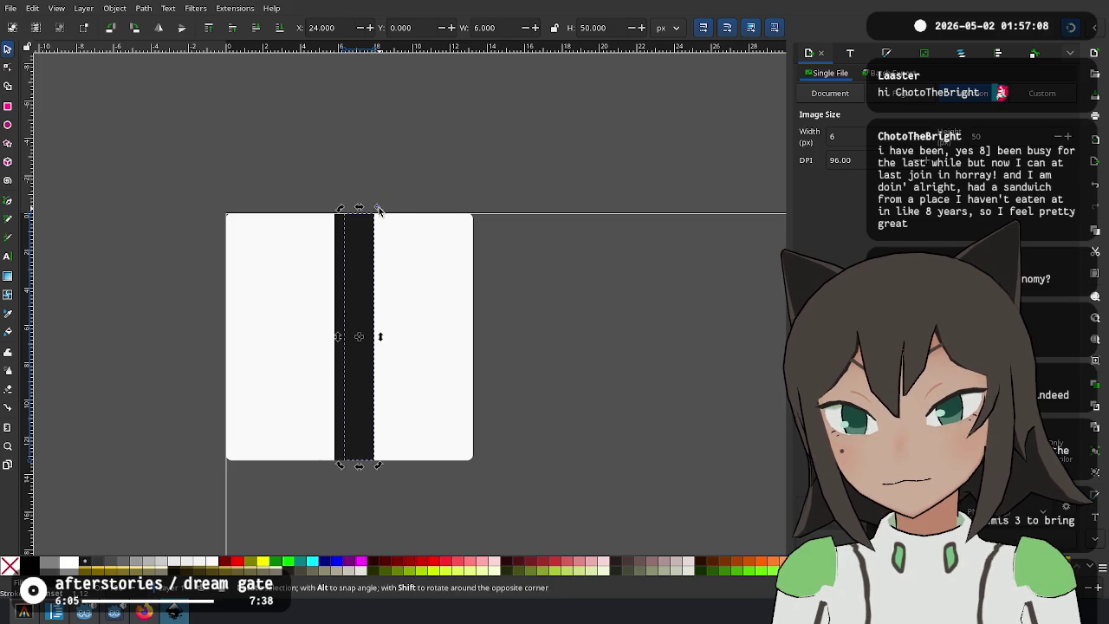
Try a rotated horizontal copy of the bar, delete it, and move the vertical stripe off the tile.
{"action": "key", "text": "ctrl+bracketleft"}
{"action": "left_click_drag", "start_coordinate": [466, 337], "coordinate": [440, 341]}
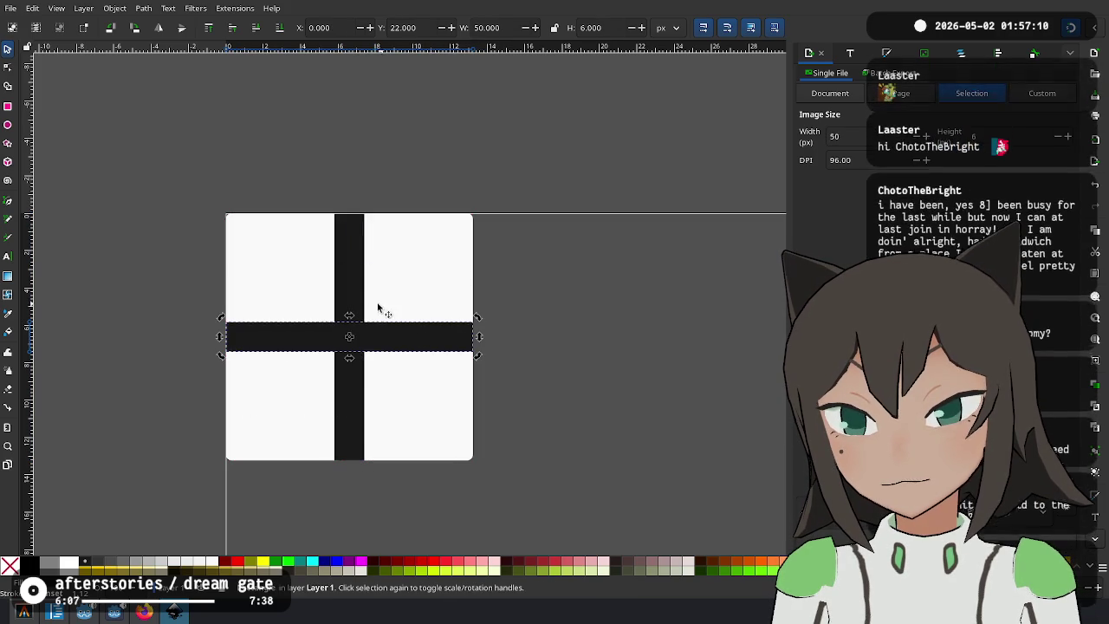
{"action": "left_click", "coordinate": [354, 291], "text": "shift"}
{"action": "key", "text": "Escape"}
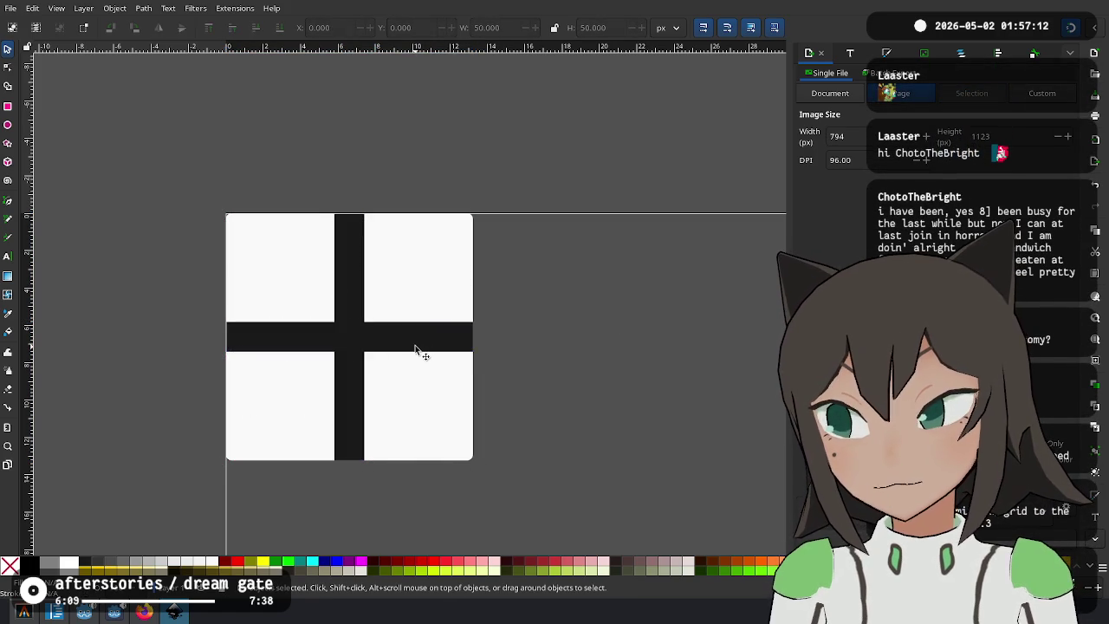
{"action": "left_click", "coordinate": [416, 351]}
{"action": "key", "text": "Delete"}
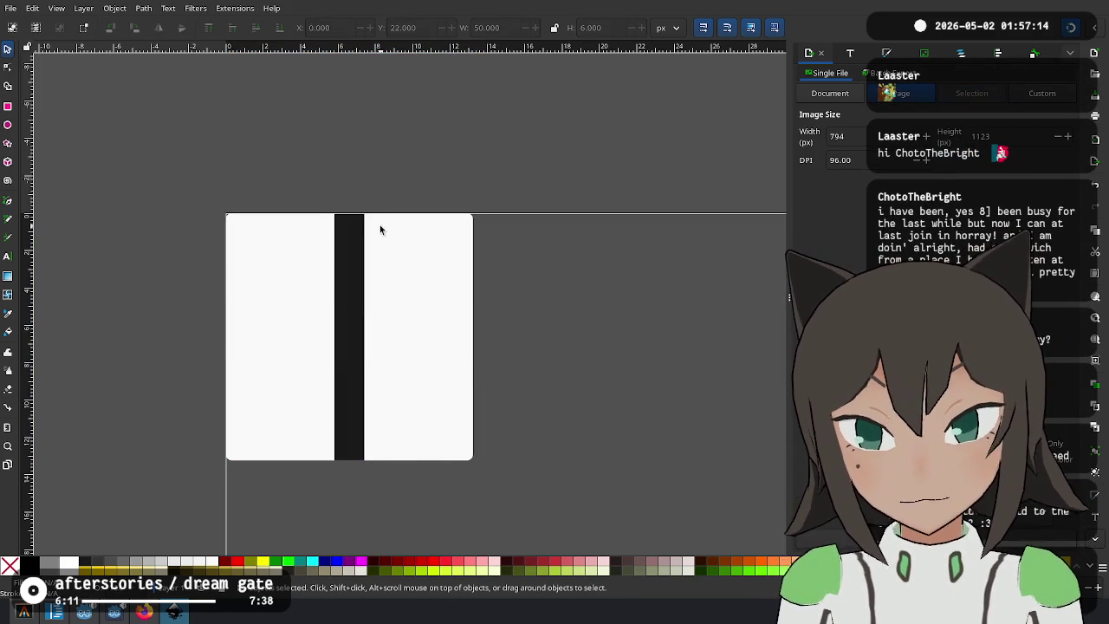
{"action": "left_click_drag", "start_coordinate": [345, 295], "coordinate": [116, 240]}
{"action": "left_click", "coordinate": [424, 291]}
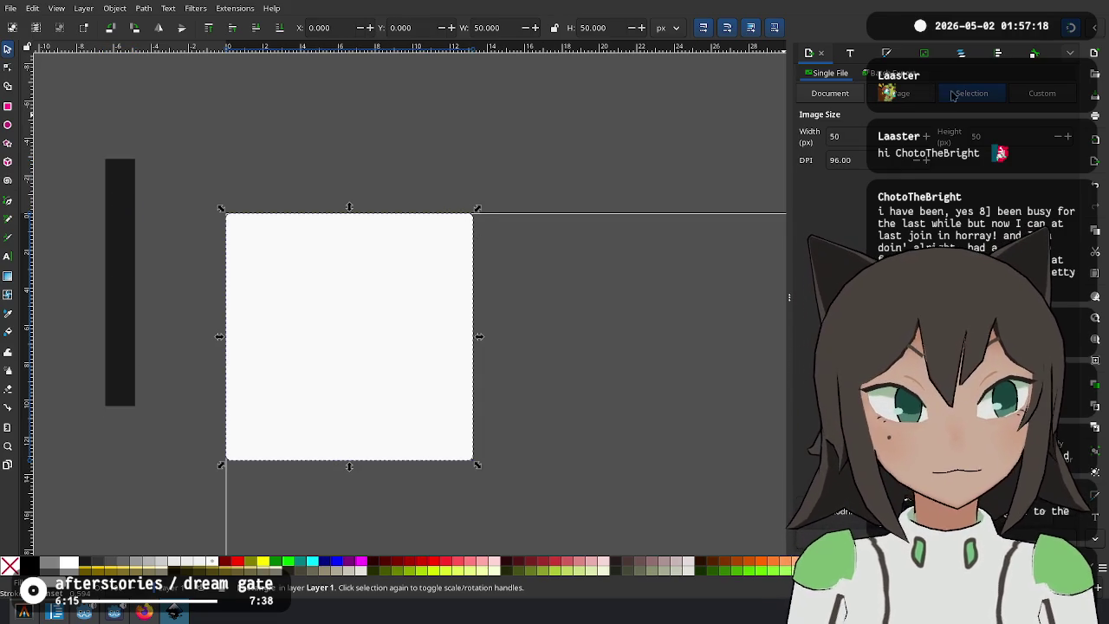
{"action": "left_click", "coordinate": [884, 54]}
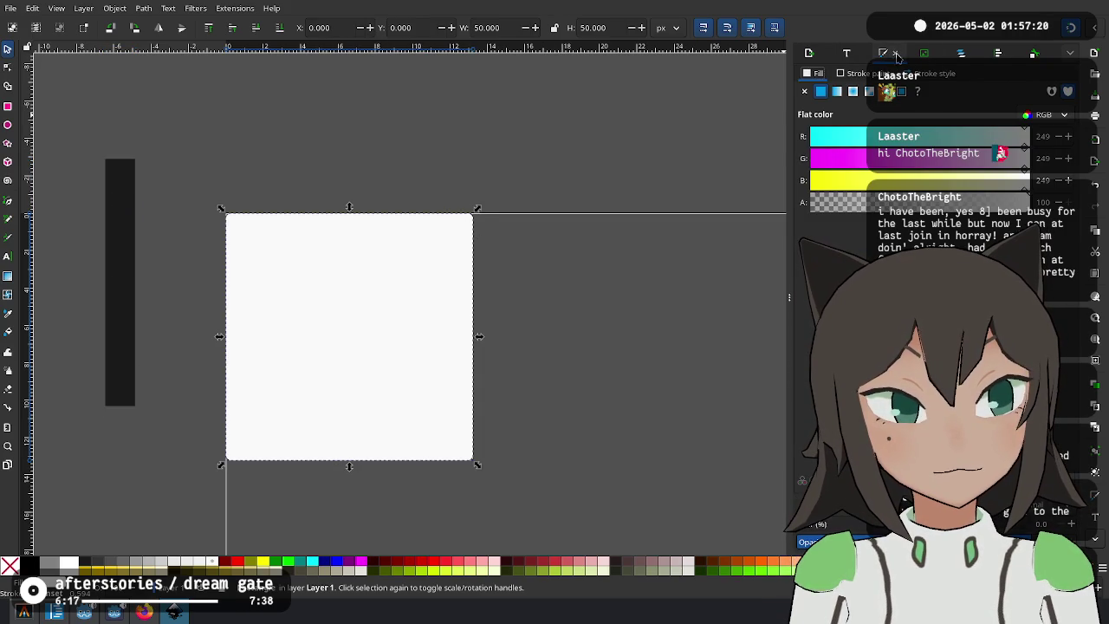
{"action": "left_click", "coordinate": [1029, 55]}
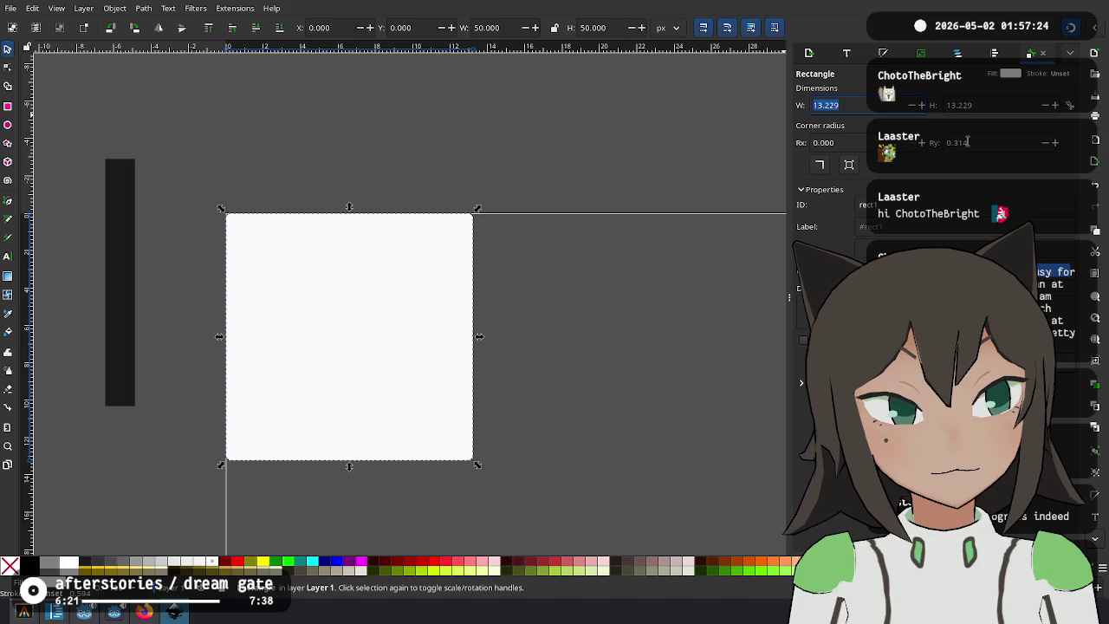
{"action": "type", "text": "1"}
{"action": "key", "text": "Return"}
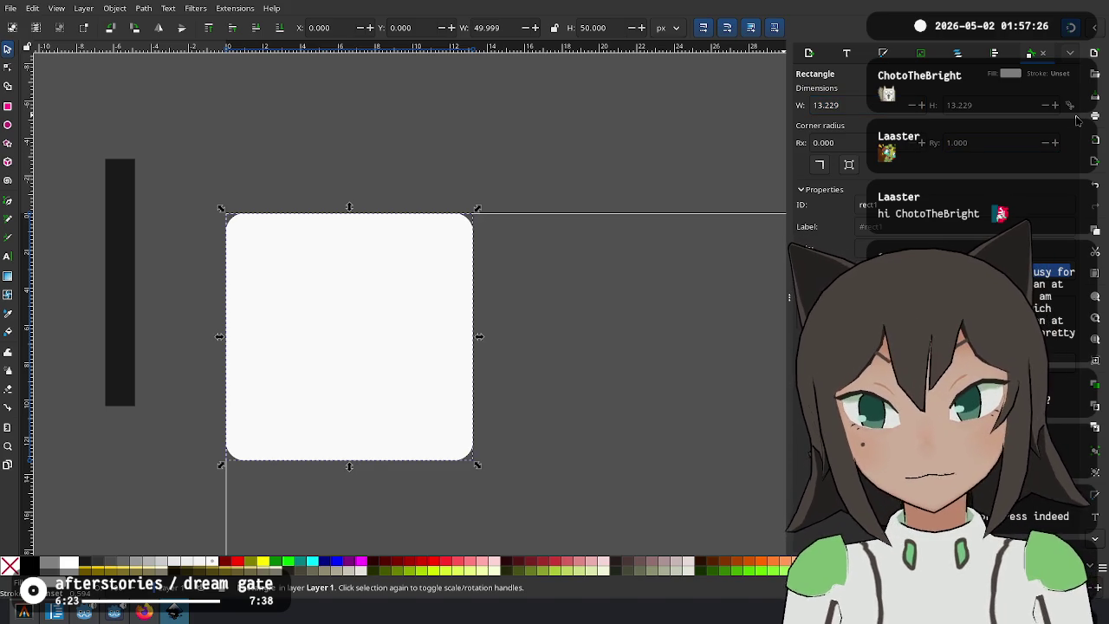
{"action": "left_click", "coordinate": [601, 259]}
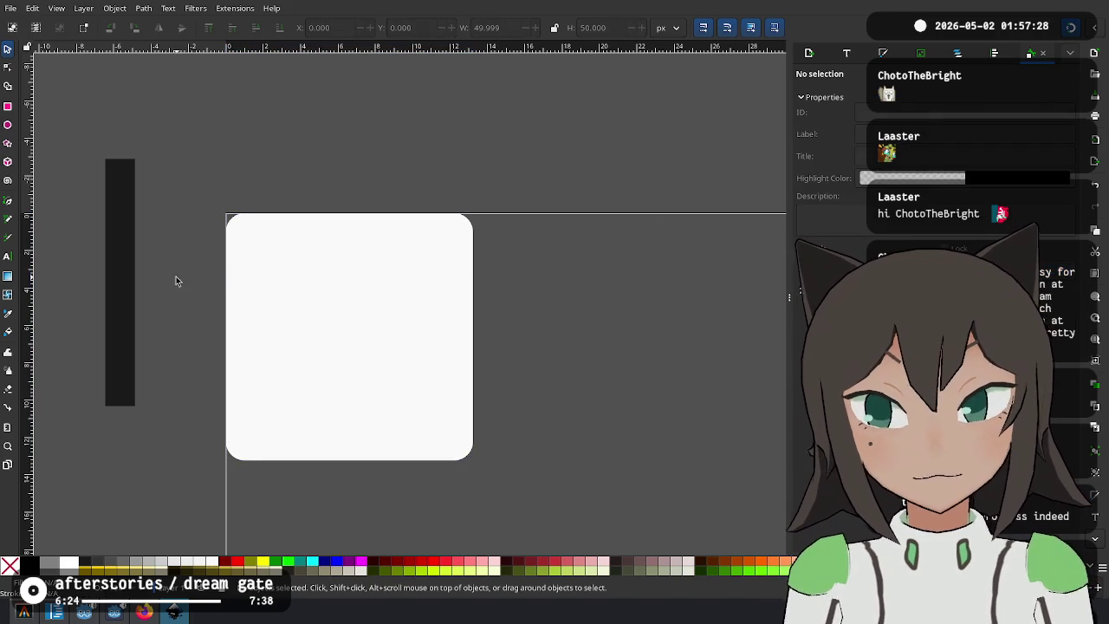
{"action": "left_click", "coordinate": [336, 299]}
{"action": "type", "text": "0"}
{"action": "key", "text": "Return"}
{"action": "mouse_move", "coordinate": [119, 268]}
{"action": "left_mouse_down"}
{"action": "mouse_move", "coordinate": [344, 306]}
{"action": "mouse_move", "coordinate": [365, 321]}
{"action": "left_mouse_up"}
{"action": "left_click", "coordinate": [79, 170]}
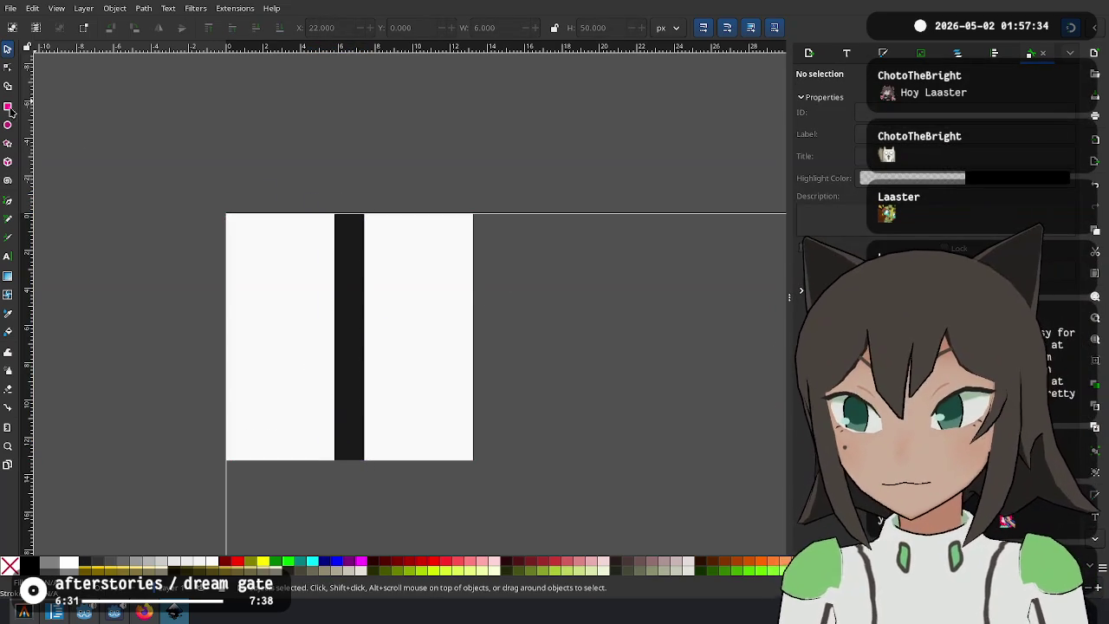
Draw a small square beside the tile and size it 10 × 10 px.
{"action": "key", "text": "r"}
{"action": "left_click_drag", "start_coordinate": [491, 216], "coordinate": [560, 298]}
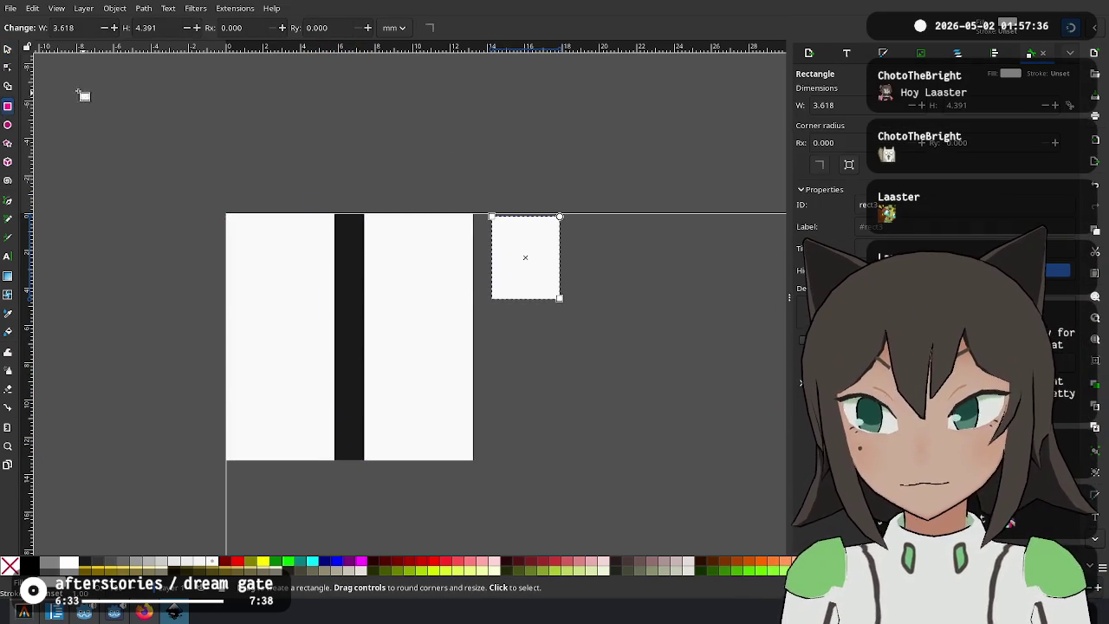
{"action": "left_click", "coordinate": [8, 49]}
{"action": "double_click", "coordinate": [490, 28]}
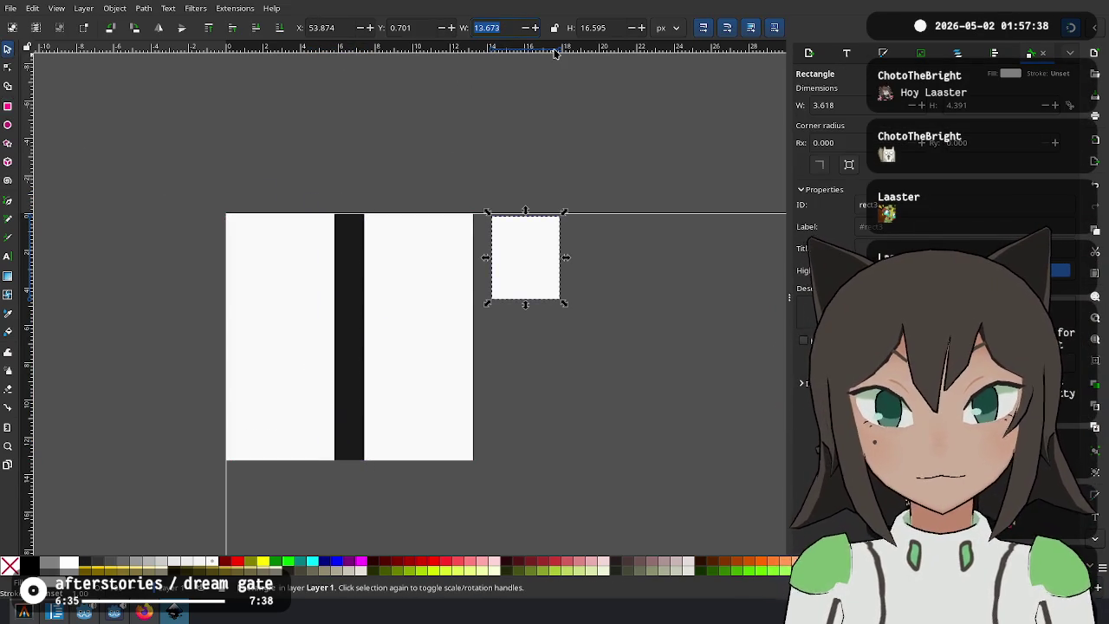
{"action": "key", "text": "Return"}
{"action": "key", "text": "Tab"}
{"action": "type", "text": "11"}
{"action": "key", "text": "Return"}
Rotate the small square 45° into a diamond.
{"action": "scroll", "coordinate": [399, 307], "scroll_direction": "up", "scroll_amount": 5}
{"action": "scroll", "coordinate": [393, 327], "scroll_direction": "down", "scroll_amount": 5}
{"action": "scroll", "coordinate": [392, 327], "scroll_direction": "up", "scroll_amount": 5, "text": "ctrl"}
{"action": "scroll", "coordinate": [443, 346], "scroll_direction": "up", "scroll_amount": 1, "text": "ctrl"}
{"action": "left_click", "coordinate": [574, 265]}
{"action": "mouse_move", "coordinate": [589, 254]}
{"action": "left_mouse_down"}
{"action": "mouse_move", "coordinate": [559, 238]}
{"action": "mouse_move", "coordinate": [525, 257]}
{"action": "mouse_move", "coordinate": [620, 223]}
{"action": "mouse_move", "coordinate": [673, 174]}
{"action": "mouse_move", "coordinate": [680, 189]}
{"action": "mouse_move", "coordinate": [517, 258]}
{"action": "mouse_move", "coordinate": [523, 250]}
{"action": "left_mouse_up"}
Cut off the tile's top-right and top-left corners with diamond copies using Path > Difference.
{"action": "key", "text": "ctrl+d"}
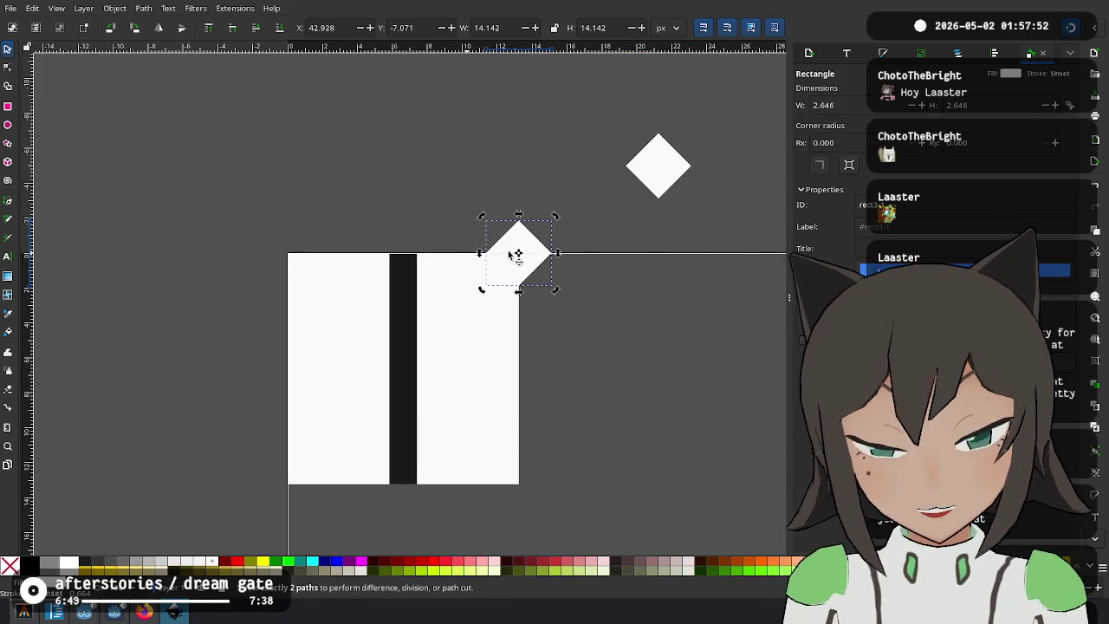
{"action": "left_click", "coordinate": [501, 324]}
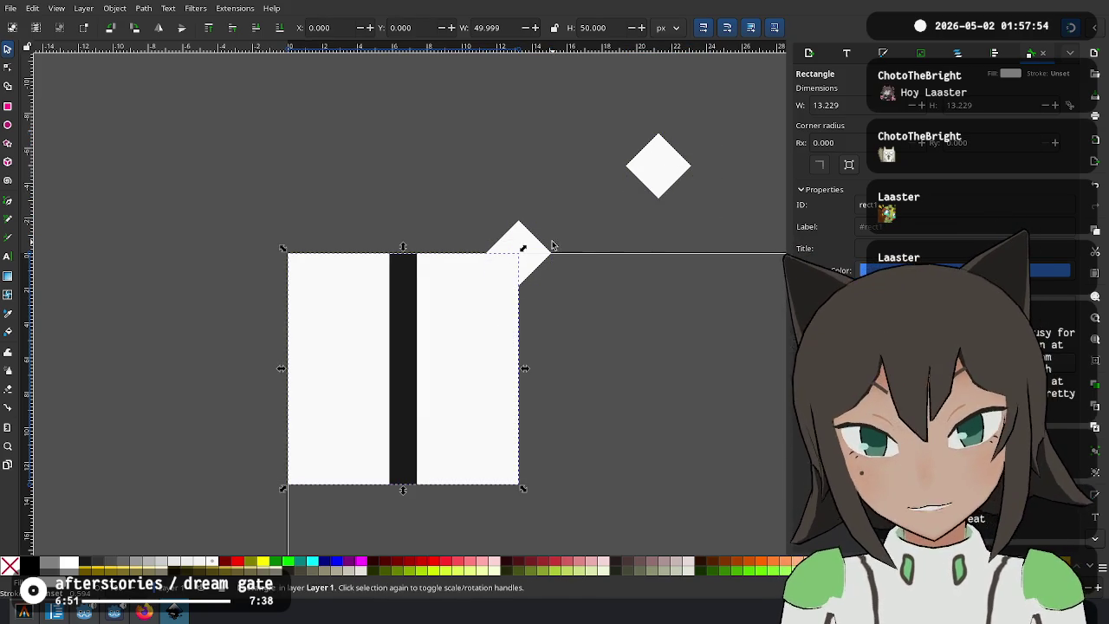
{"action": "left_click", "coordinate": [550, 249]}
{"action": "left_click", "coordinate": [482, 322], "text": "shift"}
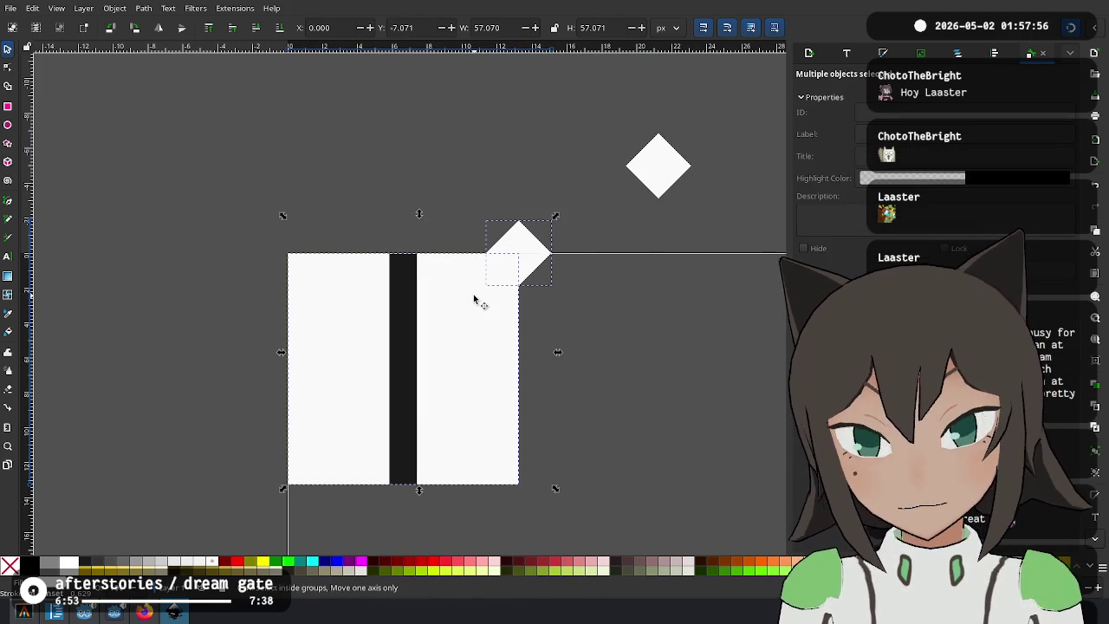
{"action": "key", "text": "ctrl+minus"}
{"action": "left_click", "coordinate": [667, 166]}
{"action": "key", "text": "ctrl+d"}
{"action": "mouse_move", "coordinate": [664, 173]}
{"action": "left_mouse_down"}
{"action": "mouse_move", "coordinate": [290, 245]}
{"action": "mouse_move", "coordinate": [280, 260]}
{"action": "left_mouse_up"}
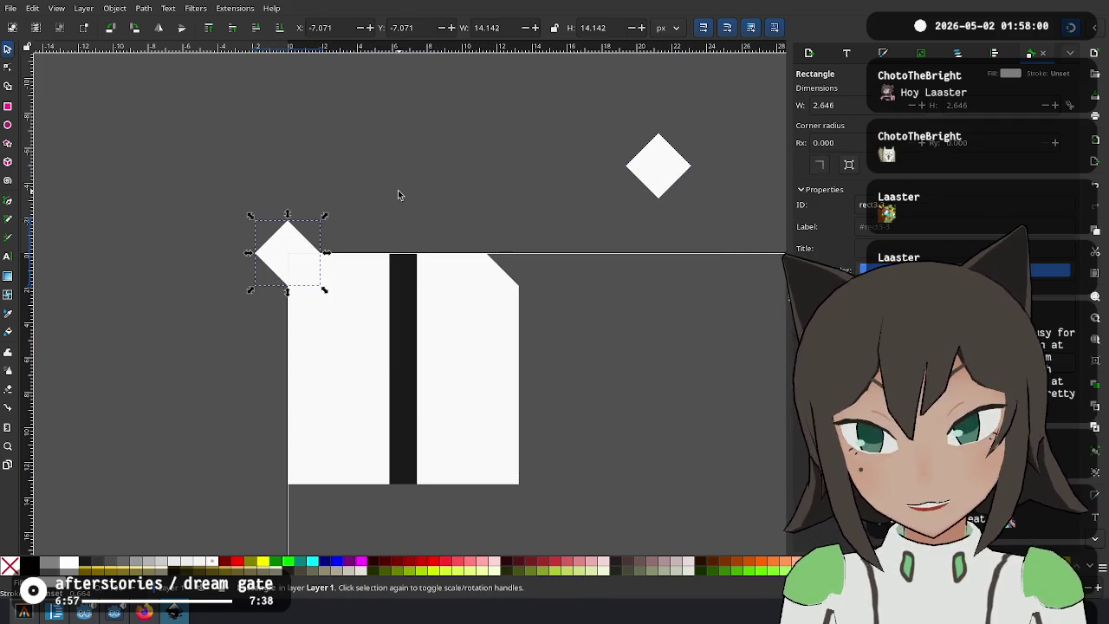
{"action": "left_click", "coordinate": [454, 333], "text": "shift"}
{"action": "key", "text": "ctrl+minus"}
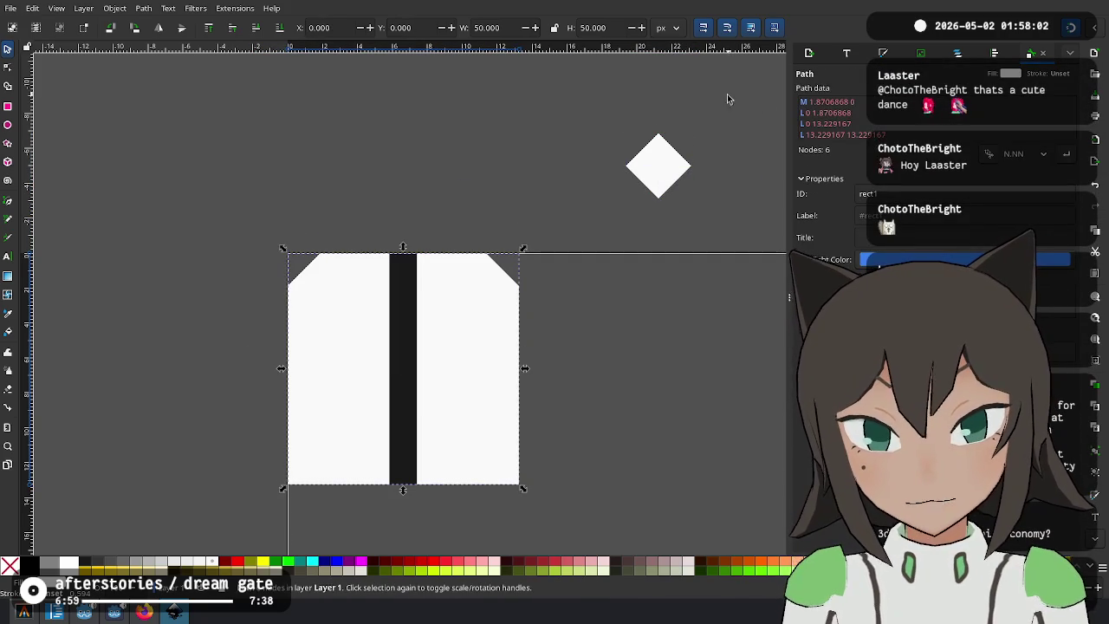
Cut off the bottom-right and bottom-left corners the same way with diamond copies.
{"action": "left_click", "coordinate": [658, 166]}
{"action": "key", "text": "ctrl+d"}
{"action": "mouse_move", "coordinate": [659, 186]}
{"action": "left_mouse_down"}
{"action": "mouse_move", "coordinate": [565, 463]}
{"action": "mouse_move", "coordinate": [513, 496]}
{"action": "mouse_move", "coordinate": [516, 511]}
{"action": "left_mouse_up"}
{"action": "left_click", "coordinate": [482, 413], "text": "shift"}
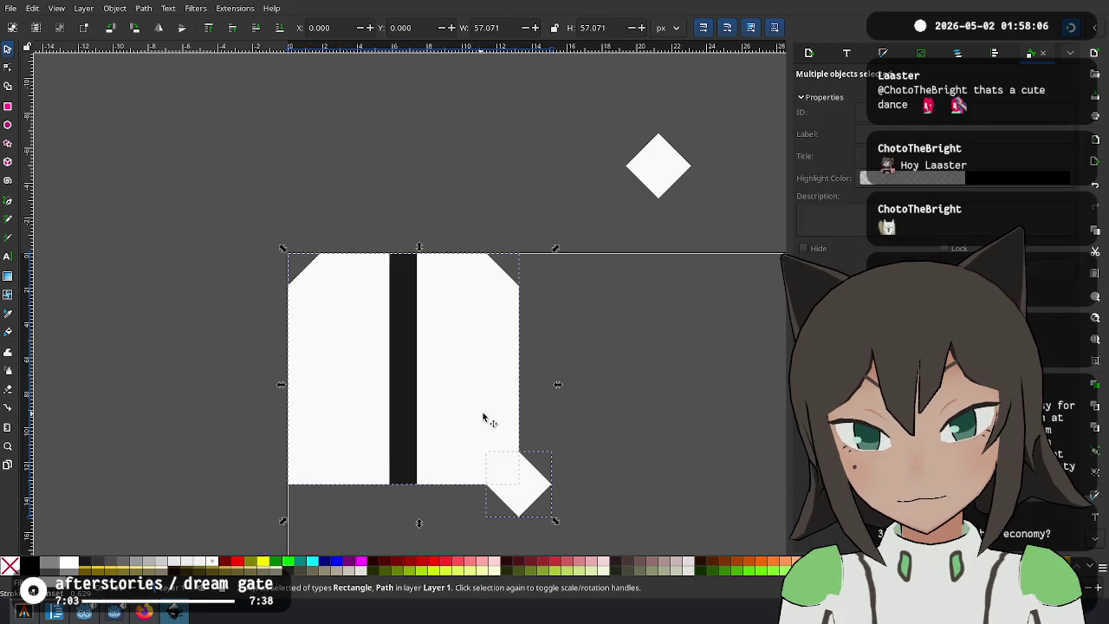
{"action": "key", "text": "ctrl+minus"}
{"action": "left_click", "coordinate": [651, 179]}
{"action": "key", "text": "ctrl+d"}
{"action": "mouse_move", "coordinate": [651, 179]}
{"action": "left_mouse_down"}
{"action": "mouse_move", "coordinate": [674, 191]}
{"action": "mouse_move", "coordinate": [294, 507]}
{"action": "mouse_move", "coordinate": [289, 494]}
{"action": "left_mouse_up"}
{"action": "left_click", "coordinate": [326, 420], "text": "shift"}
{"action": "key", "text": "ctrl+minus"}
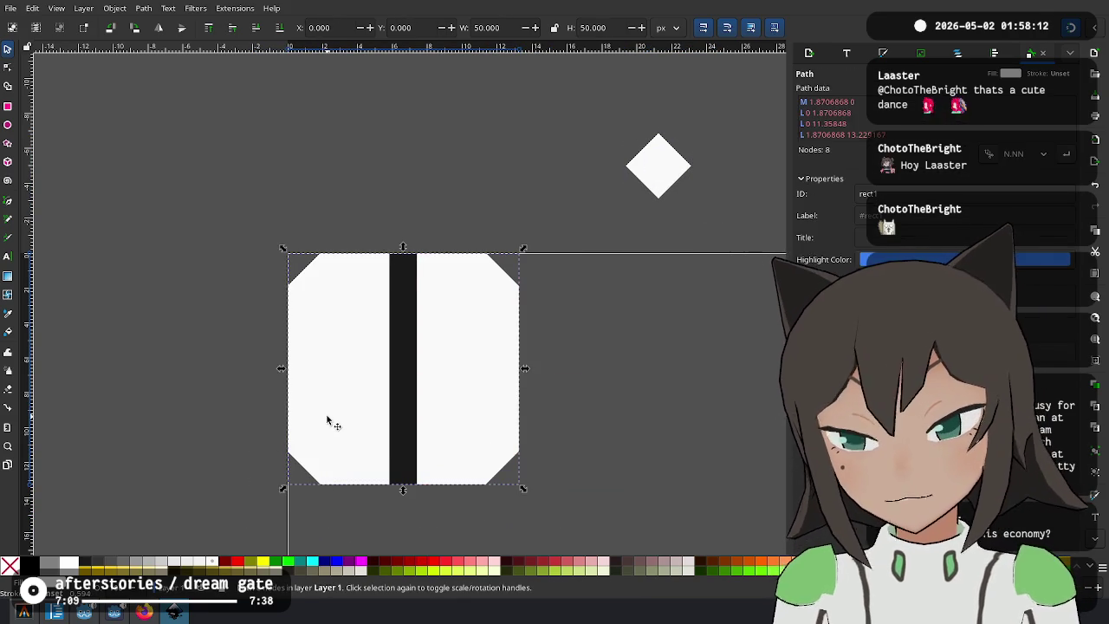
Align the tile's top with the black bar's top and move the diamond to the tile's top-right corner.
{"action": "left_click", "coordinate": [656, 427]}
{"action": "left_click_drag", "start_coordinate": [405, 353], "coordinate": [243, 217]}
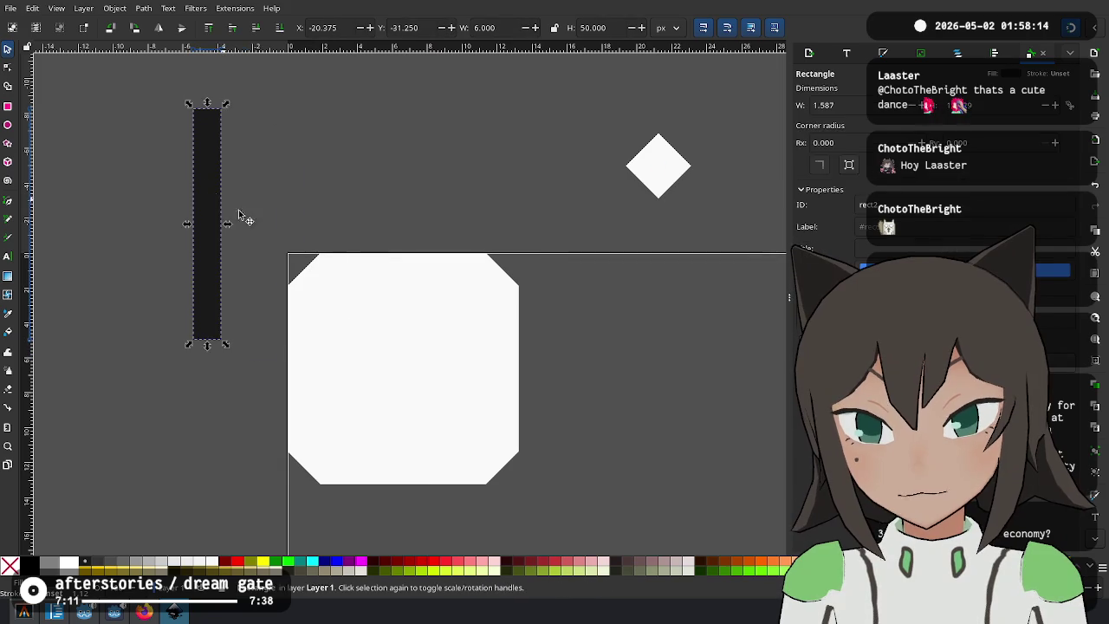
{"action": "left_click", "coordinate": [421, 416]}
{"action": "left_click_drag", "start_coordinate": [421, 415], "coordinate": [413, 159]}
{"action": "scroll", "coordinate": [570, 320], "scroll_direction": "up", "scroll_amount": 3}
{"action": "mouse_move", "coordinate": [645, 305]}
{"action": "left_mouse_down"}
{"action": "mouse_move", "coordinate": [564, 245]}
{"action": "mouse_move", "coordinate": [580, 253]}
{"action": "mouse_move", "coordinate": [536, 123]}
{"action": "mouse_move", "coordinate": [512, 136]}
{"action": "left_mouse_up"}
{"action": "mouse_move", "coordinate": [182, 342]}
{"action": "left_mouse_down"}
{"action": "mouse_move", "coordinate": [466, 227]}
{"action": "mouse_move", "coordinate": [609, 248]}
{"action": "mouse_move", "coordinate": [557, 230]}
{"action": "mouse_move", "coordinate": [596, 238]}
{"action": "left_mouse_up"}
{"action": "left_click", "coordinate": [527, 415]}
{"action": "scroll", "coordinate": [482, 384], "scroll_direction": "right", "scroll_amount": 3}
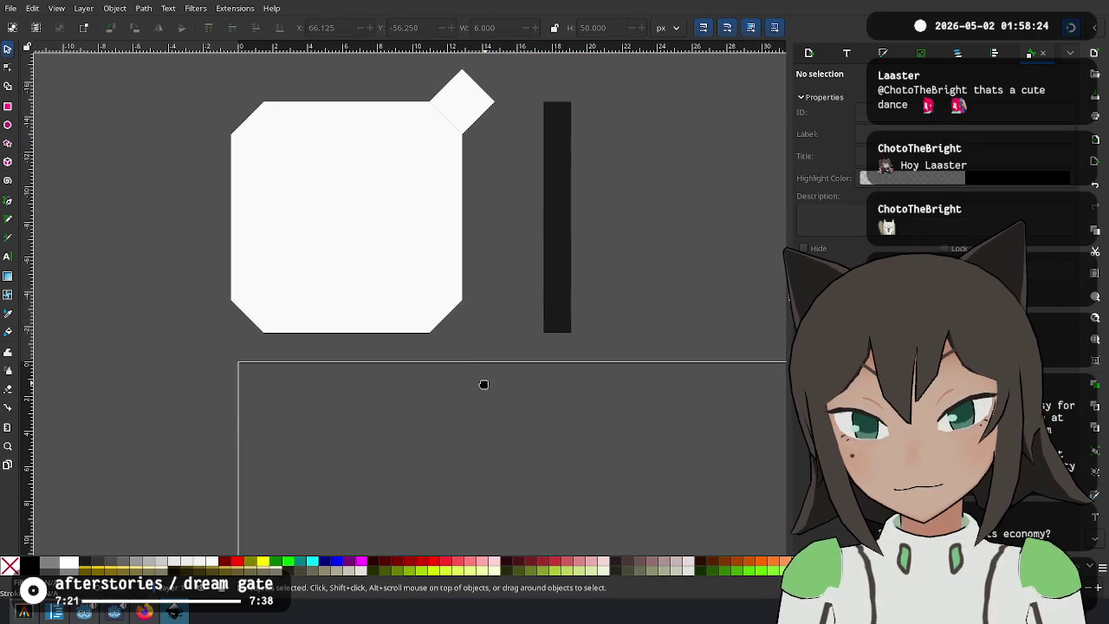
Draw a circle beside the bar and size it 12 × 12 px.
{"action": "left_click", "coordinate": [8, 124]}
{"action": "mouse_move", "coordinate": [575, 201]}
{"action": "left_mouse_down"}
{"action": "mouse_move", "coordinate": [644, 257]}
{"action": "mouse_move", "coordinate": [634, 257]}
{"action": "left_mouse_up"}
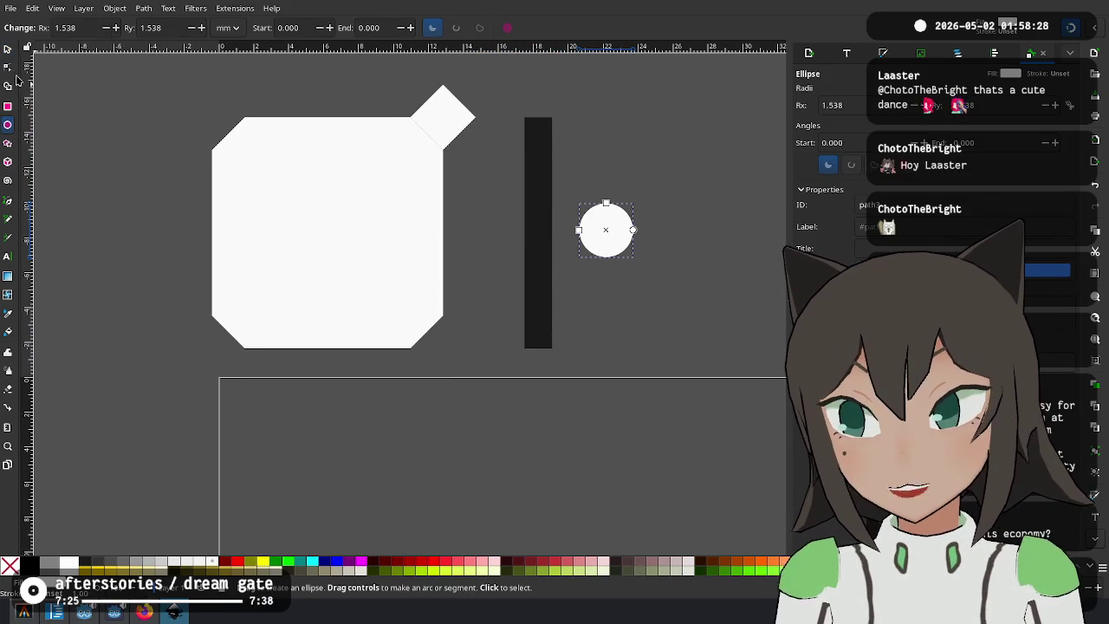
{"action": "left_click", "coordinate": [6, 51]}
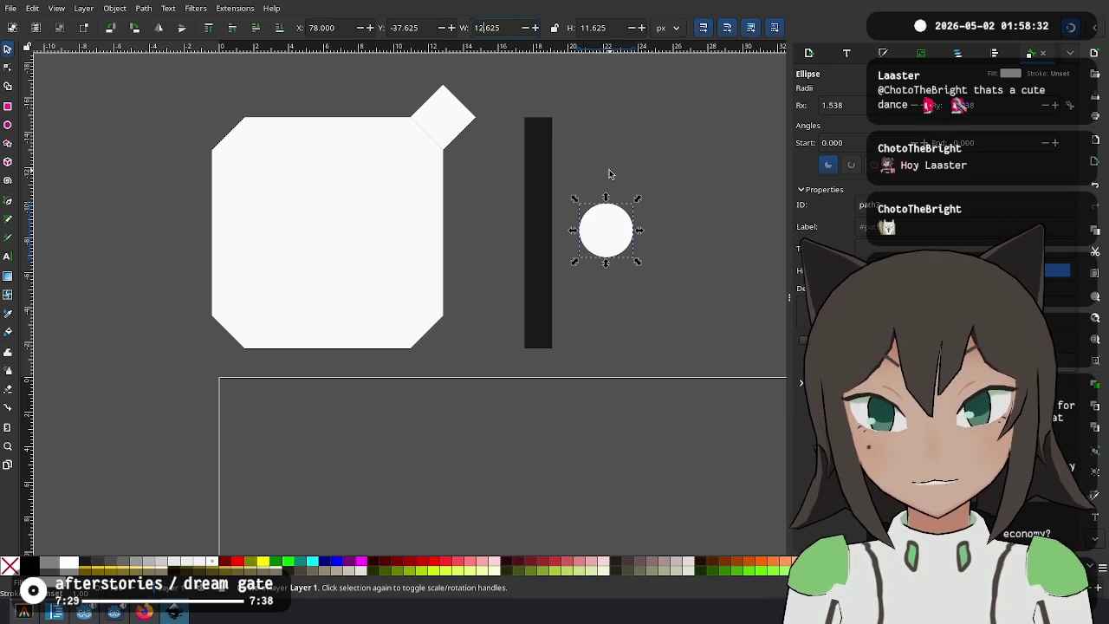
{"action": "key", "text": "Delete"}
{"action": "key", "text": "Delete"}
{"action": "key", "text": "Return"}
{"action": "type", "text": "12"}
{"action": "key", "text": "Return"}
Centre the circle on the black bar and fill it with the dark palette colour.
{"action": "left_click", "coordinate": [690, 165]}
{"action": "left_click_drag", "start_coordinate": [578, 227], "coordinate": [509, 229]}
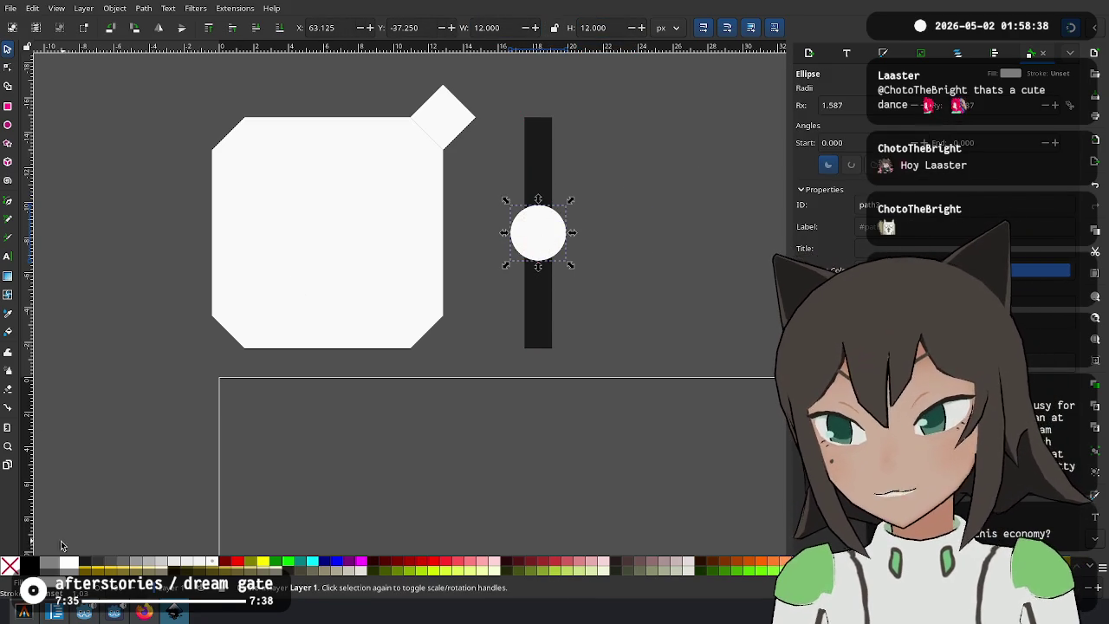
{"action": "left_click", "coordinate": [87, 563]}
{"action": "left_click", "coordinate": [547, 428]}
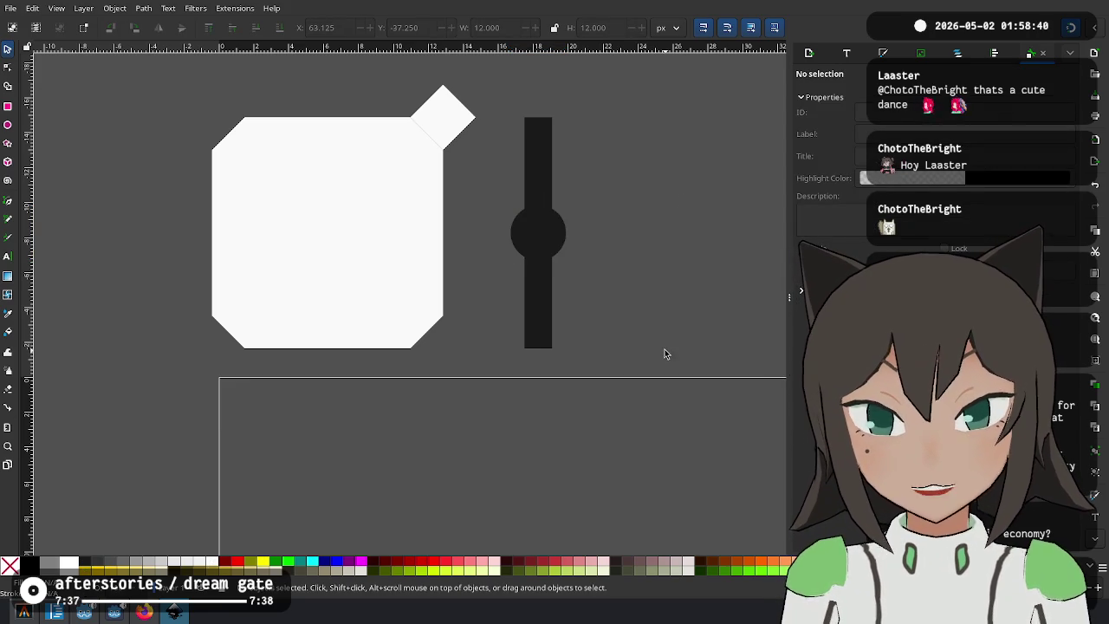
{"action": "scroll", "coordinate": [625, 316], "scroll_direction": "down", "scroll_amount": 1}
{"action": "scroll", "coordinate": [616, 320], "scroll_direction": "down", "scroll_amount": 2}
{"action": "scroll", "coordinate": [616, 320], "scroll_direction": "down", "scroll_amount": 1}
{"action": "scroll", "coordinate": [616, 320], "scroll_direction": "right", "scroll_amount": 3}
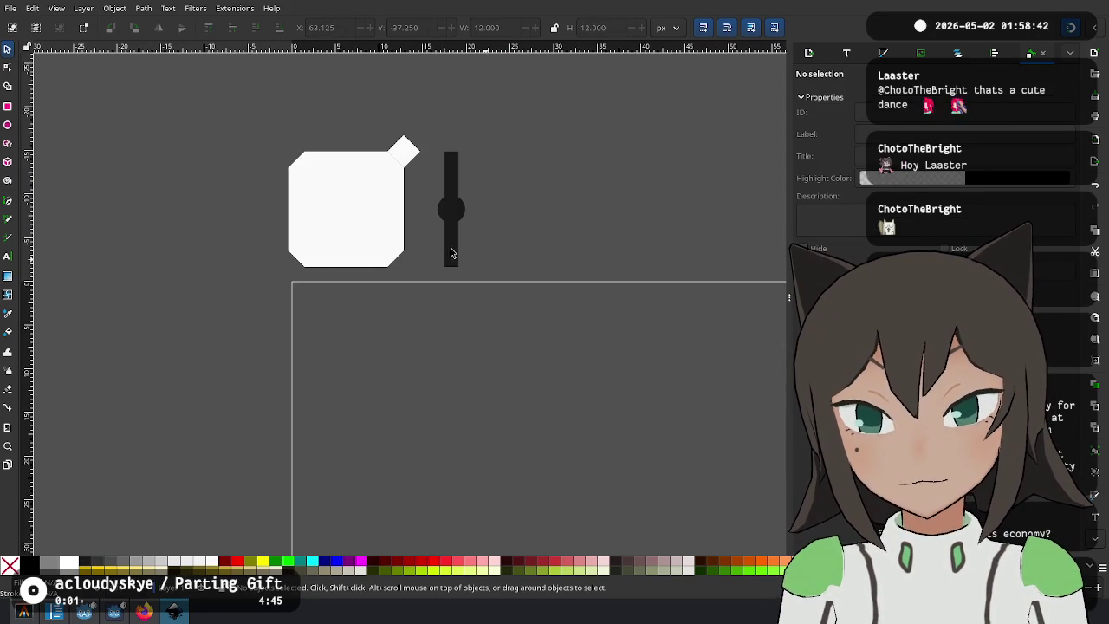
Duplicate the white tile onto the page's top-left corner and place another copy below it.
{"action": "mouse_move", "coordinate": [376, 228]}
{"action": "left_mouse_down"}
{"action": "mouse_move", "coordinate": [362, 218]}
{"action": "mouse_move", "coordinate": [376, 228]}
{"action": "mouse_move", "coordinate": [361, 364]}
{"action": "left_mouse_up"}
{"action": "key", "text": "ctrl+d"}
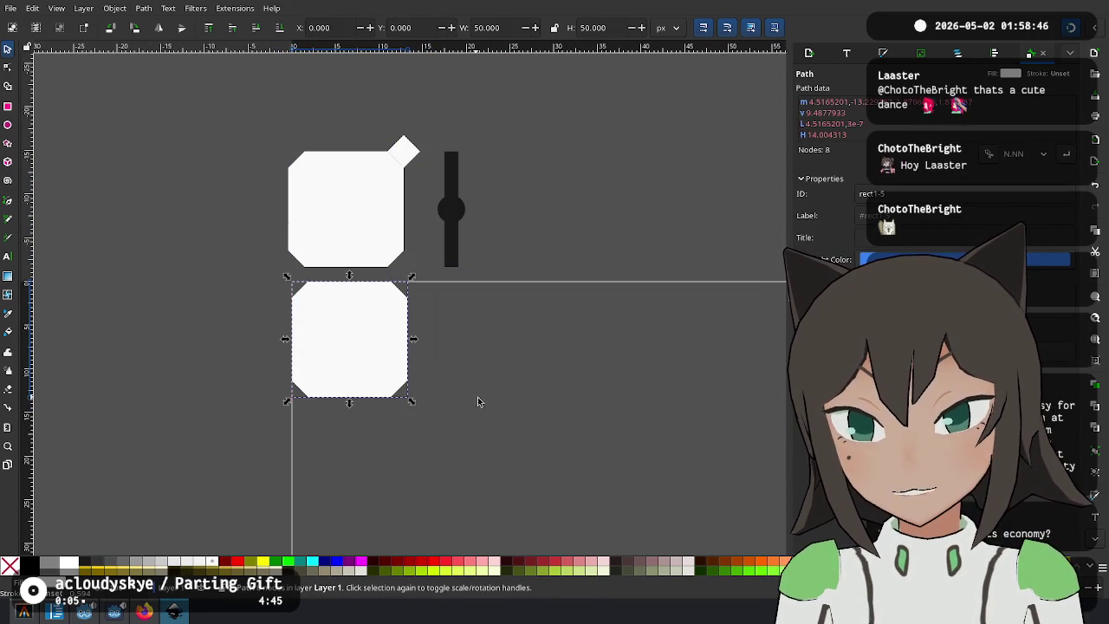
{"action": "left_click", "coordinate": [485, 403]}
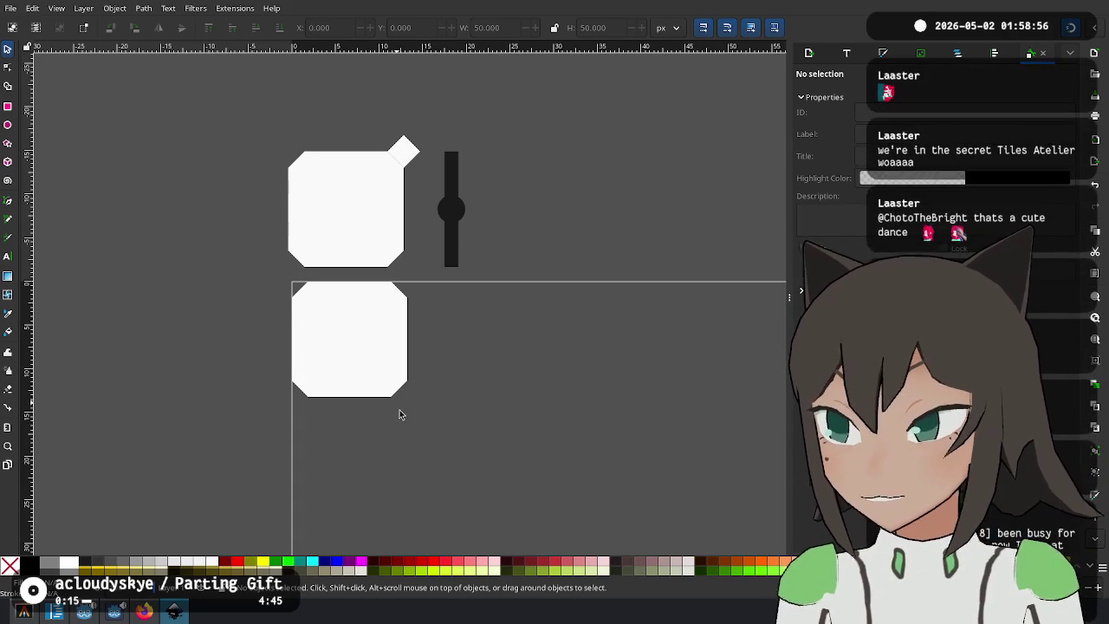
{"action": "left_click", "coordinate": [363, 367]}
{"action": "scroll", "coordinate": [390, 329], "scroll_direction": "down", "scroll_amount": 2}
{"action": "scroll", "coordinate": [389, 329], "scroll_direction": "right", "scroll_amount": 1}
{"action": "key", "text": "ctrl+d"}
{"action": "mouse_move", "coordinate": [325, 299]}
{"action": "left_mouse_down"}
{"action": "mouse_move", "coordinate": [379, 300]}
{"action": "mouse_move", "coordinate": [410, 463]}
{"action": "mouse_move", "coordinate": [338, 445]}
{"action": "mouse_move", "coordinate": [336, 465]}
{"action": "mouse_move", "coordinate": [339, 453]}
{"action": "left_mouse_up"}
{"action": "left_click", "coordinate": [395, 287]}
Use a horizontal copy of the black bar as a 6 px spacer to position the lower tile, then delete the spacer.
{"action": "left_click", "coordinate": [398, 161]}
{"action": "key", "text": "ctrl+d"}
{"action": "mouse_move", "coordinate": [404, 178]}
{"action": "left_mouse_down"}
{"action": "mouse_move", "coordinate": [411, 304]}
{"action": "mouse_move", "coordinate": [390, 335]}
{"action": "left_mouse_up"}
{"action": "mouse_move", "coordinate": [451, 353]}
{"action": "left_mouse_down"}
{"action": "mouse_move", "coordinate": [470, 354]}
{"action": "mouse_move", "coordinate": [459, 344]}
{"action": "mouse_move", "coordinate": [396, 354]}
{"action": "mouse_move", "coordinate": [327, 346]}
{"action": "mouse_move", "coordinate": [324, 335]}
{"action": "left_mouse_up"}
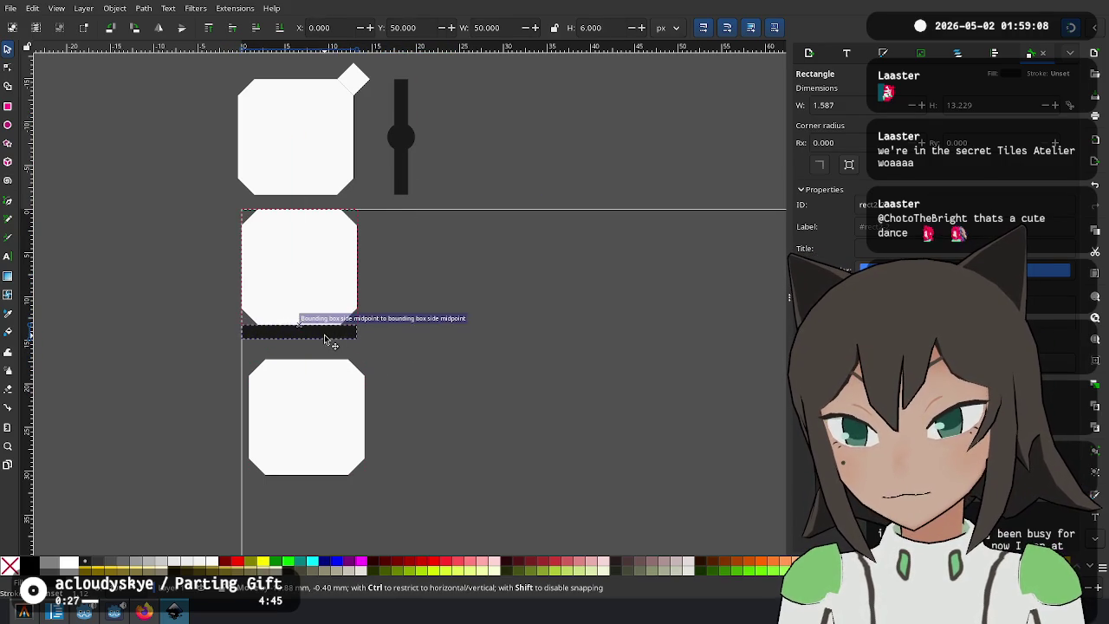
{"action": "left_click_drag", "start_coordinate": [303, 398], "coordinate": [292, 379]}
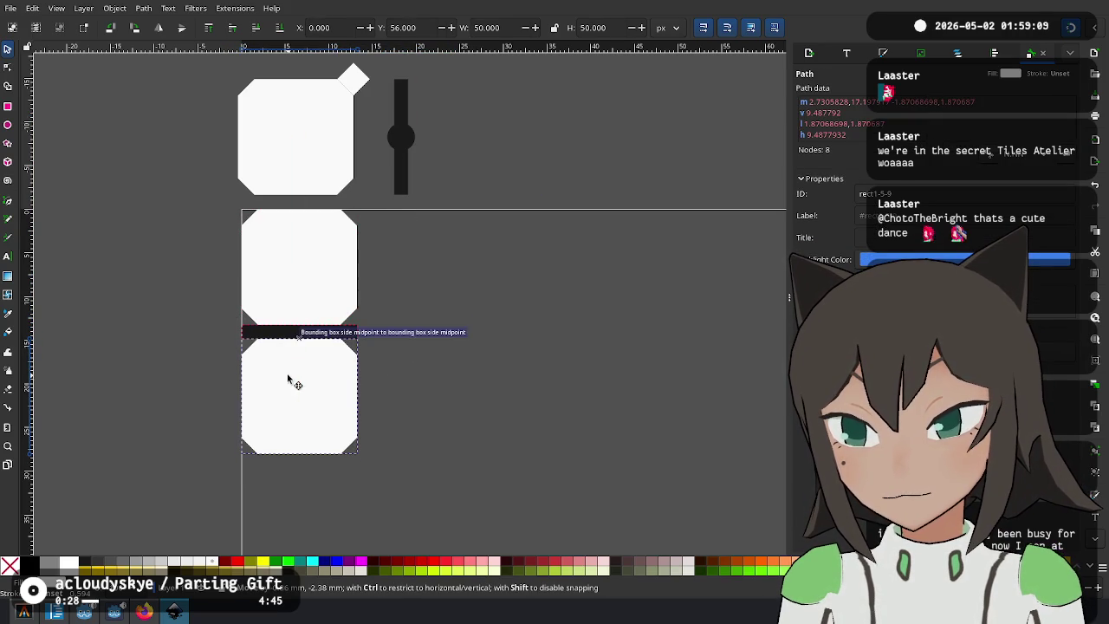
{"action": "left_click", "coordinate": [336, 334]}
{"action": "key", "text": "Delete"}
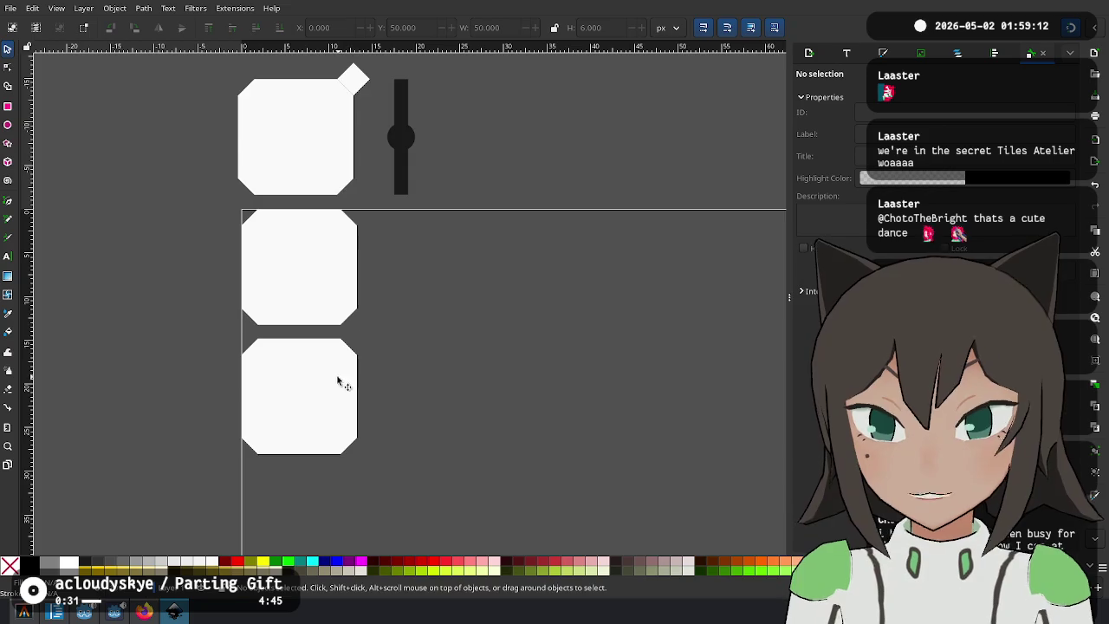
{"action": "scroll", "coordinate": [285, 378], "scroll_direction": "up", "scroll_amount": 1}
{"action": "scroll", "coordinate": [404, 303], "scroll_direction": "left", "scroll_amount": 1}
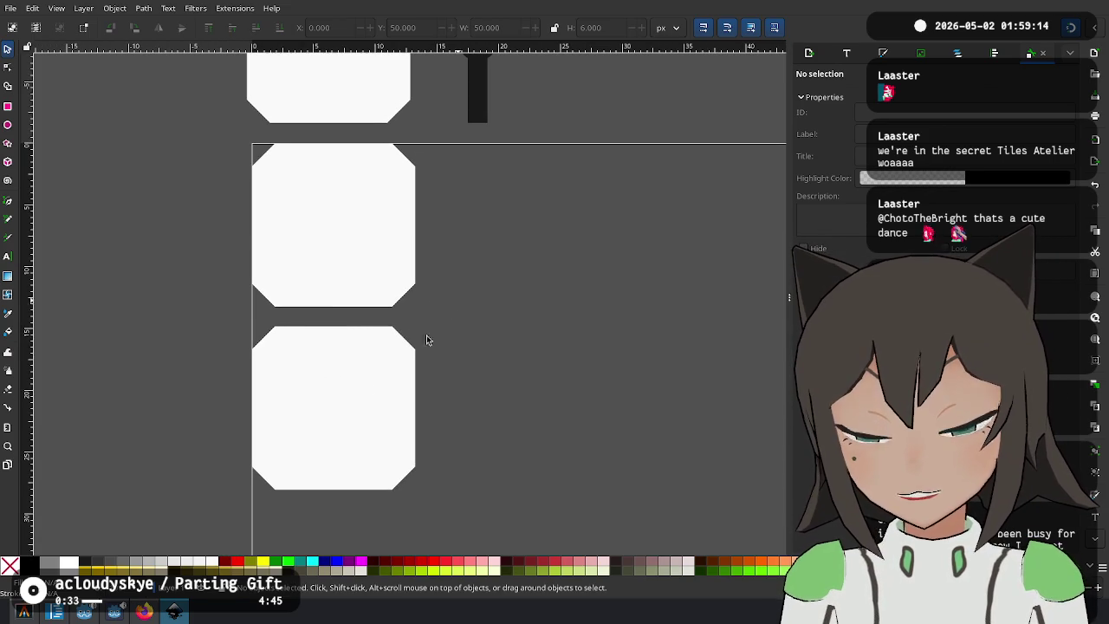
Duplicate the lower tile beside it, spacing it with a temporary black bar that is then deleted.
{"action": "left_click", "coordinate": [339, 451]}
{"action": "key", "text": "ctrl+d"}
{"action": "mouse_move", "coordinate": [339, 450]}
{"action": "left_mouse_down"}
{"action": "mouse_move", "coordinate": [497, 384]}
{"action": "mouse_move", "coordinate": [527, 401]}
{"action": "mouse_move", "coordinate": [547, 395]}
{"action": "left_mouse_up"}
{"action": "left_click", "coordinate": [482, 103]}
{"action": "key", "text": "ctrl+d"}
{"action": "mouse_move", "coordinate": [482, 102]}
{"action": "left_mouse_down"}
{"action": "mouse_move", "coordinate": [425, 410]}
{"action": "mouse_move", "coordinate": [433, 425]}
{"action": "left_mouse_up"}
{"action": "mouse_move", "coordinate": [502, 399]}
{"action": "left_mouse_down"}
{"action": "mouse_move", "coordinate": [476, 407]}
{"action": "mouse_move", "coordinate": [435, 396]}
{"action": "left_mouse_up"}
{"action": "left_click", "coordinate": [422, 378]}
{"action": "key", "text": "Delete"}
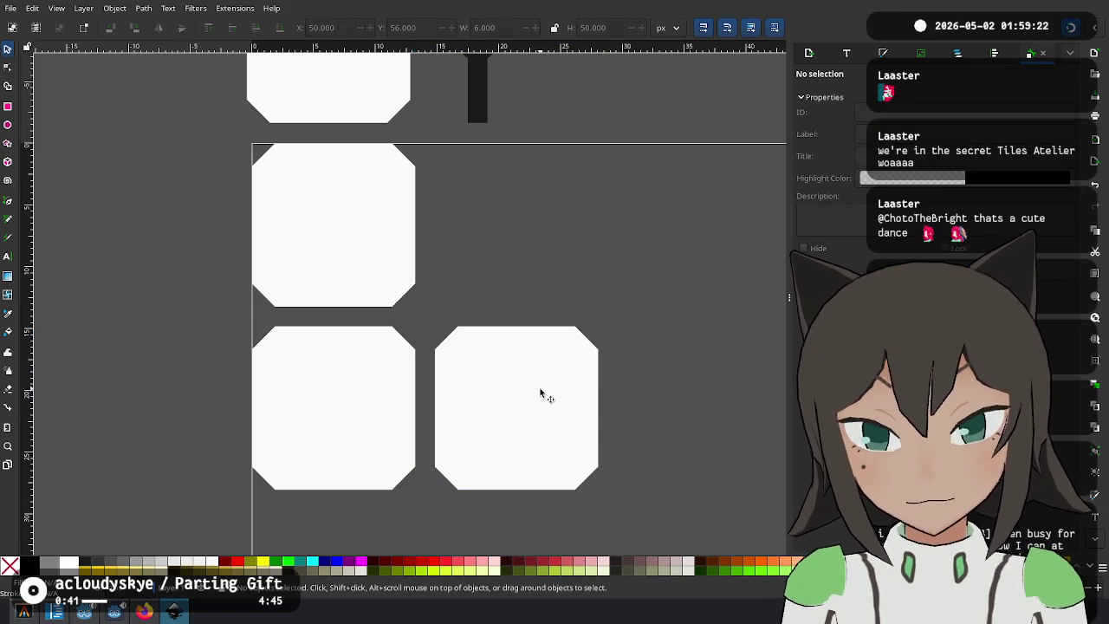
Paste a copy of the black bar onto the lower-left tile and shorten it.
{"action": "scroll", "coordinate": [482, 181], "scroll_direction": "up", "scroll_amount": 1}
{"action": "left_click", "coordinate": [463, 71]}
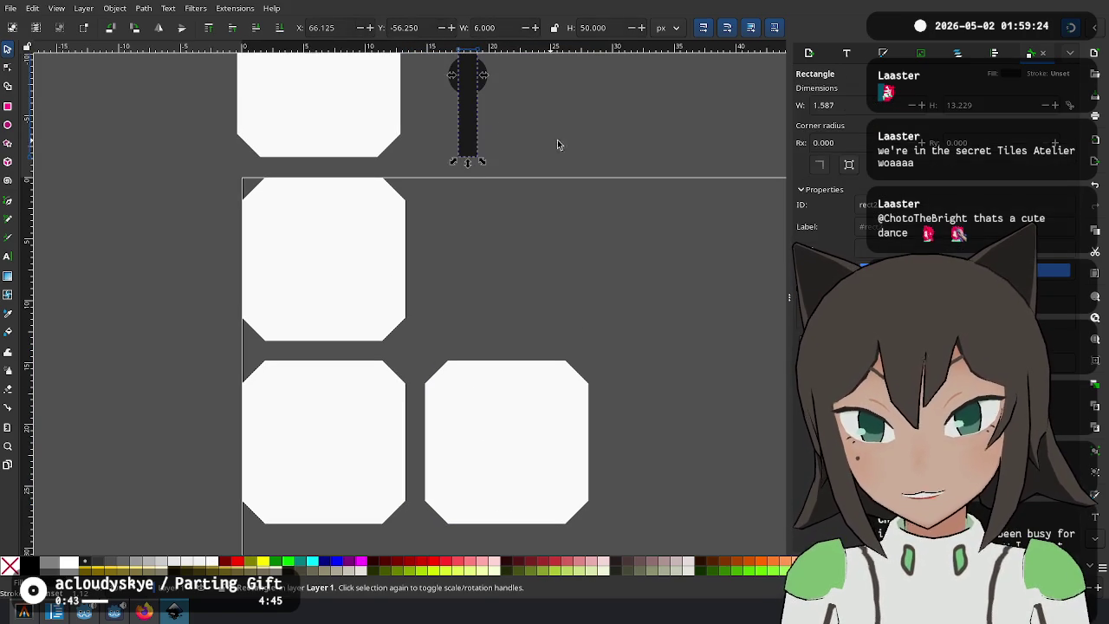
{"action": "scroll", "coordinate": [525, 267], "scroll_direction": "up", "scroll_amount": 2}
{"action": "scroll", "coordinate": [520, 259], "scroll_direction": "down", "scroll_amount": 3}
{"action": "key", "text": "ctrl+v"}
{"action": "left_click_drag", "start_coordinate": [490, 223], "coordinate": [278, 355]}
{"action": "left_click_drag", "start_coordinate": [269, 260], "coordinate": [271, 344]}
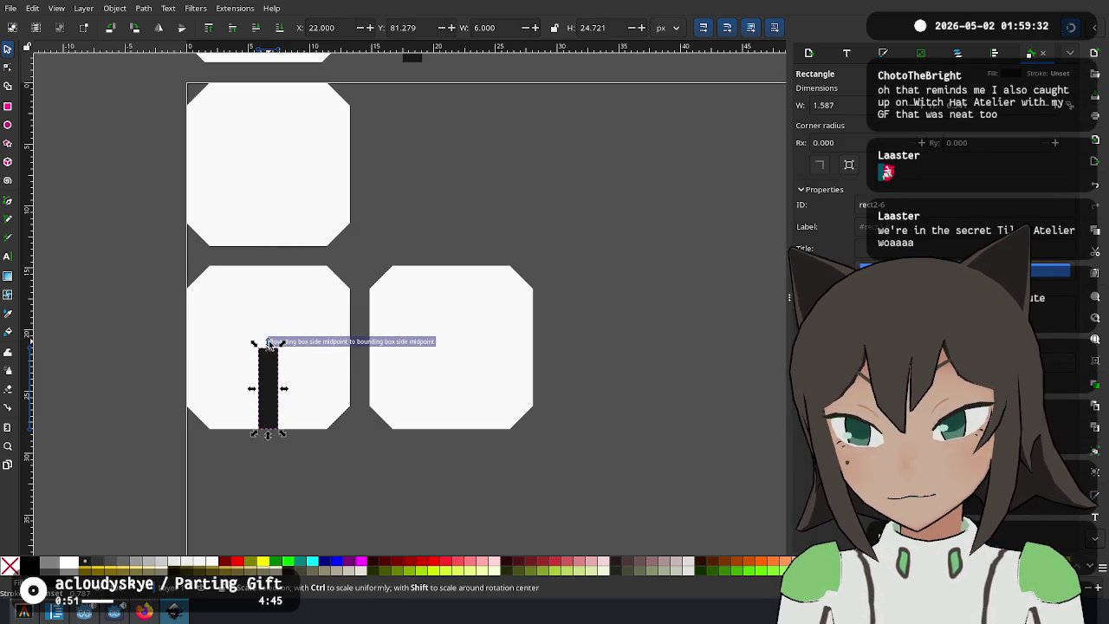
Set the bar's height to 20 px and move it to the tile's bottom edge.
{"action": "left_click", "coordinate": [665, 26]}
{"action": "left_click", "coordinate": [663, 31]}
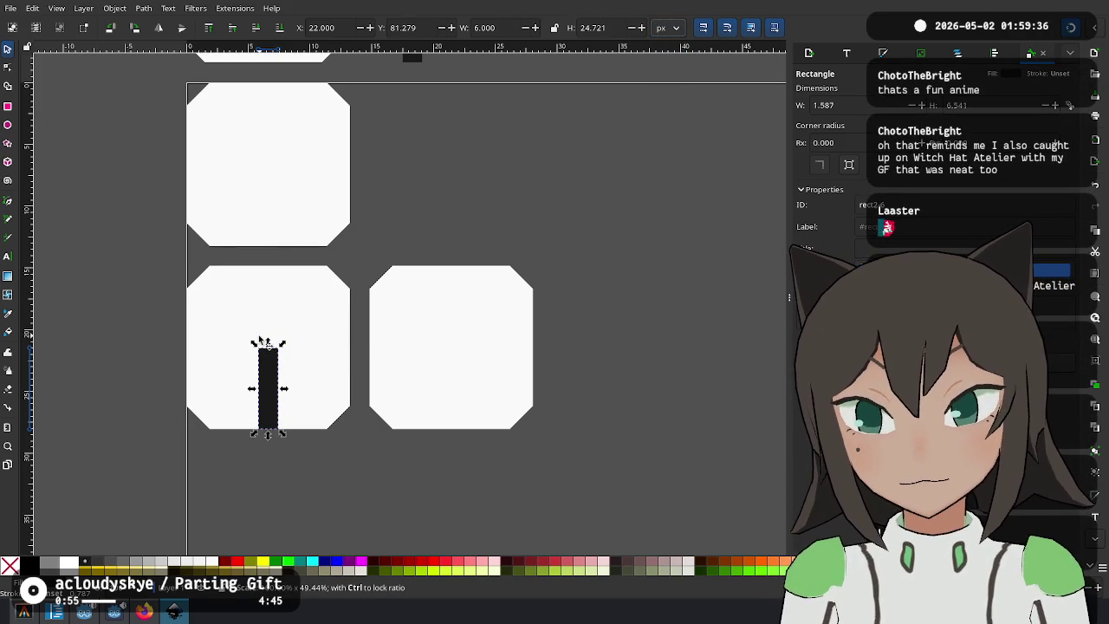
{"action": "left_click_drag", "start_coordinate": [264, 342], "coordinate": [282, 264]}
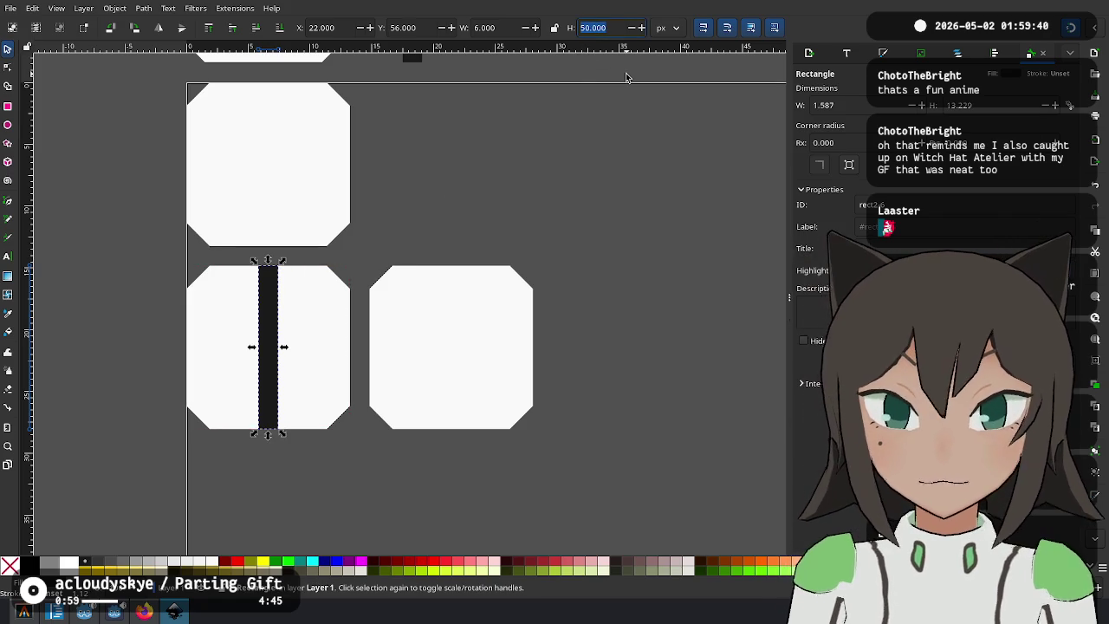
{"action": "type", "text": "20.000"}
{"action": "key", "text": "Return"}
{"action": "mouse_move", "coordinate": [282, 283]}
{"action": "left_mouse_down"}
{"action": "mouse_move", "coordinate": [277, 401]}
{"action": "mouse_move", "coordinate": [271, 394]}
{"action": "left_mouse_up"}
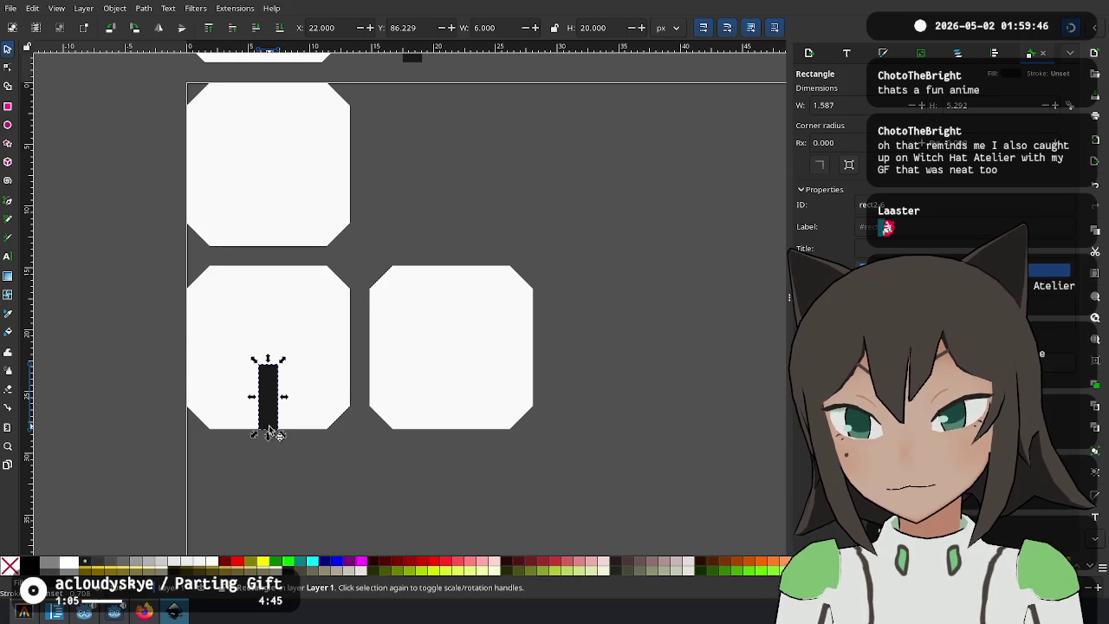
{"action": "left_click", "coordinate": [586, 182]}
Cut the edge bar to height 10 at the tile's edge, using the dark dot as a guide.
{"action": "scroll", "coordinate": [587, 183], "scroll_direction": "up", "scroll_amount": 3}
{"action": "scroll", "coordinate": [554, 130], "scroll_direction": "left", "scroll_amount": 1}
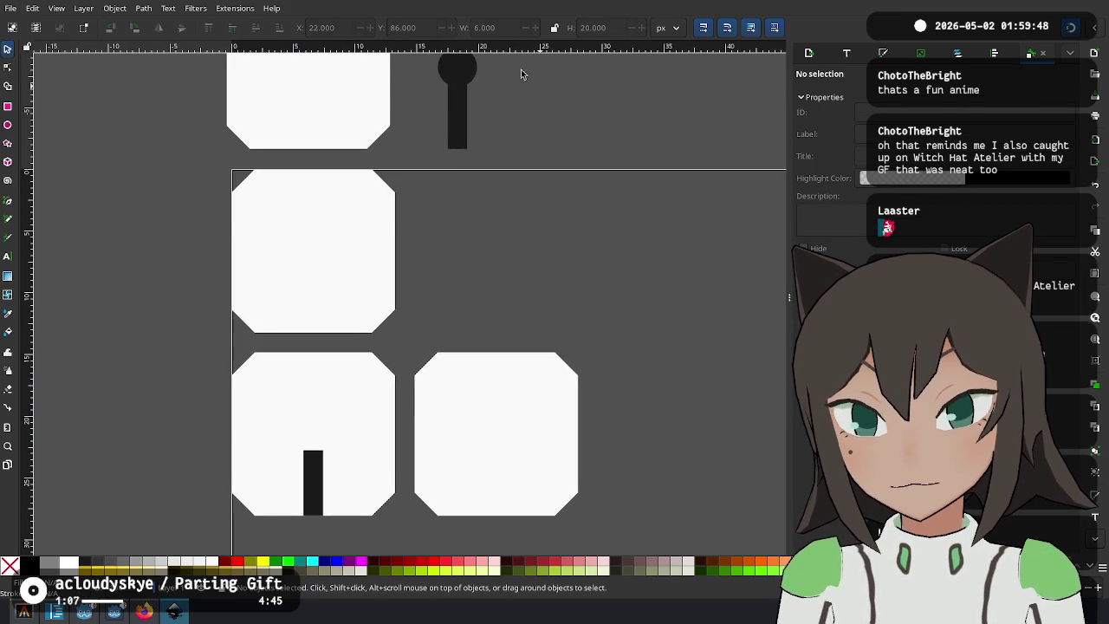
{"action": "mouse_move", "coordinate": [469, 79]}
{"action": "left_mouse_down"}
{"action": "mouse_move", "coordinate": [490, 86]}
{"action": "mouse_move", "coordinate": [438, 394]}
{"action": "mouse_move", "coordinate": [290, 452]}
{"action": "mouse_move", "coordinate": [310, 440]}
{"action": "left_mouse_up"}
{"action": "left_click", "coordinate": [314, 482]}
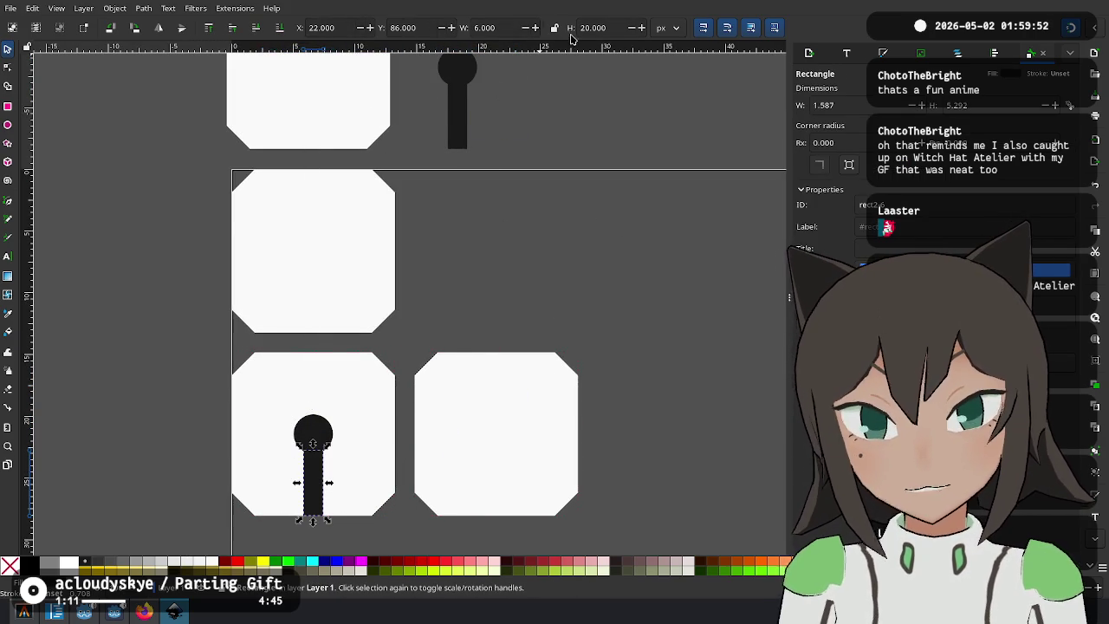
{"action": "left_click", "coordinate": [606, 28]}
{"action": "type", "text": "10.000"}
{"action": "key", "text": "Return"}
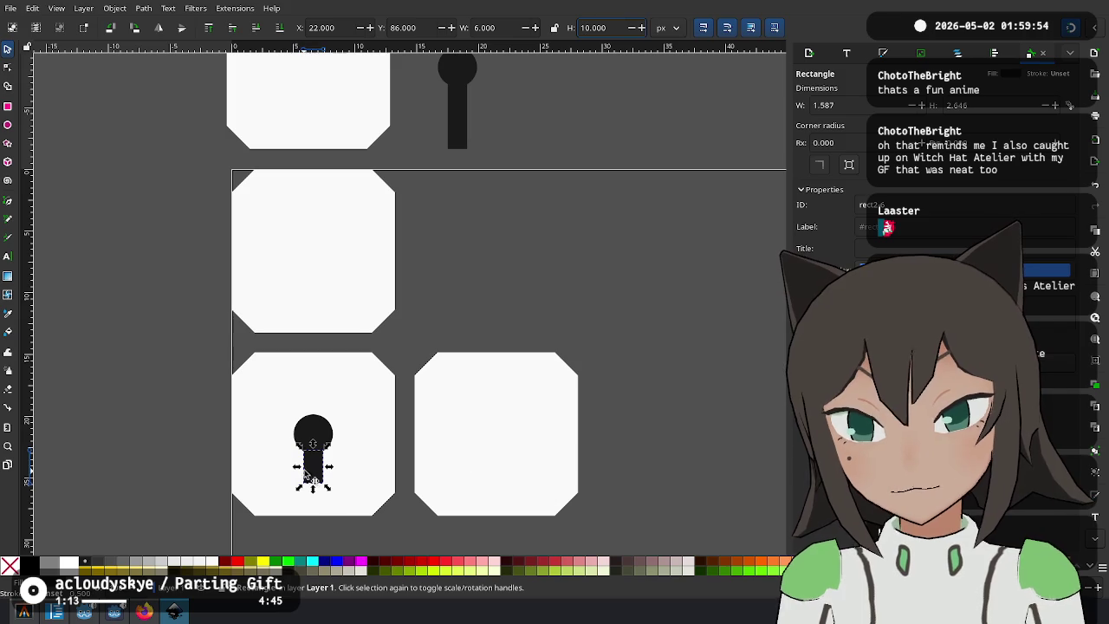
{"action": "left_click_drag", "start_coordinate": [325, 488], "coordinate": [318, 517]}
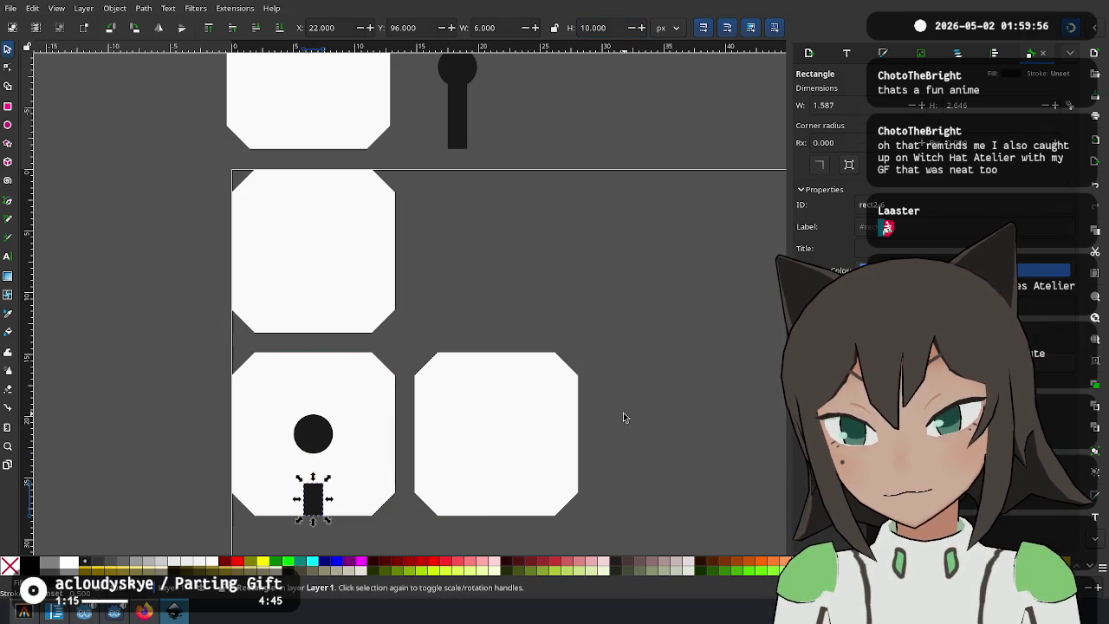
{"action": "left_click", "coordinate": [624, 415]}
{"action": "scroll", "coordinate": [610, 402], "scroll_direction": "down", "scroll_amount": 2}
{"action": "scroll", "coordinate": [610, 402], "scroll_direction": "right", "scroll_amount": 2}
{"action": "left_click_drag", "start_coordinate": [220, 340], "coordinate": [531, 68]}
{"action": "scroll", "coordinate": [571, 168], "scroll_direction": "up", "scroll_amount": 4}
{"action": "left_click_drag", "start_coordinate": [520, 198], "coordinate": [476, 136]}
{"action": "scroll", "coordinate": [476, 136], "scroll_direction": "down", "scroll_amount": 4}
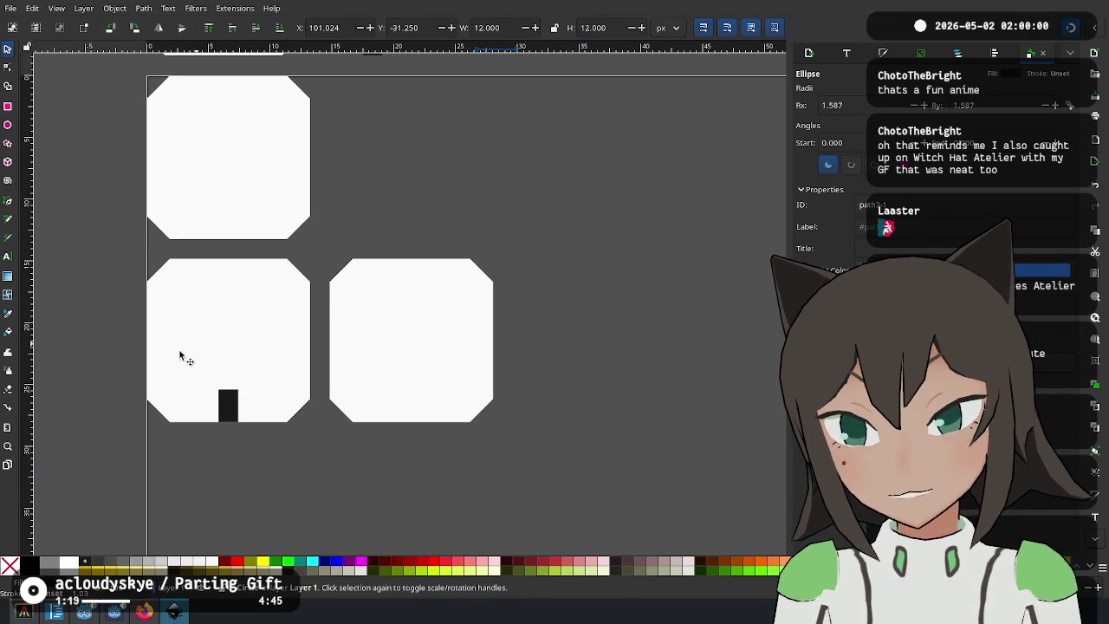
Copy the short edge bar onto the top of the right tile.
{"action": "left_click", "coordinate": [236, 414]}
{"action": "key", "text": "ctrl+d"}
{"action": "mouse_move", "coordinate": [228, 401]}
{"action": "left_mouse_down"}
{"action": "mouse_move", "coordinate": [234, 381]}
{"action": "mouse_move", "coordinate": [418, 277]}
{"action": "left_mouse_up"}
{"action": "left_click", "coordinate": [517, 222]}
{"action": "scroll", "coordinate": [517, 222], "scroll_direction": "down", "scroll_amount": 1}
{"action": "scroll", "coordinate": [517, 222], "scroll_direction": "right", "scroll_amount": 1}
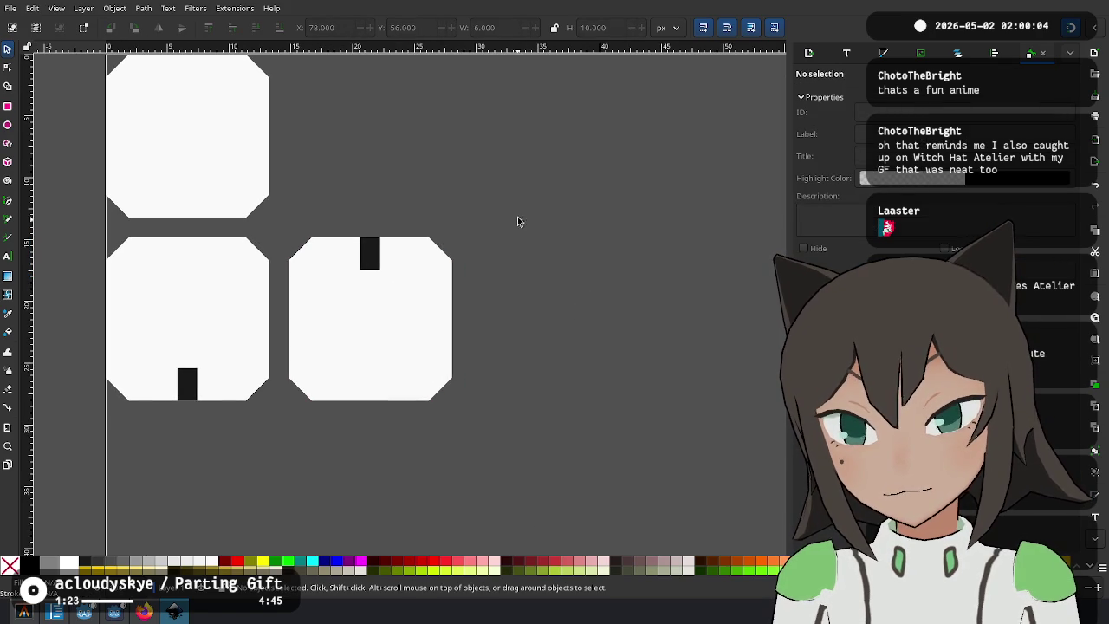
{"action": "left_click", "coordinate": [187, 383]}
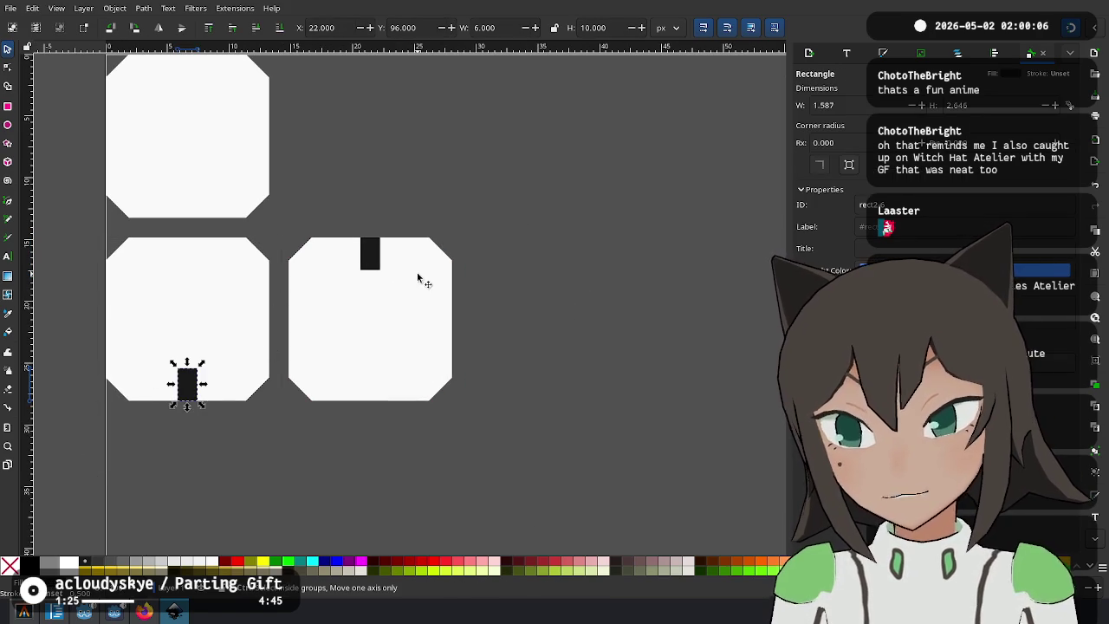
{"action": "left_click", "coordinate": [472, 212]}
Group each of the two tiles with its edge bar.
{"action": "left_click_drag", "start_coordinate": [258, 282], "coordinate": [401, 465]}
{"action": "key", "text": "ctrl+z"}
{"action": "left_click", "coordinate": [190, 394], "text": "shift"}
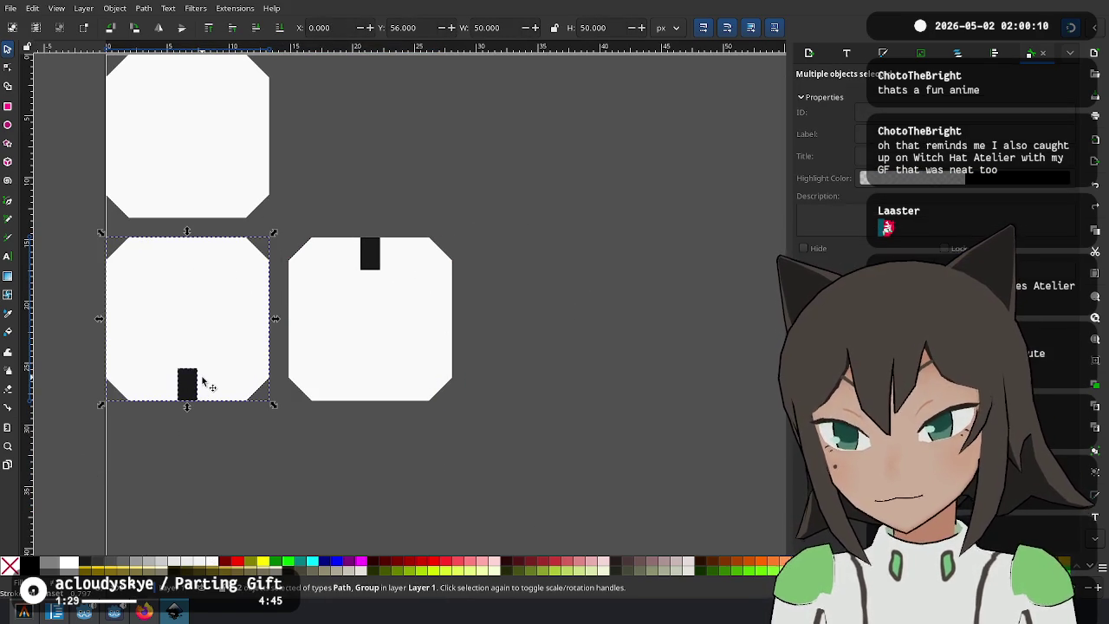
{"action": "key", "text": "ctrl+g"}
{"action": "left_click", "coordinate": [386, 273]}
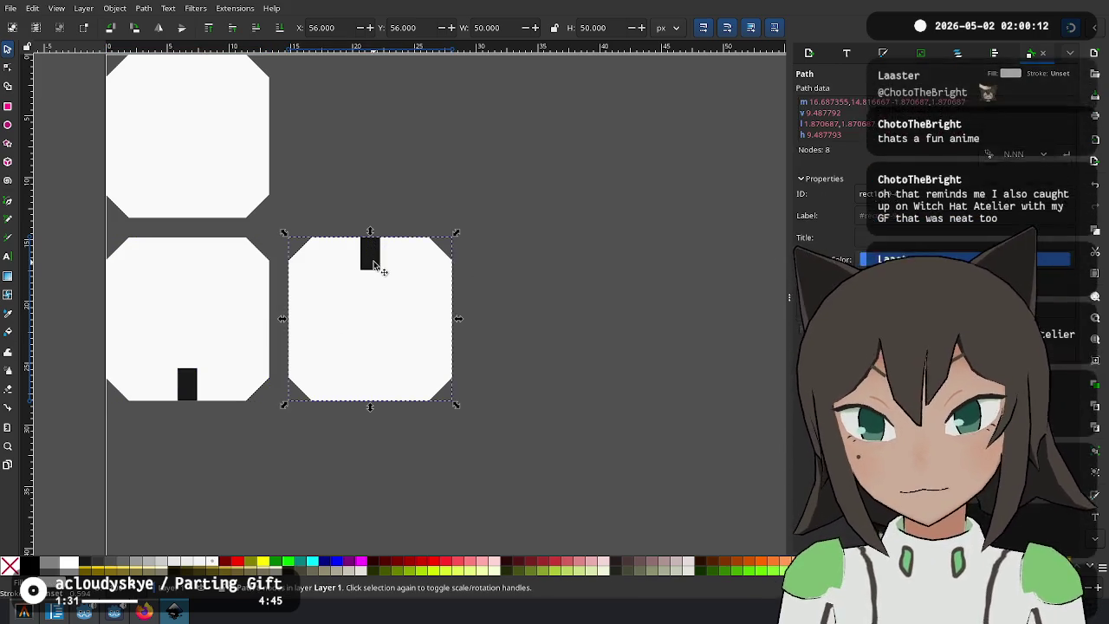
{"action": "left_click", "coordinate": [370, 256]}
{"action": "left_click", "coordinate": [409, 279], "text": "shift"}
{"action": "key", "text": "ctrl+g"}
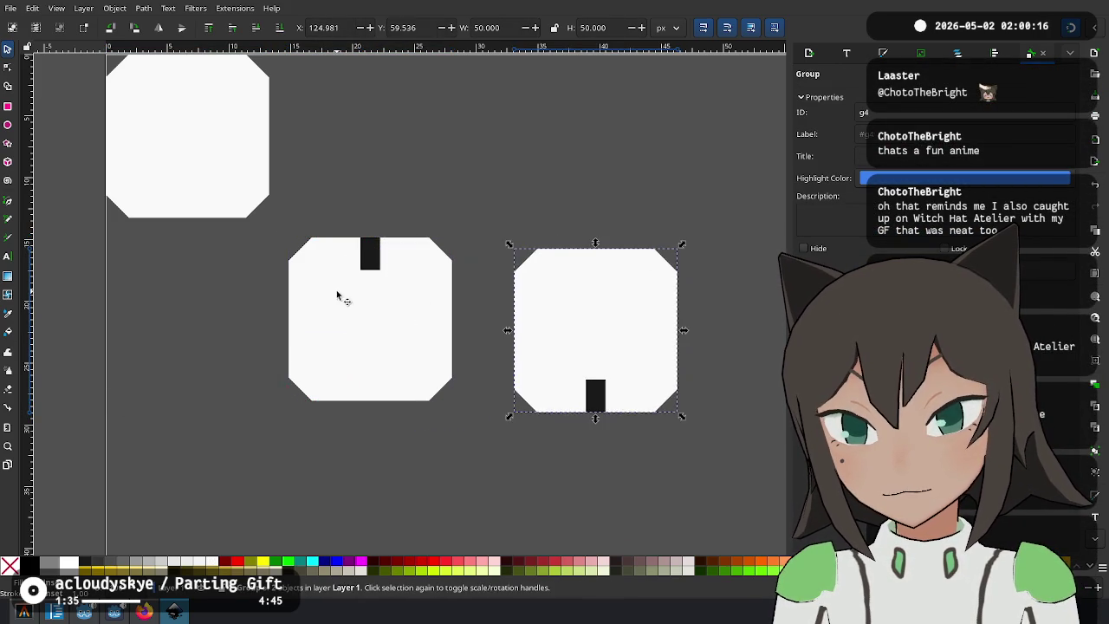
Rotate the lower-left tile so its bar is on top, and the right tile so its bar faces right.
{"action": "left_click", "coordinate": [214, 320]}
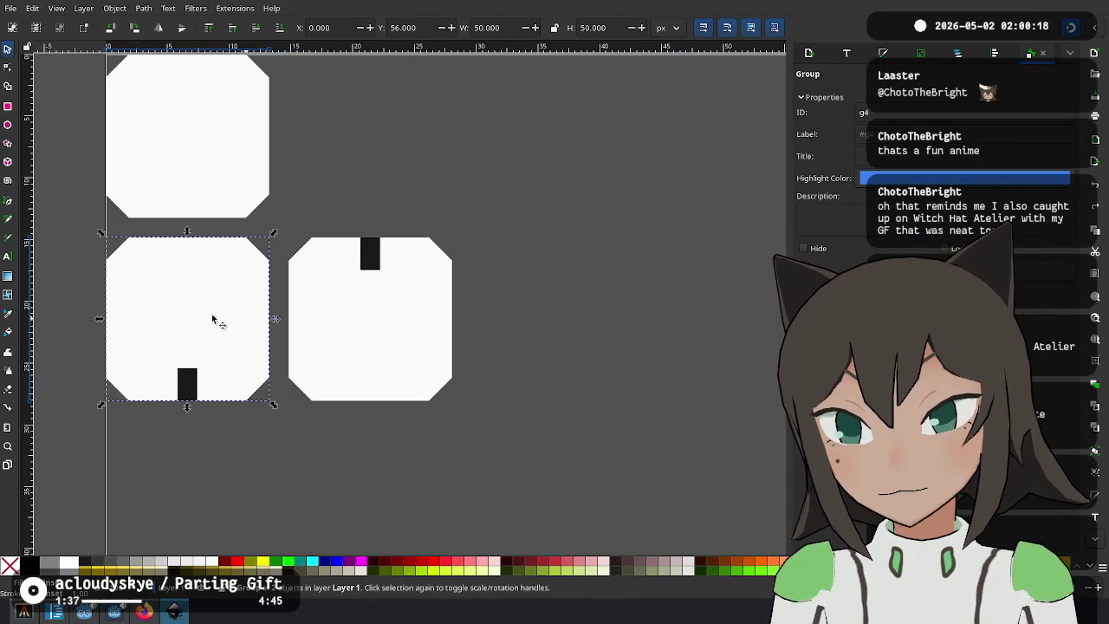
{"action": "mouse_move", "coordinate": [274, 233]}
{"action": "left_mouse_down"}
{"action": "mouse_move", "coordinate": [159, 434]}
{"action": "mouse_move", "coordinate": [104, 403]}
{"action": "left_mouse_up"}
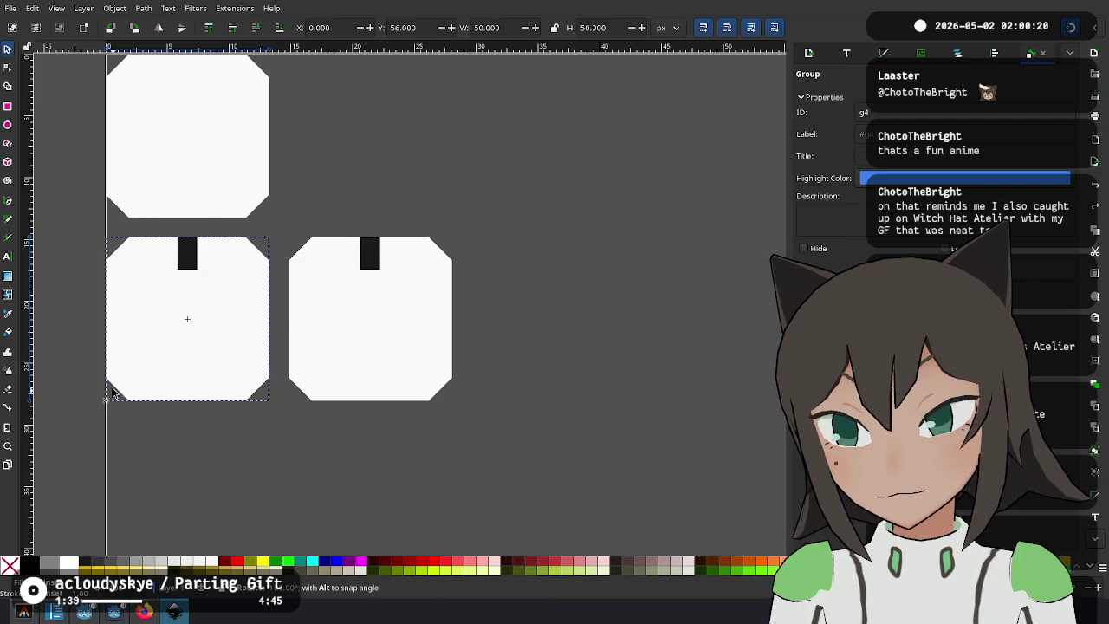
{"action": "left_click", "coordinate": [344, 319]}
{"action": "mouse_move", "coordinate": [453, 234]}
{"action": "left_mouse_down"}
{"action": "mouse_move", "coordinate": [496, 366]}
{"action": "mouse_move", "coordinate": [464, 407]}
{"action": "left_mouse_up"}
Add two more tile copies in the row, rotated with bars at the bottom and on the left.
{"action": "key", "text": "ctrl+d"}
{"action": "left_click_drag", "start_coordinate": [423, 319], "coordinate": [610, 317]}
{"action": "mouse_move", "coordinate": [645, 234]}
{"action": "left_mouse_down"}
{"action": "mouse_move", "coordinate": [616, 404]}
{"action": "mouse_move", "coordinate": [638, 388]}
{"action": "left_mouse_up"}
{"action": "key", "text": "ctrl+d"}
{"action": "left_click_drag", "start_coordinate": [562, 309], "coordinate": [742, 321]}
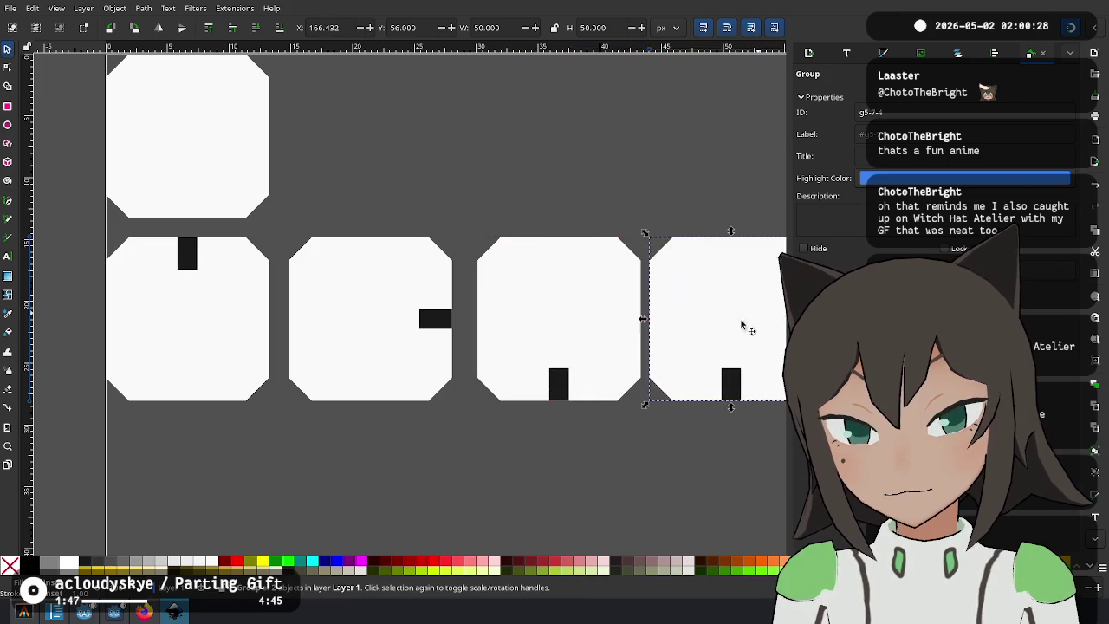
{"action": "scroll", "coordinate": [589, 359], "scroll_direction": "right", "scroll_amount": 5}
{"action": "left_click_drag", "start_coordinate": [344, 300], "coordinate": [367, 300]}
{"action": "left_click", "coordinate": [367, 299]}
{"action": "mouse_move", "coordinate": [459, 223]}
{"action": "left_mouse_down"}
{"action": "mouse_move", "coordinate": [487, 306]}
{"action": "mouse_move", "coordinate": [456, 379]}
{"action": "left_mouse_up"}
{"action": "scroll", "coordinate": [540, 317], "scroll_direction": "left", "scroll_amount": 4}
{"action": "scroll", "coordinate": [539, 317], "scroll_direction": "up", "scroll_amount": 1}
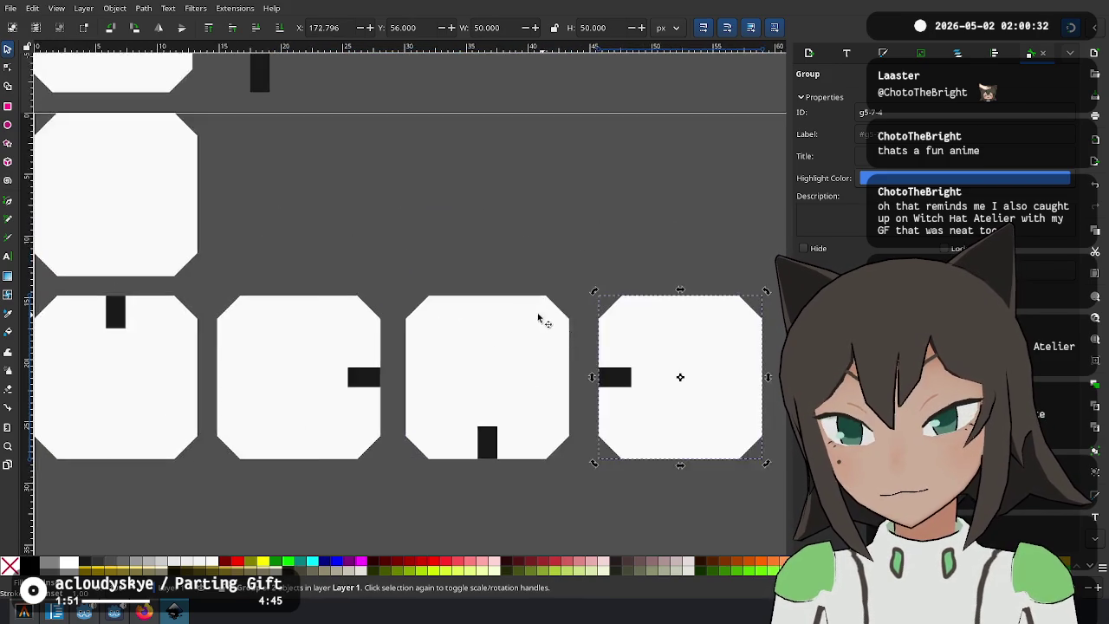
{"action": "scroll", "coordinate": [528, 316], "scroll_direction": "down", "scroll_amount": 2}
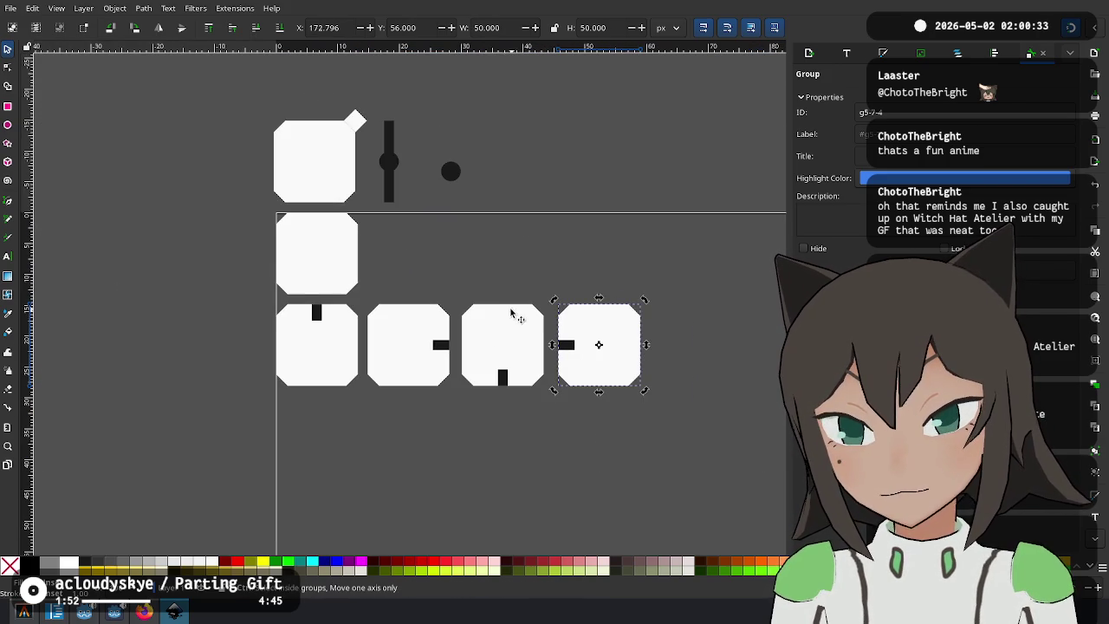
Delete the third and fourth tiles and rotate the second tile so its bar is on top.
{"action": "left_click", "coordinate": [520, 355], "text": "shift"}
{"action": "key", "text": "Delete"}
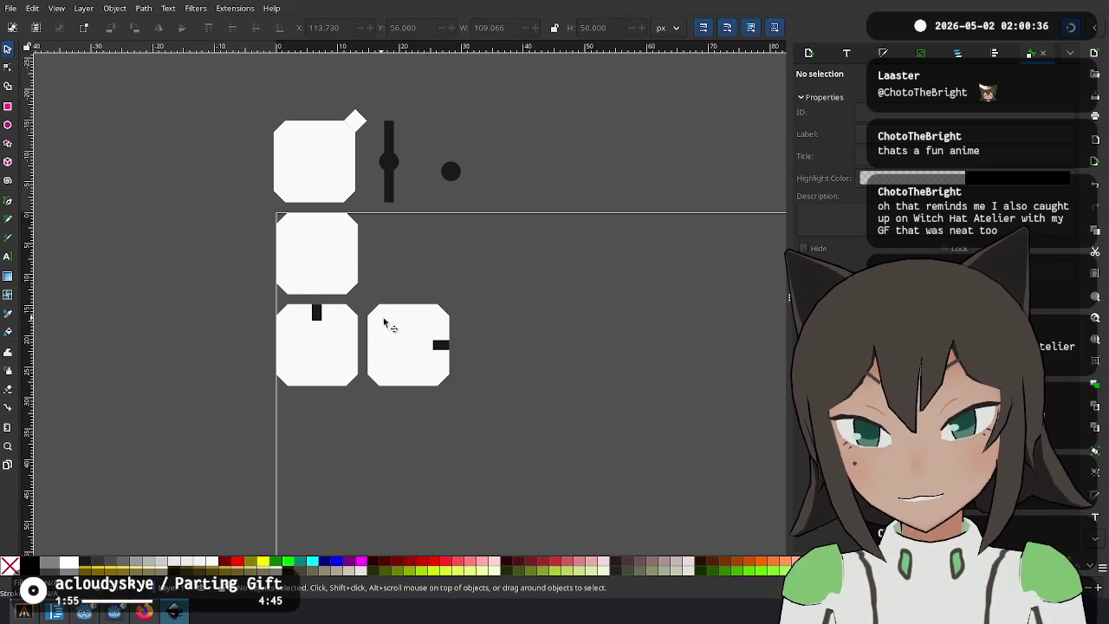
{"action": "left_click", "coordinate": [414, 329]}
{"action": "mouse_move", "coordinate": [454, 307]}
{"action": "left_mouse_down"}
{"action": "mouse_move", "coordinate": [372, 277]}
{"action": "mouse_move", "coordinate": [381, 260]}
{"action": "left_mouse_up"}
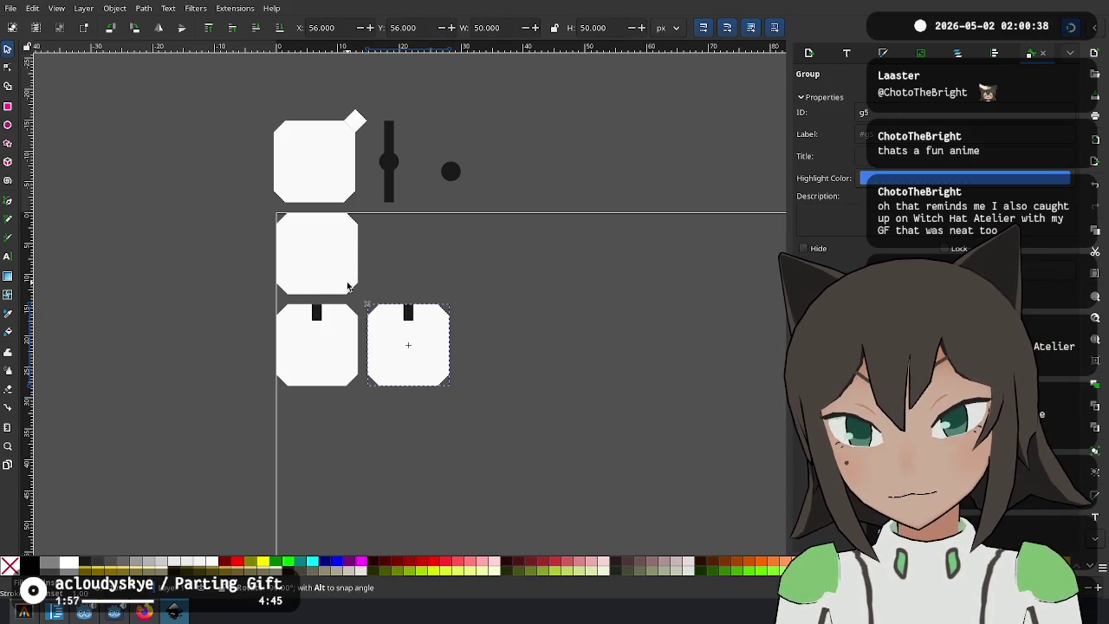
{"action": "left_click", "coordinate": [440, 239]}
Put a copy of the black dot at the tile's centre and delete the leftover dot.
{"action": "left_click", "coordinate": [451, 172]}
{"action": "key", "text": "ctrl+d"}
{"action": "left_click_drag", "start_coordinate": [451, 171], "coordinate": [408, 353]}
{"action": "scroll", "coordinate": [394, 399], "scroll_direction": "up", "scroll_amount": 1}
{"action": "scroll", "coordinate": [390, 438], "scroll_direction": "down", "scroll_amount": 2}
{"action": "scroll", "coordinate": [394, 428], "scroll_direction": "up", "scroll_amount": 2}
{"action": "left_click_drag", "start_coordinate": [425, 392], "coordinate": [438, 386]}
{"action": "scroll", "coordinate": [630, 199], "scroll_direction": "down", "scroll_amount": 1}
{"action": "scroll", "coordinate": [629, 198], "scroll_direction": "down", "scroll_amount": 2}
{"action": "scroll", "coordinate": [537, 129], "scroll_direction": "up", "scroll_amount": 2}
{"action": "left_click", "coordinate": [542, 171]}
{"action": "key", "text": "Delete"}
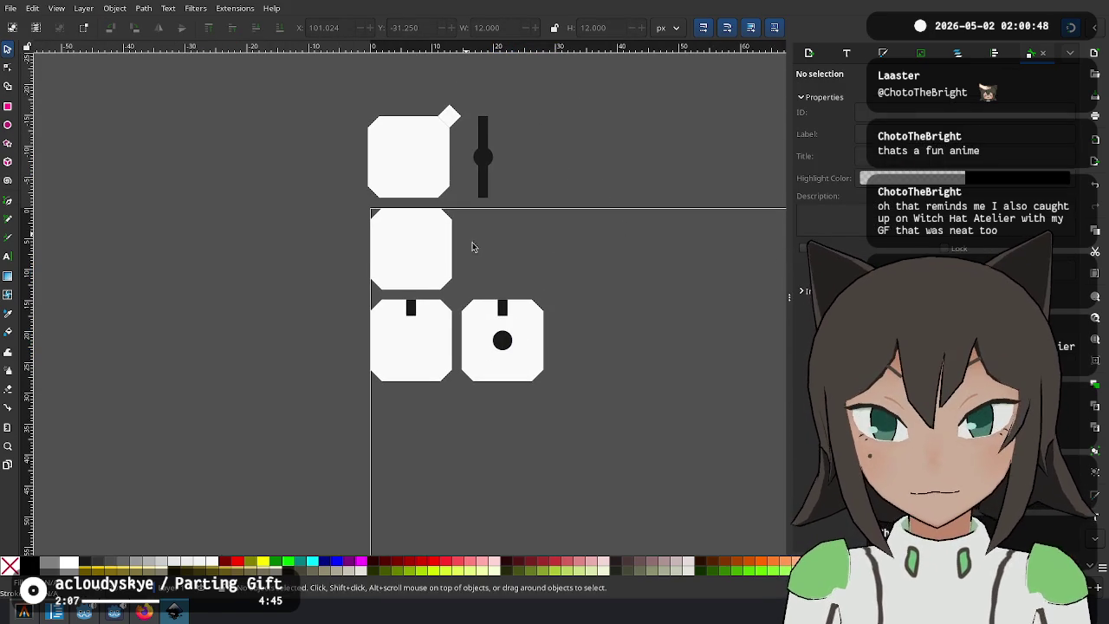
Ungroup the dotted tile's parts from its right-click menu.
{"action": "scroll", "coordinate": [502, 272], "scroll_direction": "up", "scroll_amount": 1}
{"action": "scroll", "coordinate": [526, 237], "scroll_direction": "up", "scroll_amount": 1}
{"action": "scroll", "coordinate": [526, 237], "scroll_direction": "up", "scroll_amount": 1}
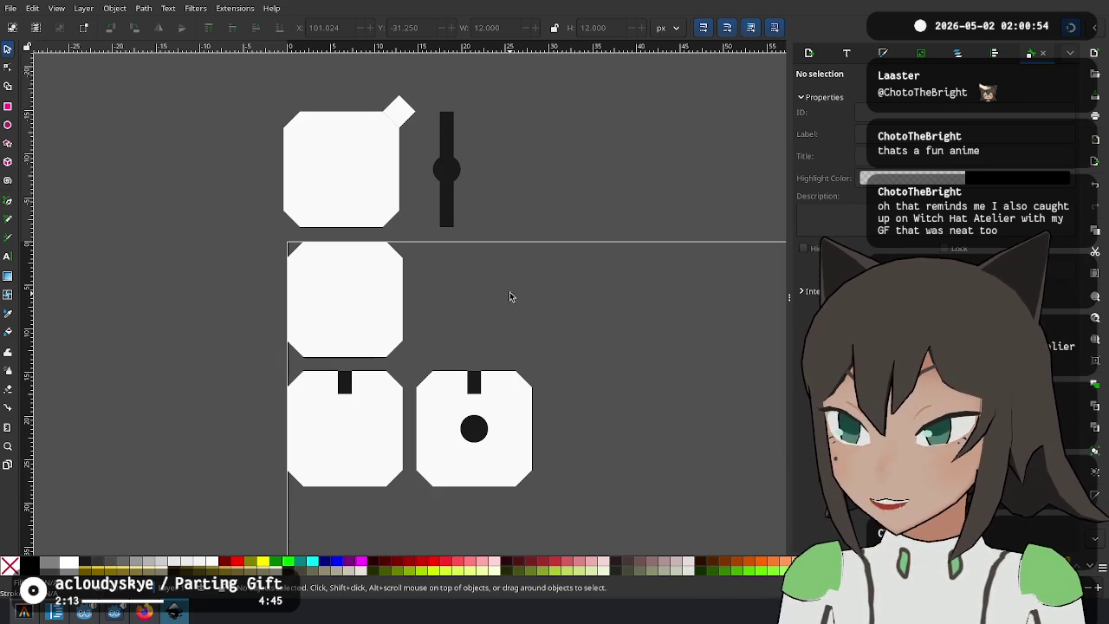
{"action": "left_click", "coordinate": [447, 176]}
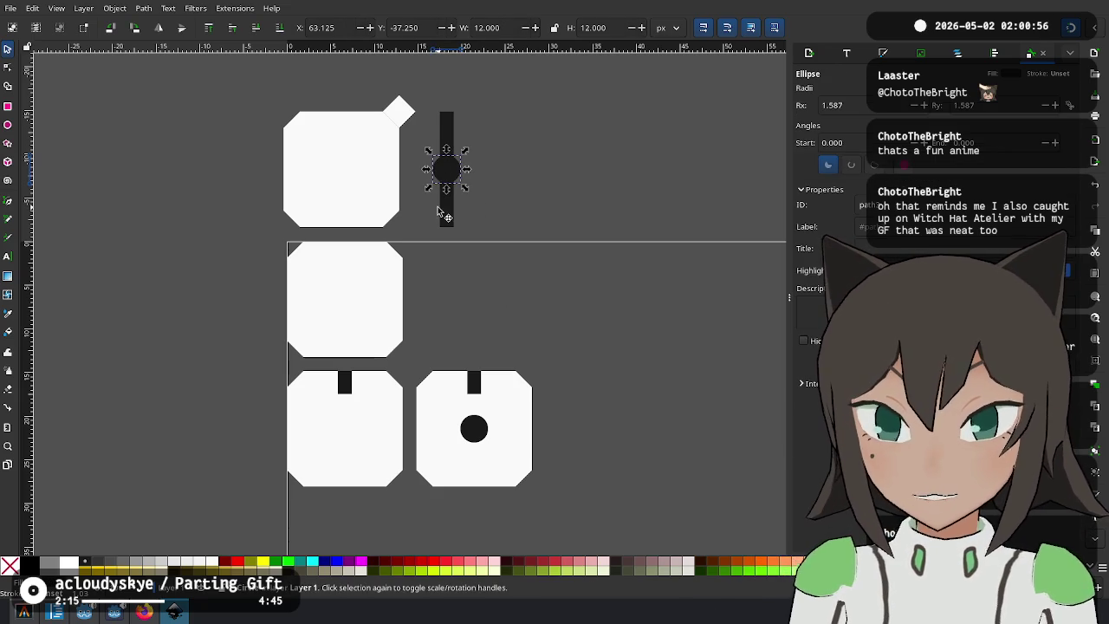
{"action": "left_click", "coordinate": [582, 408]}
{"action": "left_click_drag", "start_coordinate": [581, 408], "coordinate": [576, 342]}
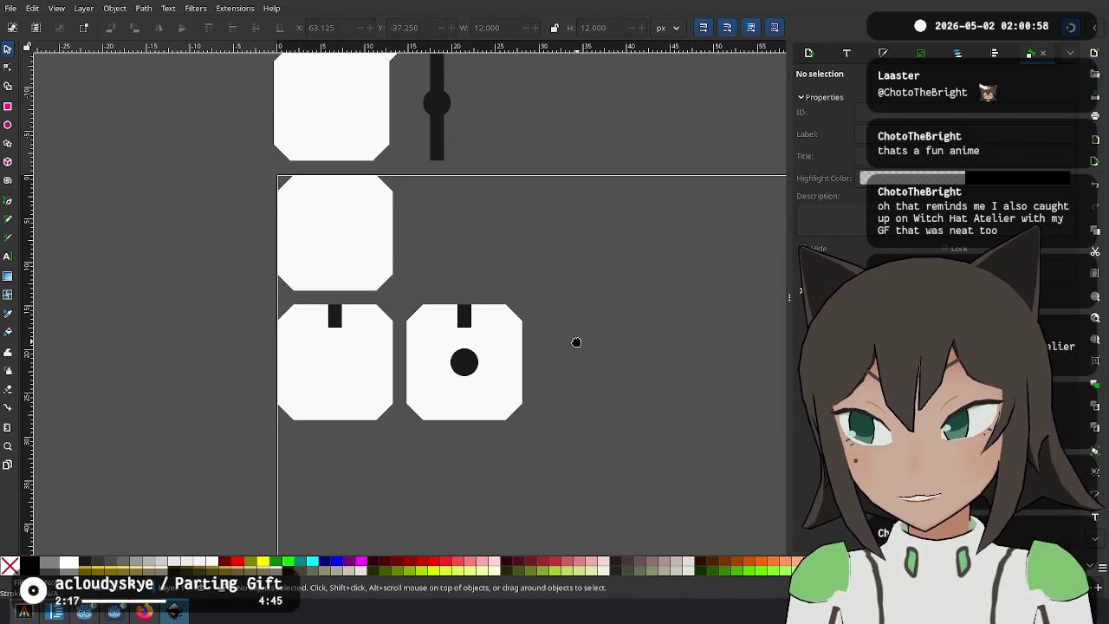
{"action": "left_click", "coordinate": [464, 362]}
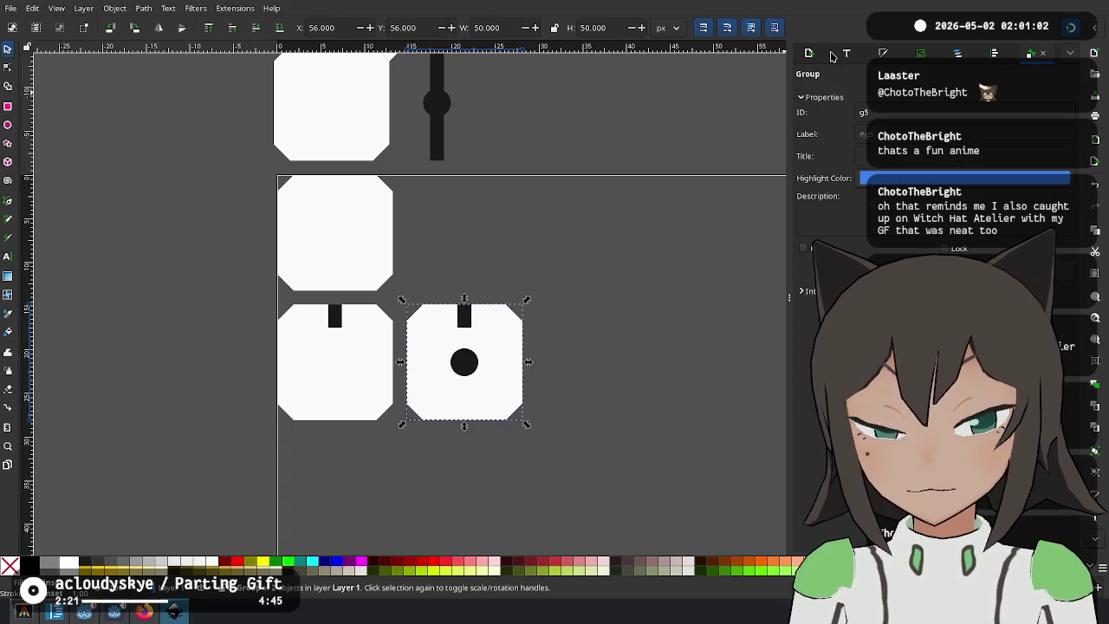
{"action": "right_click", "coordinate": [507, 357]}
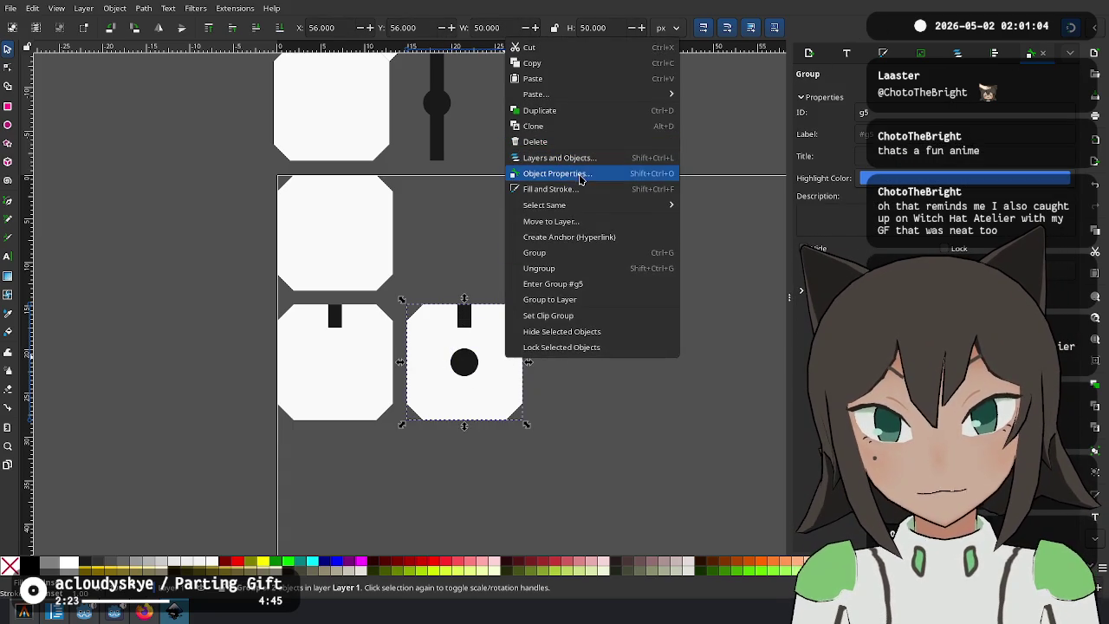
{"action": "left_click", "coordinate": [601, 268]}
{"action": "mouse_move", "coordinate": [585, 254]}
{"action": "left_mouse_down"}
{"action": "mouse_move", "coordinate": [547, 309]}
{"action": "mouse_move", "coordinate": [399, 458]}
{"action": "left_mouse_up"}
{"action": "left_click", "coordinate": [611, 328]}
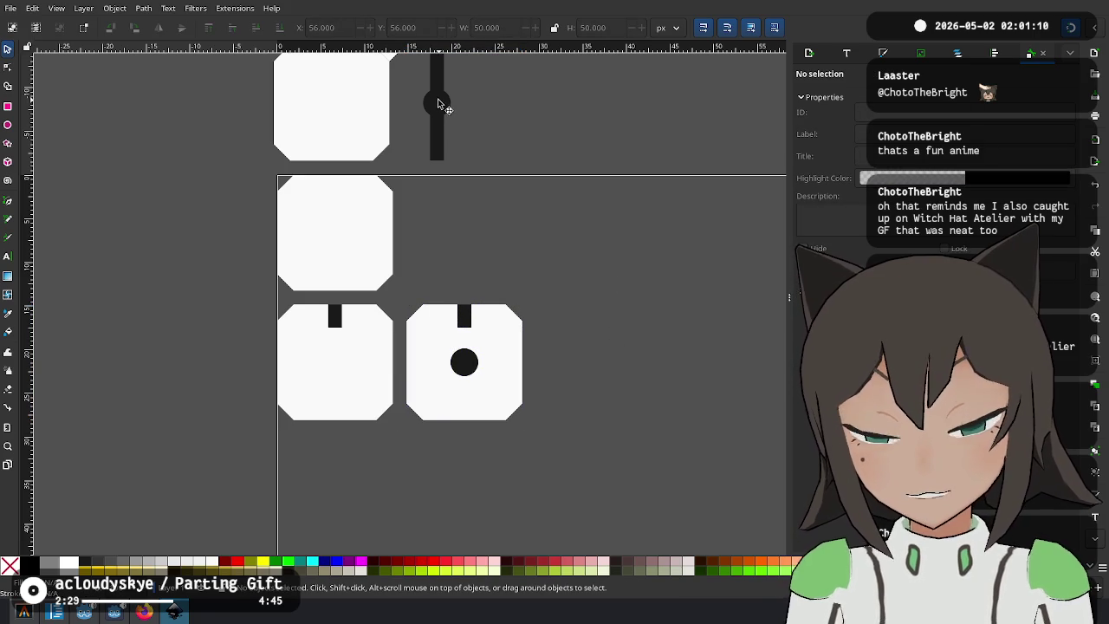
{"action": "mouse_move", "coordinate": [459, 117]}
{"action": "left_mouse_down"}
{"action": "mouse_move", "coordinate": [512, 153]}
{"action": "mouse_move", "coordinate": [466, 178]}
{"action": "left_mouse_up"}
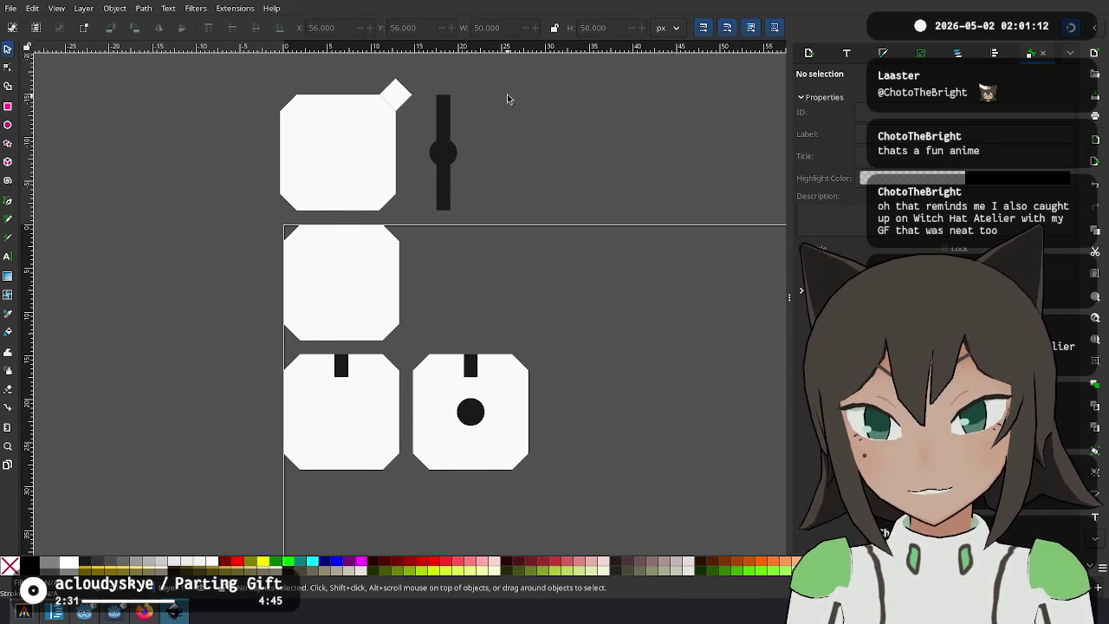
Copy the top-left plain tile and place it below the first row.
{"action": "left_click", "coordinate": [354, 168]}
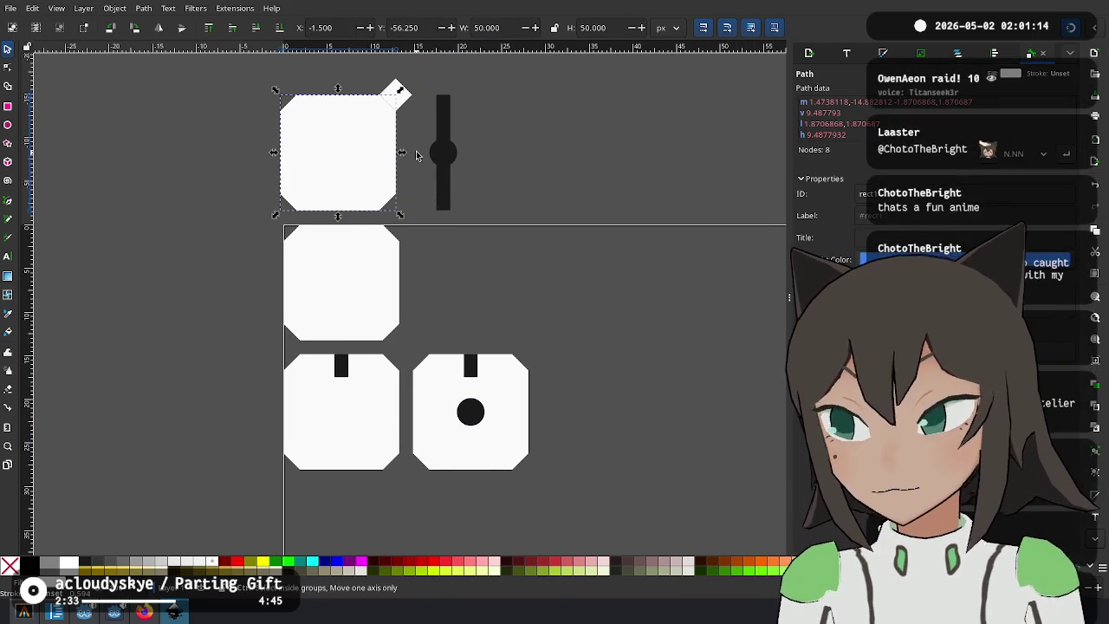
{"action": "key", "text": "ctrl+v"}
{"action": "scroll", "coordinate": [494, 208], "scroll_direction": "down", "scroll_amount": 1}
{"action": "mouse_move", "coordinate": [494, 178]}
{"action": "left_mouse_down"}
{"action": "mouse_move", "coordinate": [356, 539]}
{"action": "mouse_move", "coordinate": [321, 424]}
{"action": "mouse_move", "coordinate": [334, 372]}
{"action": "mouse_move", "coordinate": [322, 385]}
{"action": "left_mouse_up"}
{"action": "scroll", "coordinate": [538, 145], "scroll_direction": "up", "scroll_amount": 5}
Turn the thin dark bar horizontal and snap the lower tile up against it.
{"action": "left_click", "coordinate": [407, 200]}
{"action": "mouse_move", "coordinate": [407, 180]}
{"action": "left_mouse_down"}
{"action": "mouse_move", "coordinate": [475, 470]}
{"action": "mouse_move", "coordinate": [529, 391]}
{"action": "mouse_move", "coordinate": [544, 311]}
{"action": "left_mouse_up"}
{"action": "scroll", "coordinate": [529, 390], "scroll_direction": "down", "scroll_amount": 3}
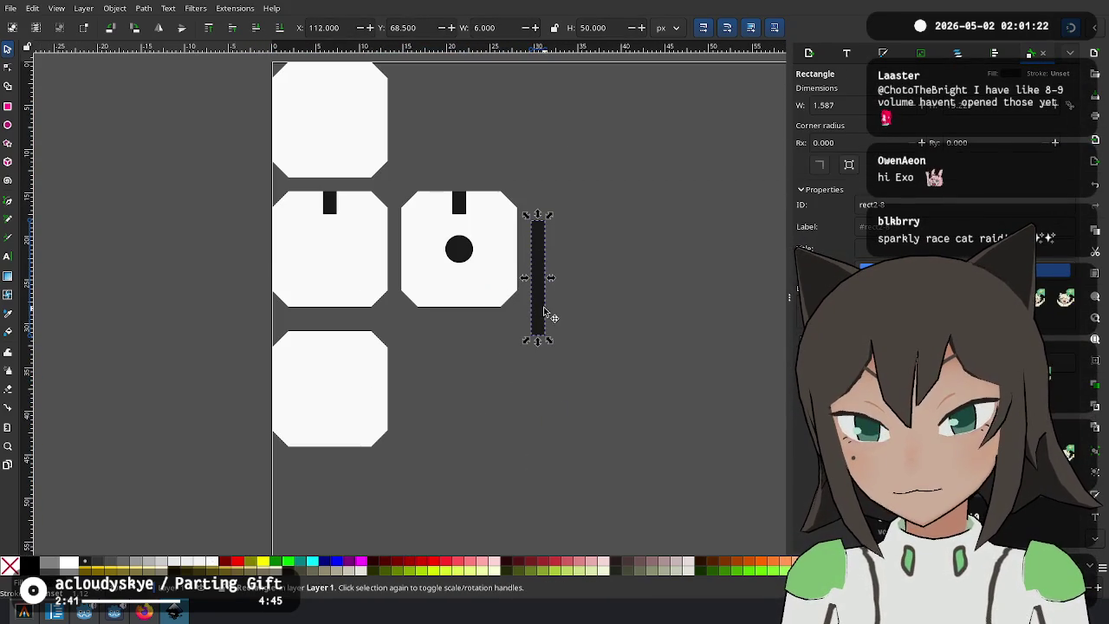
{"action": "mouse_move", "coordinate": [548, 201]}
{"action": "left_mouse_down"}
{"action": "mouse_move", "coordinate": [609, 285]}
{"action": "mouse_move", "coordinate": [389, 337]}
{"action": "mouse_move", "coordinate": [362, 315]}
{"action": "mouse_move", "coordinate": [358, 257]}
{"action": "mouse_move", "coordinate": [355, 270]}
{"action": "mouse_move", "coordinate": [367, 249]}
{"action": "left_mouse_up"}
{"action": "scroll", "coordinate": [361, 314], "scroll_direction": "up", "scroll_amount": 3, "text": "ctrl"}
{"action": "left_click_drag", "start_coordinate": [360, 318], "coordinate": [360, 303]}
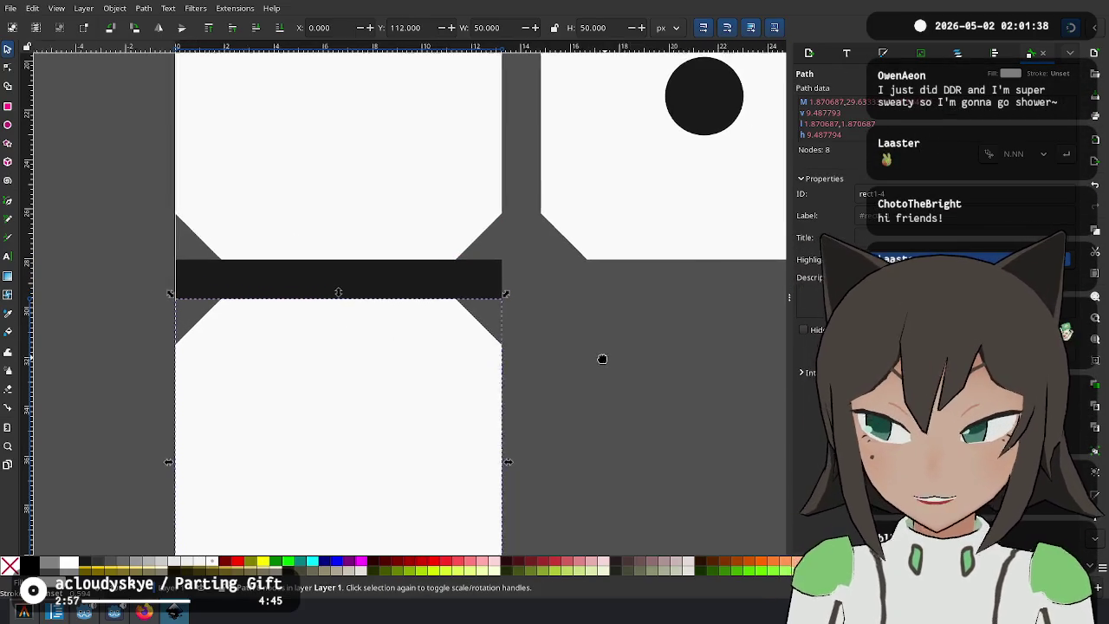
{"action": "scroll", "coordinate": [577, 442], "scroll_direction": "right", "scroll_amount": 1}
{"action": "left_click", "coordinate": [578, 442]}
Duplicate the lower-left tile and place the copy under the top-right tile.
{"action": "scroll", "coordinate": [540, 307], "scroll_direction": "down", "scroll_amount": 3}
{"action": "scroll", "coordinate": [477, 317], "scroll_direction": "down", "scroll_amount": 1}
{"action": "scroll", "coordinate": [359, 342], "scroll_direction": "down", "scroll_amount": 1, "text": "ctrl"}
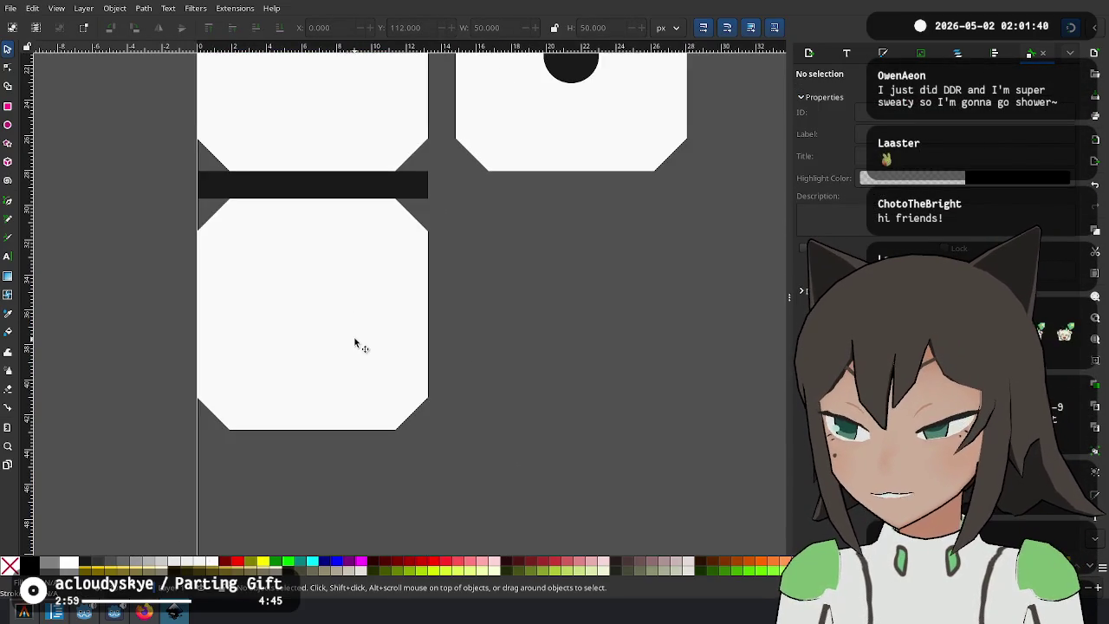
{"action": "scroll", "coordinate": [359, 342], "scroll_direction": "left", "scroll_amount": 2}
{"action": "left_click", "coordinate": [448, 304]}
{"action": "scroll", "coordinate": [532, 213], "scroll_direction": "up", "scroll_amount": 2}
{"action": "scroll", "coordinate": [532, 213], "scroll_direction": "right", "scroll_amount": 2}
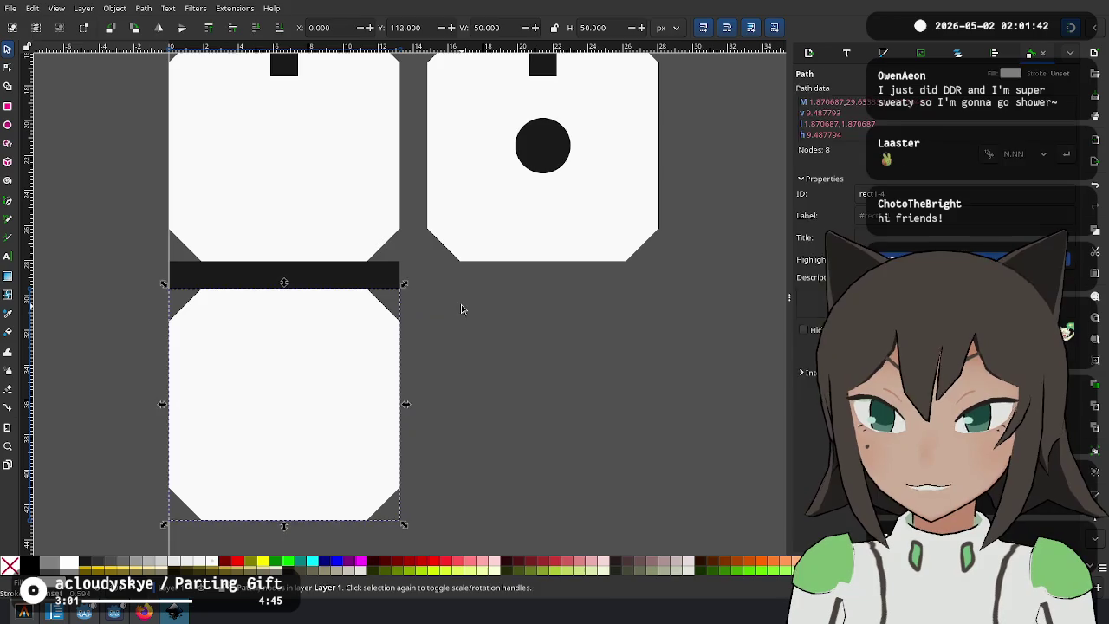
{"action": "key", "text": "Escape"}
{"action": "mouse_move", "coordinate": [251, 358]}
{"action": "left_mouse_down"}
{"action": "mouse_move", "coordinate": [482, 384]}
{"action": "mouse_move", "coordinate": [470, 372]}
{"action": "mouse_move", "coordinate": [495, 358]}
{"action": "mouse_move", "coordinate": [549, 414]}
{"action": "mouse_move", "coordinate": [555, 405]}
{"action": "left_mouse_up"}
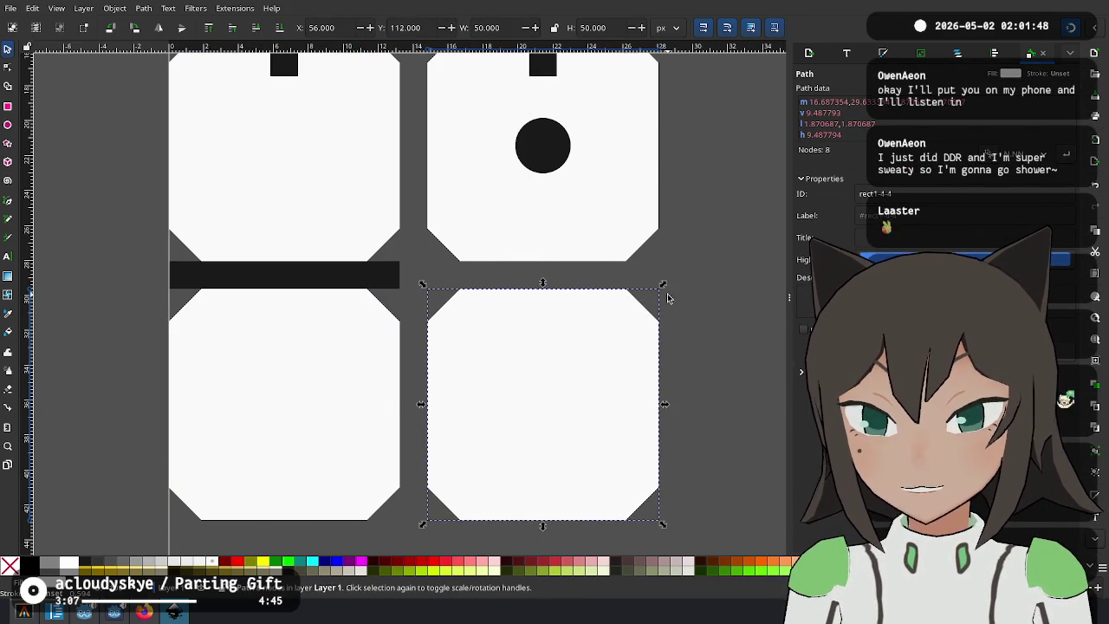
Reposition the horizontal black bar into the gap between the two rows.
{"action": "left_click", "coordinate": [342, 279]}
{"action": "scroll", "coordinate": [446, 260], "scroll_direction": "up", "scroll_amount": 5}
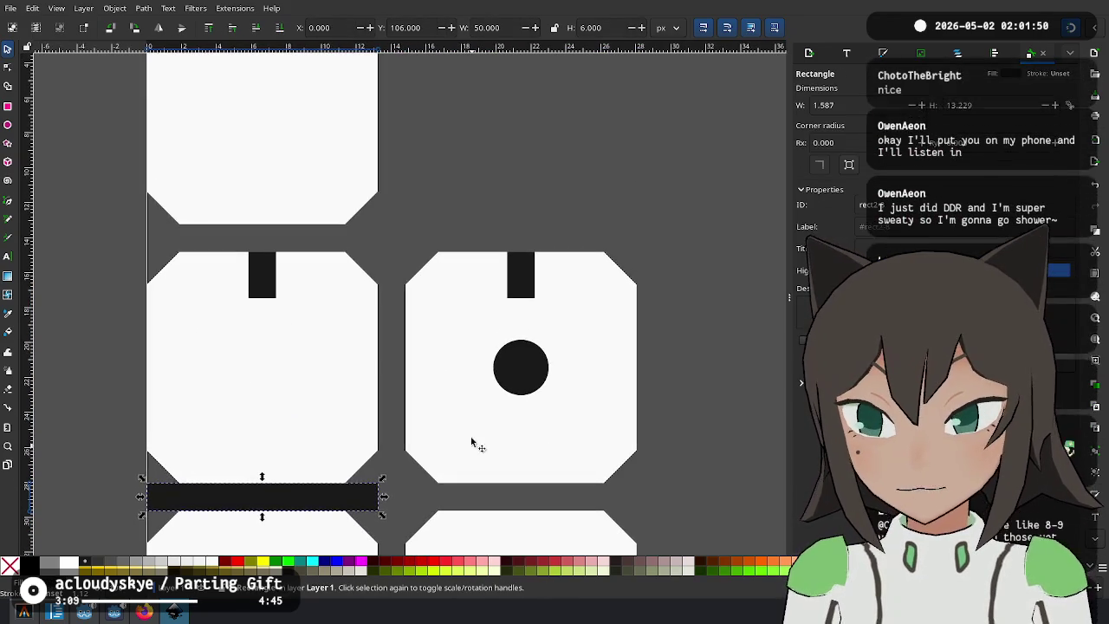
{"action": "scroll", "coordinate": [472, 443], "scroll_direction": "down", "scroll_amount": 3}
{"action": "scroll", "coordinate": [584, 349], "scroll_direction": "up", "scroll_amount": 1}
{"action": "scroll", "coordinate": [570, 305], "scroll_direction": "down", "scroll_amount": 1}
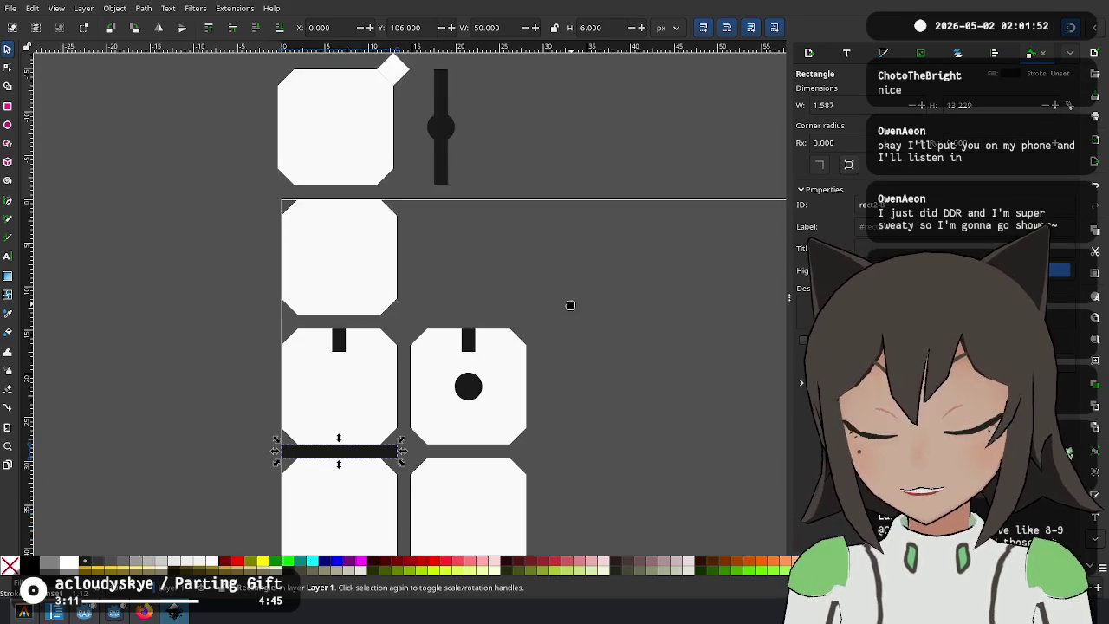
{"action": "left_click_drag", "start_coordinate": [570, 305], "coordinate": [564, 292]}
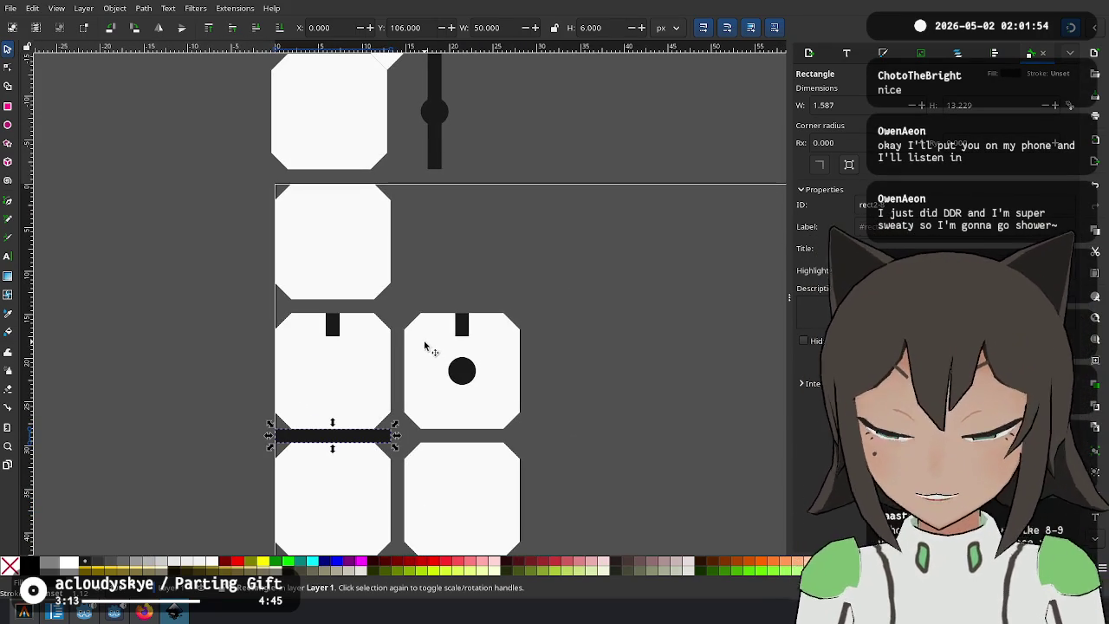
{"action": "scroll", "coordinate": [341, 436], "scroll_direction": "down", "scroll_amount": 2}
{"action": "scroll", "coordinate": [317, 356], "scroll_direction": "up", "scroll_amount": 3}
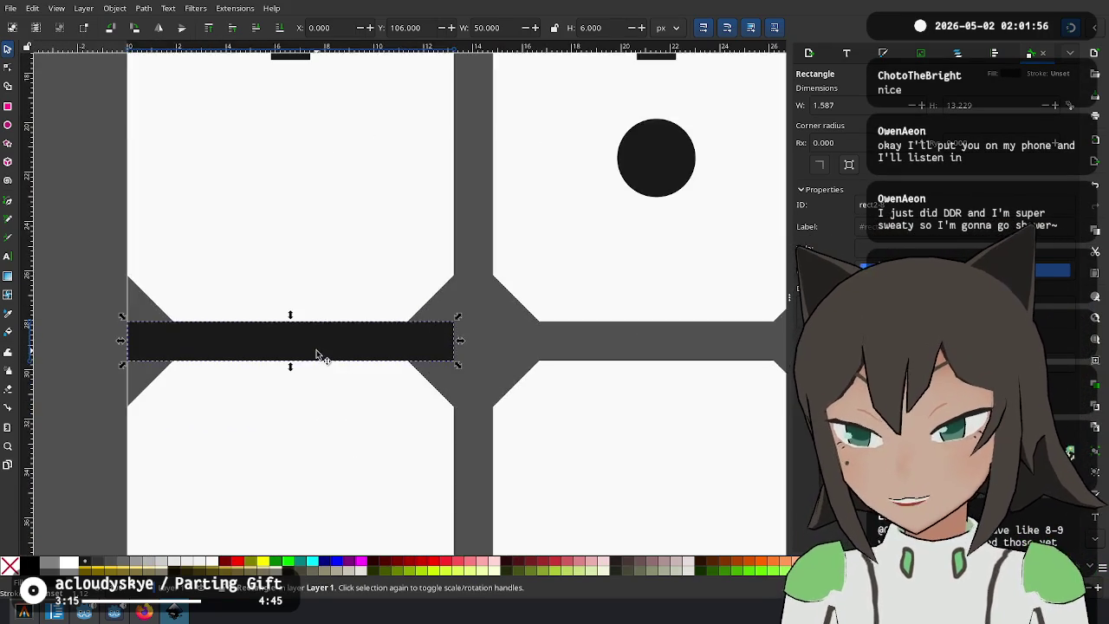
{"action": "scroll", "coordinate": [381, 378], "scroll_direction": "down", "scroll_amount": 3}
{"action": "mouse_move", "coordinate": [431, 383]}
{"action": "left_mouse_down"}
{"action": "mouse_move", "coordinate": [354, 421]}
{"action": "mouse_move", "coordinate": [354, 515]}
{"action": "mouse_move", "coordinate": [366, 342]}
{"action": "left_mouse_up"}
{"action": "scroll", "coordinate": [292, 322], "scroll_direction": "up", "scroll_amount": 1}
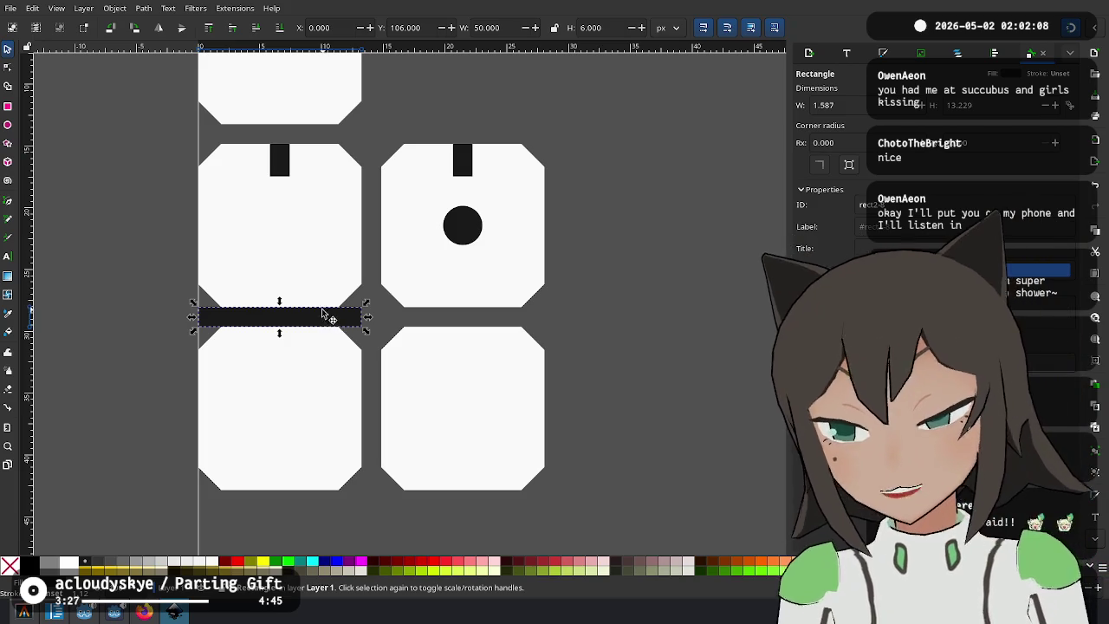
Slide the bar right across both tile columns, then switch to the puzzle-rules reference image.
{"action": "key", "text": "Escape"}
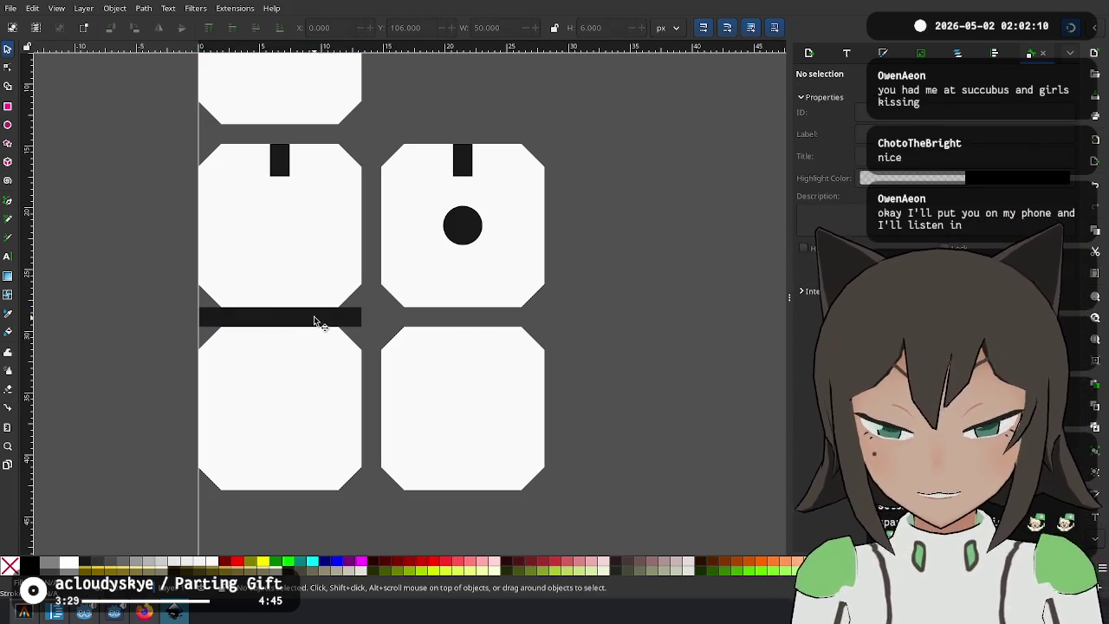
{"action": "left_click", "coordinate": [315, 321]}
{"action": "left_click_drag", "start_coordinate": [458, 376], "coordinate": [412, 327]}
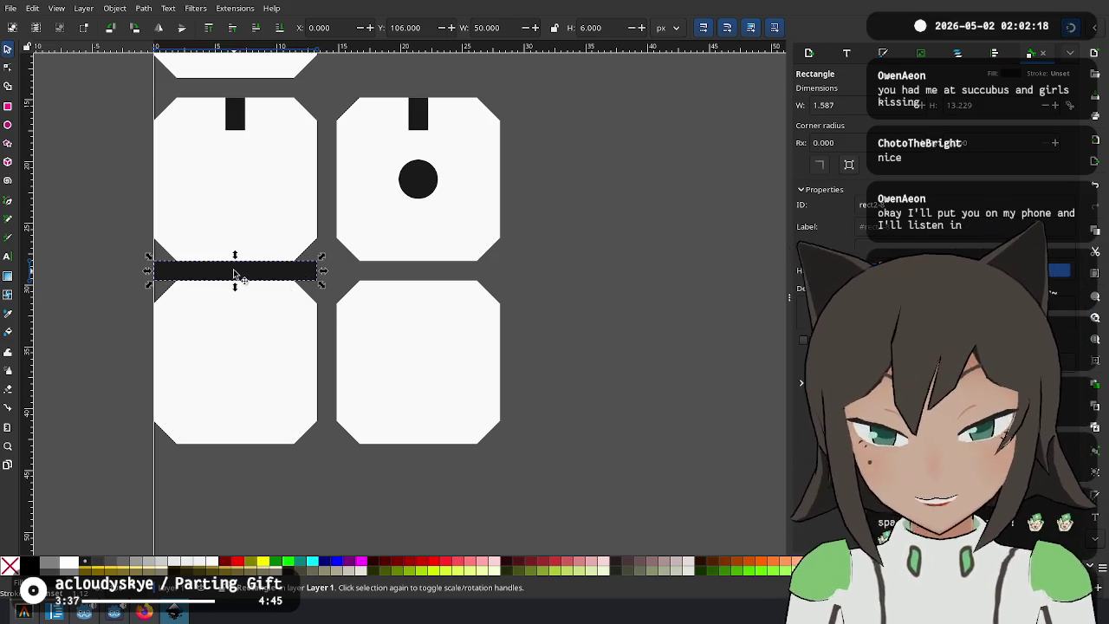
{"action": "left_click_drag", "start_coordinate": [238, 276], "coordinate": [332, 276]}
{"action": "left_click", "coordinate": [401, 278]}
{"action": "left_click", "coordinate": [529, 173]}
{"action": "mouse_move", "coordinate": [529, 173]}
{"action": "left_mouse_down"}
{"action": "mouse_move", "coordinate": [554, 198]}
{"action": "mouse_move", "coordinate": [554, 391]}
{"action": "mouse_move", "coordinate": [542, 235]}
{"action": "left_mouse_up"}
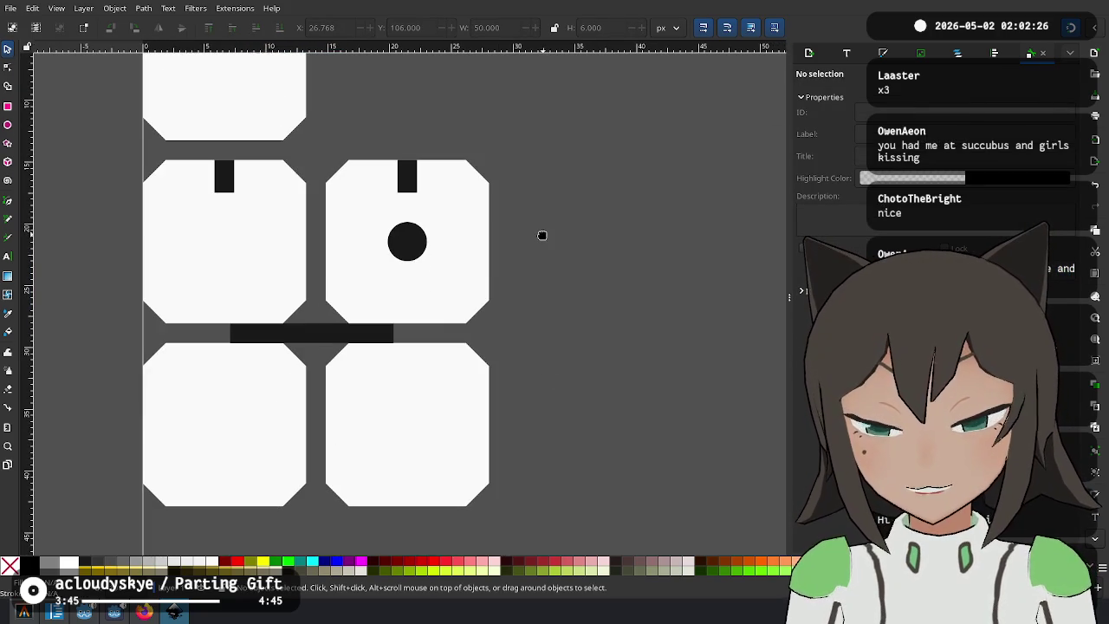
{"action": "left_click", "coordinate": [140, 617]}
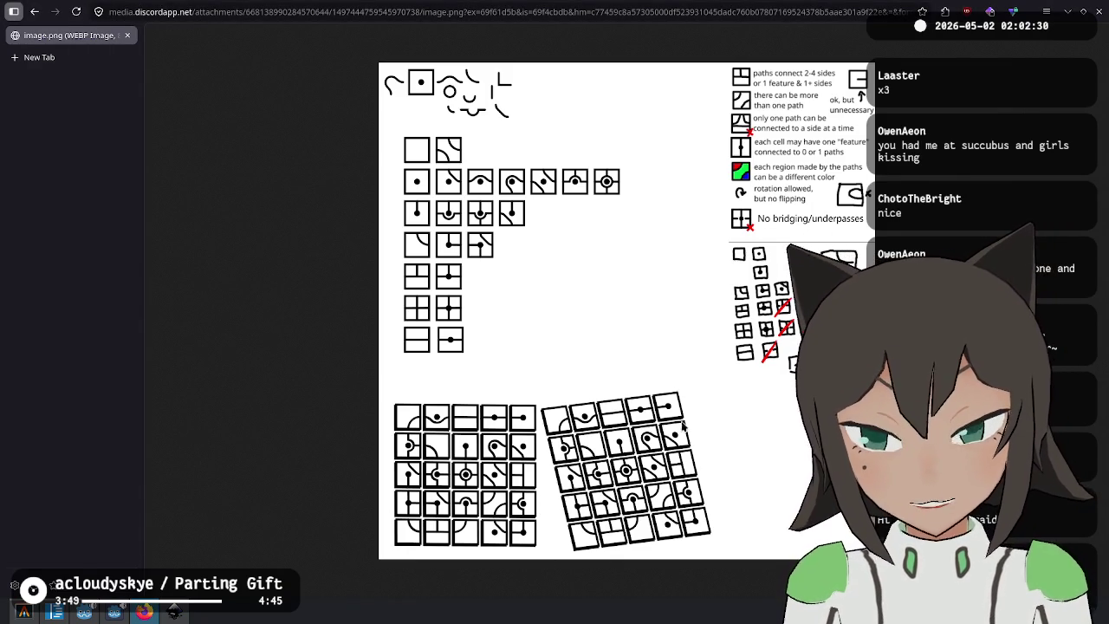
{"action": "key", "text": "alt+Tab"}
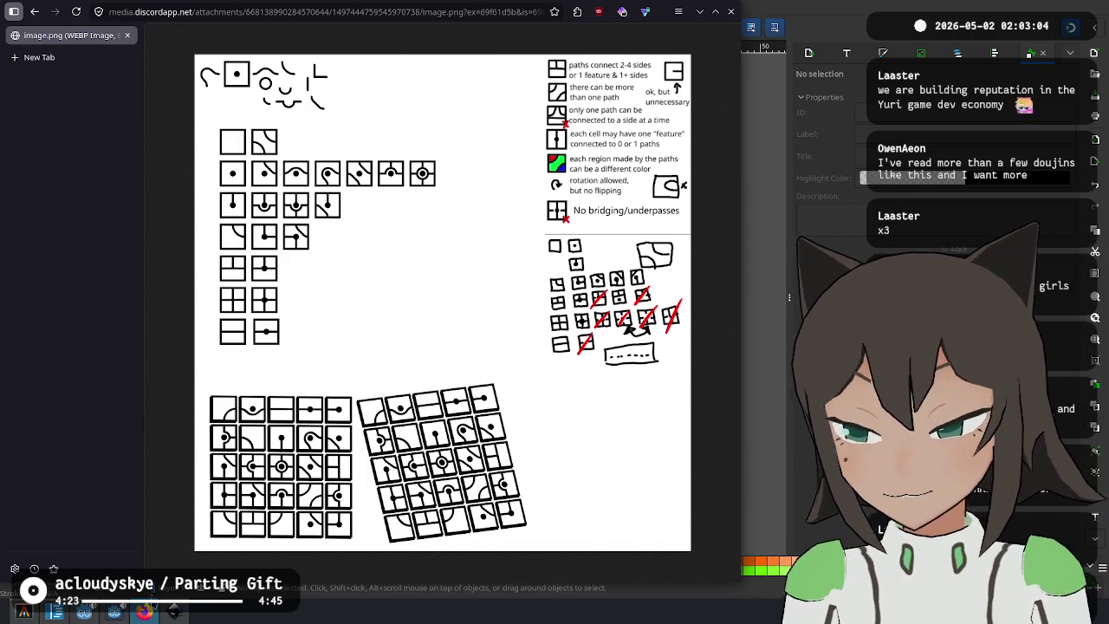
{"action": "left_click", "coordinate": [55, 612]}
Review the list of puzzle places in ideas.md, then launch Fishy Facts in debug mode with F5.
{"action": "left_click", "coordinate": [375, 208]}
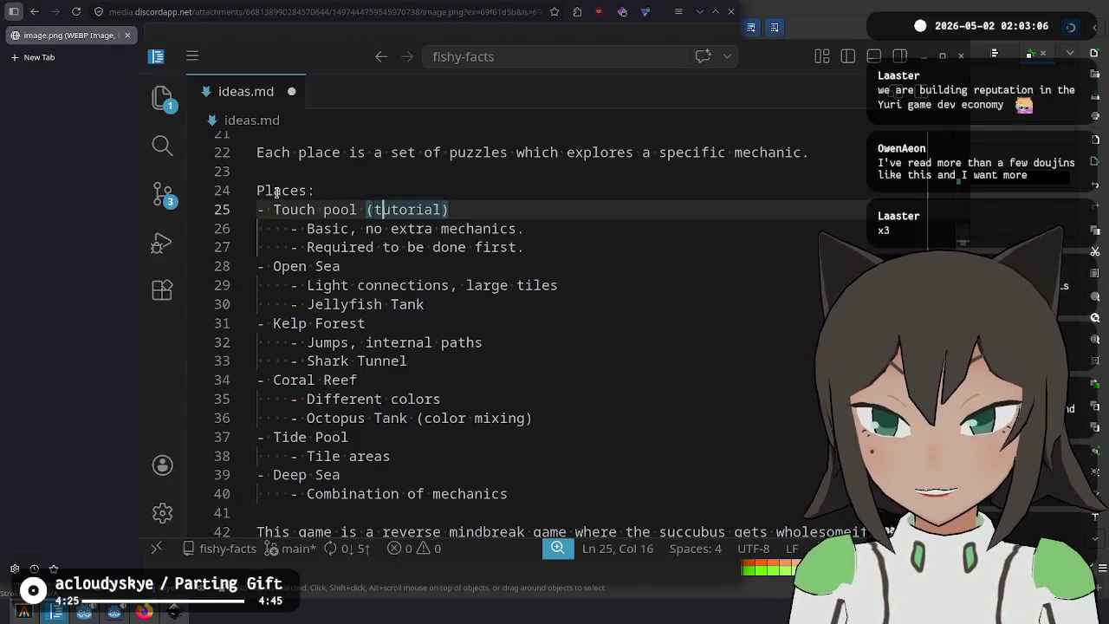
{"action": "mouse_move", "coordinate": [282, 205]}
{"action": "left_mouse_down"}
{"action": "mouse_move", "coordinate": [545, 382]}
{"action": "mouse_move", "coordinate": [562, 492]}
{"action": "left_mouse_up"}
{"action": "left_click", "coordinate": [562, 492]}
{"action": "key", "text": "F5"}
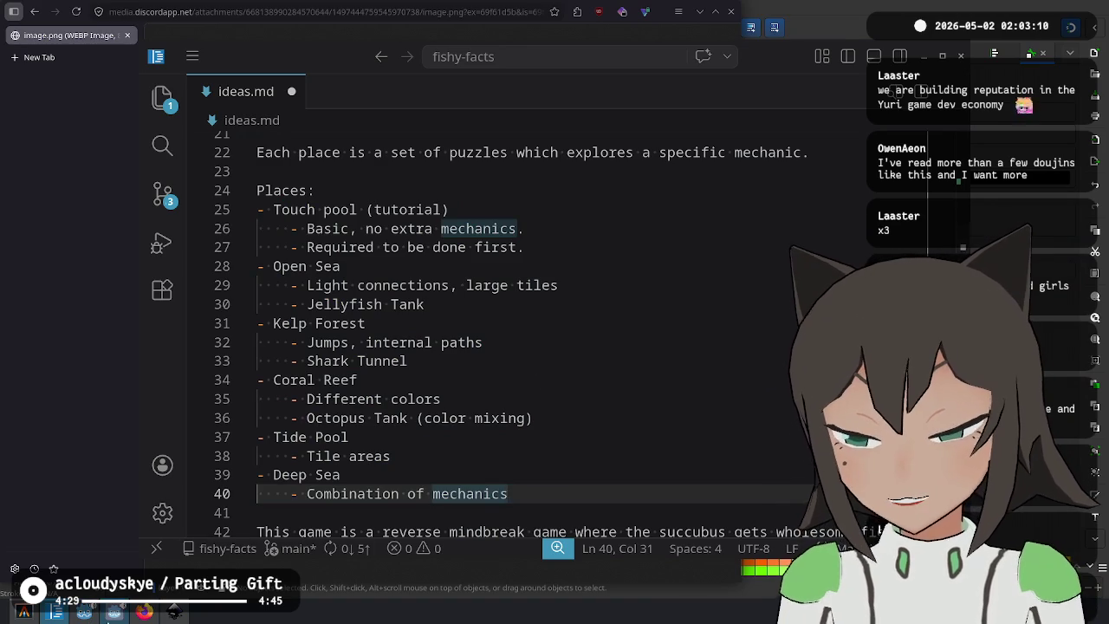
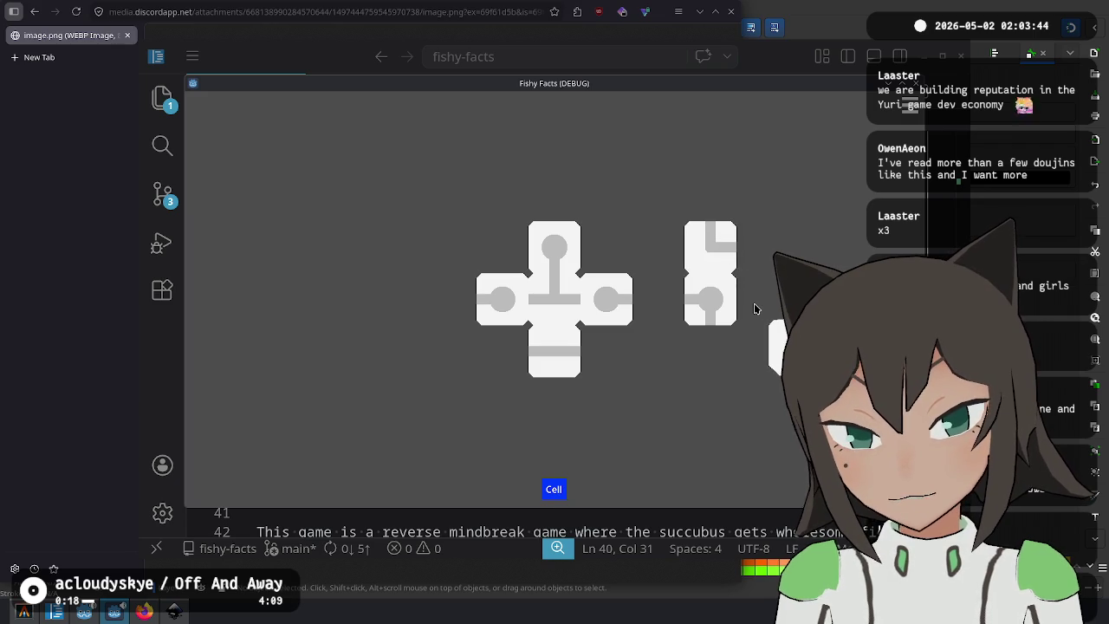
Snap the right pipe piece against the left one and turn on debug connection lines.
{"action": "mouse_move", "coordinate": [723, 290]}
{"action": "left_mouse_down"}
{"action": "mouse_move", "coordinate": [660, 274]}
{"action": "mouse_move", "coordinate": [684, 297]}
{"action": "mouse_move", "coordinate": [701, 292]}
{"action": "left_mouse_up"}
{"action": "key", "text": "Escape"}
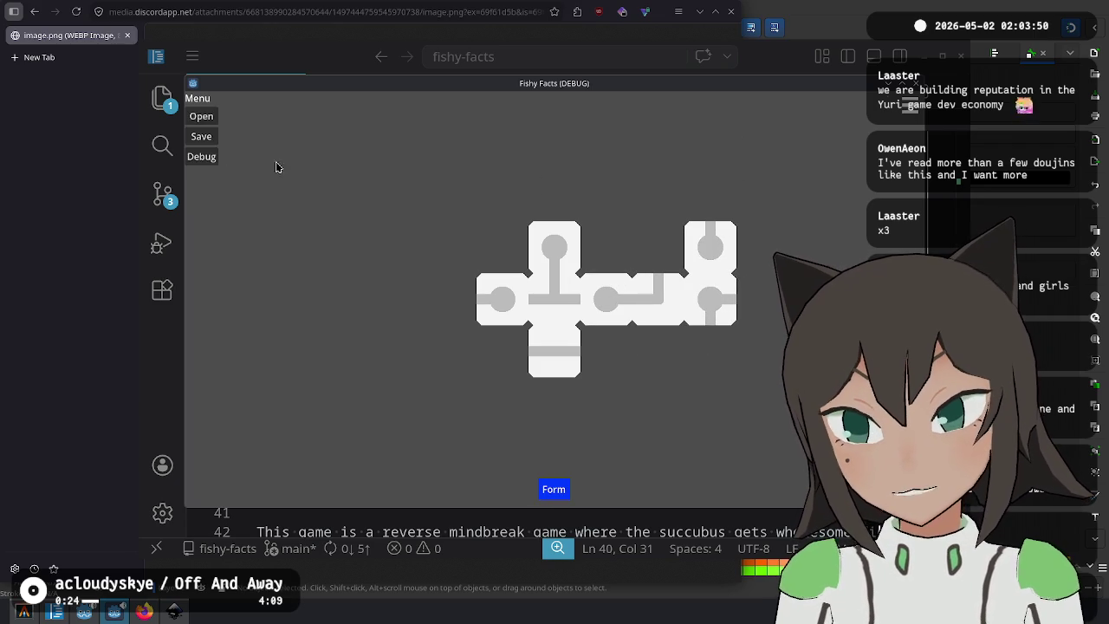
{"action": "left_click", "coordinate": [205, 156]}
{"action": "key", "text": "Escape"}
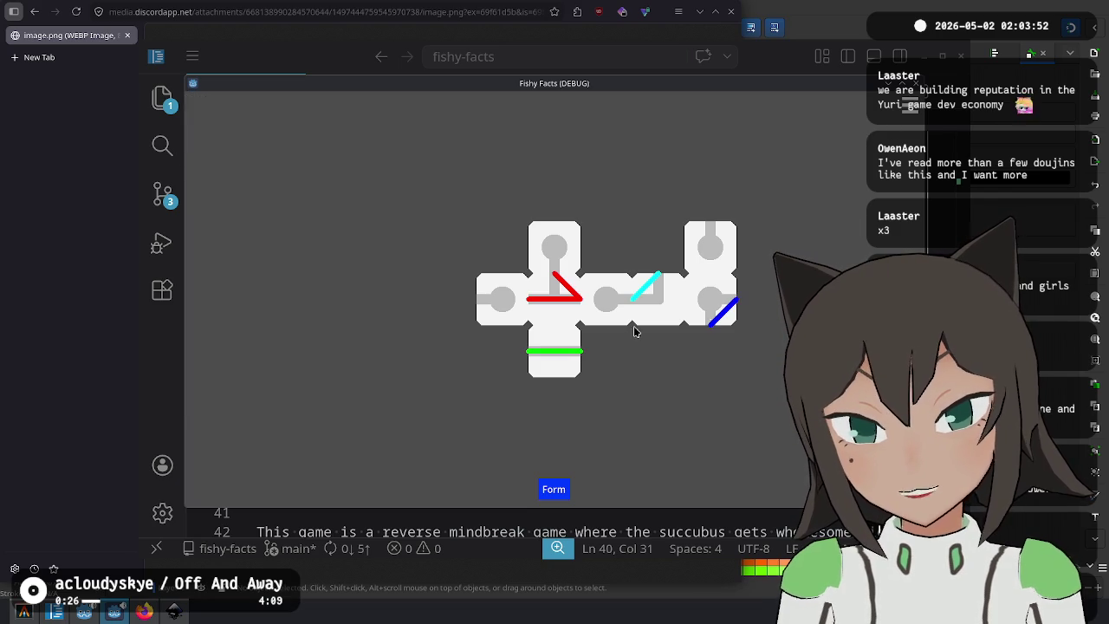
{"action": "mouse_move", "coordinate": [559, 354]}
{"action": "left_mouse_down"}
{"action": "mouse_move", "coordinate": [622, 225]}
{"action": "mouse_move", "coordinate": [649, 237]}
{"action": "mouse_move", "coordinate": [638, 248]}
{"action": "mouse_move", "coordinate": [589, 239]}
{"action": "mouse_move", "coordinate": [650, 247]}
{"action": "mouse_move", "coordinate": [720, 282]}
{"action": "mouse_move", "coordinate": [703, 264]}
{"action": "mouse_move", "coordinate": [715, 262]}
{"action": "left_mouse_up"}
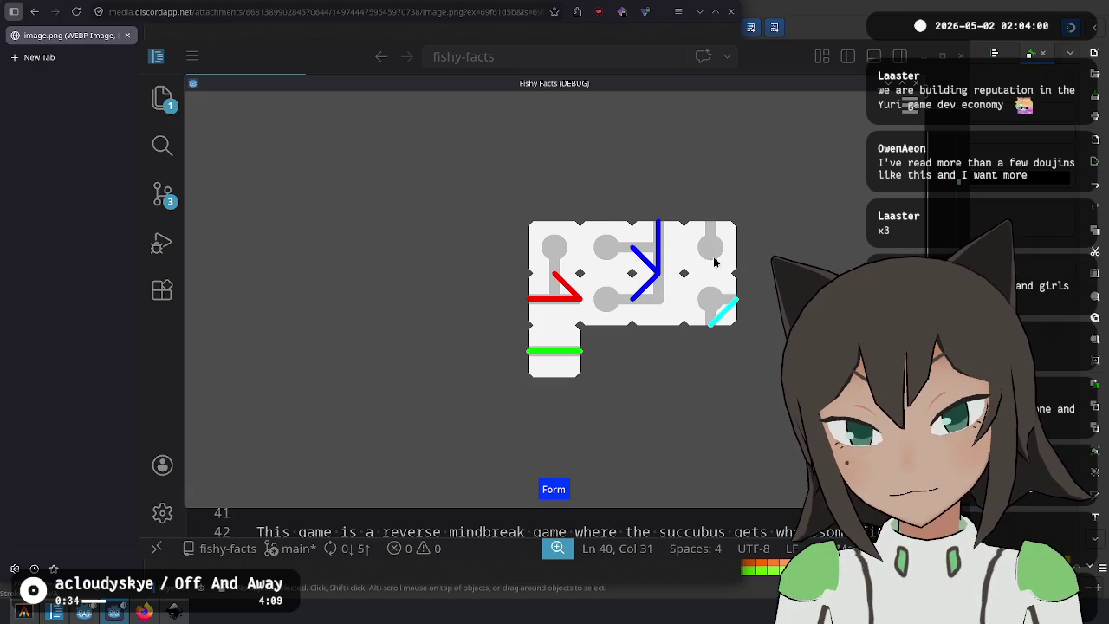
Lift the blue-line and yellow-line pieces above the grid, then switch to Inkscape.
{"action": "left_click", "coordinate": [663, 206]}
{"action": "left_click", "coordinate": [662, 206]}
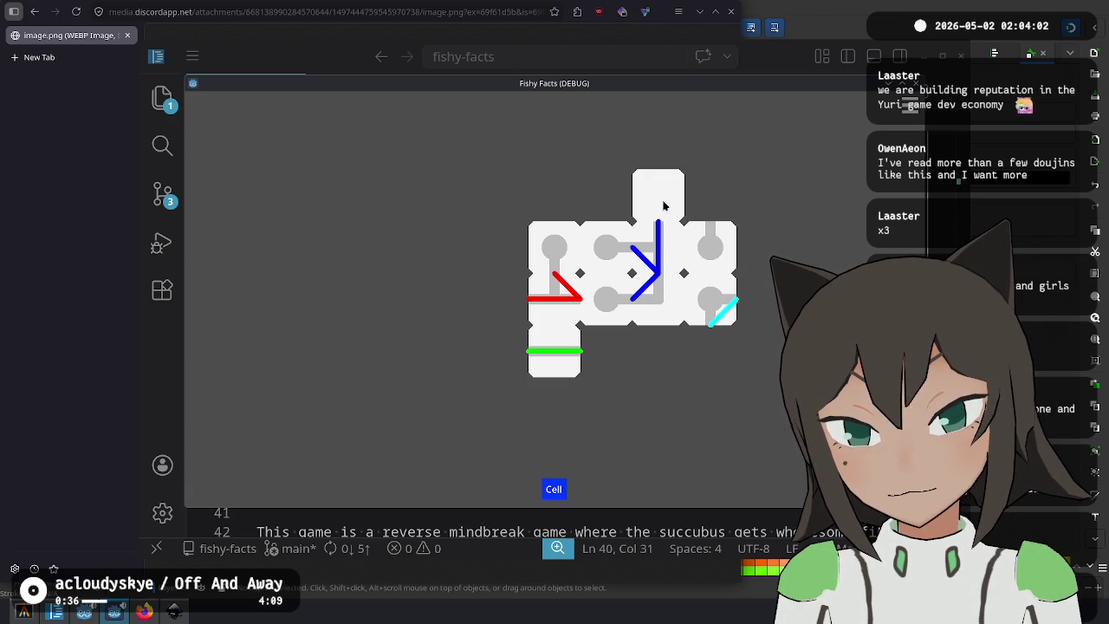
{"action": "left_click", "coordinate": [662, 206]}
{"action": "left_click", "coordinate": [670, 212]}
{"action": "left_click", "coordinate": [671, 212]}
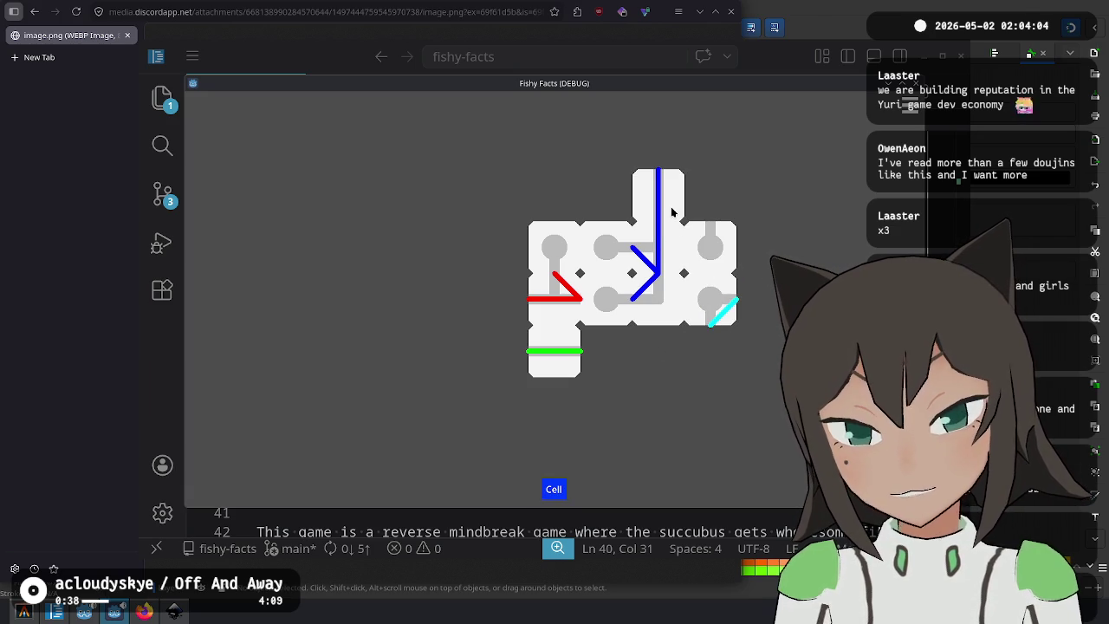
{"action": "left_click", "coordinate": [671, 212]}
{"action": "left_click", "coordinate": [672, 212]}
{"action": "left_click", "coordinate": [671, 212]}
{"action": "left_click", "coordinate": [671, 212]}
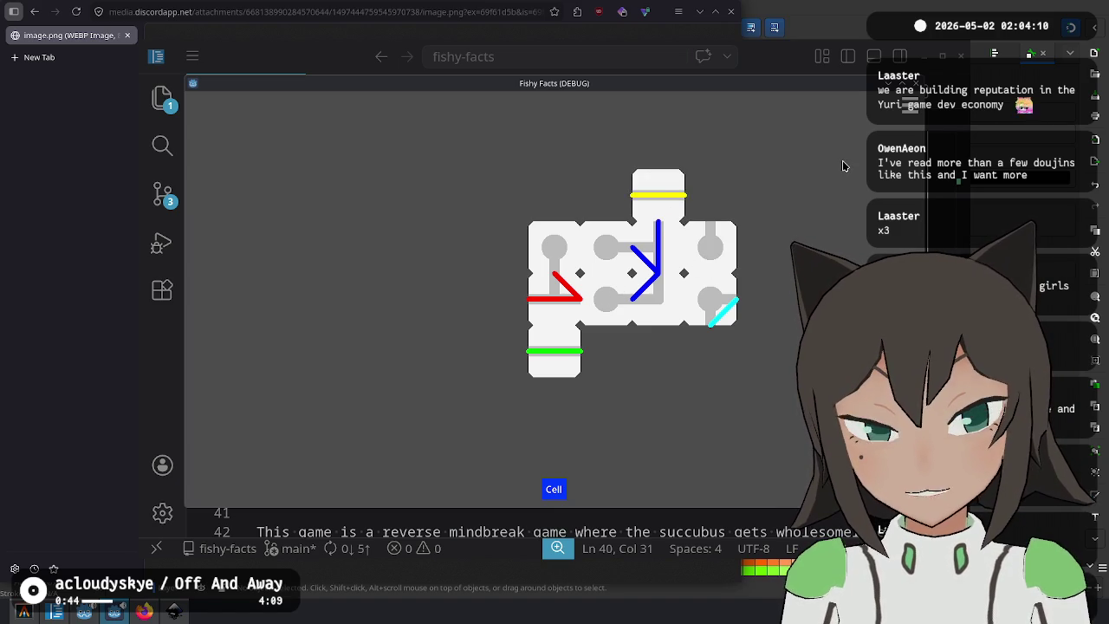
{"action": "left_click", "coordinate": [173, 611]}
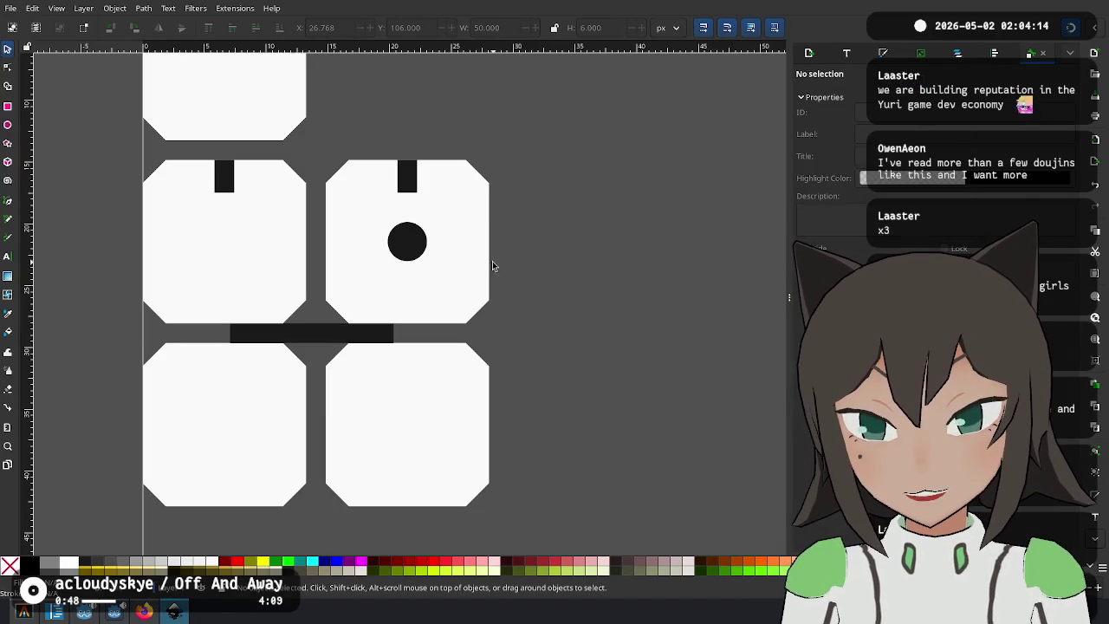
{"action": "mouse_move", "coordinate": [503, 258]}
{"action": "left_mouse_down"}
{"action": "mouse_move", "coordinate": [563, 250]}
{"action": "mouse_move", "coordinate": [592, 363]}
{"action": "mouse_move", "coordinate": [560, 493]}
{"action": "mouse_move", "coordinate": [551, 296]}
{"action": "left_mouse_up"}
{"action": "scroll", "coordinate": [543, 375], "scroll_direction": "down", "scroll_amount": 2, "text": "ctrl"}
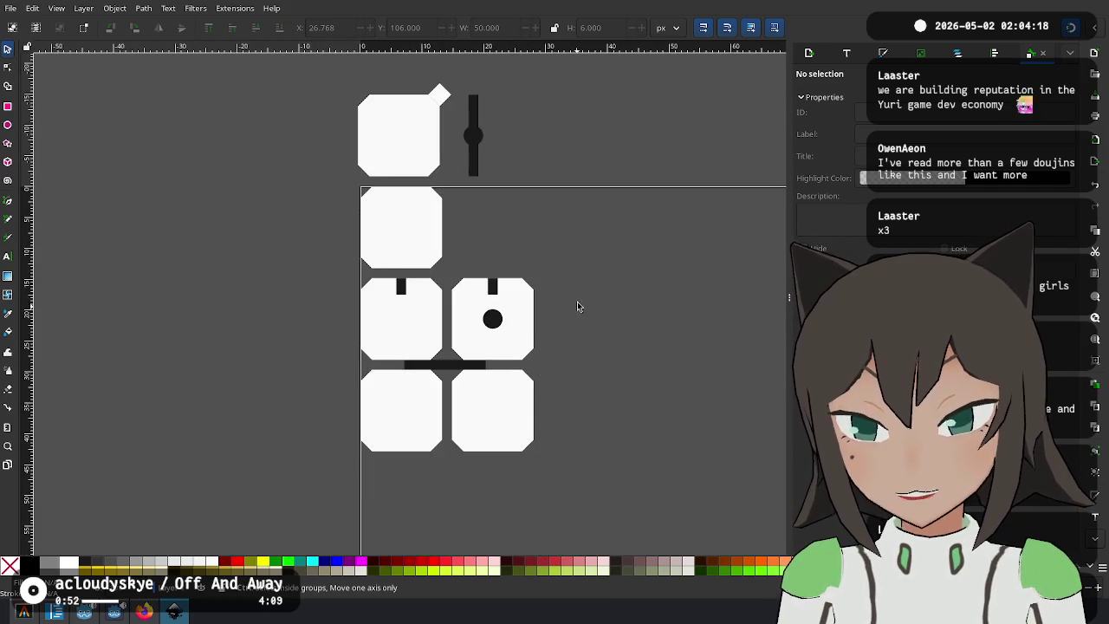
{"action": "scroll", "coordinate": [577, 303], "scroll_direction": "up", "scroll_amount": 1, "text": "ctrl"}
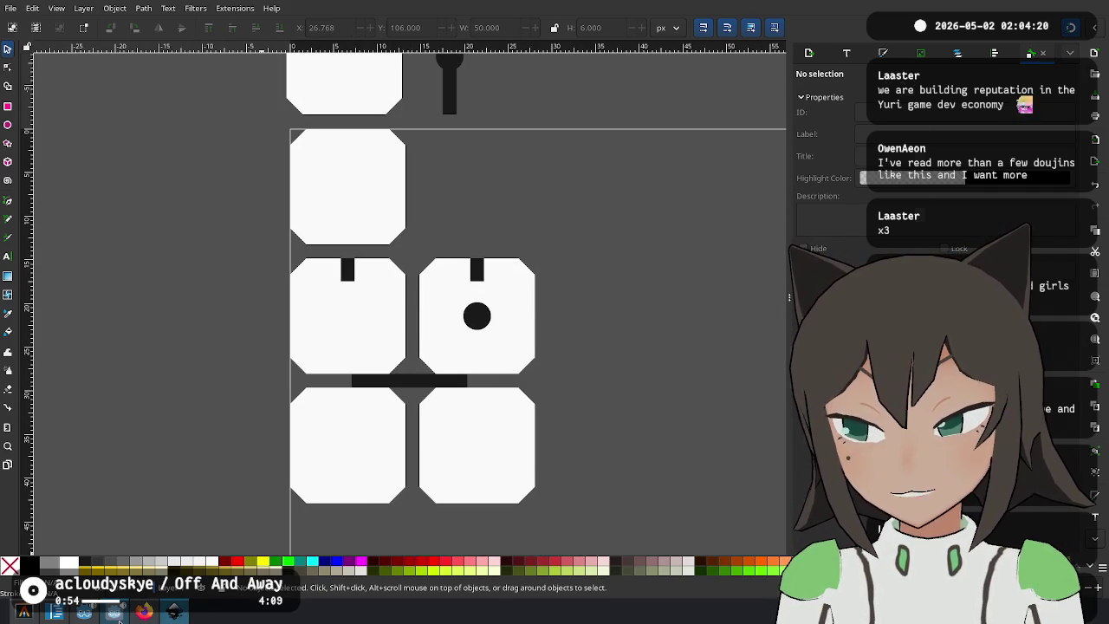
{"action": "left_click", "coordinate": [173, 612]}
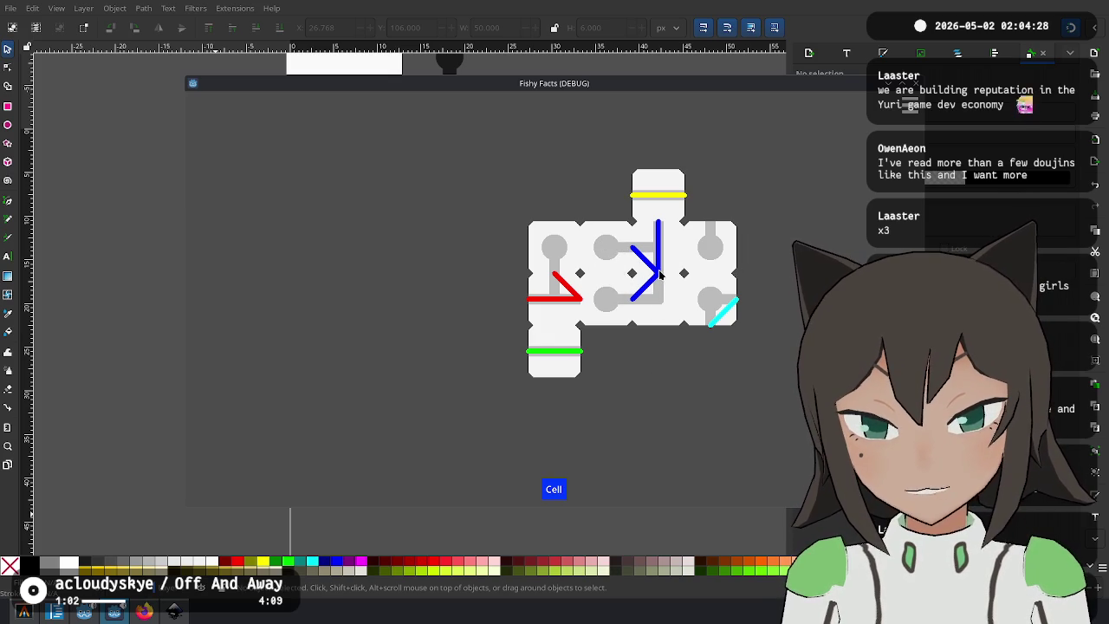
{"action": "left_click", "coordinate": [107, 221]}
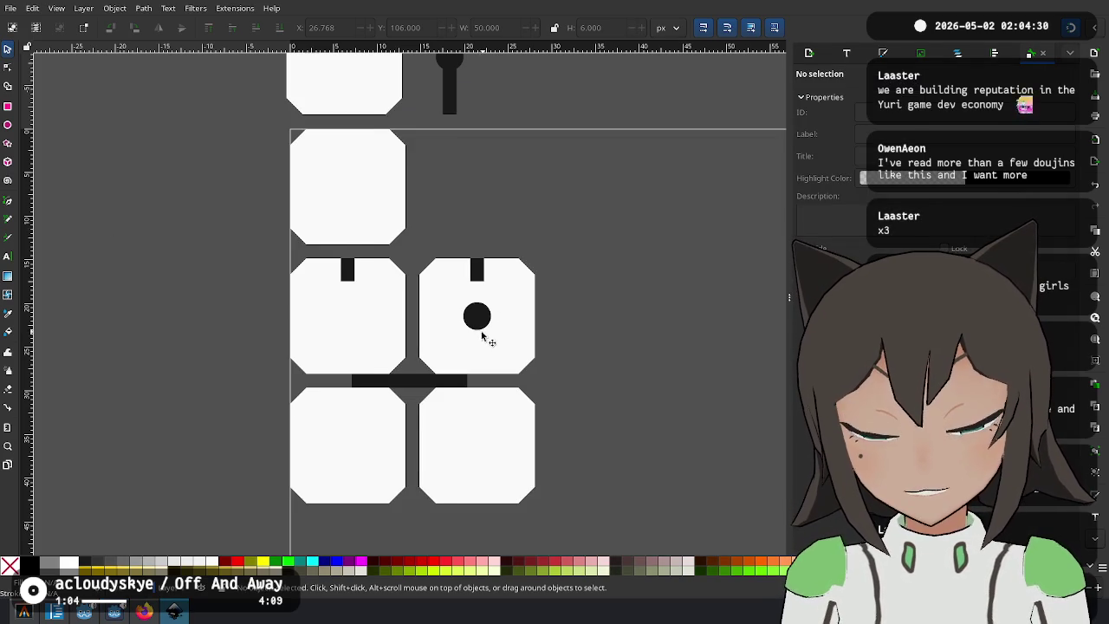
{"action": "scroll", "coordinate": [483, 336], "scroll_direction": "down", "scroll_amount": 2}
{"action": "scroll", "coordinate": [404, 272], "scroll_direction": "up", "scroll_amount": 1, "text": "ctrl"}
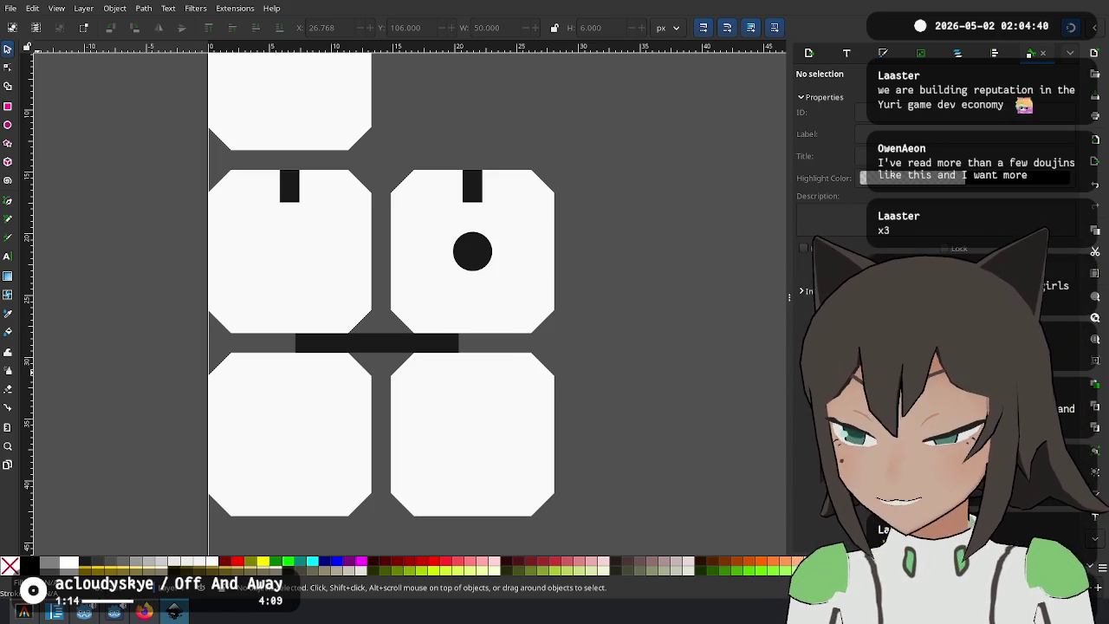
{"action": "left_click", "coordinate": [378, 342]}
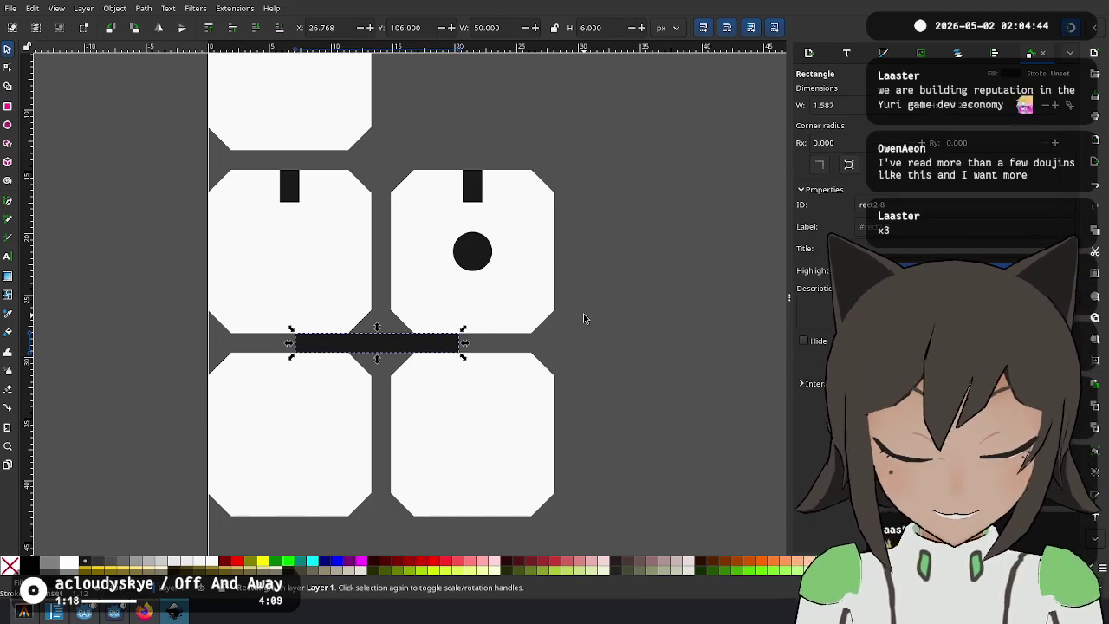
Rotate the black bar 90° so it stands vertical in the bottom-left tile.
{"action": "key", "text": "Delete"}
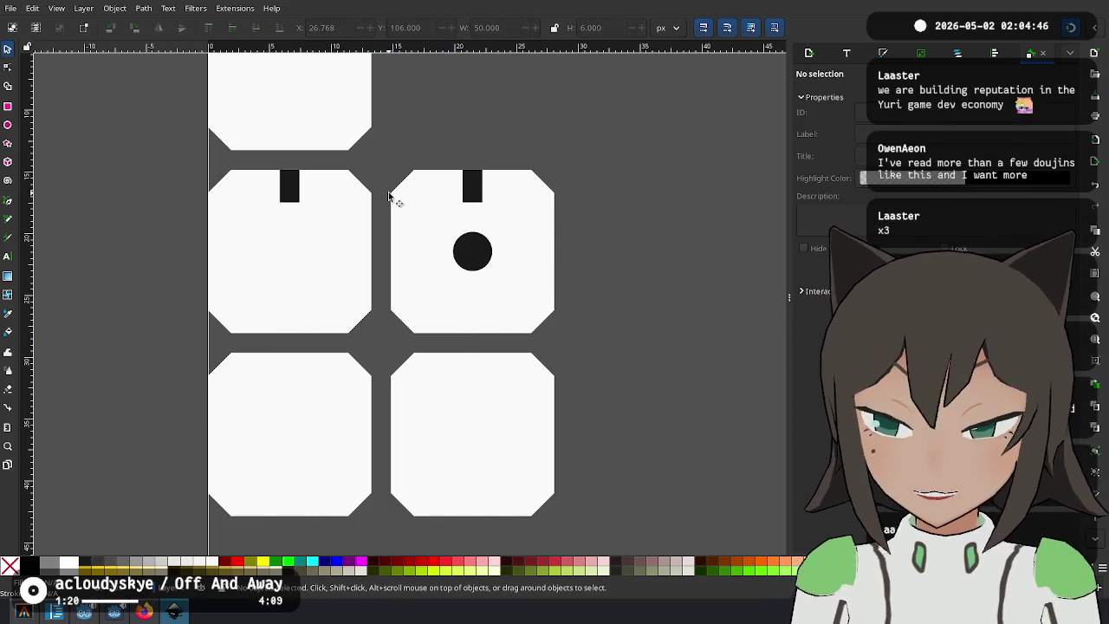
{"action": "key", "text": "ctrl+z"}
{"action": "scroll", "coordinate": [538, 346], "scroll_direction": "up", "scroll_amount": 2}
{"action": "scroll", "coordinate": [433, 312], "scroll_direction": "down", "scroll_amount": 4}
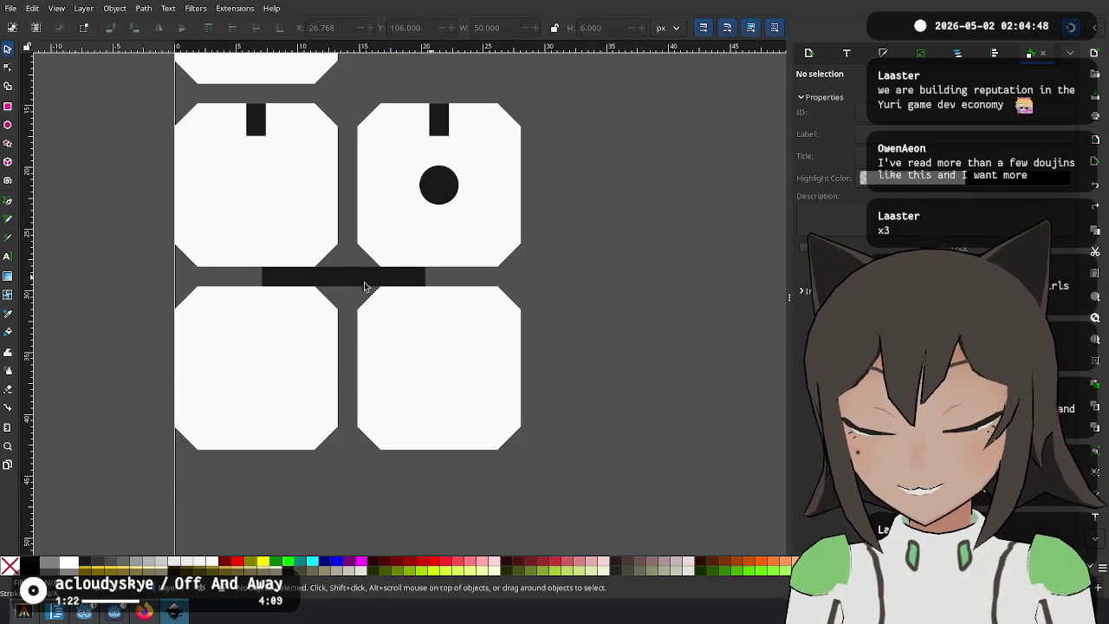
{"action": "left_click", "coordinate": [342, 278]}
{"action": "left_click", "coordinate": [361, 279]}
{"action": "mouse_move", "coordinate": [431, 290]}
{"action": "left_mouse_down"}
{"action": "mouse_move", "coordinate": [368, 351]}
{"action": "mouse_move", "coordinate": [342, 330]}
{"action": "mouse_move", "coordinate": [261, 393]}
{"action": "left_mouse_up"}
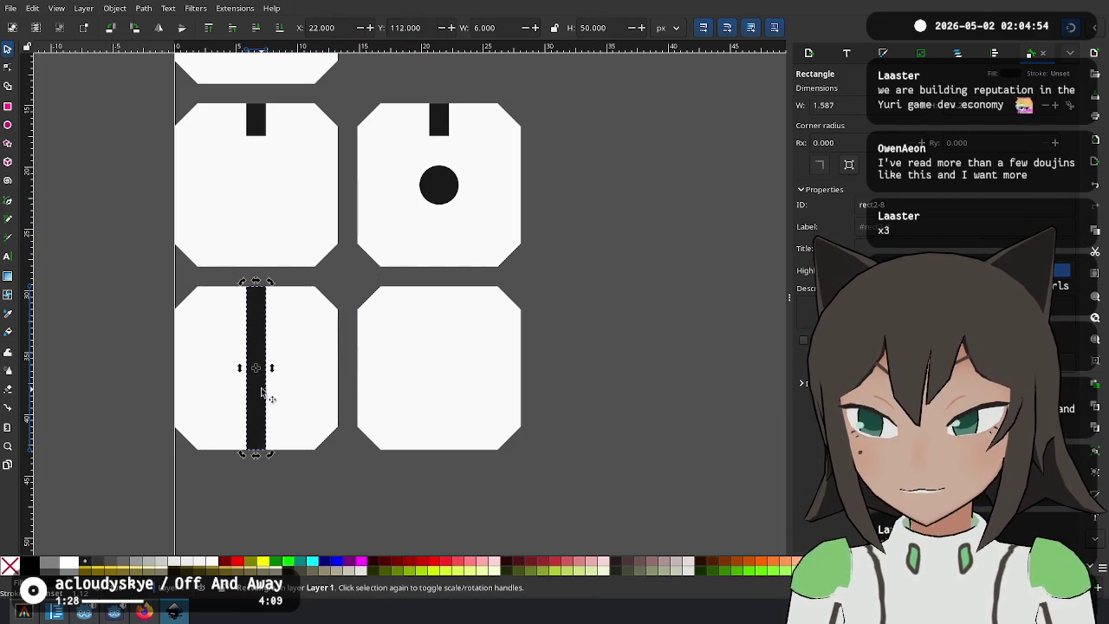
{"action": "left_click", "coordinate": [527, 291]}
{"action": "mouse_move", "coordinate": [527, 292]}
{"action": "left_mouse_down"}
{"action": "mouse_move", "coordinate": [574, 495]}
{"action": "mouse_move", "coordinate": [505, 305]}
{"action": "left_mouse_up"}
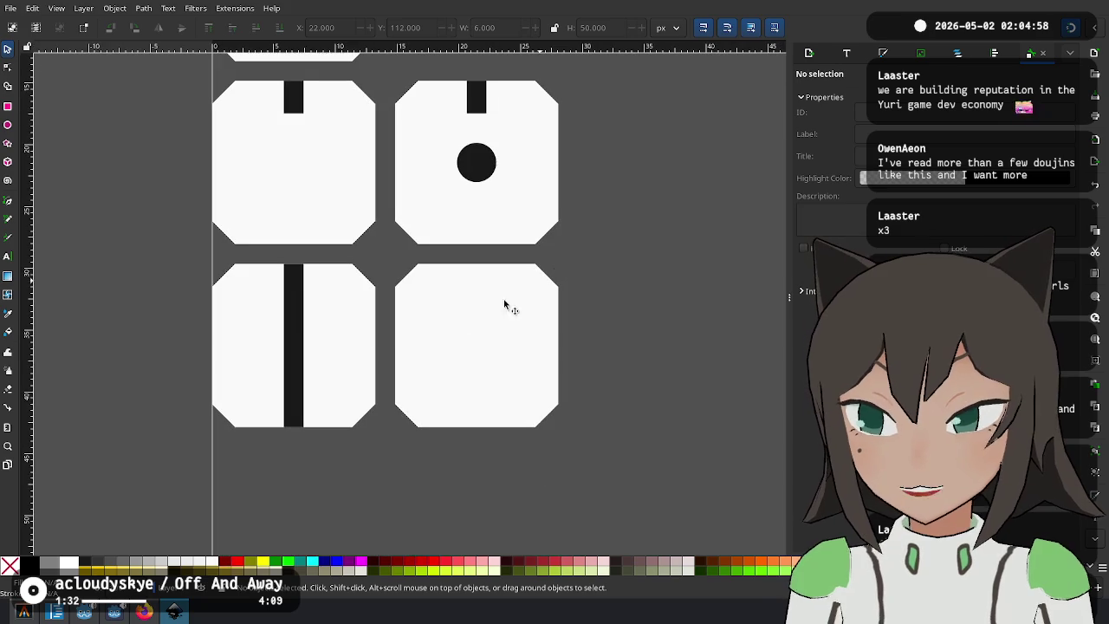
Copy the vertical bar into the bottom-right tile and rotate the copy horizontal.
{"action": "left_click", "coordinate": [288, 321]}
{"action": "key", "text": "ctrl+d"}
{"action": "mouse_move", "coordinate": [298, 333]}
{"action": "left_mouse_down"}
{"action": "mouse_move", "coordinate": [465, 327]}
{"action": "mouse_move", "coordinate": [487, 337]}
{"action": "mouse_move", "coordinate": [485, 381]}
{"action": "left_mouse_up"}
{"action": "key", "text": "ctrl+d"}
{"action": "left_click", "coordinate": [475, 363]}
{"action": "mouse_move", "coordinate": [495, 296]}
{"action": "left_mouse_down"}
{"action": "mouse_move", "coordinate": [518, 389]}
{"action": "mouse_move", "coordinate": [522, 346]}
{"action": "left_mouse_up"}
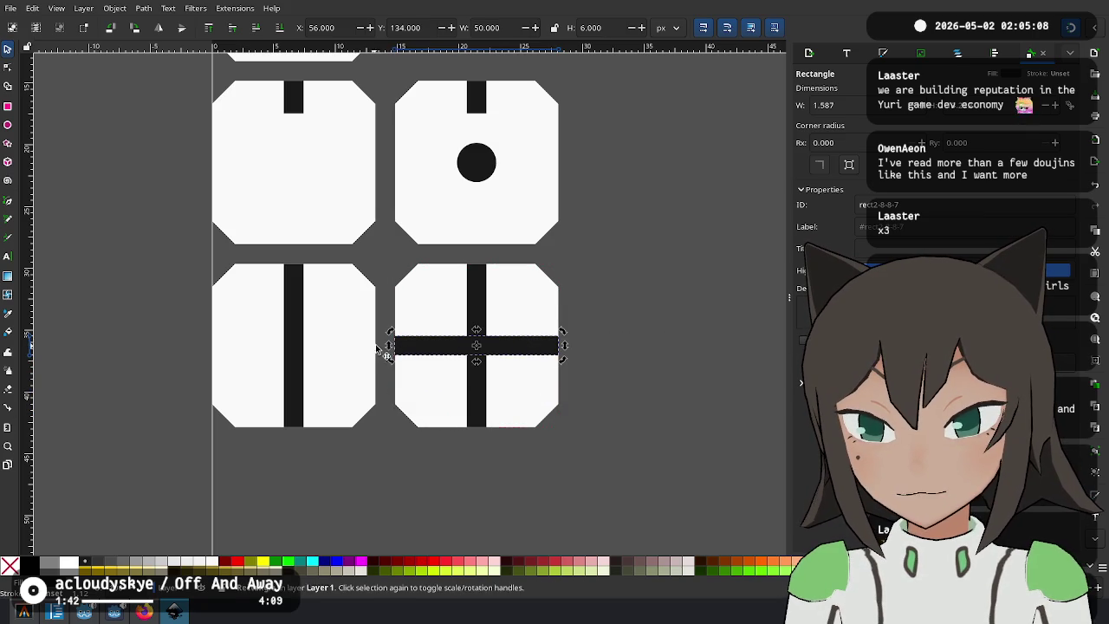
Shorten the horizontal and vertical bars so they meet as an L, then select both arms.
{"action": "left_click_drag", "start_coordinate": [389, 345], "coordinate": [460, 344]}
{"action": "left_click", "coordinate": [473, 393]}
{"action": "left_click_drag", "start_coordinate": [476, 430], "coordinate": [478, 356]}
{"action": "left_click", "coordinate": [611, 340]}
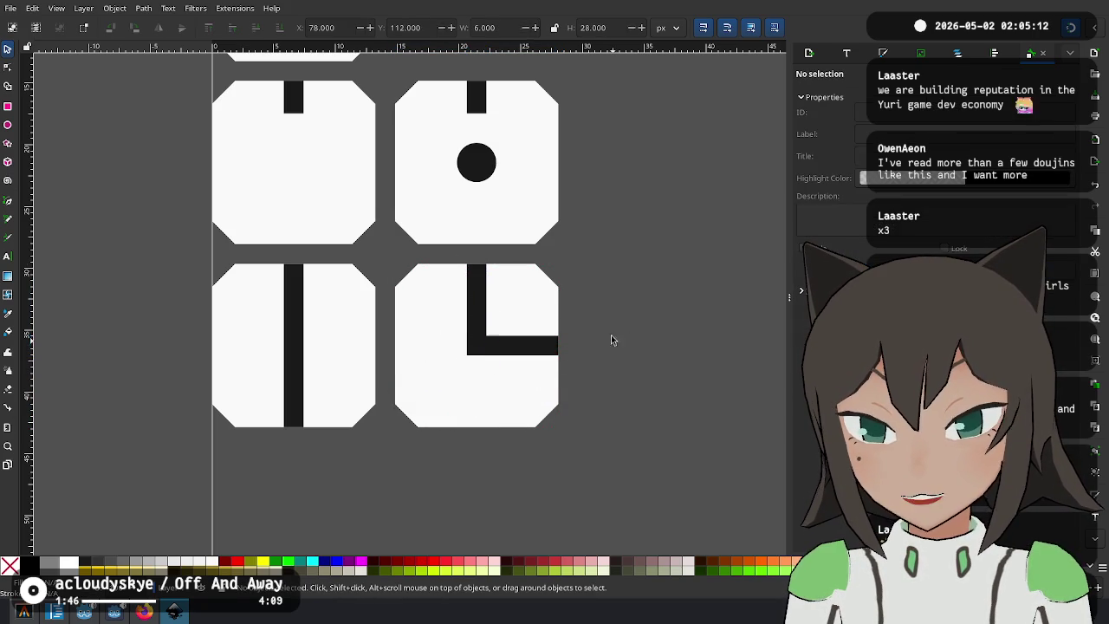
{"action": "left_click", "coordinate": [500, 342]}
{"action": "left_click", "coordinate": [478, 319], "text": "shift"}
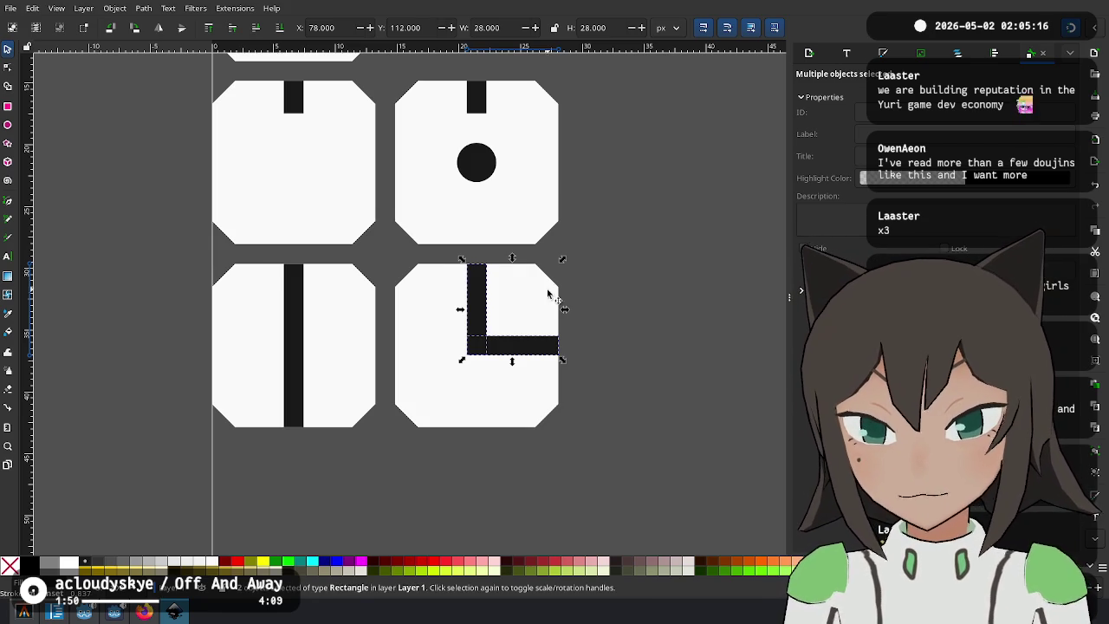
{"action": "scroll", "coordinate": [570, 215], "scroll_direction": "up", "scroll_amount": 8}
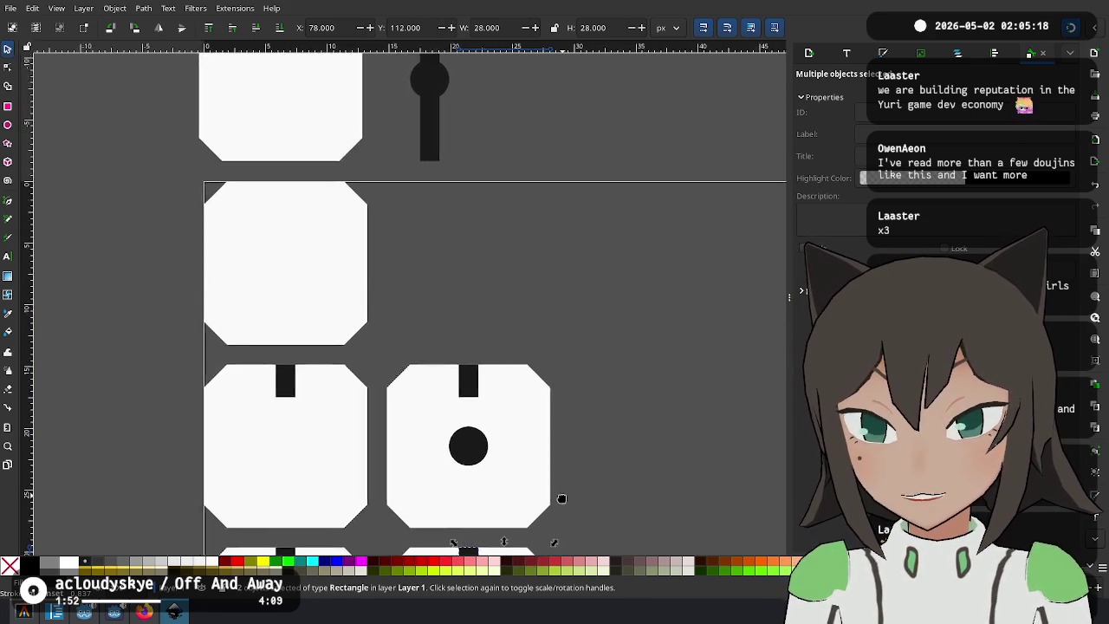
{"action": "scroll", "coordinate": [546, 309], "scroll_direction": "down", "scroll_amount": 5}
{"action": "key", "text": "plus"}
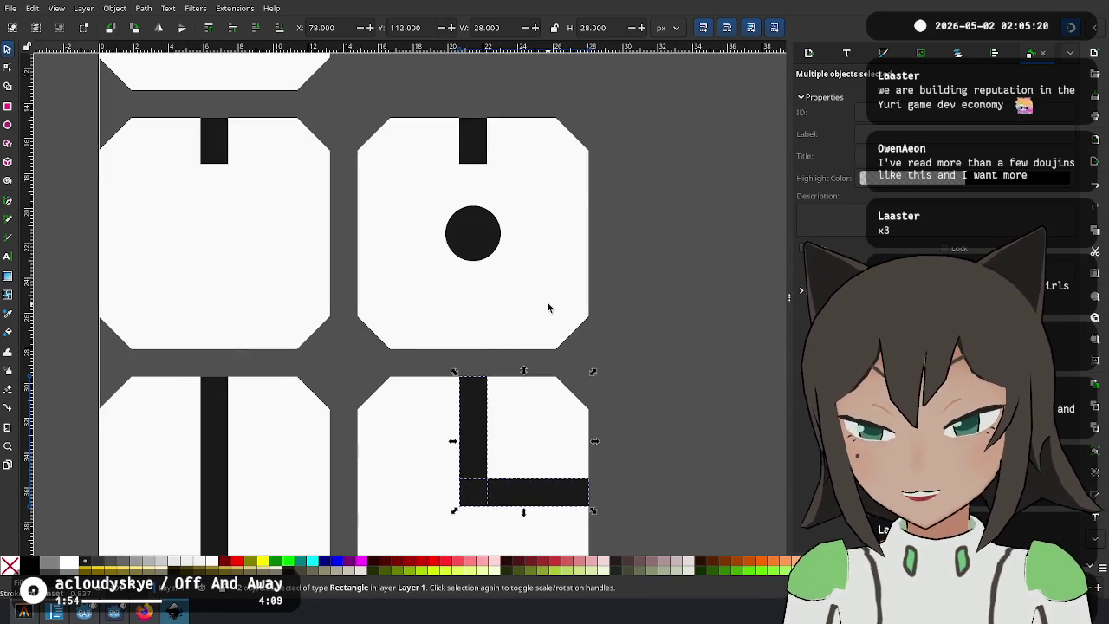
{"action": "key", "text": "minus"}
{"action": "key", "text": "ctrl+plus"}
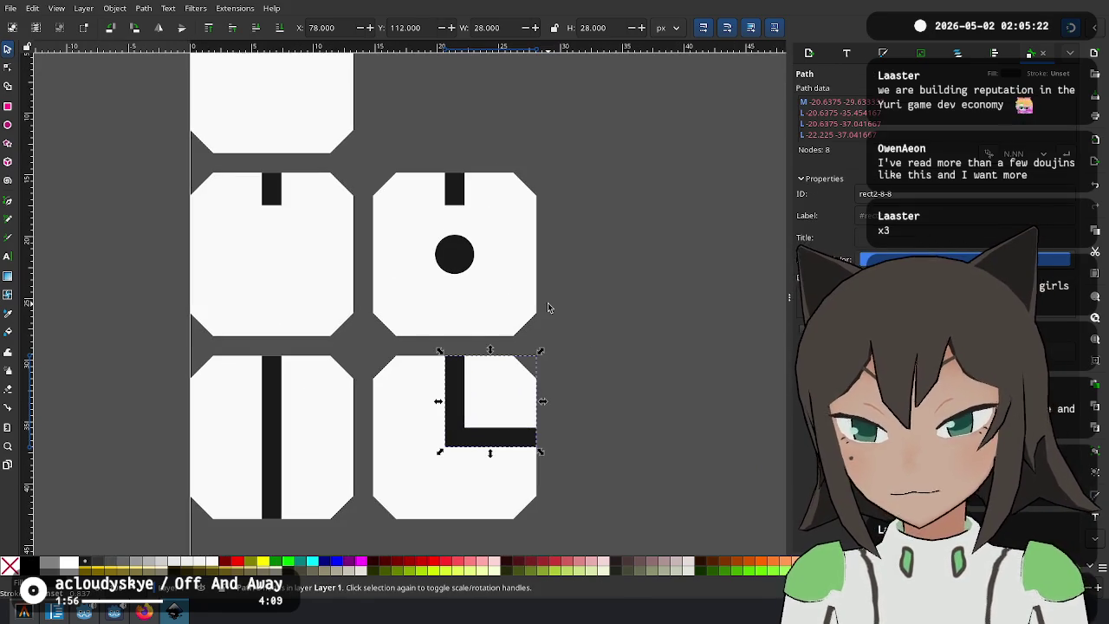
{"action": "left_click", "coordinate": [586, 406]}
{"action": "left_click_drag", "start_coordinate": [545, 433], "coordinate": [470, 439]}
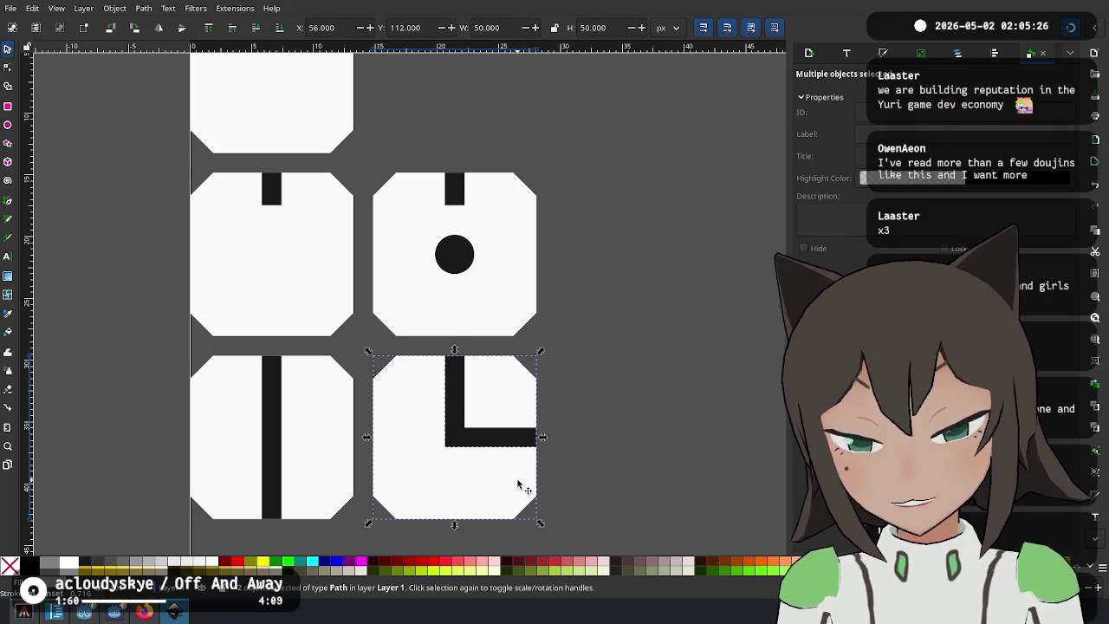
{"action": "left_click", "coordinate": [525, 433]}
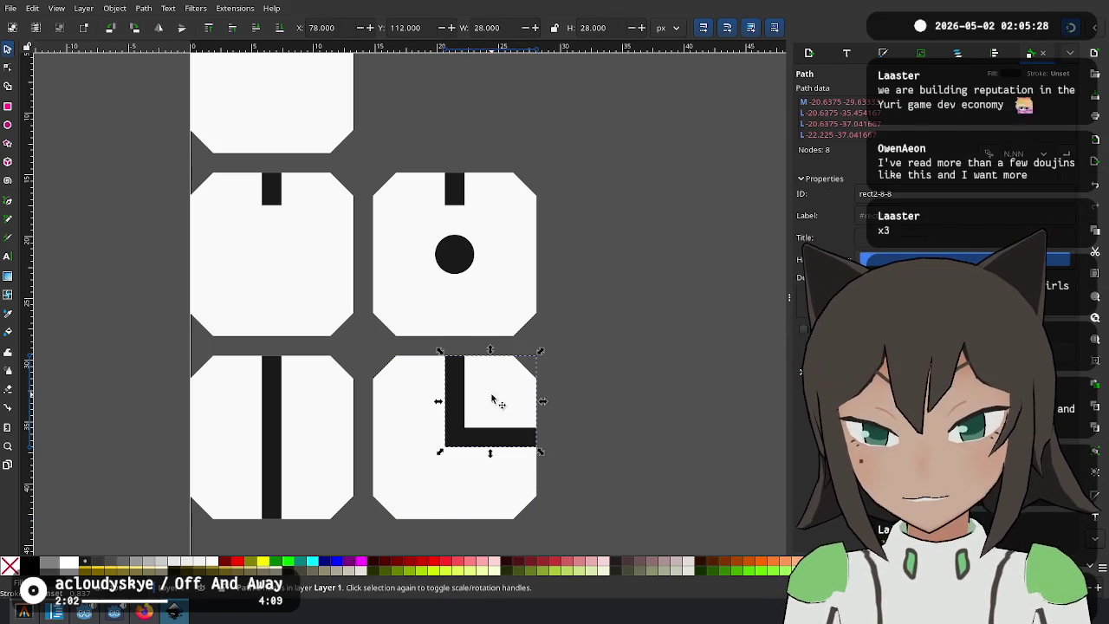
{"action": "left_click", "coordinate": [399, 436], "text": "shift"}
{"action": "key", "text": "ctrl+g"}
{"action": "key", "text": "ctrl+p"}
{"action": "key", "text": "Escape"}
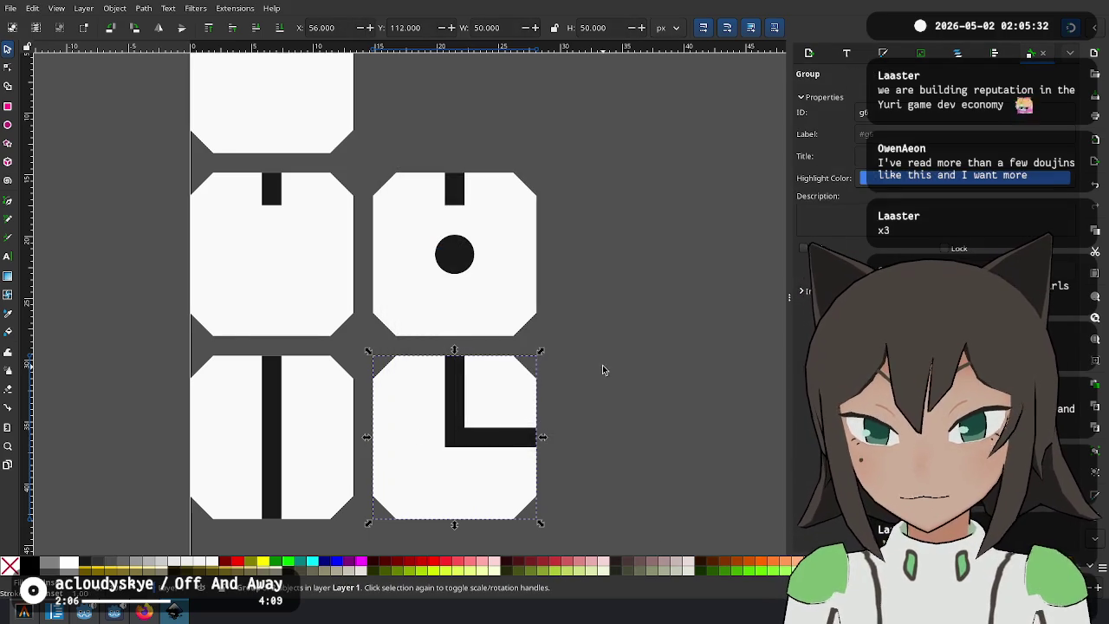
{"action": "left_click", "coordinate": [498, 413]}
{"action": "mouse_move", "coordinate": [540, 353]}
{"action": "left_mouse_down"}
{"action": "mouse_move", "coordinate": [568, 407]}
{"action": "mouse_move", "coordinate": [542, 524]}
{"action": "mouse_move", "coordinate": [379, 517]}
{"action": "mouse_move", "coordinate": [394, 520]}
{"action": "mouse_move", "coordinate": [395, 348]}
{"action": "mouse_move", "coordinate": [377, 380]}
{"action": "mouse_move", "coordinate": [599, 411]}
{"action": "mouse_move", "coordinate": [545, 346]}
{"action": "left_mouse_up"}
{"action": "left_click", "coordinate": [94, 237]}
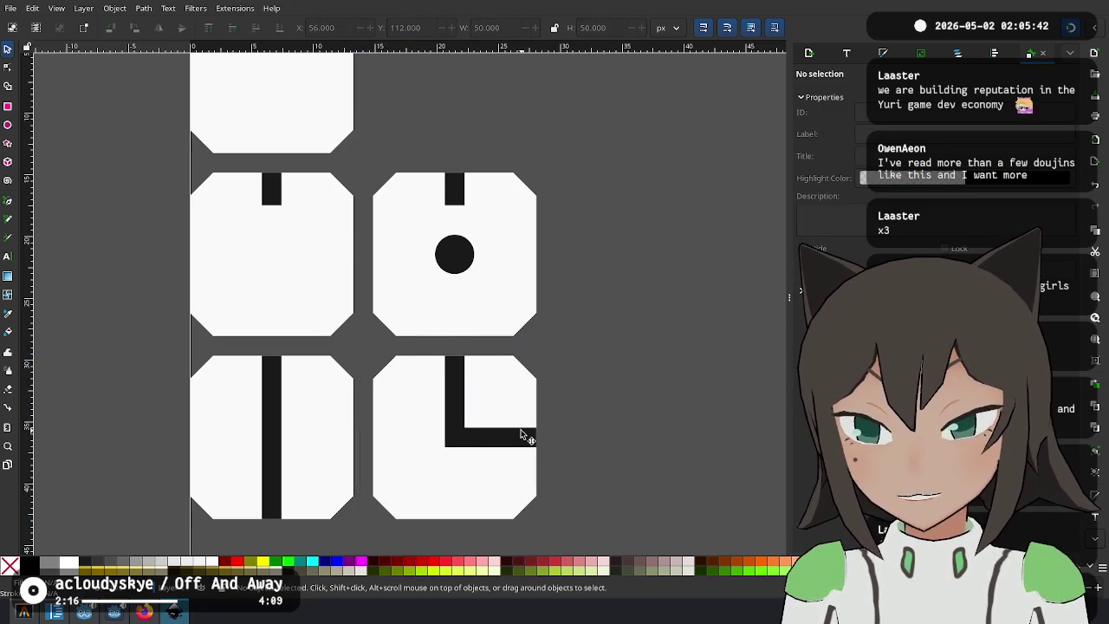
{"action": "left_click_drag", "start_coordinate": [520, 434], "coordinate": [454, 362]}
{"action": "mouse_move", "coordinate": [268, 182]}
{"action": "left_mouse_down"}
{"action": "mouse_move", "coordinate": [322, 390]}
{"action": "mouse_move", "coordinate": [265, 193]}
{"action": "mouse_move", "coordinate": [291, 143]}
{"action": "mouse_move", "coordinate": [336, 175]}
{"action": "left_mouse_up"}
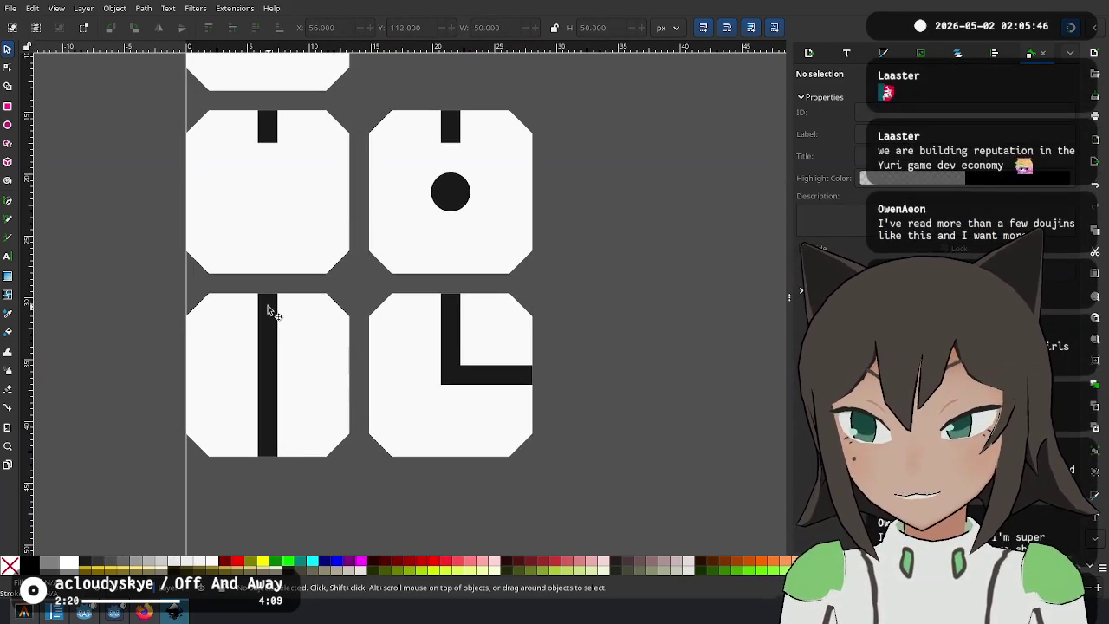
{"action": "left_click", "coordinate": [446, 360]}
{"action": "scroll", "coordinate": [542, 354], "scroll_direction": "right", "scroll_amount": 3}
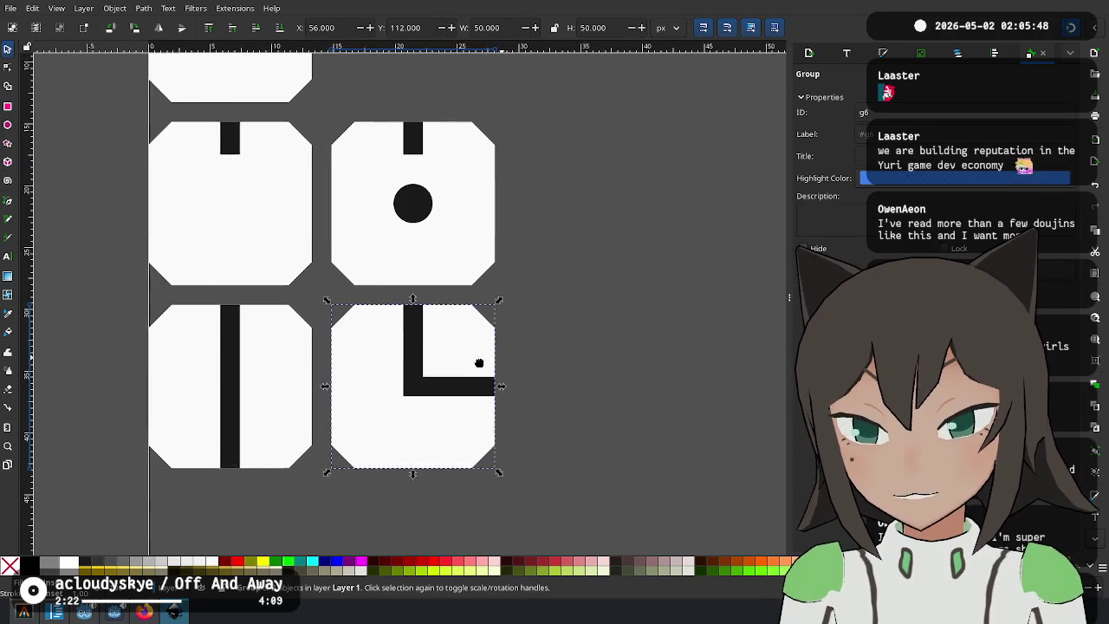
{"action": "left_click", "coordinate": [184, 350]}
{"action": "left_click", "coordinate": [526, 309]}
{"action": "key", "text": "Escape"}
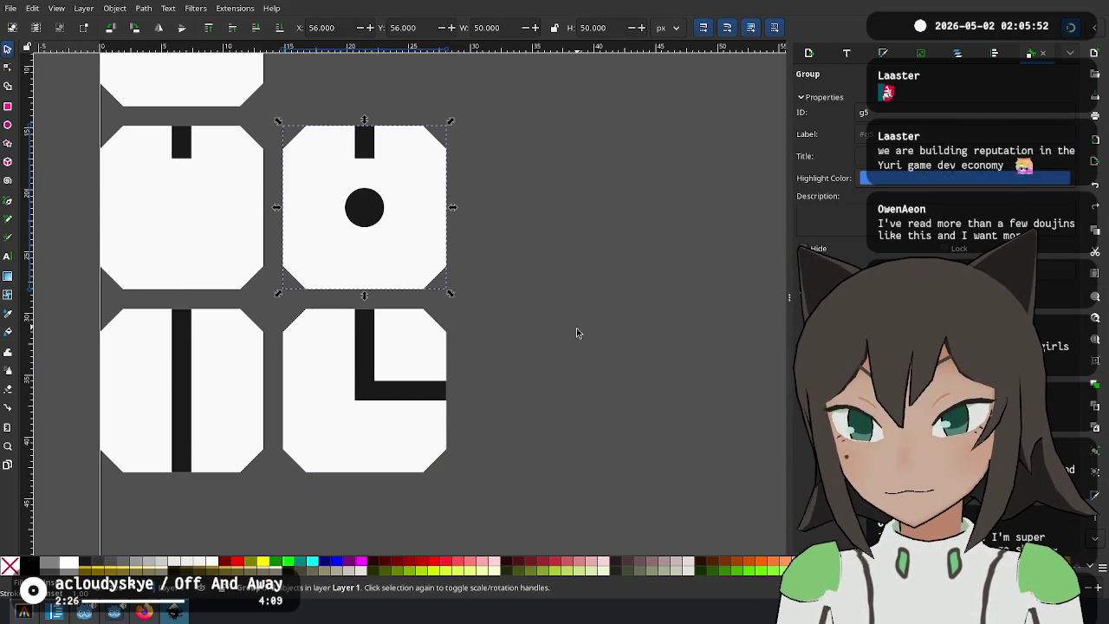
{"action": "key", "text": "Escape"}
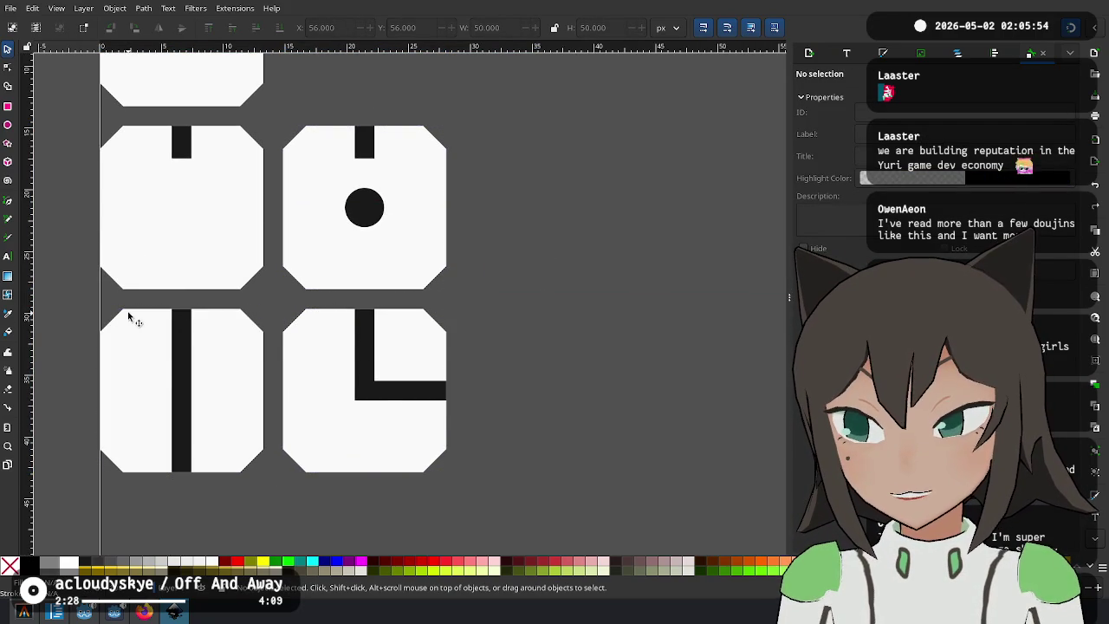
{"action": "scroll", "coordinate": [349, 436], "scroll_direction": "up", "scroll_amount": 2}
{"action": "scroll", "coordinate": [352, 367], "scroll_direction": "down", "scroll_amount": 2}
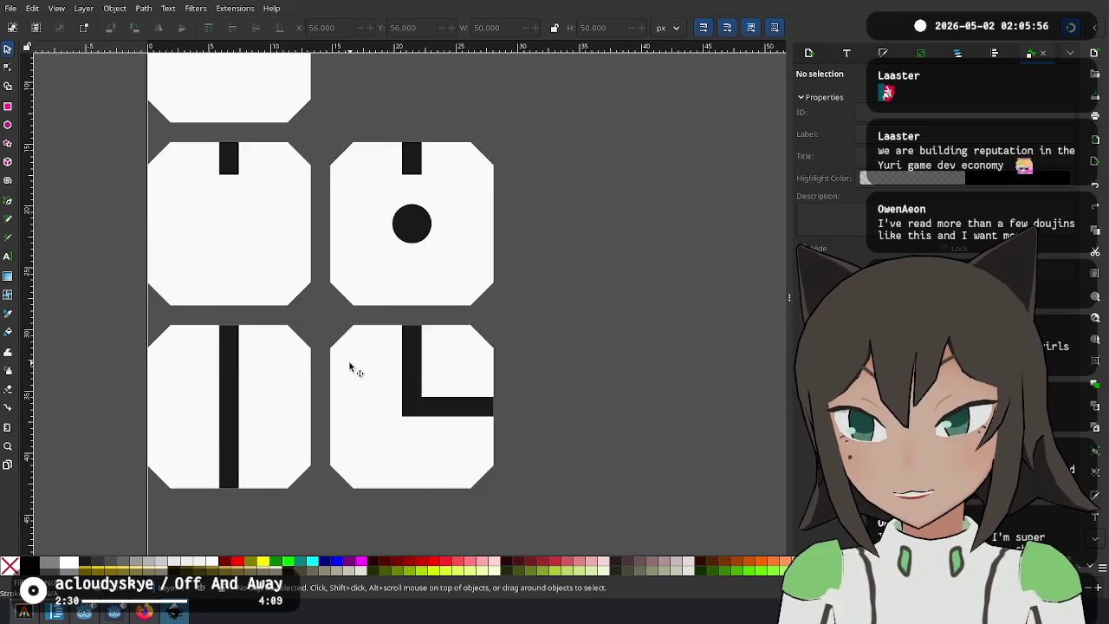
{"action": "scroll", "coordinate": [354, 366], "scroll_direction": "down", "scroll_amount": 3, "text": "ctrl"}
{"action": "scroll", "coordinate": [318, 303], "scroll_direction": "up", "scroll_amount": 2, "text": "ctrl"}
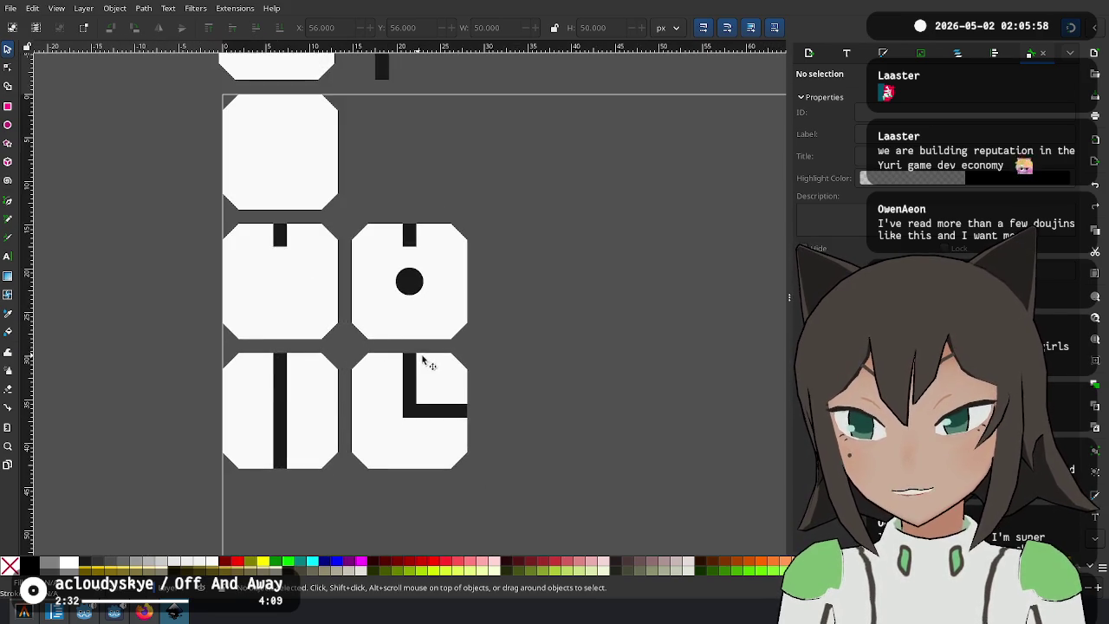
{"action": "scroll", "coordinate": [425, 364], "scroll_direction": "up", "scroll_amount": 3}
{"action": "left_click_drag", "start_coordinate": [458, 448], "coordinate": [416, 400]}
{"action": "scroll", "coordinate": [449, 487], "scroll_direction": "down", "scroll_amount": 3}
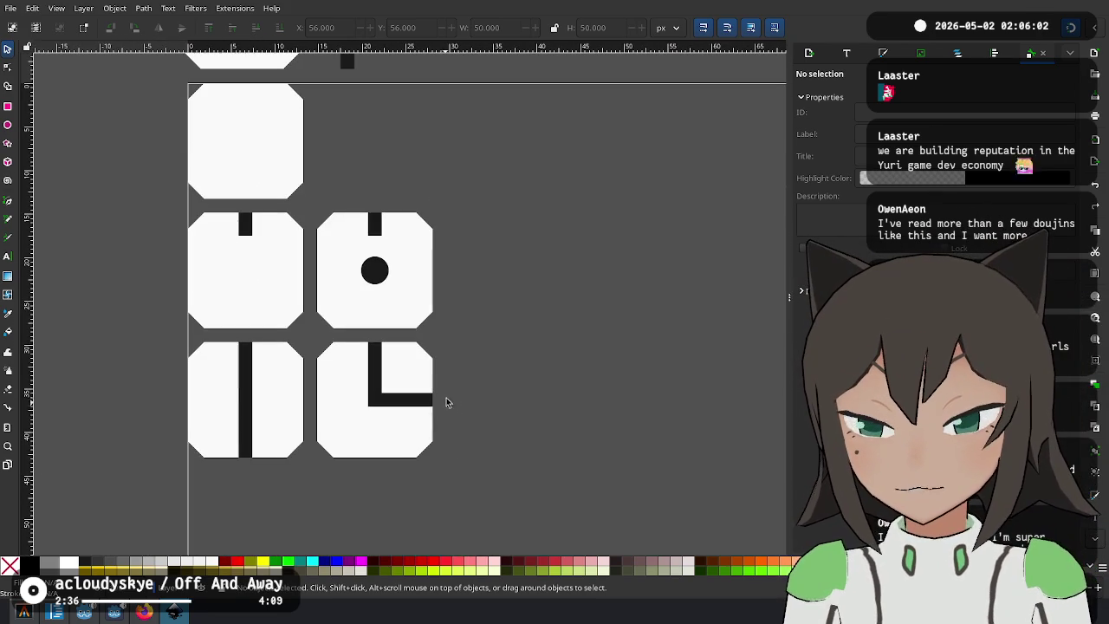
{"action": "left_click_drag", "start_coordinate": [467, 347], "coordinate": [174, 483]}
Copy the straight and L-bend tiles right of the row, with a spare bar copy as spacer.
{"action": "mouse_move", "coordinate": [328, 409]}
{"action": "left_mouse_down"}
{"action": "mouse_move", "coordinate": [378, 421]}
{"action": "mouse_move", "coordinate": [302, 425]}
{"action": "mouse_move", "coordinate": [540, 418]}
{"action": "left_mouse_up"}
{"action": "key", "text": "Escape"}
{"action": "scroll", "coordinate": [419, 183], "scroll_direction": "up", "scroll_amount": 4}
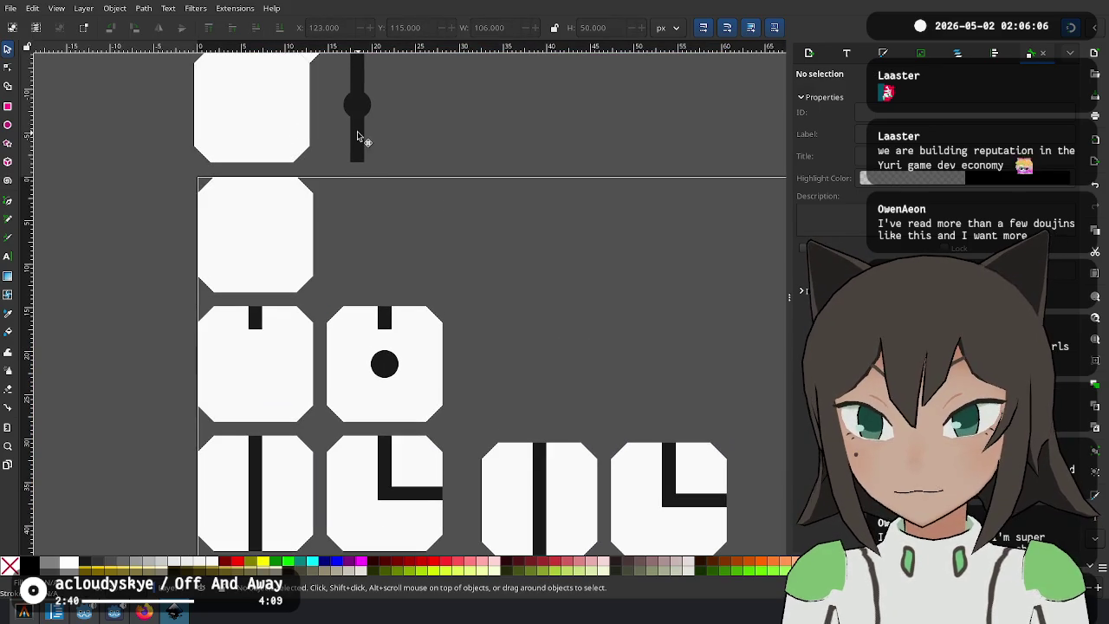
{"action": "left_click", "coordinate": [357, 136]}
{"action": "key", "text": "ctrl+d"}
{"action": "mouse_move", "coordinate": [357, 139]}
{"action": "left_mouse_down"}
{"action": "mouse_move", "coordinate": [461, 526]}
{"action": "mouse_move", "coordinate": [447, 518]}
{"action": "left_mouse_up"}
{"action": "scroll", "coordinate": [488, 272], "scroll_direction": "down", "scroll_amount": 5}
{"action": "scroll", "coordinate": [488, 272], "scroll_direction": "right", "scroll_amount": 5}
Slide the two new tiles left against the spacer bar.
{"action": "left_click_drag", "start_coordinate": [637, 279], "coordinate": [347, 468]}
{"action": "left_click_drag", "start_coordinate": [371, 376], "coordinate": [350, 364]}
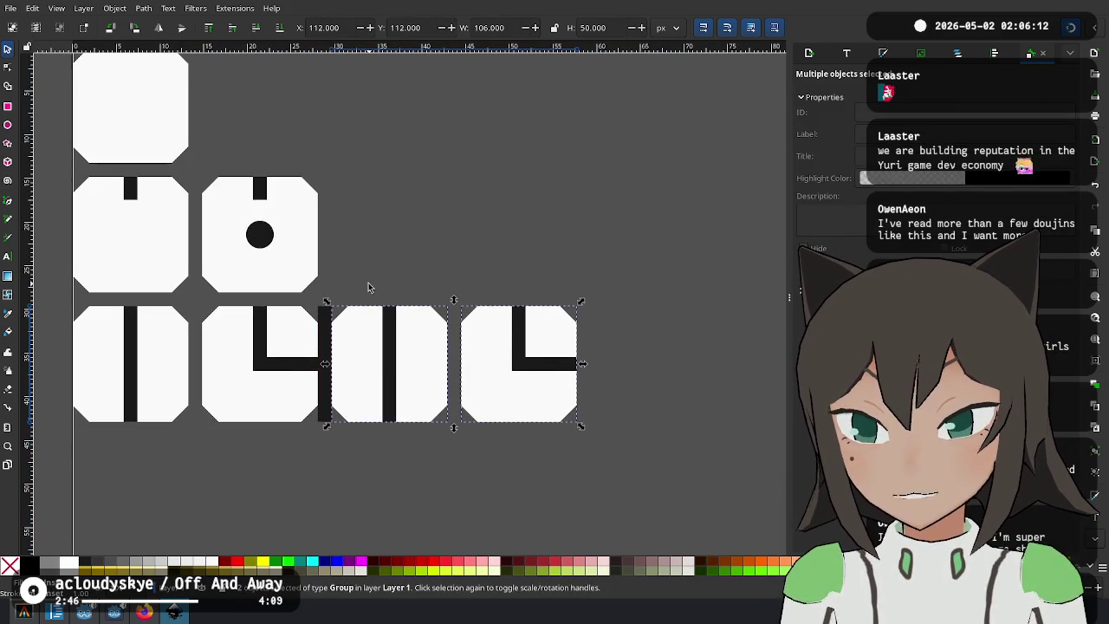
{"action": "left_click", "coordinate": [322, 340]}
{"action": "left_click", "coordinate": [323, 340]}
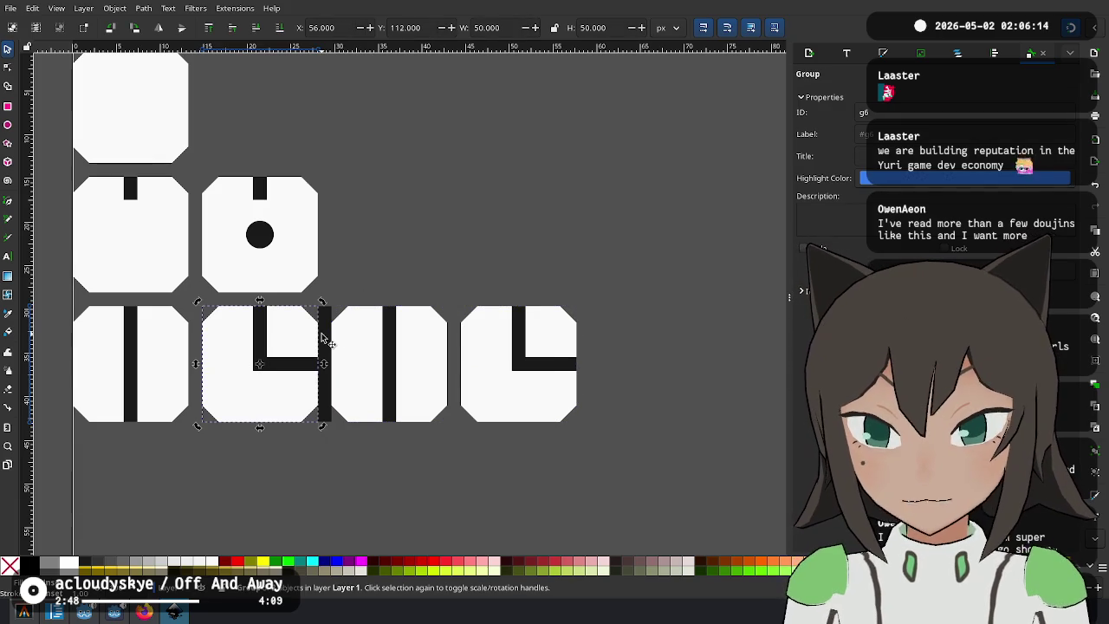
{"action": "left_click", "coordinate": [336, 302]}
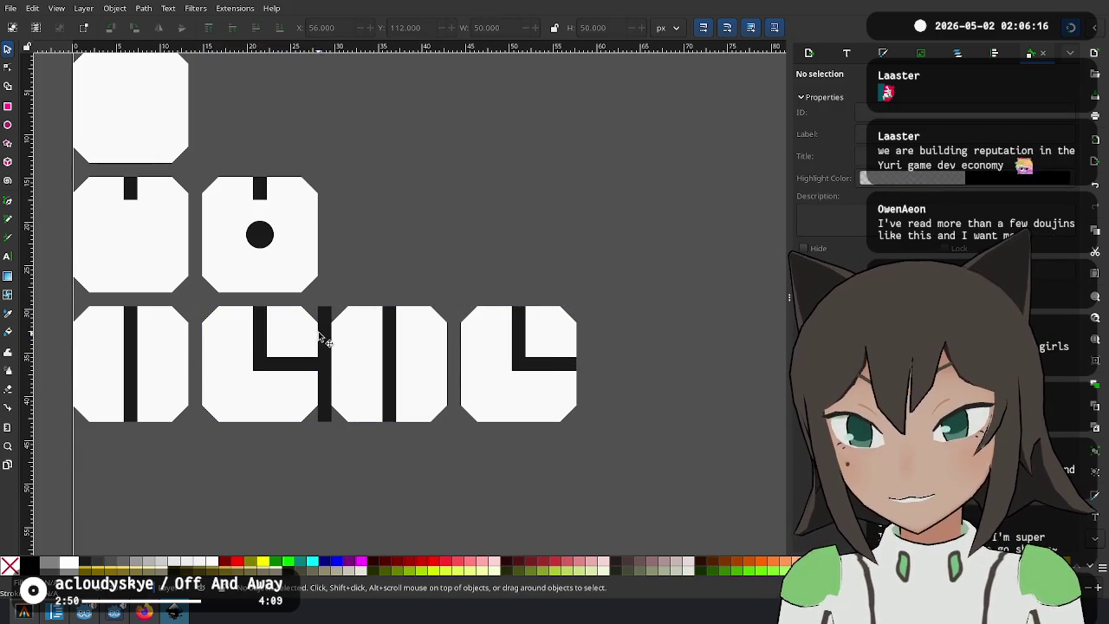
{"action": "left_click", "coordinate": [332, 340]}
Delete the spacer bar between the tiles and select the spare bar with the circle.
{"action": "scroll", "coordinate": [323, 340], "scroll_direction": "up", "scroll_amount": 5}
{"action": "scroll", "coordinate": [334, 391], "scroll_direction": "down", "scroll_amount": 5}
{"action": "scroll", "coordinate": [329, 314], "scroll_direction": "up", "scroll_amount": 3, "text": "ctrl"}
{"action": "left_click", "coordinate": [330, 314]}
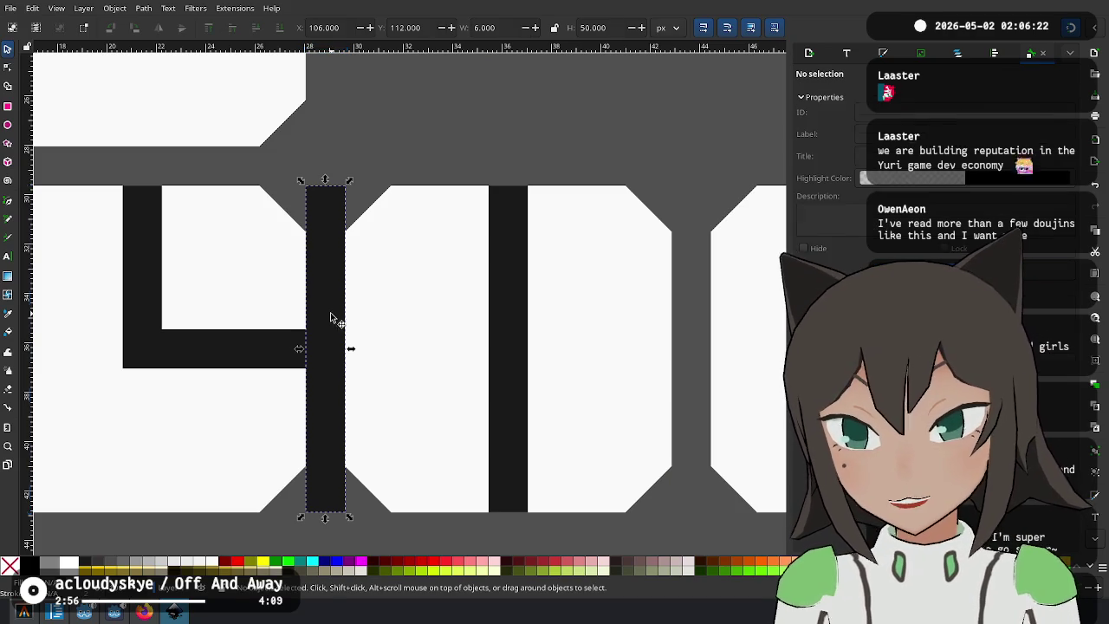
{"action": "key", "text": "Delete"}
{"action": "scroll", "coordinate": [353, 217], "scroll_direction": "down", "scroll_amount": 3}
{"action": "scroll", "coordinate": [442, 458], "scroll_direction": "up", "scroll_amount": 5}
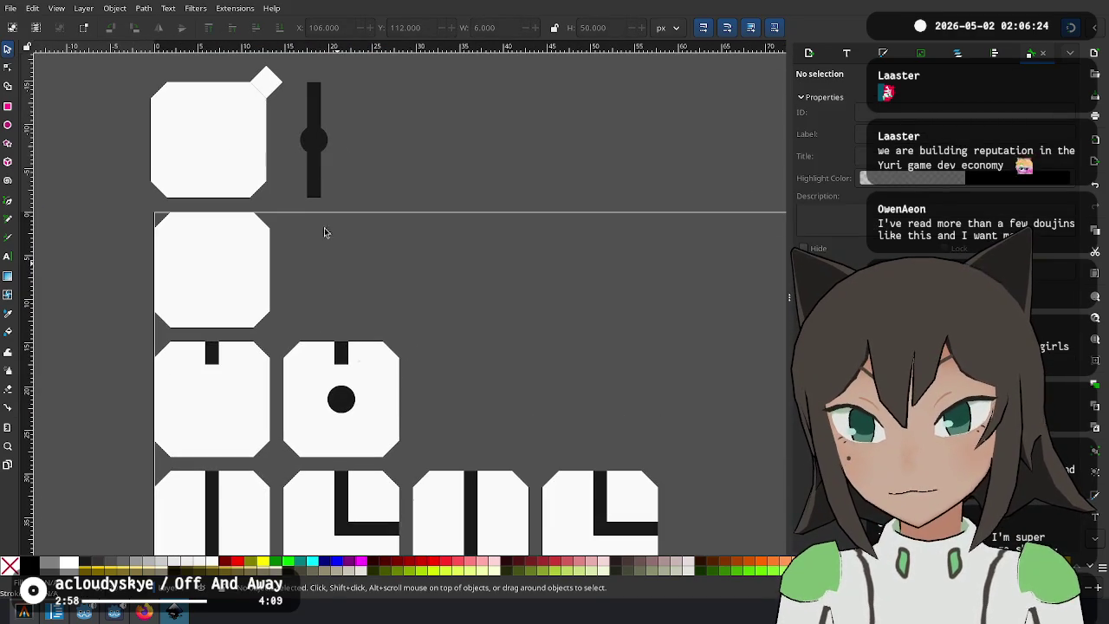
{"action": "left_click", "coordinate": [340, 397]}
Move the circle from the spare bar onto the third tile's bar, copying it to the fourth tile's corner.
{"action": "left_click", "coordinate": [325, 139]}
{"action": "mouse_move", "coordinate": [325, 138]}
{"action": "left_mouse_down"}
{"action": "mouse_move", "coordinate": [532, 415]}
{"action": "mouse_move", "coordinate": [559, 421]}
{"action": "left_mouse_up"}
{"action": "scroll", "coordinate": [537, 416], "scroll_direction": "down", "scroll_amount": 5}
{"action": "mouse_move", "coordinate": [465, 212]}
{"action": "left_mouse_down"}
{"action": "mouse_move", "coordinate": [384, 320]}
{"action": "mouse_move", "coordinate": [502, 331]}
{"action": "mouse_move", "coordinate": [517, 320]}
{"action": "mouse_move", "coordinate": [503, 317]}
{"action": "mouse_move", "coordinate": [496, 293]}
{"action": "mouse_move", "coordinate": [504, 303]}
{"action": "left_mouse_up"}
{"action": "key", "text": "ctrl+d"}
{"action": "scroll", "coordinate": [508, 317], "scroll_direction": "up", "scroll_amount": 3}
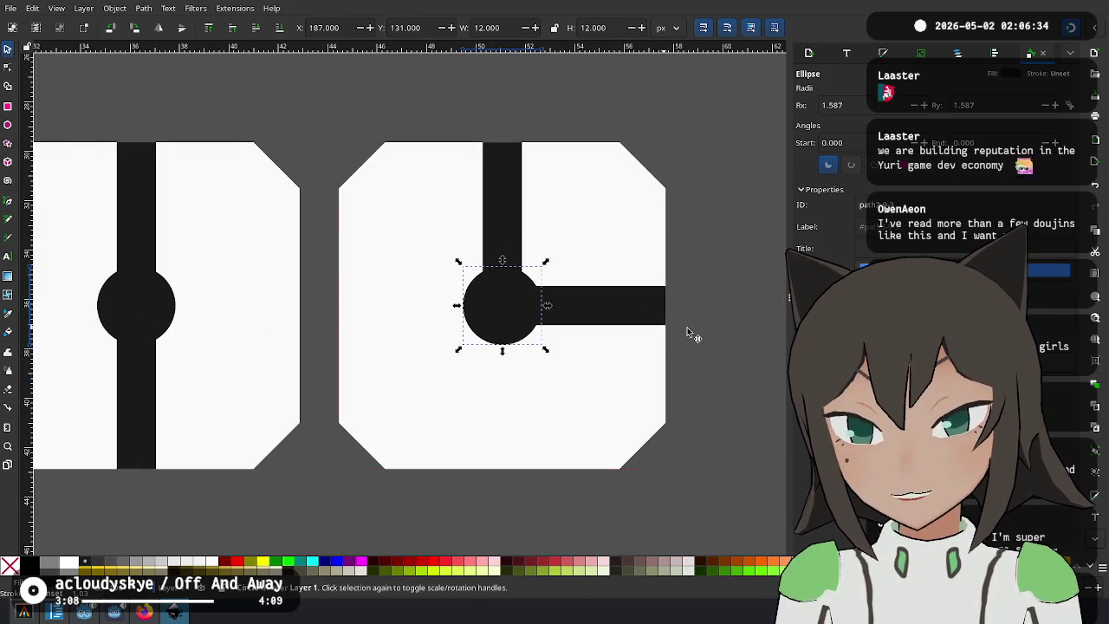
{"action": "scroll", "coordinate": [523, 238], "scroll_direction": "down", "scroll_amount": 4}
{"action": "scroll", "coordinate": [539, 224], "scroll_direction": "up", "scroll_amount": 2}
{"action": "left_click", "coordinate": [539, 224]}
Ungroup the top-middle, third and fourth bottom tiles, then select the fourth tile's circle alone.
{"action": "left_click", "coordinate": [378, 199]}
{"action": "right_click", "coordinate": [412, 208]}
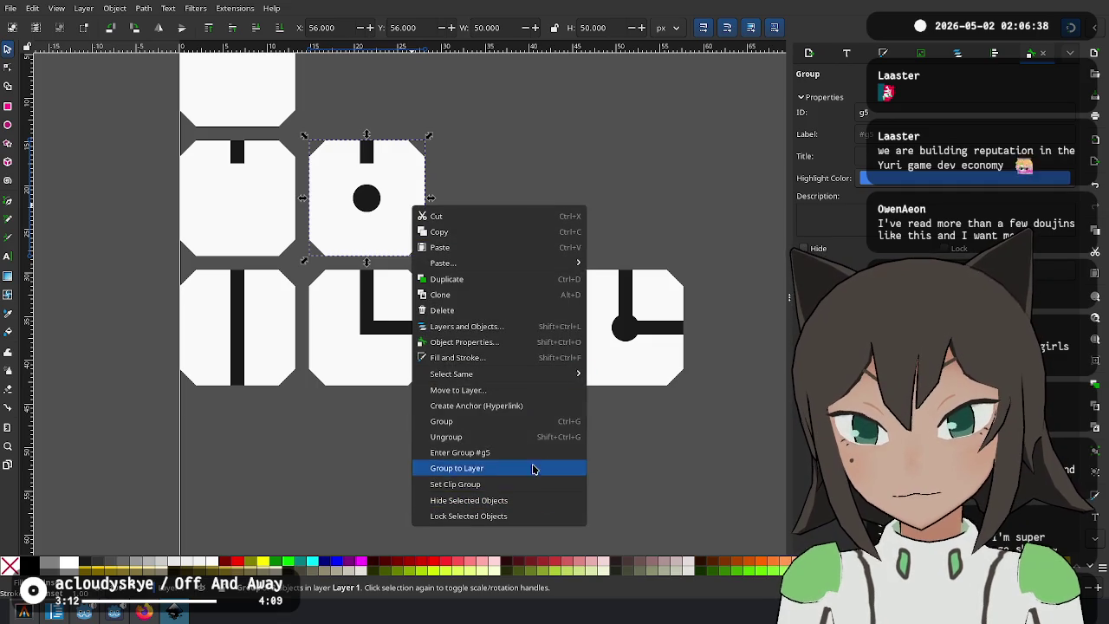
{"action": "left_click", "coordinate": [520, 436]}
{"action": "right_click", "coordinate": [548, 339]}
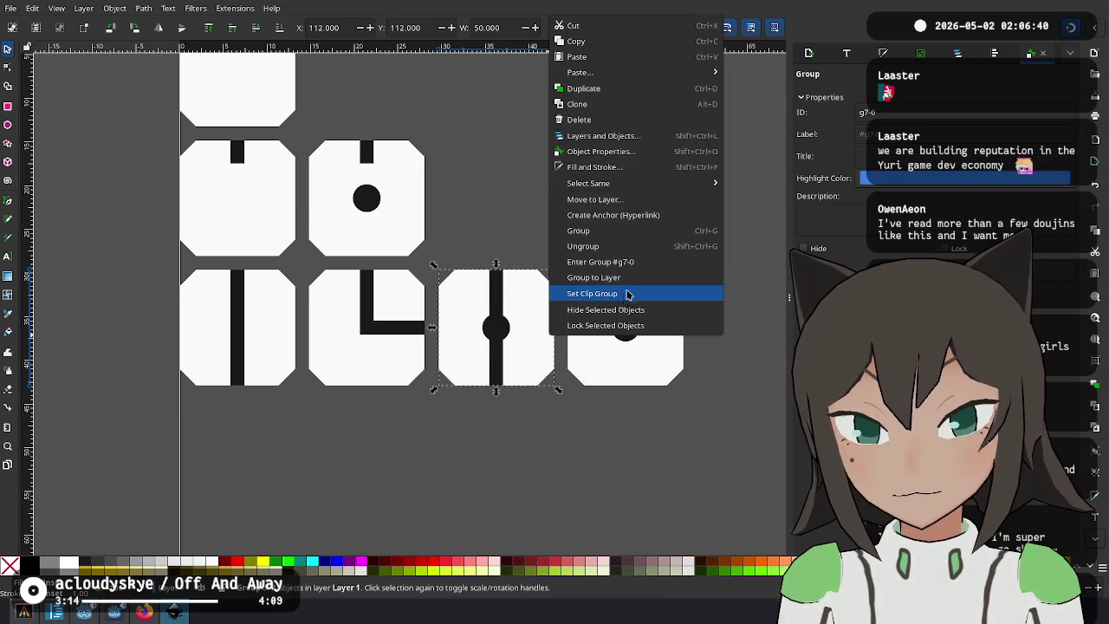
{"action": "left_click", "coordinate": [624, 246]}
{"action": "left_click", "coordinate": [655, 354]}
{"action": "right_click", "coordinate": [653, 352]}
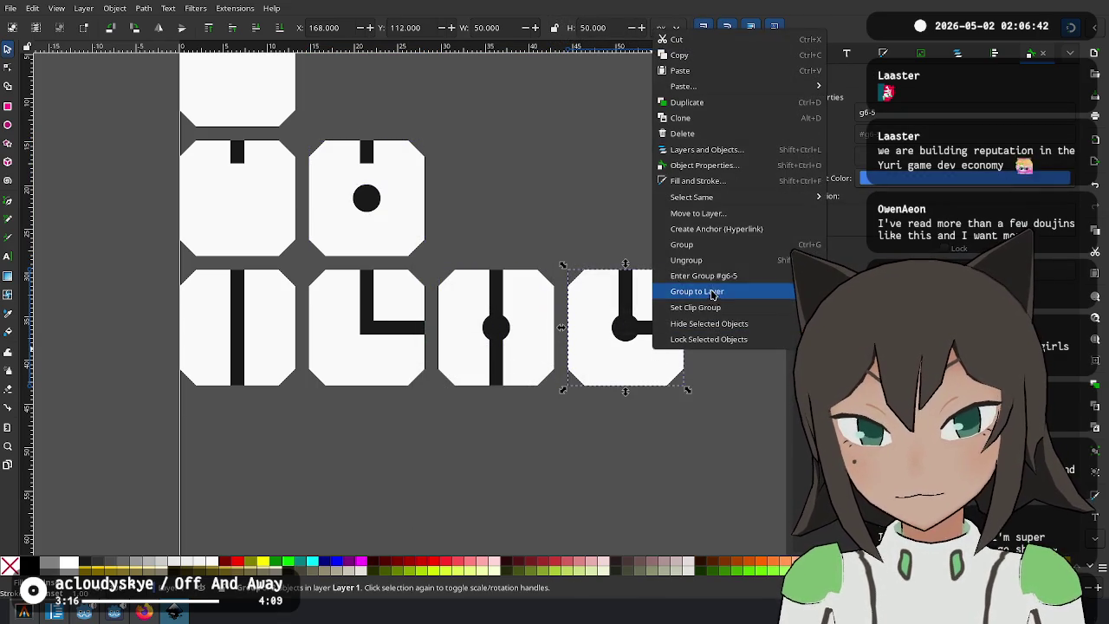
{"action": "left_click", "coordinate": [680, 260]}
{"action": "left_click", "coordinate": [620, 336]}
{"action": "left_click", "coordinate": [620, 336]}
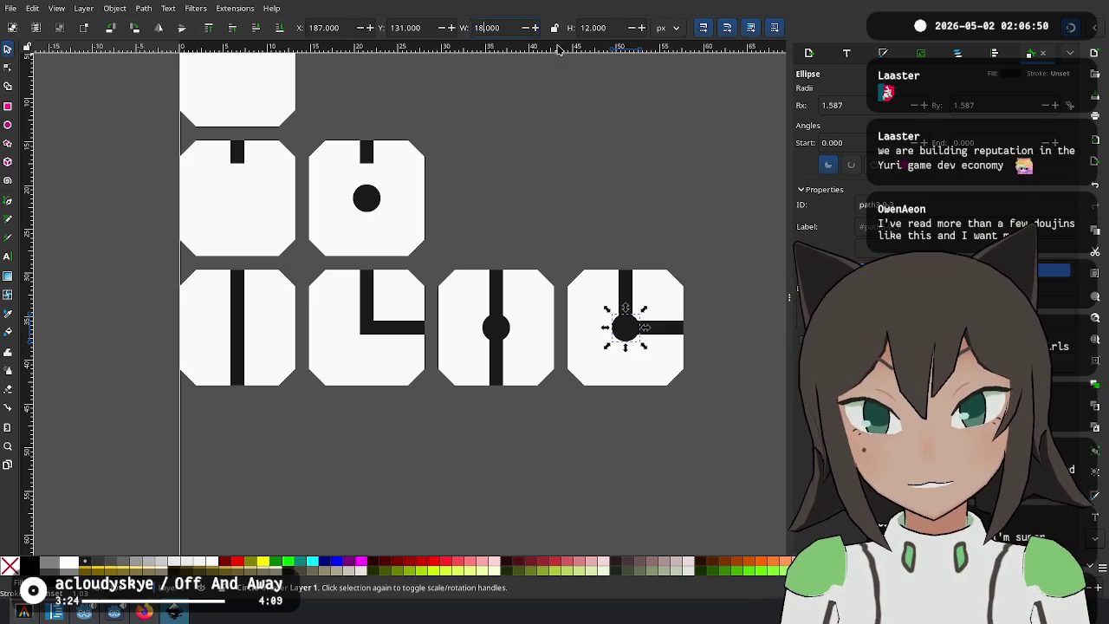
Resize the fourth tile's circle to 18 × 18 px and delete the small circles elsewhere.
{"action": "key", "text": "Tab"}
{"action": "key", "text": "Tab"}
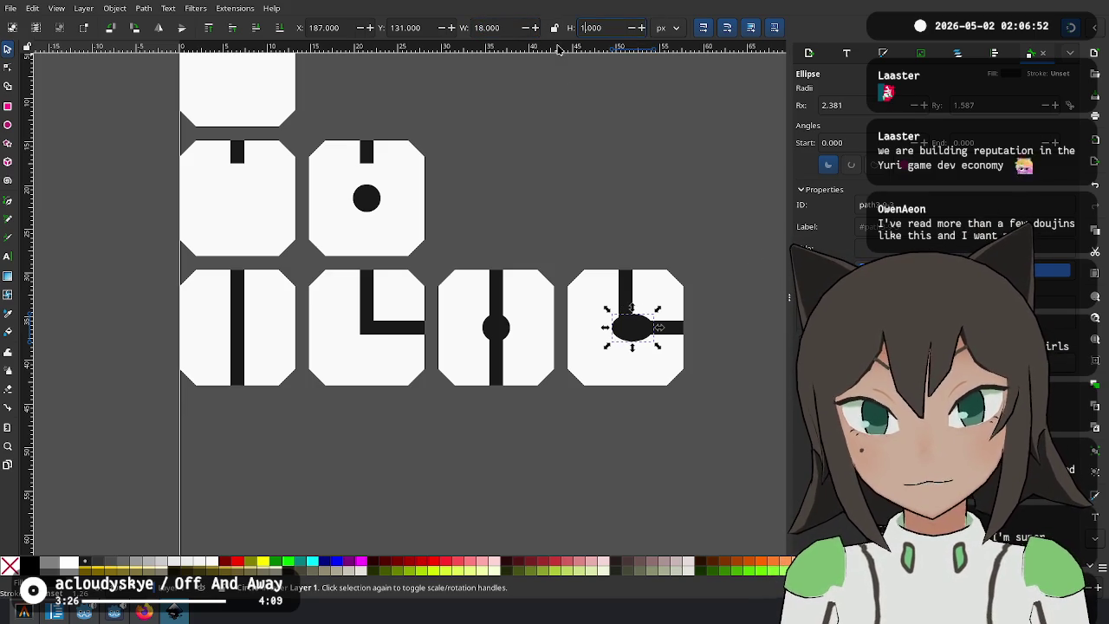
{"action": "type", "text": "18.000"}
{"action": "key", "text": "Return"}
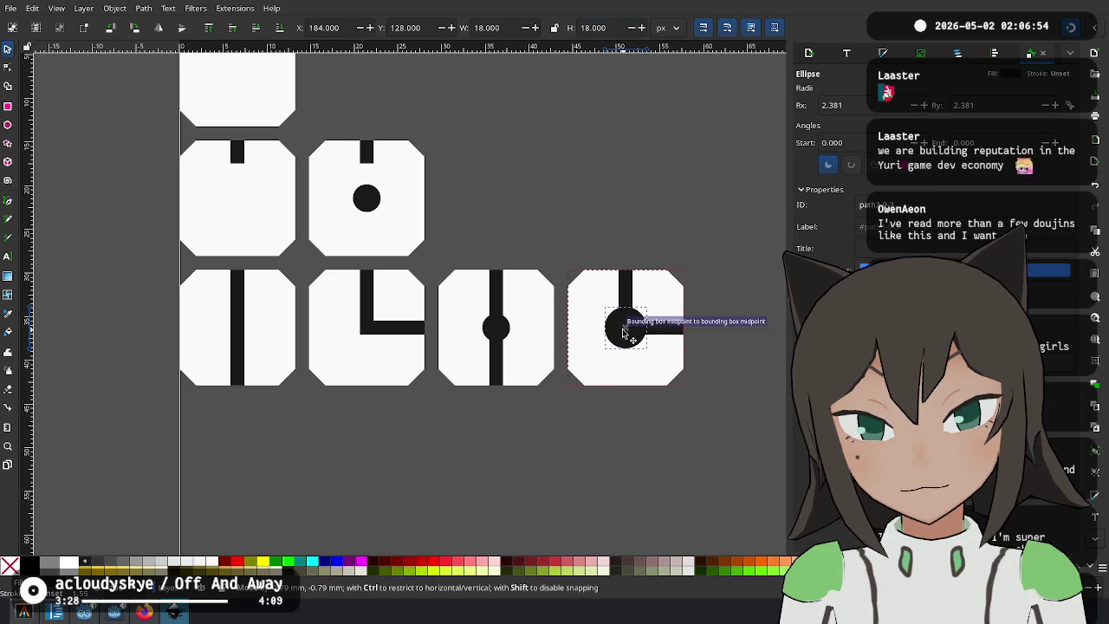
{"action": "left_click", "coordinate": [708, 204]}
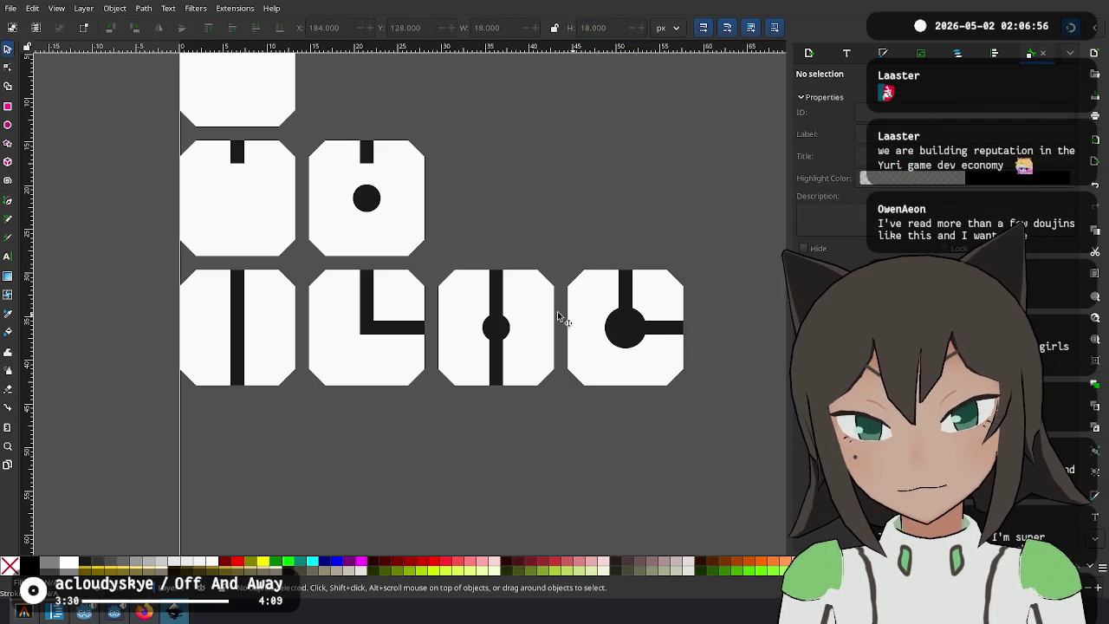
{"action": "left_click", "coordinate": [485, 330]}
{"action": "key", "text": "Delete"}
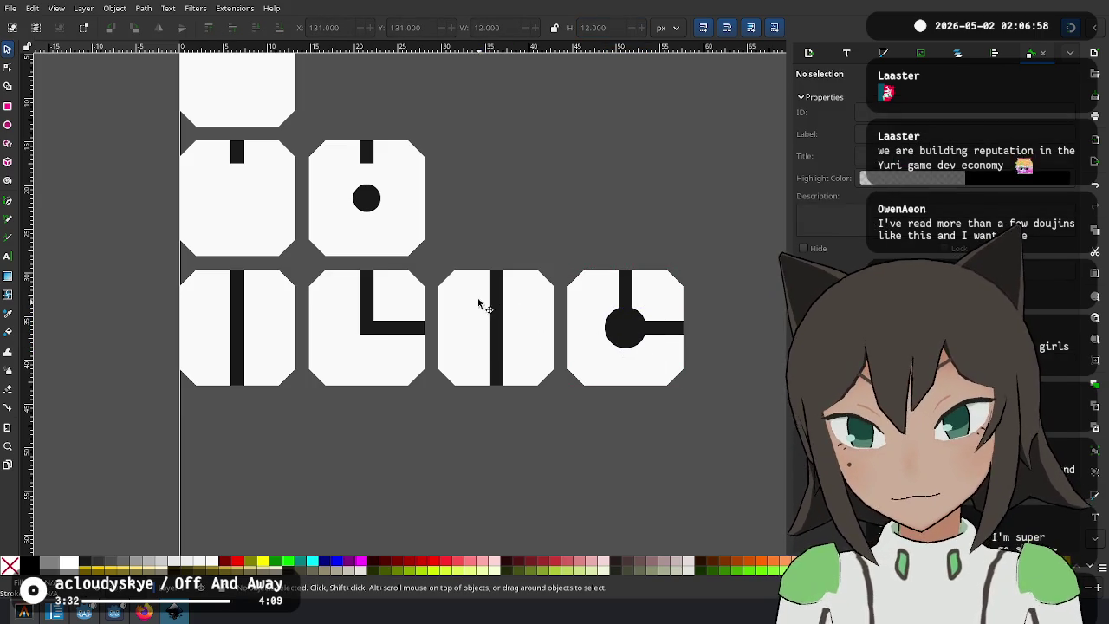
{"action": "left_click", "coordinate": [374, 205]}
{"action": "key", "text": "Delete"}
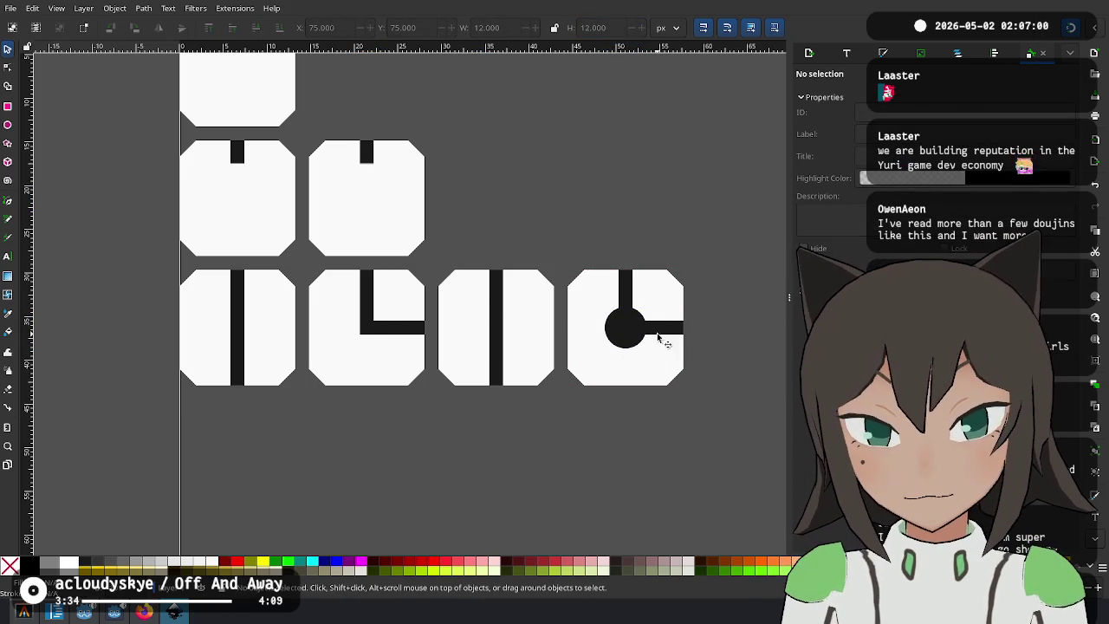
Copy the 18 px circle into the third and top-middle tiles and raise it to the top.
{"action": "left_click", "coordinate": [645, 334]}
{"action": "key", "text": "ctrl+d"}
{"action": "mouse_move", "coordinate": [646, 334]}
{"action": "left_mouse_down"}
{"action": "mouse_move", "coordinate": [487, 324]}
{"action": "mouse_move", "coordinate": [497, 326]}
{"action": "left_mouse_up"}
{"action": "key", "text": "Escape"}
{"action": "key", "text": "Escape"}
{"action": "mouse_move", "coordinate": [622, 343]}
{"action": "left_mouse_down"}
{"action": "mouse_move", "coordinate": [385, 192]}
{"action": "mouse_move", "coordinate": [366, 197]}
{"action": "left_mouse_up"}
{"action": "key", "text": "Escape"}
{"action": "left_click", "coordinate": [625, 339]}
{"action": "key", "text": "ctrl+d"}
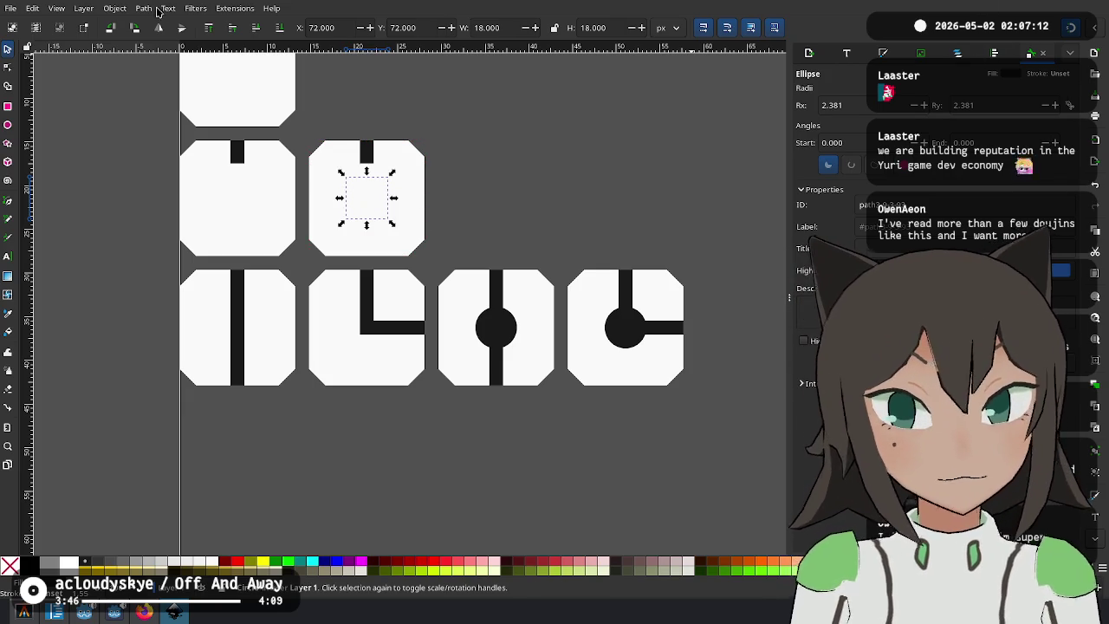
{"action": "left_click", "coordinate": [211, 31]}
{"action": "left_click", "coordinate": [480, 243]}
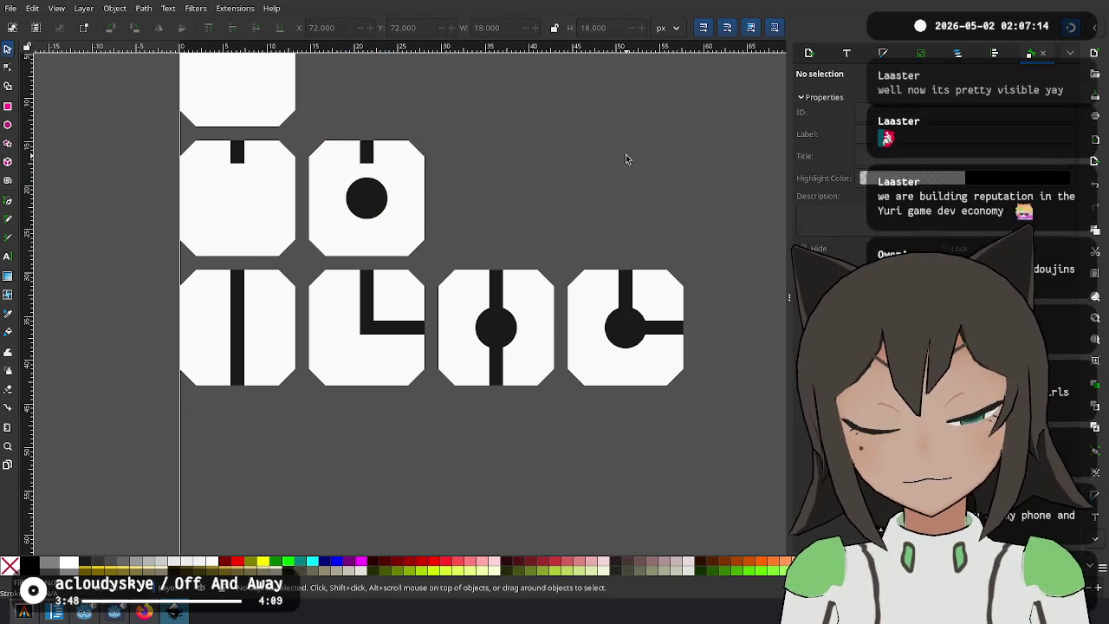
{"action": "left_click_drag", "start_coordinate": [641, 237], "coordinate": [576, 250]}
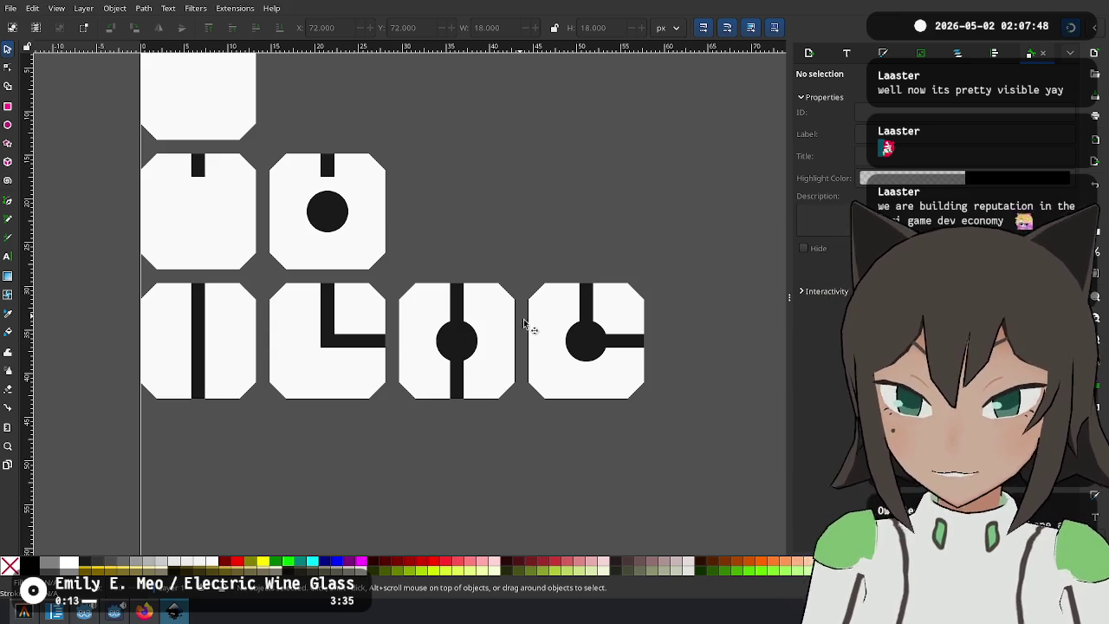
Copy the round junction dot and centre it on the middle of the spare bar.
{"action": "mouse_move", "coordinate": [680, 253]}
{"action": "left_mouse_down"}
{"action": "mouse_move", "coordinate": [445, 395]}
{"action": "mouse_move", "coordinate": [379, 464]}
{"action": "mouse_move", "coordinate": [391, 460]}
{"action": "left_mouse_up"}
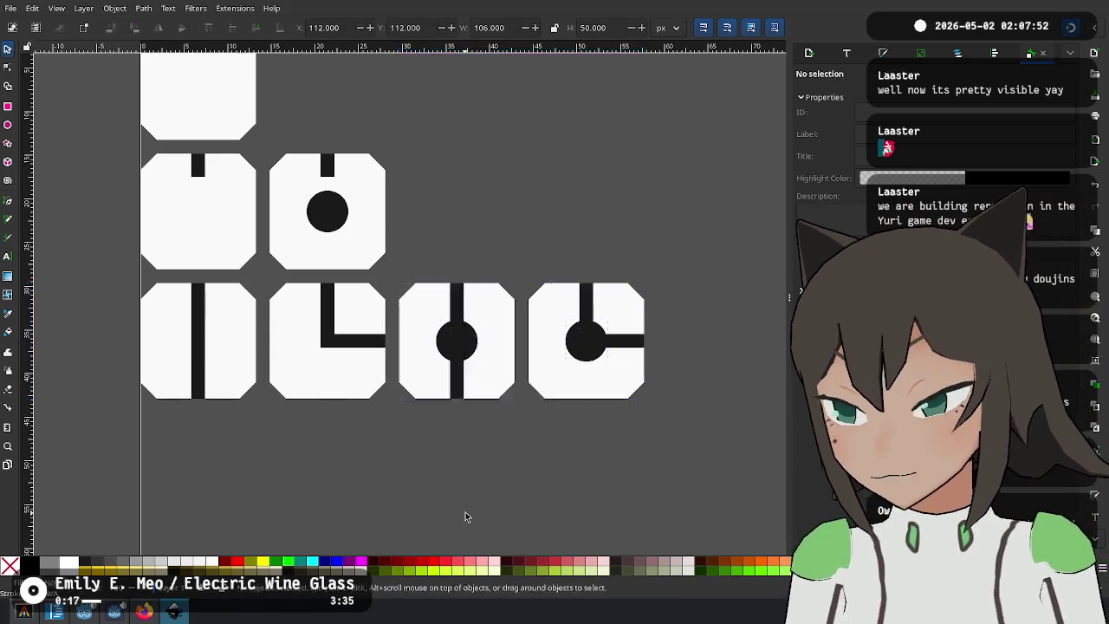
{"action": "mouse_move", "coordinate": [546, 439]}
{"action": "left_mouse_down"}
{"action": "mouse_move", "coordinate": [502, 372]}
{"action": "mouse_move", "coordinate": [523, 342]}
{"action": "mouse_move", "coordinate": [574, 389]}
{"action": "left_mouse_up"}
{"action": "mouse_move", "coordinate": [680, 259]}
{"action": "left_mouse_down"}
{"action": "mouse_move", "coordinate": [675, 288]}
{"action": "mouse_move", "coordinate": [554, 439]}
{"action": "mouse_move", "coordinate": [528, 447]}
{"action": "left_mouse_up"}
{"action": "key", "text": "Escape"}
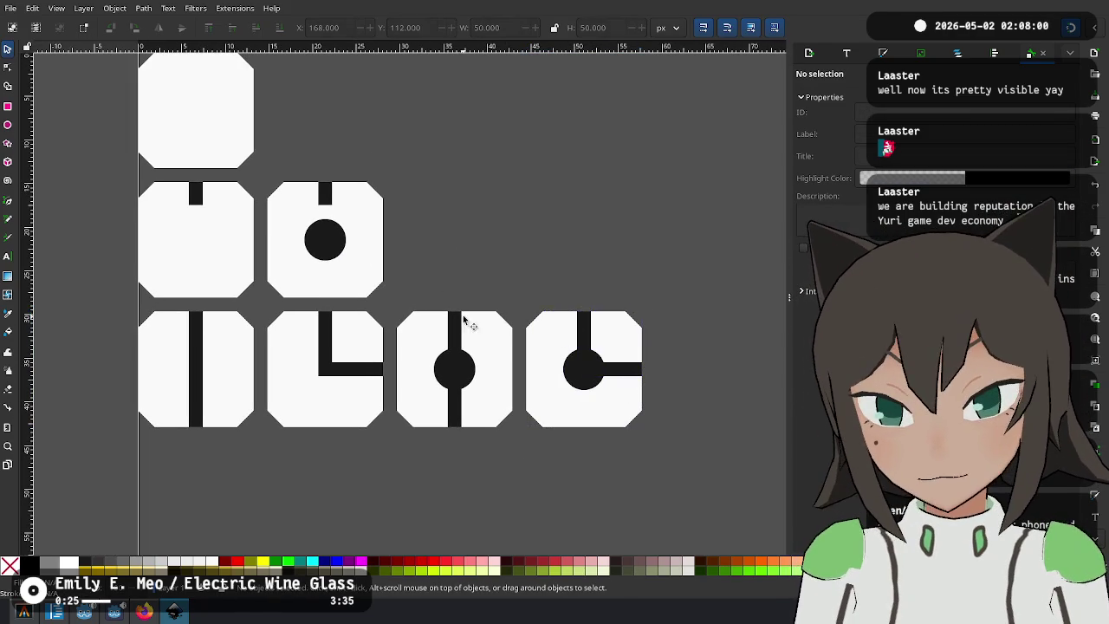
{"action": "left_click_drag", "start_coordinate": [525, 305], "coordinate": [389, 463]}
{"action": "left_click", "coordinate": [334, 384]}
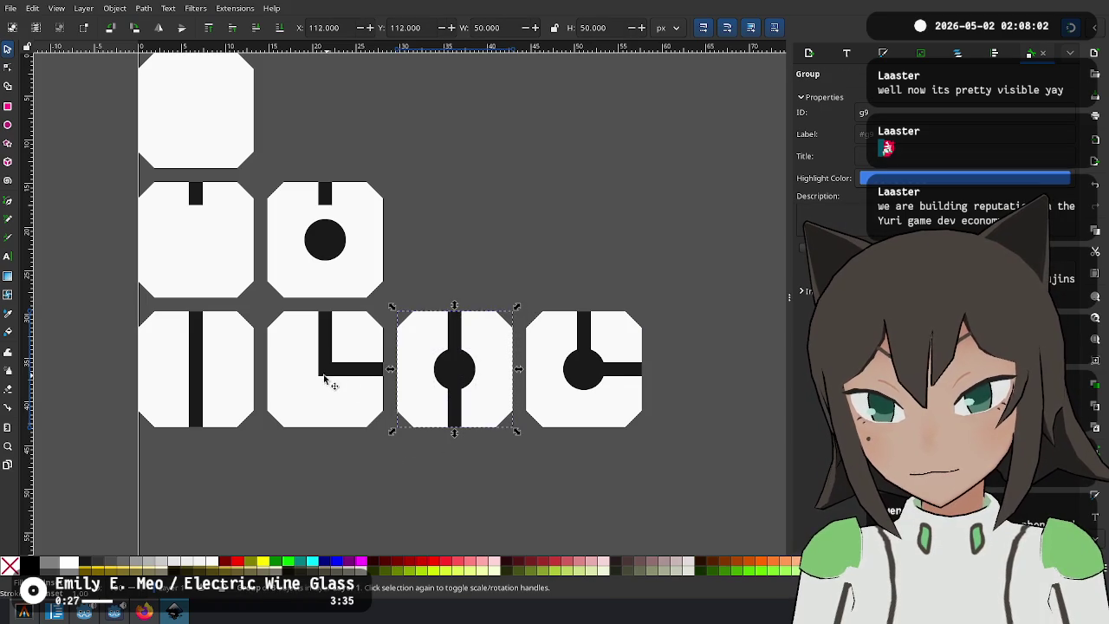
{"action": "left_click", "coordinate": [335, 241], "text": "ctrl"}
{"action": "scroll", "coordinate": [459, 208], "scroll_direction": "up", "scroll_amount": 5}
{"action": "key", "text": "ctrl+v"}
{"action": "left_click", "coordinate": [403, 215]}
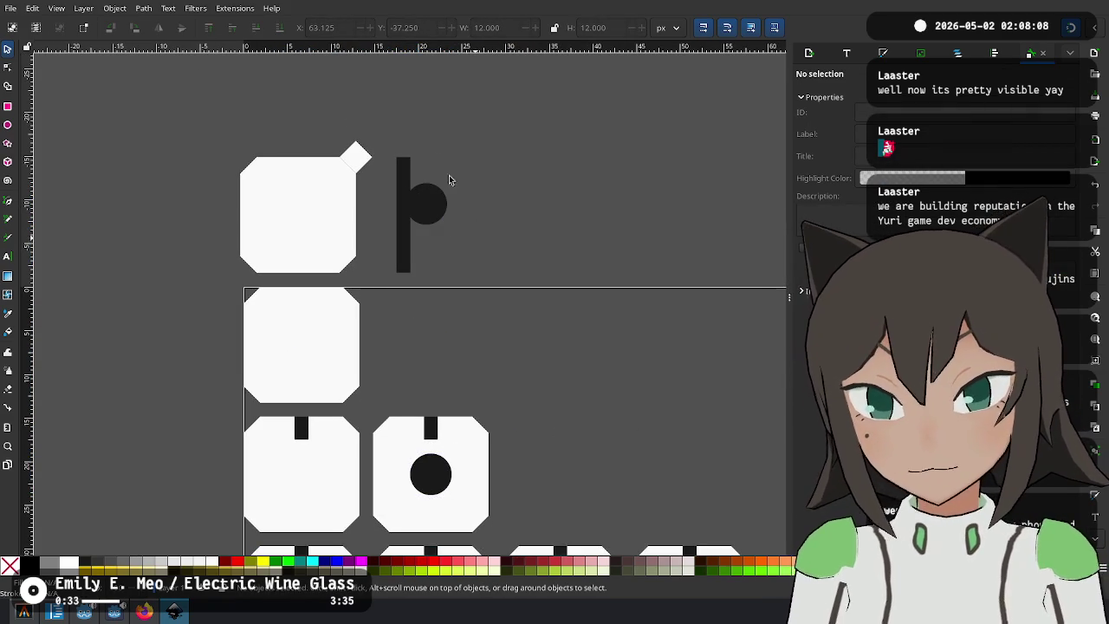
{"action": "left_click_drag", "start_coordinate": [433, 198], "coordinate": [416, 227]}
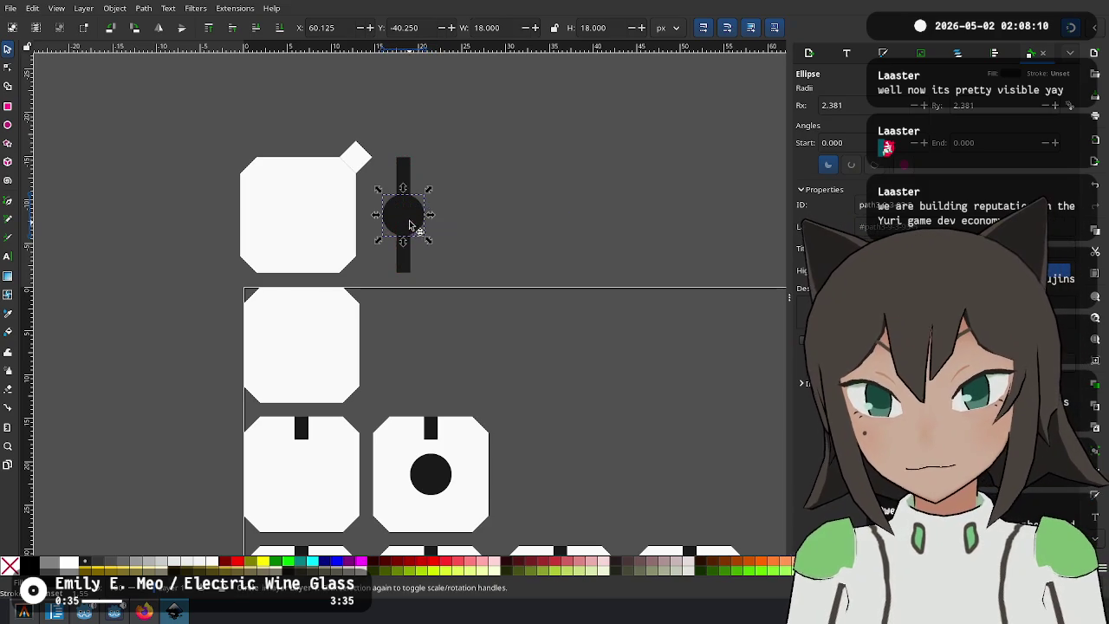
{"action": "left_click", "coordinate": [494, 267]}
{"action": "left_click_drag", "start_coordinate": [494, 268], "coordinate": [396, 92]}
Reorder the bottom row so the plain L-bend tile sits last.
{"action": "mouse_move", "coordinate": [323, 423]}
{"action": "left_mouse_down"}
{"action": "mouse_move", "coordinate": [398, 378]}
{"action": "mouse_move", "coordinate": [725, 404]}
{"action": "mouse_move", "coordinate": [728, 423]}
{"action": "left_mouse_up"}
{"action": "mouse_move", "coordinate": [564, 433]}
{"action": "left_mouse_down"}
{"action": "mouse_move", "coordinate": [322, 436]}
{"action": "mouse_move", "coordinate": [331, 442]}
{"action": "left_mouse_up"}
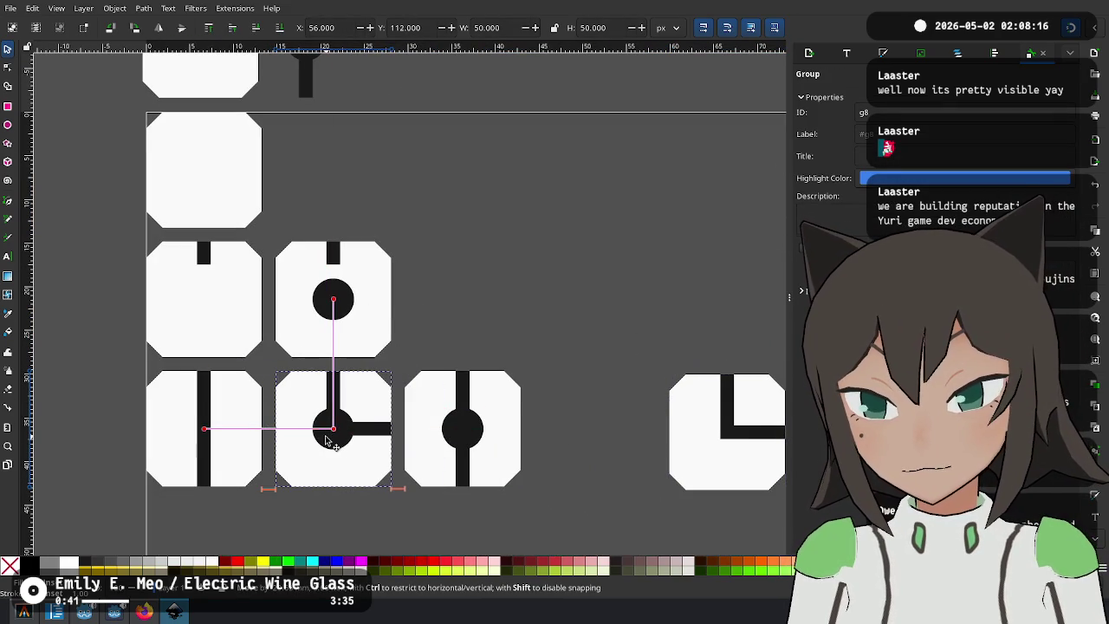
{"action": "mouse_move", "coordinate": [706, 436]}
{"action": "left_mouse_down"}
{"action": "mouse_move", "coordinate": [577, 437]}
{"action": "mouse_move", "coordinate": [608, 408]}
{"action": "mouse_move", "coordinate": [601, 396]}
{"action": "left_mouse_up"}
{"action": "left_click", "coordinate": [568, 277]}
{"action": "scroll", "coordinate": [576, 351], "scroll_direction": "down", "scroll_amount": 1}
{"action": "scroll", "coordinate": [576, 350], "scroll_direction": "down", "scroll_amount": 1}
{"action": "left_click", "coordinate": [468, 343]}
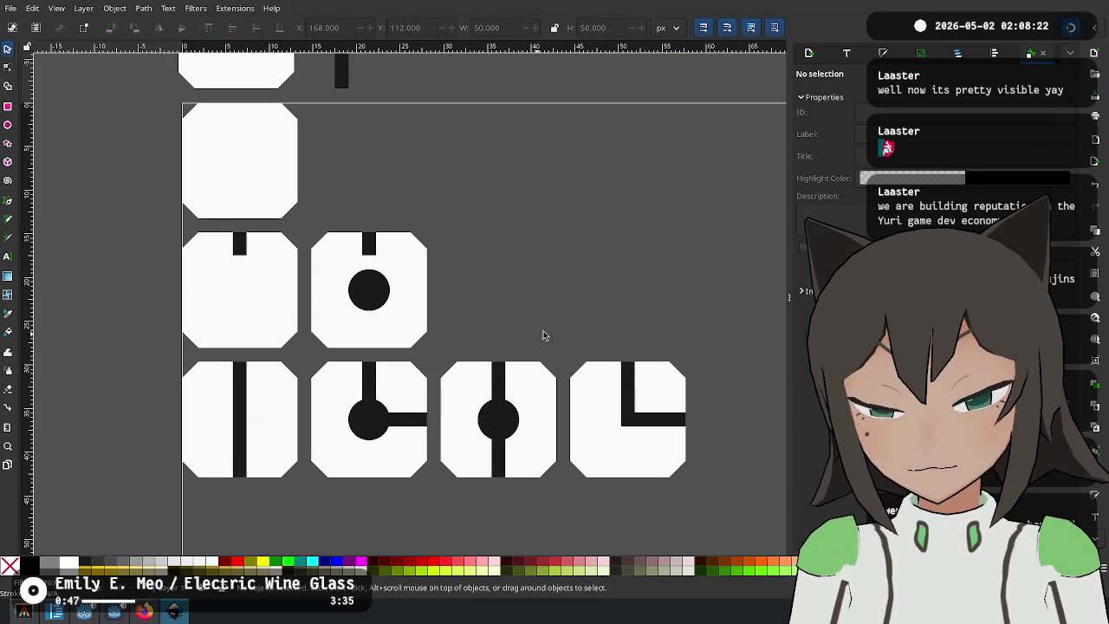
Save the drawing as cells.svg.
{"action": "key", "text": "ctrl+s"}
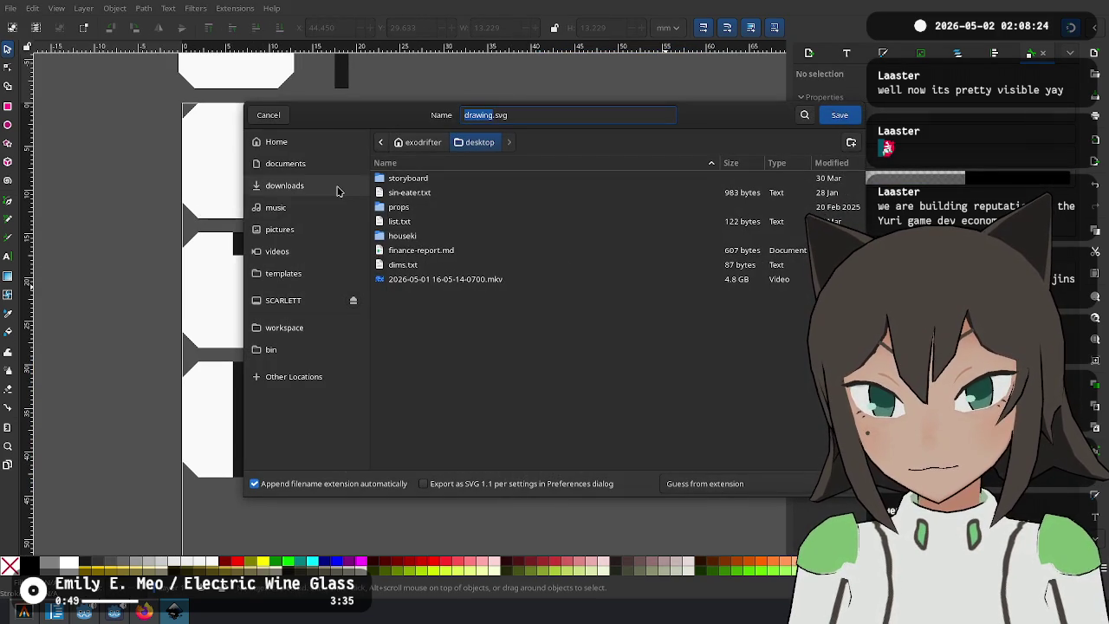
{"action": "type", "text": "cells"}
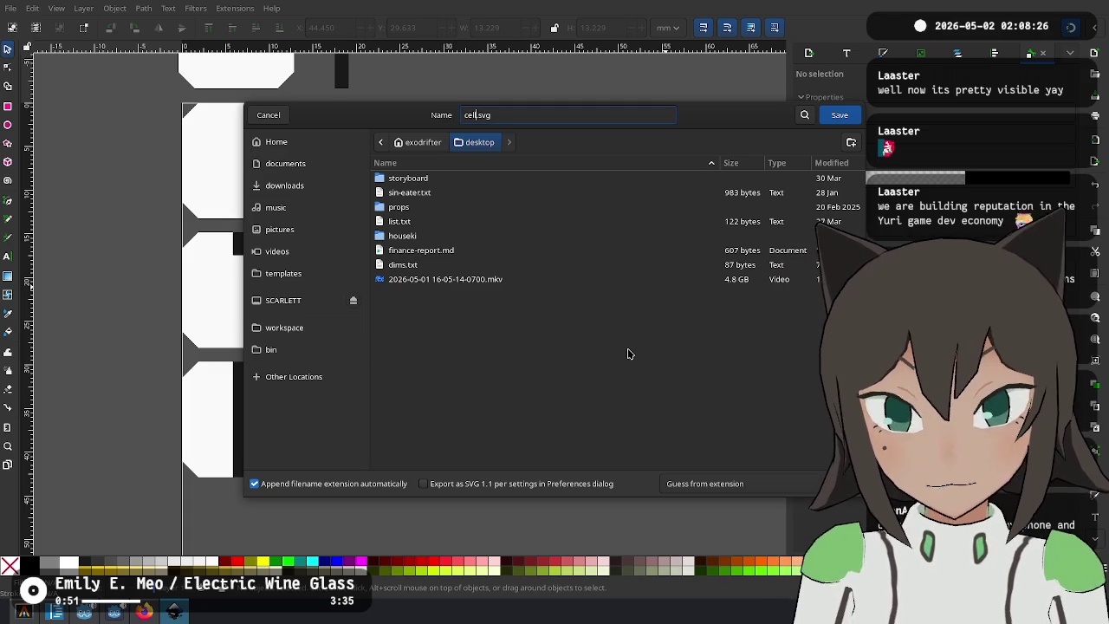
{"action": "key", "text": "Return"}
{"action": "scroll", "coordinate": [507, 314], "scroll_direction": "down", "scroll_amount": 3, "text": "ctrl"}
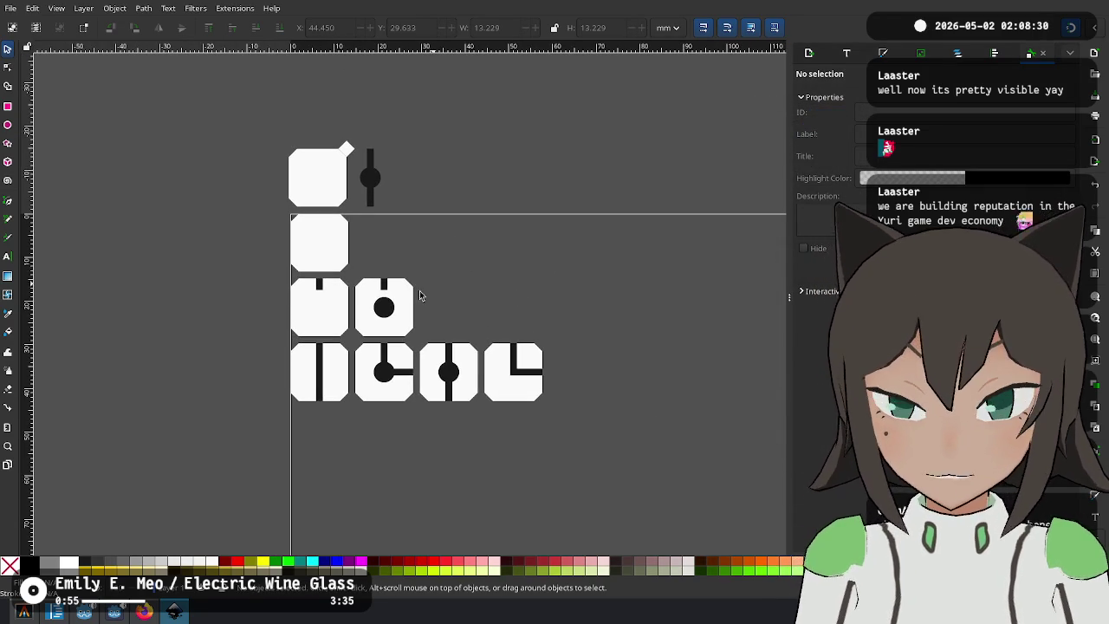
Select and inspect the middle-row tiles, panning them into view.
{"action": "scroll", "coordinate": [421, 292], "scroll_direction": "up", "scroll_amount": 2, "text": "ctrl"}
{"action": "left_click_drag", "start_coordinate": [520, 229], "coordinate": [97, 381]}
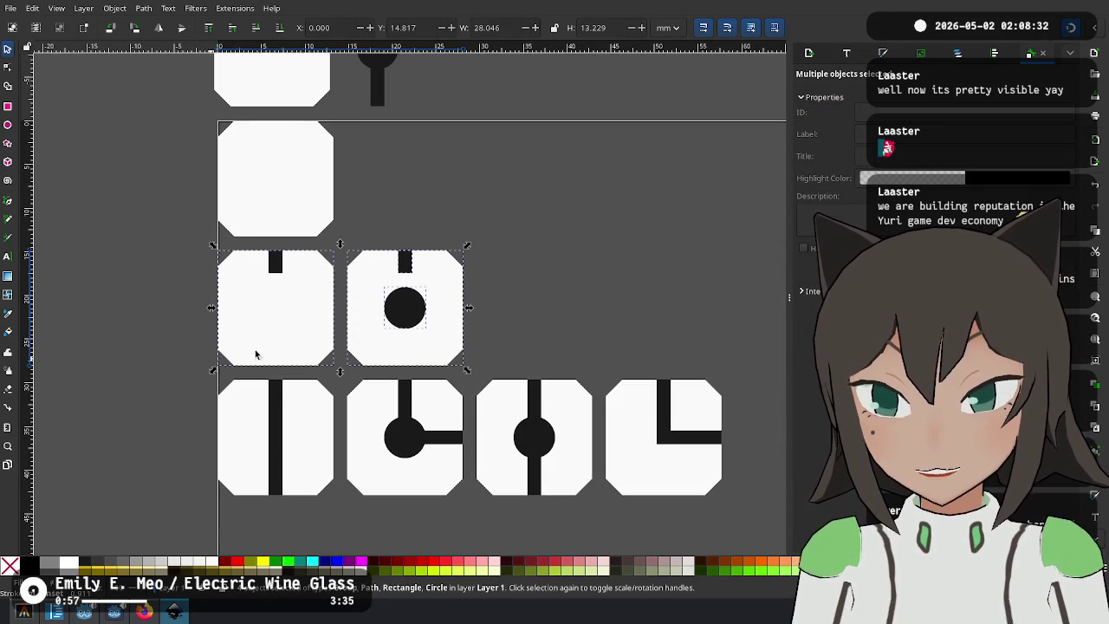
{"action": "left_click", "coordinate": [540, 285]}
{"action": "scroll", "coordinate": [572, 269], "scroll_direction": "up", "scroll_amount": 1}
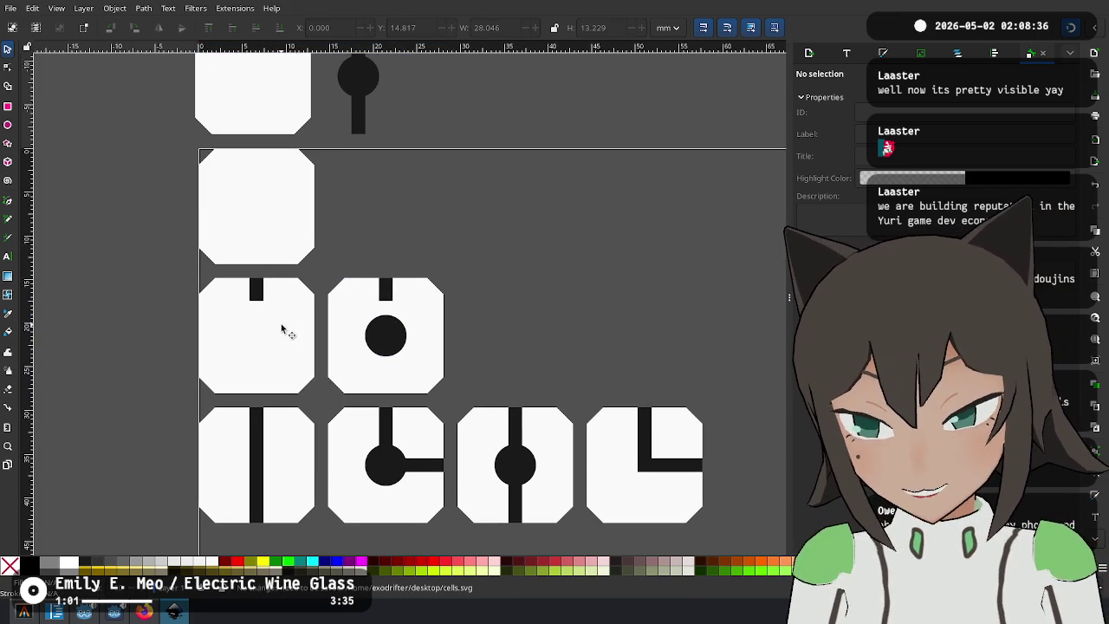
{"action": "left_click", "coordinate": [261, 313]}
{"action": "scroll", "coordinate": [255, 298], "scroll_direction": "up", "scroll_amount": 3, "text": "ctrl"}
{"action": "left_click", "coordinate": [255, 297]}
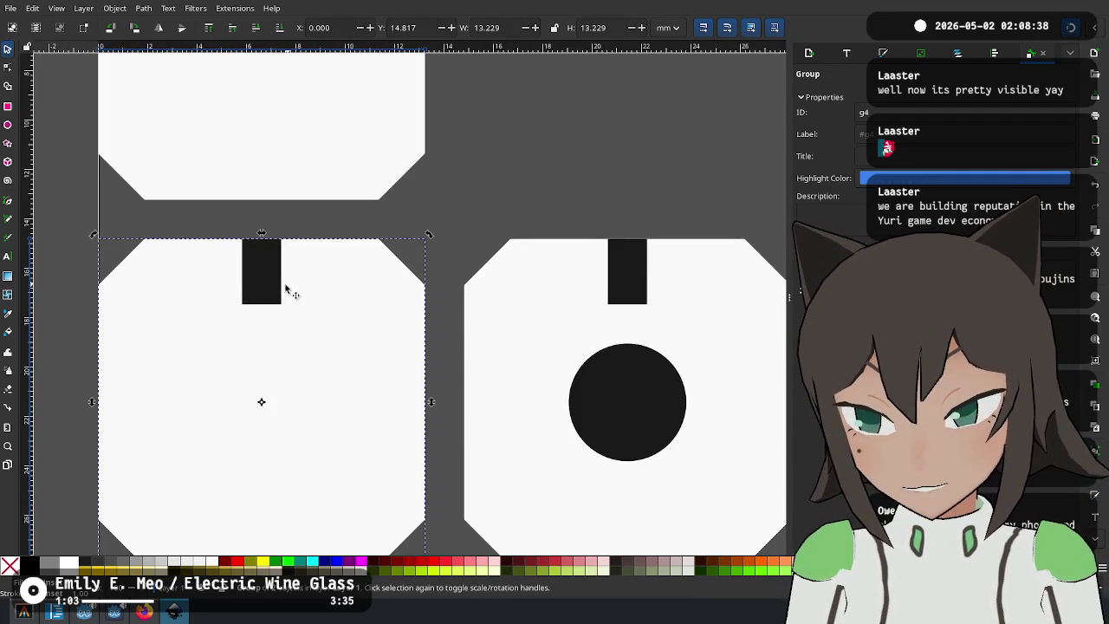
{"action": "scroll", "coordinate": [268, 304], "scroll_direction": "down", "scroll_amount": 4}
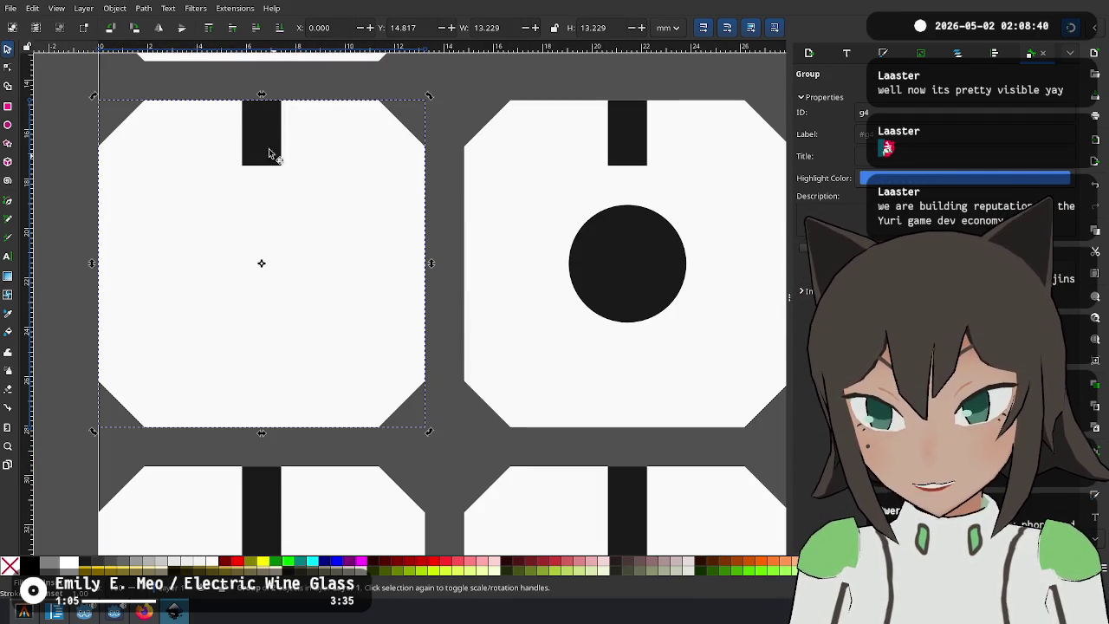
{"action": "scroll", "coordinate": [329, 154], "scroll_direction": "down", "scroll_amount": 3, "text": "ctrl"}
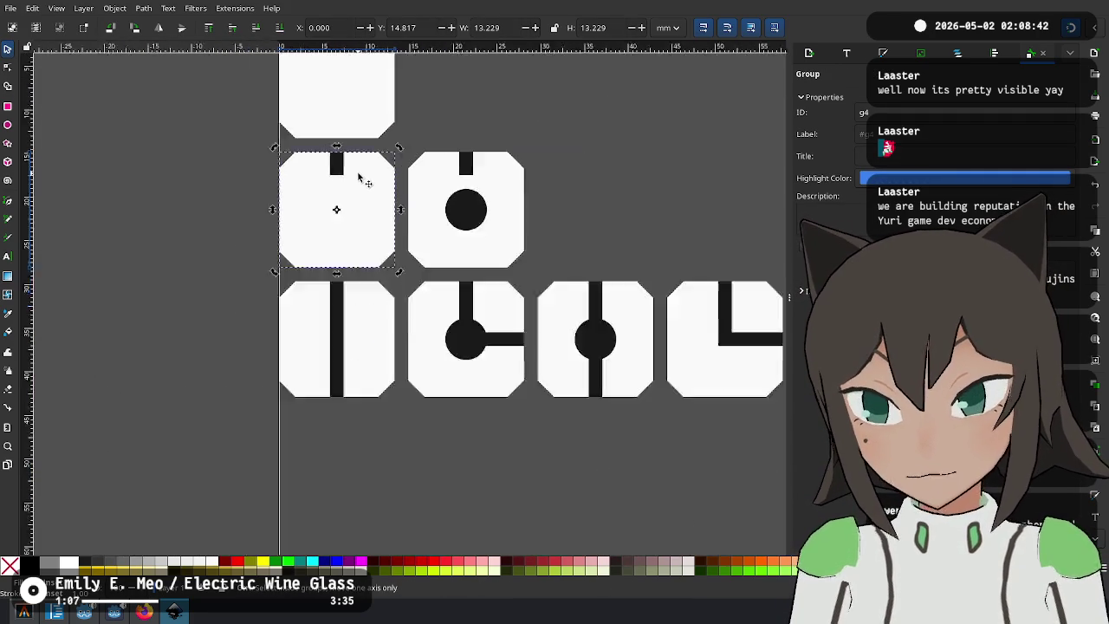
{"action": "scroll", "coordinate": [350, 170], "scroll_direction": "up", "scroll_amount": 3, "text": "ctrl"}
{"action": "scroll", "coordinate": [324, 183], "scroll_direction": "down", "scroll_amount": 1, "text": "ctrl"}
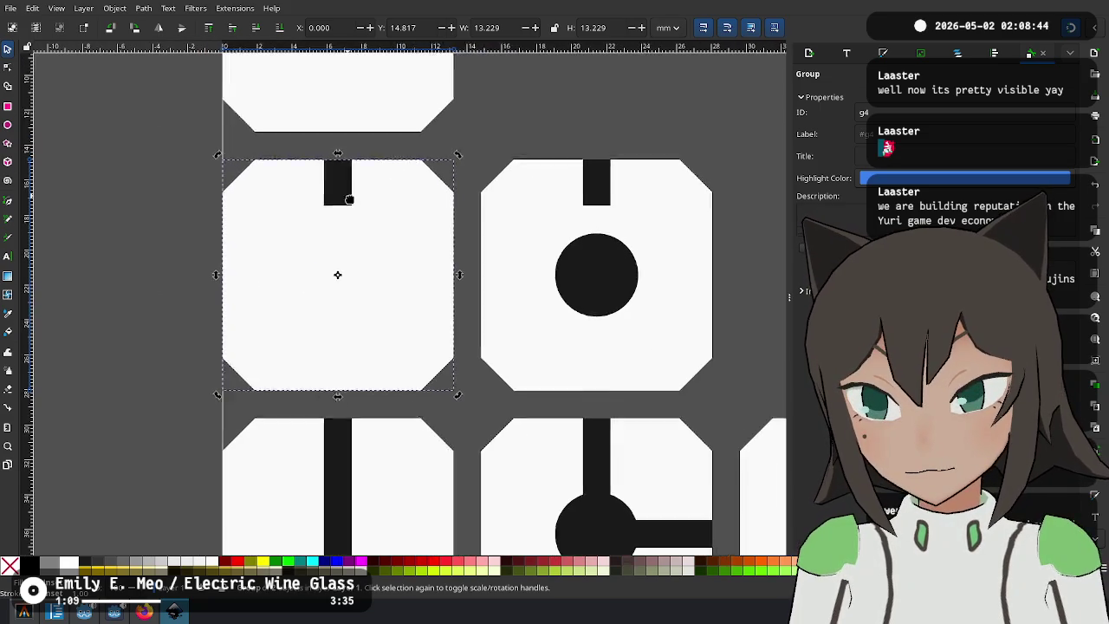
{"action": "left_click_drag", "start_coordinate": [346, 193], "coordinate": [423, 278]}
{"action": "left_click", "coordinate": [626, 215]}
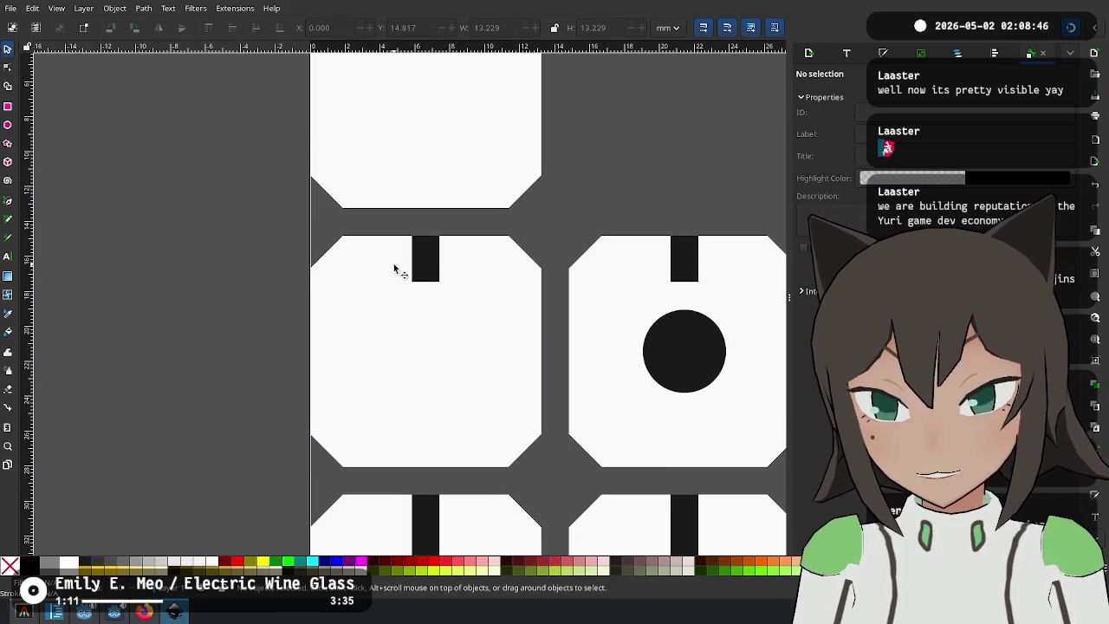
Ungroup the dot tile and regroup its outline shape separately.
{"action": "left_click", "coordinate": [425, 274]}
{"action": "right_click", "coordinate": [424, 276]}
{"action": "left_click", "coordinate": [504, 503]}
{"action": "left_click", "coordinate": [662, 303]}
{"action": "right_click", "coordinate": [662, 304]}
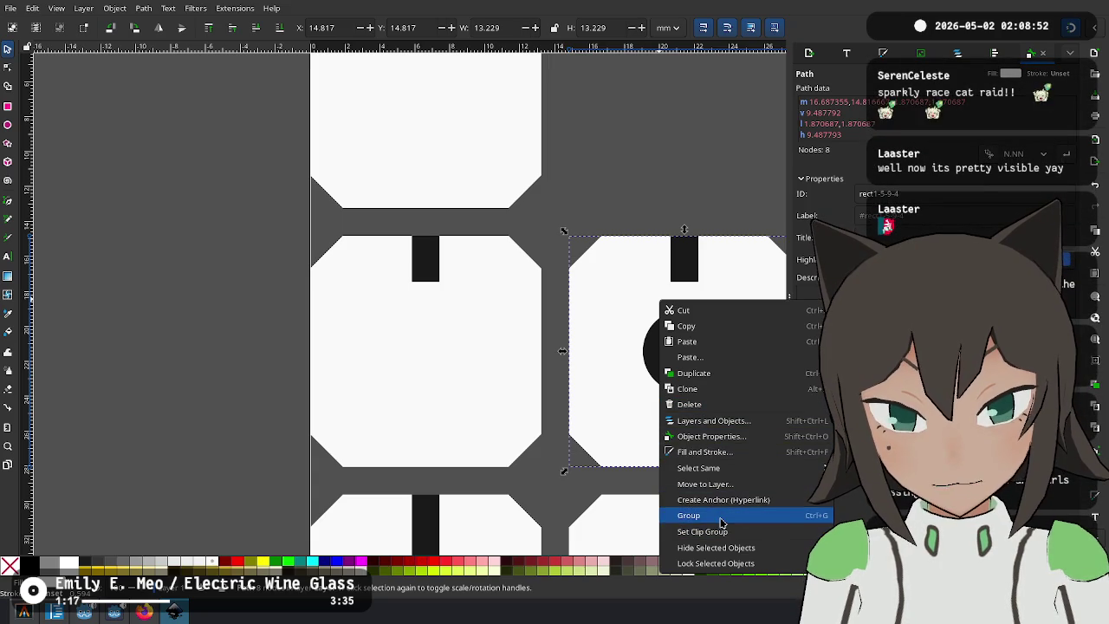
{"action": "left_click", "coordinate": [720, 515]}
Select the right tile's short top stub on its own, then its dot.
{"action": "left_click", "coordinate": [658, 355]}
{"action": "left_click", "coordinate": [688, 255]}
{"action": "right_click", "coordinate": [689, 256]}
{"action": "left_click", "coordinate": [705, 389]}
Shrink a copy of the dot into a stub-width cap and duplicate it onto the left tile's stub.
{"action": "mouse_move", "coordinate": [670, 361]}
{"action": "left_mouse_down"}
{"action": "mouse_move", "coordinate": [694, 374]}
{"action": "mouse_move", "coordinate": [700, 295]}
{"action": "mouse_move", "coordinate": [690, 293]}
{"action": "left_mouse_up"}
{"action": "mouse_move", "coordinate": [728, 329]}
{"action": "left_mouse_down"}
{"action": "mouse_move", "coordinate": [663, 255]}
{"action": "mouse_move", "coordinate": [695, 293]}
{"action": "mouse_move", "coordinate": [427, 290]}
{"action": "left_mouse_up"}
{"action": "key", "text": "ctrl+d"}
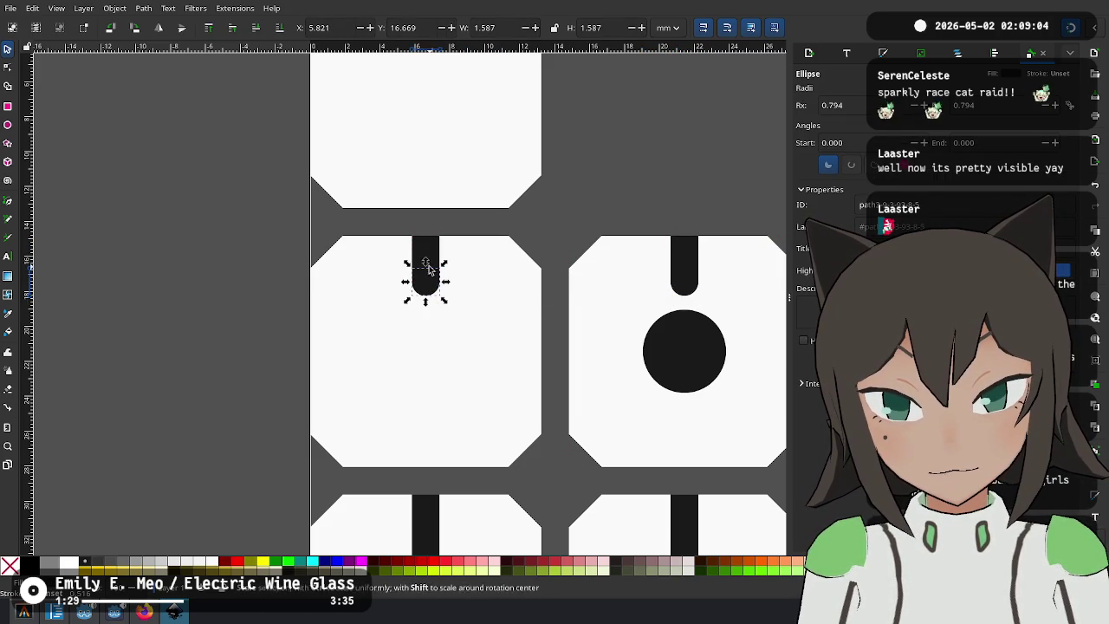
{"action": "left_click", "coordinate": [435, 254], "text": "shift"}
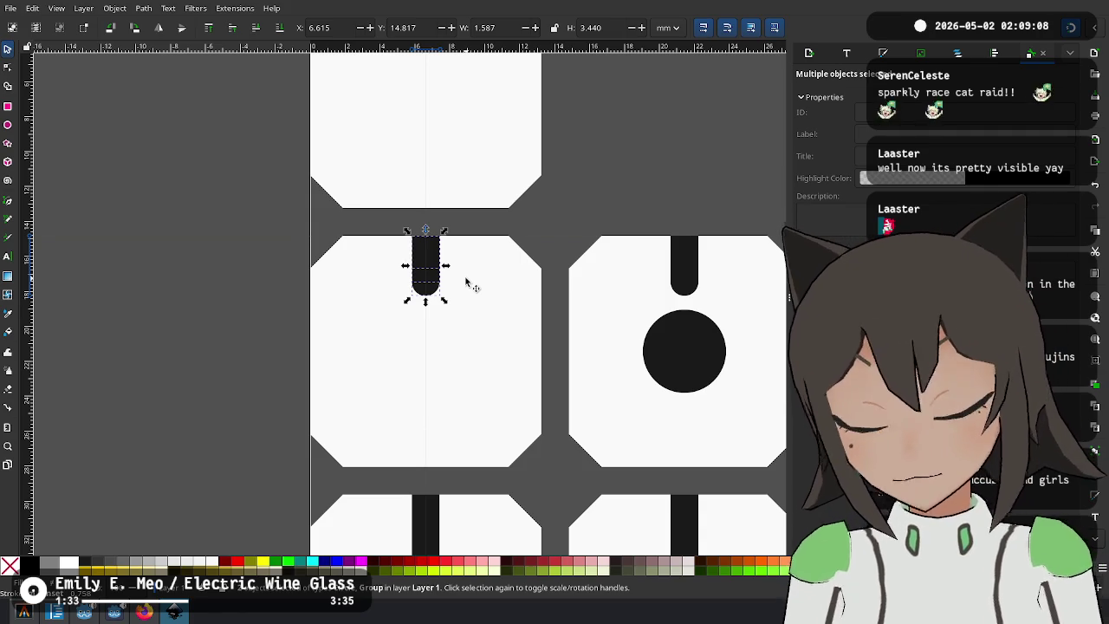
Select the left tile's stub together with its round cap.
{"action": "scroll", "coordinate": [465, 279], "scroll_direction": "up", "scroll_amount": 1}
{"action": "left_click", "coordinate": [419, 261], "text": "alt"}
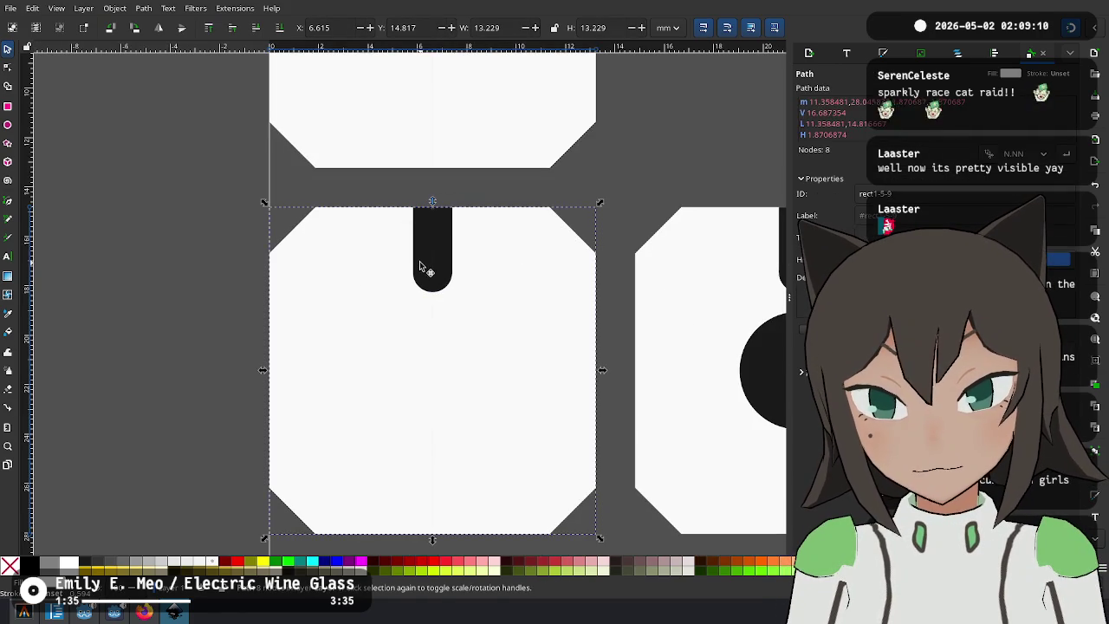
{"action": "left_click", "coordinate": [426, 279]}
{"action": "left_click", "coordinate": [439, 240]}
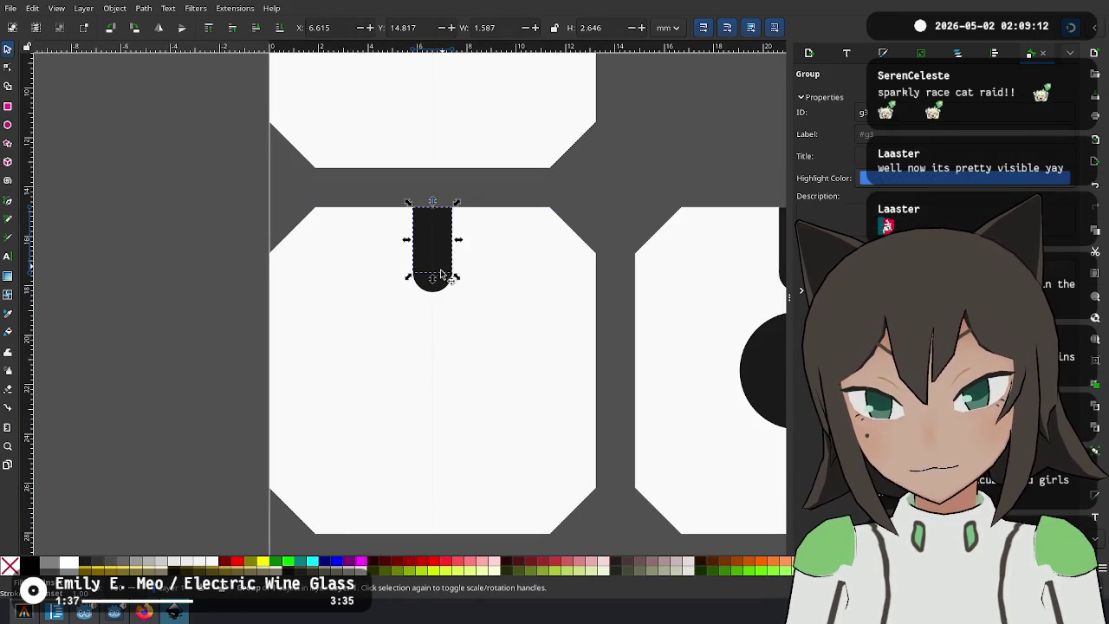
{"action": "left_click", "coordinate": [442, 286]}
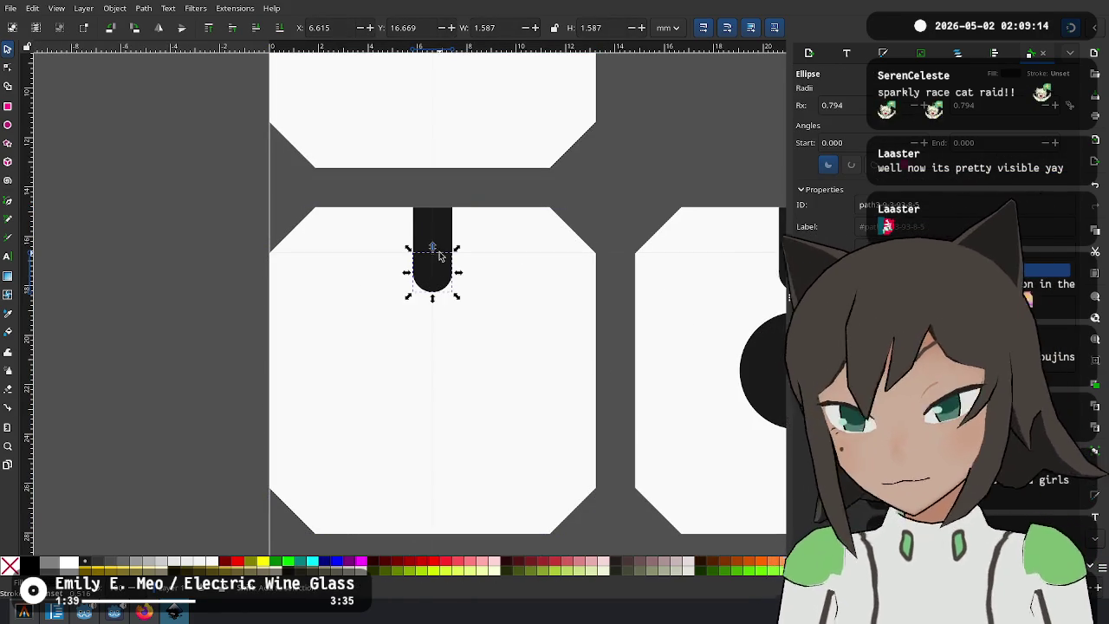
{"action": "left_click_drag", "start_coordinate": [580, 221], "coordinate": [431, 210]}
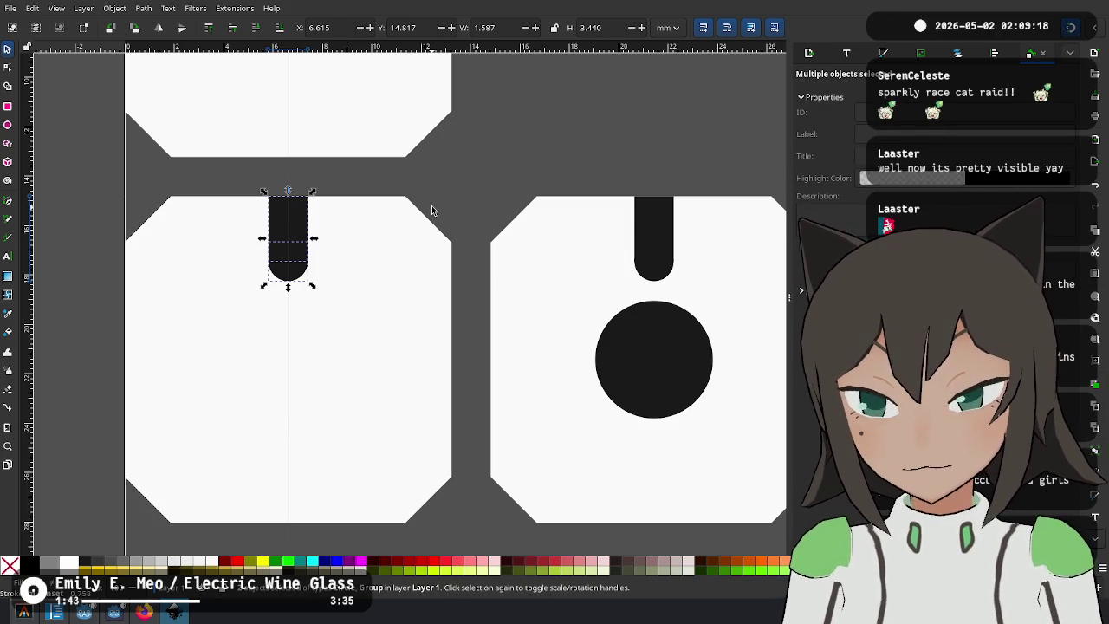
{"action": "scroll", "coordinate": [431, 205], "scroll_direction": "up", "scroll_amount": 1}
{"action": "scroll", "coordinate": [432, 205], "scroll_direction": "down", "scroll_amount": 1}
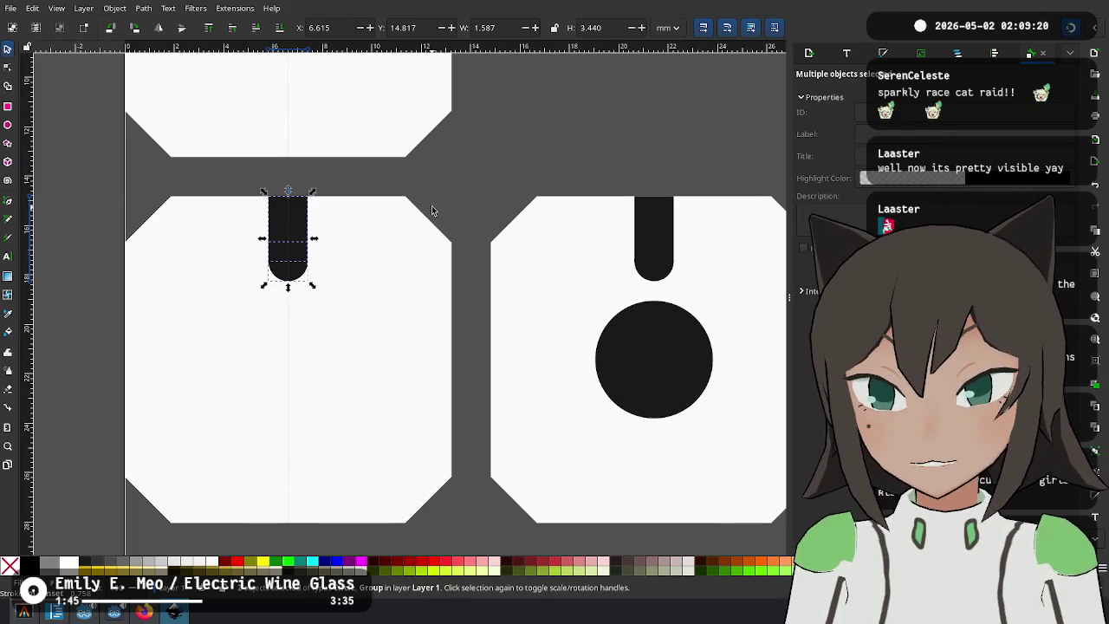
Merge stub and cap with Path > Union, then undo the merge.
{"action": "left_click", "coordinate": [115, 9]}
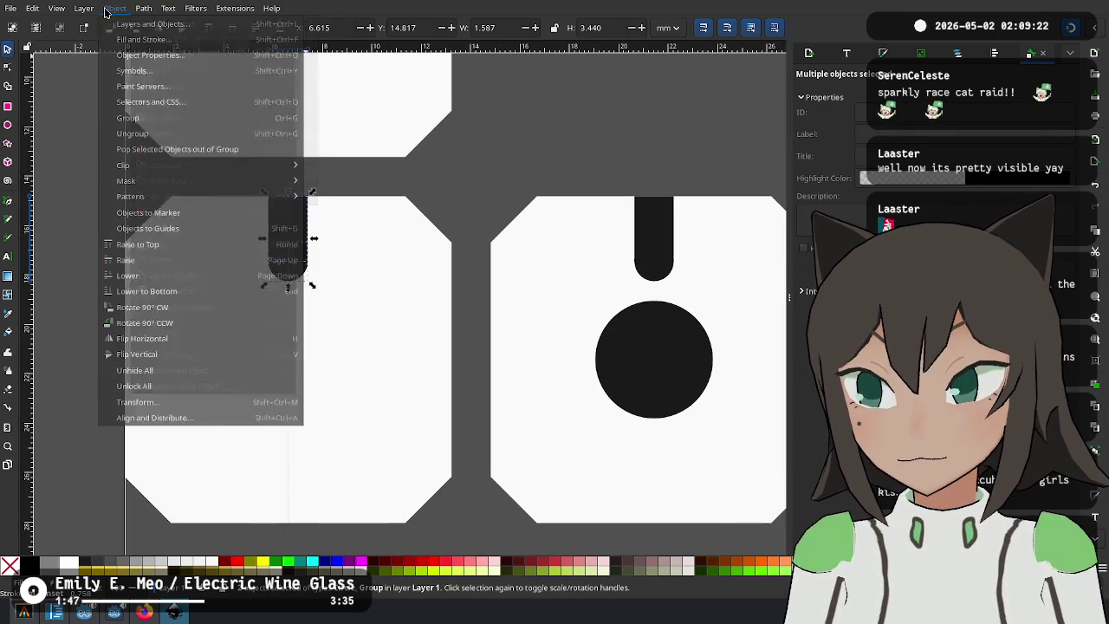
{"action": "mouse_move", "coordinate": [140, 9]}
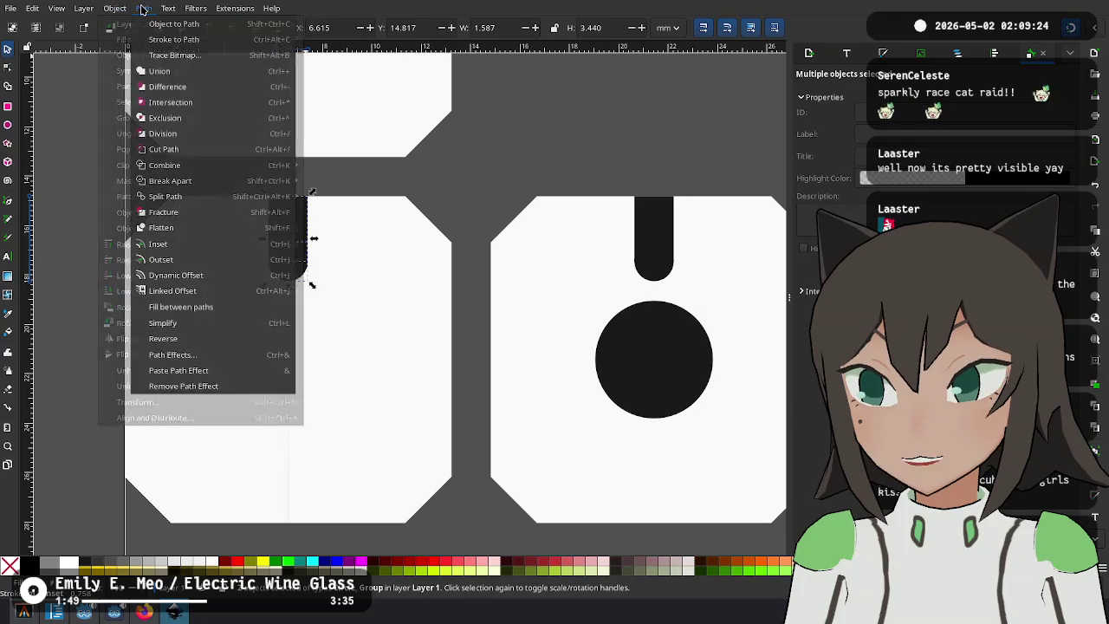
{"action": "left_click", "coordinate": [217, 73]}
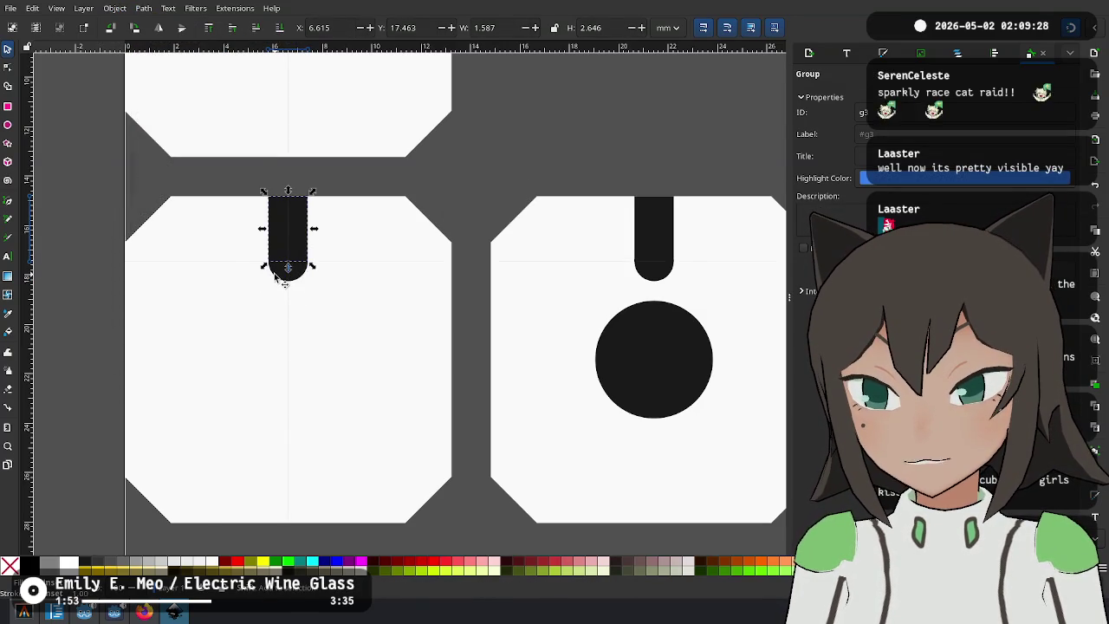
{"action": "key", "text": "ctrl+z"}
{"action": "left_click", "coordinate": [180, 9]}
{"action": "mouse_move", "coordinate": [143, 9]}
{"action": "key", "text": "Escape"}
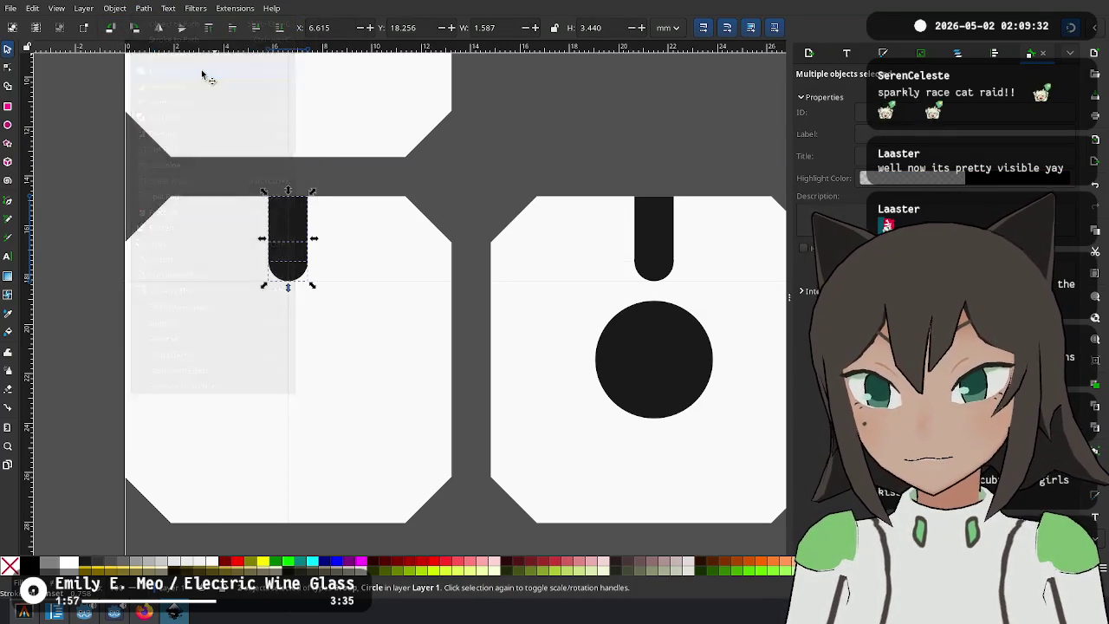
{"action": "right_click", "coordinate": [290, 234]}
{"action": "key", "text": "Escape"}
{"action": "left_click", "coordinate": [116, 9]}
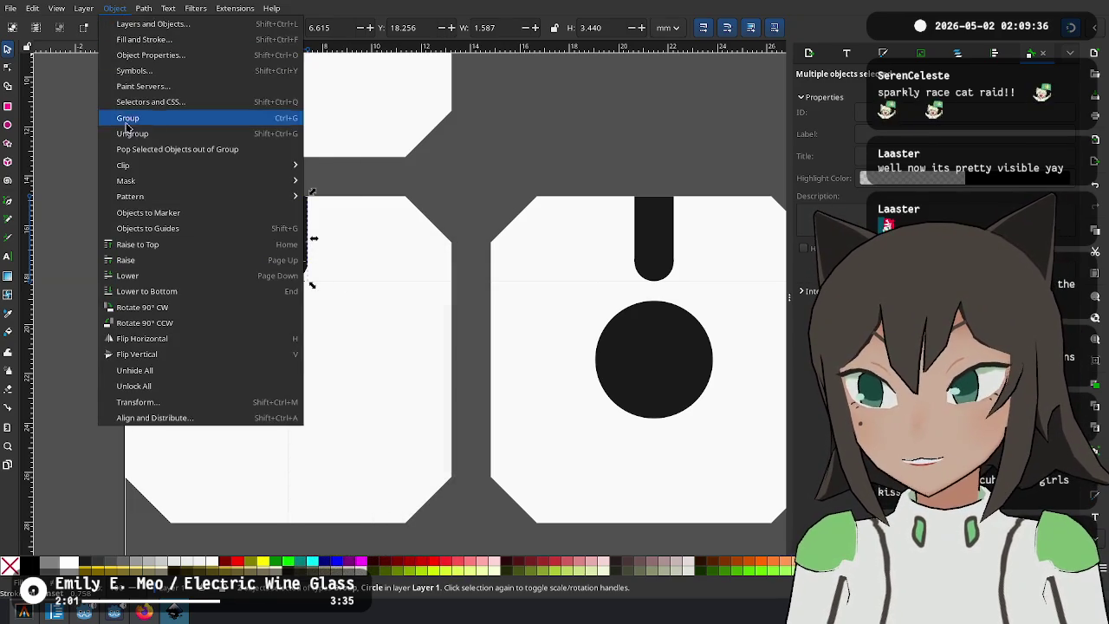
Union the stub and its rounded cap into one shape, then zoom out to the whole sheet.
{"action": "mouse_move", "coordinate": [143, 9]}
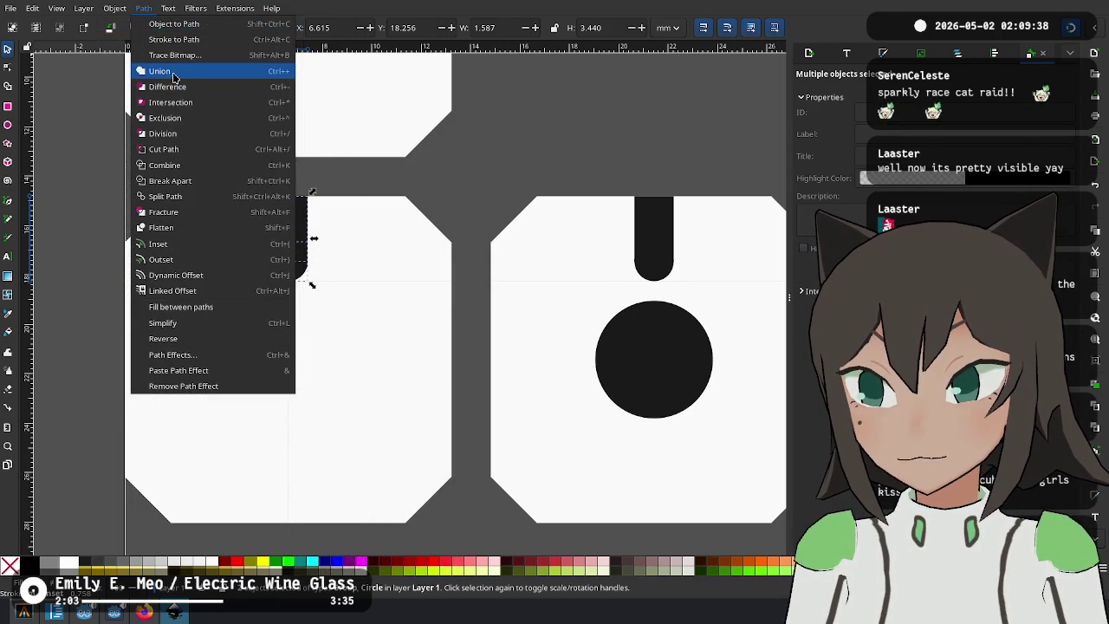
{"action": "left_click", "coordinate": [173, 74]}
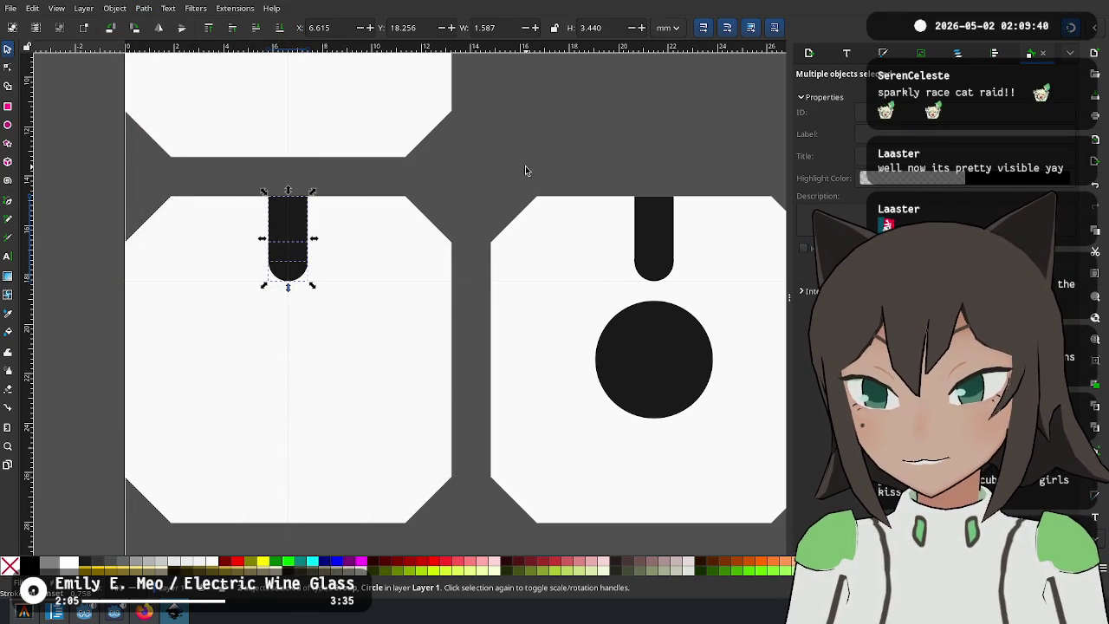
{"action": "left_click", "coordinate": [525, 171]}
{"action": "scroll", "coordinate": [477, 217], "scroll_direction": "right", "scroll_amount": 3}
{"action": "scroll", "coordinate": [389, 216], "scroll_direction": "down", "scroll_amount": 3, "text": "ctrl"}
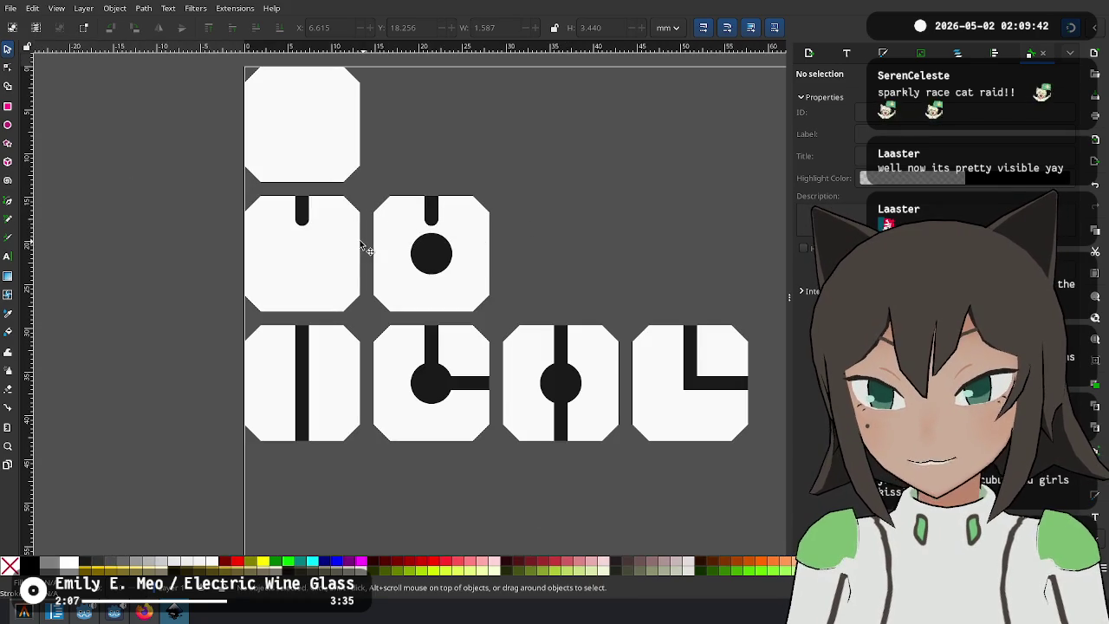
{"action": "left_click_drag", "start_coordinate": [612, 256], "coordinate": [503, 233]}
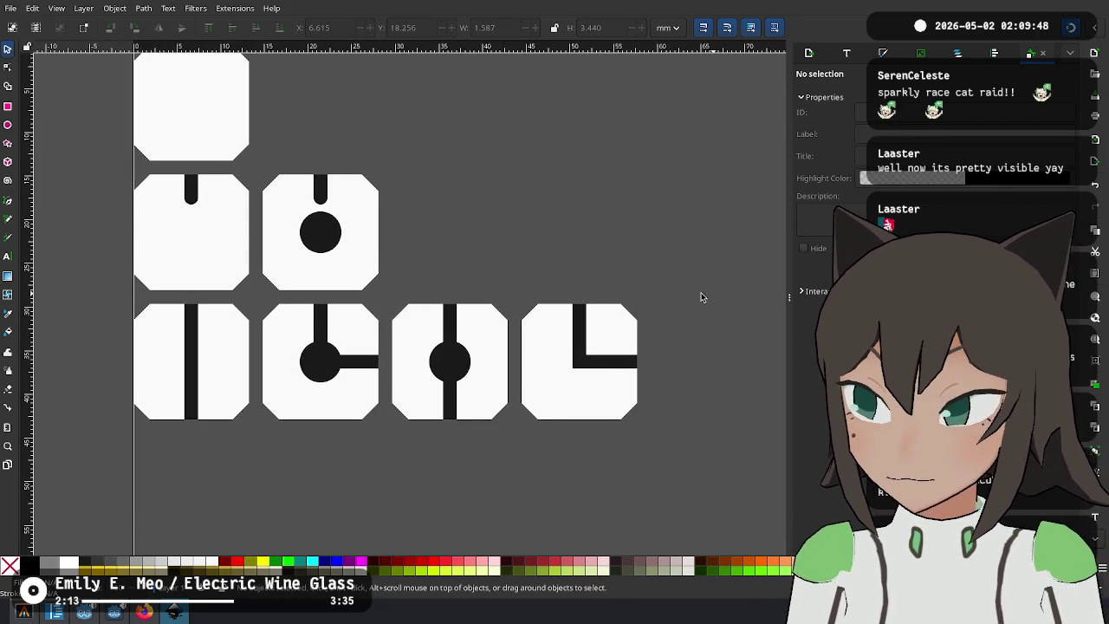
Reorder the bottom row: straight bar, bar with circle, L-bend, then the two-armed circle tile.
{"action": "mouse_move", "coordinate": [703, 289]}
{"action": "left_mouse_down"}
{"action": "mouse_move", "coordinate": [585, 363]}
{"action": "mouse_move", "coordinate": [512, 459]}
{"action": "mouse_move", "coordinate": [606, 340]}
{"action": "left_mouse_up"}
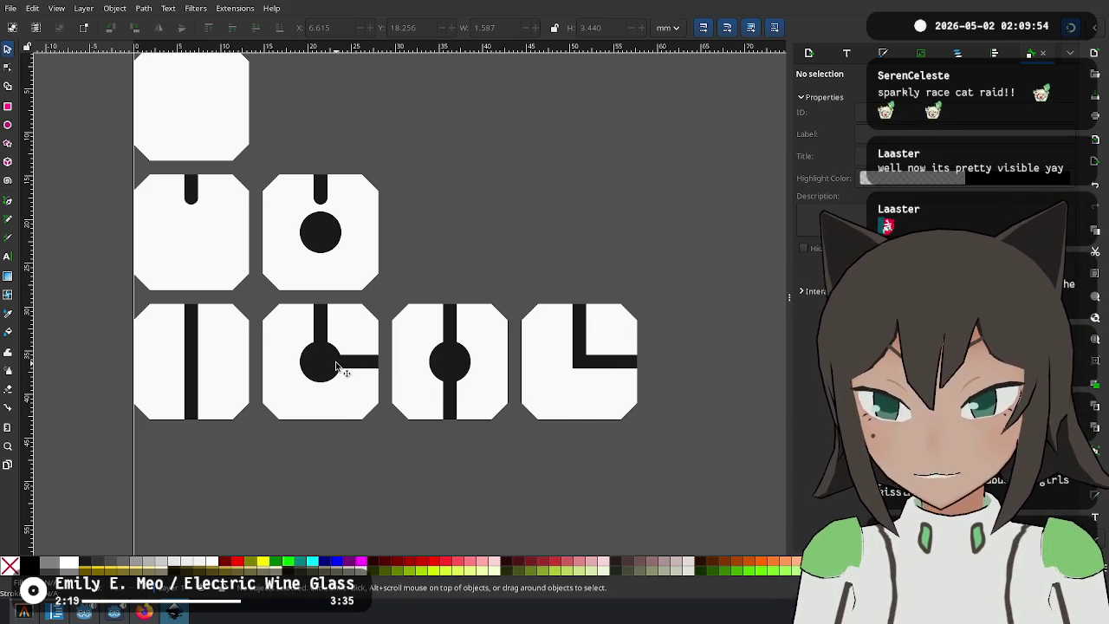
{"action": "left_click_drag", "start_coordinate": [351, 349], "coordinate": [556, 185]}
{"action": "mouse_move", "coordinate": [482, 367]}
{"action": "left_mouse_down"}
{"action": "mouse_move", "coordinate": [351, 372]}
{"action": "mouse_move", "coordinate": [317, 358]}
{"action": "mouse_move", "coordinate": [321, 371]}
{"action": "left_mouse_up"}
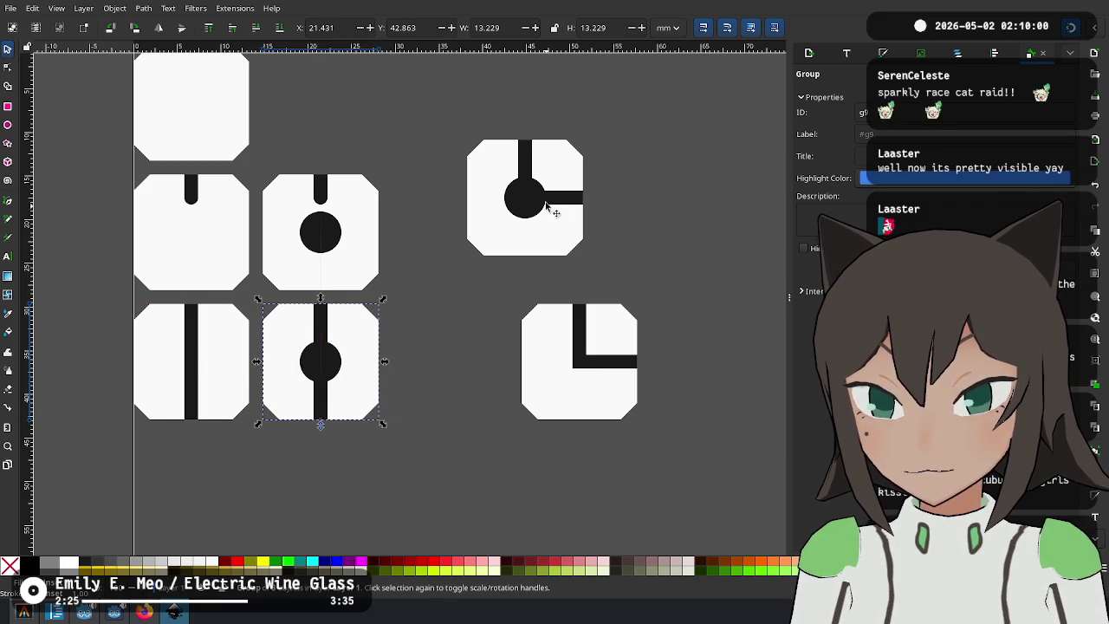
{"action": "left_click_drag", "start_coordinate": [580, 367], "coordinate": [449, 365]}
{"action": "mouse_move", "coordinate": [520, 206]}
{"action": "left_mouse_down"}
{"action": "mouse_move", "coordinate": [522, 271]}
{"action": "mouse_move", "coordinate": [563, 367]}
{"action": "mouse_move", "coordinate": [576, 367]}
{"action": "left_mouse_up"}
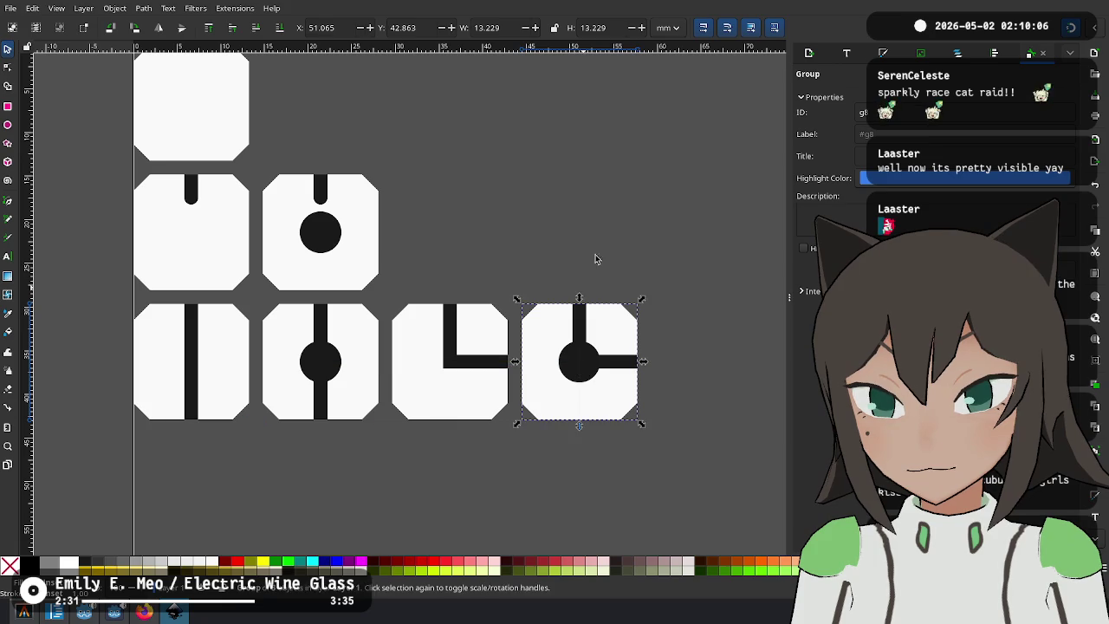
{"action": "left_click", "coordinate": [594, 255]}
{"action": "left_click_drag", "start_coordinate": [413, 315], "coordinate": [457, 285]}
{"action": "scroll", "coordinate": [458, 285], "scroll_direction": "up", "scroll_amount": 5}
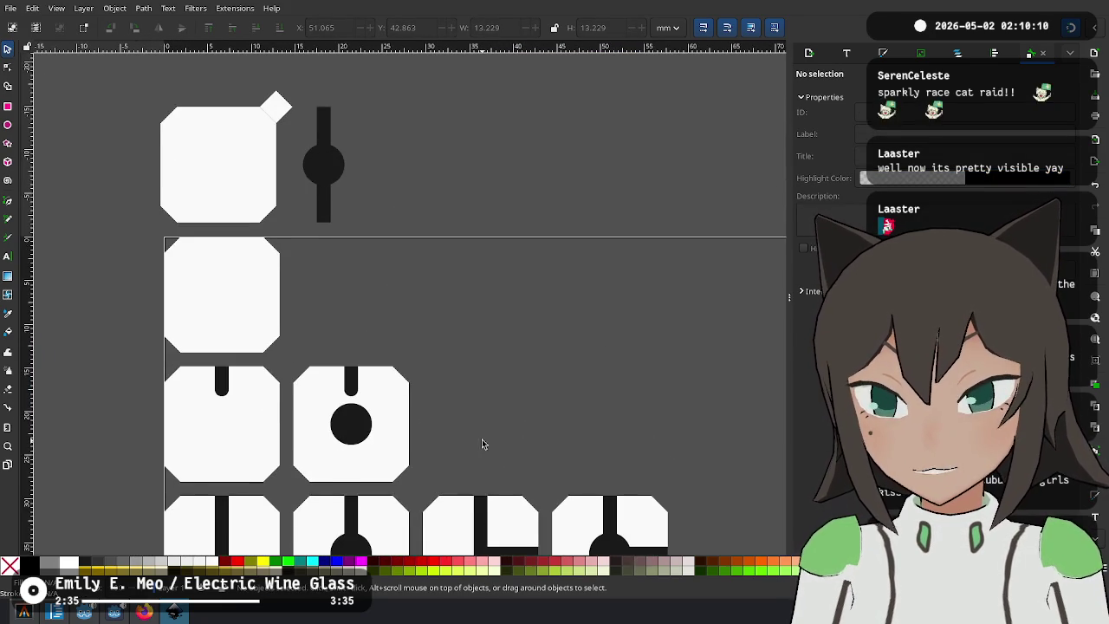
Duplicate the plain empty tile, then delete the unneeded copy.
{"action": "scroll", "coordinate": [482, 445], "scroll_direction": "down", "scroll_amount": 2}
{"action": "scroll", "coordinate": [460, 370], "scroll_direction": "down", "scroll_amount": 3, "text": "ctrl"}
{"action": "scroll", "coordinate": [466, 377], "scroll_direction": "down", "scroll_amount": 2}
{"action": "scroll", "coordinate": [433, 330], "scroll_direction": "right", "scroll_amount": 2}
{"action": "left_click", "coordinate": [282, 234]}
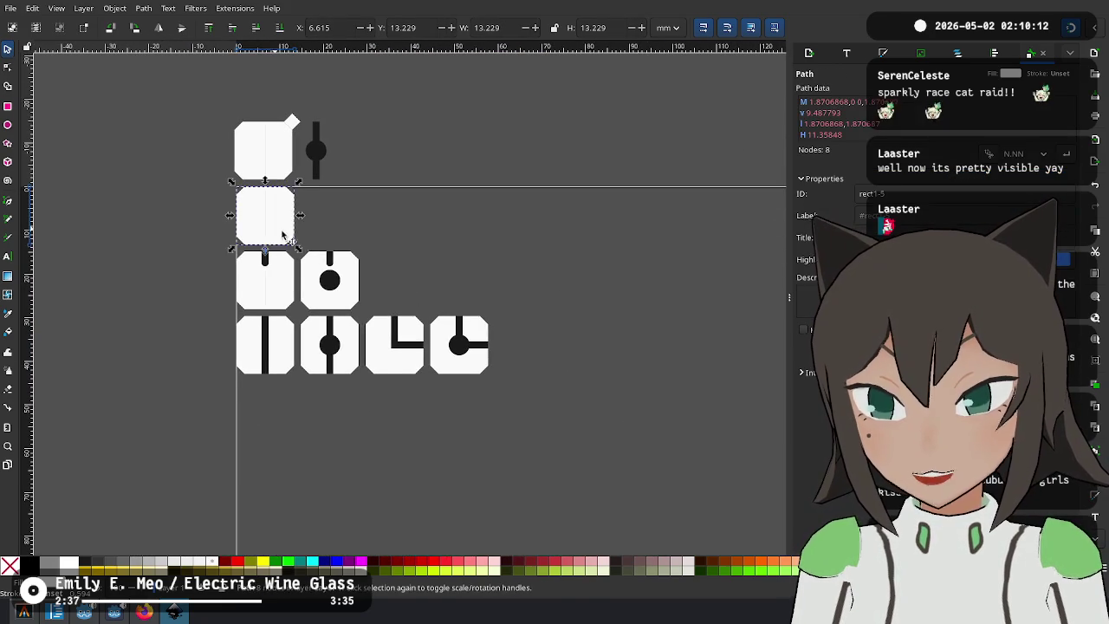
{"action": "key", "text": "ctrl+d"}
{"action": "mouse_move", "coordinate": [286, 227]}
{"action": "left_mouse_down"}
{"action": "mouse_move", "coordinate": [308, 317]}
{"action": "mouse_move", "coordinate": [259, 425]}
{"action": "mouse_move", "coordinate": [252, 433]}
{"action": "mouse_move", "coordinate": [241, 422]}
{"action": "left_mouse_up"}
{"action": "scroll", "coordinate": [241, 422], "scroll_direction": "up", "scroll_amount": 3, "text": "ctrl"}
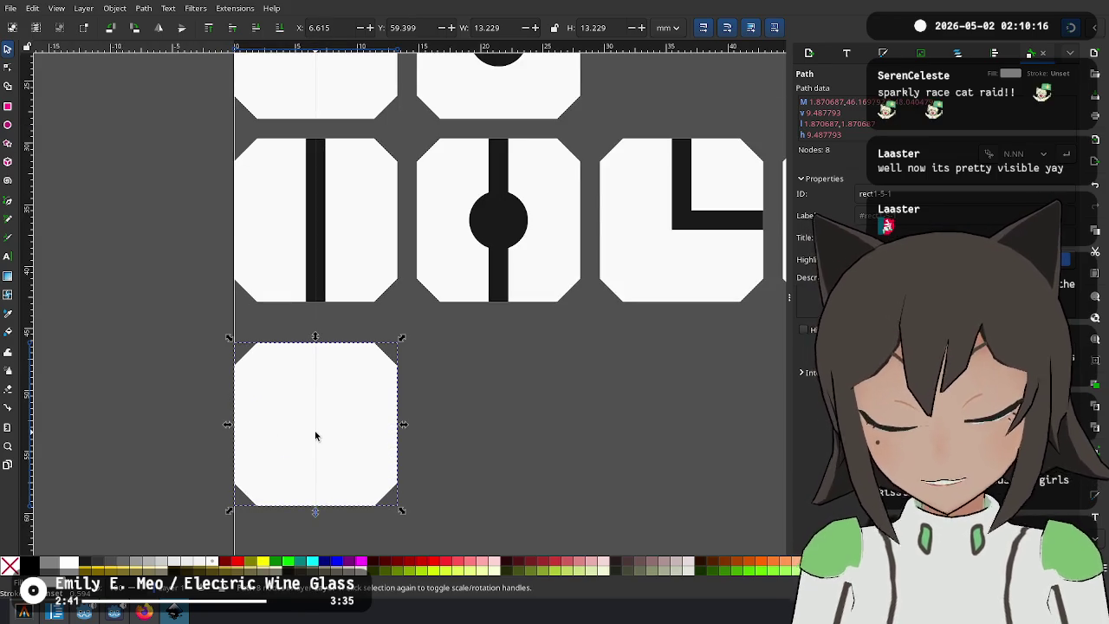
{"action": "key", "text": "Delete"}
{"action": "scroll", "coordinate": [314, 438], "scroll_direction": "down", "scroll_amount": 2, "text": "ctrl"}
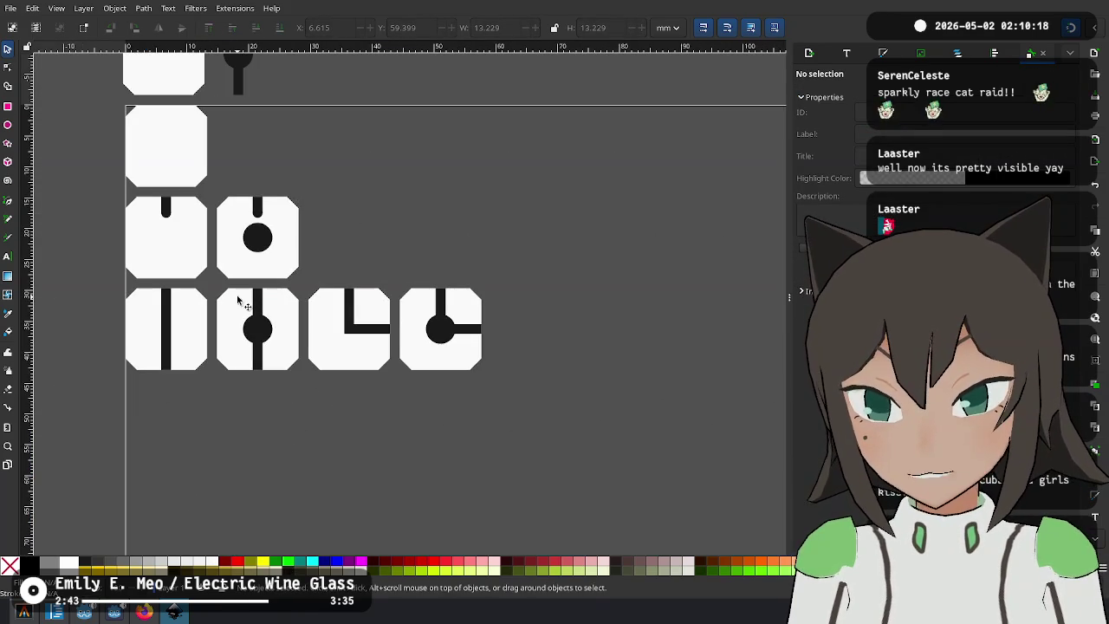
{"action": "scroll", "coordinate": [243, 294], "scroll_direction": "up", "scroll_amount": 2, "text": "ctrl"}
Fill the empty slot at the middle row's end and copy the black circle onto it.
{"action": "left_click", "coordinate": [322, 291]}
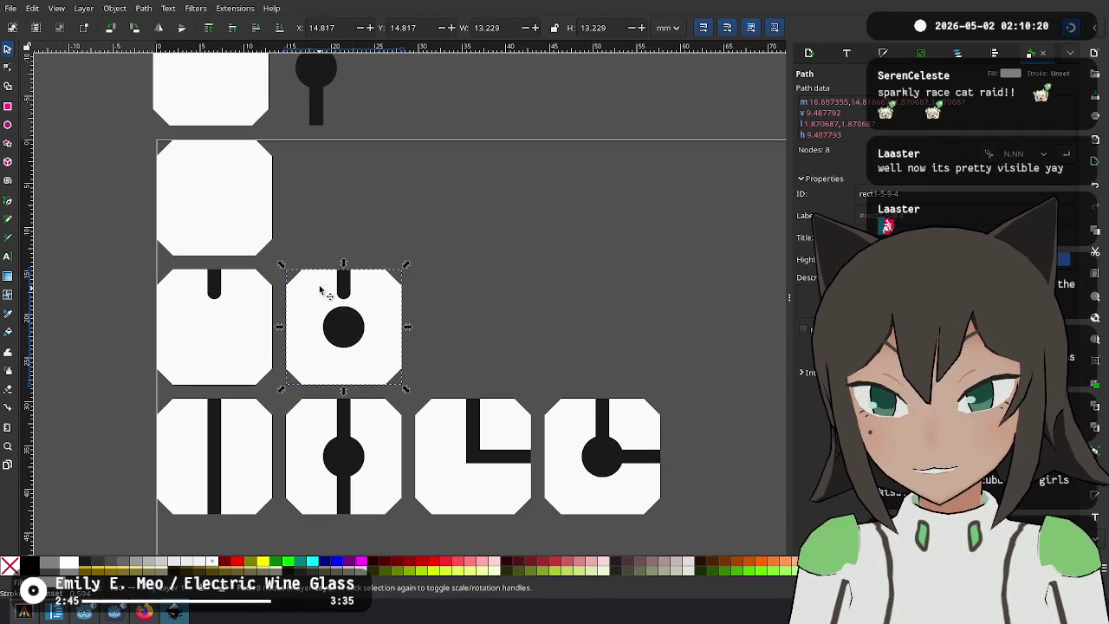
{"action": "mouse_move", "coordinate": [372, 324]}
{"action": "left_mouse_down"}
{"action": "mouse_move", "coordinate": [378, 341]}
{"action": "mouse_move", "coordinate": [488, 329]}
{"action": "mouse_move", "coordinate": [507, 342]}
{"action": "mouse_move", "coordinate": [472, 332]}
{"action": "left_mouse_up"}
{"action": "left_click", "coordinate": [339, 330]}
{"action": "key", "text": "ctrl+d"}
{"action": "mouse_move", "coordinate": [339, 329]}
{"action": "left_mouse_down"}
{"action": "mouse_move", "coordinate": [364, 346]}
{"action": "mouse_move", "coordinate": [486, 326]}
{"action": "mouse_move", "coordinate": [472, 328]}
{"action": "left_mouse_up"}
Copy the long pipe stick onto the third tile and shorten it to half height.
{"action": "left_click", "coordinate": [344, 283]}
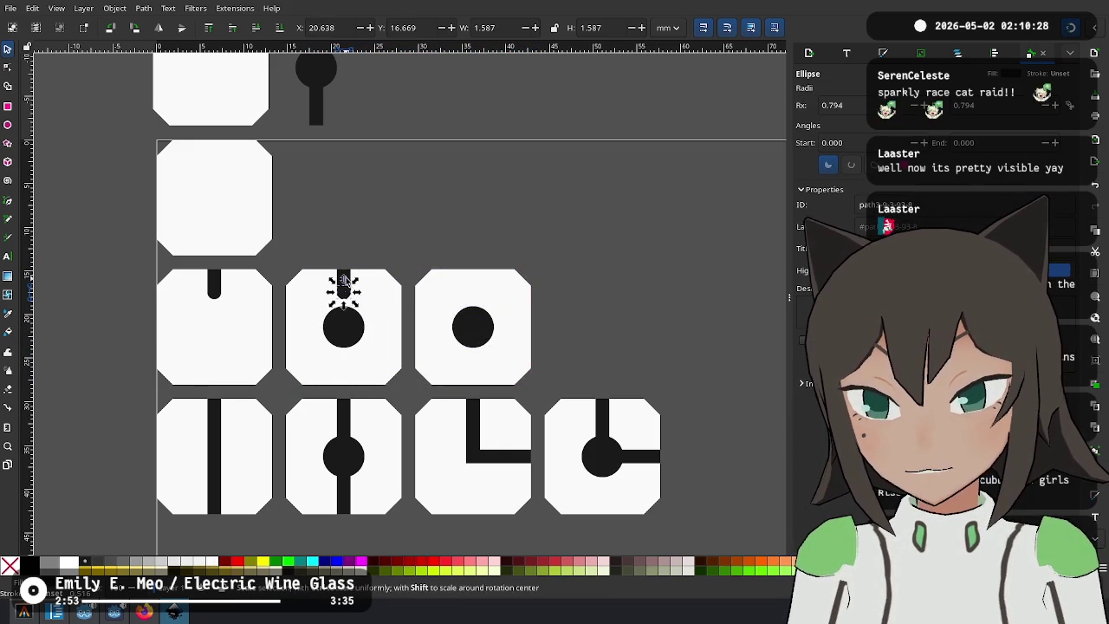
{"action": "left_click", "coordinate": [316, 112]}
{"action": "key", "text": "ctrl+d"}
{"action": "mouse_move", "coordinate": [317, 113]}
{"action": "left_mouse_down"}
{"action": "mouse_move", "coordinate": [317, 168]}
{"action": "mouse_move", "coordinate": [485, 327]}
{"action": "left_mouse_up"}
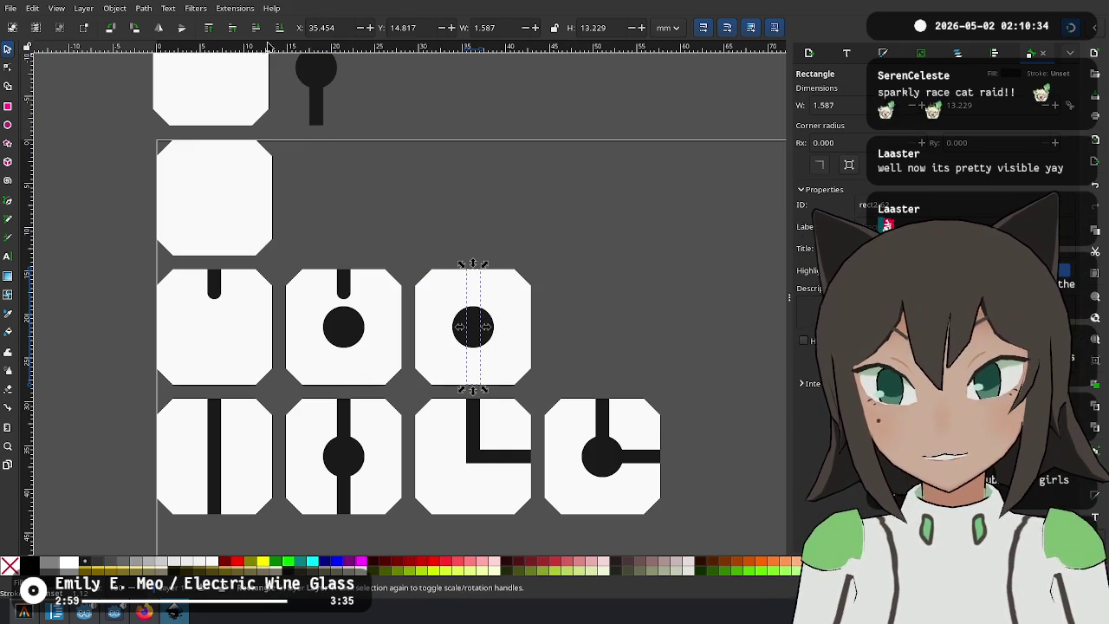
{"action": "left_click_drag", "start_coordinate": [473, 391], "coordinate": [481, 334]}
{"action": "left_click", "coordinate": [638, 265]}
Check the third tile's pieces and the middle-row circles, then move to the top tiles.
{"action": "scroll", "coordinate": [619, 334], "scroll_direction": "down", "scroll_amount": 1}
{"action": "left_click_drag", "start_coordinate": [523, 216], "coordinate": [381, 360]}
{"action": "left_click", "coordinate": [572, 264]}
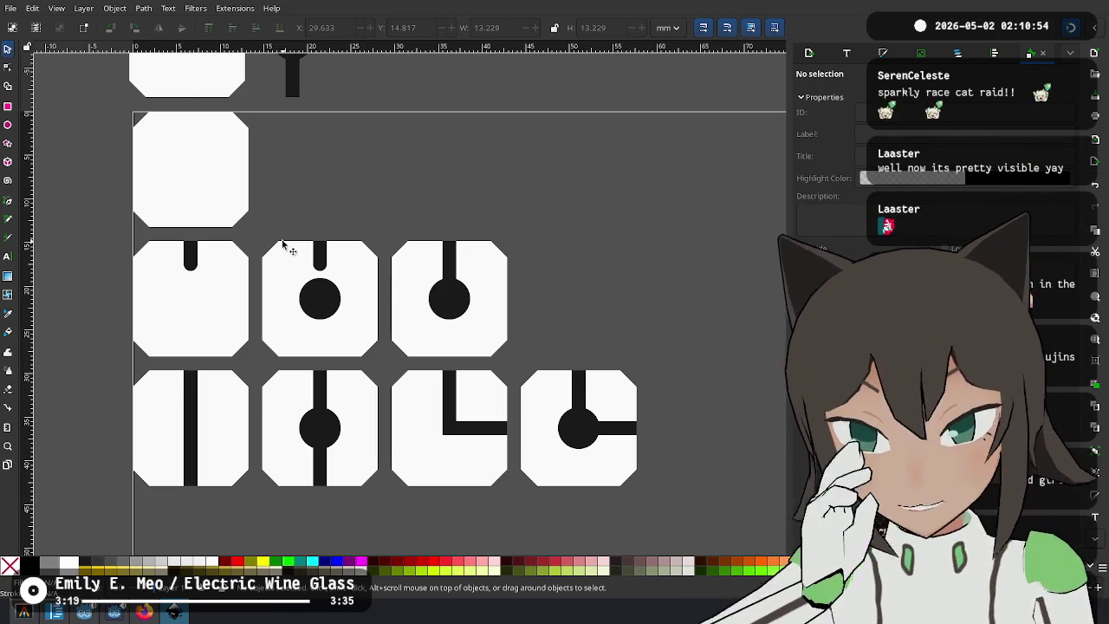
{"action": "mouse_move", "coordinate": [582, 234]}
{"action": "left_mouse_down"}
{"action": "mouse_move", "coordinate": [13, 370]}
{"action": "mouse_move", "coordinate": [122, 371]}
{"action": "left_mouse_up"}
{"action": "left_click", "coordinate": [527, 168]}
{"action": "left_click", "coordinate": [391, 303]}
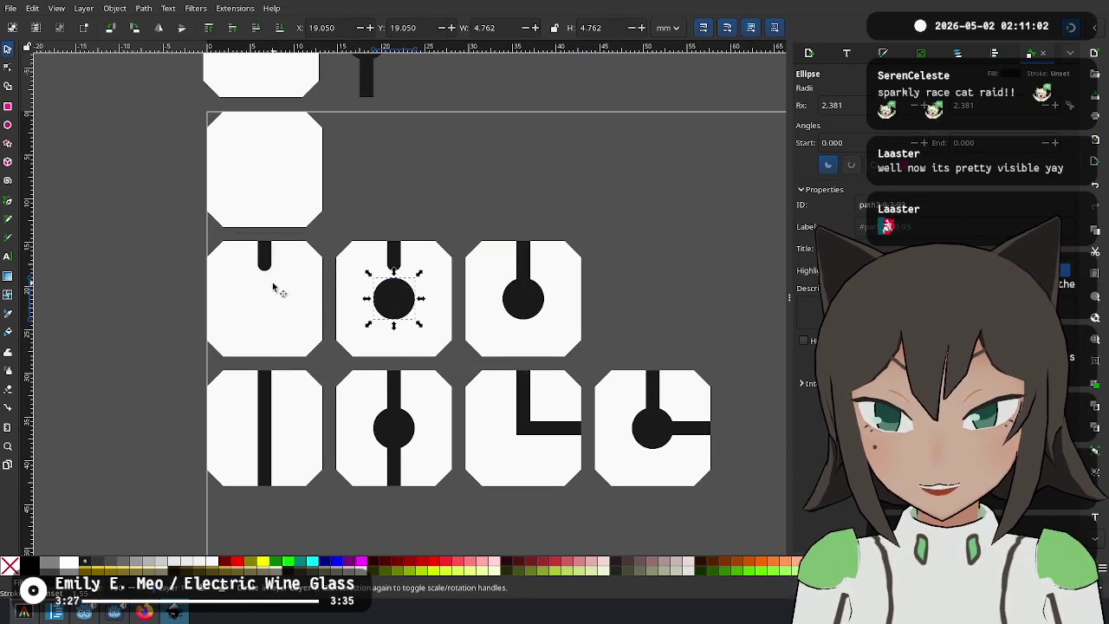
{"action": "left_click", "coordinate": [501, 188]}
{"action": "mouse_move", "coordinate": [520, 193]}
{"action": "left_mouse_down"}
{"action": "mouse_move", "coordinate": [372, 255]}
{"action": "mouse_move", "coordinate": [398, 280]}
{"action": "mouse_move", "coordinate": [414, 240]}
{"action": "left_mouse_up"}
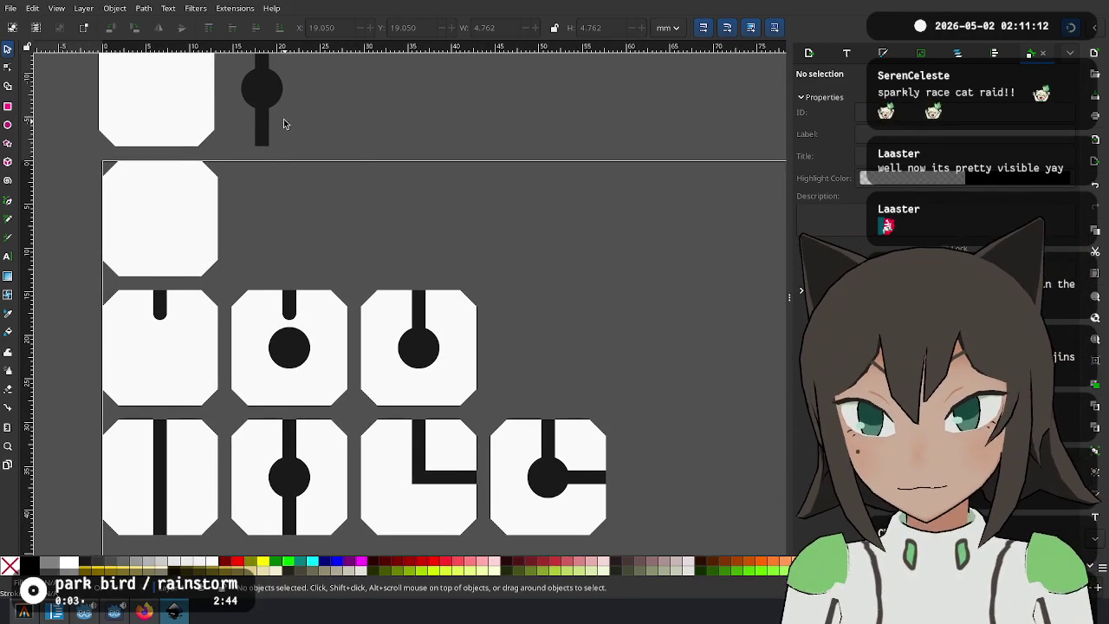
Duplicate the straight-through circle tile and place the copy beside the last bottom tile.
{"action": "scroll", "coordinate": [585, 322], "scroll_direction": "down", "scroll_amount": 4}
{"action": "mouse_move", "coordinate": [693, 259]}
{"action": "left_mouse_down"}
{"action": "mouse_move", "coordinate": [173, 408]}
{"action": "mouse_move", "coordinate": [62, 428]}
{"action": "left_mouse_up"}
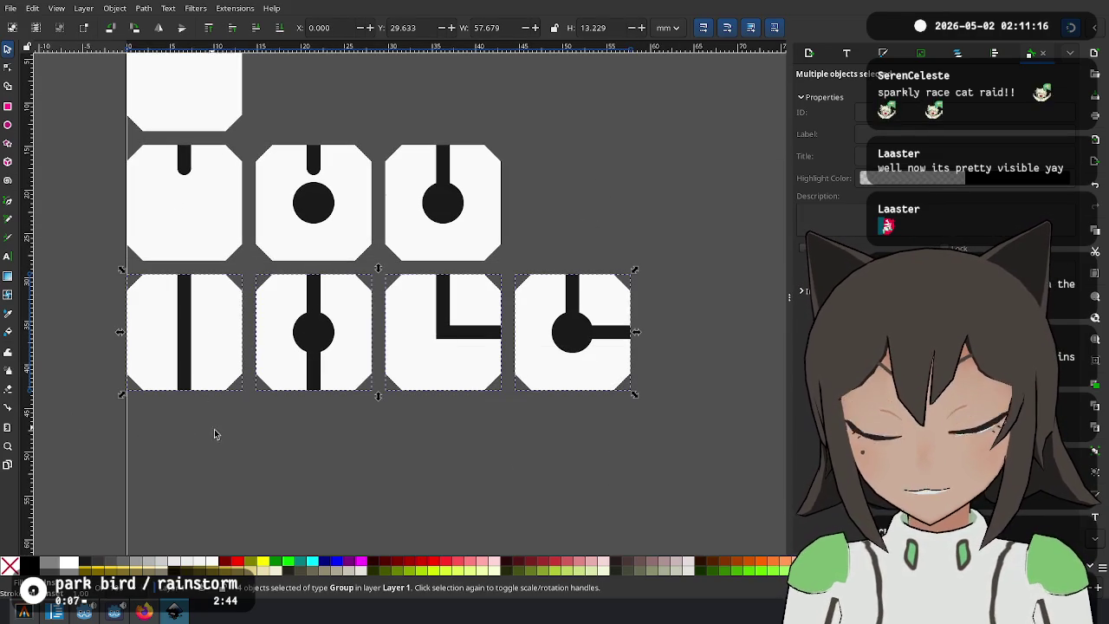
{"action": "scroll", "coordinate": [525, 322], "scroll_direction": "up", "scroll_amount": 2}
{"action": "scroll", "coordinate": [525, 321], "scroll_direction": "right", "scroll_amount": 3}
{"action": "left_click", "coordinate": [258, 356]}
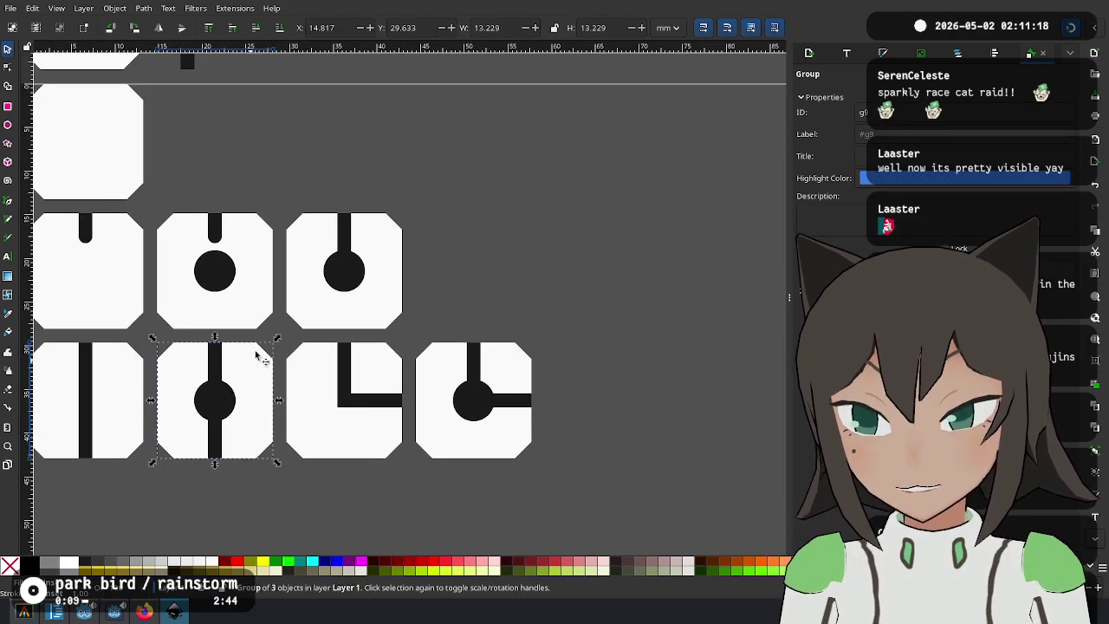
{"action": "left_click", "coordinate": [282, 336]}
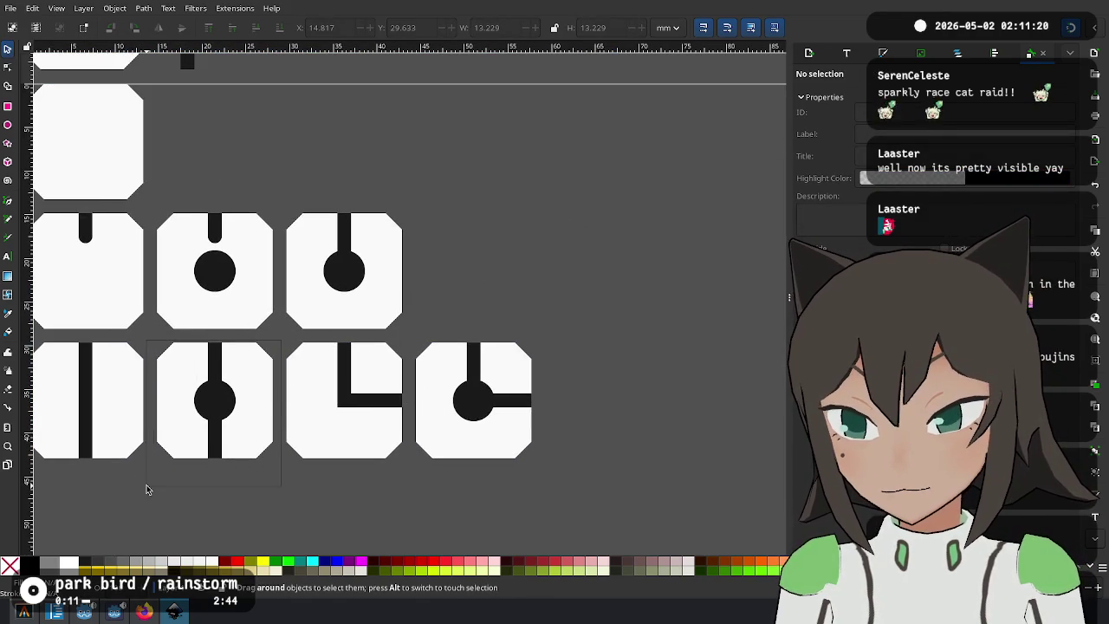
{"action": "left_click", "coordinate": [229, 423]}
{"action": "key", "text": "ctrl+d"}
{"action": "mouse_move", "coordinate": [230, 423]}
{"action": "left_mouse_down"}
{"action": "mouse_move", "coordinate": [606, 400]}
{"action": "mouse_move", "coordinate": [605, 411]}
{"action": "left_mouse_up"}
Ungroup the copied tile and select only its circle, checking it is centred.
{"action": "scroll", "coordinate": [655, 394], "scroll_direction": "right", "scroll_amount": 4}
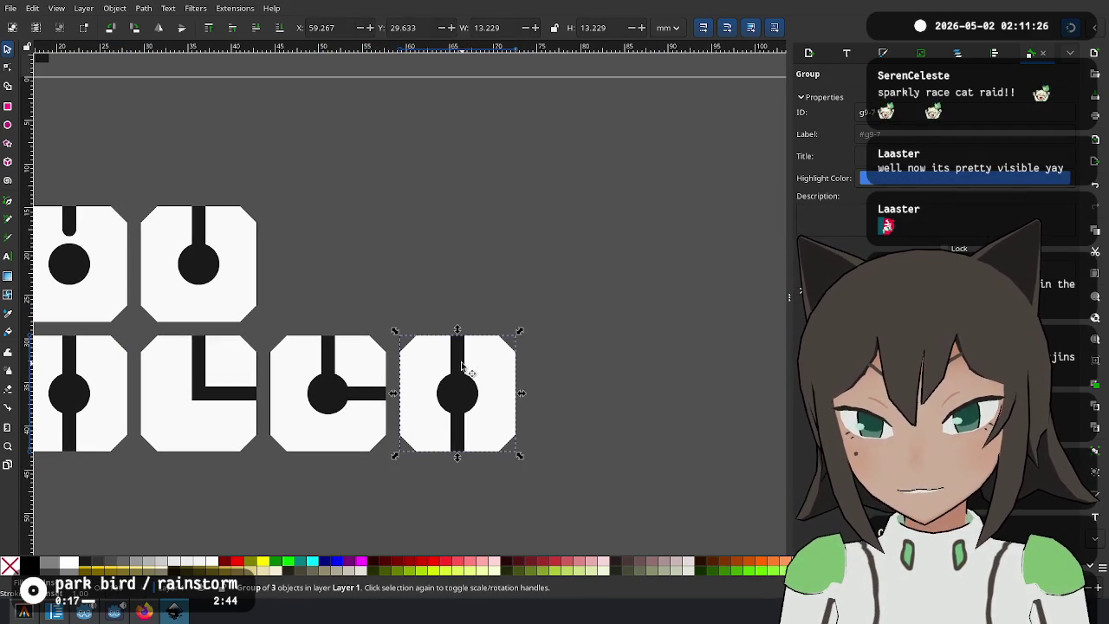
{"action": "left_click", "coordinate": [460, 366]}
{"action": "right_click", "coordinate": [461, 365]}
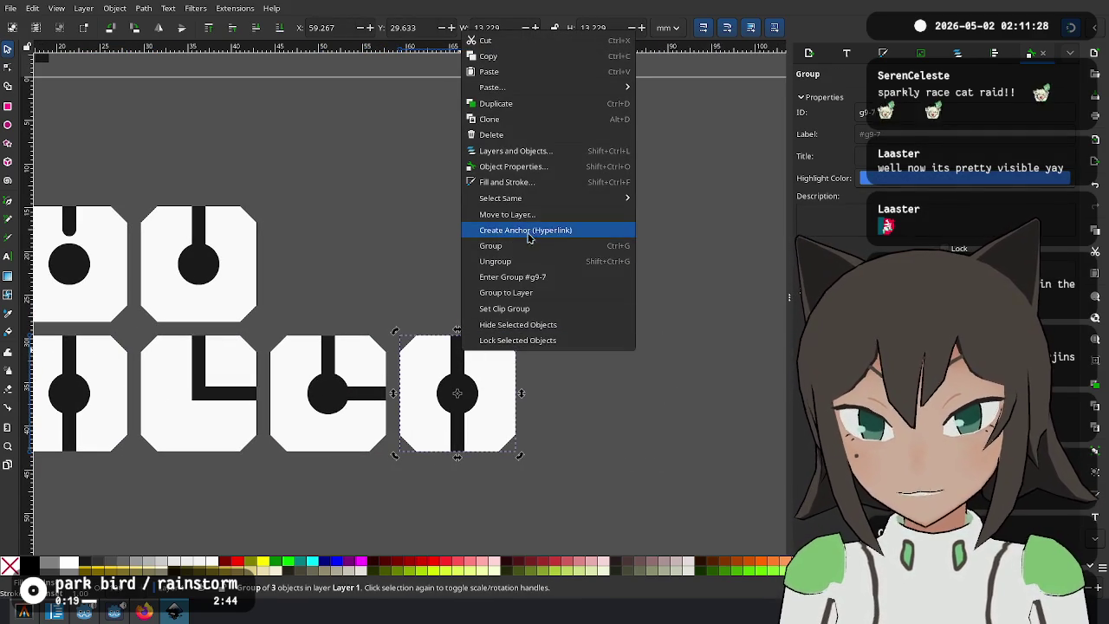
{"action": "left_click", "coordinate": [527, 262]}
{"action": "left_click", "coordinate": [457, 392]}
{"action": "scroll", "coordinate": [468, 393], "scroll_direction": "up", "scroll_amount": 3}
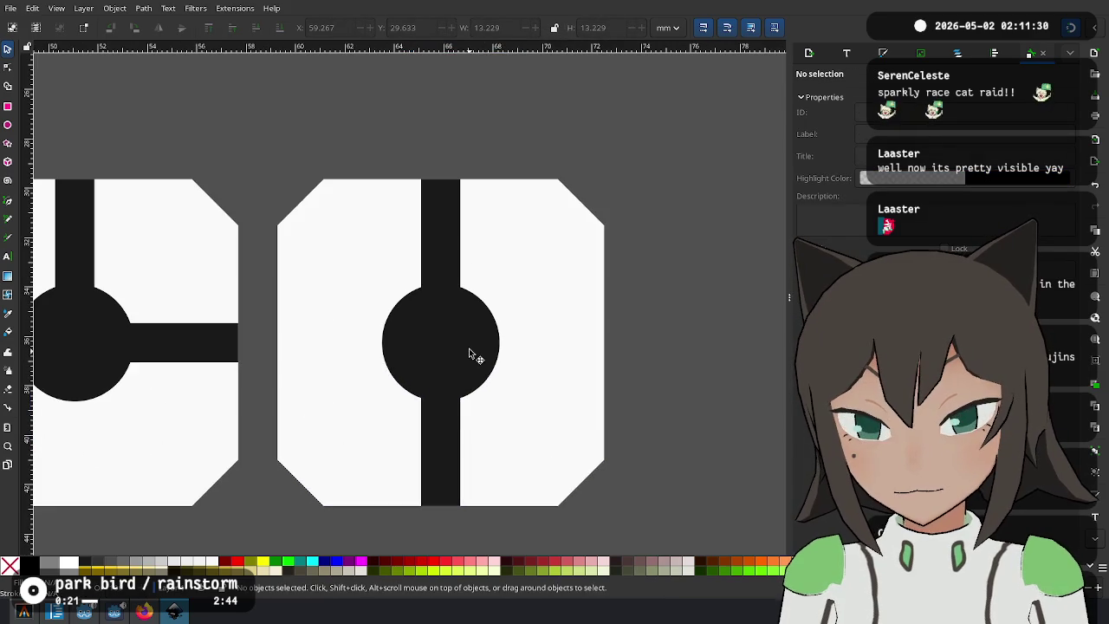
{"action": "mouse_move", "coordinate": [477, 356]}
{"action": "left_mouse_down"}
{"action": "mouse_move", "coordinate": [488, 366]}
{"action": "mouse_move", "coordinate": [446, 359]}
{"action": "left_mouse_up"}
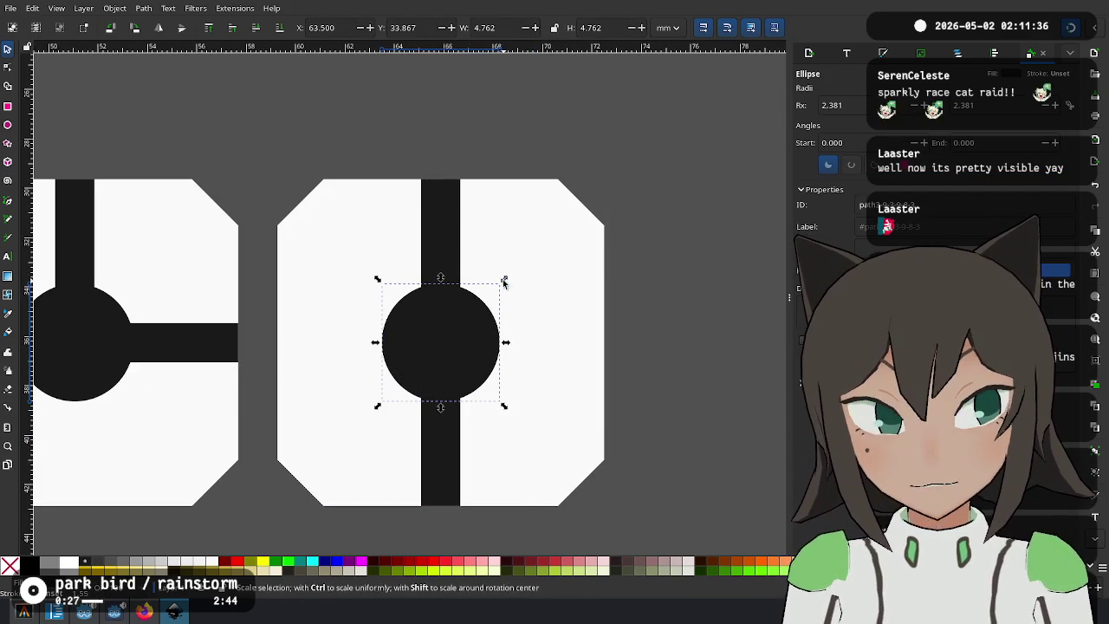
Switch measurements to px and size the circle to 30 × 30 px.
{"action": "left_click", "coordinate": [667, 27]}
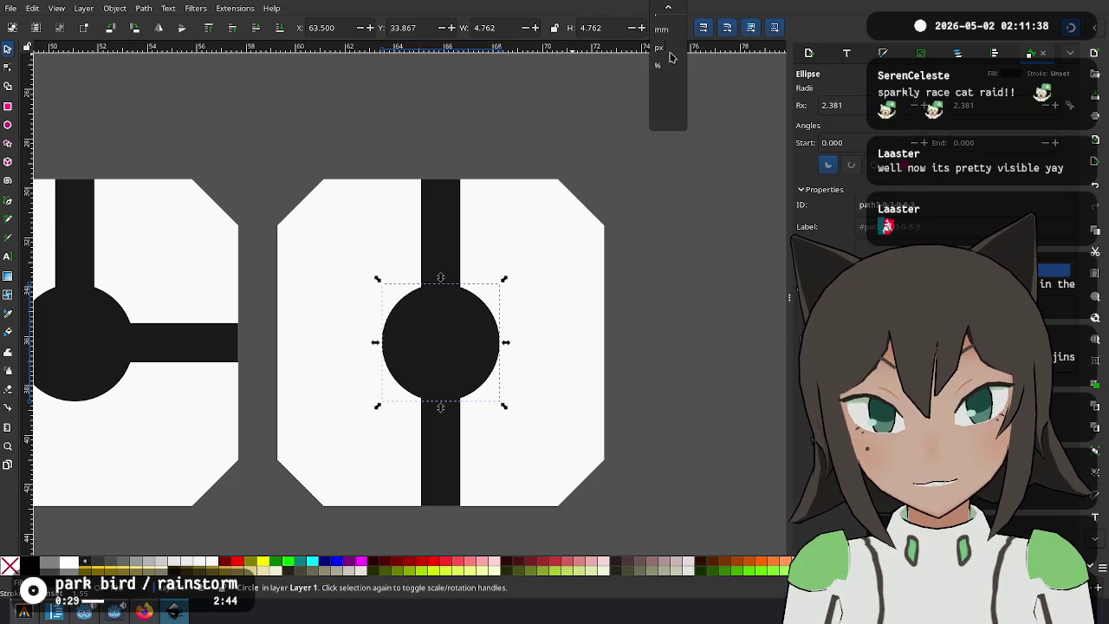
{"action": "left_click", "coordinate": [667, 41]}
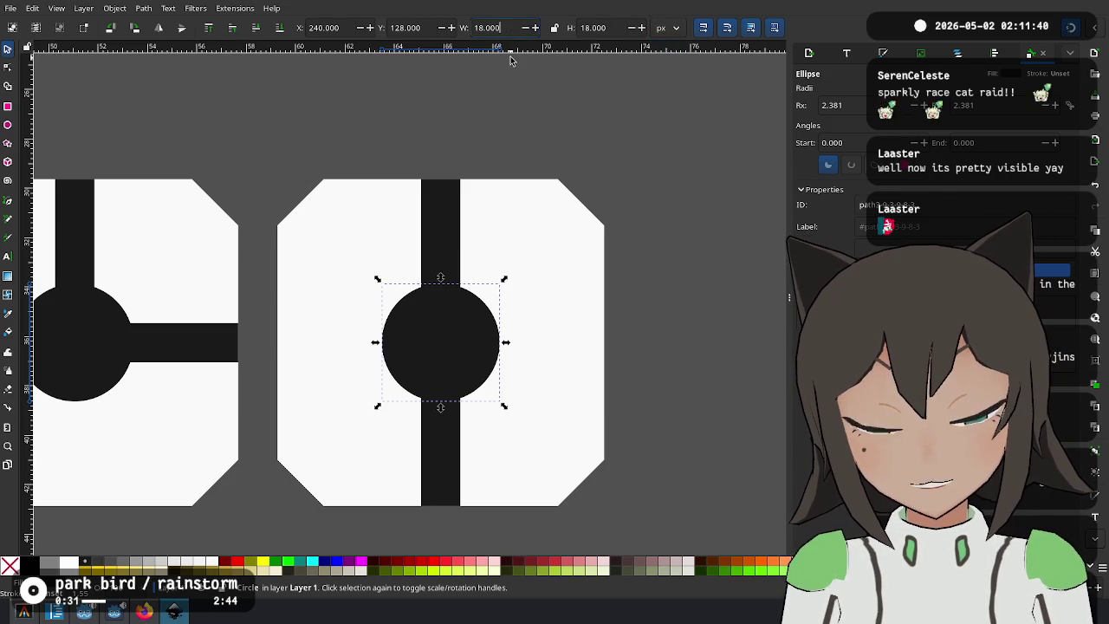
{"action": "left_click", "coordinate": [441, 237]}
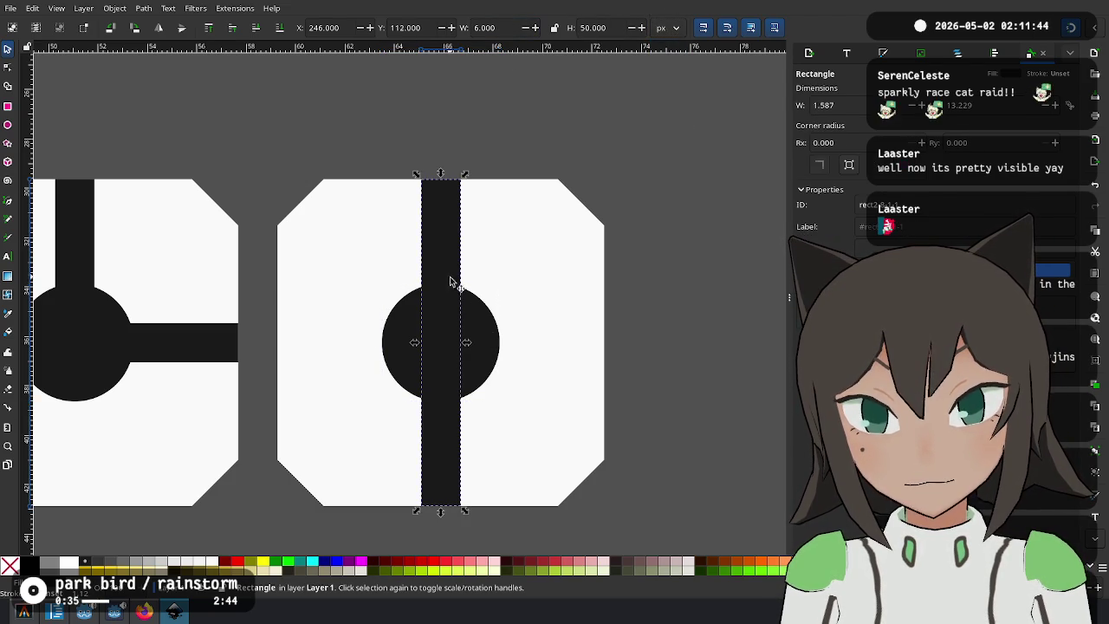
{"action": "left_click", "coordinate": [483, 334]}
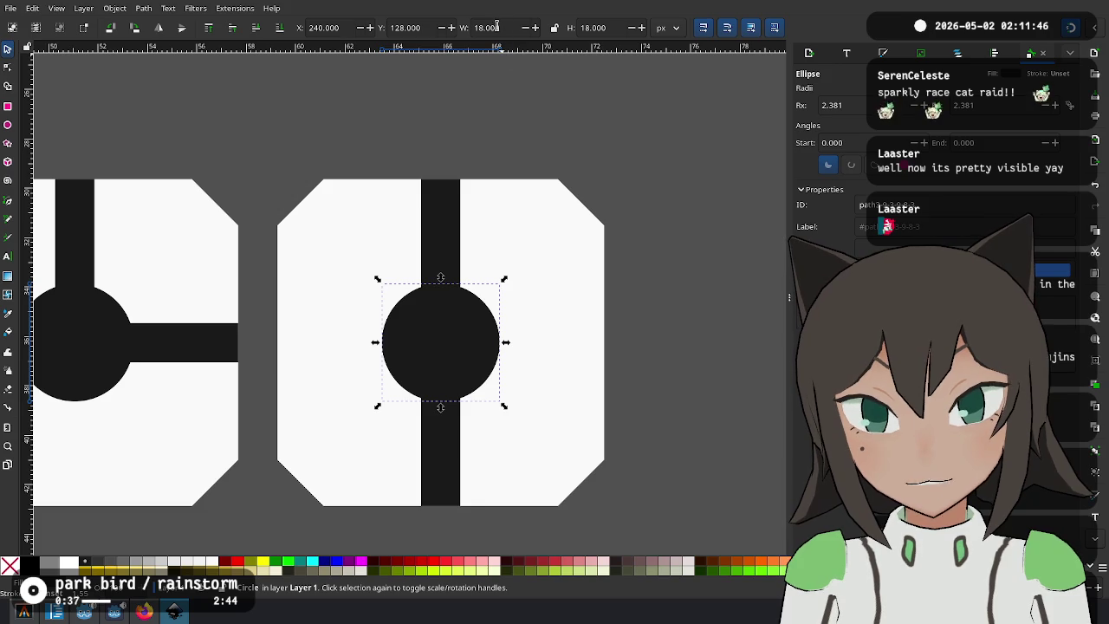
{"action": "key", "text": "Delete"}
{"action": "type", "text": "30"}
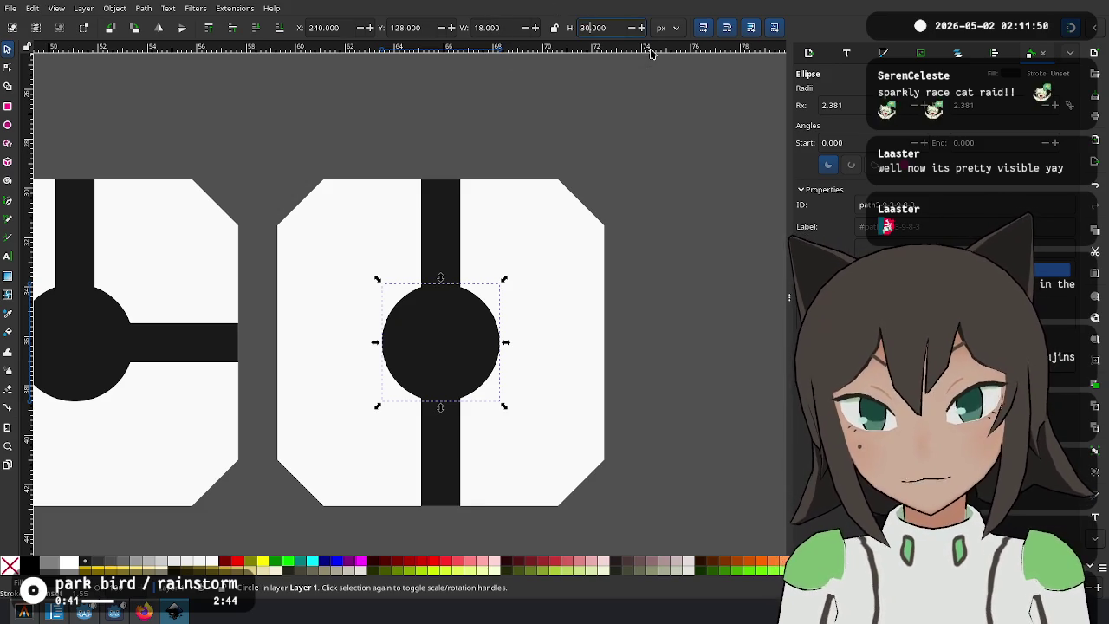
{"action": "key", "text": "Return"}
{"action": "type", "text": "30"}
{"action": "key", "text": "Return"}
Fill the centred circle red and send it behind the black dot.
{"action": "left_click_drag", "start_coordinate": [495, 389], "coordinate": [456, 353]}
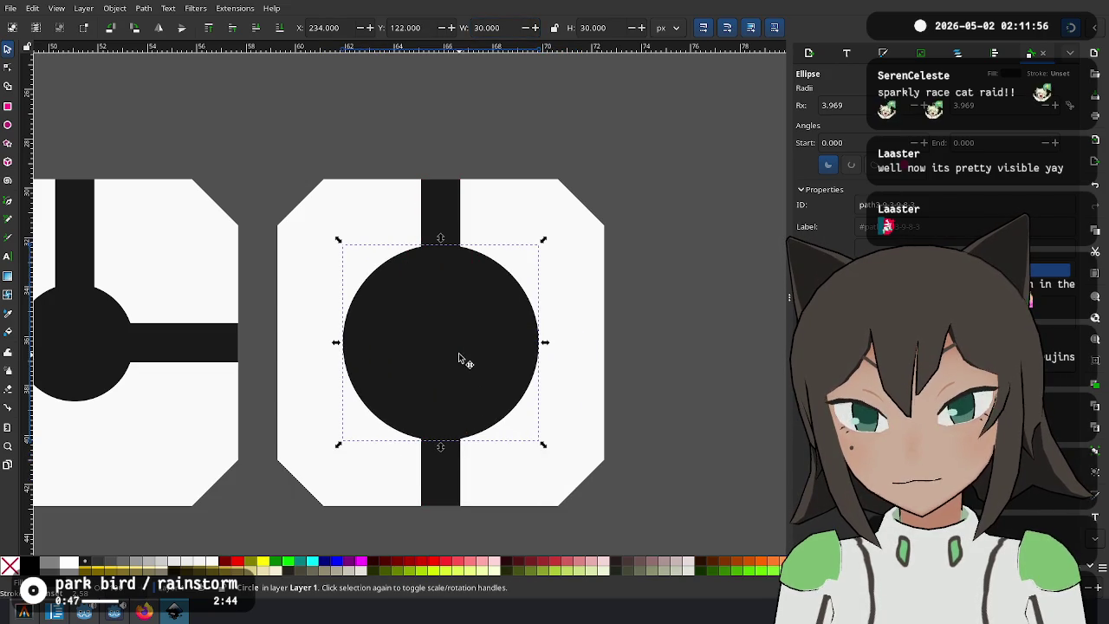
{"action": "left_click", "coordinate": [436, 566]}
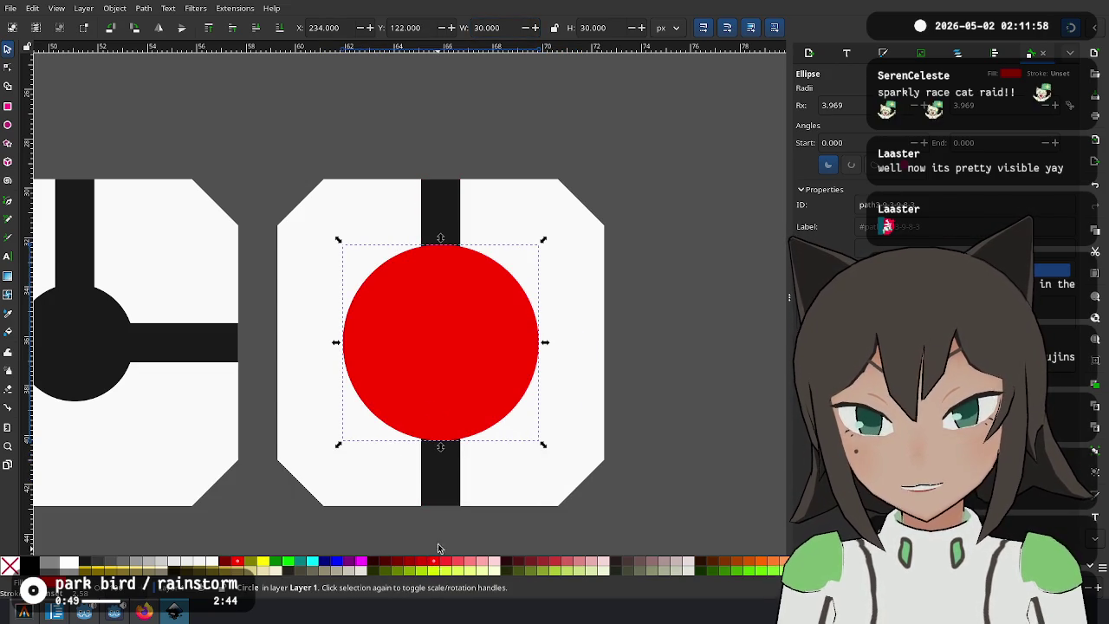
{"action": "left_click", "coordinate": [256, 29]}
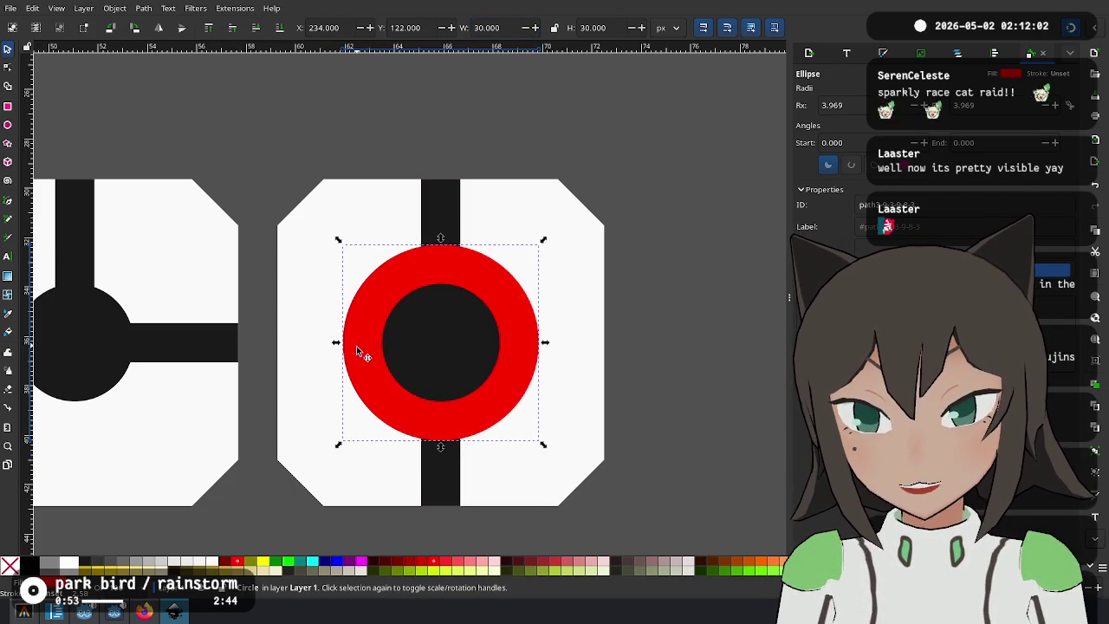
{"action": "left_click", "coordinate": [436, 203]}
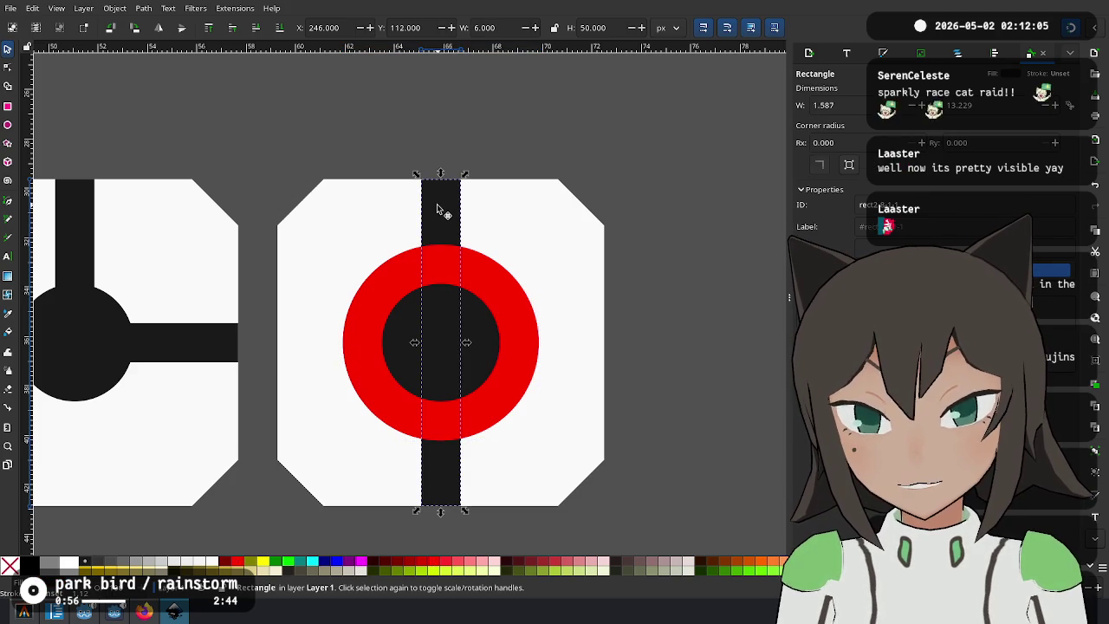
{"action": "left_click", "coordinate": [499, 300]}
{"action": "mouse_move", "coordinate": [499, 300]}
{"action": "left_mouse_down"}
{"action": "mouse_move", "coordinate": [532, 292]}
{"action": "mouse_move", "coordinate": [474, 348]}
{"action": "mouse_move", "coordinate": [472, 337]}
{"action": "left_mouse_up"}
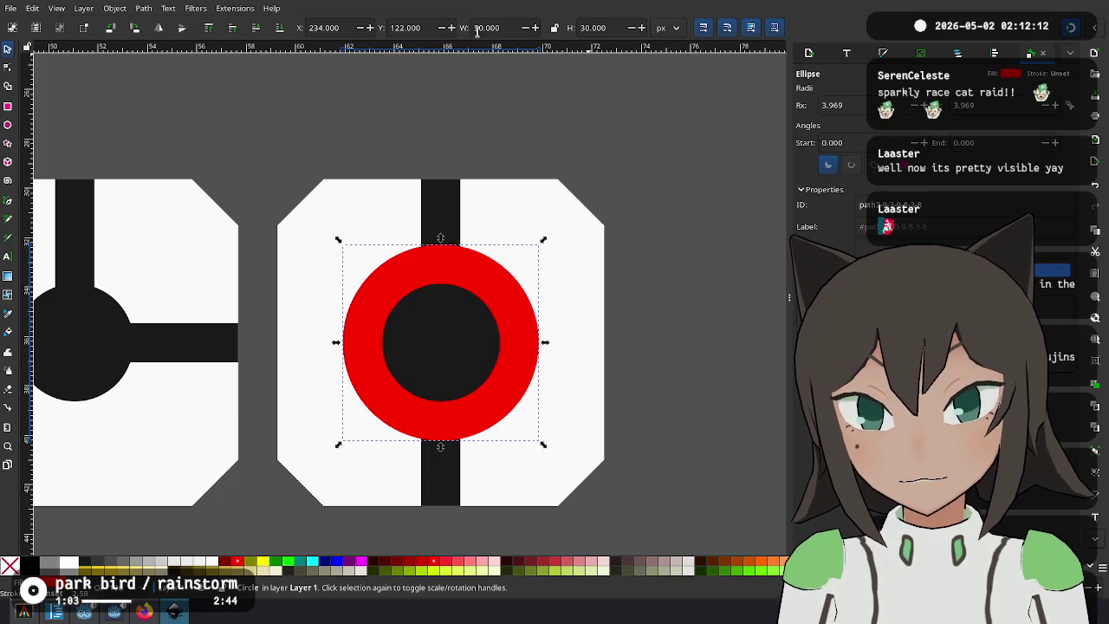
Enlarge the red circle to 36 px.
{"action": "left_click_drag", "start_coordinate": [545, 342], "coordinate": [584, 342]}
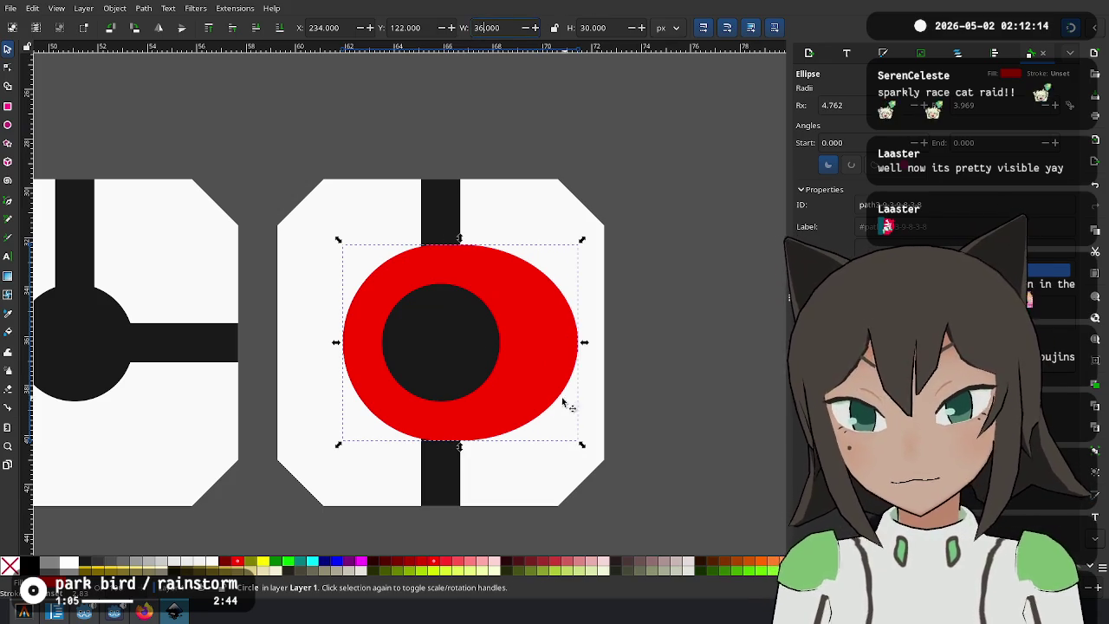
{"action": "triple_click", "coordinate": [583, 28]}
{"action": "type", "text": "36"}
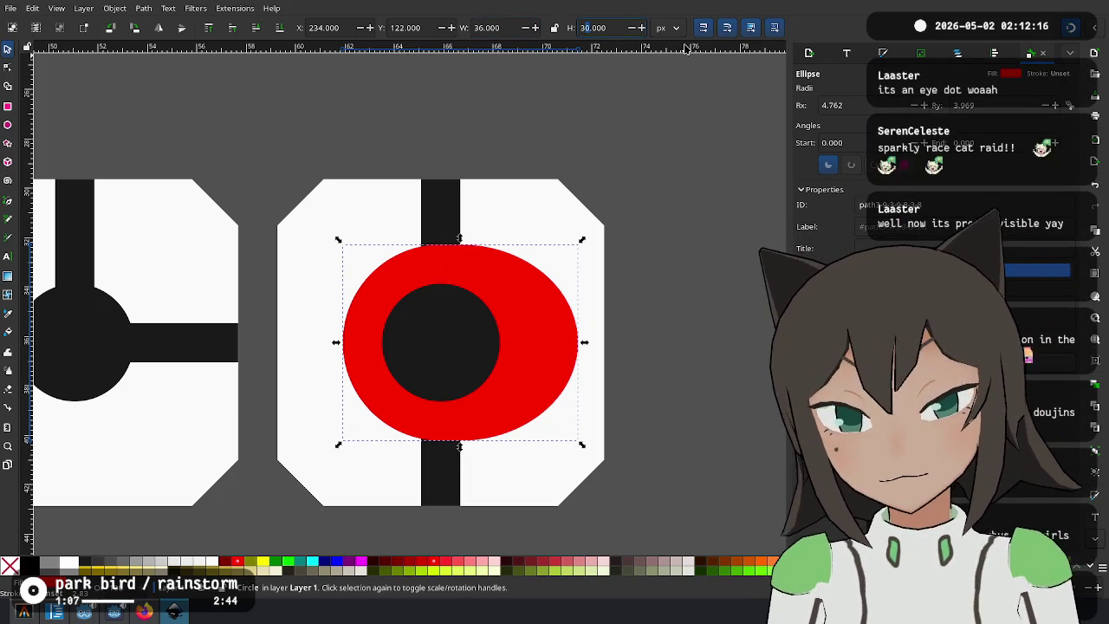
{"action": "key", "text": "Return"}
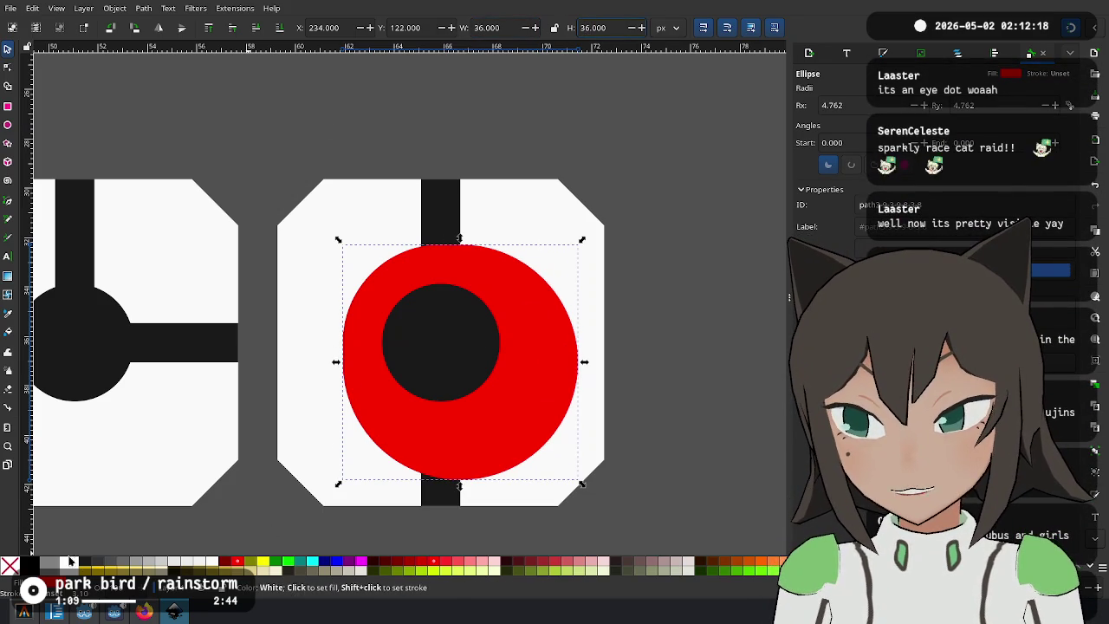
Paste a black copy behind the red circle, size it 42 × 42 px and recentre it.
{"action": "key", "text": "ctrl+shift+v"}
{"action": "left_click_drag", "start_coordinate": [490, 382], "coordinate": [470, 364]}
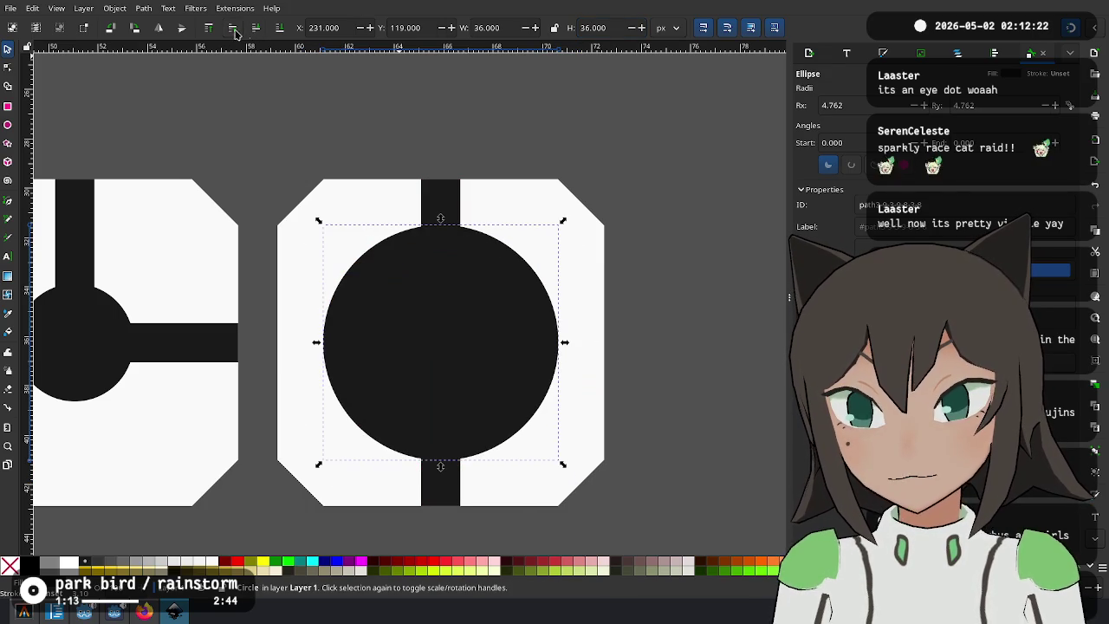
{"action": "left_click", "coordinate": [255, 31]}
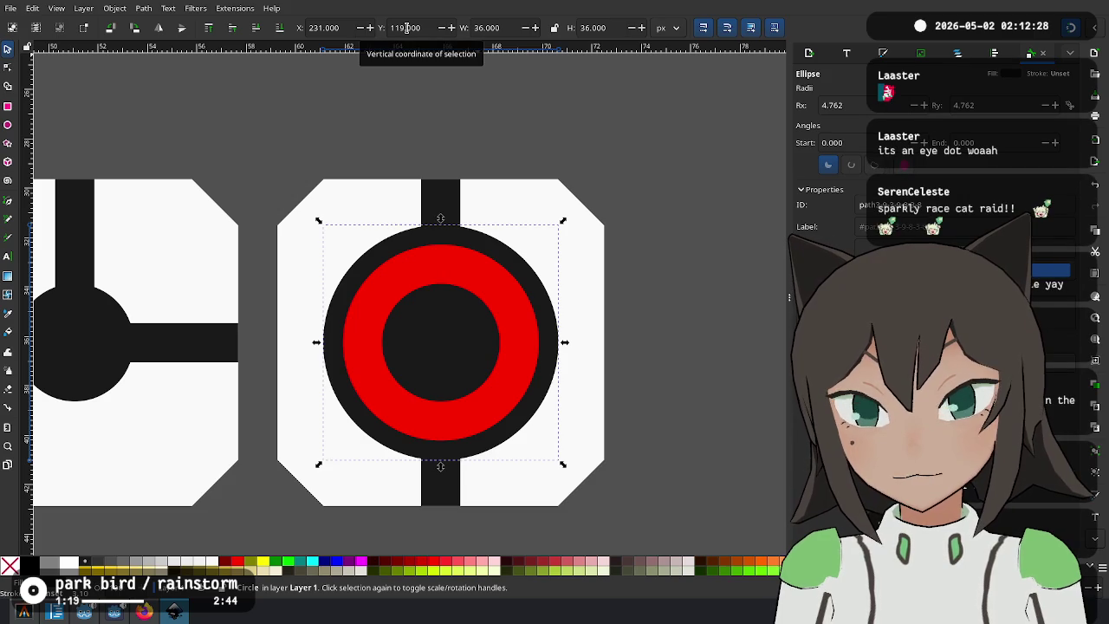
{"action": "left_click", "coordinate": [477, 28]}
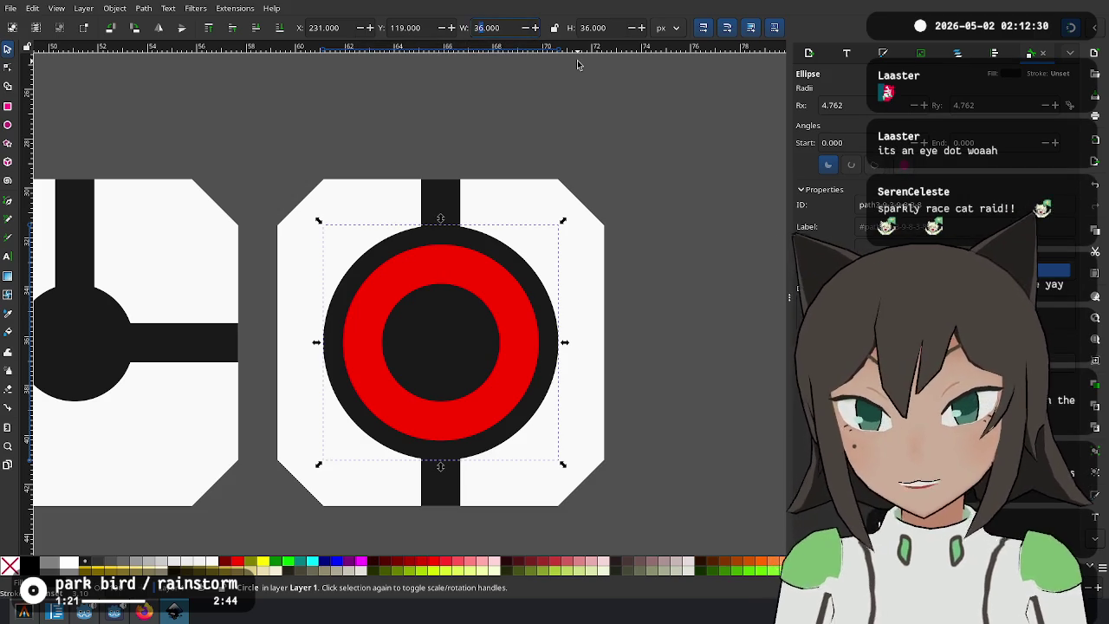
{"action": "type", "text": "42.000"}
{"action": "key", "text": "Return"}
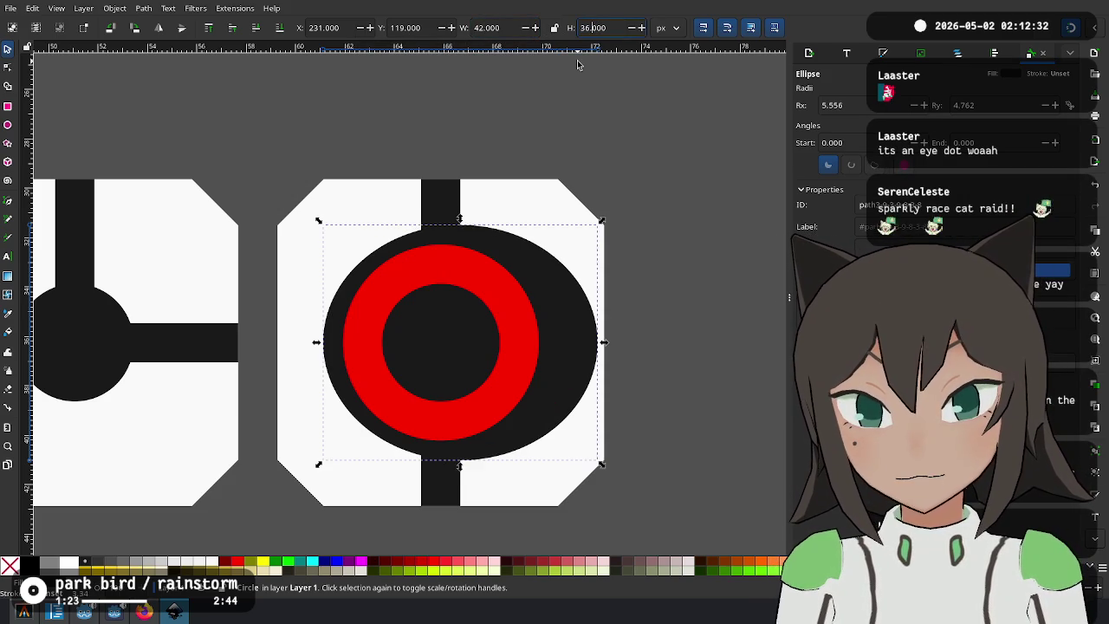
{"action": "type", "text": "42.000"}
{"action": "key", "text": "Return"}
{"action": "mouse_move", "coordinate": [520, 441]}
{"action": "left_mouse_down"}
{"action": "mouse_move", "coordinate": [500, 401]}
{"action": "mouse_move", "coordinate": [511, 397]}
{"action": "left_mouse_up"}
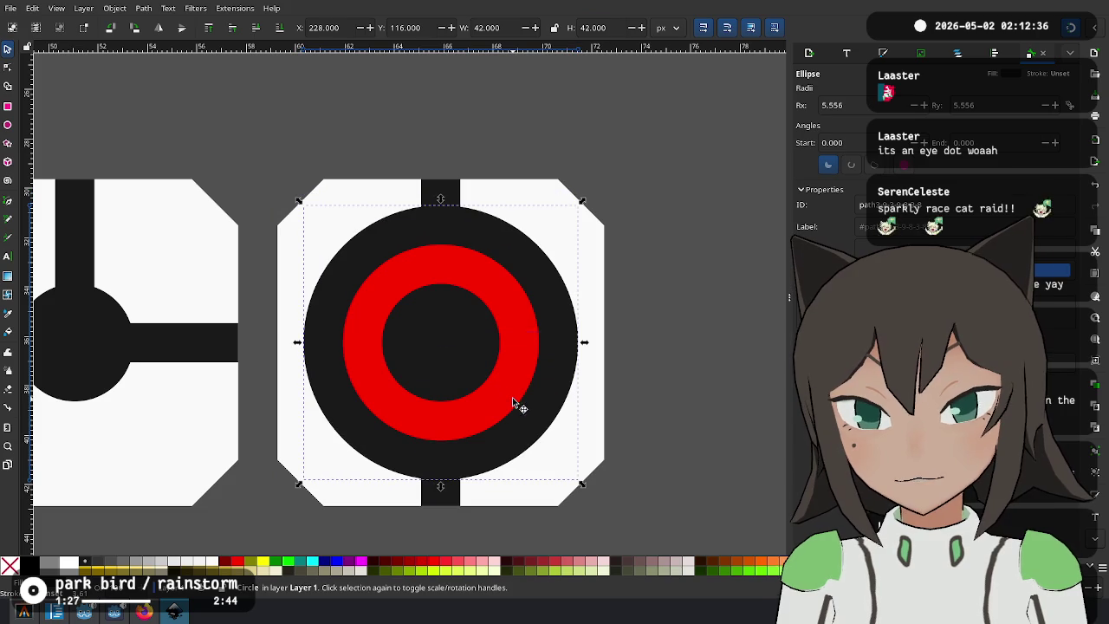
Subtract the red circle from the outer black circle to form a black ring.
{"action": "left_click", "coordinate": [693, 290]}
{"action": "left_click", "coordinate": [515, 310]}
{"action": "left_click", "coordinate": [564, 292], "text": "shift"}
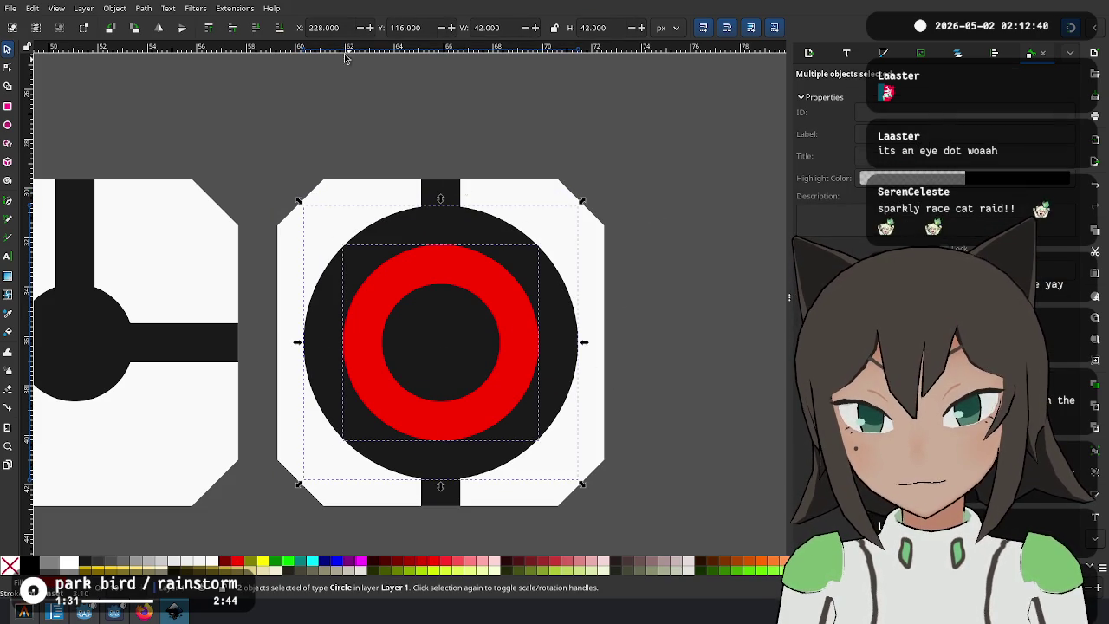
{"action": "key", "text": "ctrl+minus"}
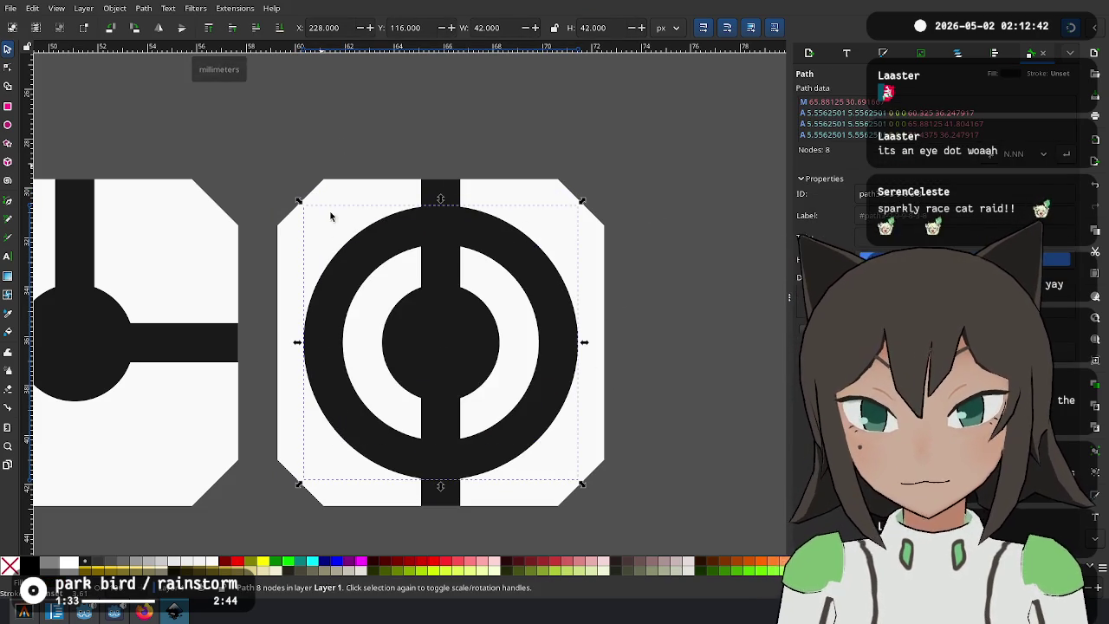
Shorten the vertical pipe bar to an 8 px stub and place a copy at the ring's bottom.
{"action": "left_click", "coordinate": [455, 278]}
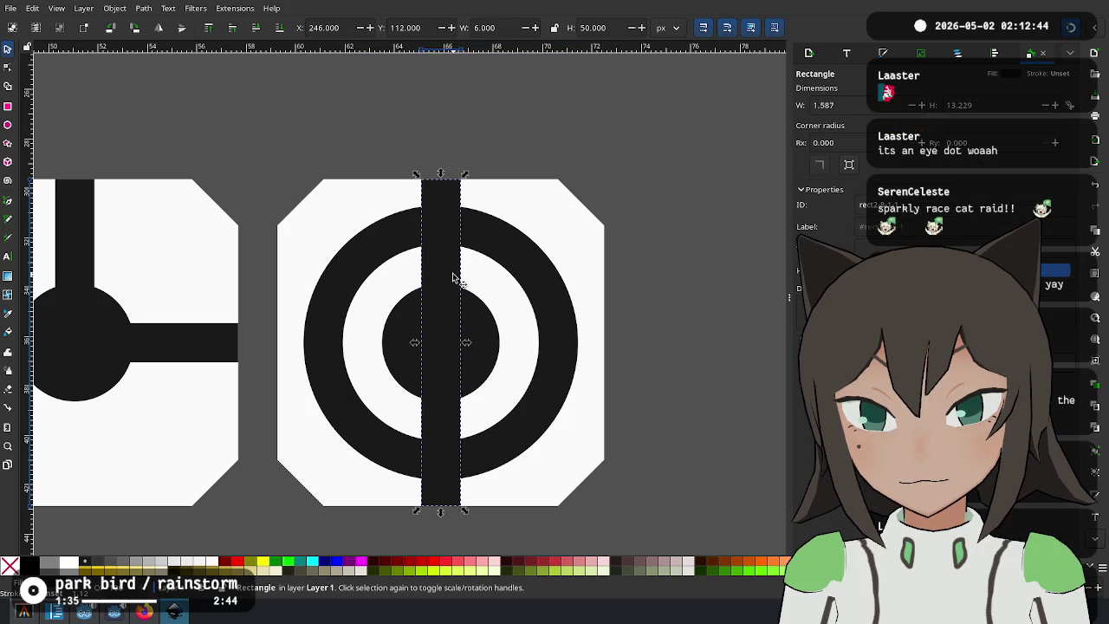
{"action": "mouse_move", "coordinate": [441, 509]}
{"action": "left_mouse_down"}
{"action": "mouse_move", "coordinate": [446, 218]}
{"action": "mouse_move", "coordinate": [463, 234]}
{"action": "mouse_move", "coordinate": [454, 334]}
{"action": "left_mouse_up"}
{"action": "key", "text": "ctrl+z"}
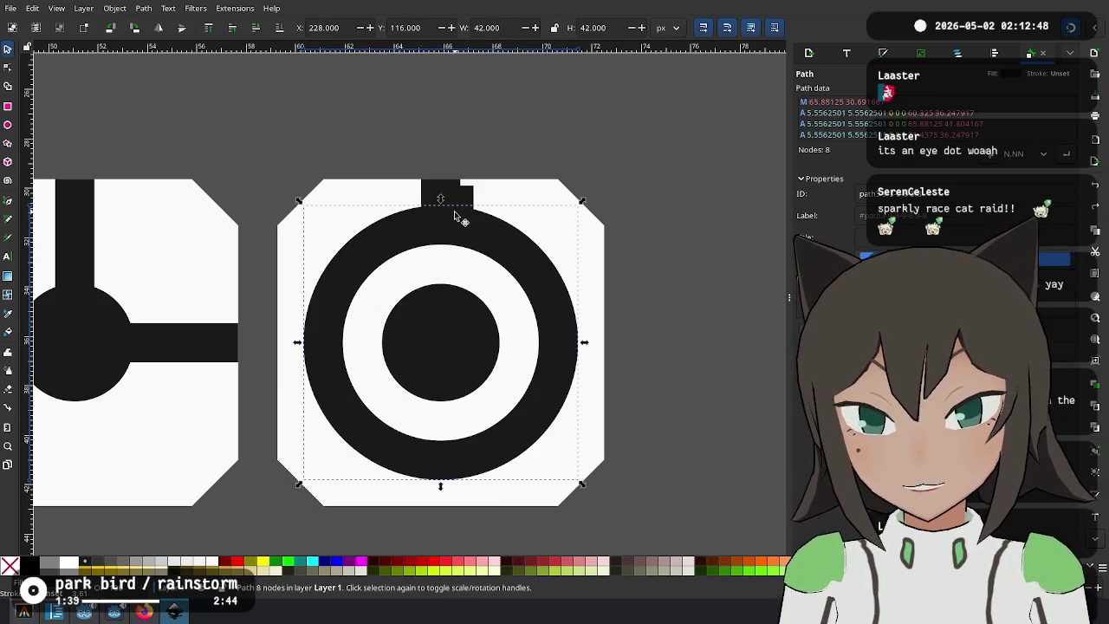
{"action": "left_click", "coordinate": [459, 208]}
{"action": "left_click_drag", "start_coordinate": [467, 205], "coordinate": [470, 483]}
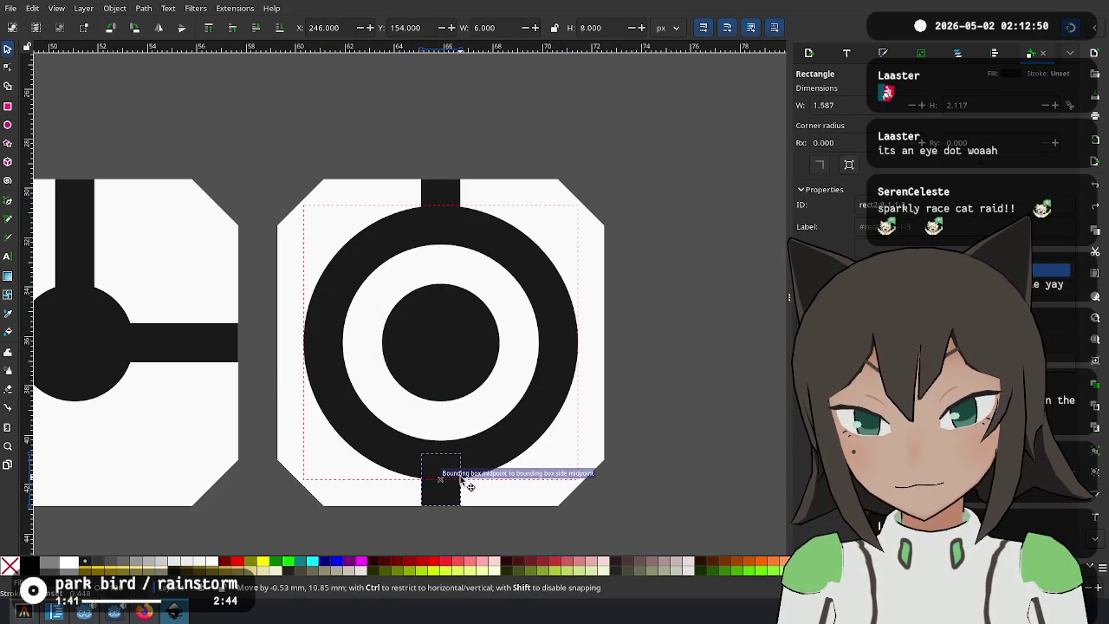
{"action": "left_click", "coordinate": [651, 351]}
{"action": "scroll", "coordinate": [637, 362], "scroll_direction": "down", "scroll_amount": 3}
{"action": "scroll", "coordinate": [554, 277], "scroll_direction": "down", "scroll_amount": 4, "text": "ctrl"}
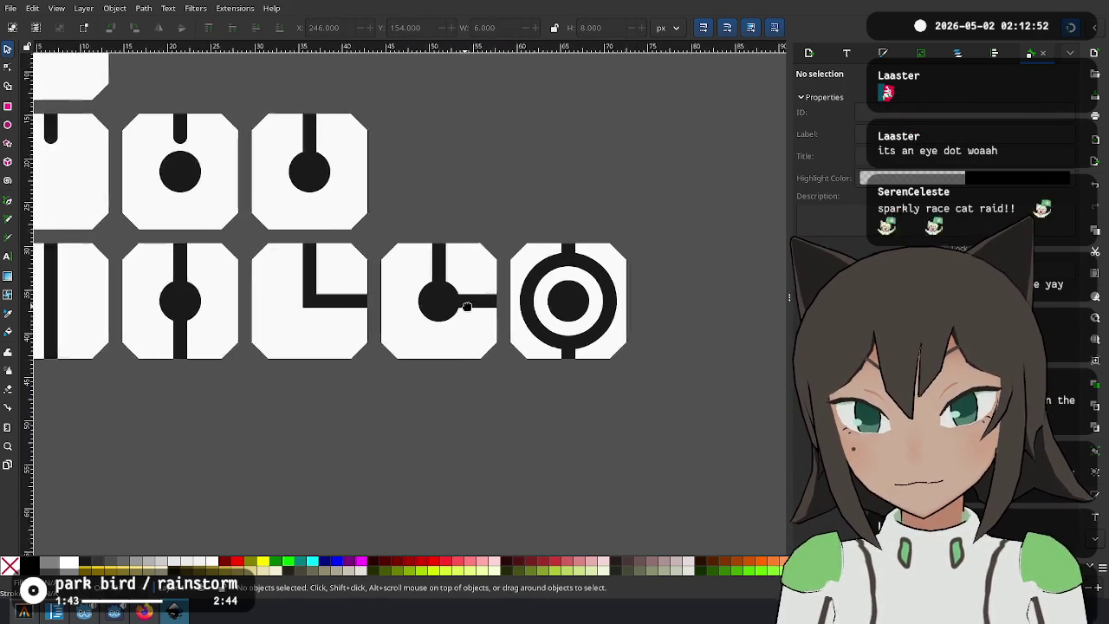
Select the black ring on the target tile.
{"action": "scroll", "coordinate": [216, 284], "scroll_direction": "down", "scroll_amount": 2, "text": "ctrl"}
{"action": "scroll", "coordinate": [208, 304], "scroll_direction": "down", "scroll_amount": 1, "text": "ctrl"}
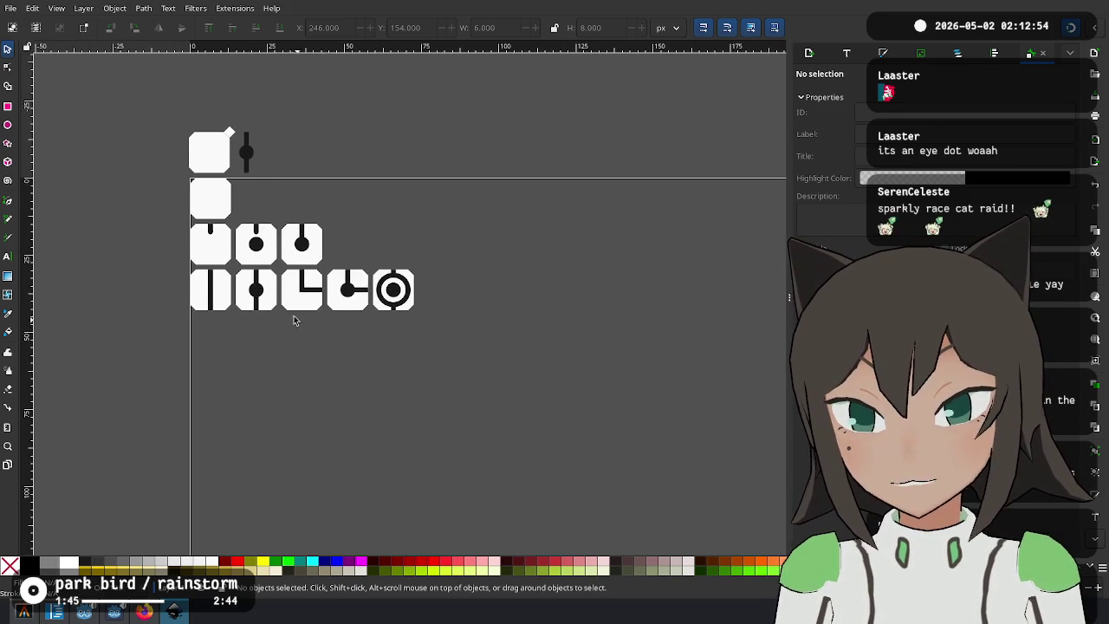
{"action": "scroll", "coordinate": [292, 317], "scroll_direction": "up", "scroll_amount": 1, "text": "ctrl"}
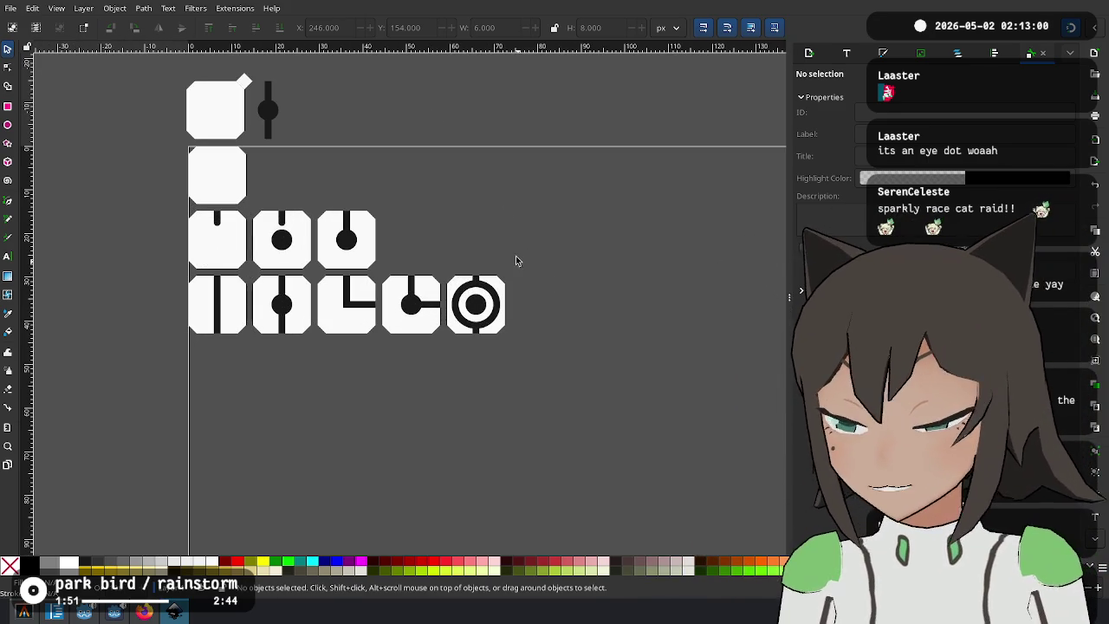
{"action": "scroll", "coordinate": [399, 296], "scroll_direction": "up", "scroll_amount": 1, "text": "ctrl"}
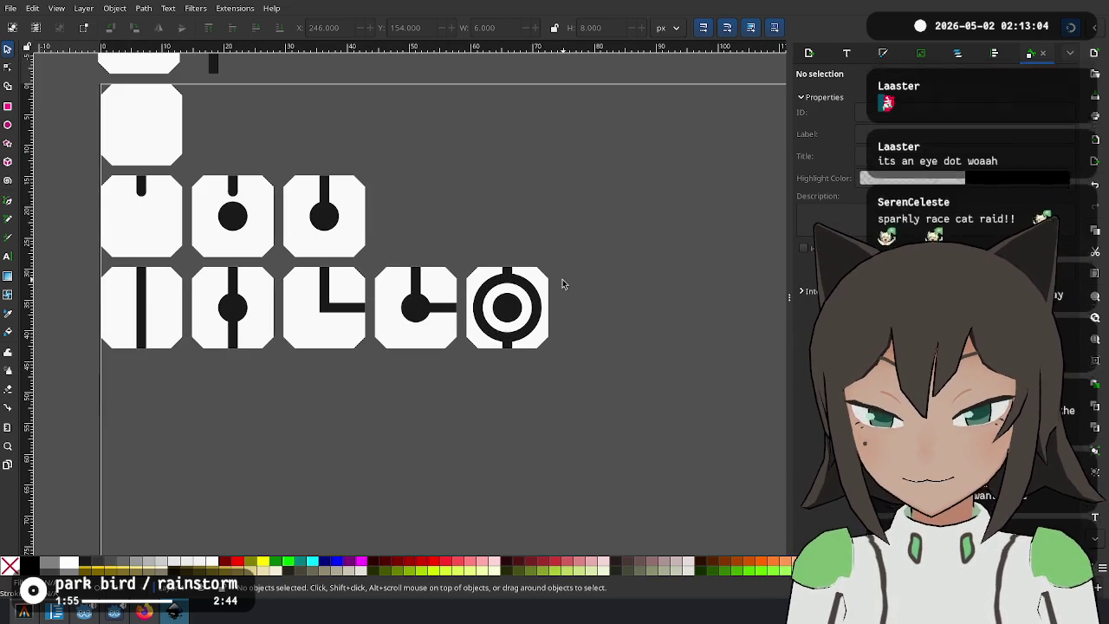
{"action": "left_click", "coordinate": [538, 326]}
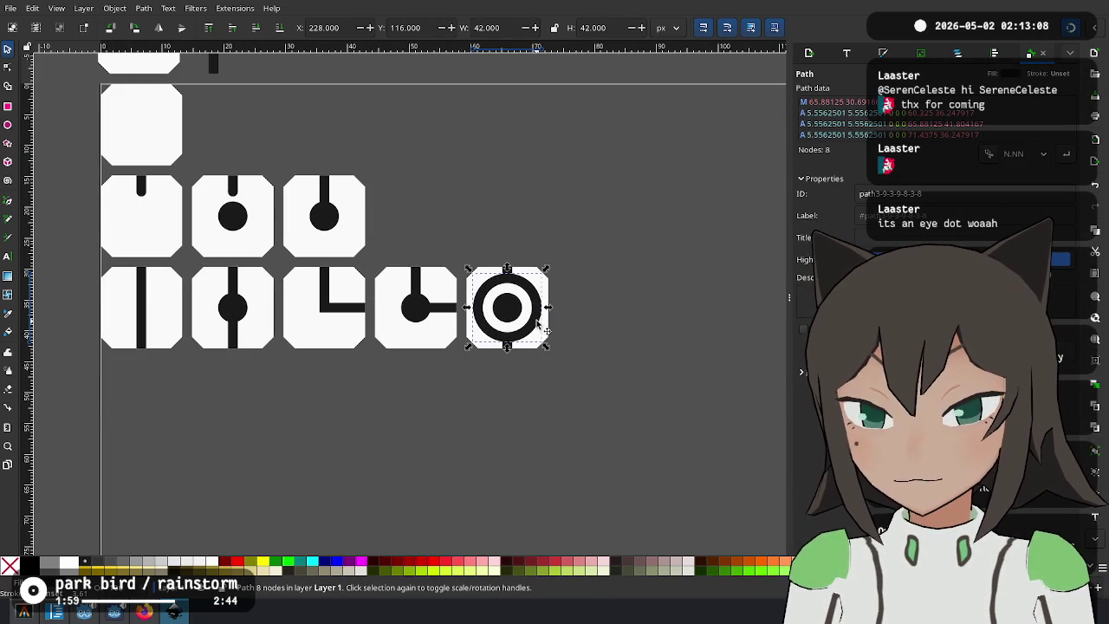
{"action": "left_click", "coordinate": [563, 270]}
{"action": "left_click", "coordinate": [539, 321]}
{"action": "left_click", "coordinate": [592, 272]}
{"action": "left_click", "coordinate": [541, 329]}
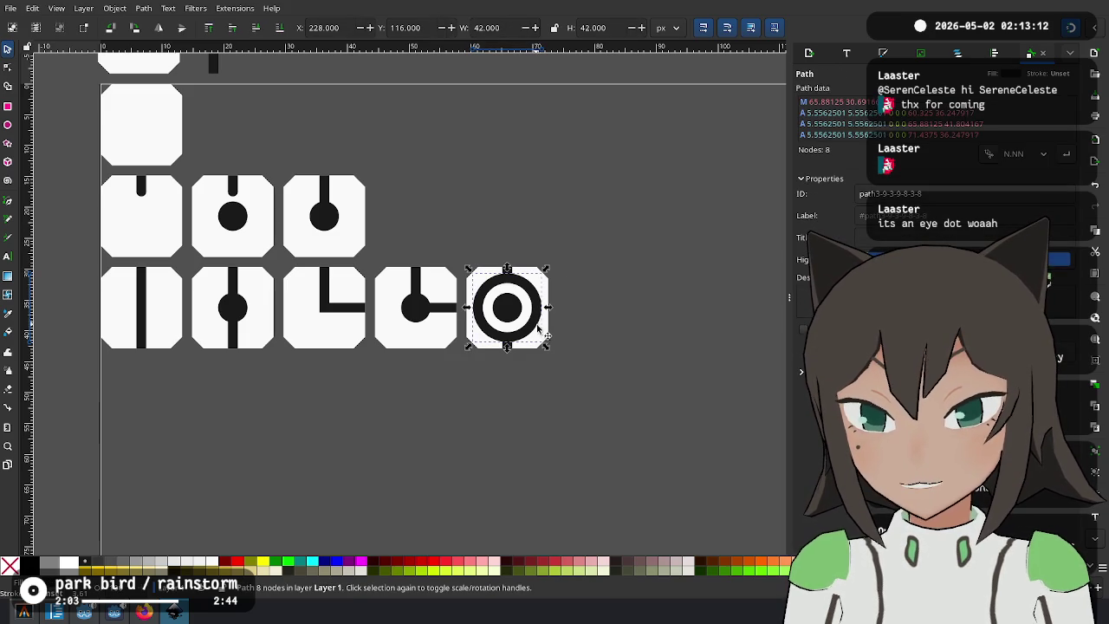
Paste a copy of the ring above the tile sheet, beside the bar-and-dot piece.
{"action": "key", "text": "ctrl+v"}
{"action": "mouse_move", "coordinate": [561, 342]}
{"action": "left_mouse_down"}
{"action": "mouse_move", "coordinate": [458, 116]}
{"action": "mouse_move", "coordinate": [451, 253]}
{"action": "mouse_move", "coordinate": [275, 165]}
{"action": "left_mouse_up"}
{"action": "left_click", "coordinate": [563, 352]}
{"action": "left_click_drag", "start_coordinate": [564, 351], "coordinate": [481, 264]}
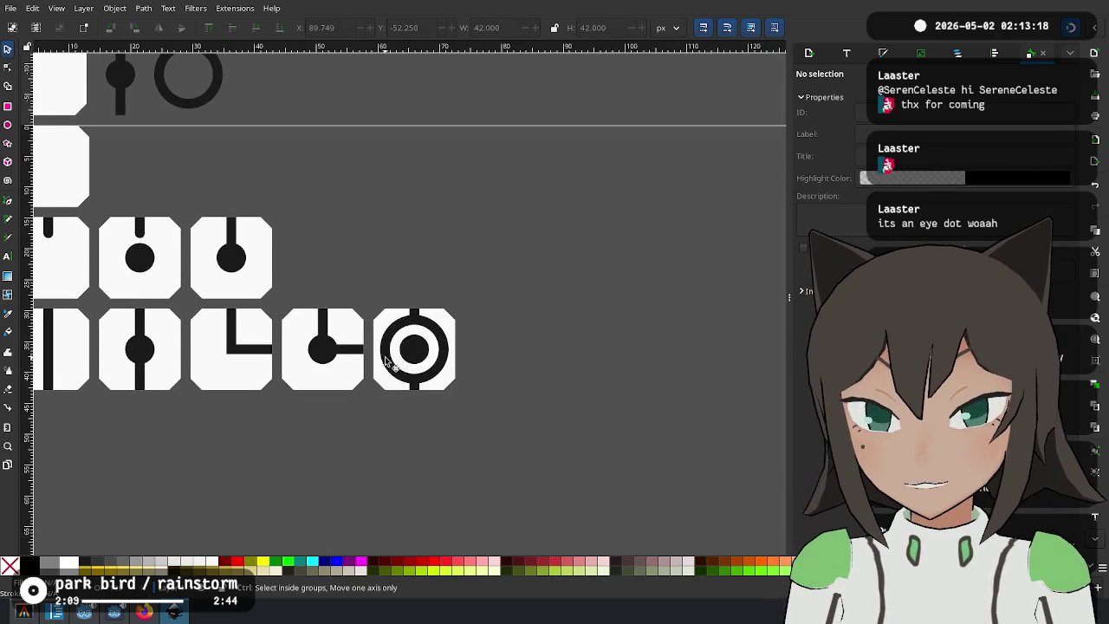
Draw a rectangle covering the left half of the black ring.
{"action": "scroll", "coordinate": [399, 280], "scroll_direction": "up", "scroll_amount": 2, "text": "ctrl"}
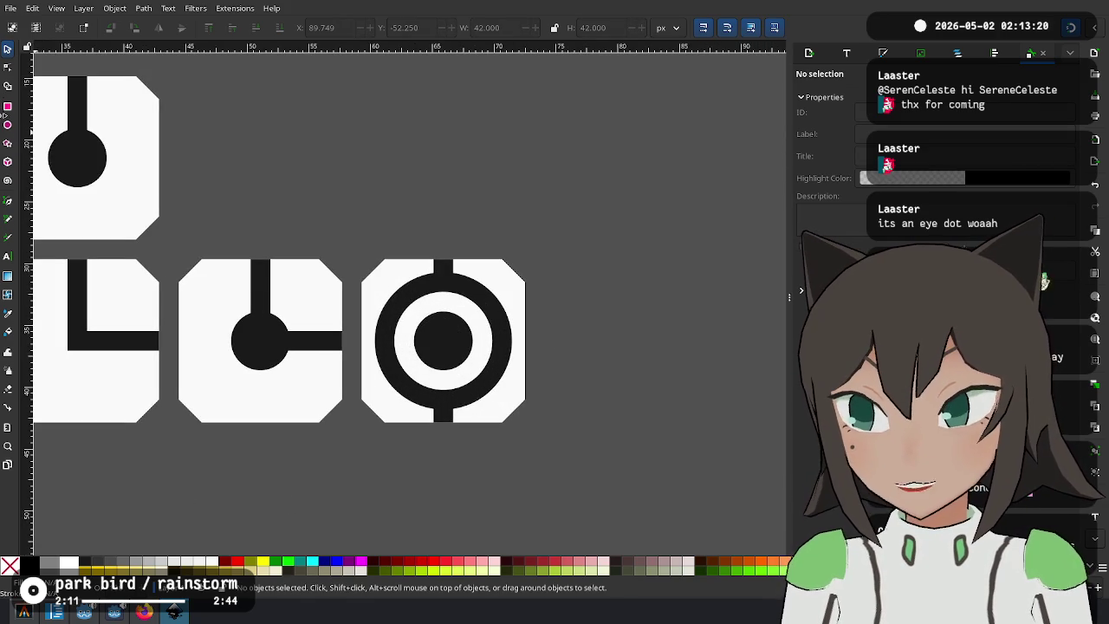
{"action": "left_click", "coordinate": [8, 106]}
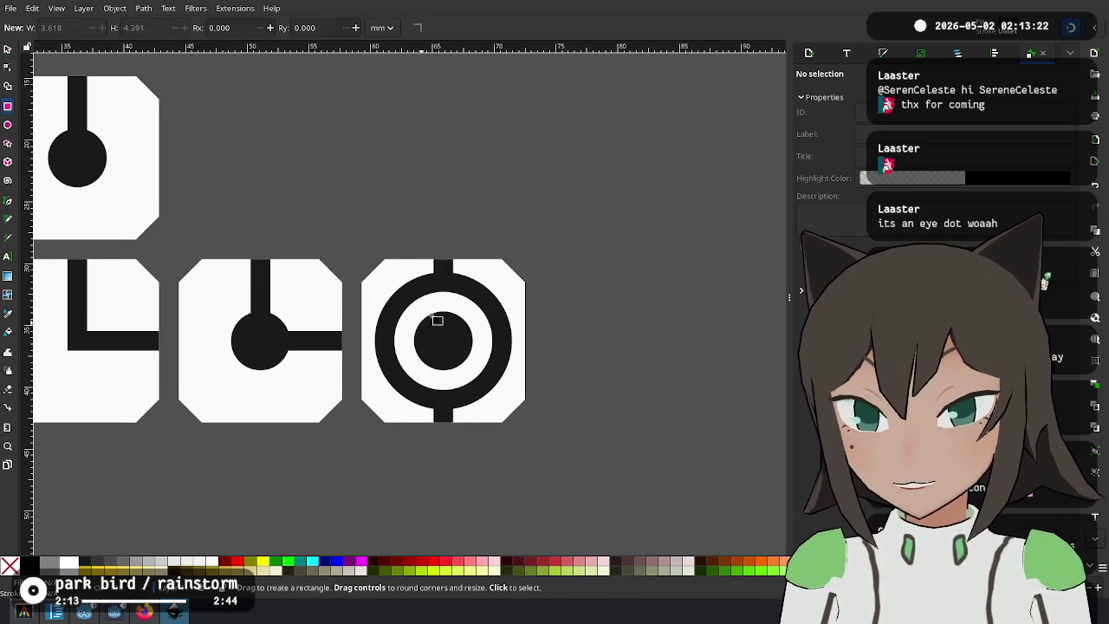
{"action": "mouse_move", "coordinate": [433, 252]}
{"action": "left_mouse_down"}
{"action": "mouse_move", "coordinate": [408, 286]}
{"action": "mouse_move", "coordinate": [389, 425]}
{"action": "mouse_move", "coordinate": [368, 430]}
{"action": "left_mouse_up"}
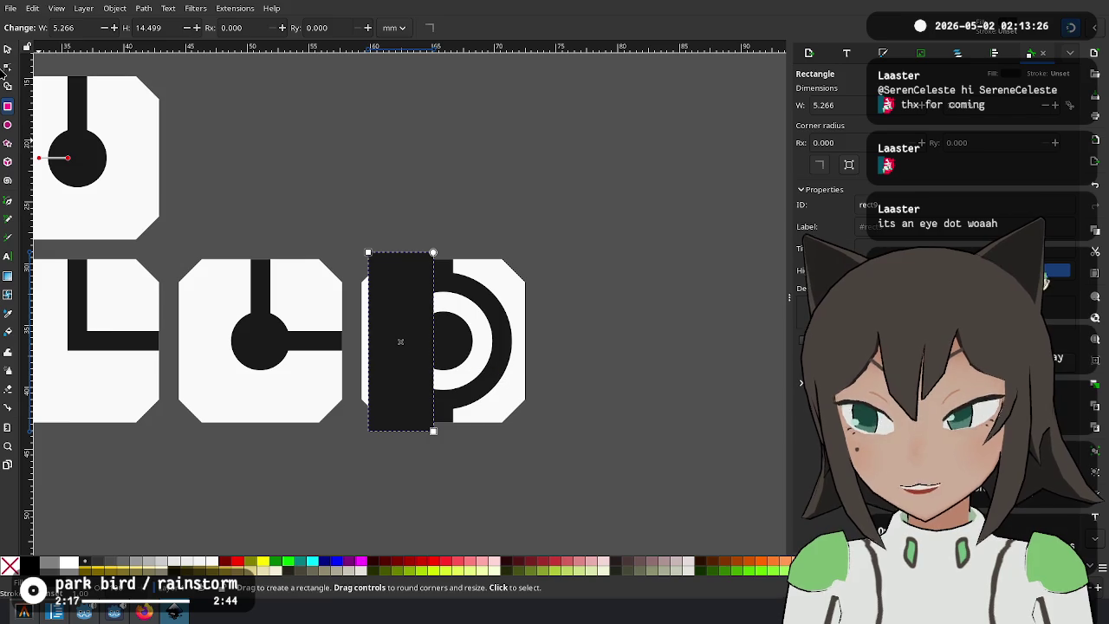
{"action": "left_click", "coordinate": [8, 50]}
Subtract the rectangle from the ring with Path > Difference, leaving its right half.
{"action": "left_click", "coordinate": [495, 358]}
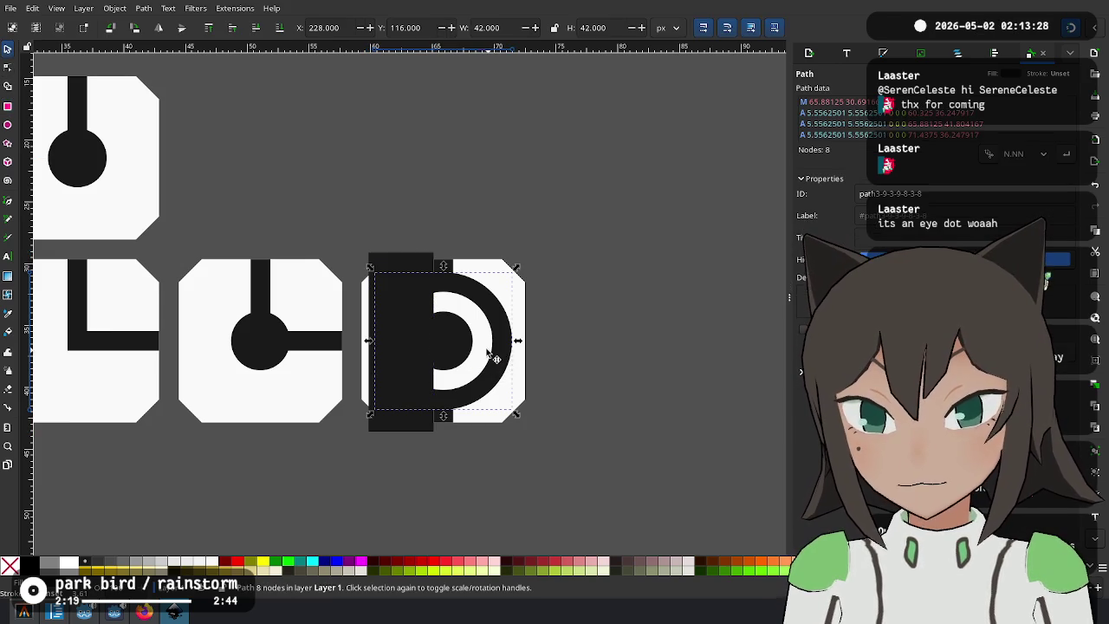
{"action": "left_click", "coordinate": [397, 258]}
{"action": "left_click", "coordinate": [507, 347], "text": "shift"}
{"action": "key", "text": "ctrl+minus"}
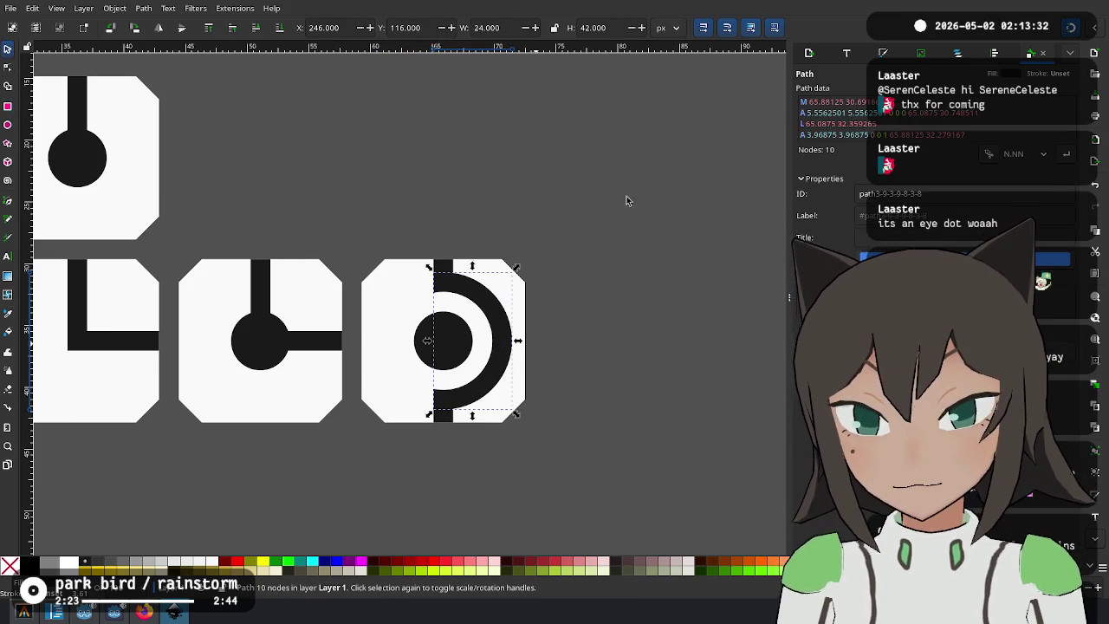
{"action": "left_click", "coordinate": [600, 265]}
{"action": "scroll", "coordinate": [408, 396], "scroll_direction": "down", "scroll_amount": 3}
{"action": "left_click_drag", "start_coordinate": [408, 396], "coordinate": [488, 335]}
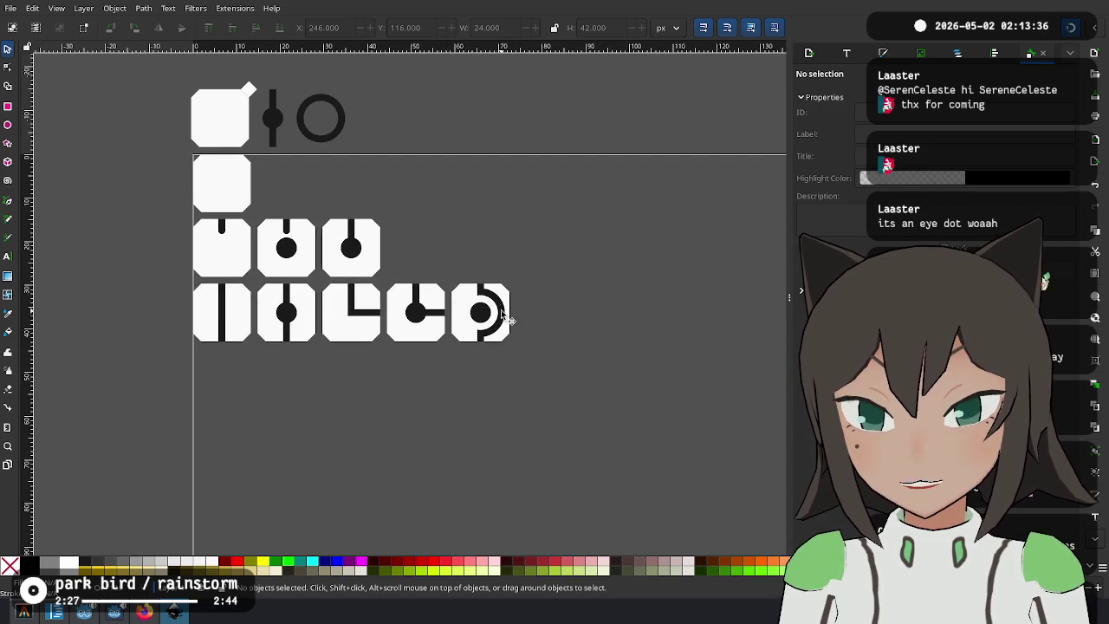
Lower the ring beneath the vertical bar and centre a red ring over its white band.
{"action": "scroll", "coordinate": [482, 318], "scroll_direction": "up", "scroll_amount": 5}
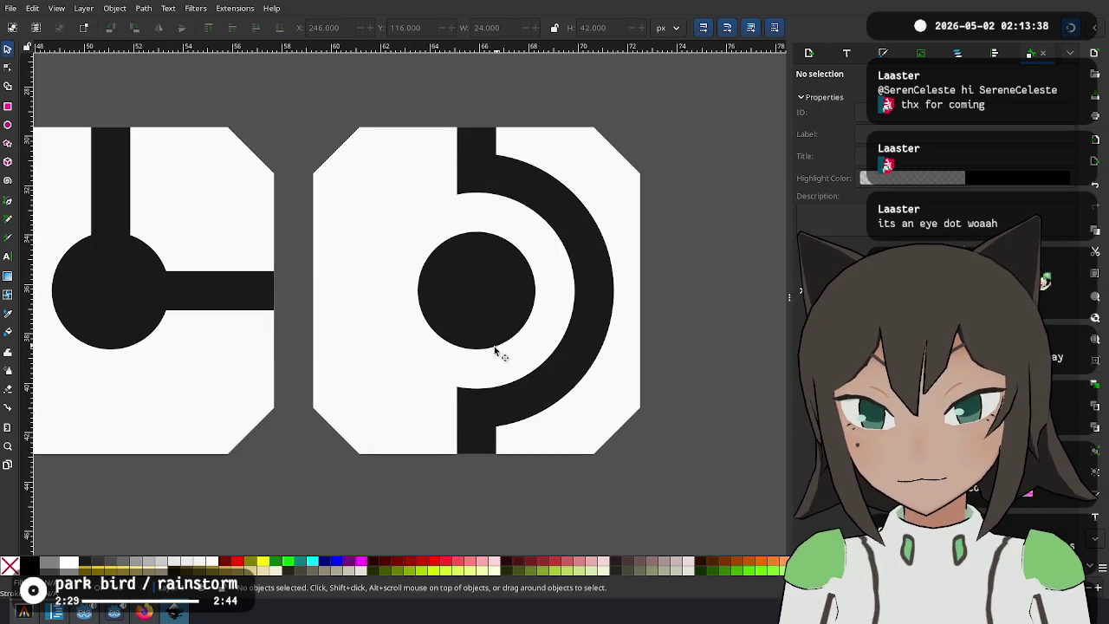
{"action": "scroll", "coordinate": [481, 419], "scroll_direction": "up", "scroll_amount": 3}
{"action": "scroll", "coordinate": [482, 408], "scroll_direction": "up", "scroll_amount": 3}
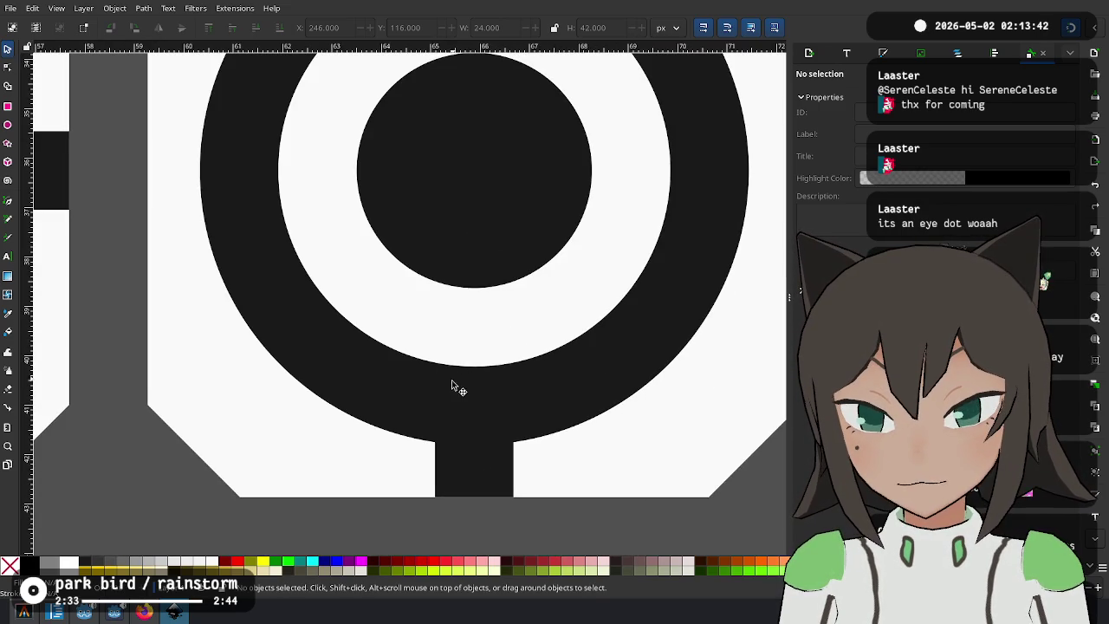
{"action": "left_click", "coordinate": [547, 291]}
{"action": "scroll", "coordinate": [485, 338], "scroll_direction": "down", "scroll_amount": 3}
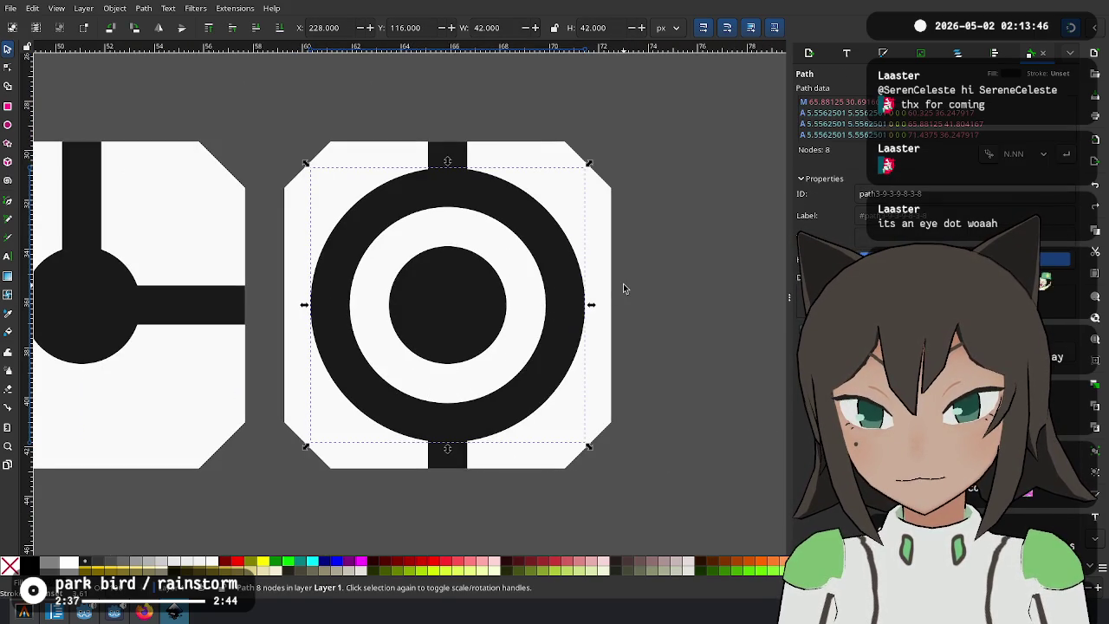
{"action": "key", "text": "Page_Down"}
{"action": "key", "text": "ctrl+z"}
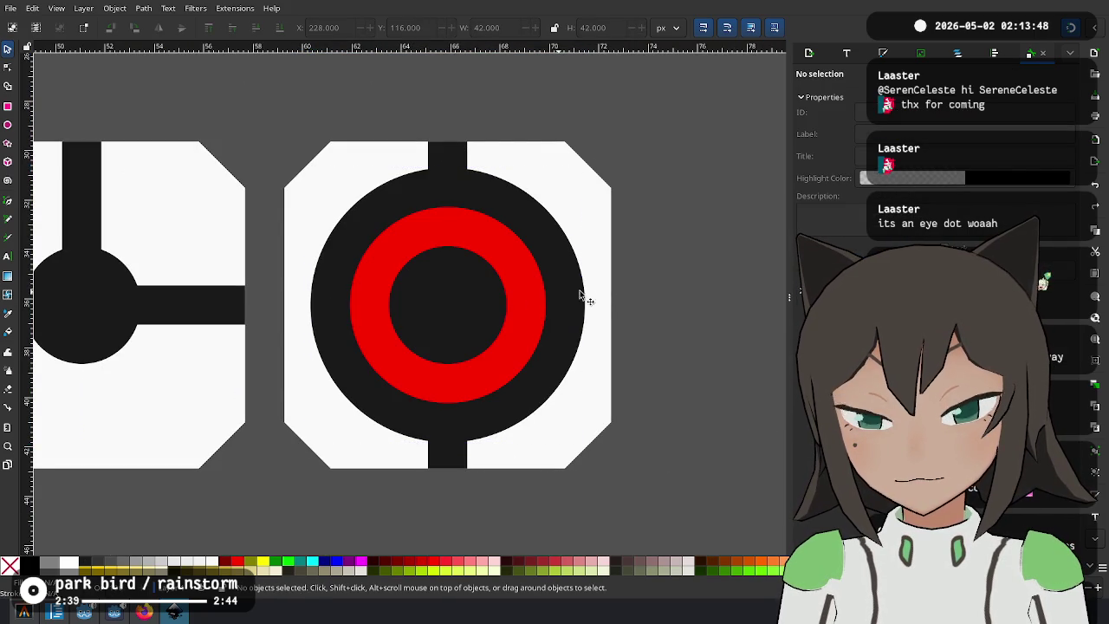
{"action": "mouse_move", "coordinate": [512, 292]}
{"action": "left_mouse_down"}
{"action": "mouse_move", "coordinate": [707, 269]}
{"action": "mouse_move", "coordinate": [448, 306]}
{"action": "left_mouse_up"}
{"action": "left_click", "coordinate": [684, 292]}
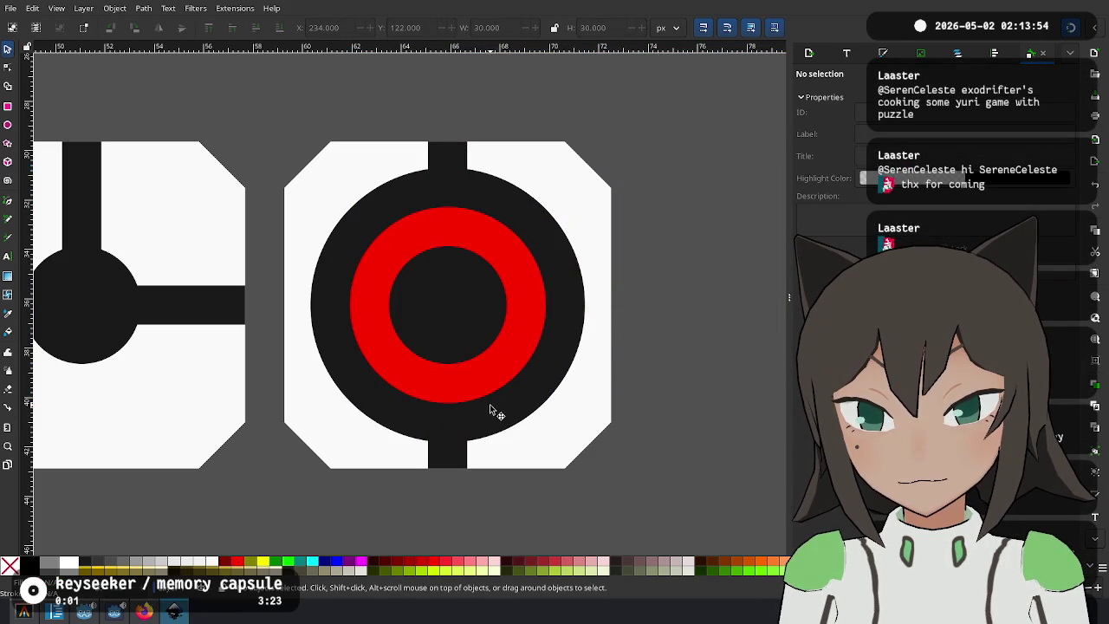
Subtract the red ring from the big black circle to form the outer ring.
{"action": "left_click", "coordinate": [522, 372]}
{"action": "mouse_move", "coordinate": [523, 372]}
{"action": "left_mouse_down"}
{"action": "mouse_move", "coordinate": [718, 329]}
{"action": "mouse_move", "coordinate": [672, 295]}
{"action": "mouse_move", "coordinate": [435, 320]}
{"action": "mouse_move", "coordinate": [447, 303]}
{"action": "left_mouse_up"}
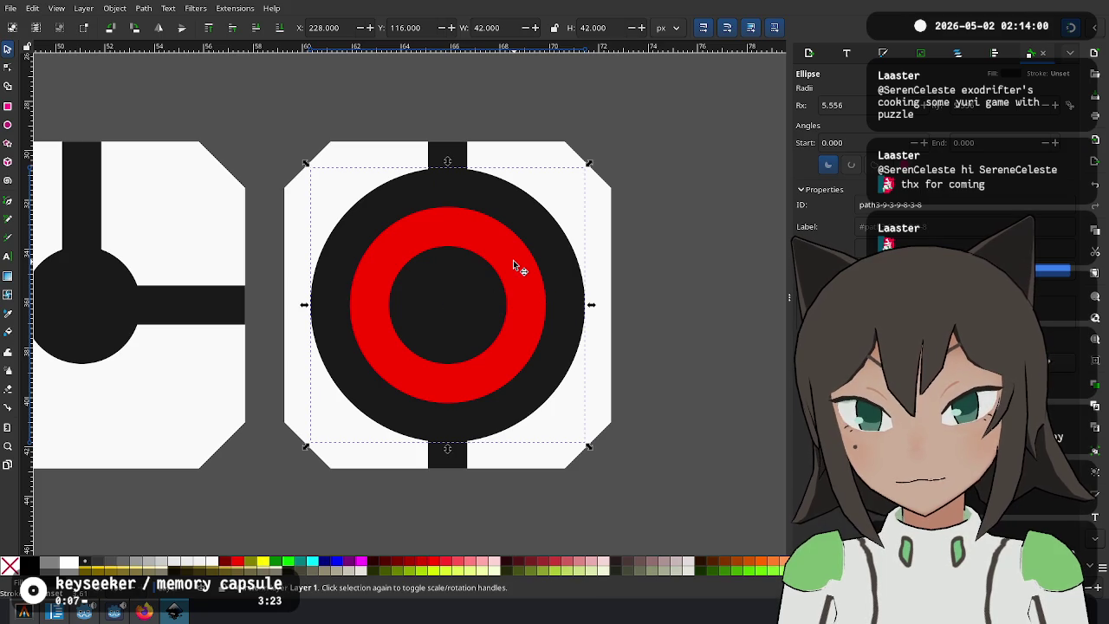
{"action": "left_click", "coordinate": [512, 260], "text": "shift"}
{"action": "left_click", "coordinate": [442, 317]}
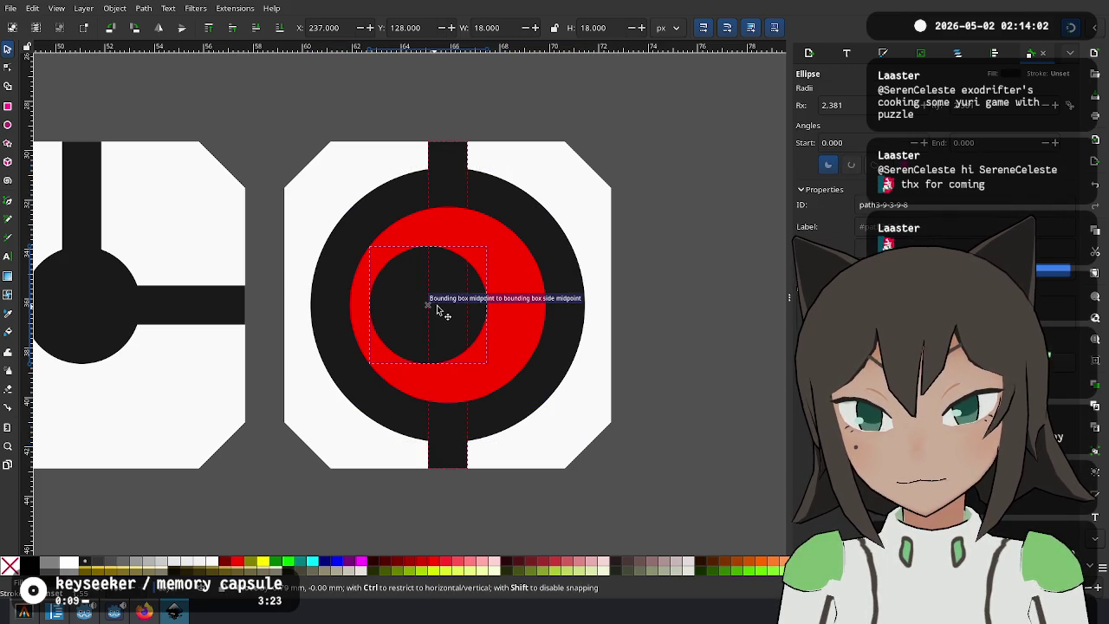
{"action": "left_click", "coordinate": [525, 291], "text": "shift"}
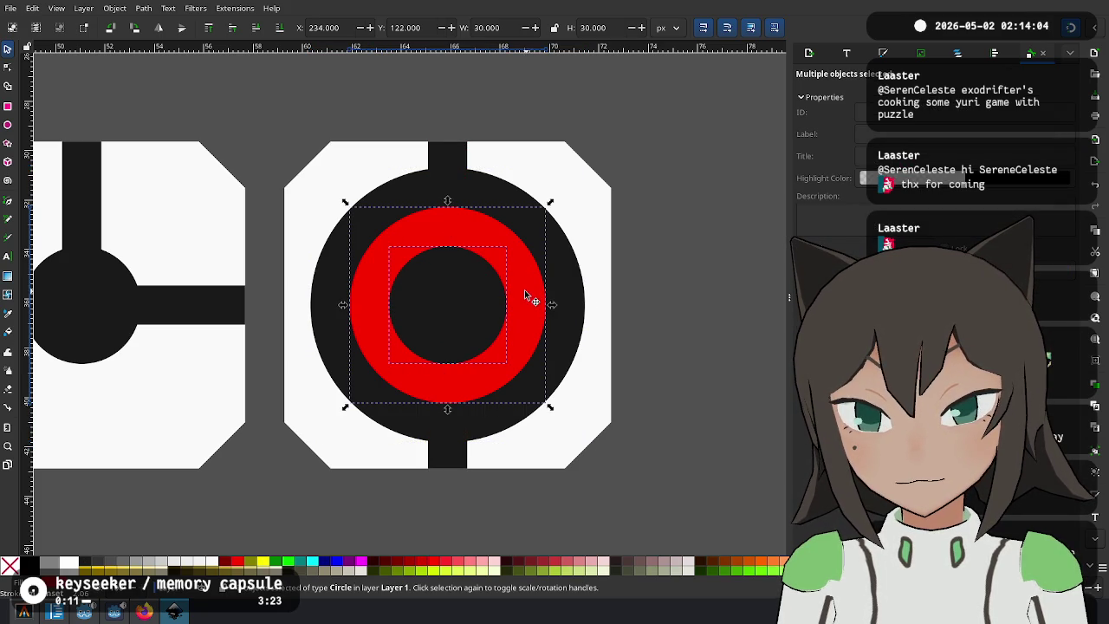
{"action": "left_click", "coordinate": [526, 287]}
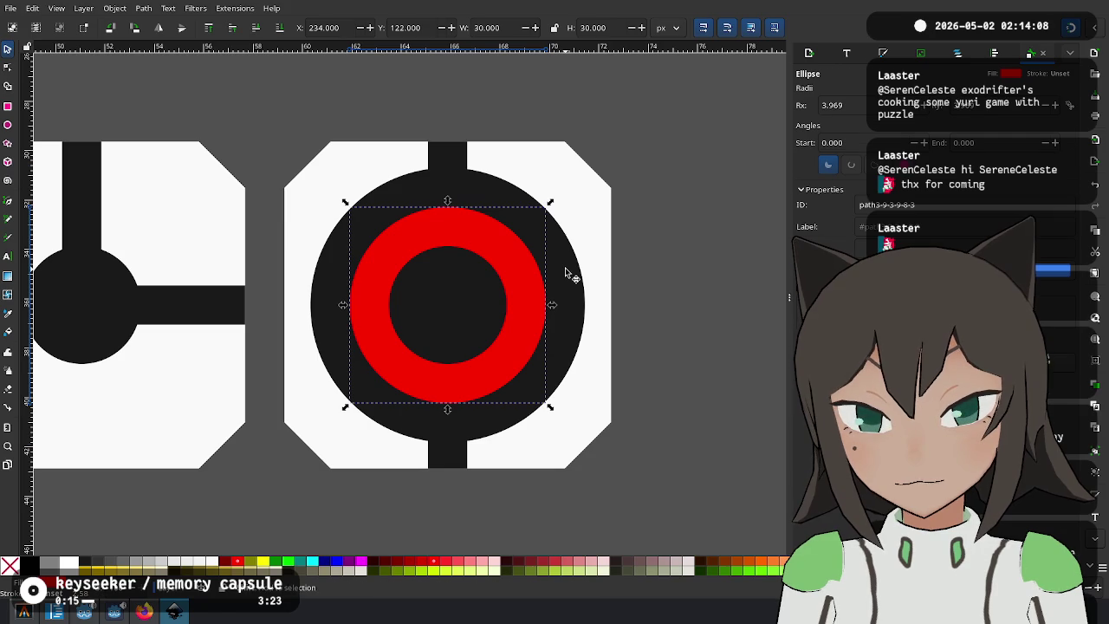
{"action": "left_click", "coordinate": [564, 272], "text": "shift"}
{"action": "key", "text": "ctrl+minus"}
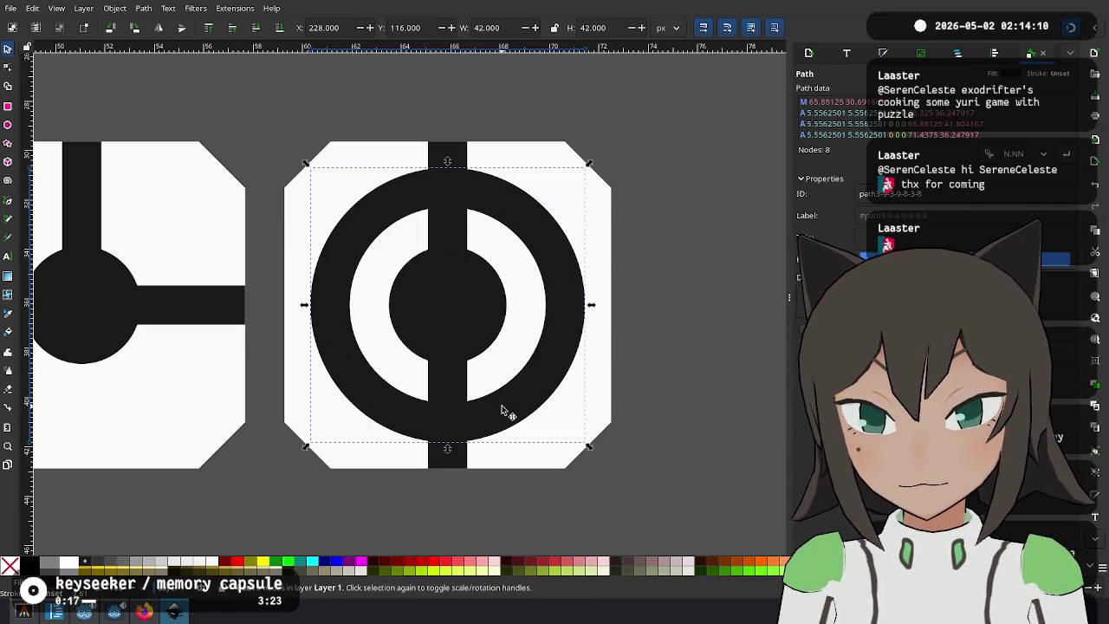
Shorten the vertical bar into a top stub and duplicate it at the ring's bottom.
{"action": "left_click", "coordinate": [452, 431]}
{"action": "mouse_move", "coordinate": [447, 473]}
{"action": "left_mouse_down"}
{"action": "mouse_move", "coordinate": [450, 166]}
{"action": "mouse_move", "coordinate": [440, 158]}
{"action": "mouse_move", "coordinate": [448, 442]}
{"action": "left_mouse_up"}
{"action": "key", "text": "ctrl+d"}
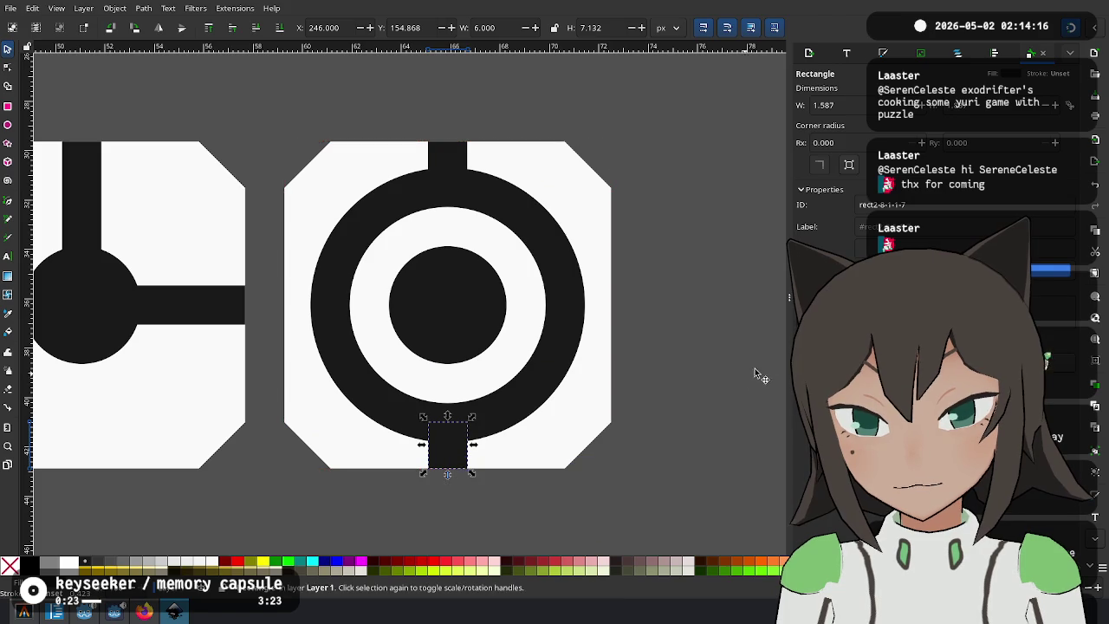
Stretch a stub copy into a tall bar over the left half and cut that half away.
{"action": "key", "text": "ctrl+v"}
{"action": "mouse_move", "coordinate": [516, 407]}
{"action": "left_mouse_down"}
{"action": "mouse_move", "coordinate": [396, 217]}
{"action": "mouse_move", "coordinate": [400, 167]}
{"action": "mouse_move", "coordinate": [421, 152]}
{"action": "left_mouse_up"}
{"action": "left_click_drag", "start_coordinate": [389, 191], "coordinate": [279, 497]}
{"action": "left_click", "coordinate": [569, 319], "text": "shift"}
{"action": "key", "text": "ctrl+minus"}
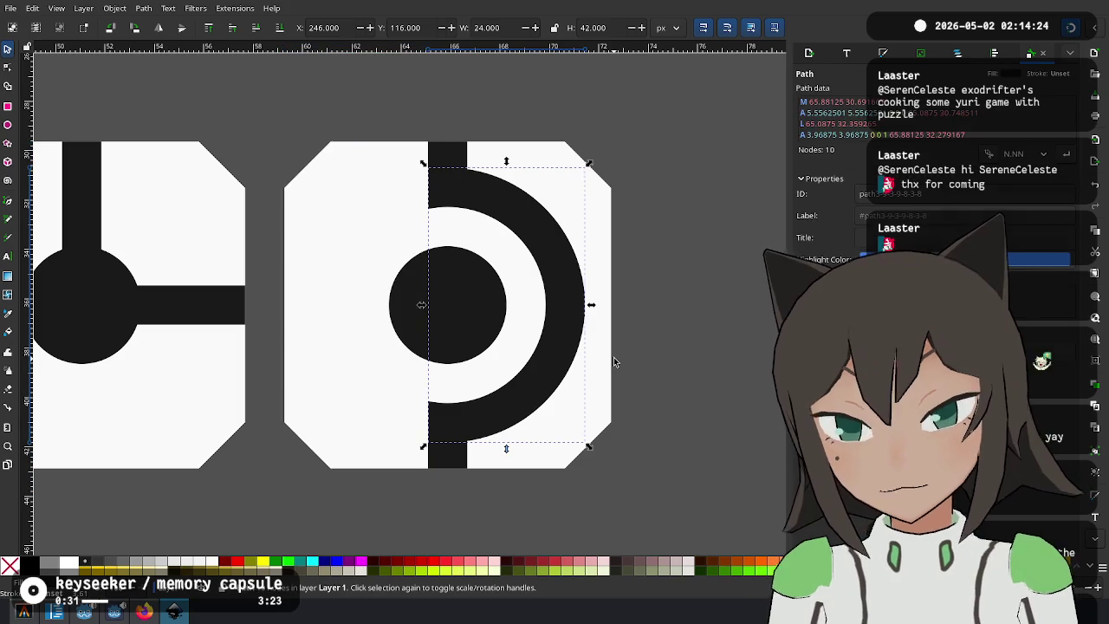
Draw a dark rectangle about 14.3 × 10.2 px at the centre dot's lower left, above the bottom stub.
{"action": "key", "text": "Escape"}
{"action": "scroll", "coordinate": [455, 216], "scroll_direction": "up", "scroll_amount": 2}
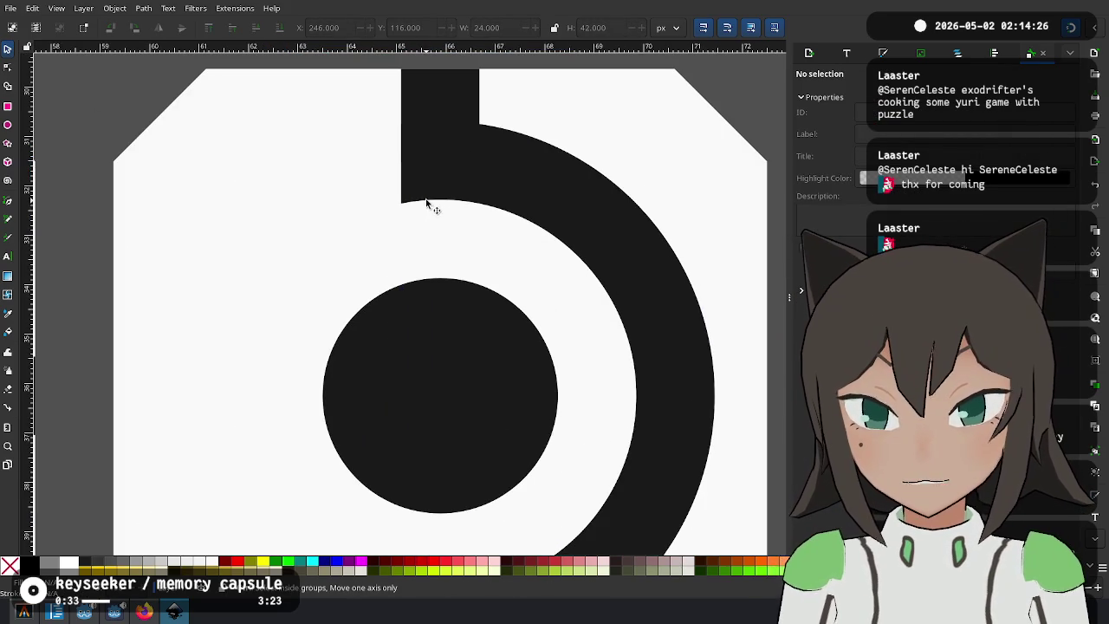
{"action": "scroll", "coordinate": [430, 301], "scroll_direction": "down", "scroll_amount": 2}
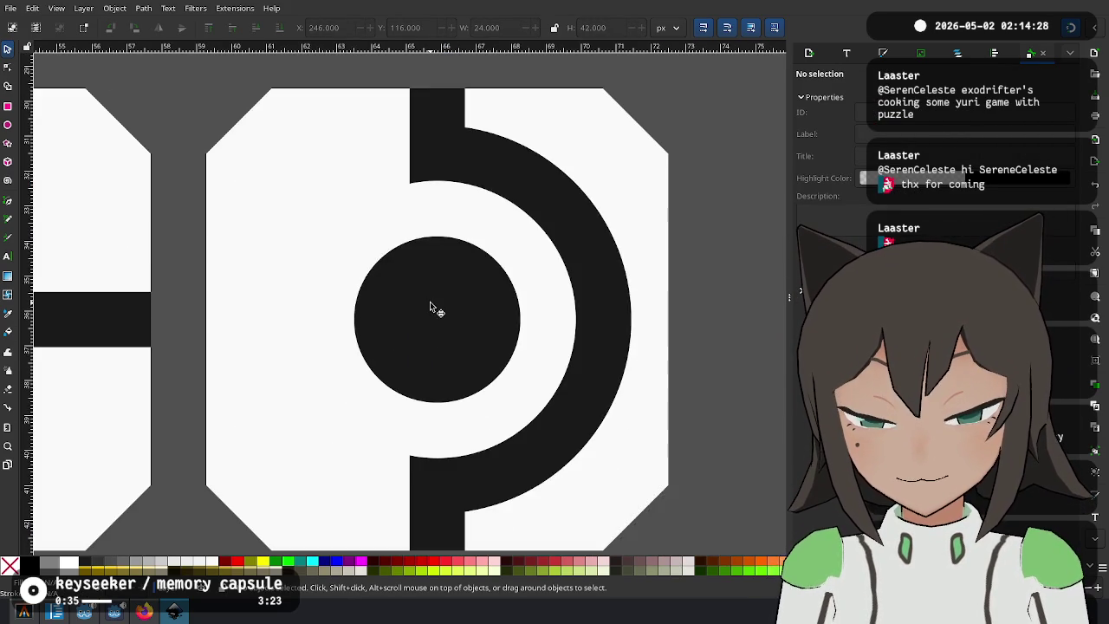
{"action": "scroll", "coordinate": [430, 329], "scroll_direction": "down", "scroll_amount": 1}
{"action": "scroll", "coordinate": [427, 392], "scroll_direction": "up", "scroll_amount": 2}
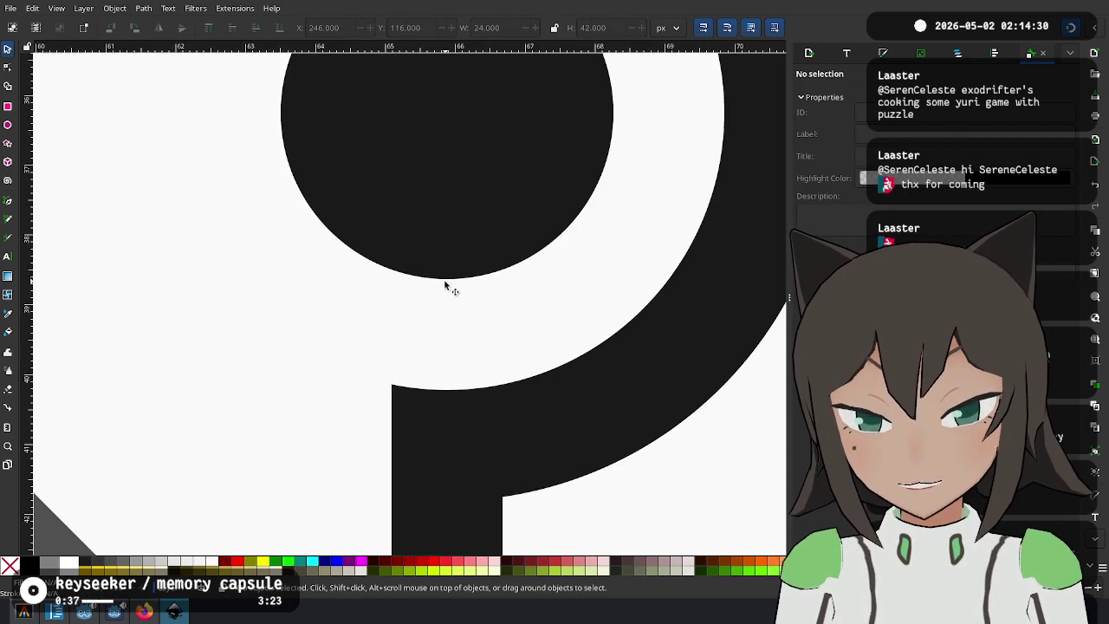
{"action": "scroll", "coordinate": [385, 273], "scroll_direction": "down", "scroll_amount": 5}
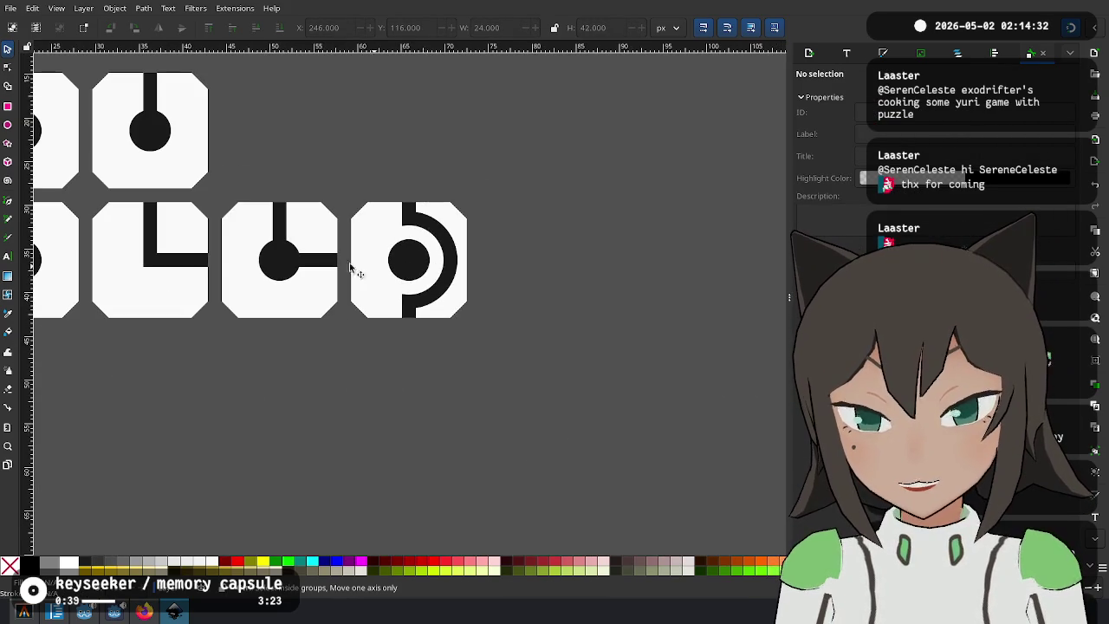
{"action": "scroll", "coordinate": [399, 322], "scroll_direction": "up", "scroll_amount": 3}
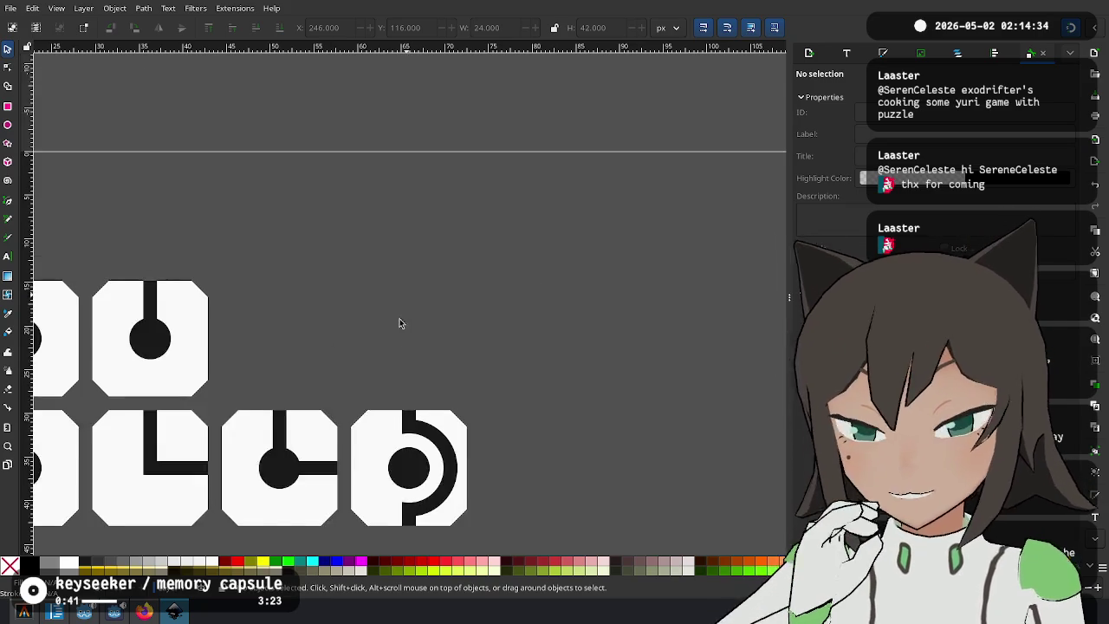
{"action": "scroll", "coordinate": [404, 346], "scroll_direction": "down", "scroll_amount": 1}
{"action": "scroll", "coordinate": [384, 522], "scroll_direction": "up", "scroll_amount": 4}
{"action": "left_click_drag", "start_coordinate": [384, 522], "coordinate": [400, 303]}
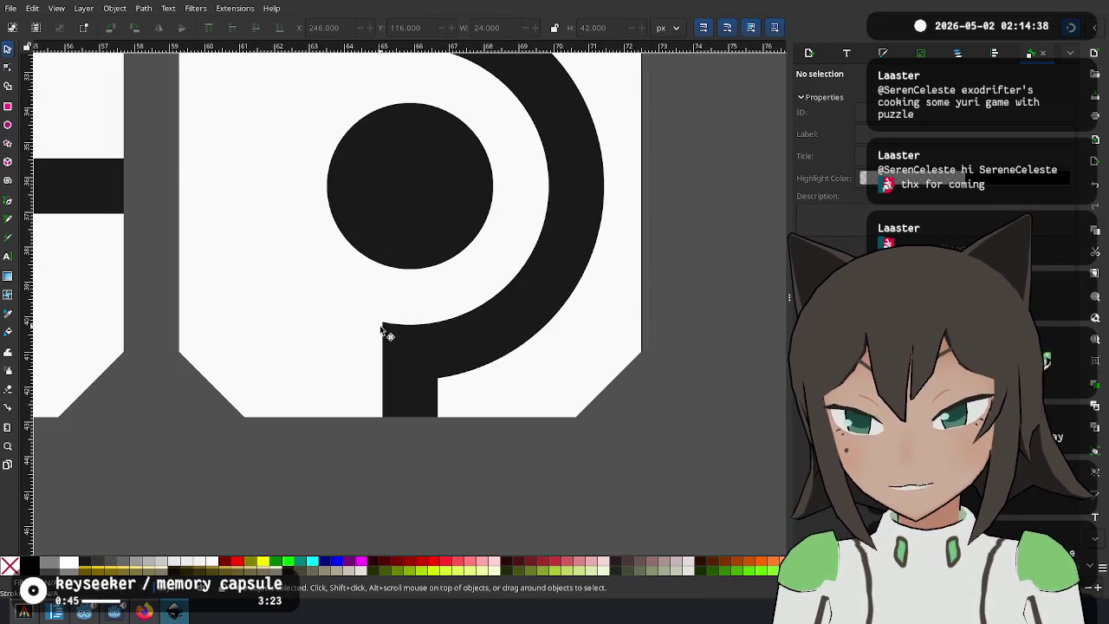
{"action": "scroll", "coordinate": [338, 341], "scroll_direction": "down", "scroll_amount": 3}
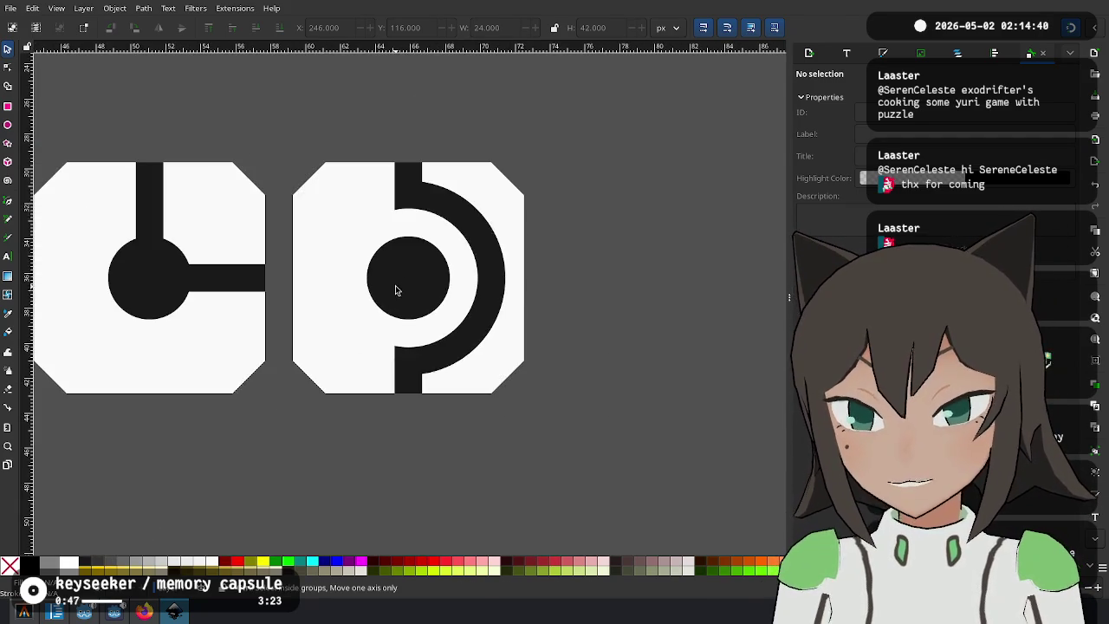
{"action": "scroll", "coordinate": [396, 289], "scroll_direction": "up", "scroll_amount": 1}
{"action": "left_click", "coordinate": [8, 108]}
{"action": "scroll", "coordinate": [354, 389], "scroll_direction": "up", "scroll_amount": 2}
{"action": "mouse_move", "coordinate": [477, 444]}
{"action": "left_mouse_down"}
{"action": "mouse_move", "coordinate": [476, 359]}
{"action": "mouse_move", "coordinate": [290, 231]}
{"action": "left_mouse_up"}
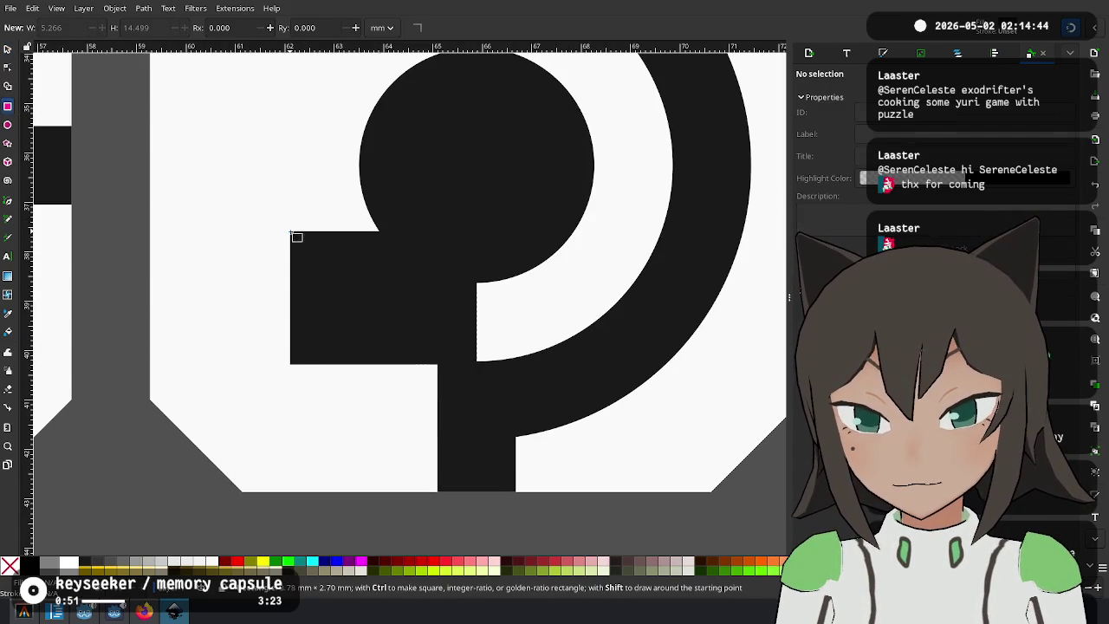
{"action": "left_click", "coordinate": [7, 50]}
{"action": "scroll", "coordinate": [500, 396], "scroll_direction": "up", "scroll_amount": 1}
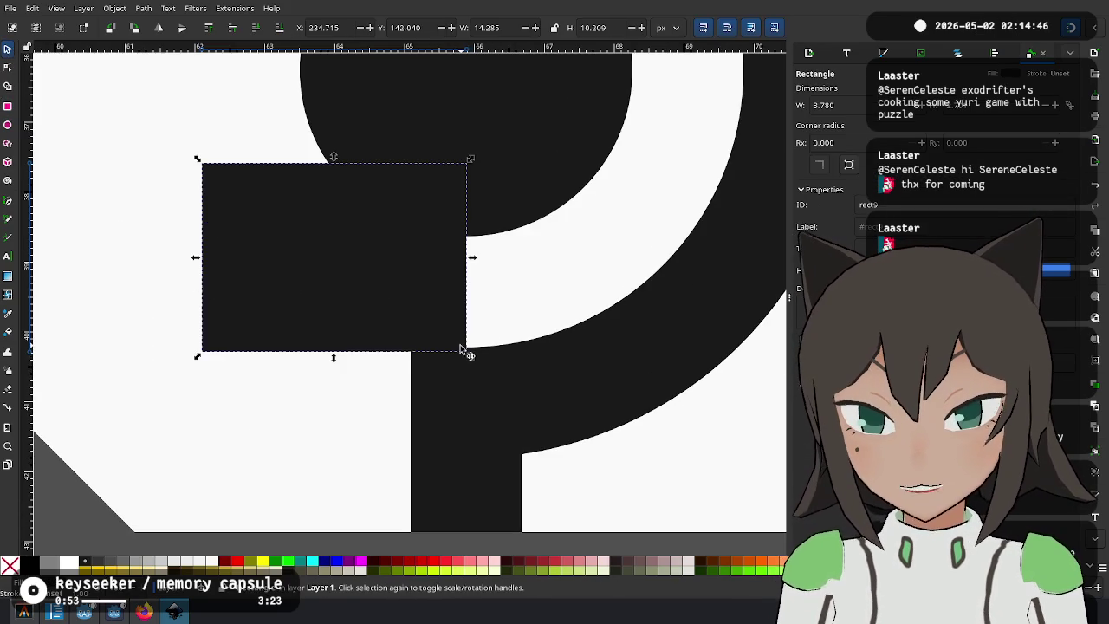
{"action": "left_click_drag", "start_coordinate": [463, 351], "coordinate": [466, 342]}
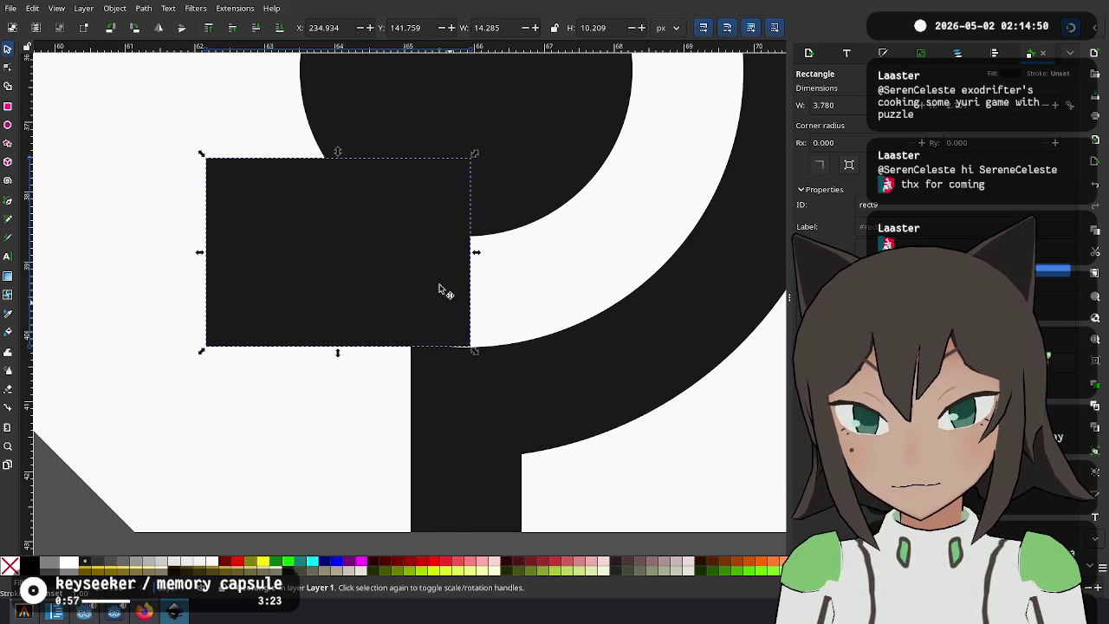